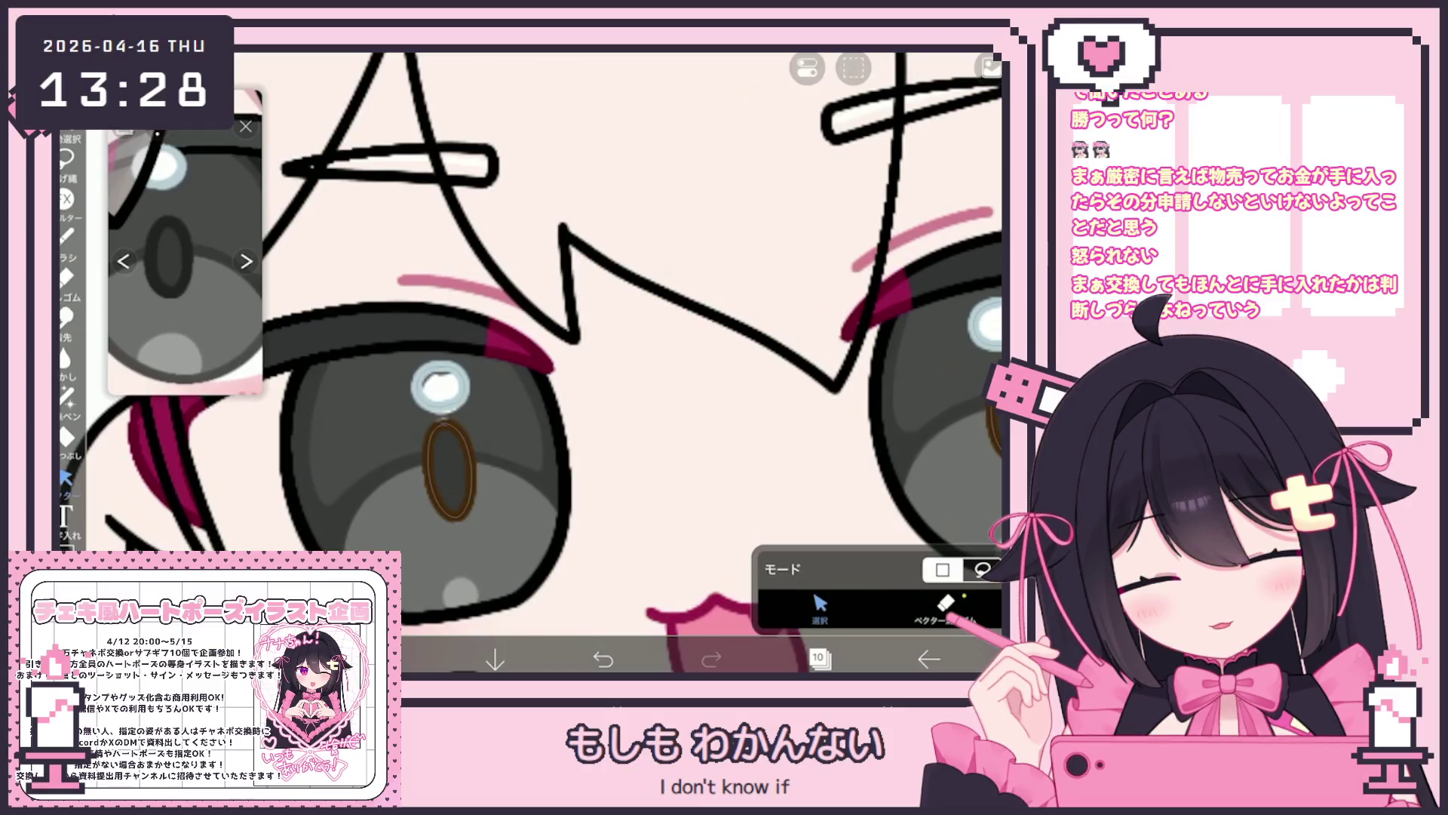
Select layer 8, which holds the white highlight on the character's left eye.
click(819, 659)
click(867, 388)
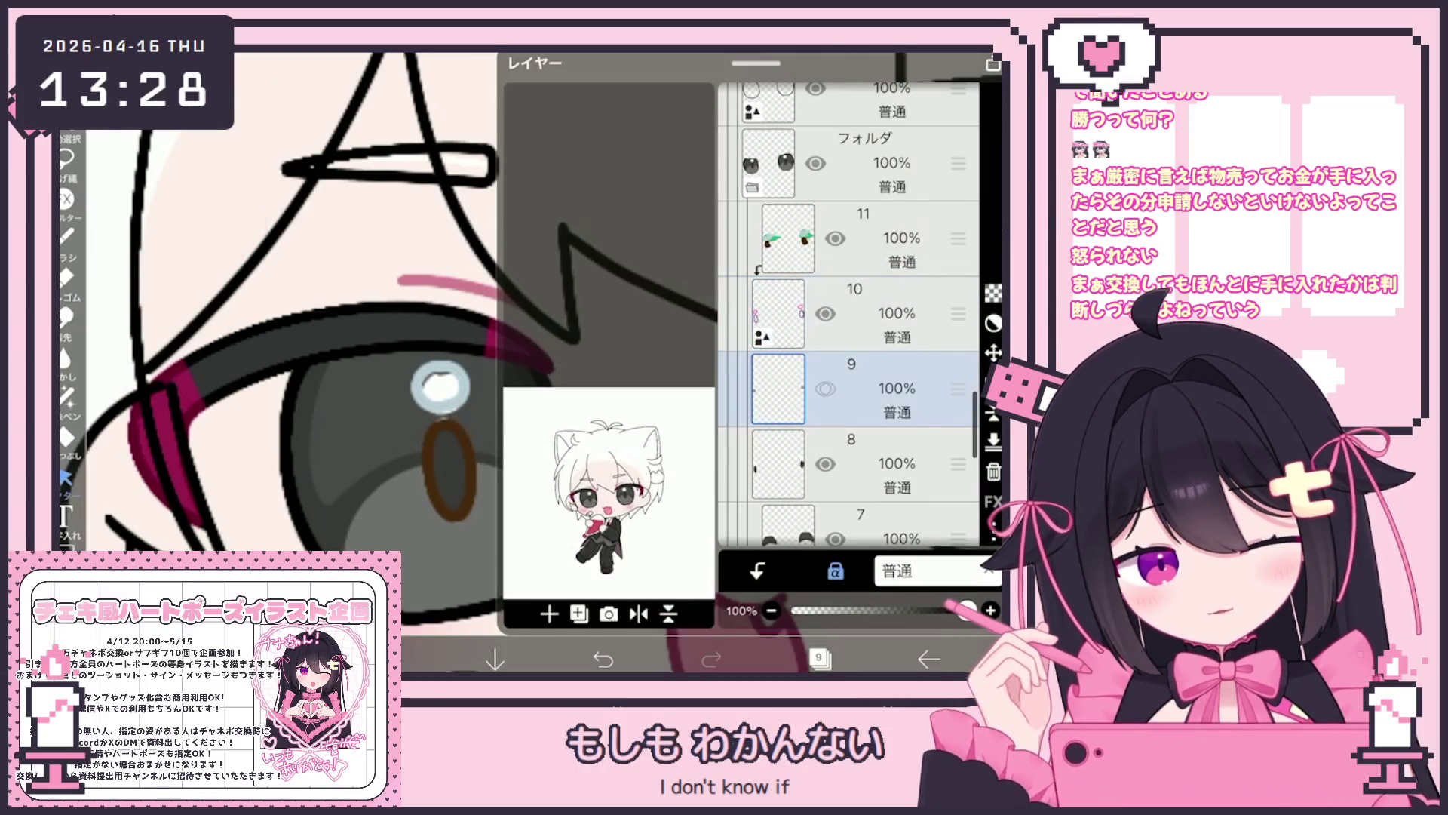
scroll(849, 315, down, 3)
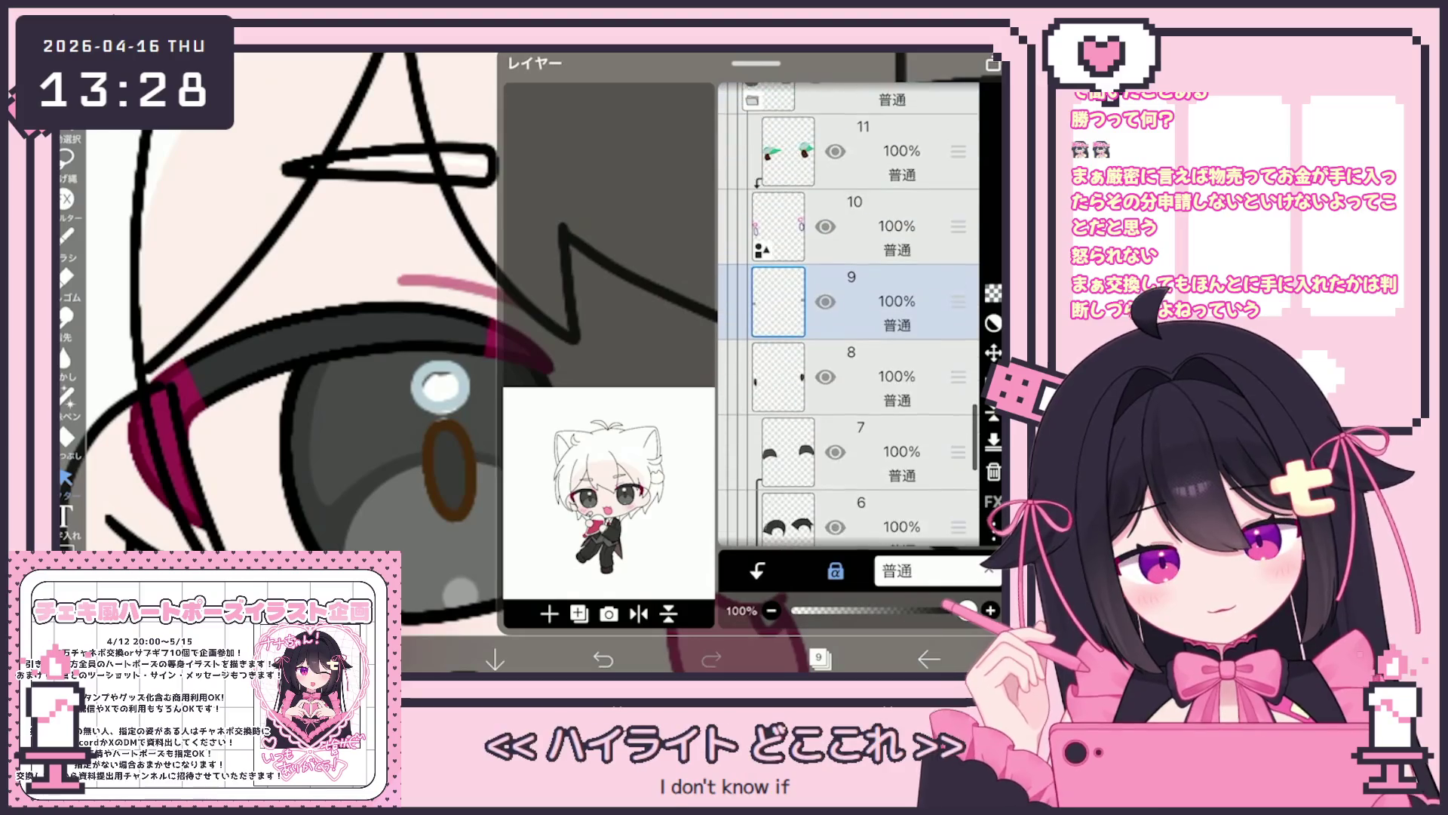
scroll(848, 315, up, 2)
click(867, 286)
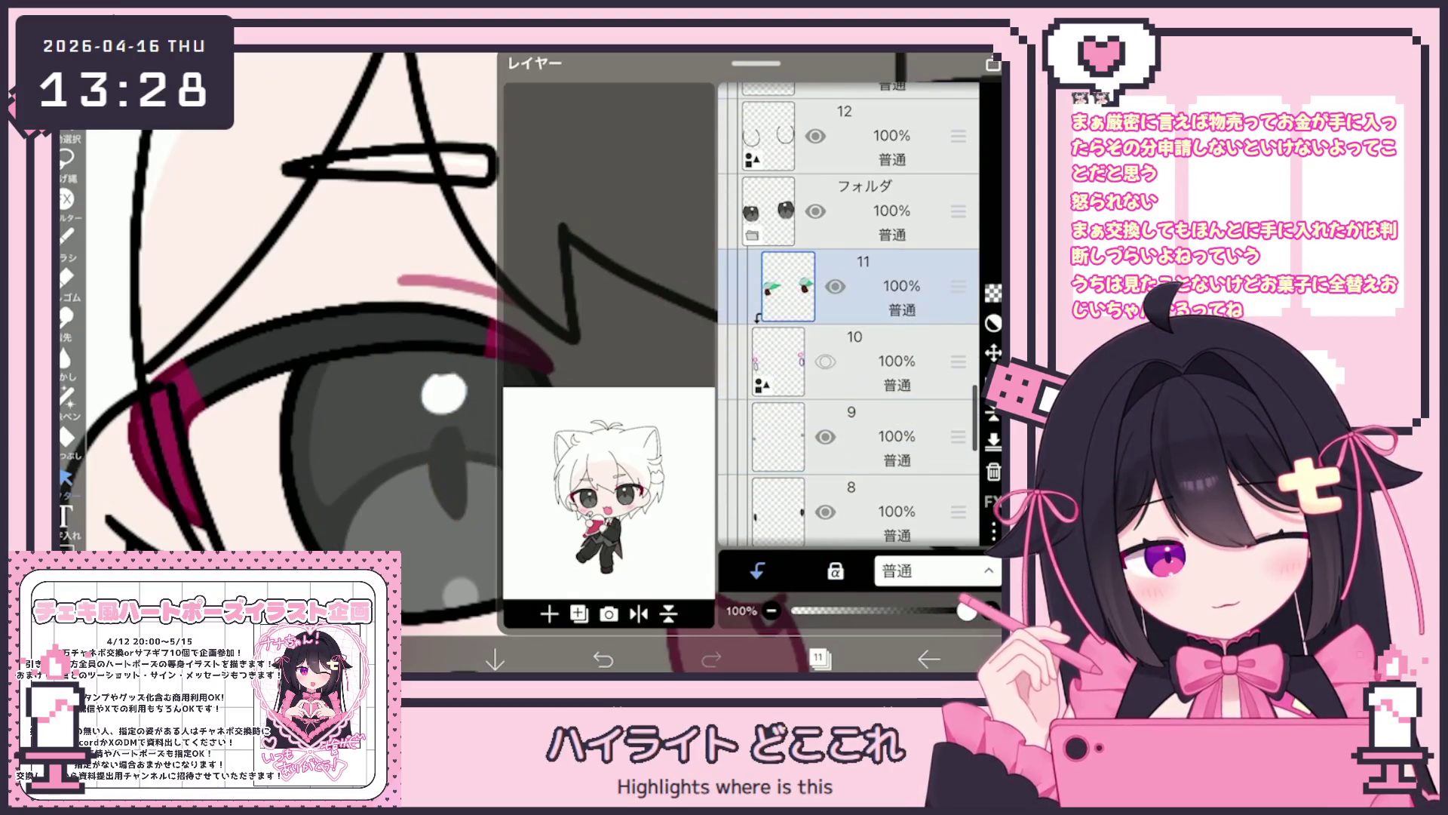
scroll(849, 315, down, 2)
click(867, 392)
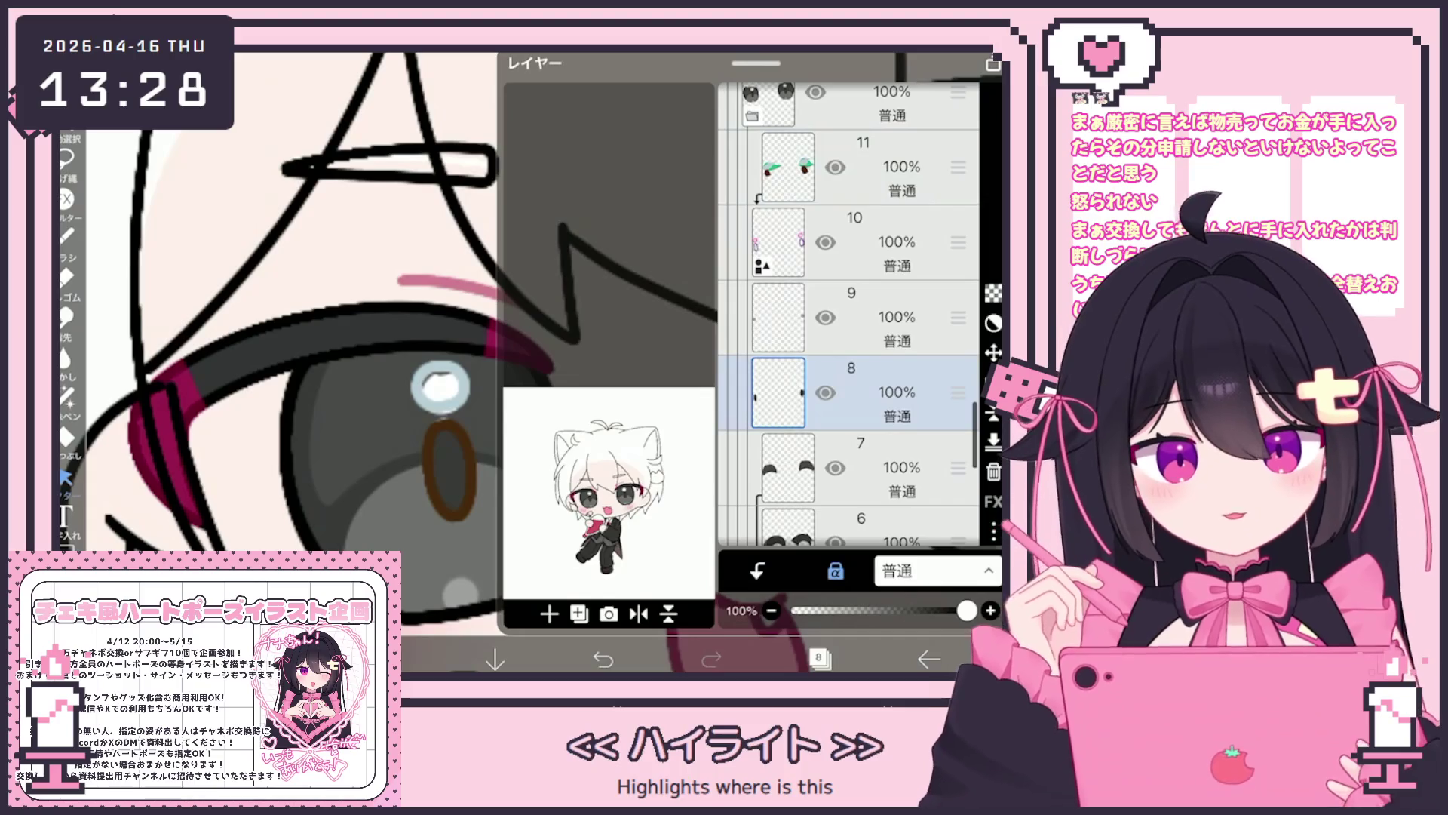
click(819, 659)
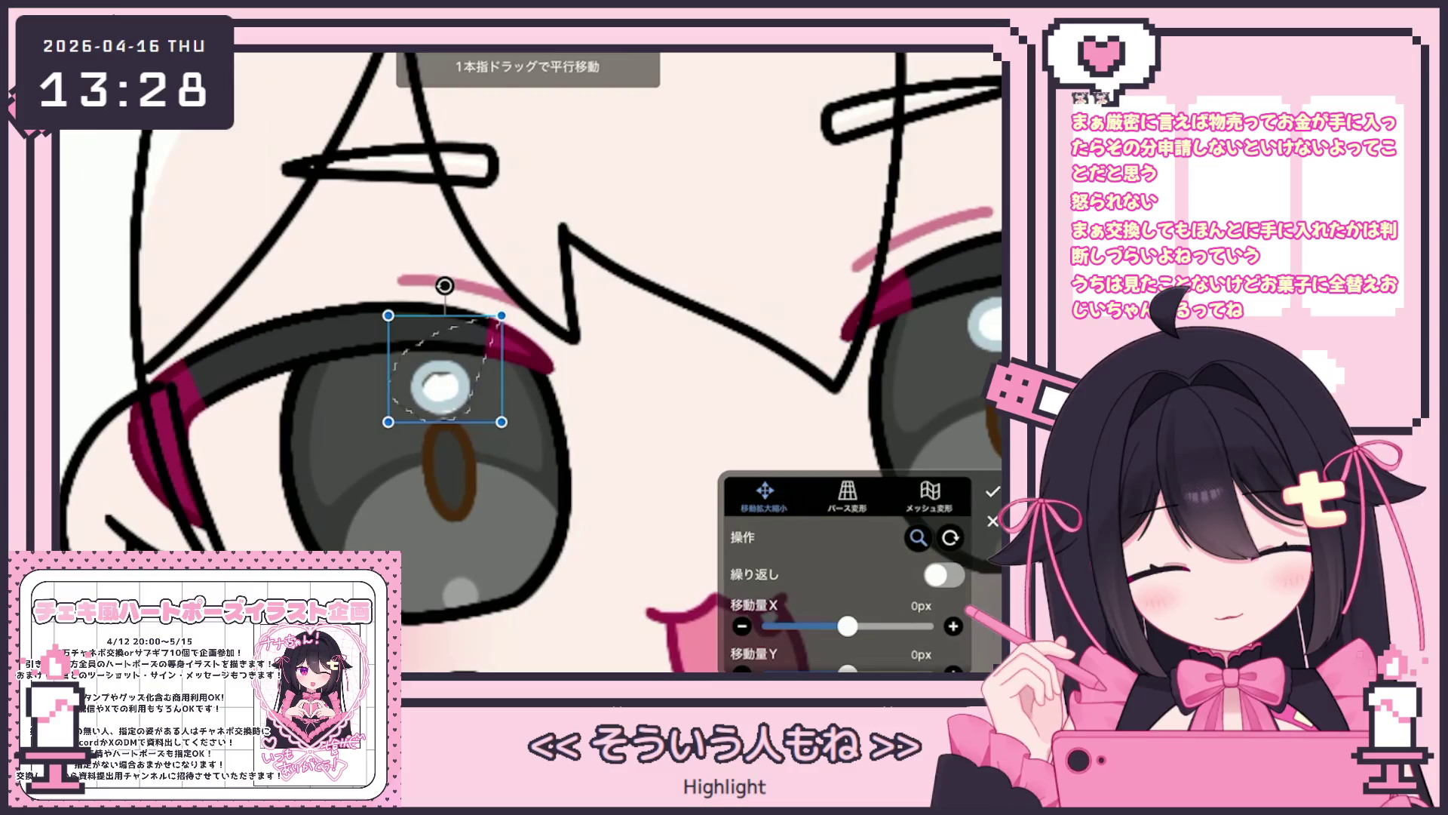
Transform and apply the left-eye highlight on layer 8, then switch to layer 11.
click(934, 617)
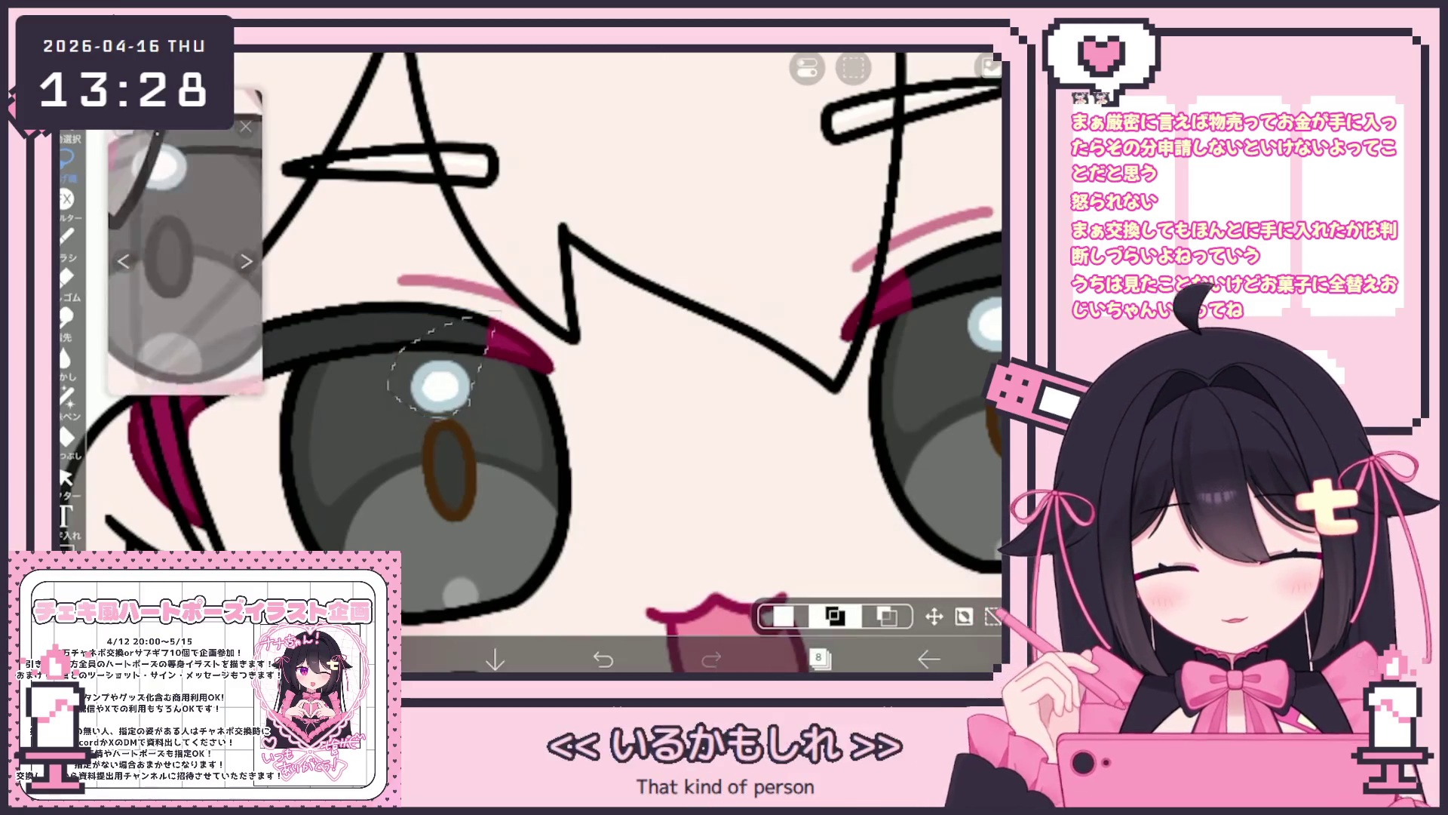
click(993, 491)
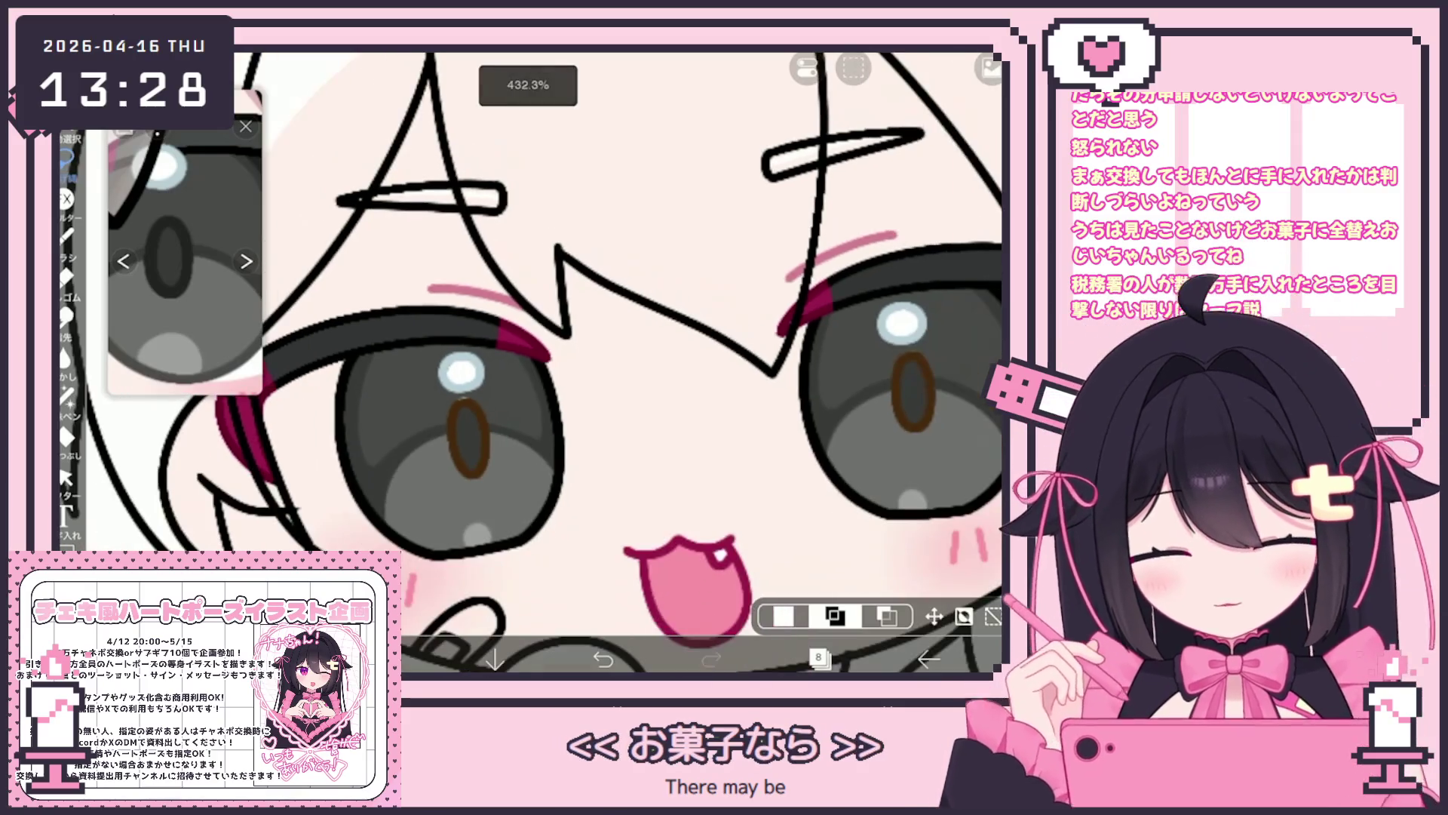
click(819, 658)
click(868, 232)
click(819, 659)
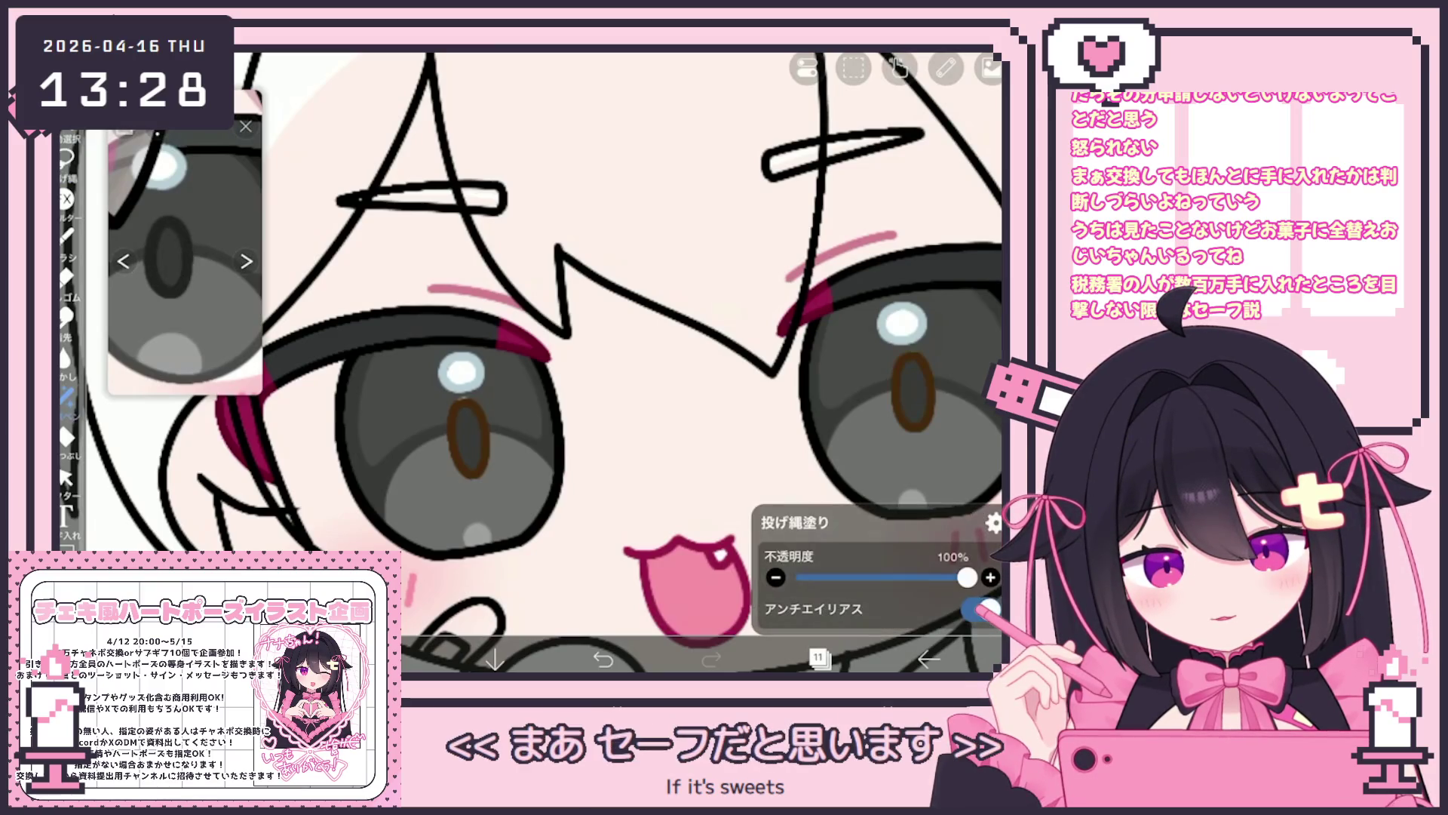
Zoom out to the whole character and select the folder holding the eye layers.
scroll(550, 362, down, 2)
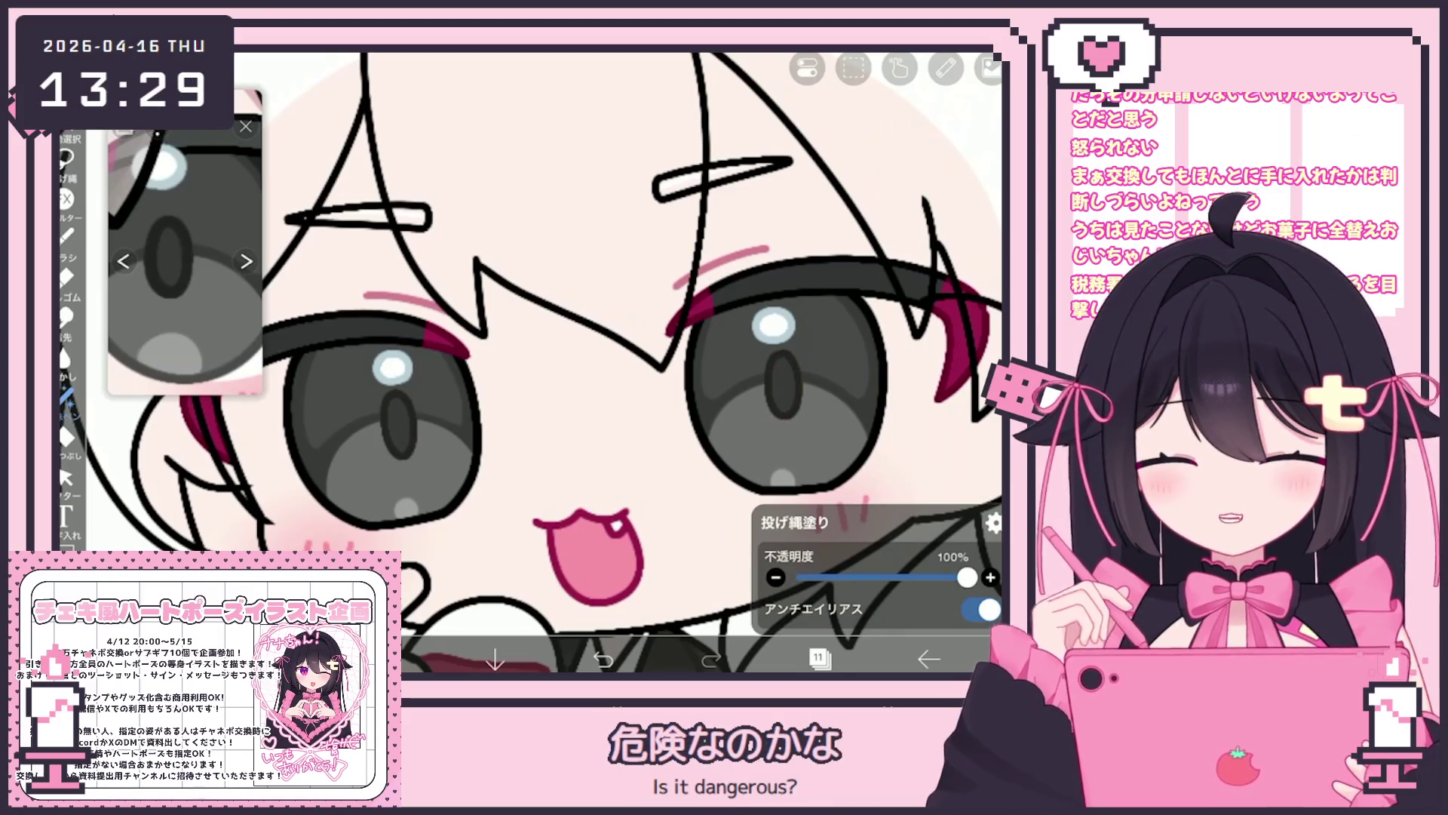
scroll(566, 362, down, 5)
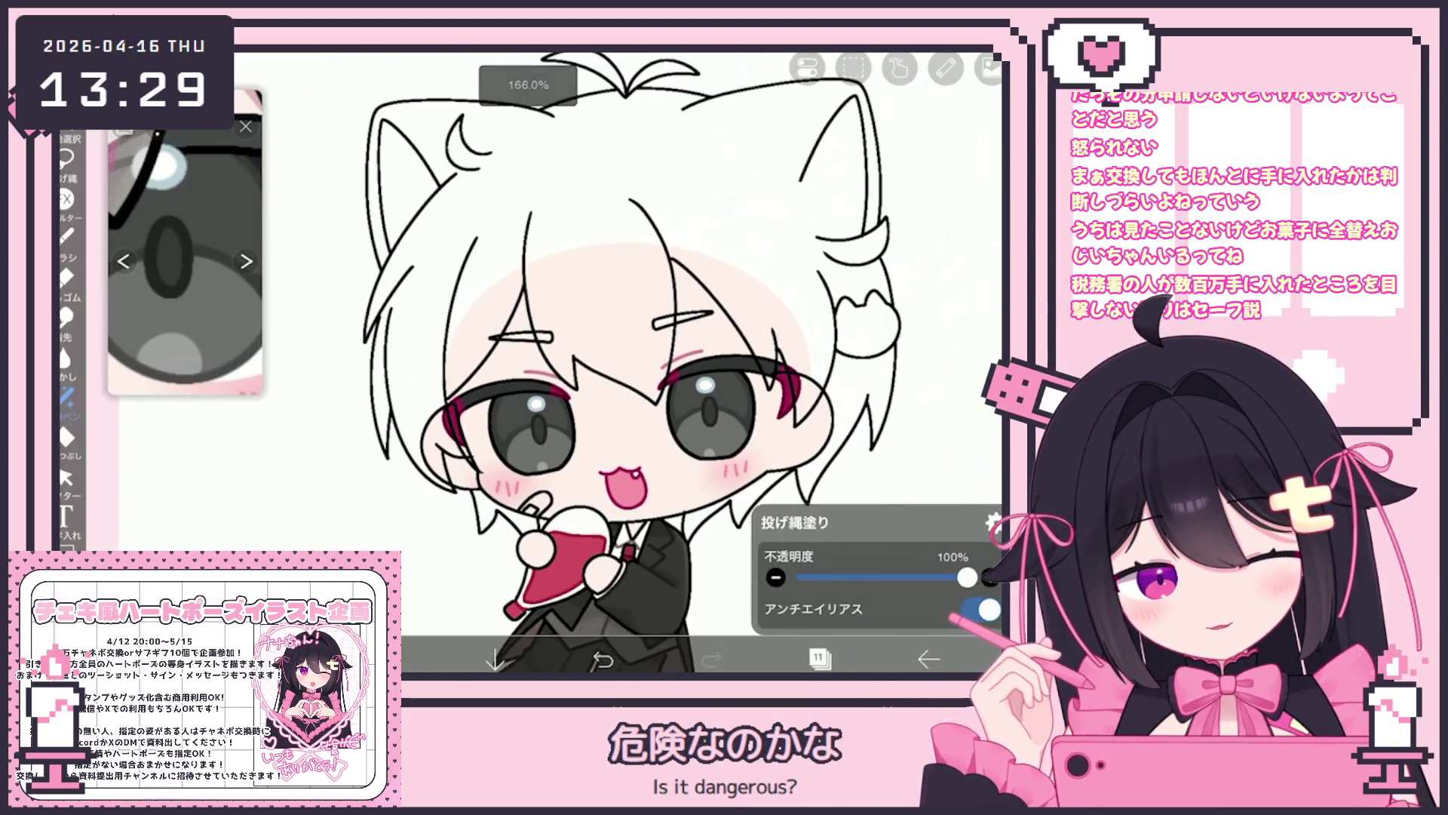
click(819, 659)
click(845, 238)
scroll(849, 313, up, 3)
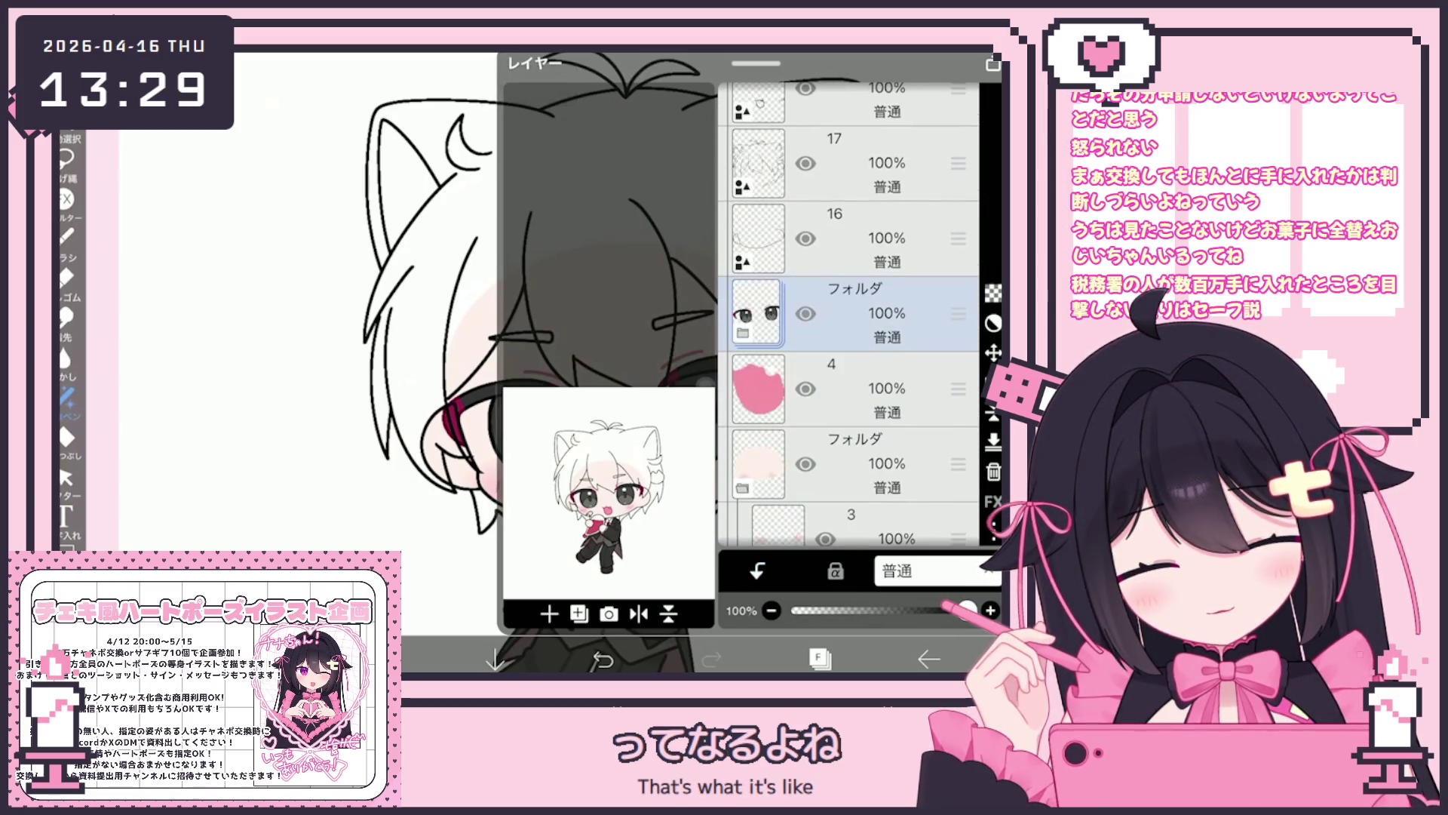
Add a new layer above layer 3 and clip it to layer 3.
scroll(848, 313, down, 3)
click(867, 384)
click(550, 614)
click(757, 571)
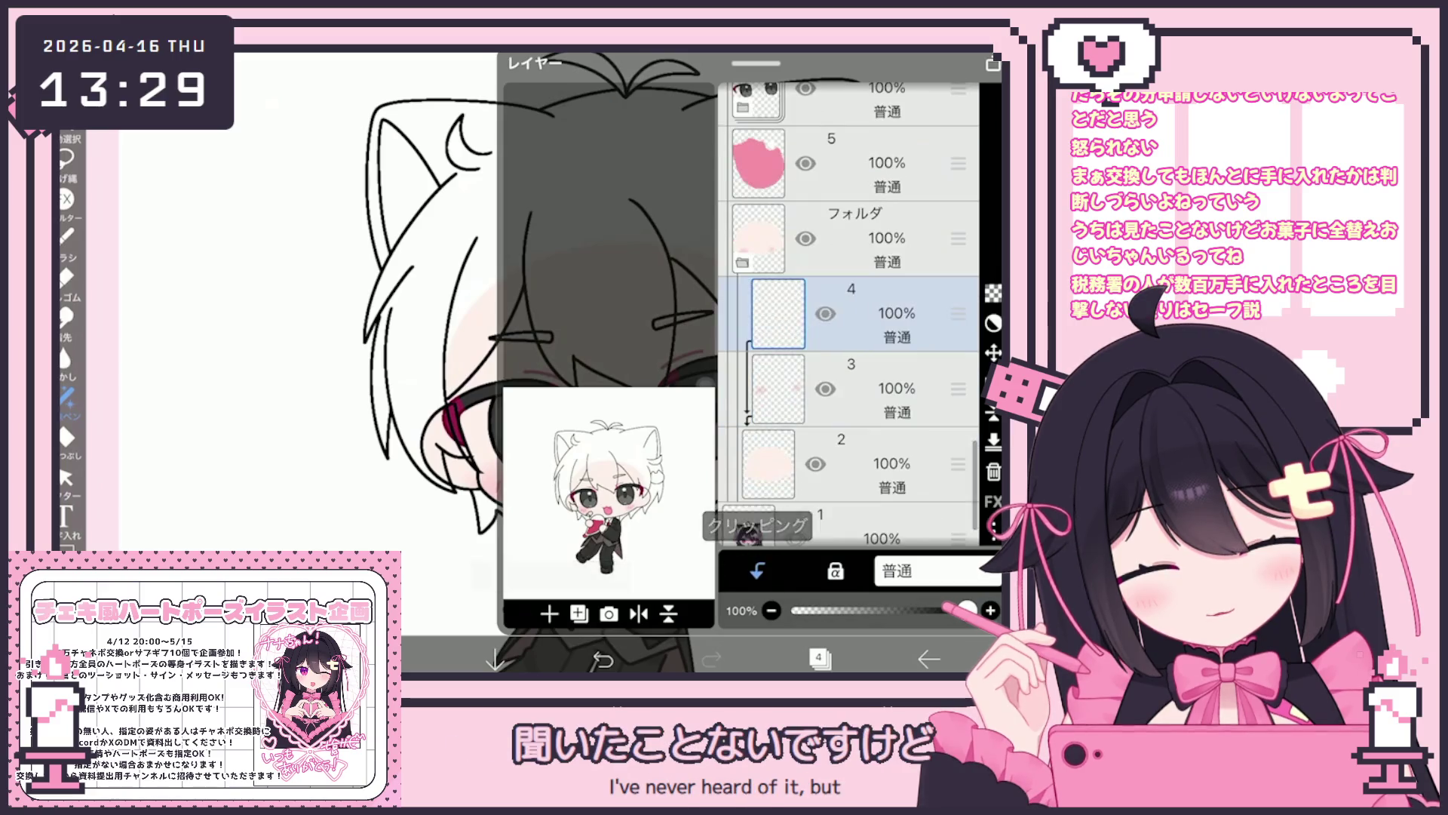
click(818, 659)
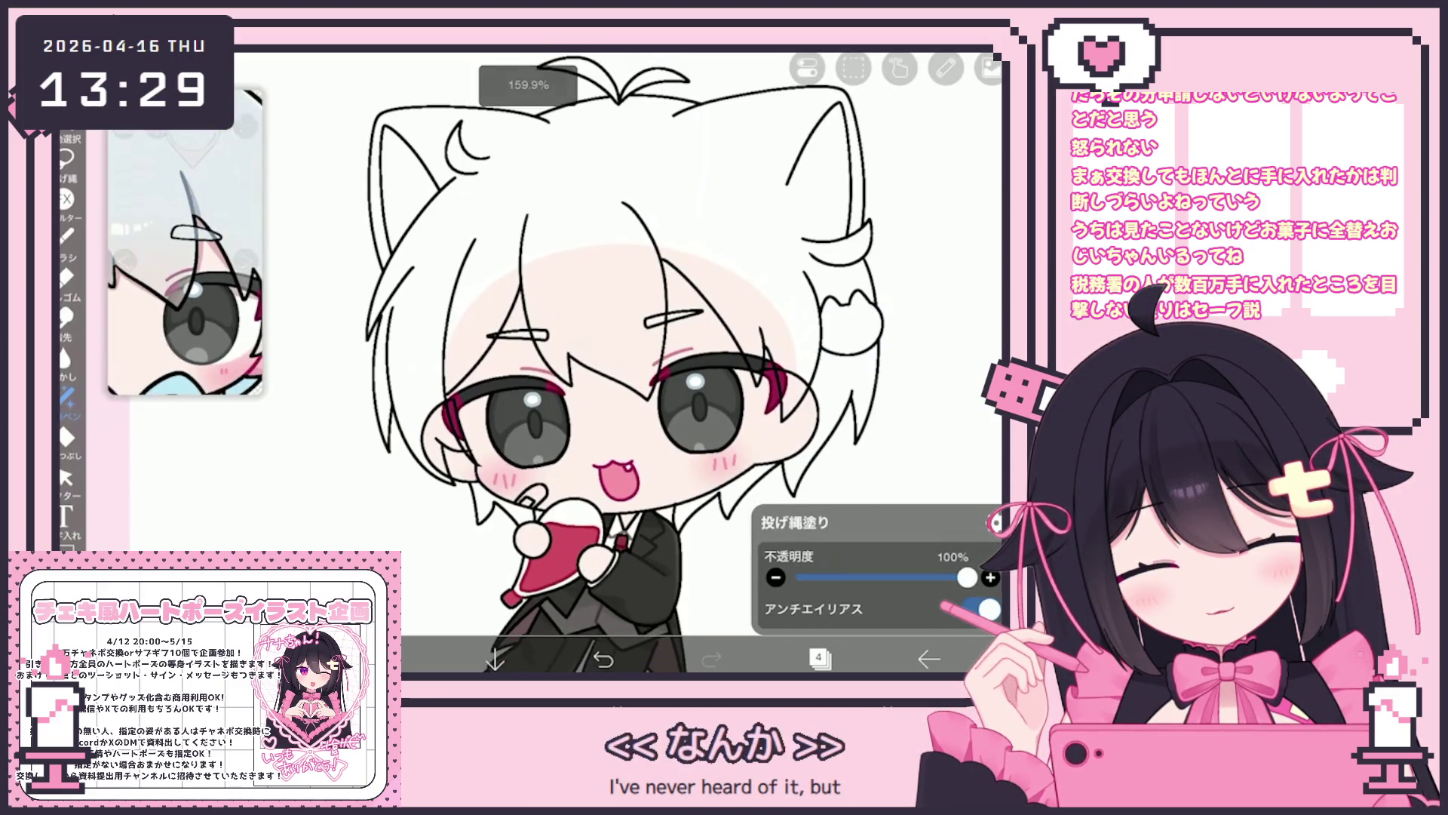
Make layer 17 the working layer.
click(819, 658)
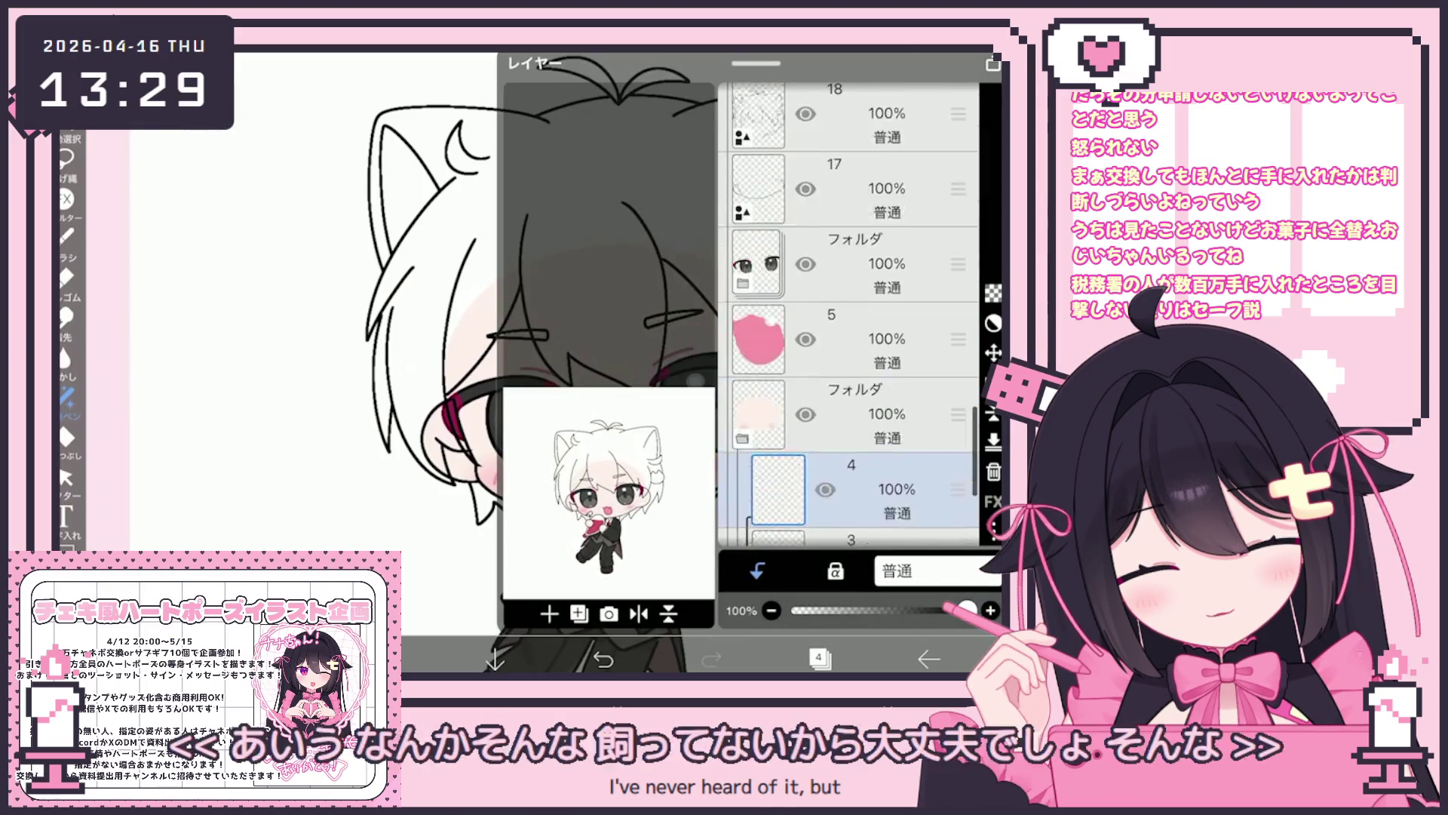
scroll(848, 313, up, 3)
click(867, 370)
click(868, 295)
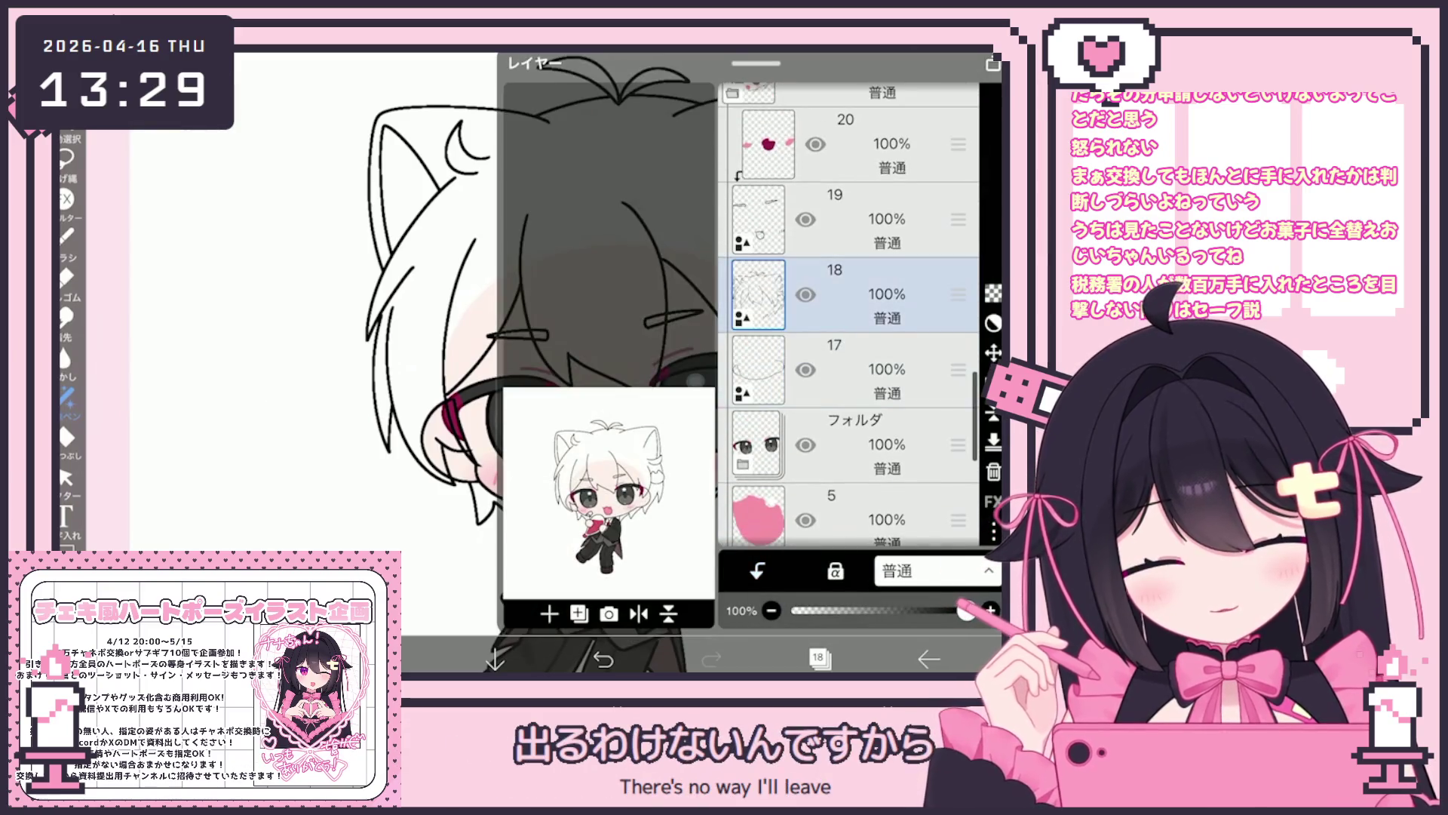
click(867, 377)
click(818, 658)
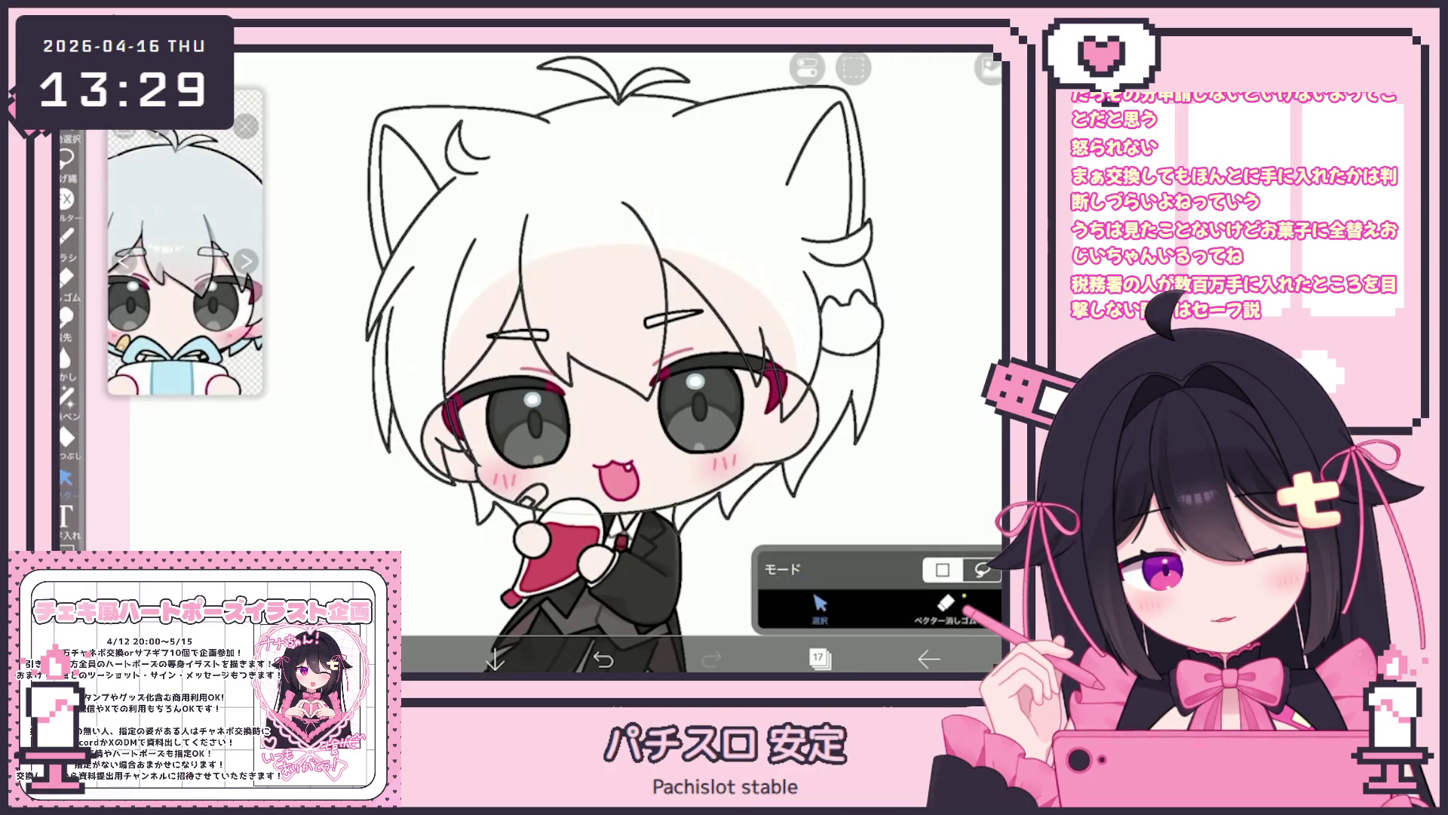
Delete the stray stroke and a hair stroke beside the left eye.
scroll(649, 422, up, 5)
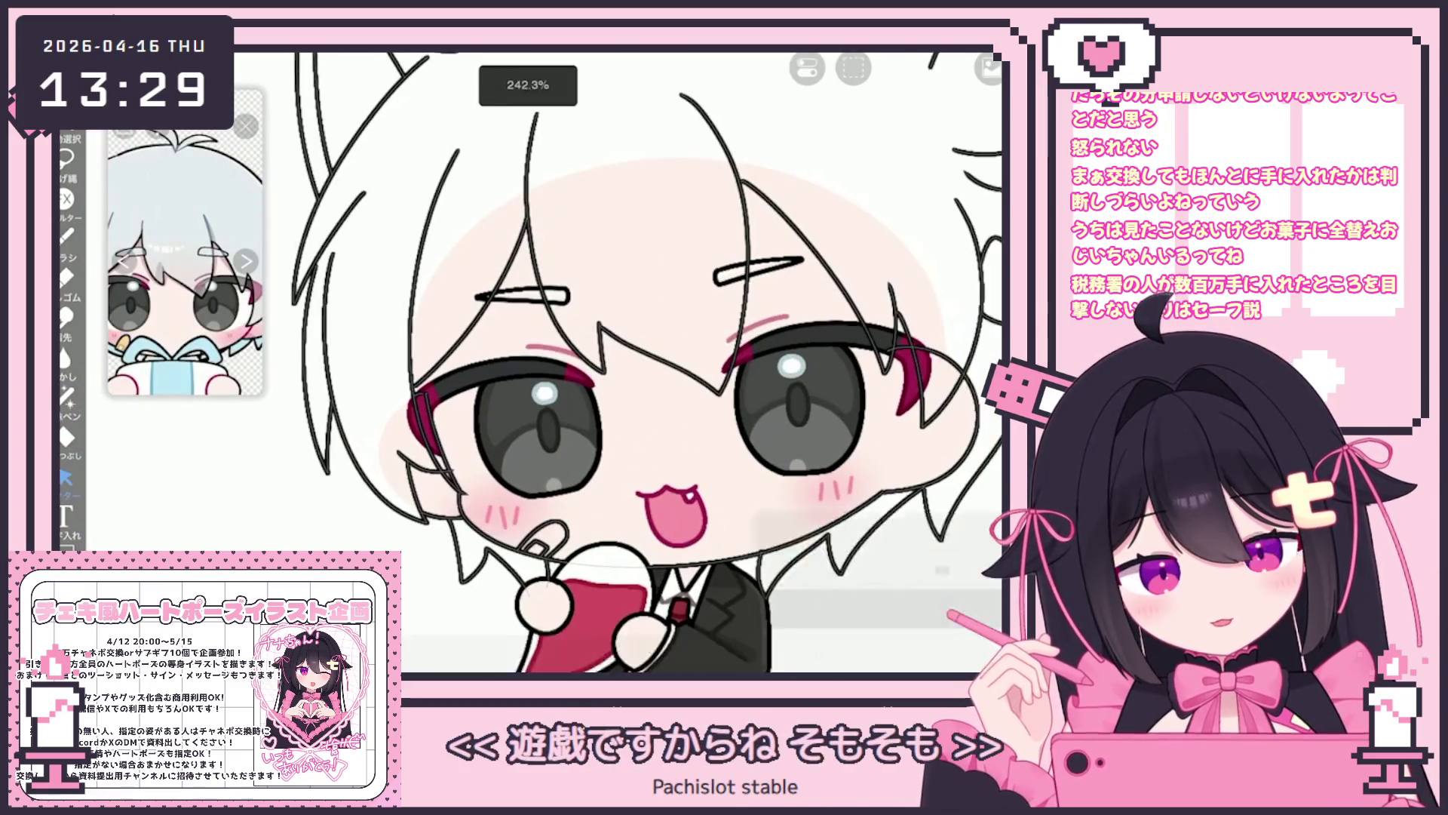
scroll(649, 362, down, 1)
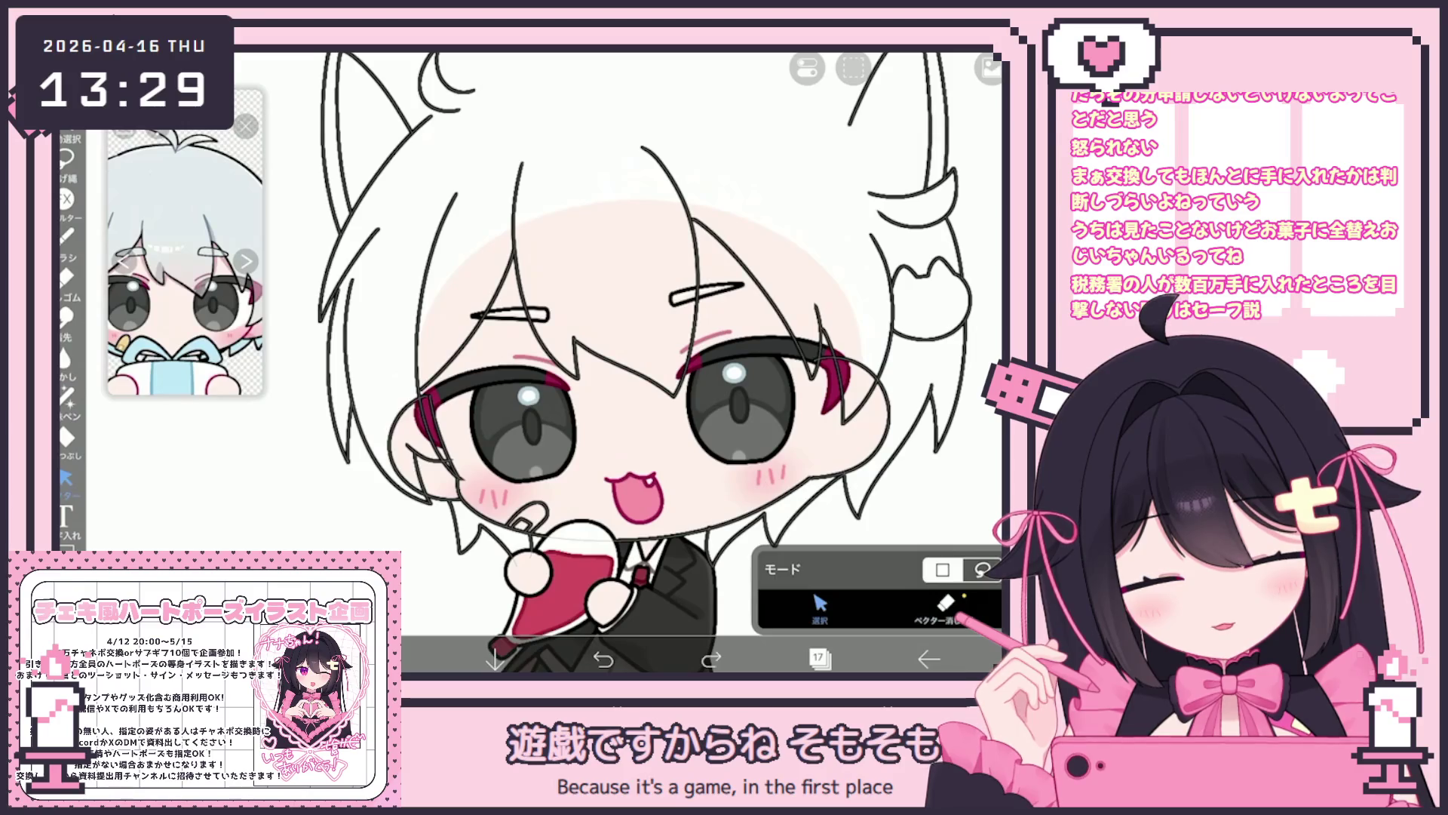
click(434, 456)
key(Delete)
click(420, 450)
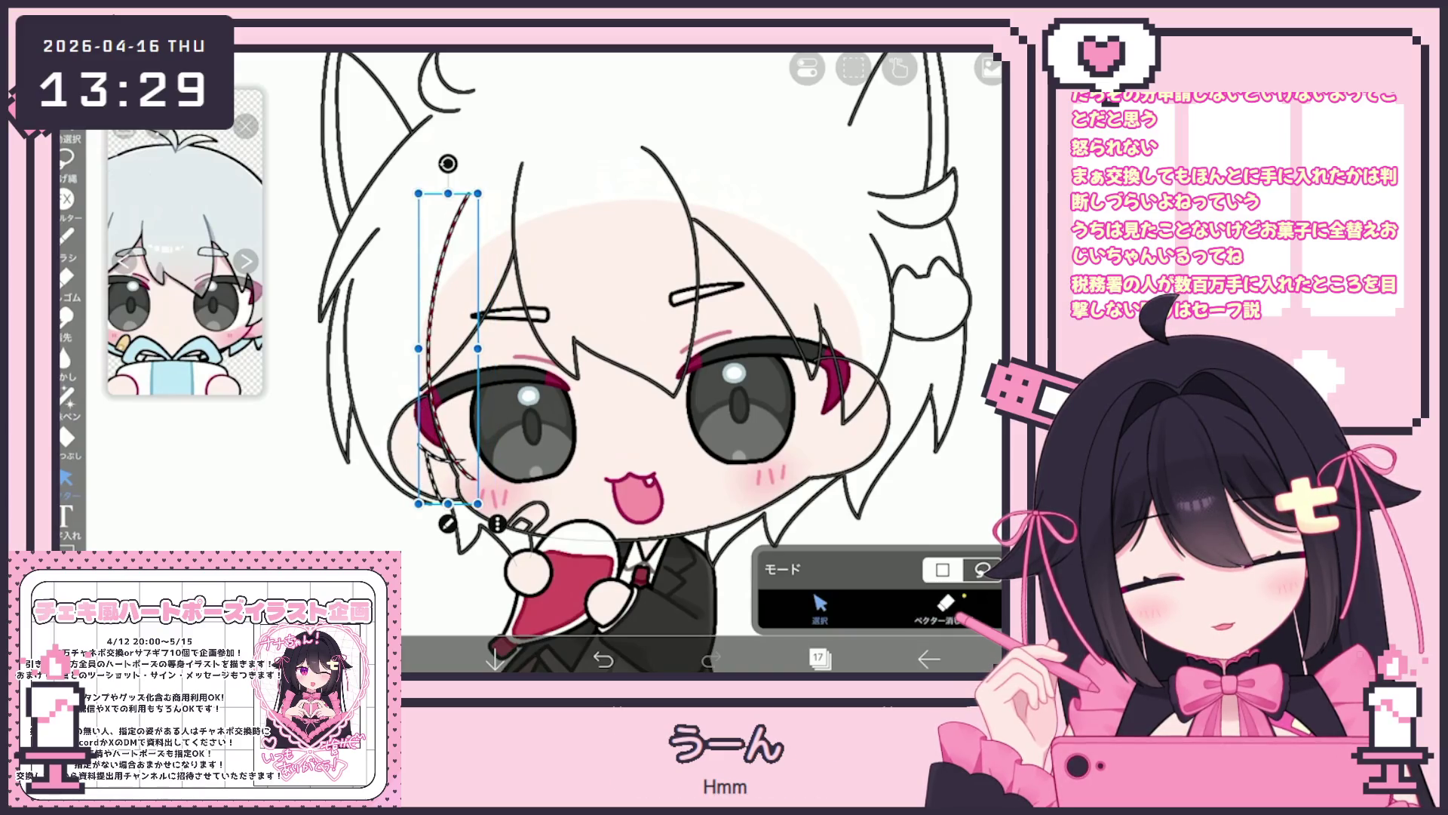
key(Delete)
Adjust the vector eraser's stroke options, undo the last change, and zoom out to the full figure.
scroll(645, 362, down, 5)
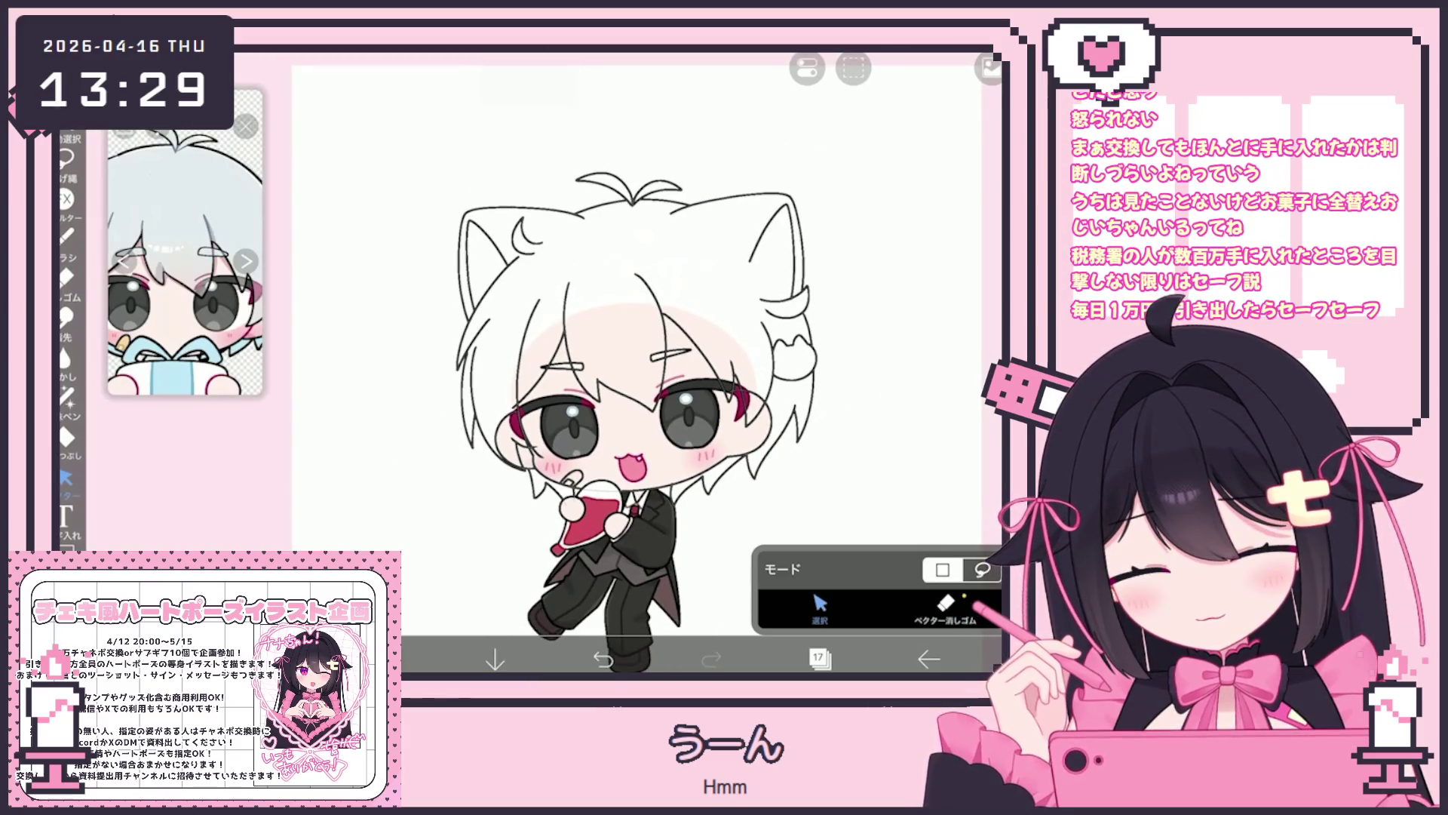
scroll(679, 472, up, 4)
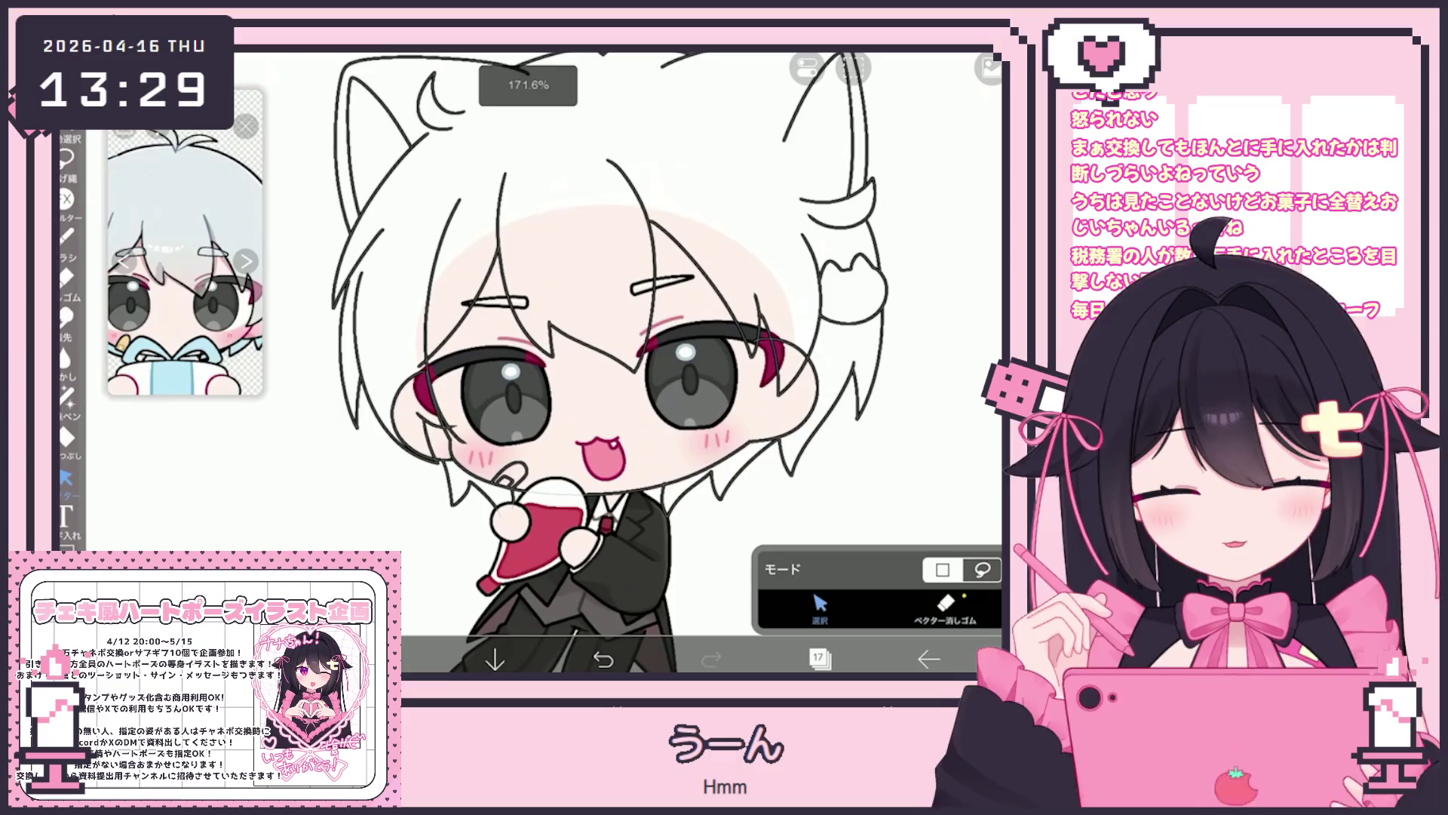
click(945, 607)
scroll(453, 412, up, 3)
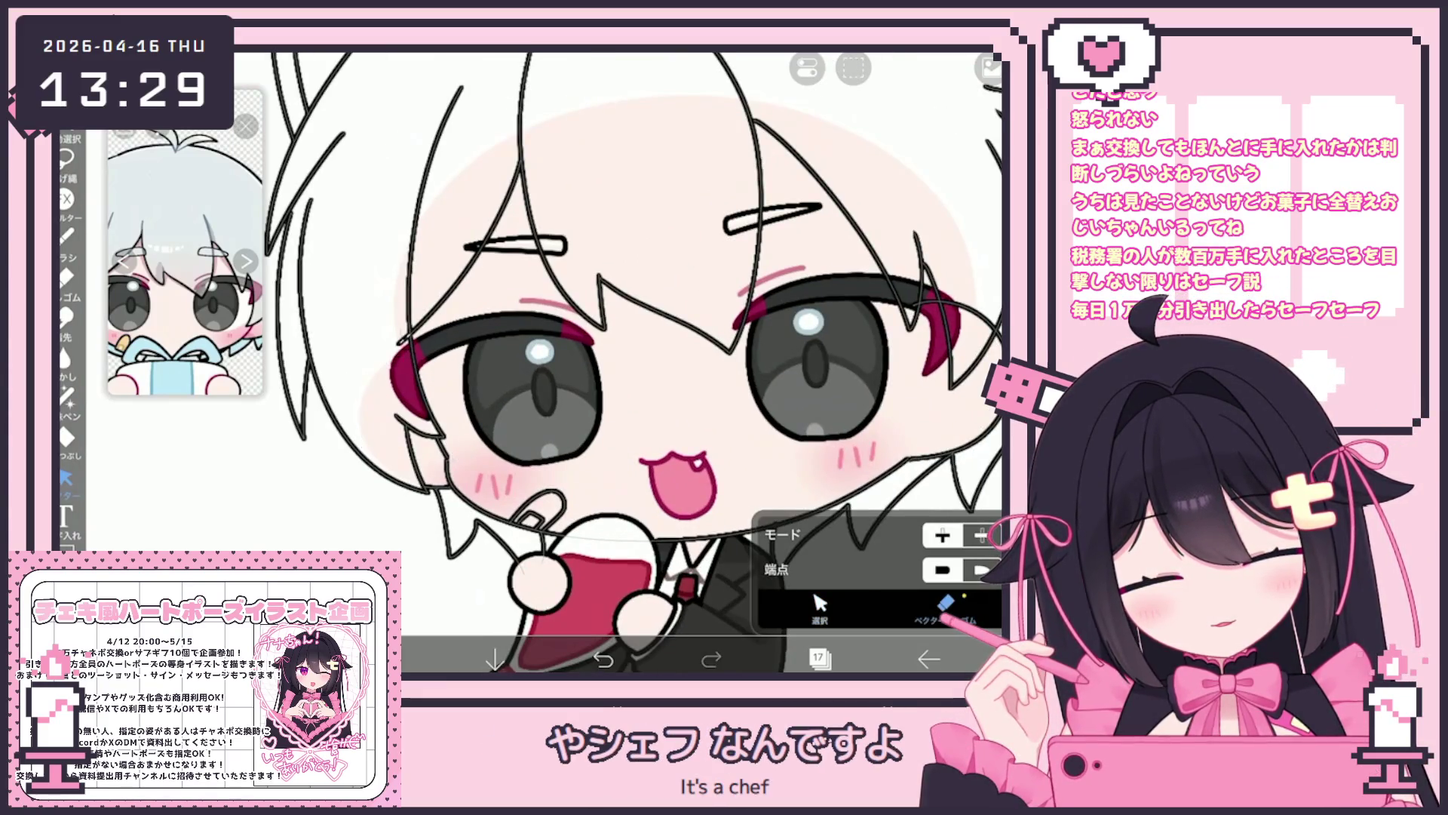
scroll(632, 363, down, 3)
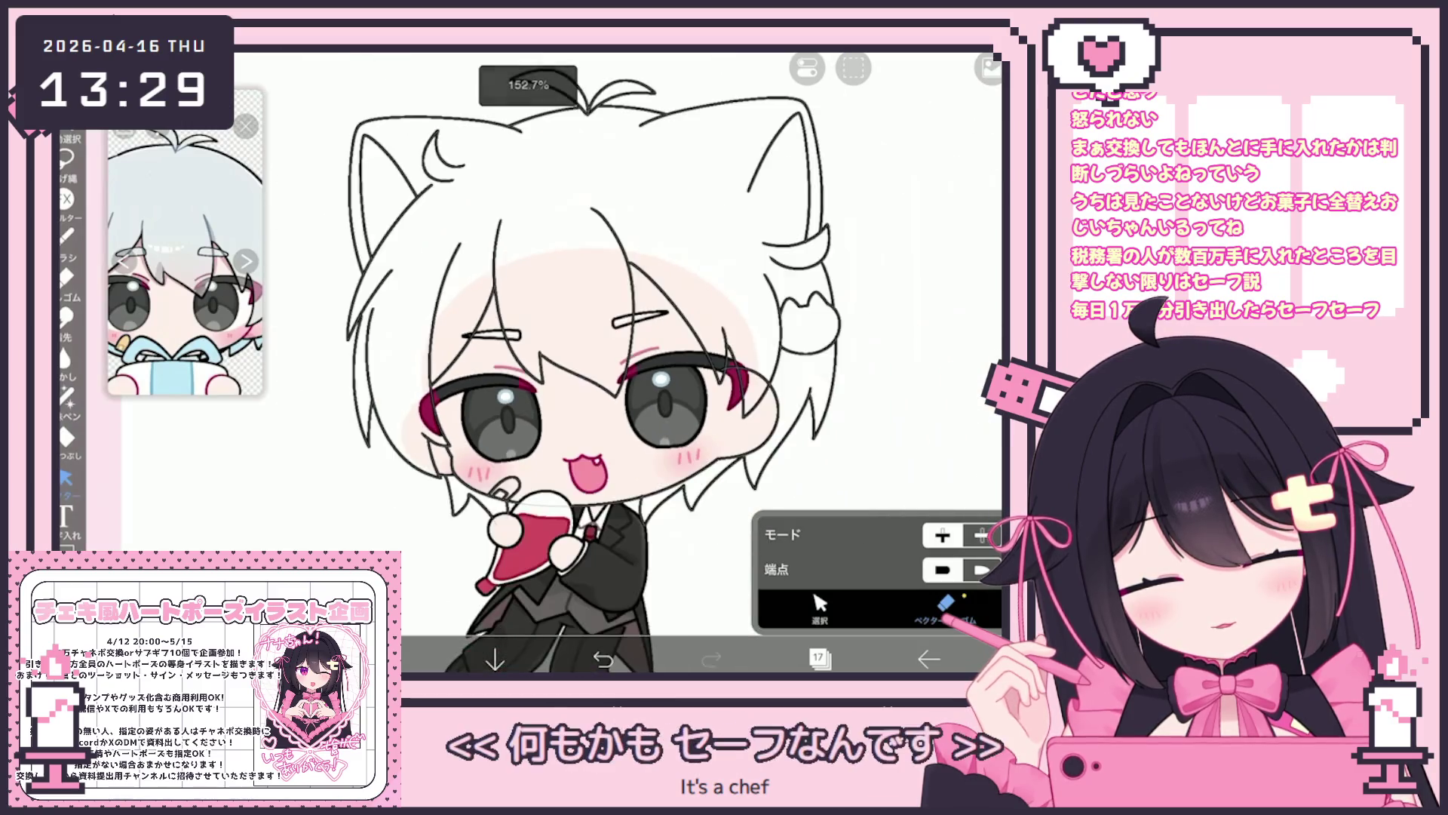
scroll(729, 400, up, 3)
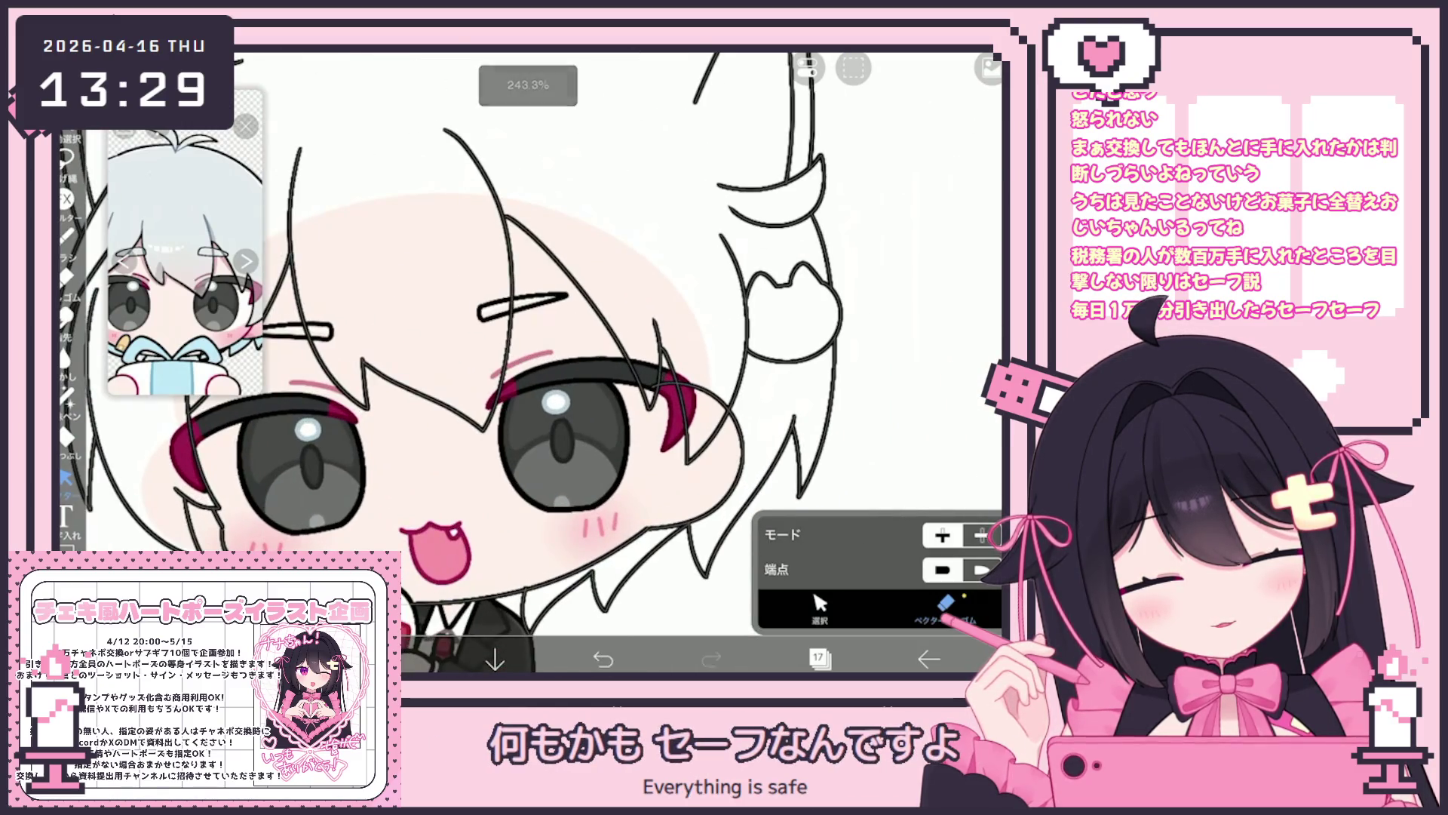
key(ctrl+z)
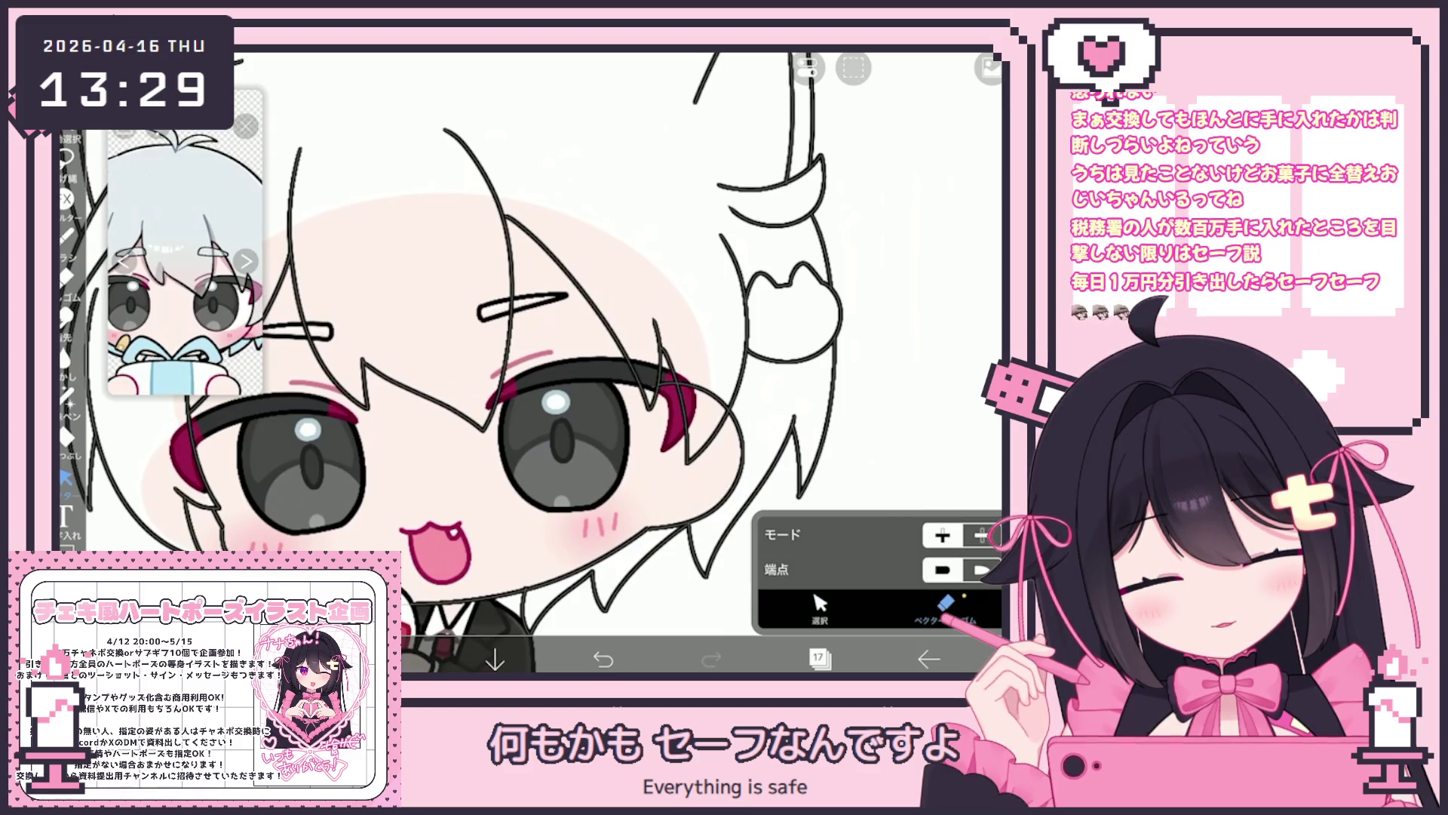
scroll(506, 362, down, 2)
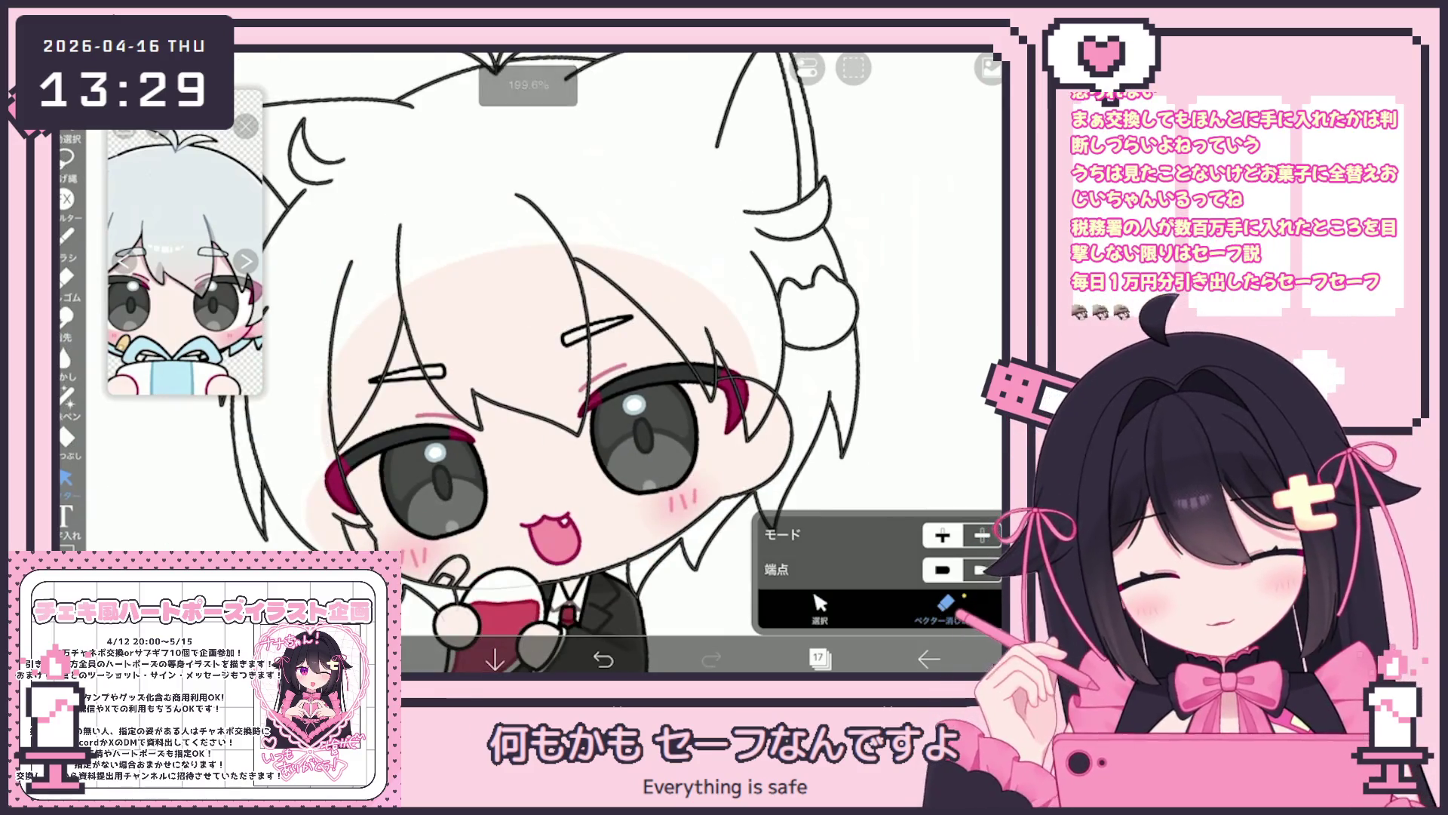
scroll(561, 363, down, 3)
scroll(603, 362, down, 1)
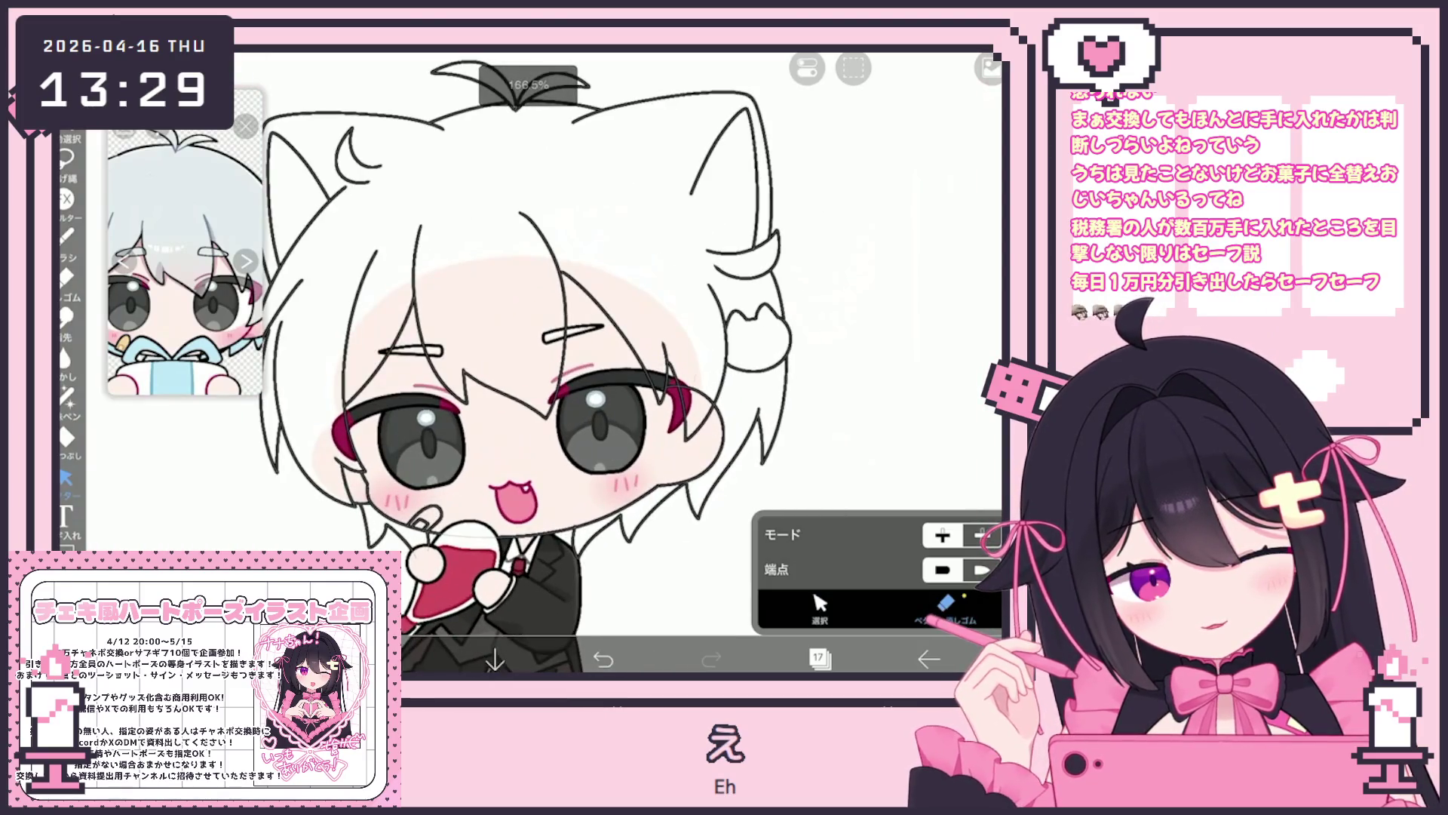
scroll(641, 362, down, 2)
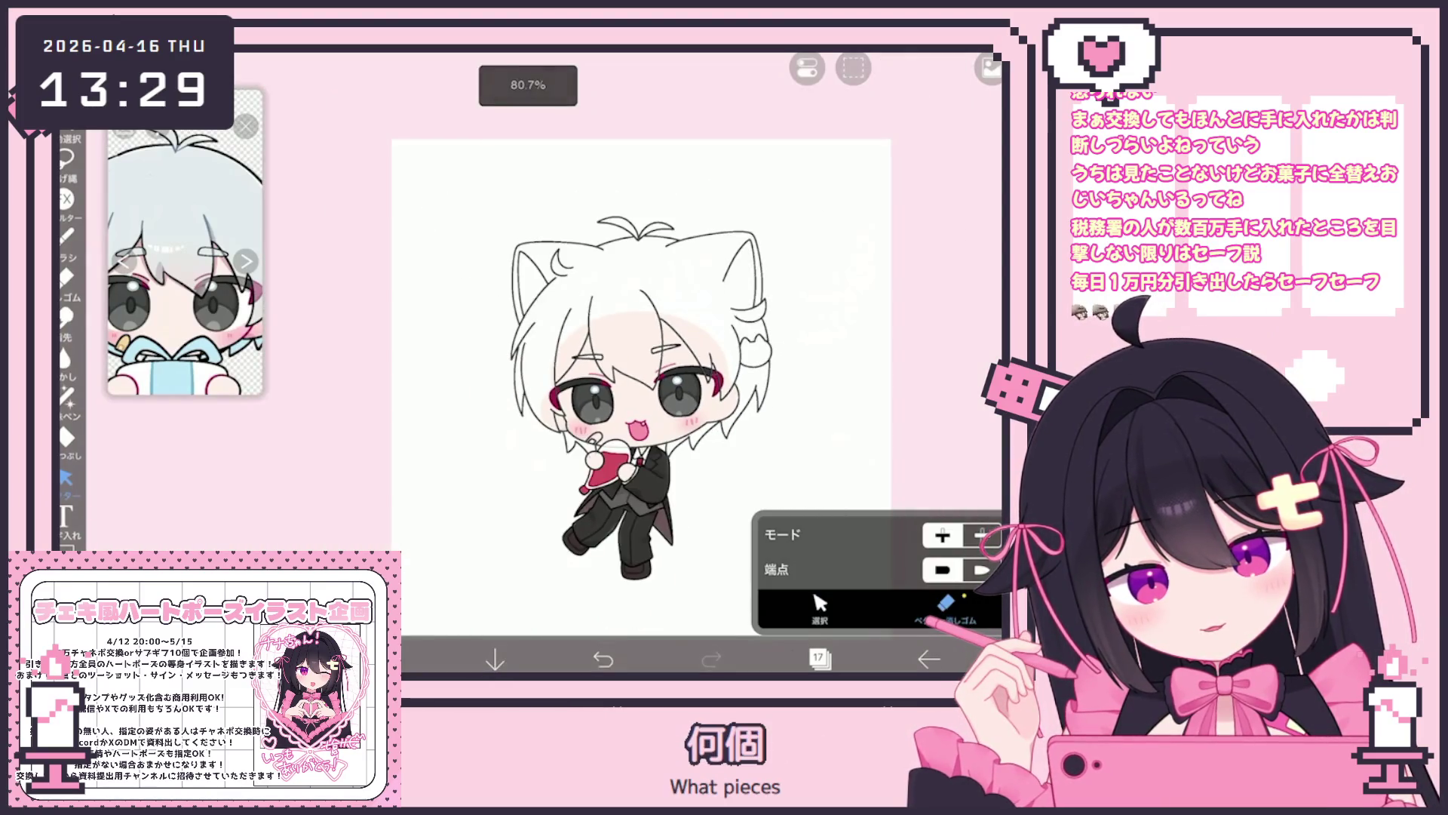
scroll(604, 362, up, 1)
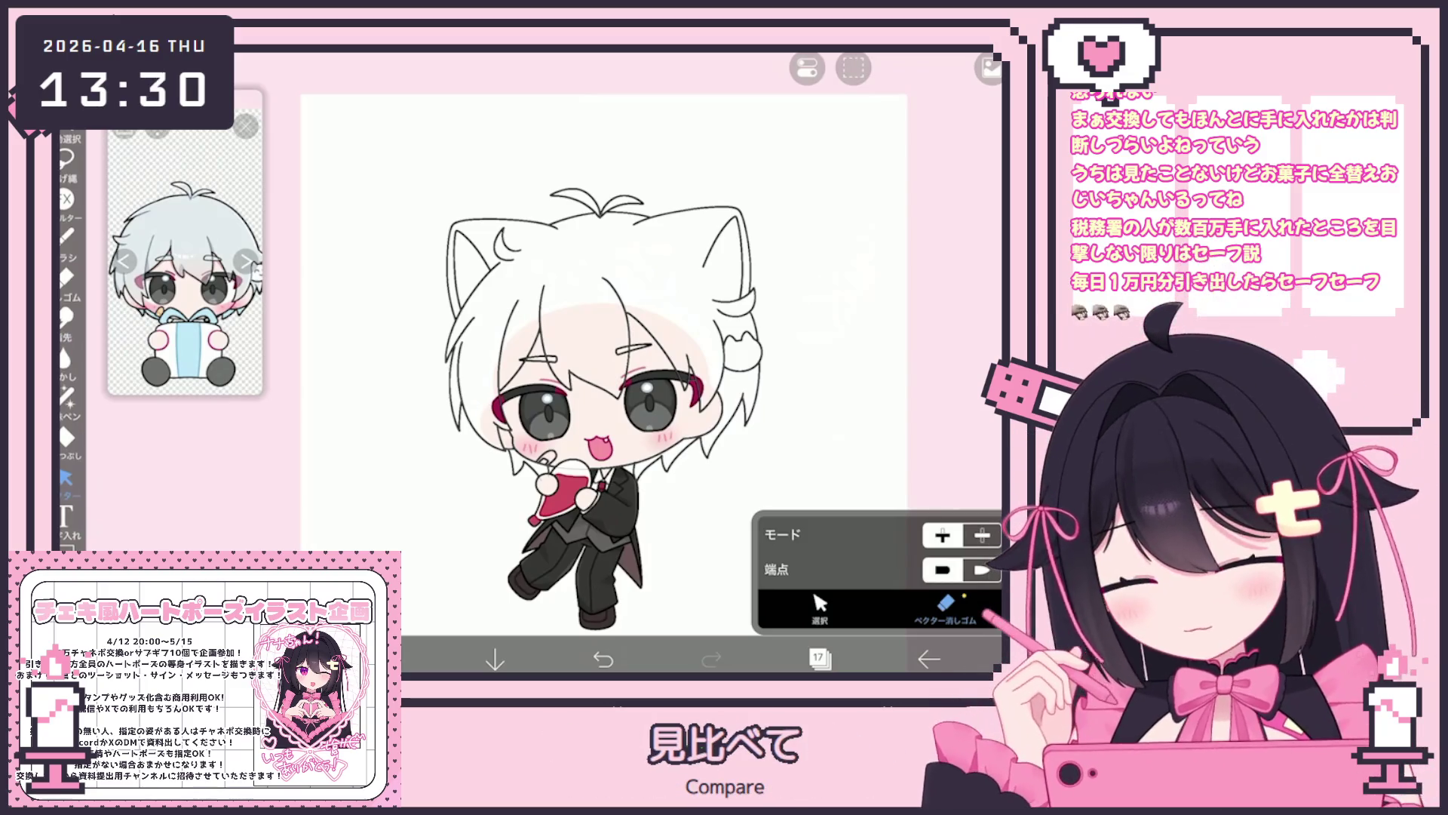
Undo the last drawing edit, zoom in on the face, and switch to the Vector tool.
key(ctrl+z)
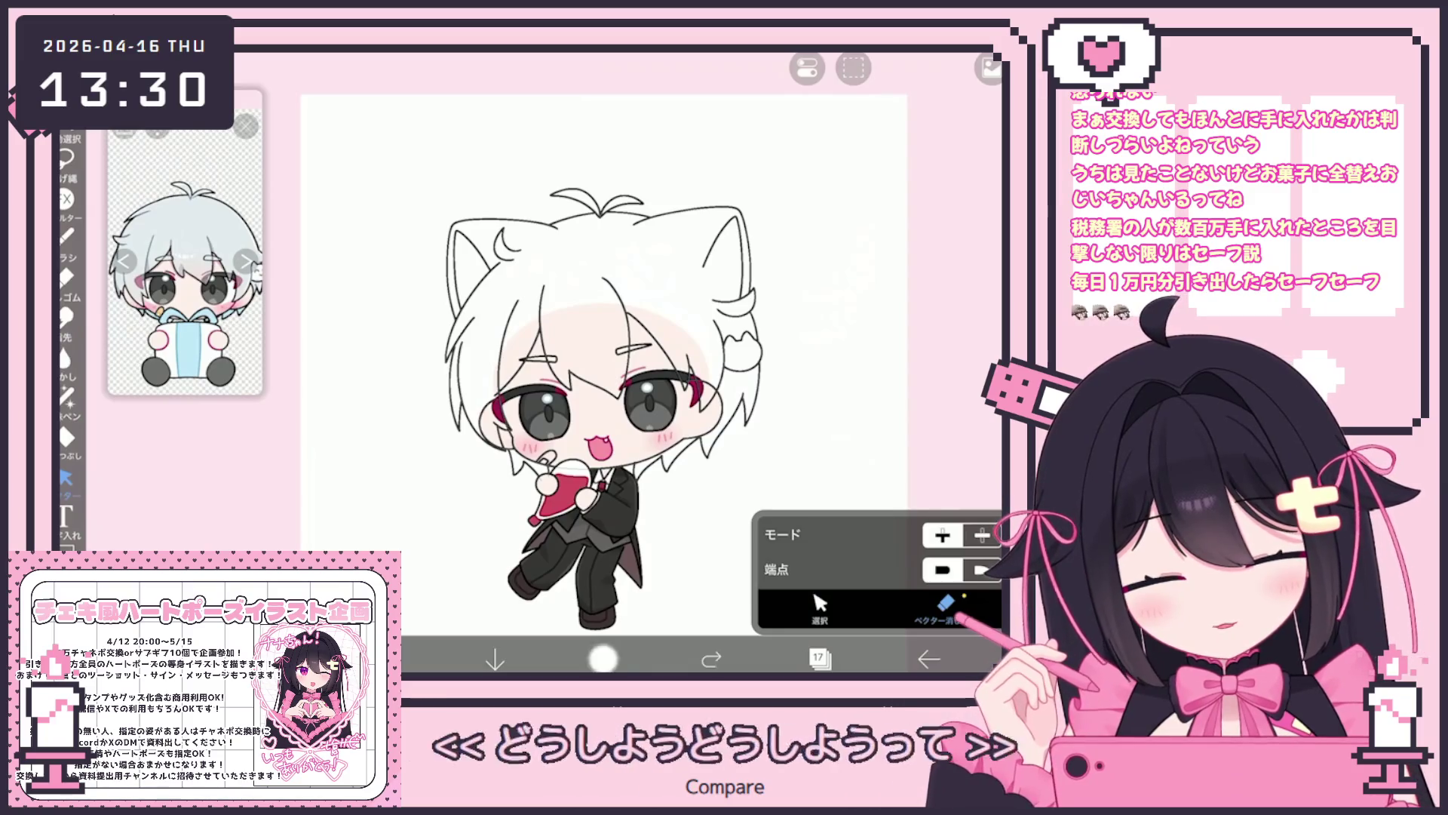
scroll(604, 362, up, 3)
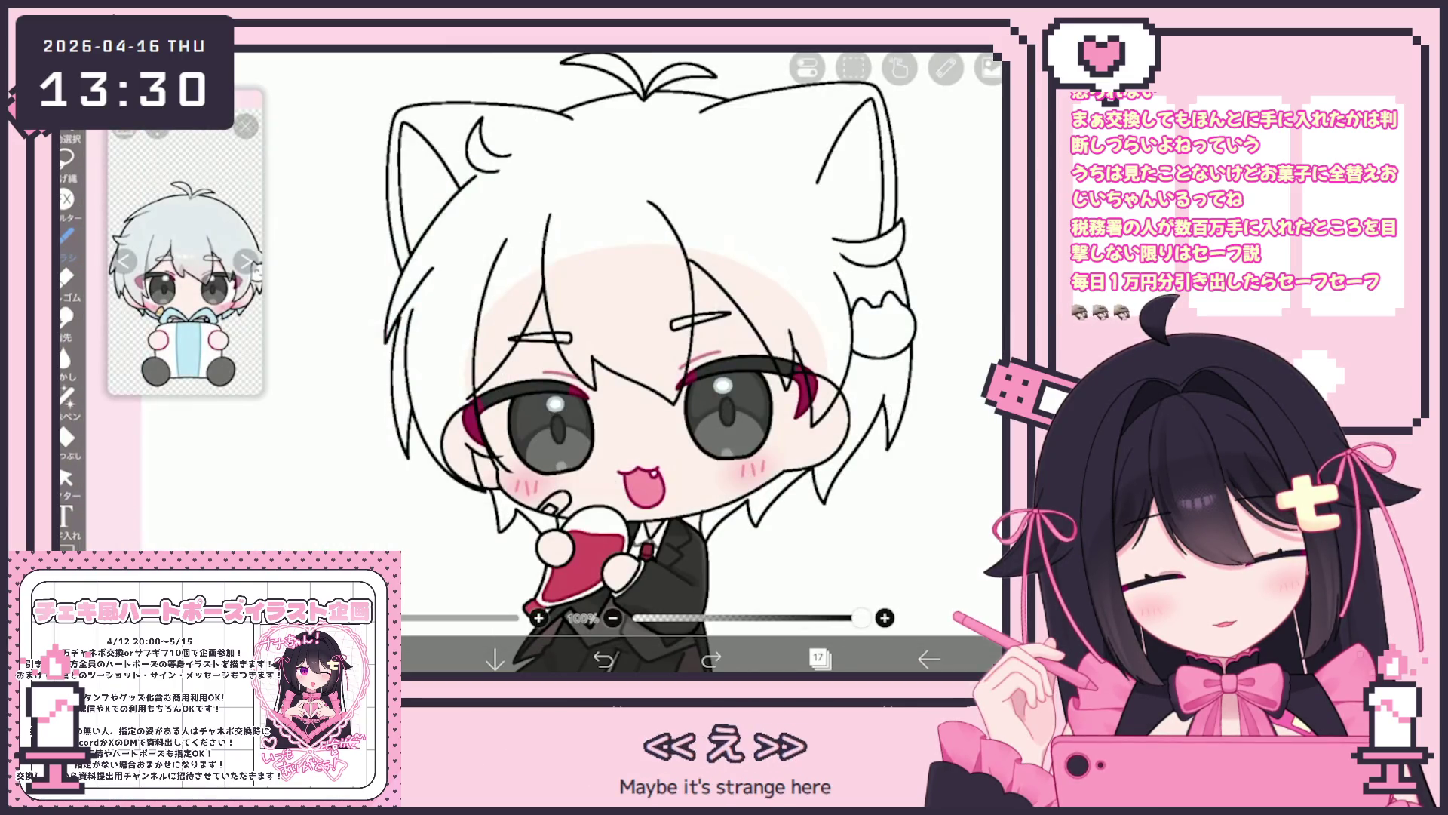
scroll(453, 370, up, 3)
scroll(679, 363, down, 3)
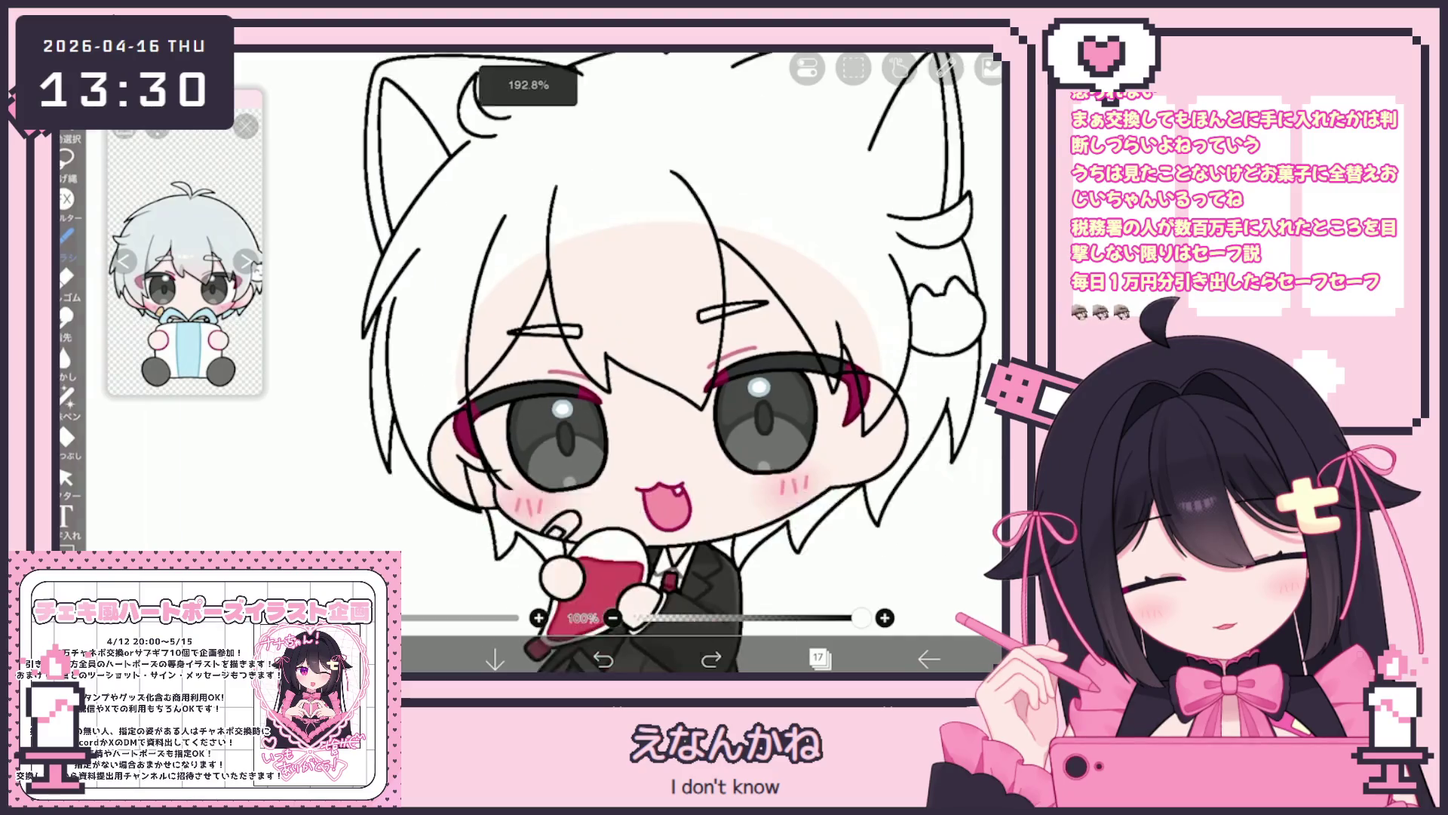
scroll(679, 362, up, 3)
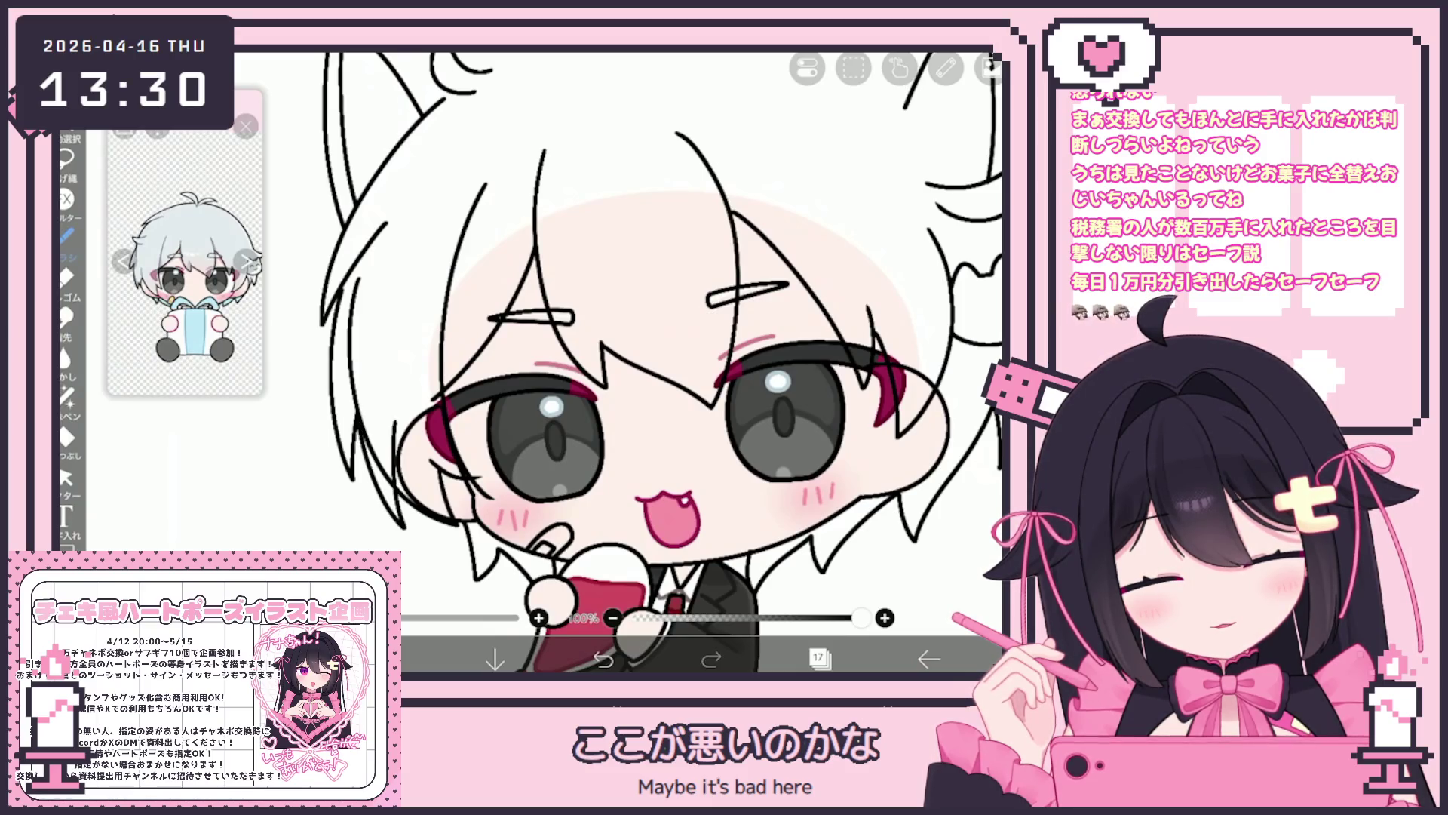
click(65, 477)
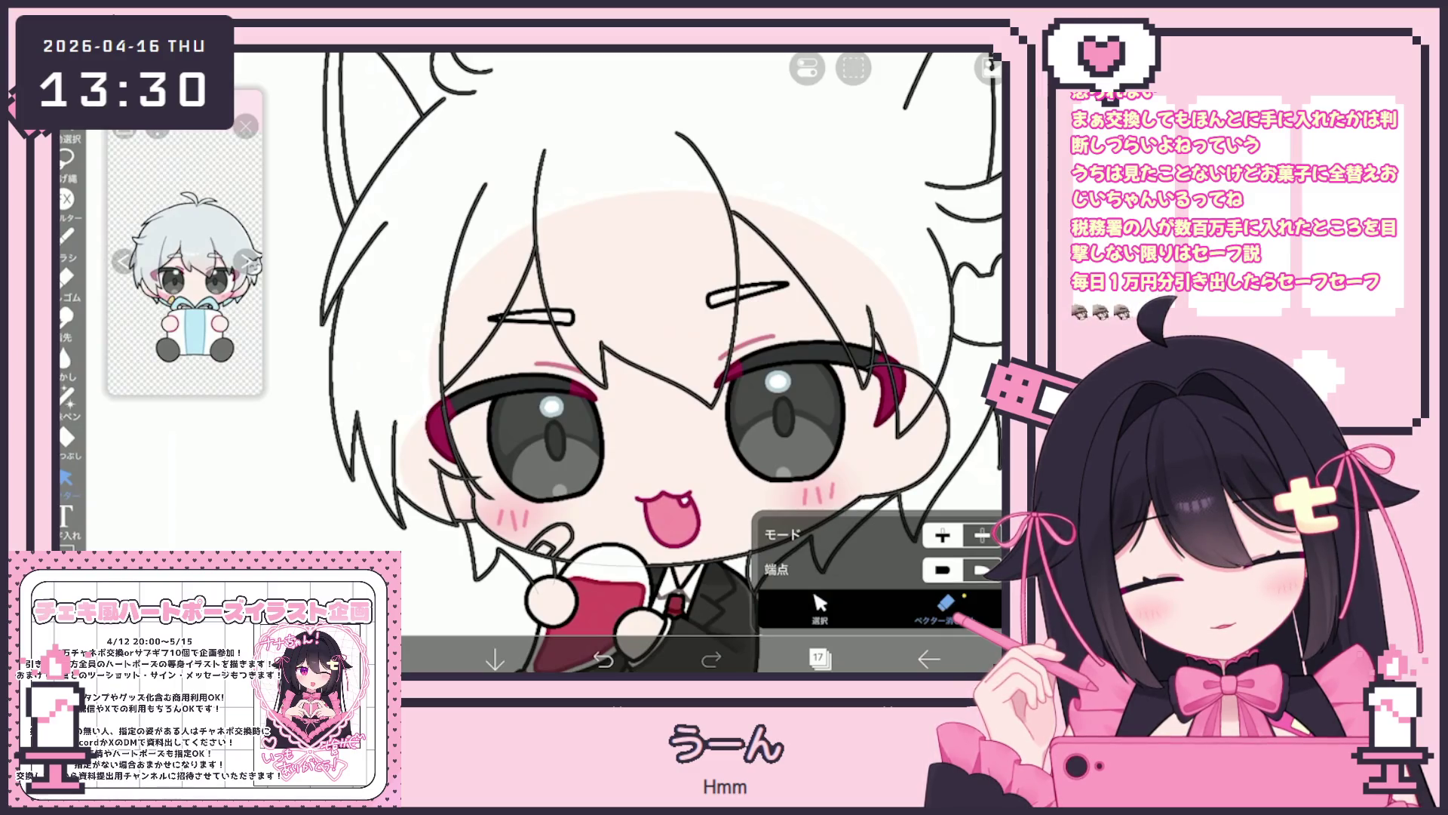
scroll(617, 362, down, 5)
scroll(581, 362, up, 5)
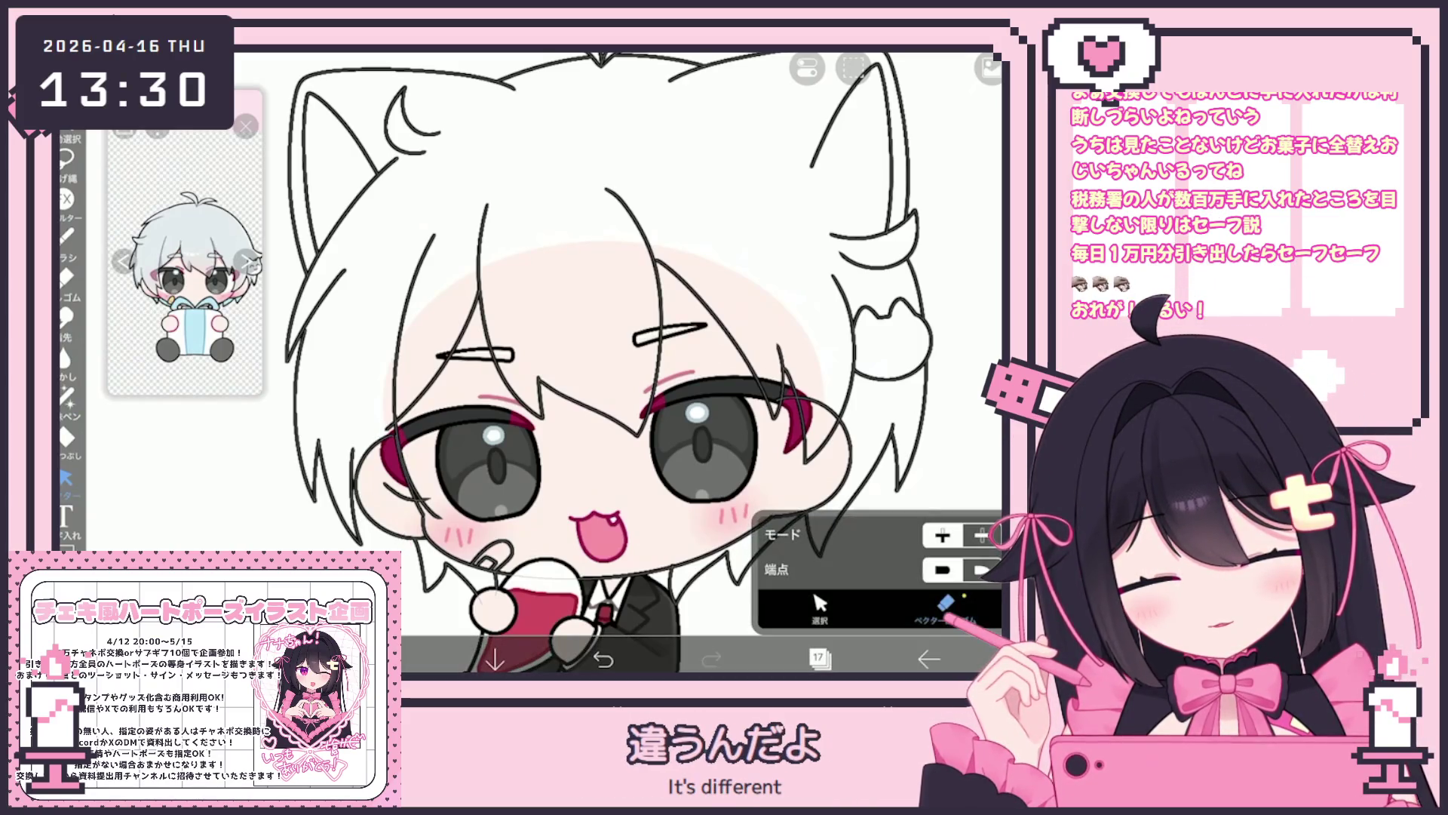
Try the eraser on the face, then return to the Vector tool.
click(65, 277)
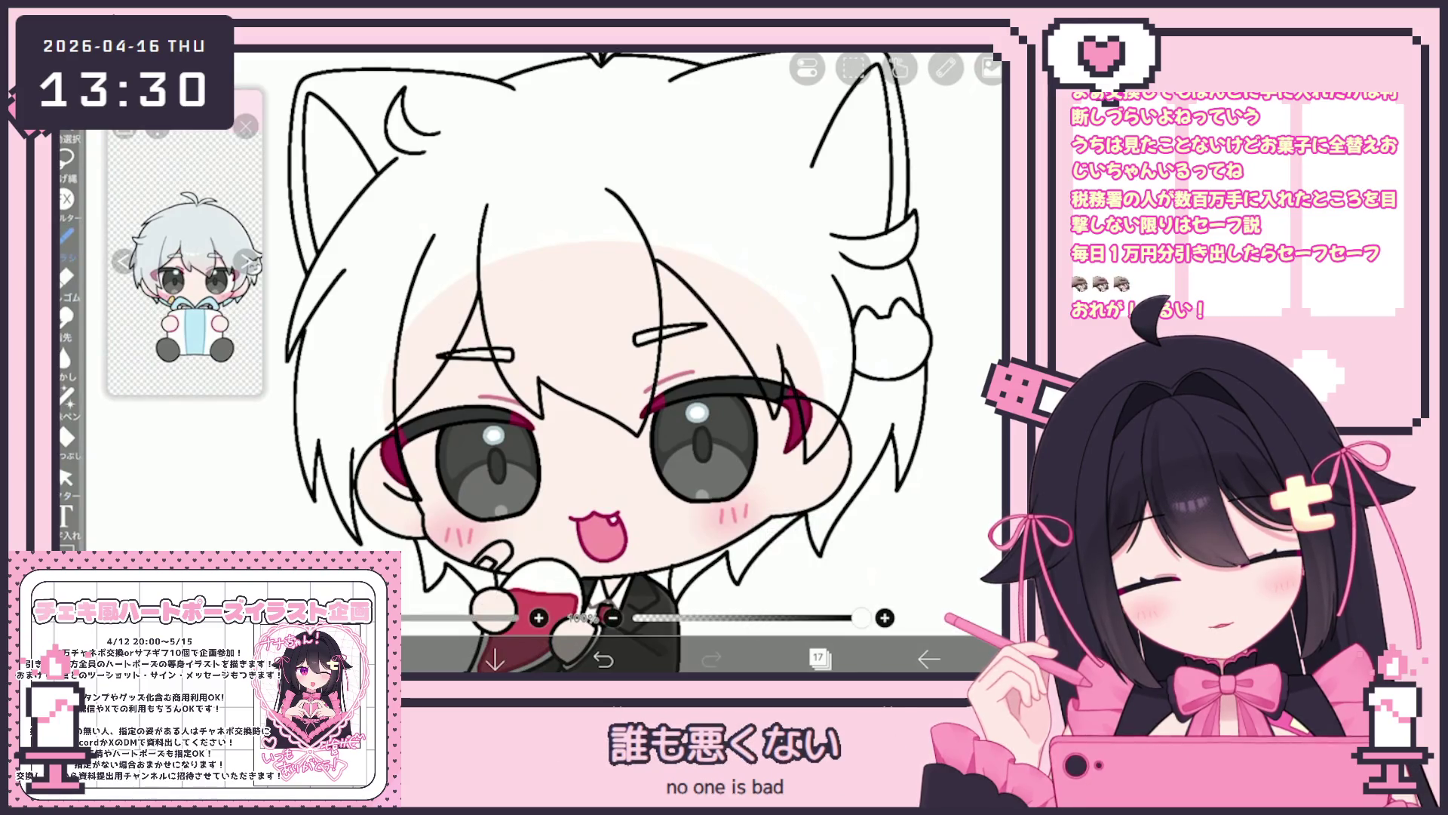
scroll(642, 362, up, 2)
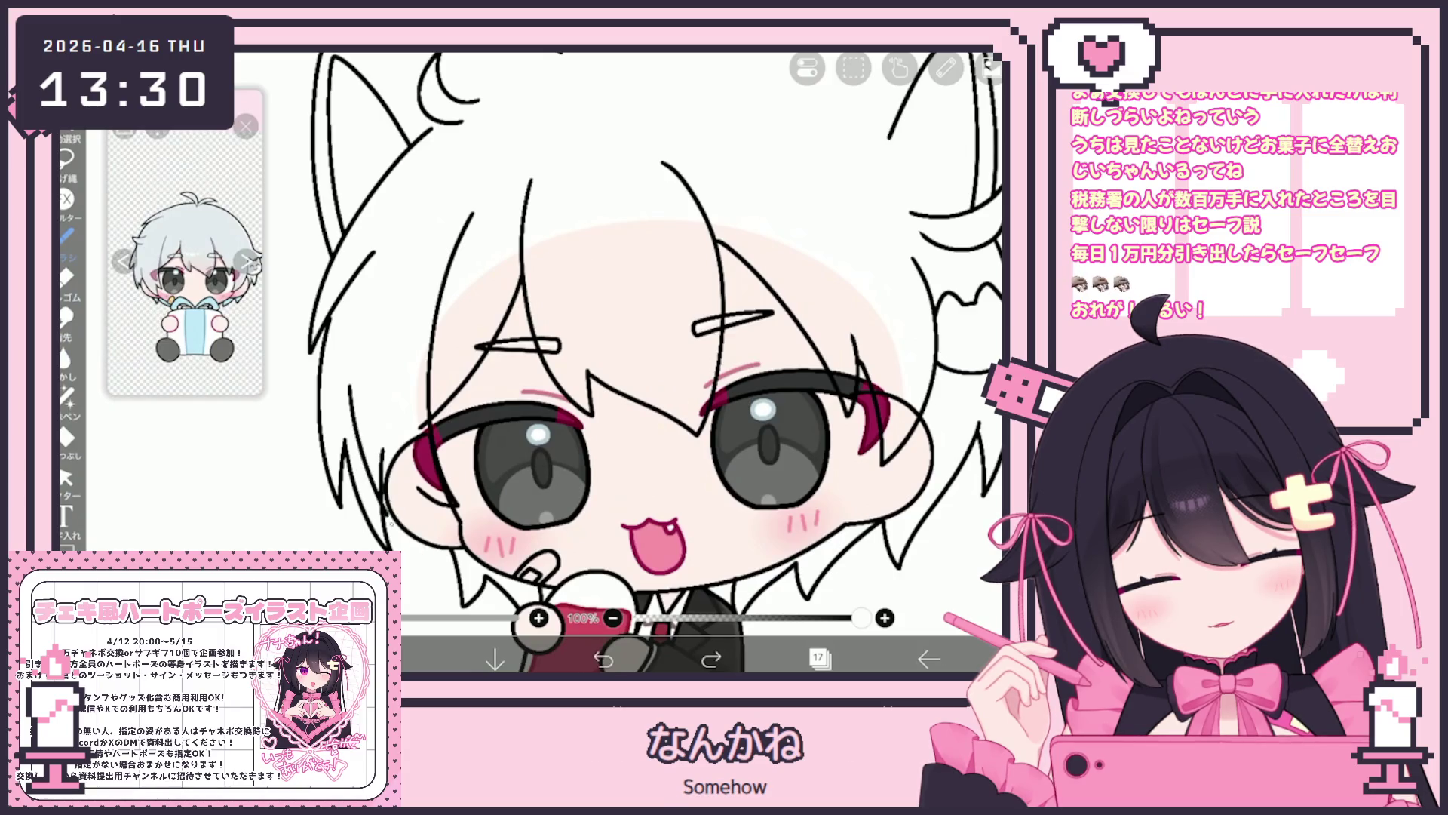
scroll(655, 362, down, 2)
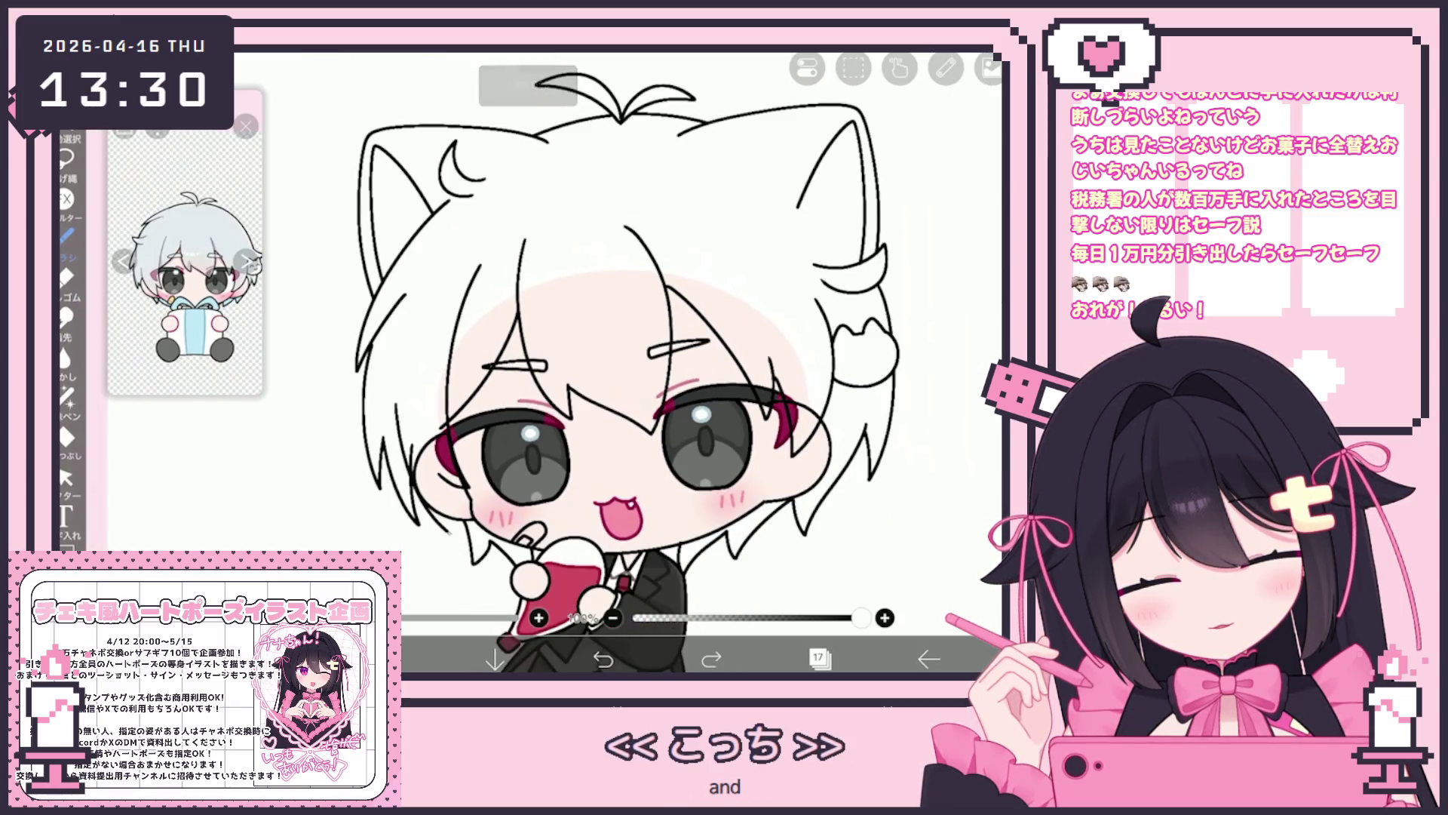
scroll(626, 362, up, 2)
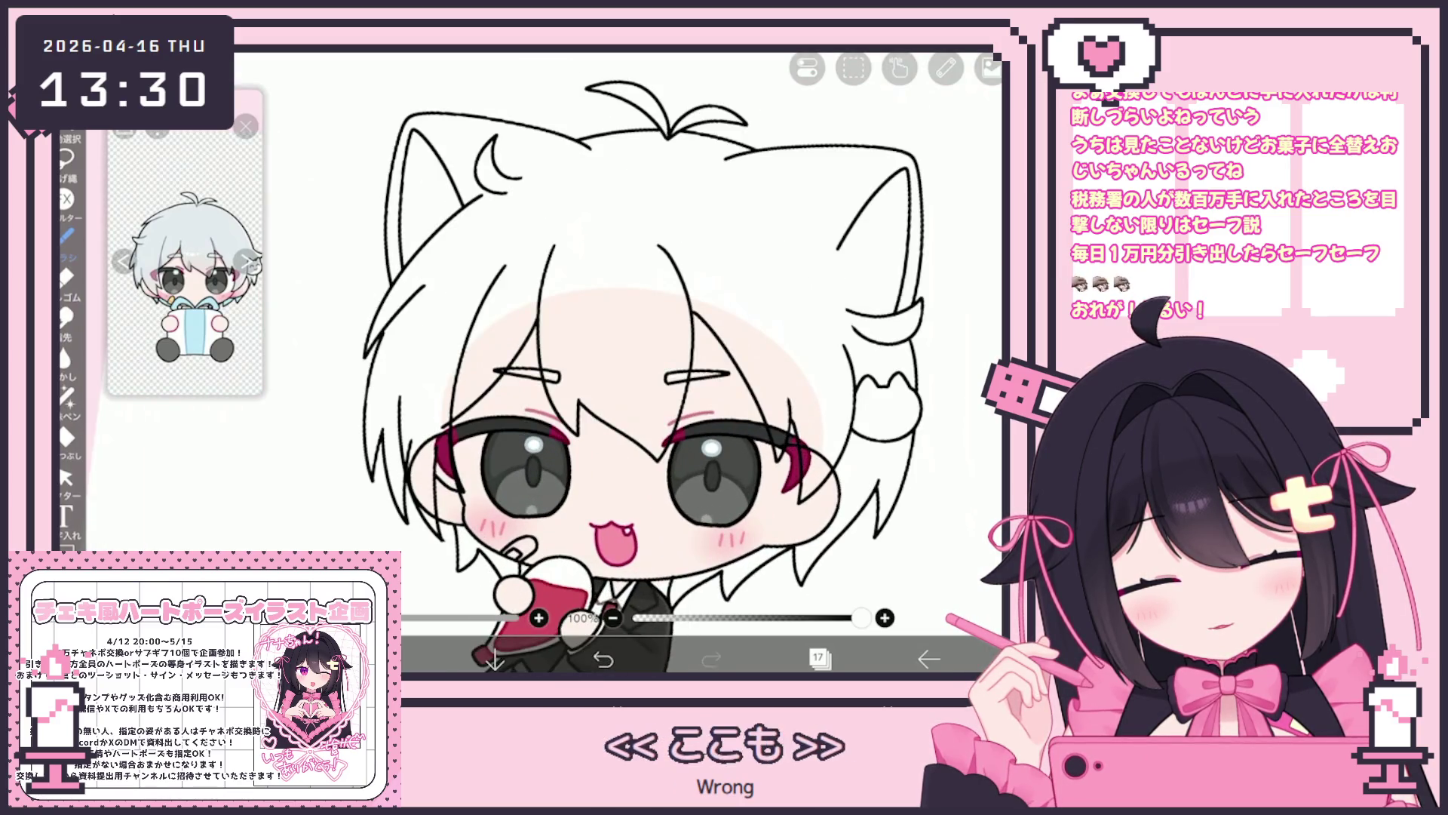
click(66, 477)
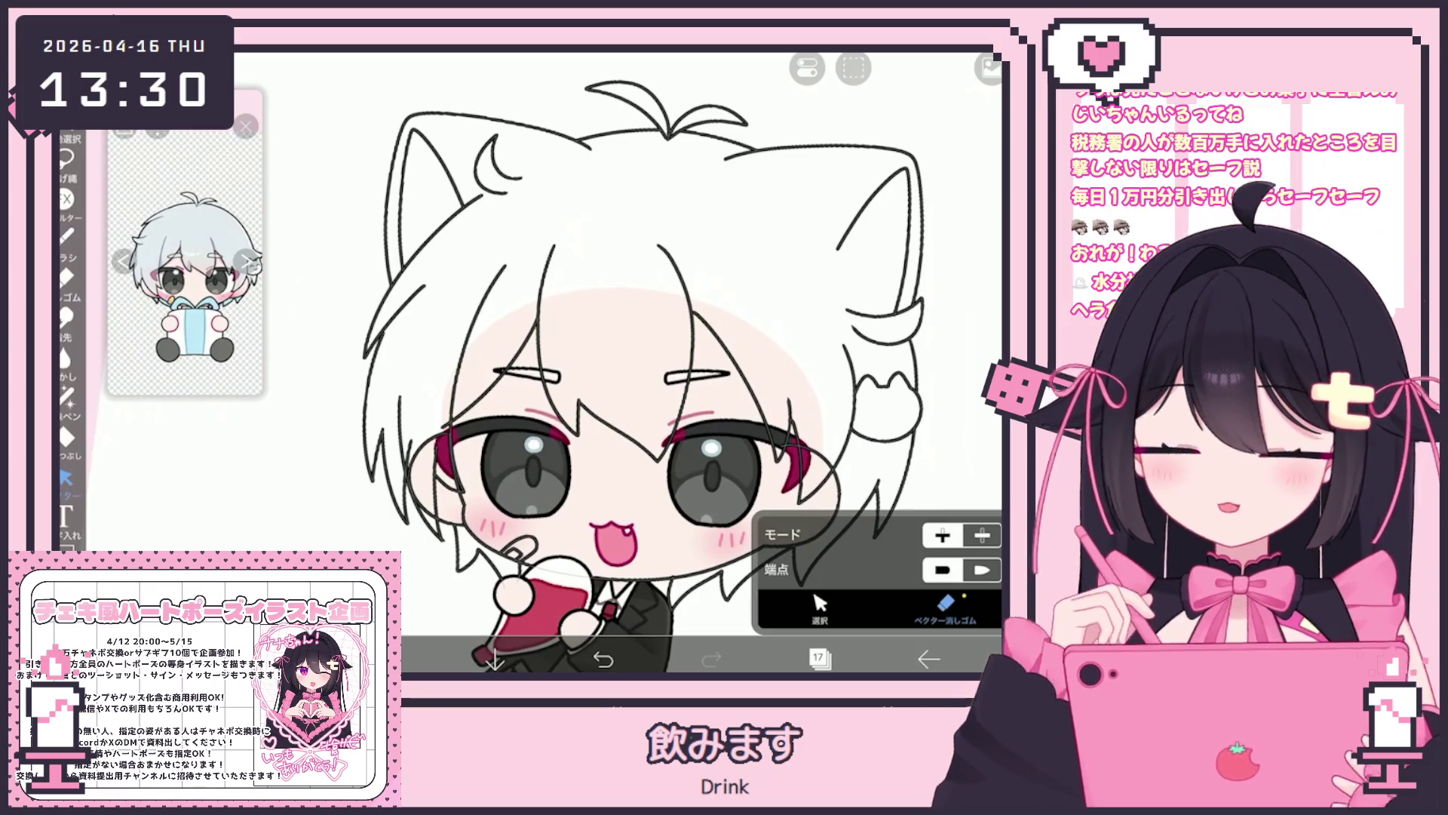
Look over the face and open the layers list.
scroll(523, 459, up, 3)
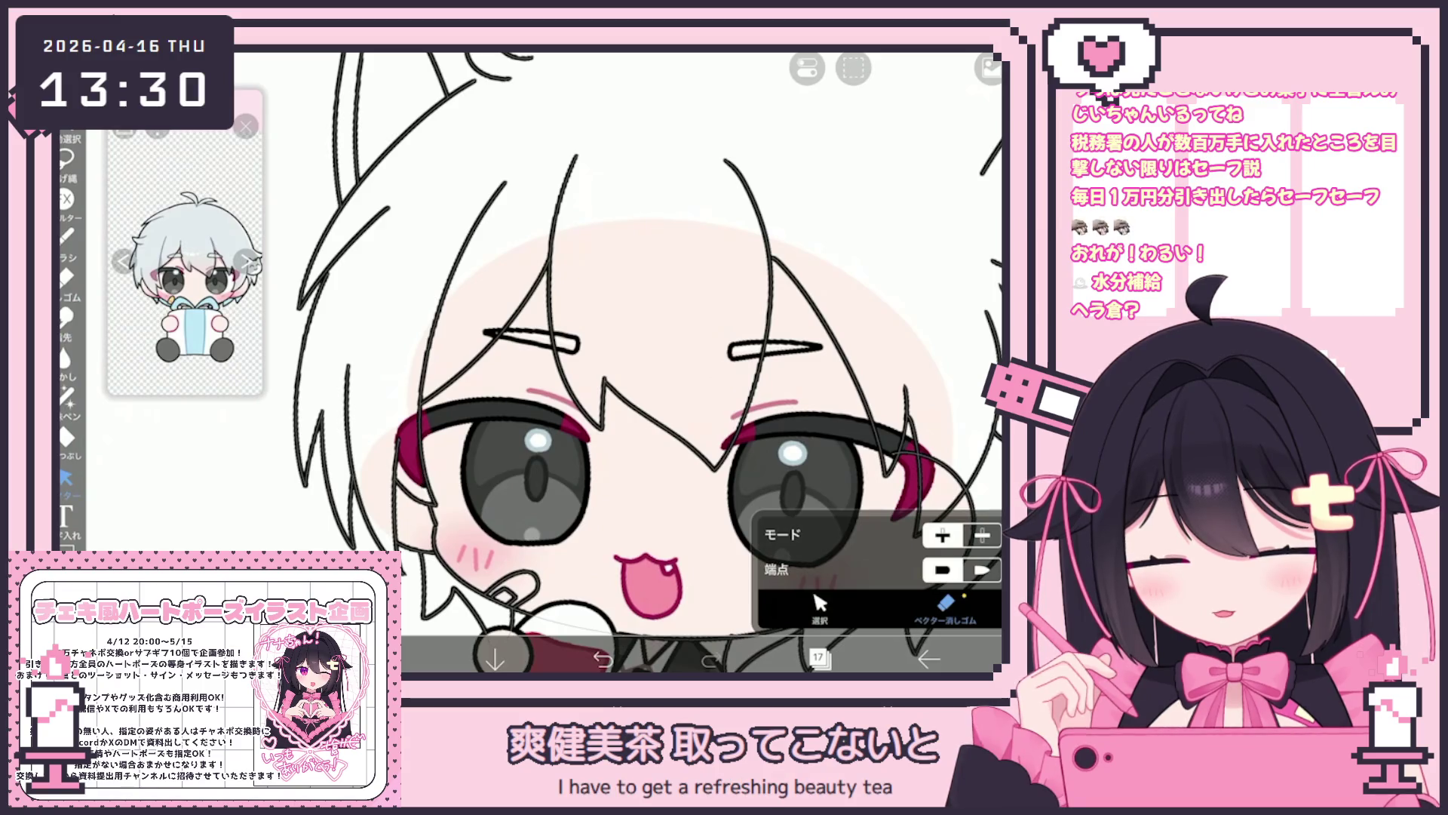
scroll(649, 362, down, 5)
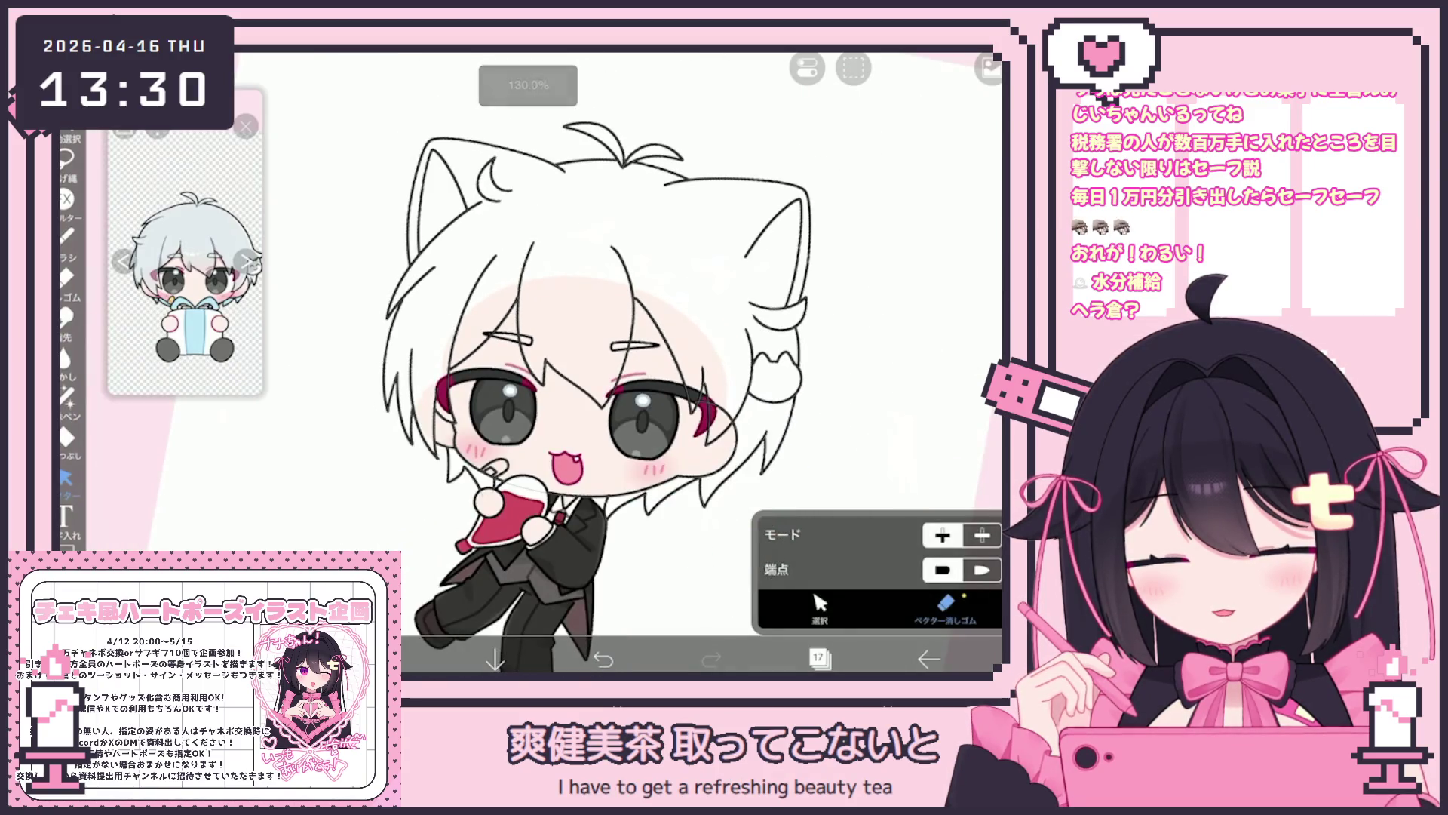
scroll(528, 377, up, 3)
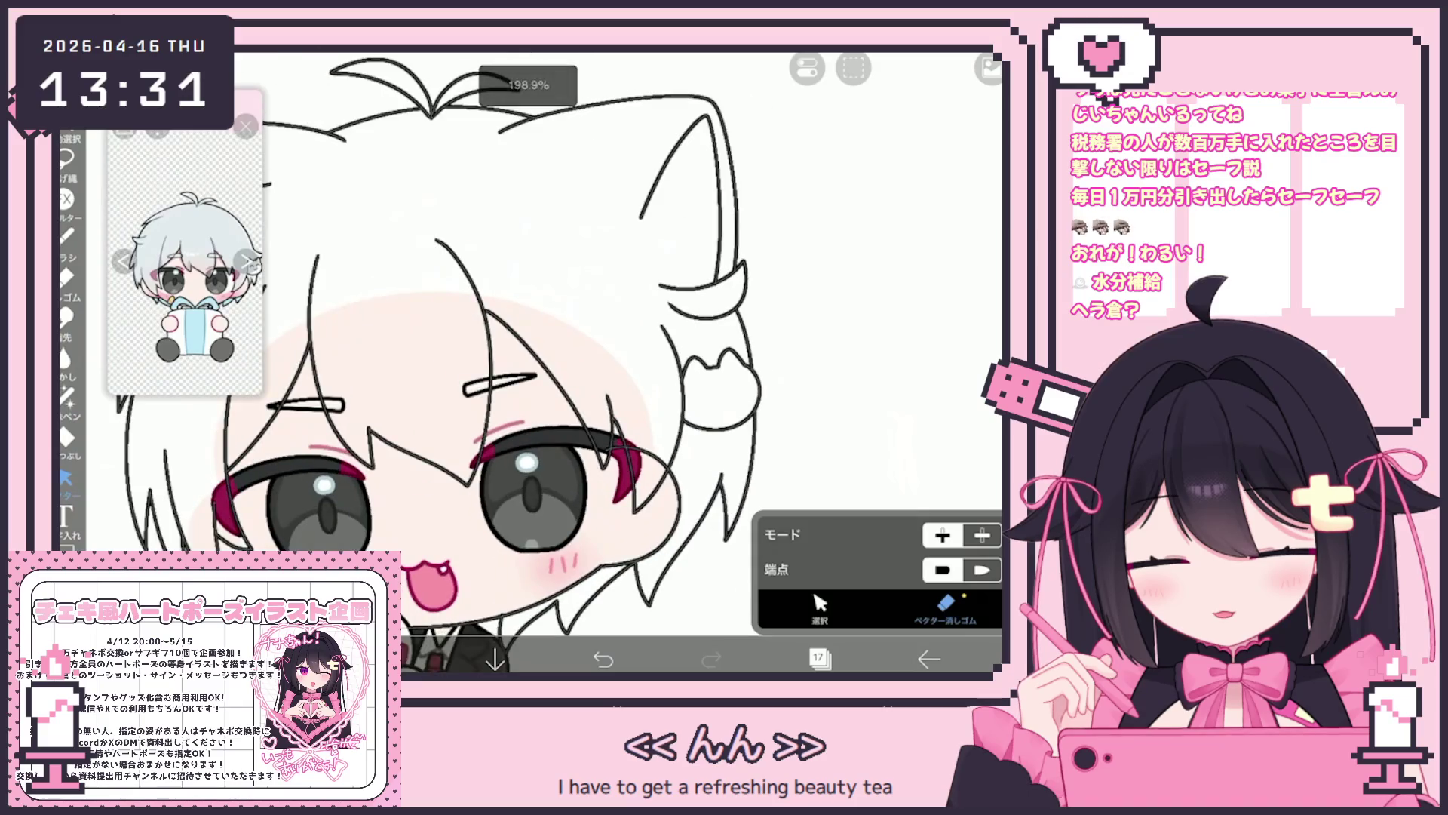
scroll(573, 362, down, 5)
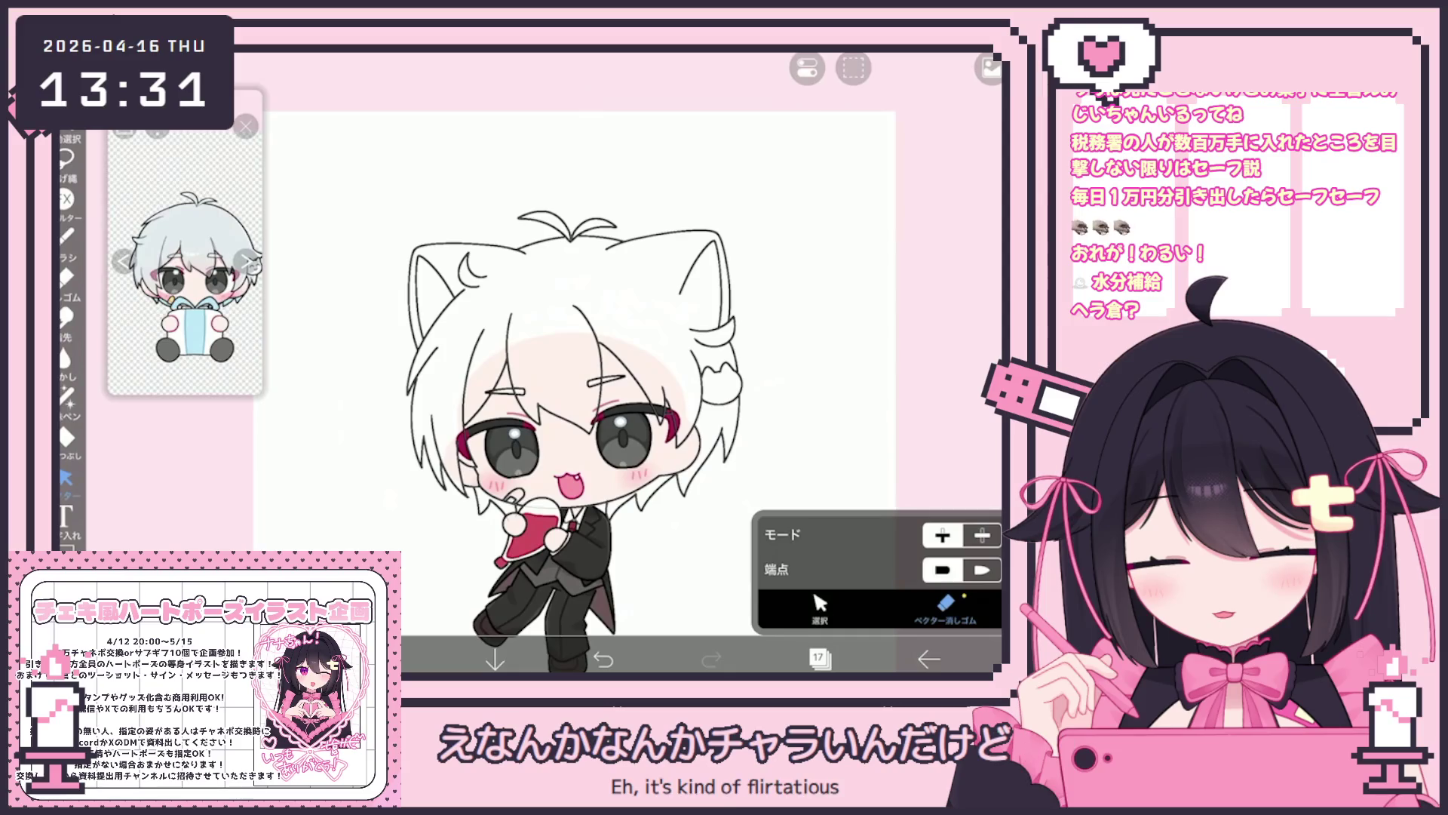
scroll(510, 415, up, 2)
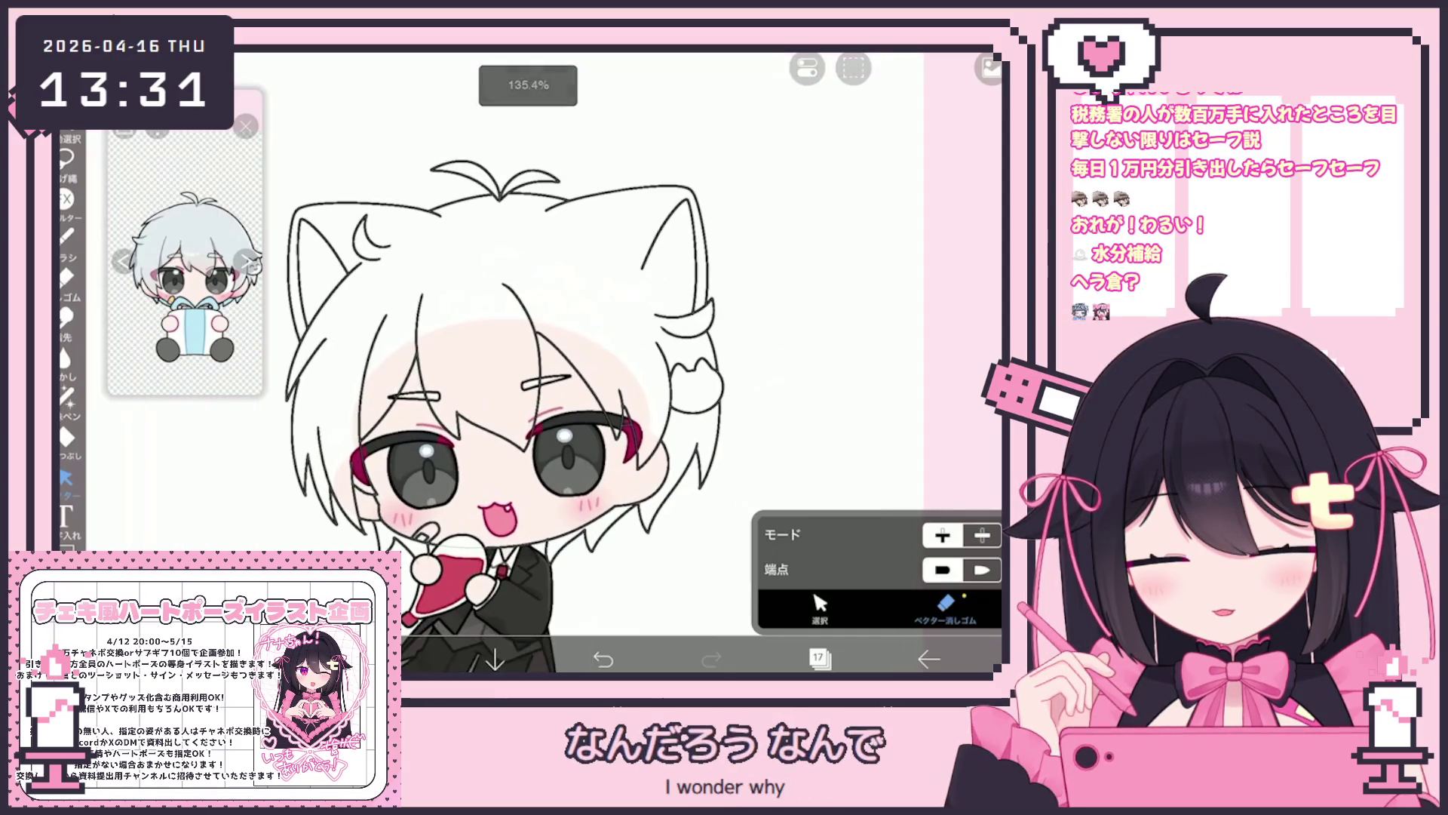
click(818, 658)
click(818, 657)
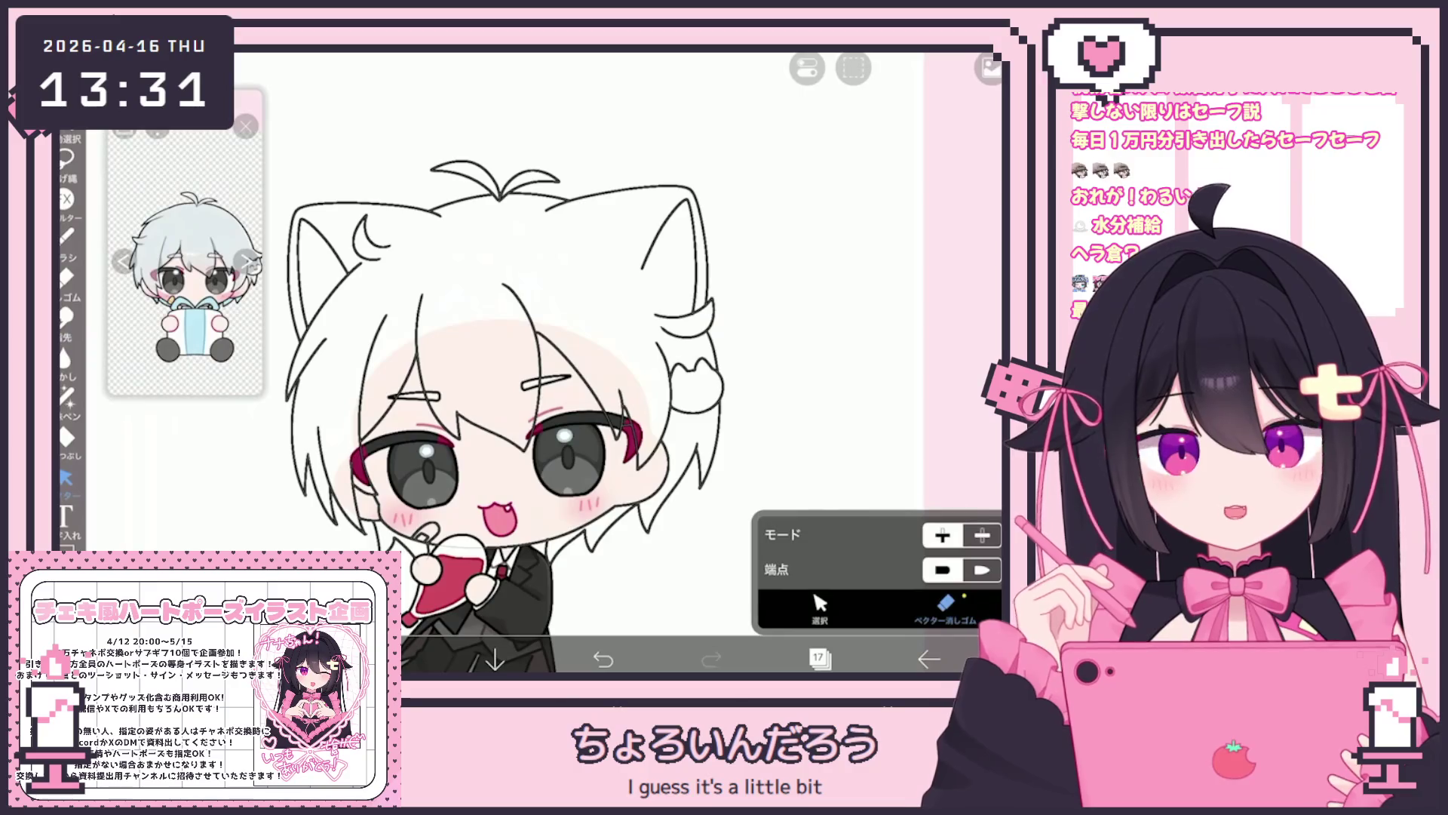
scroll(528, 415, up, 1)
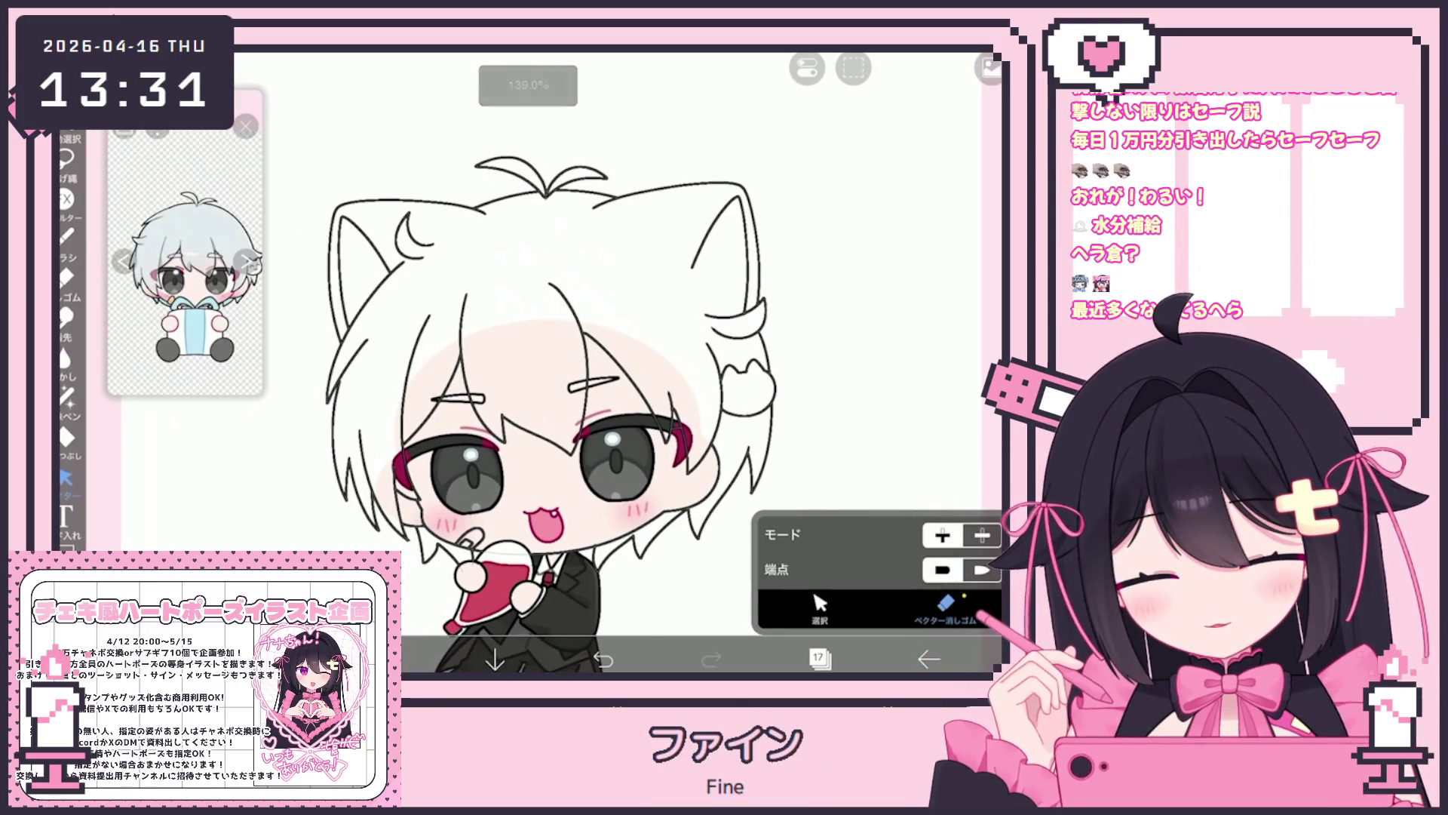
click(819, 658)
Make layer 18, the hairpin line layer, the working layer.
click(868, 239)
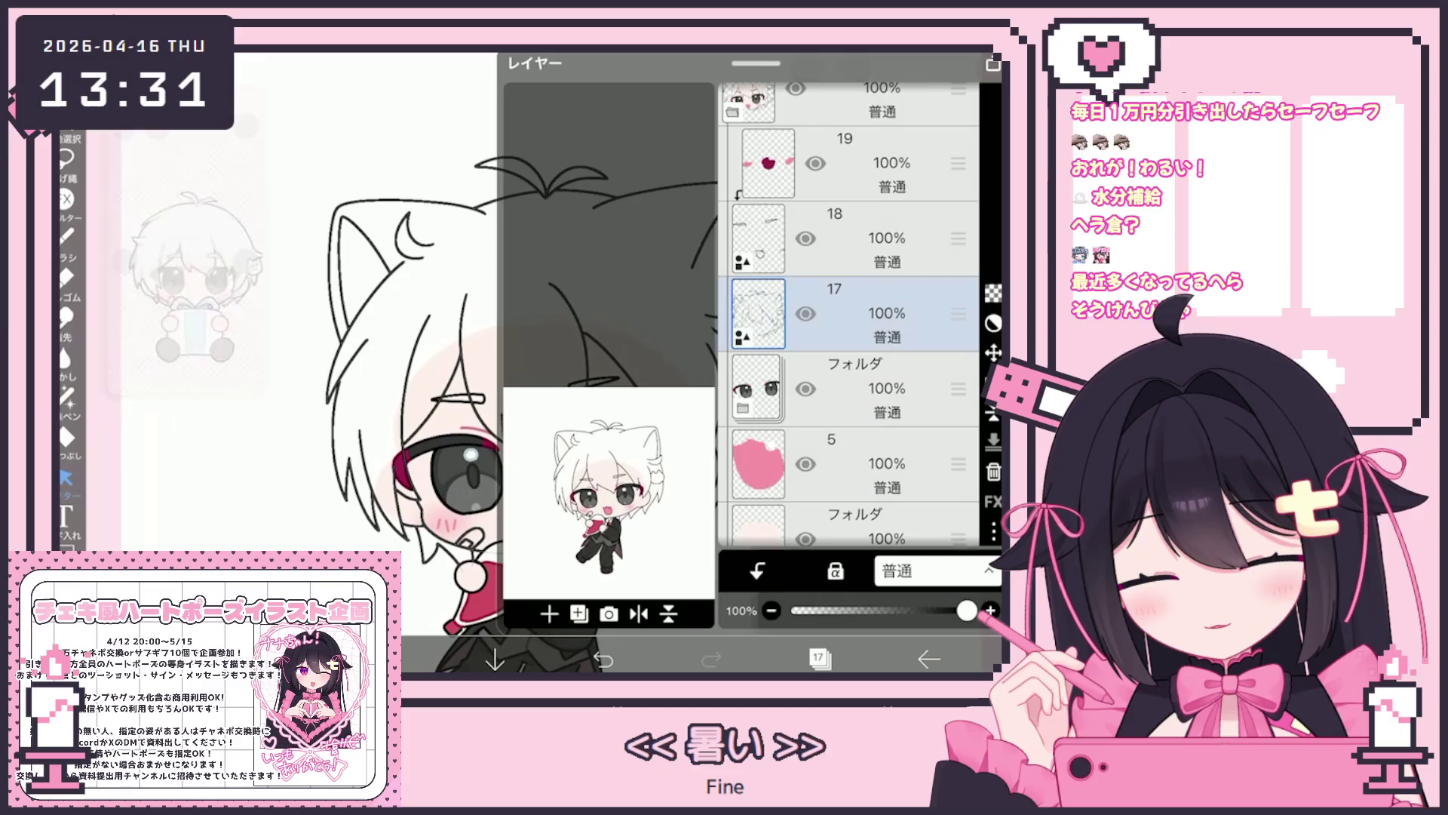
click(818, 658)
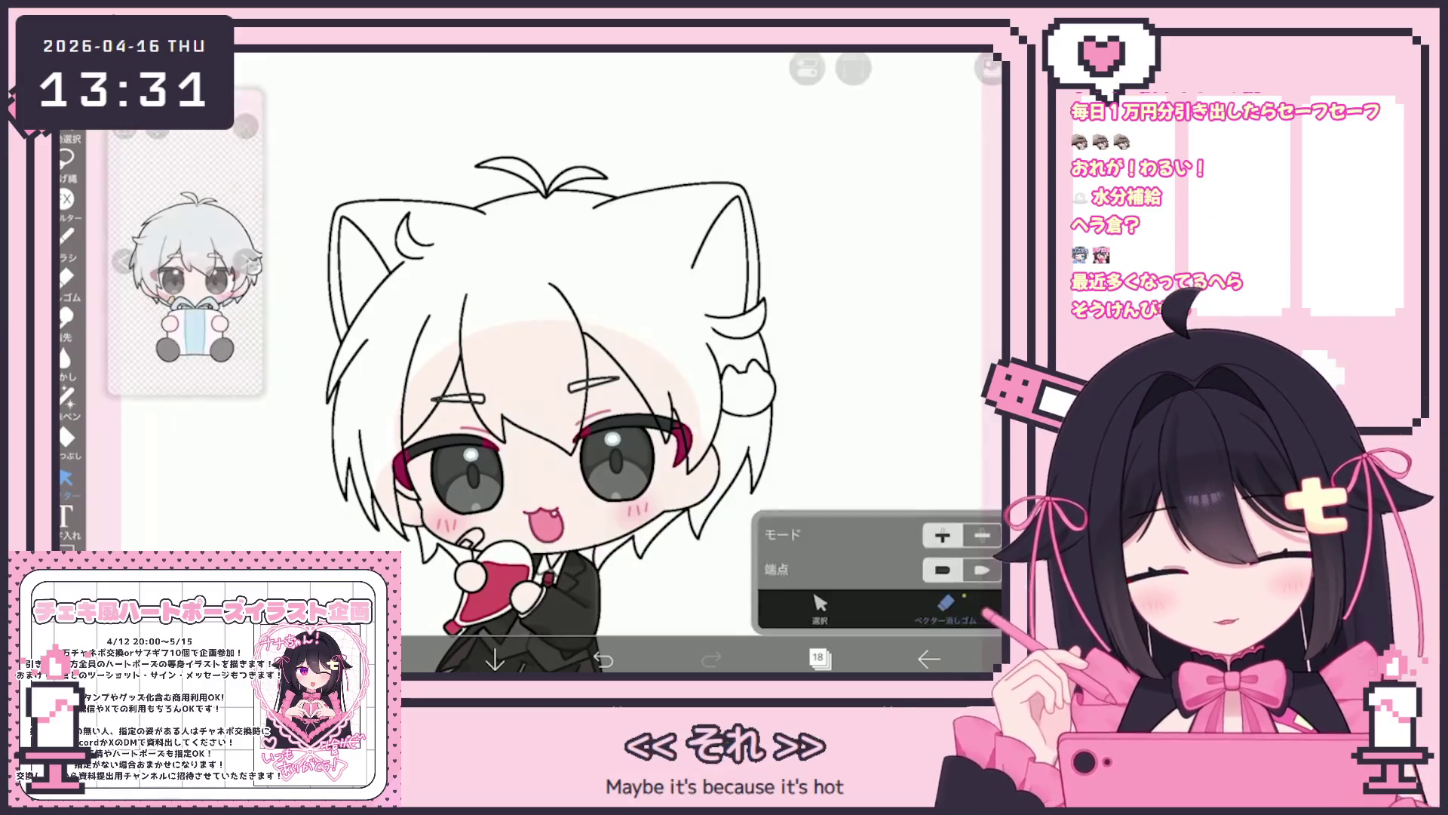
scroll(528, 377, up, 2)
Select the right and left hairpins, undo the hairpin change, and reopen the layers list.
click(571, 367)
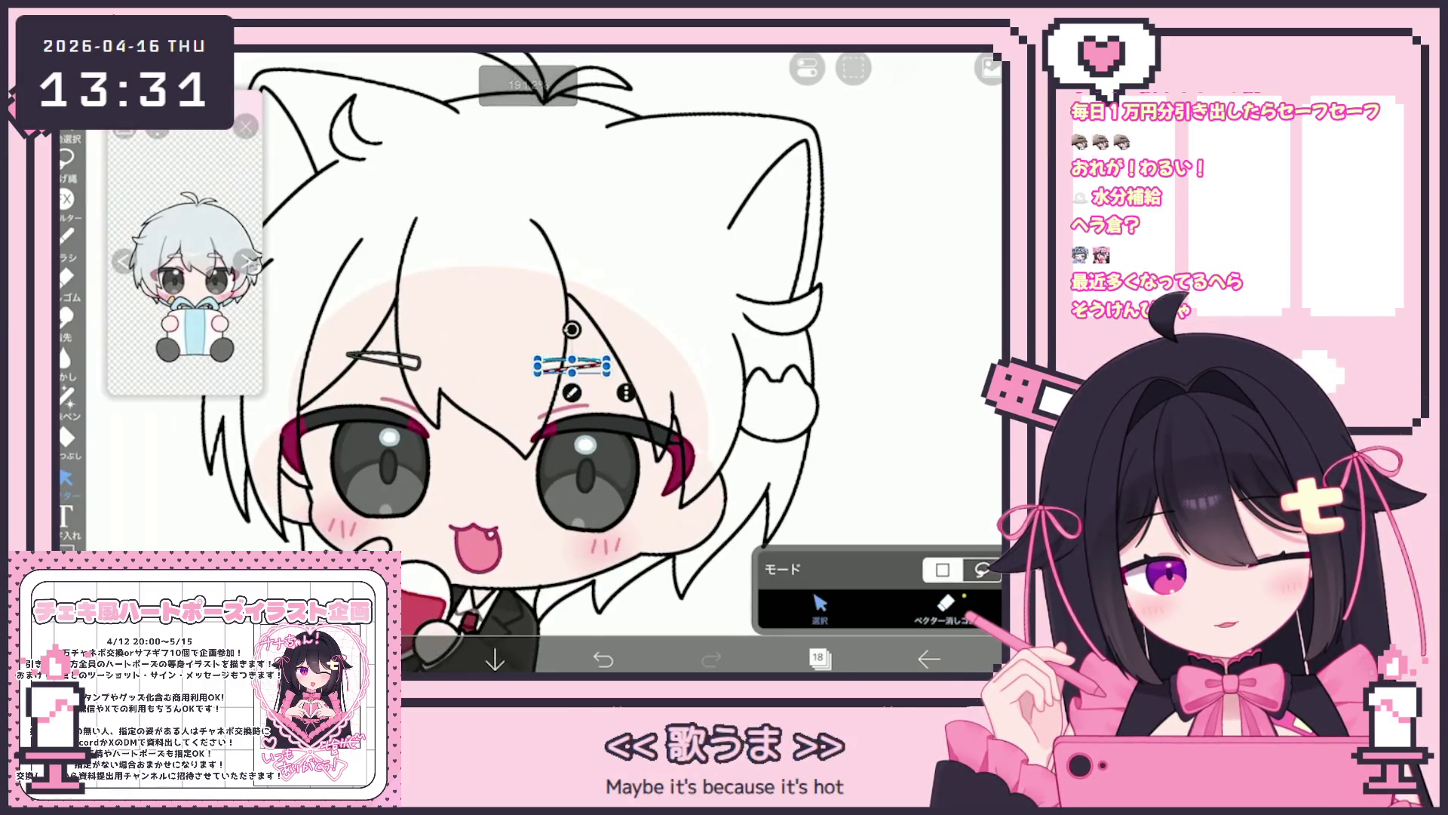
click(383, 361)
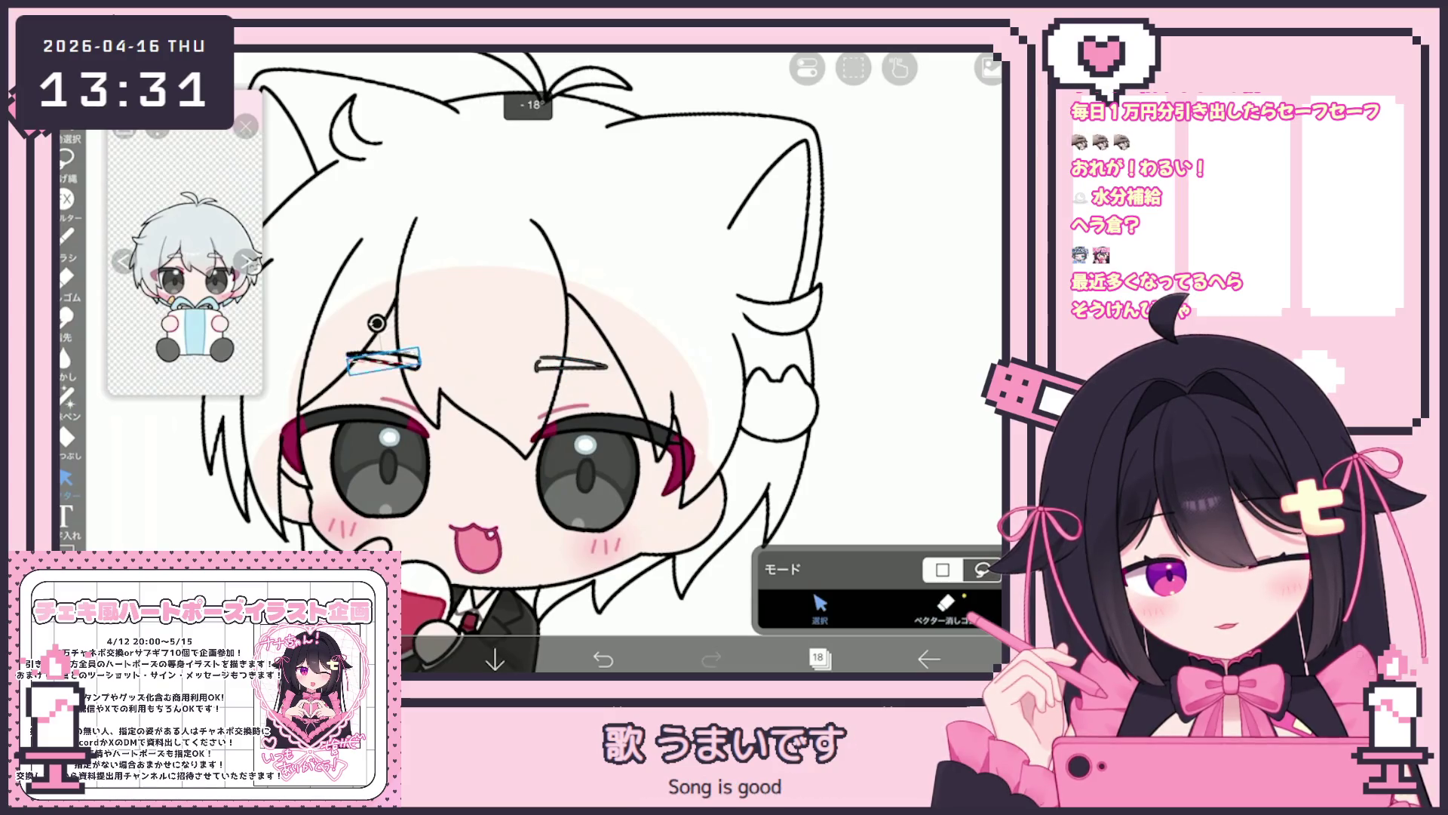
key(ctrl+z)
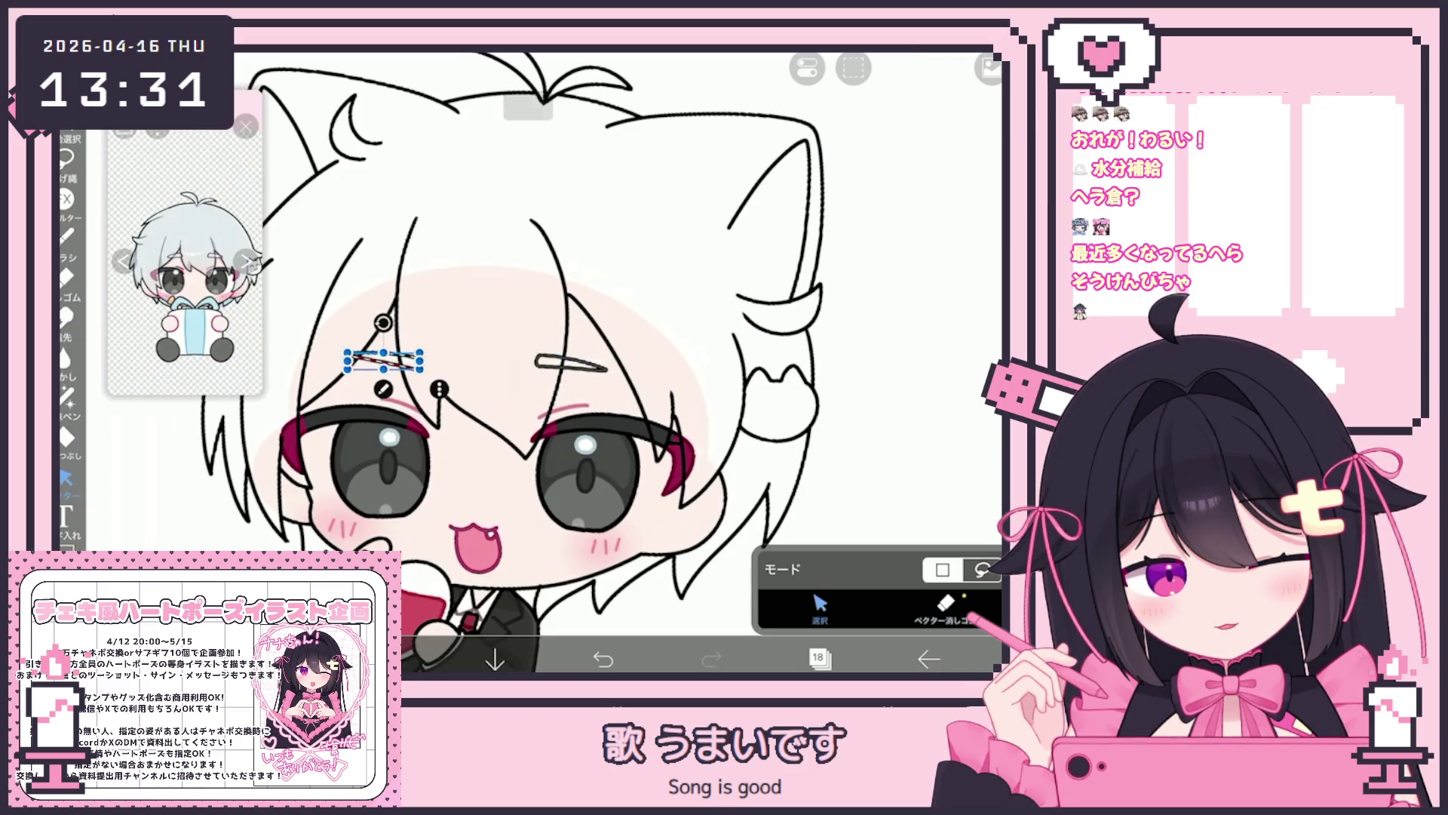
scroll(544, 362, down, 5)
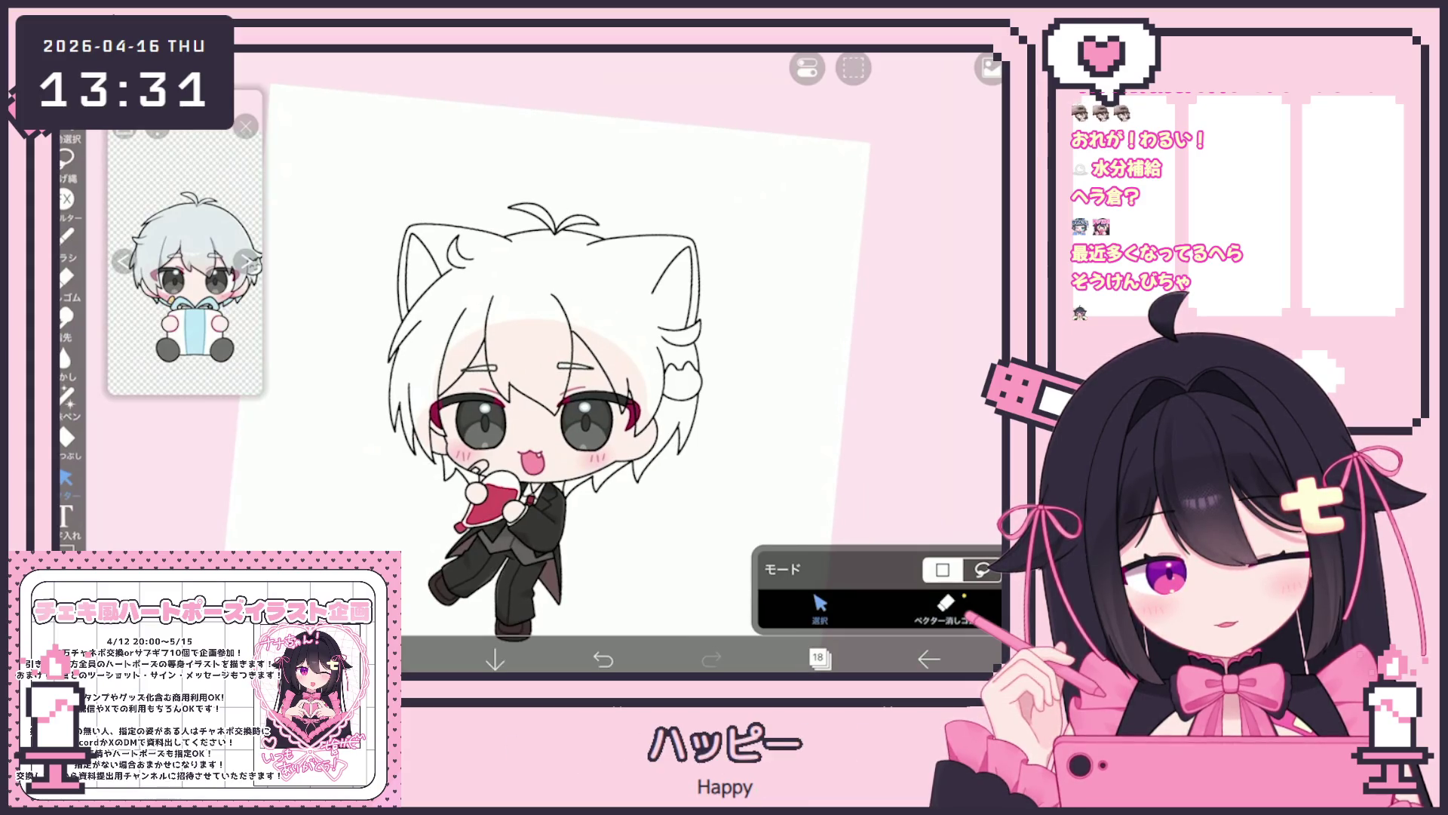
scroll(475, 422, up, 5)
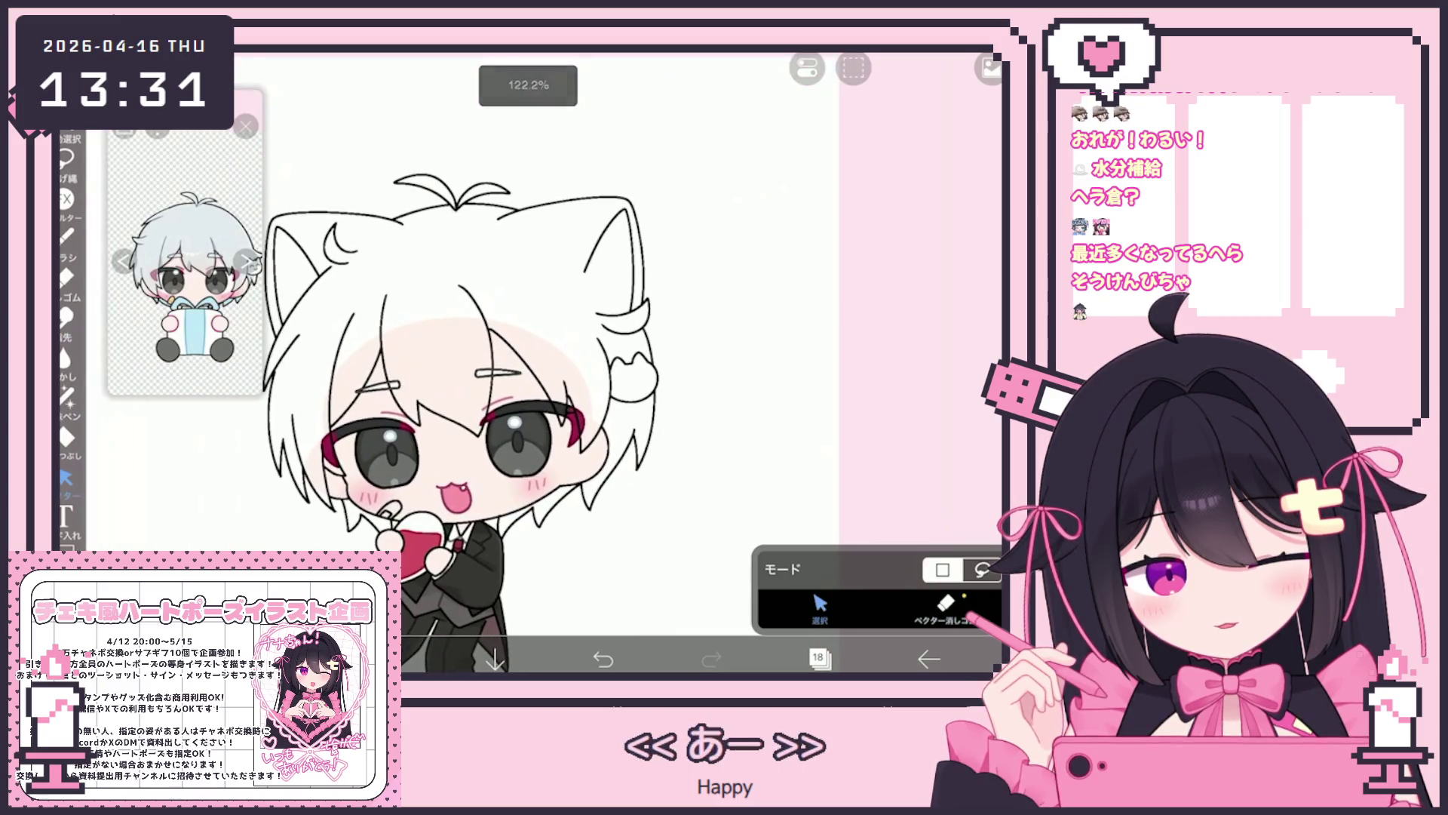
click(818, 659)
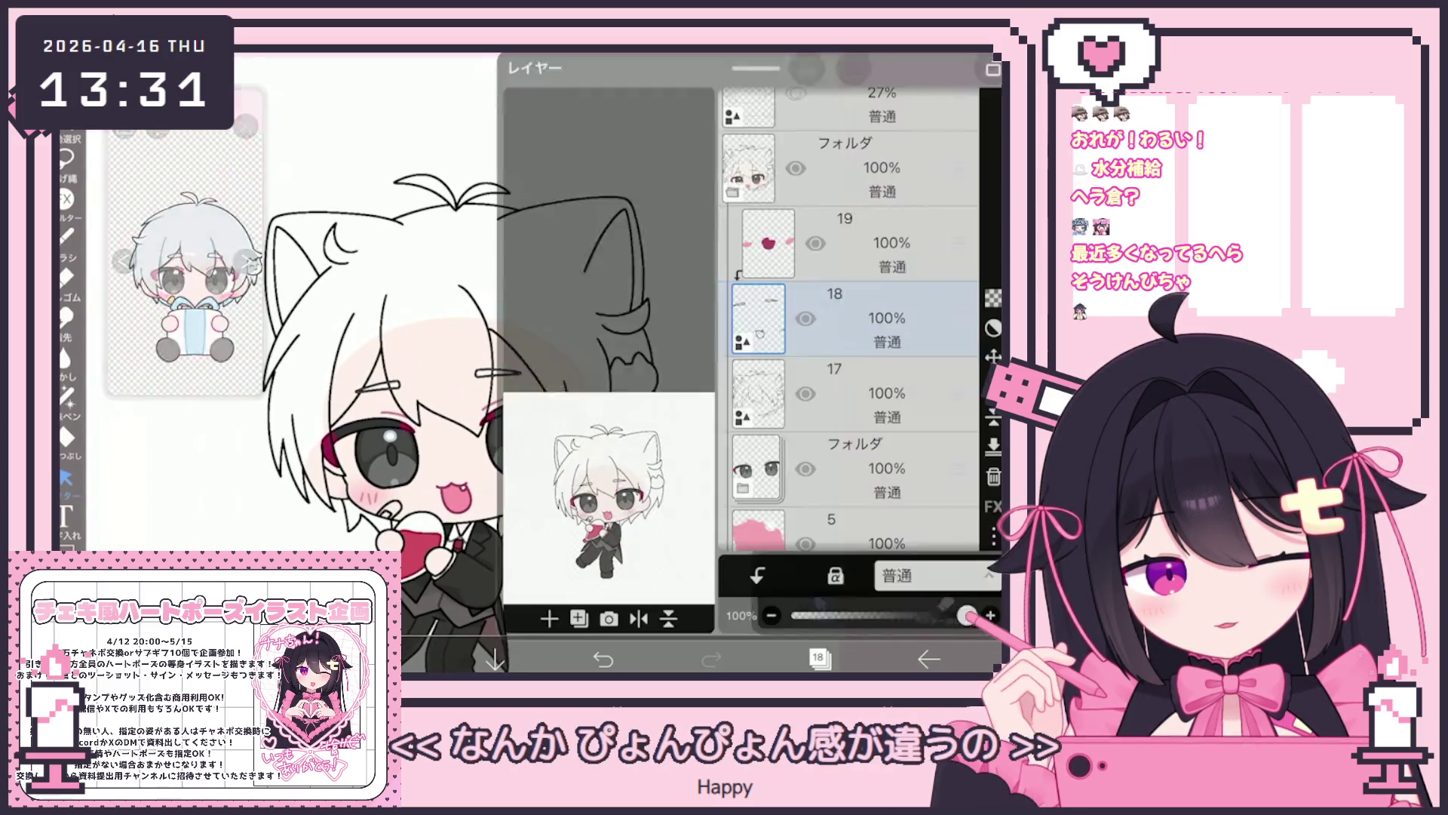
Return to layer 17, zoom in on the right ear, and undo the last hair stroke.
click(868, 389)
click(818, 659)
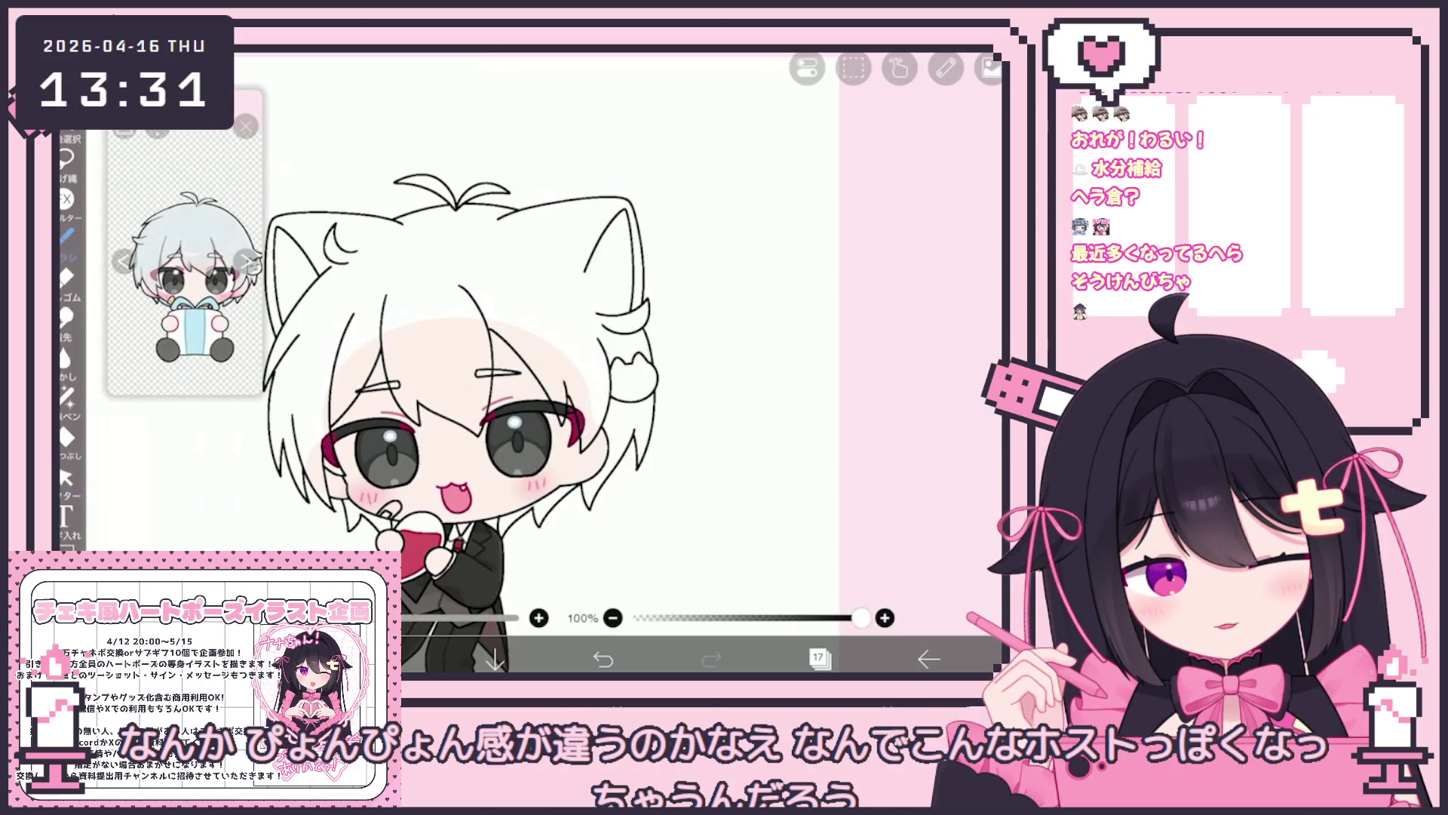
scroll(446, 377, up, 3)
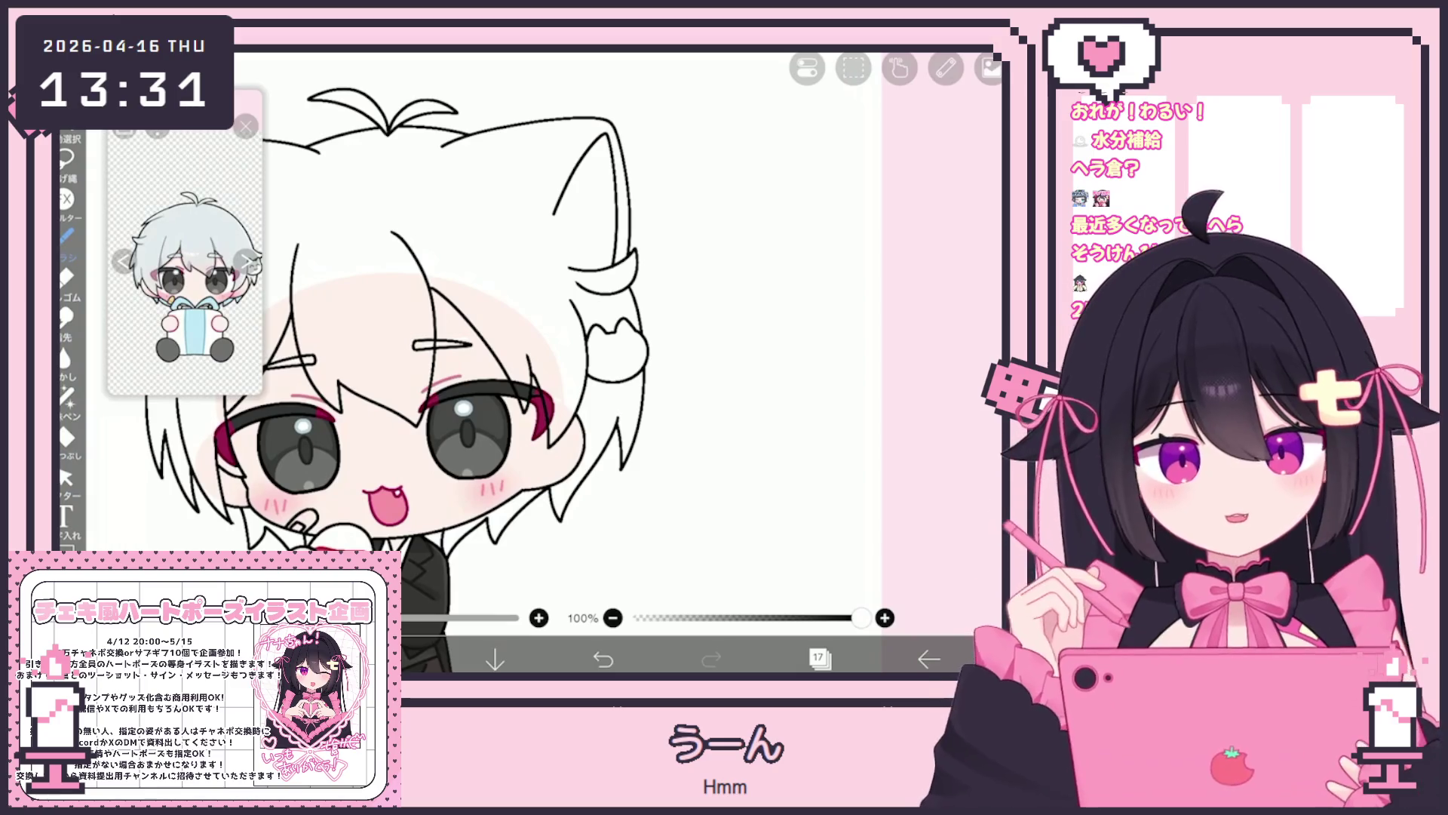
scroll(618, 332, up, 3)
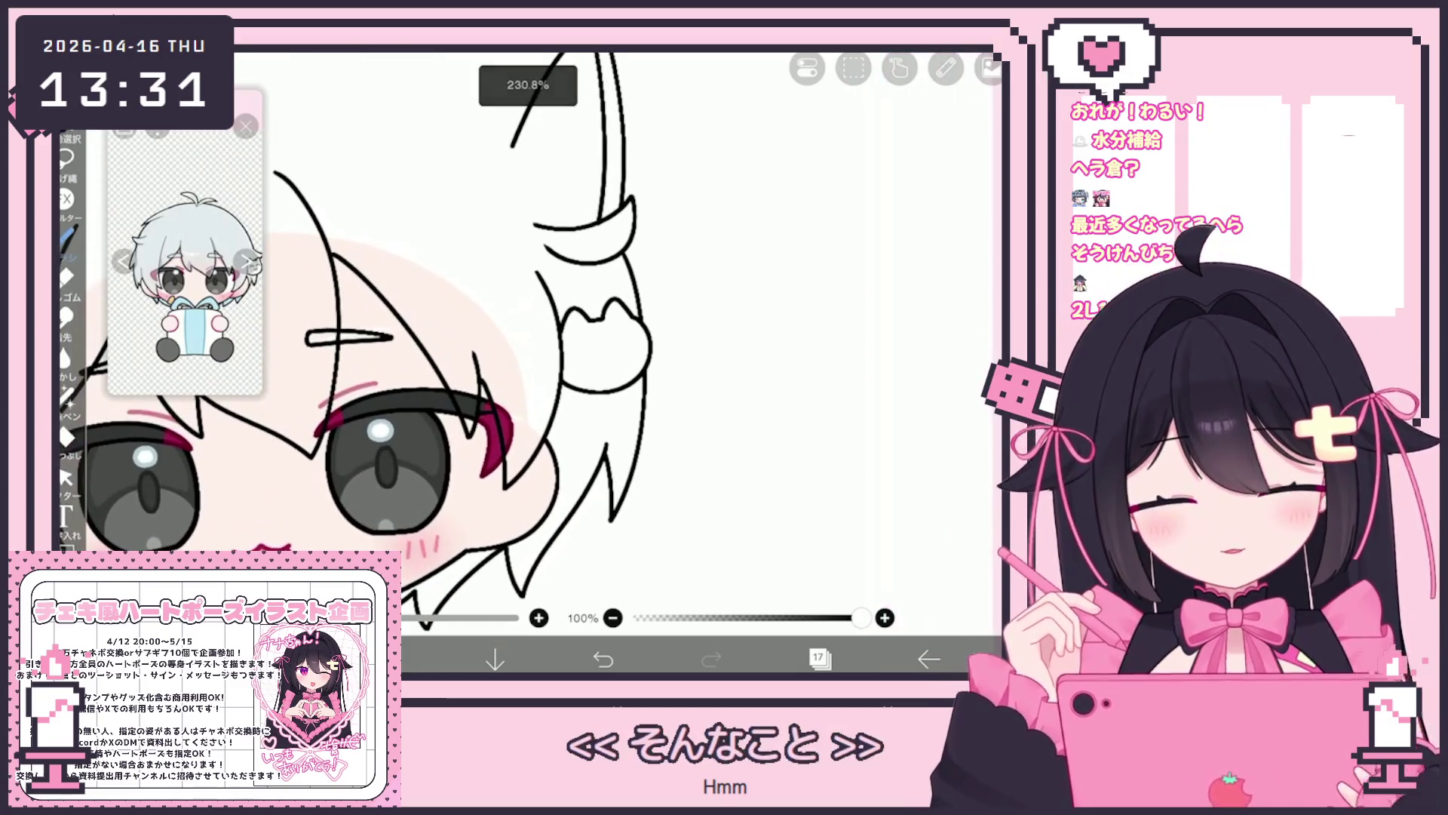
scroll(362, 332, down, 1)
key(ctrl+z)
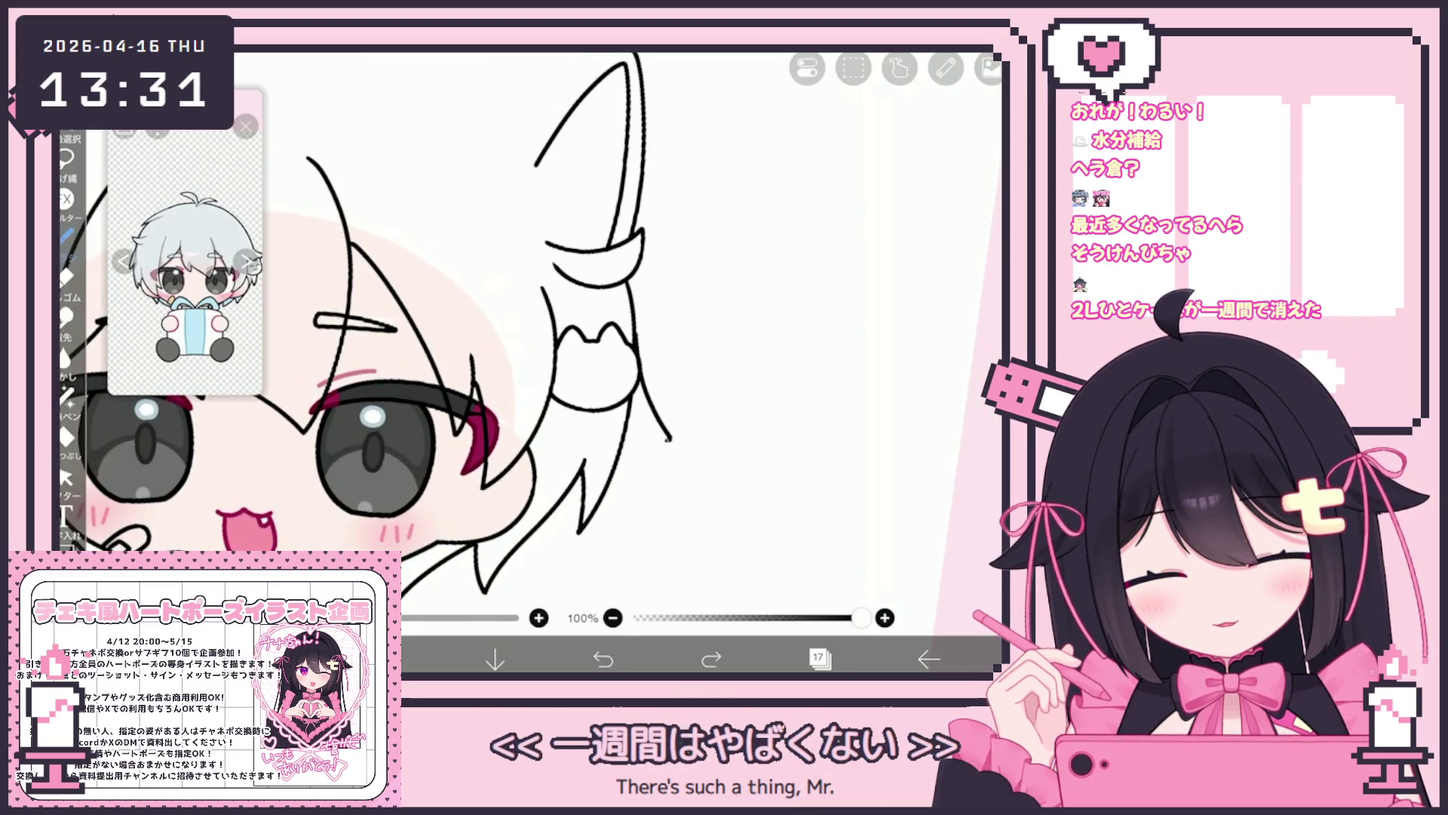
Try and undo a stroke down the hair's right edge, then select a hair stroke beside the ear.
drag(637, 343, 670, 443)
scroll(528, 332, up, 1)
scroll(528, 332, down, 1)
key(ctrl+z)
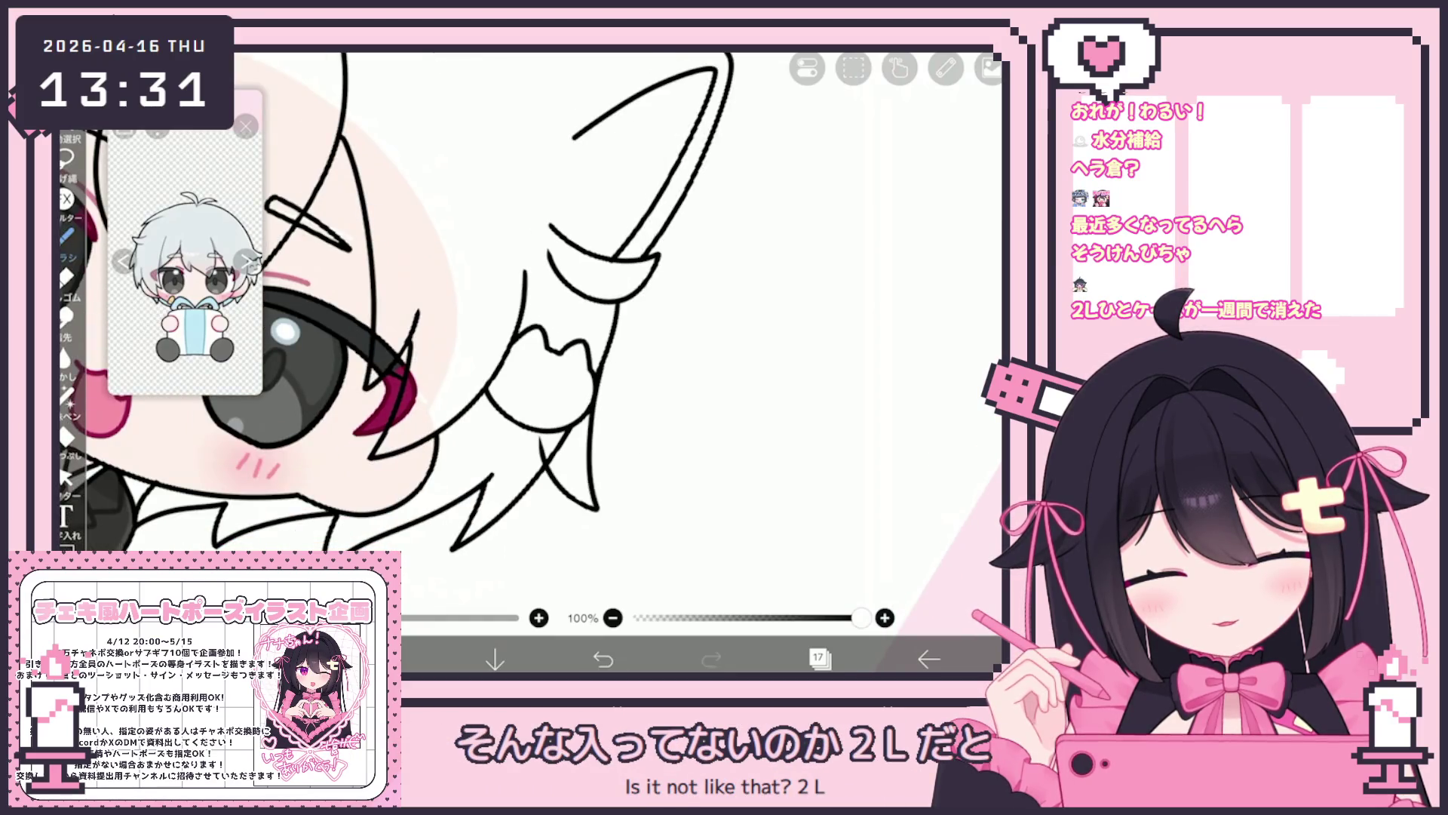
click(66, 477)
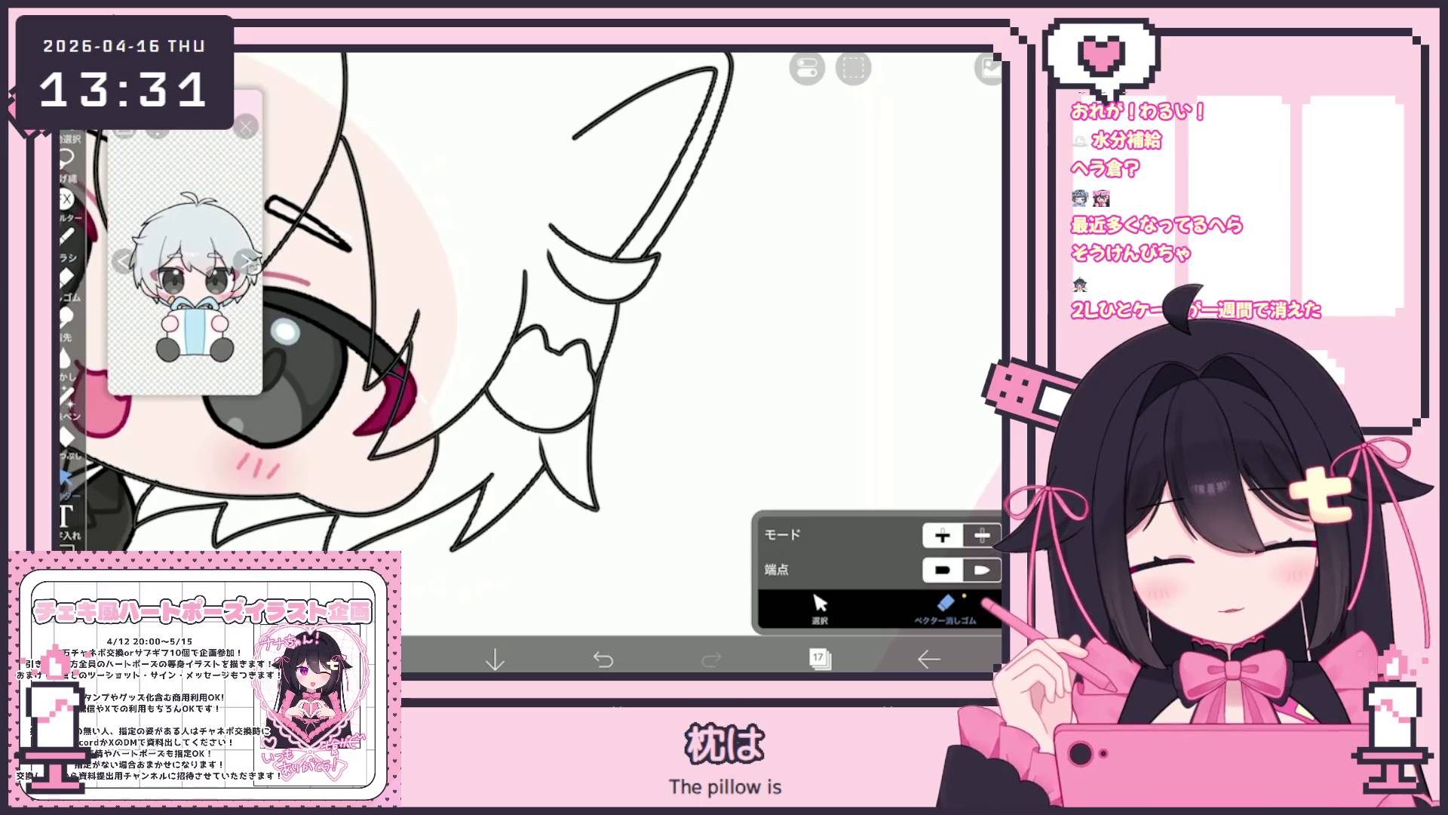
click(820, 603)
scroll(498, 340, up, 3)
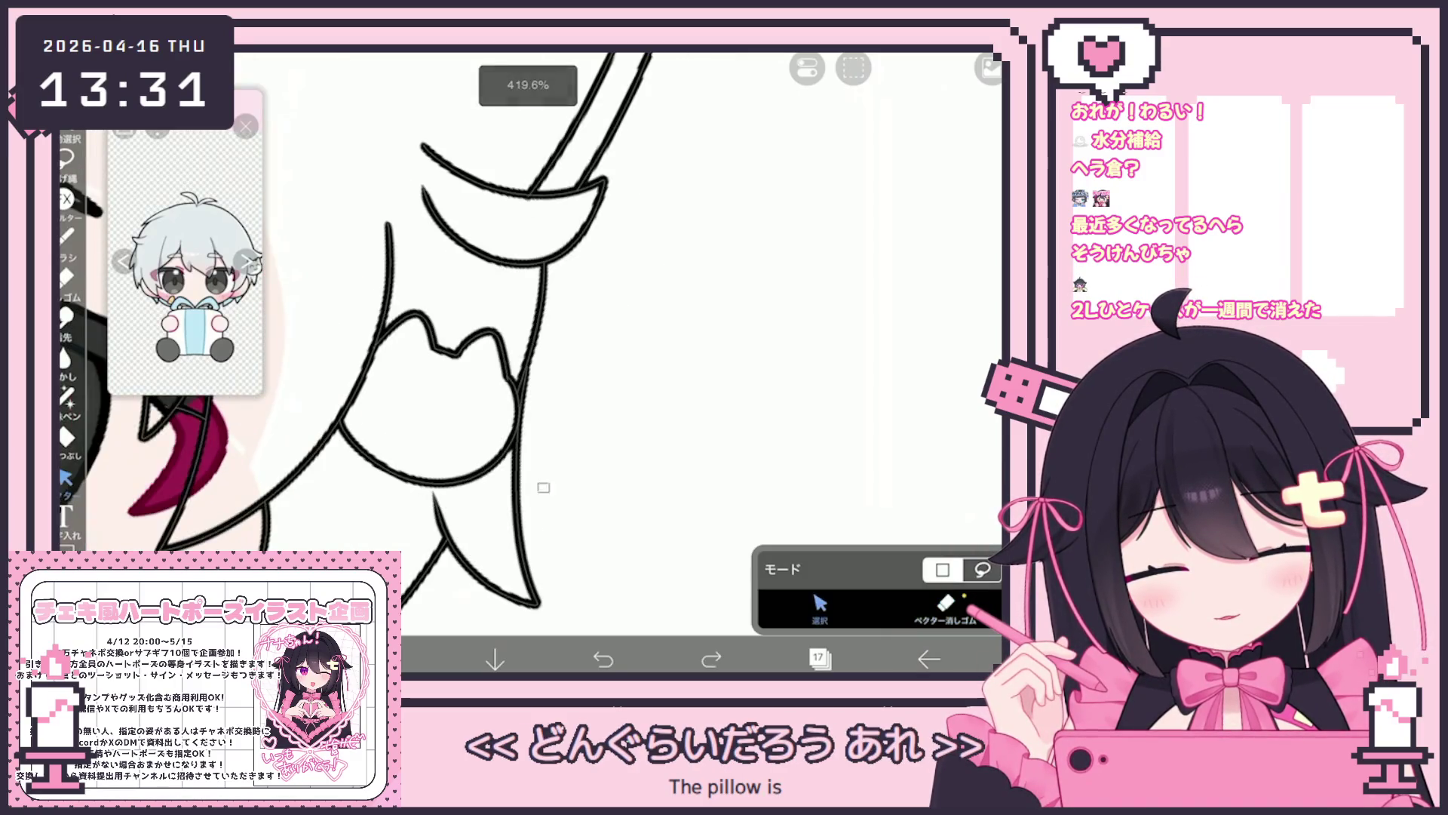
click(520, 468)
Switch to the vector eraser, level and recentre the canvas, and undo the last change.
click(945, 604)
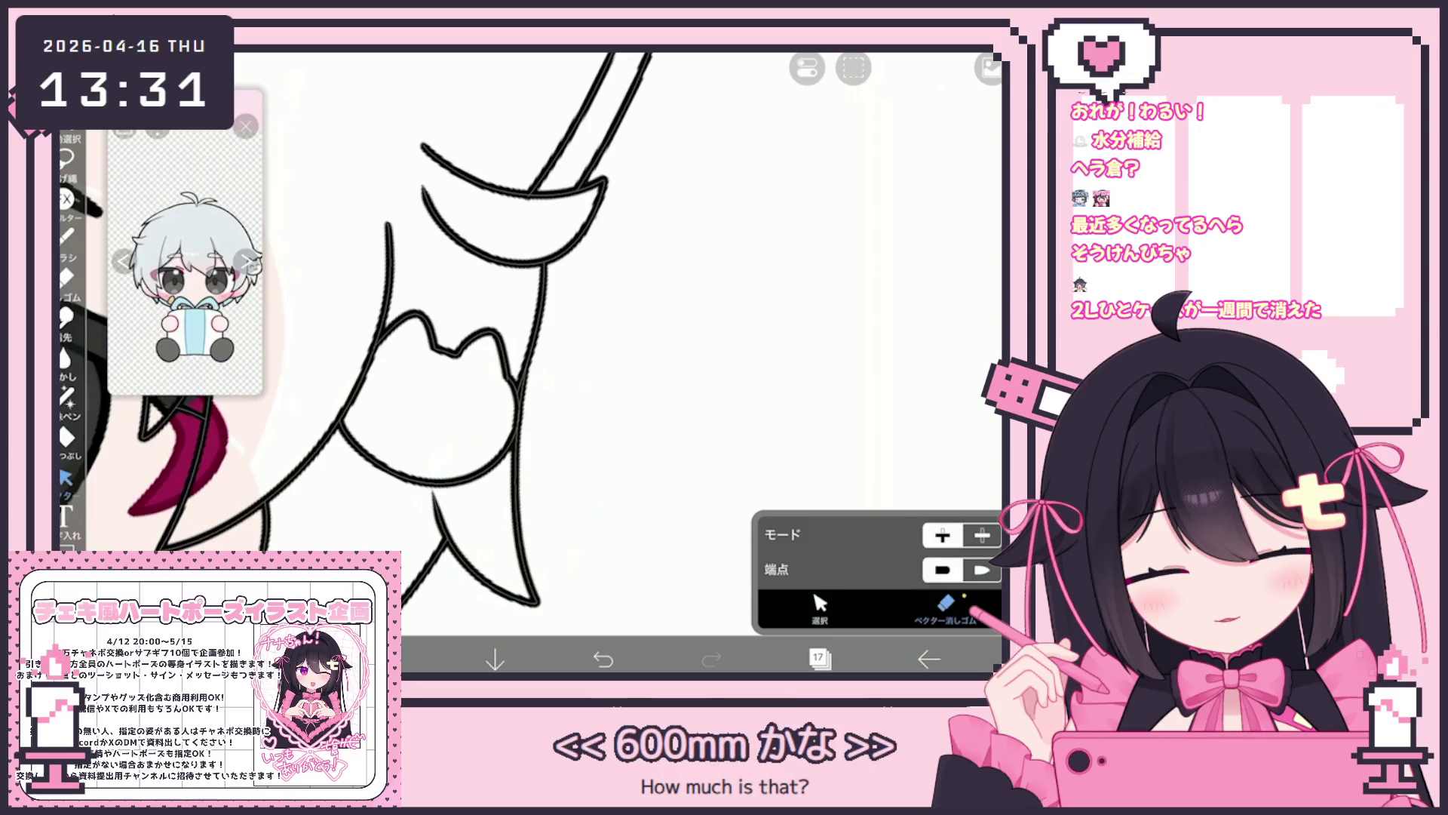
scroll(498, 339, down, 5)
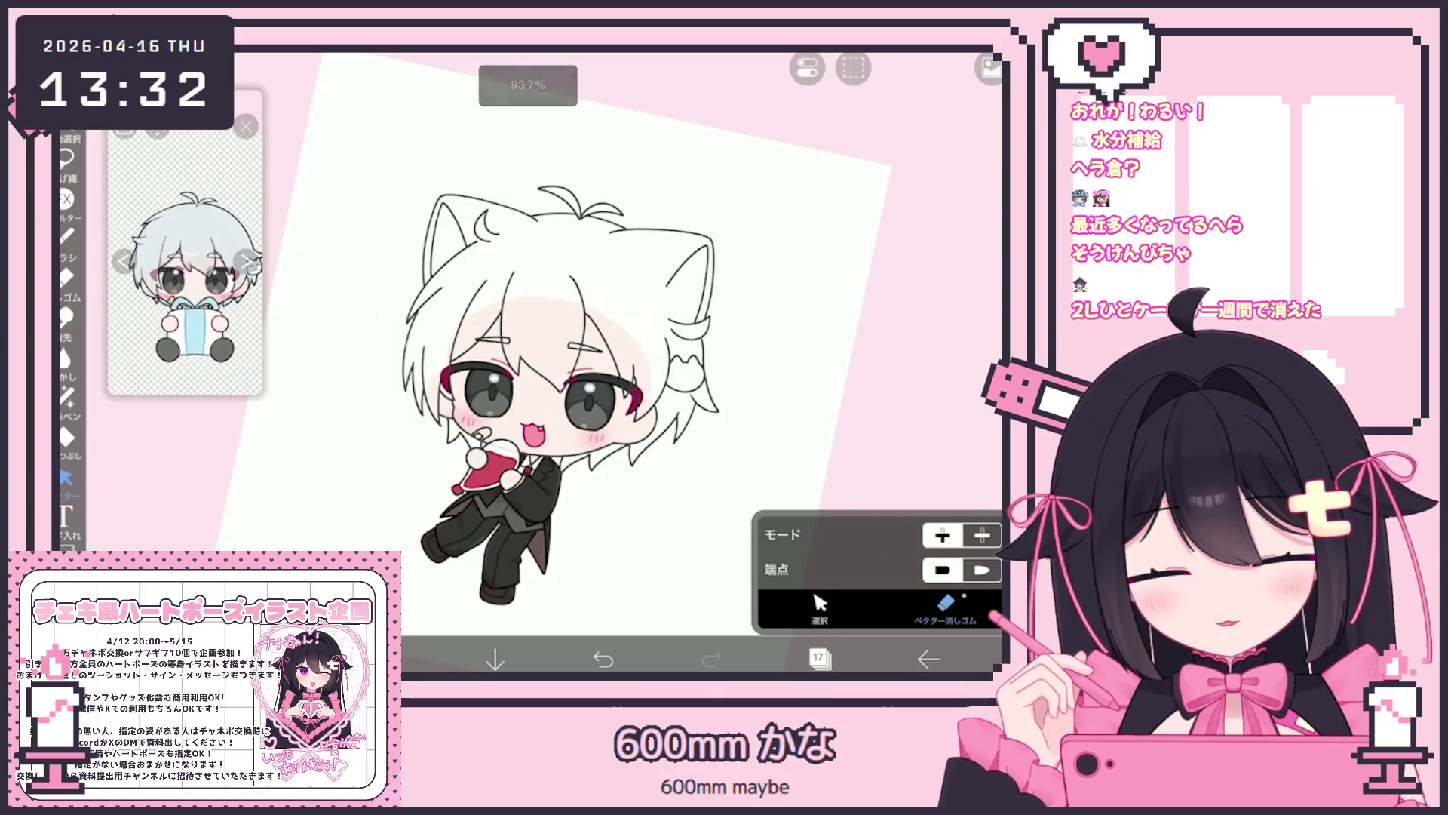
drag(558, 339, 547, 358)
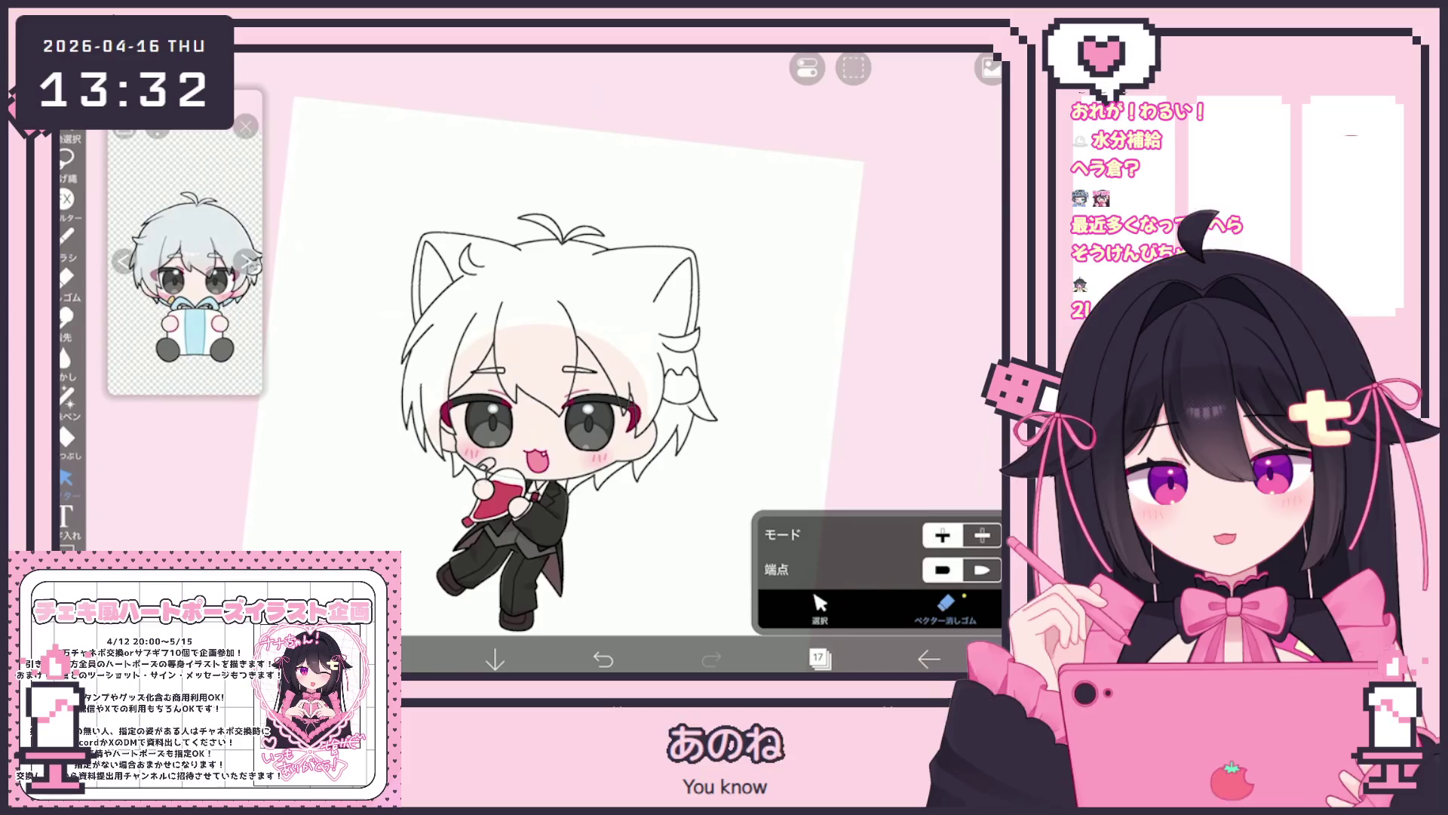
scroll(498, 339, up, 5)
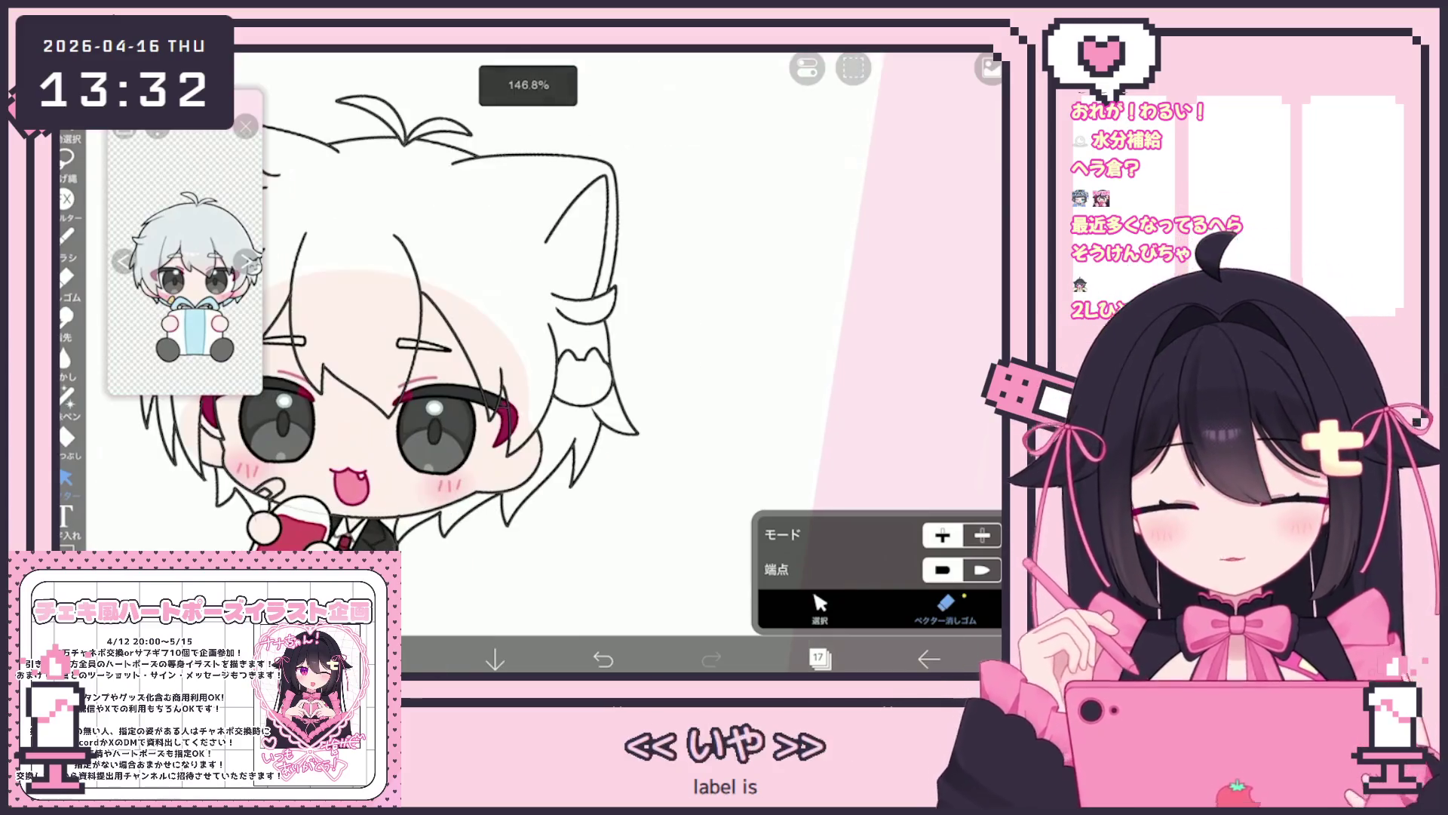
key(ctrl+z)
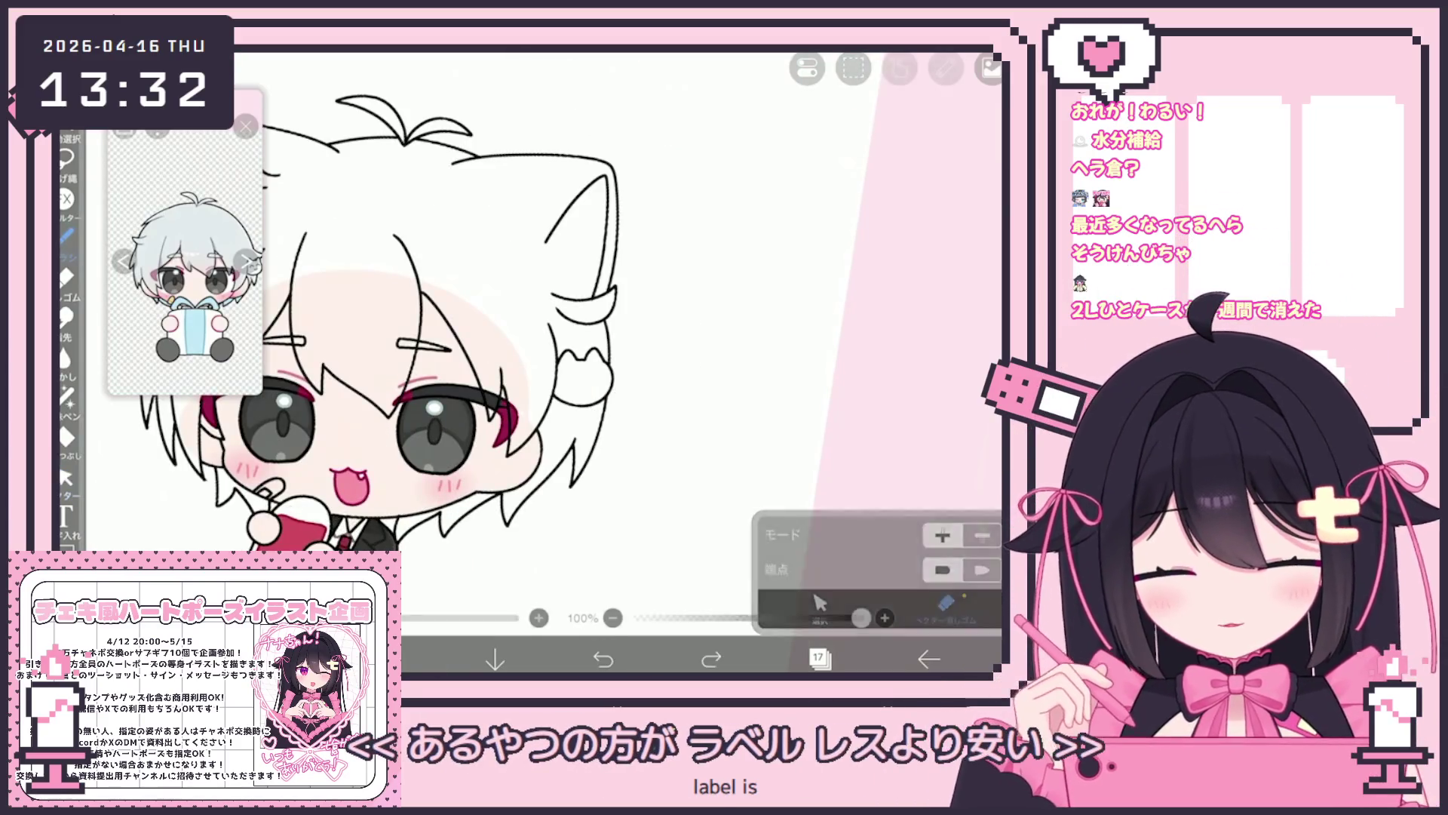
Redraw a new hair strand line beside the right ear with the brush.
click(66, 235)
scroll(498, 340, up, 5)
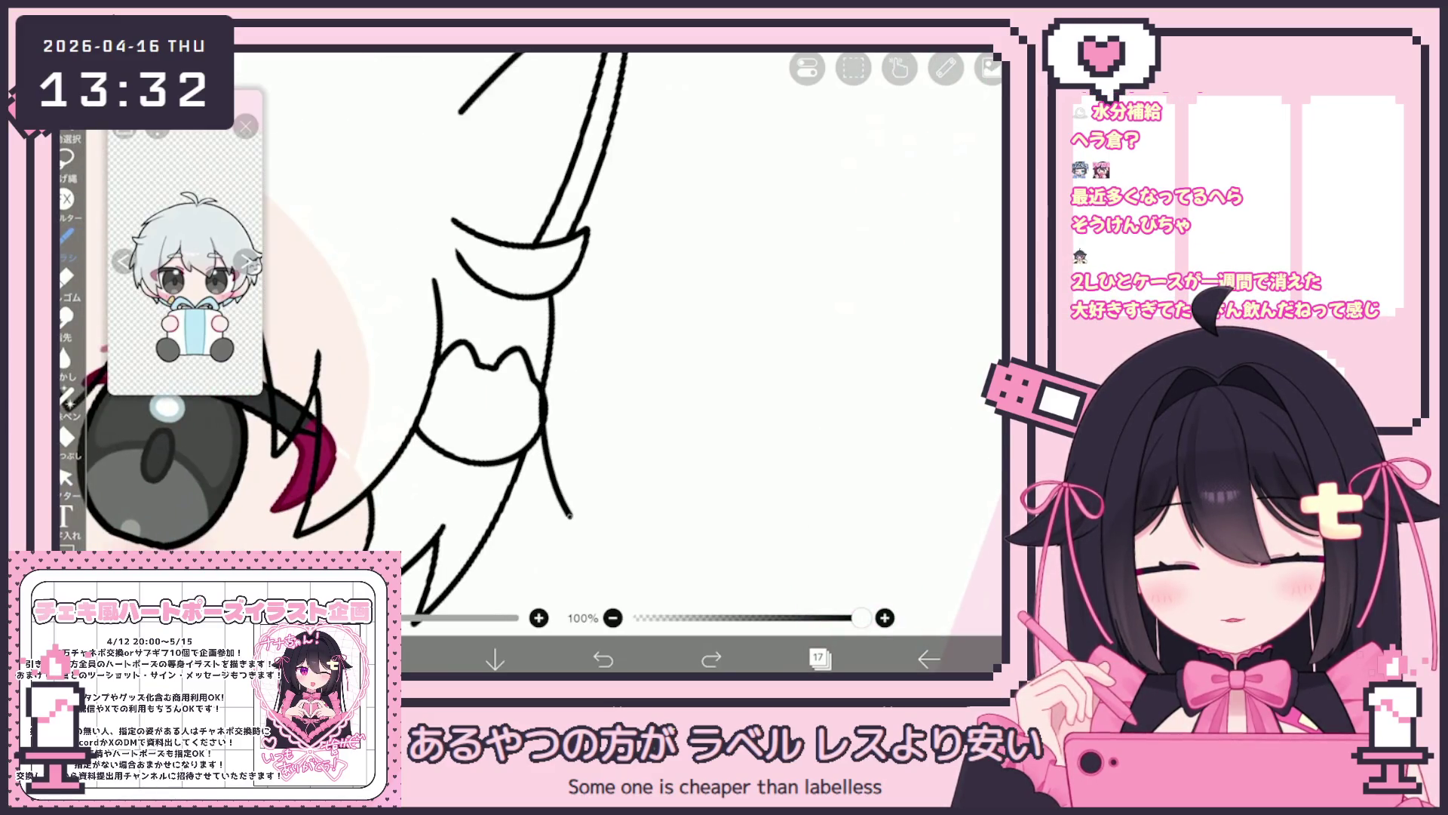
scroll(498, 339, up, 3)
key(ctrl+z)
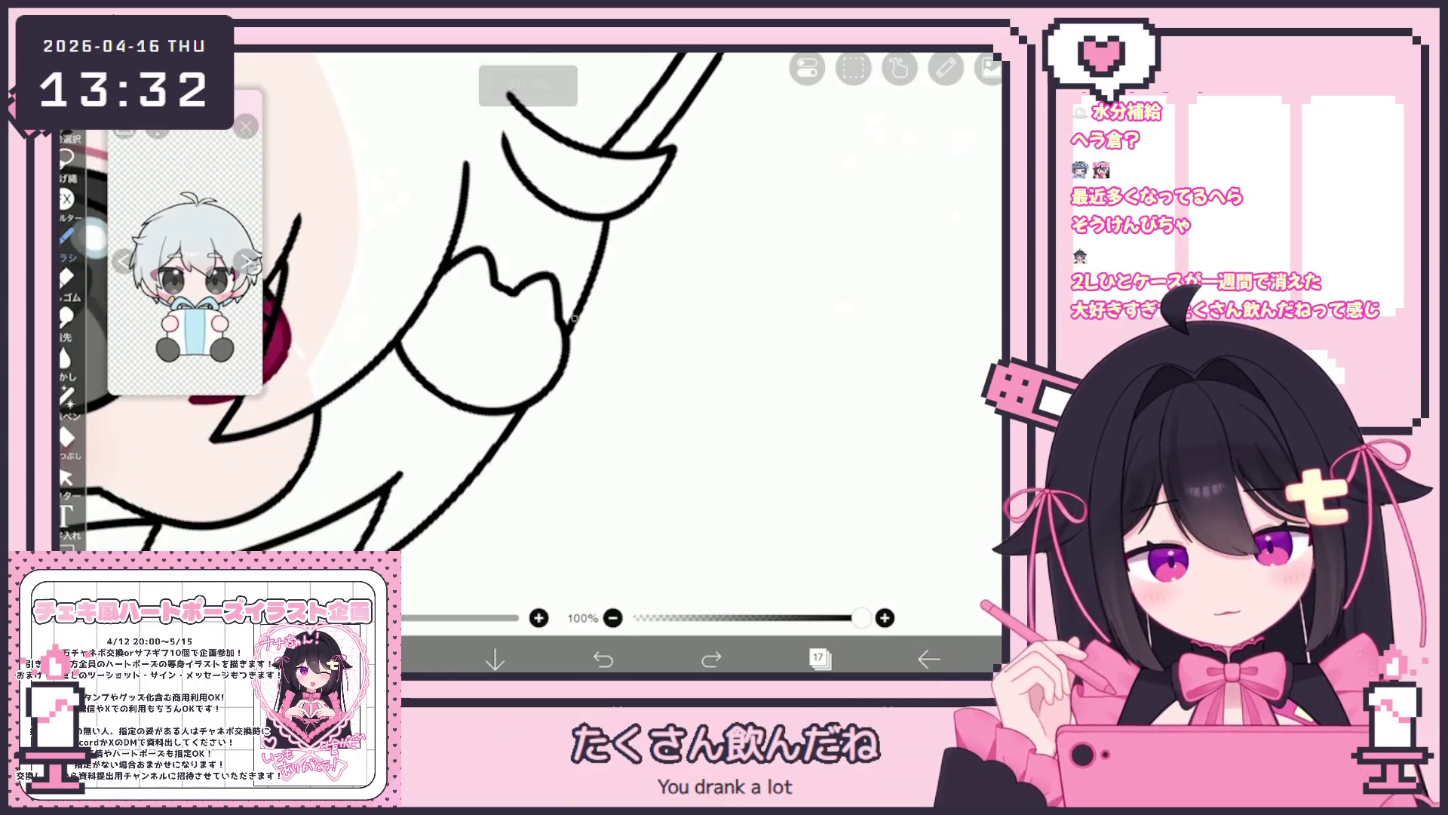
drag(571, 319, 574, 498)
click(67, 477)
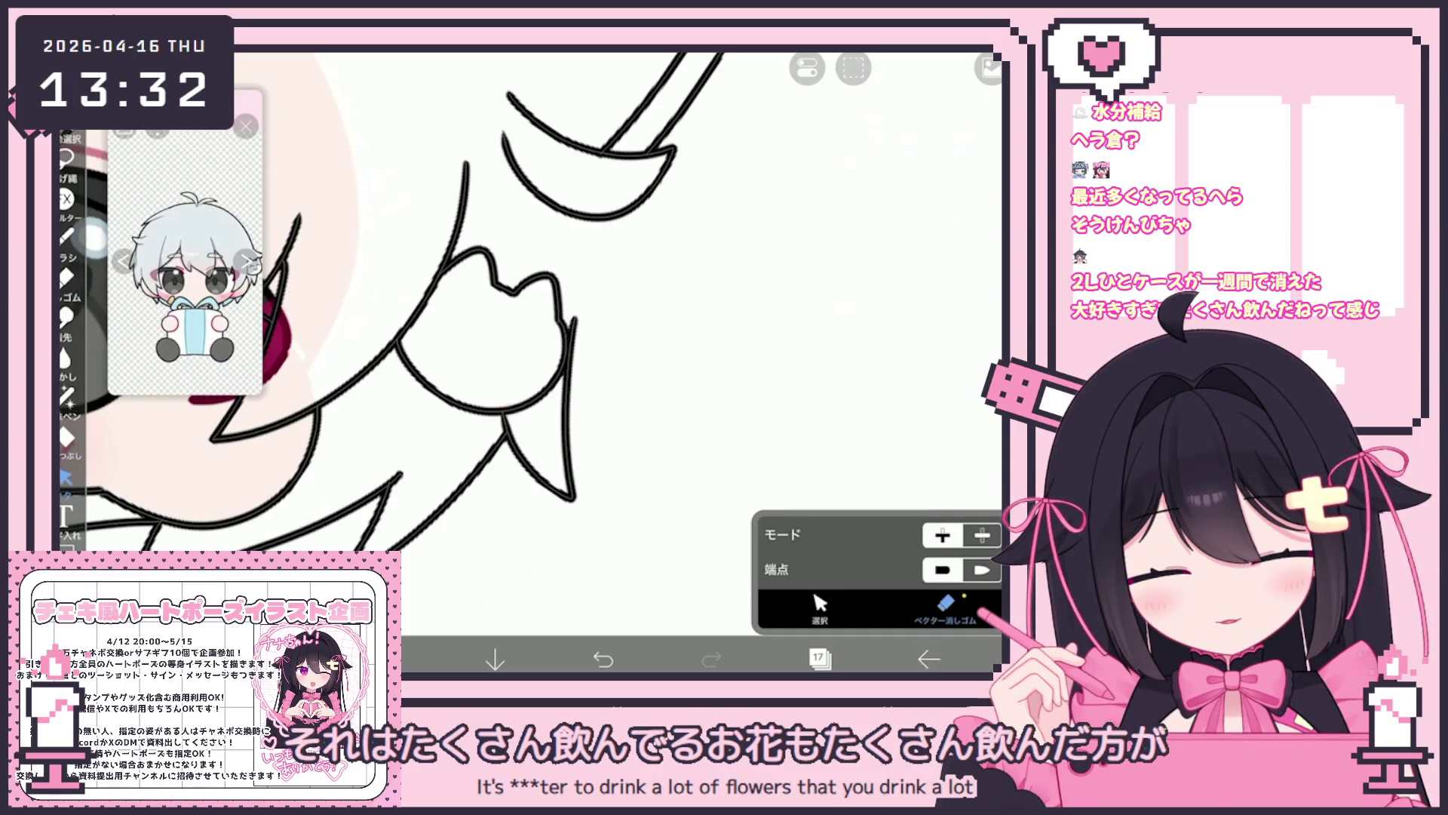
scroll(543, 362, down, 5)
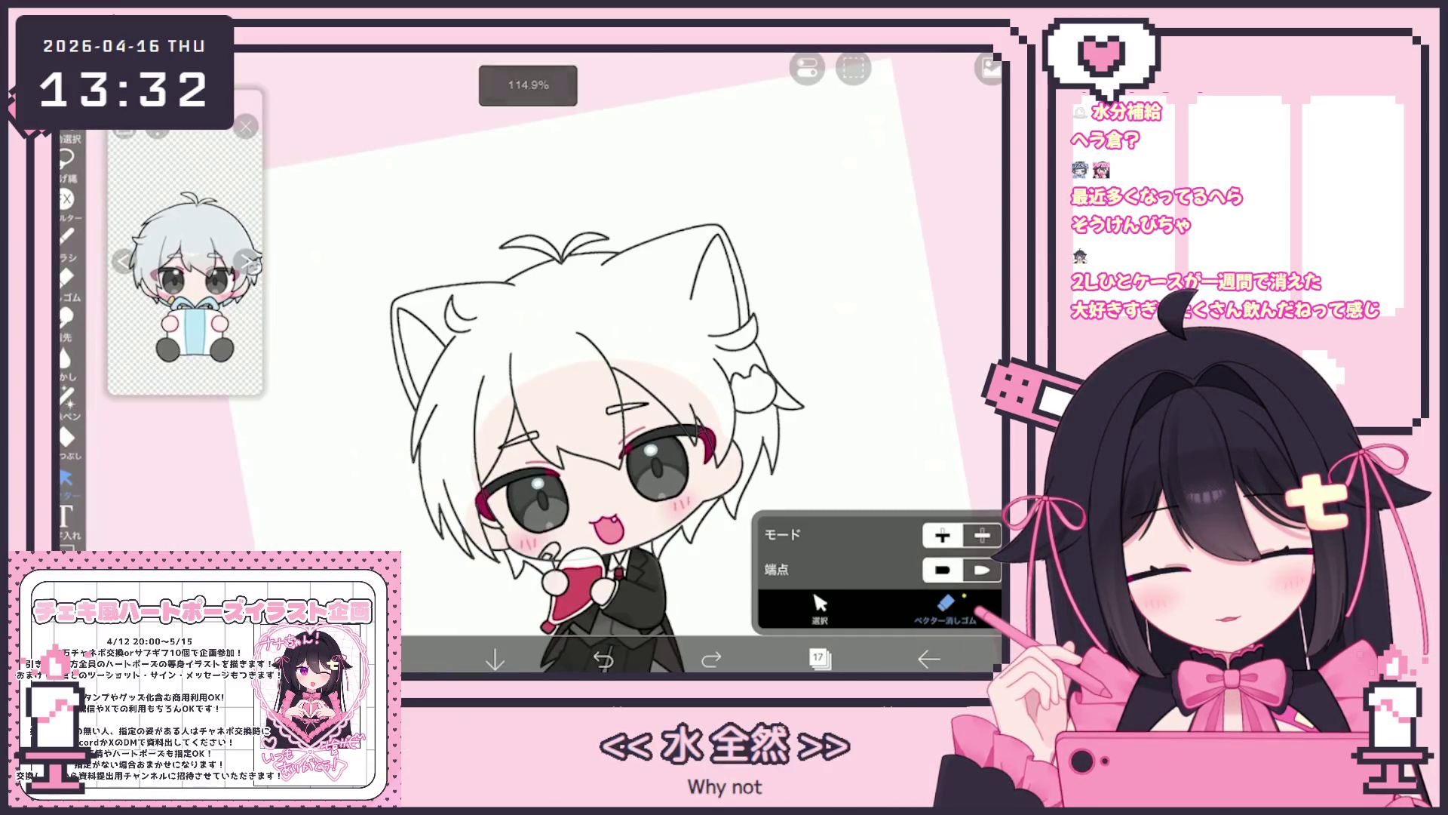
key(b)
scroll(668, 410, up, 5)
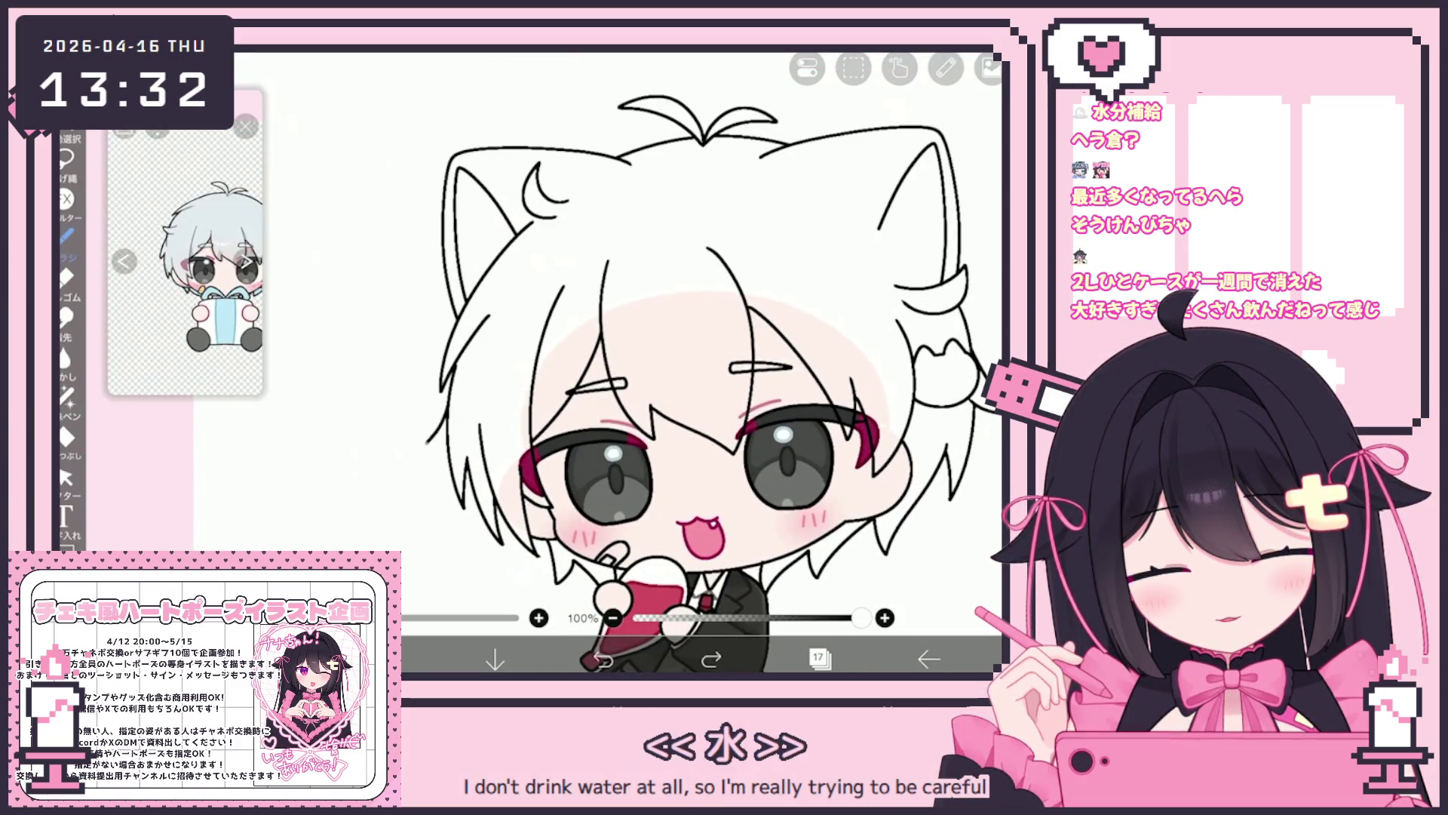
Extend the left hair outline with a short strand using the pen.
scroll(679, 362, down, 3)
scroll(679, 377, up, 3)
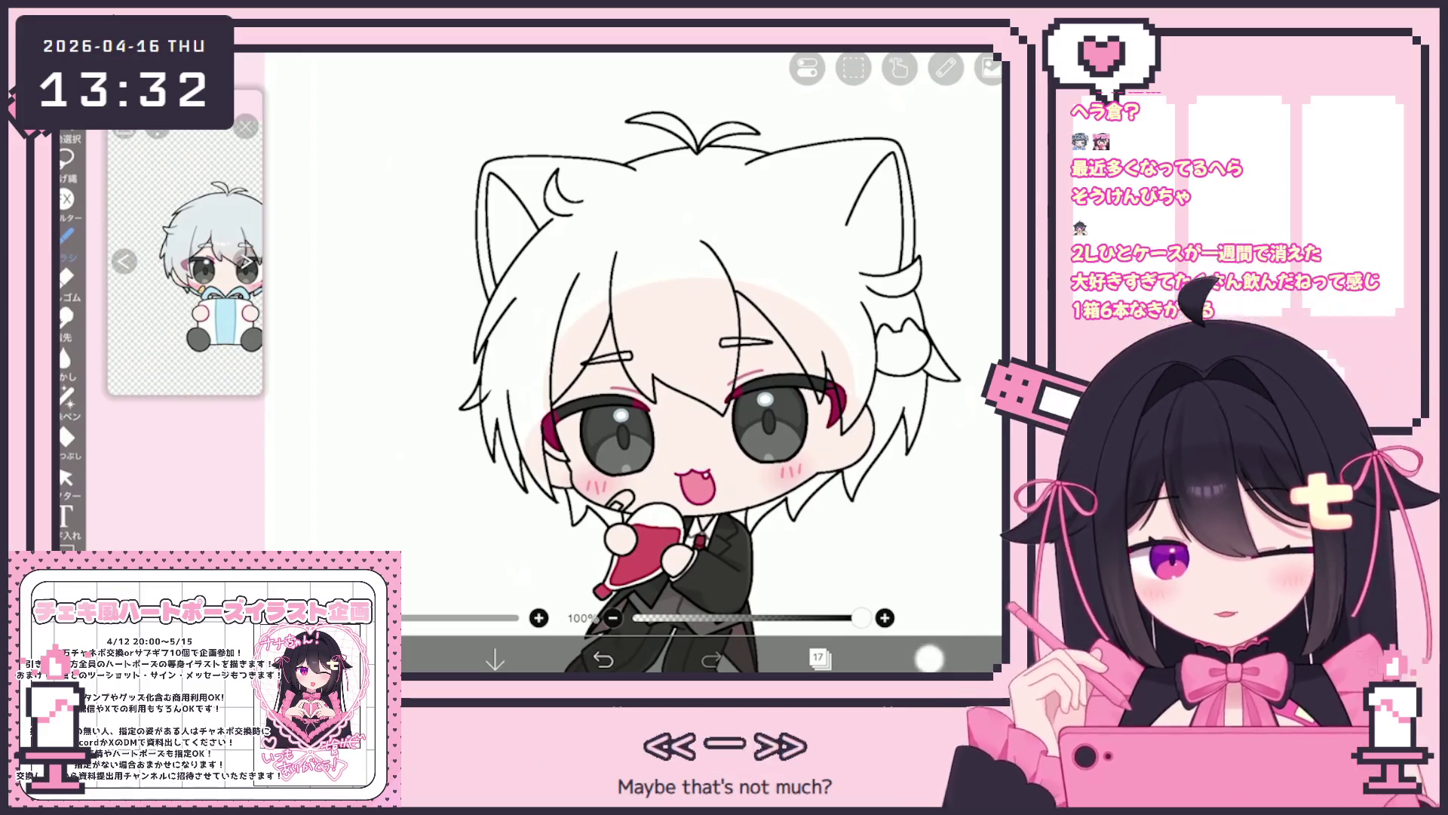
scroll(690, 468, up, 3)
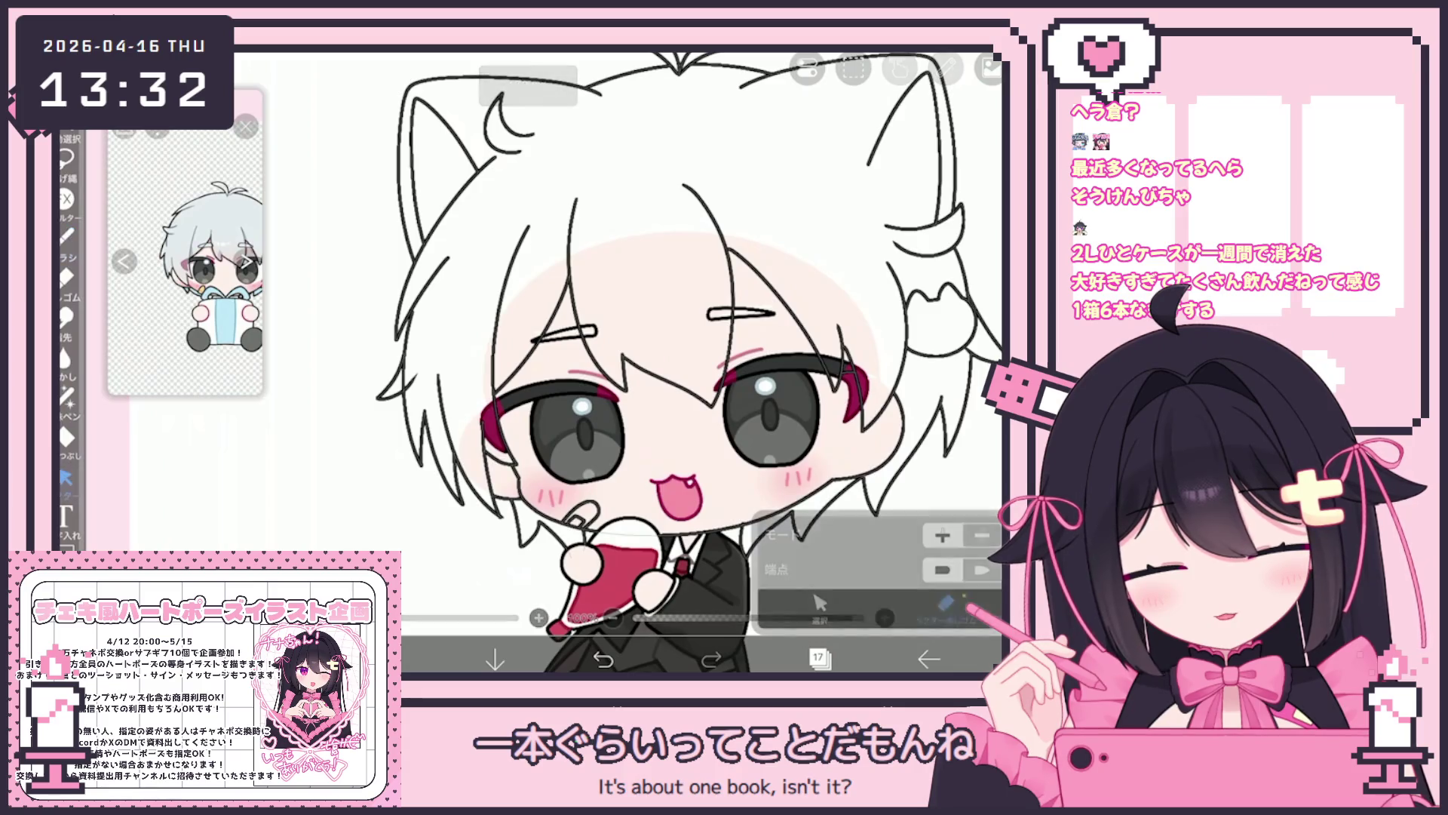
click(66, 477)
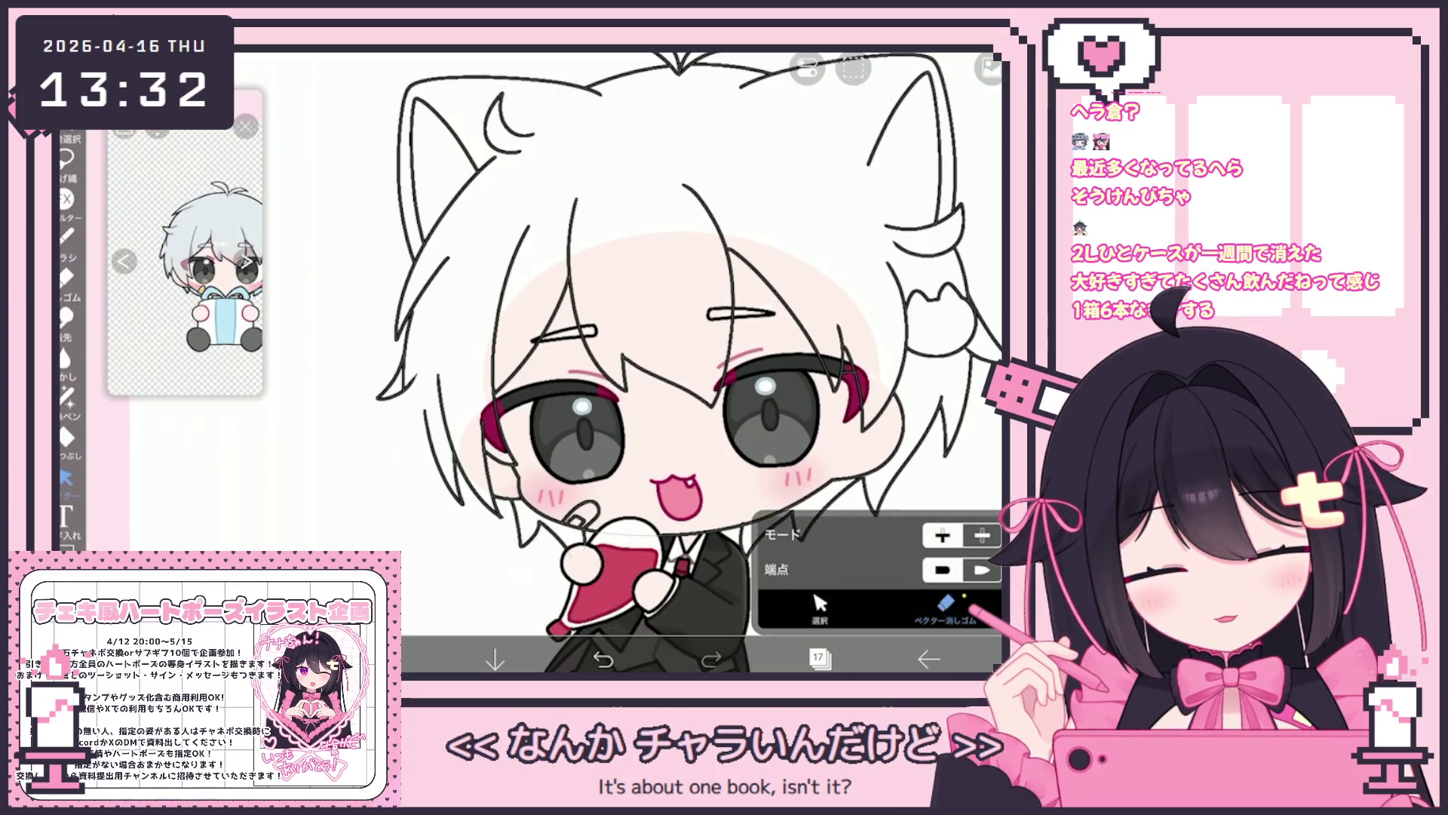
click(67, 236)
scroll(694, 363, up, 1)
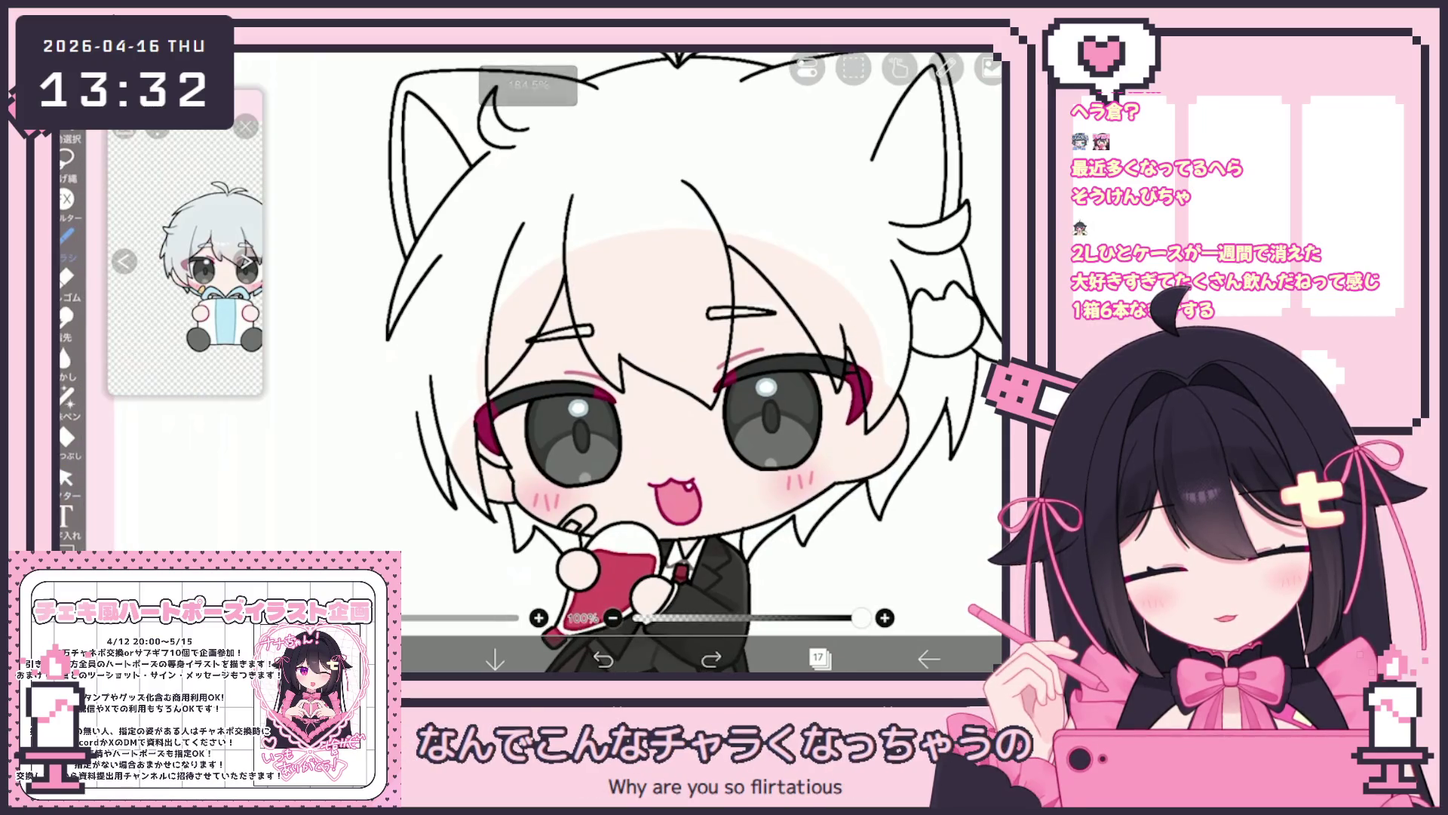
drag(420, 435, 391, 483)
Switch to selecting vector strokes and make layer 18 the working layer.
scroll(649, 378, down, 5)
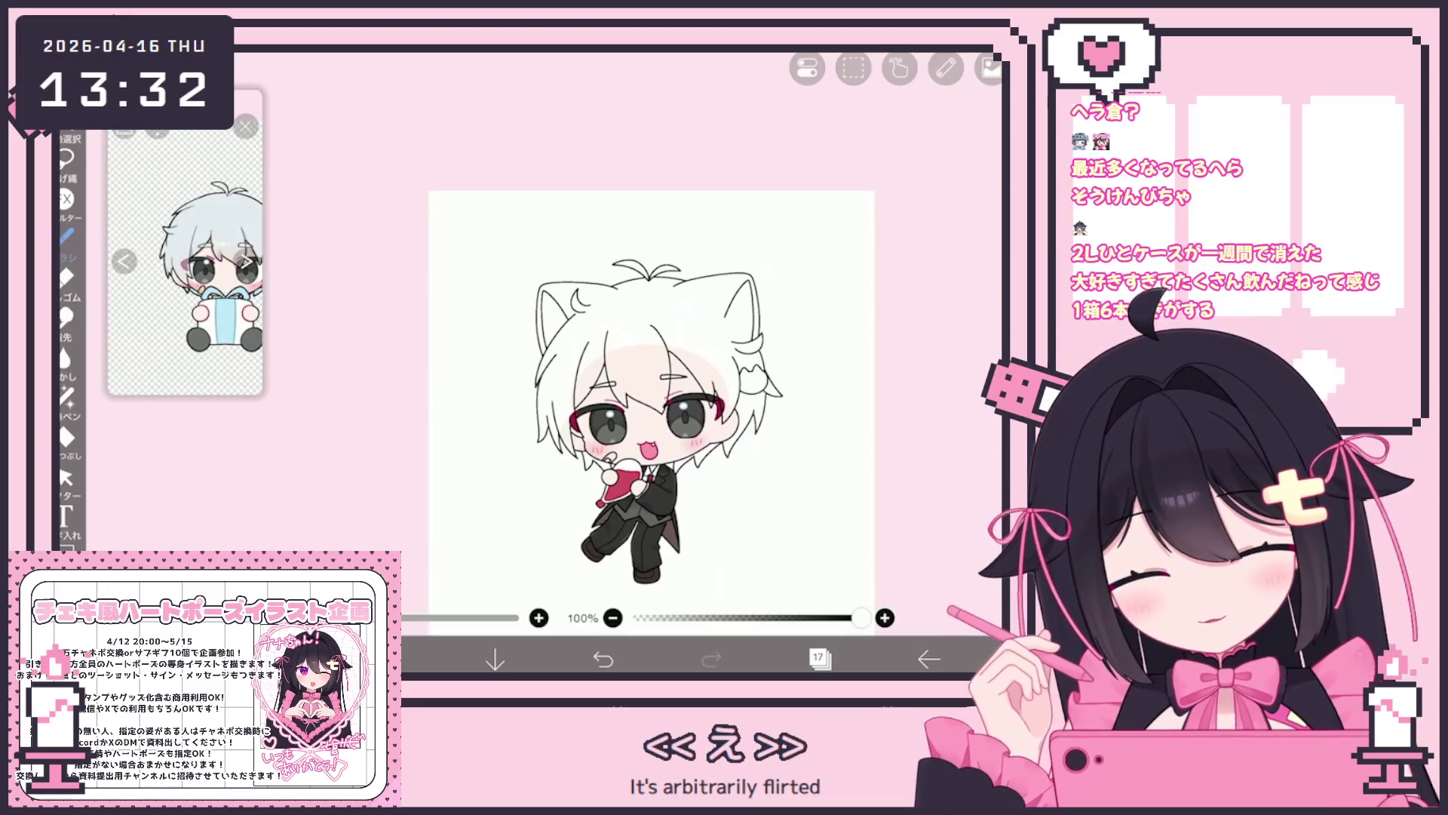
scroll(568, 418, up, 5)
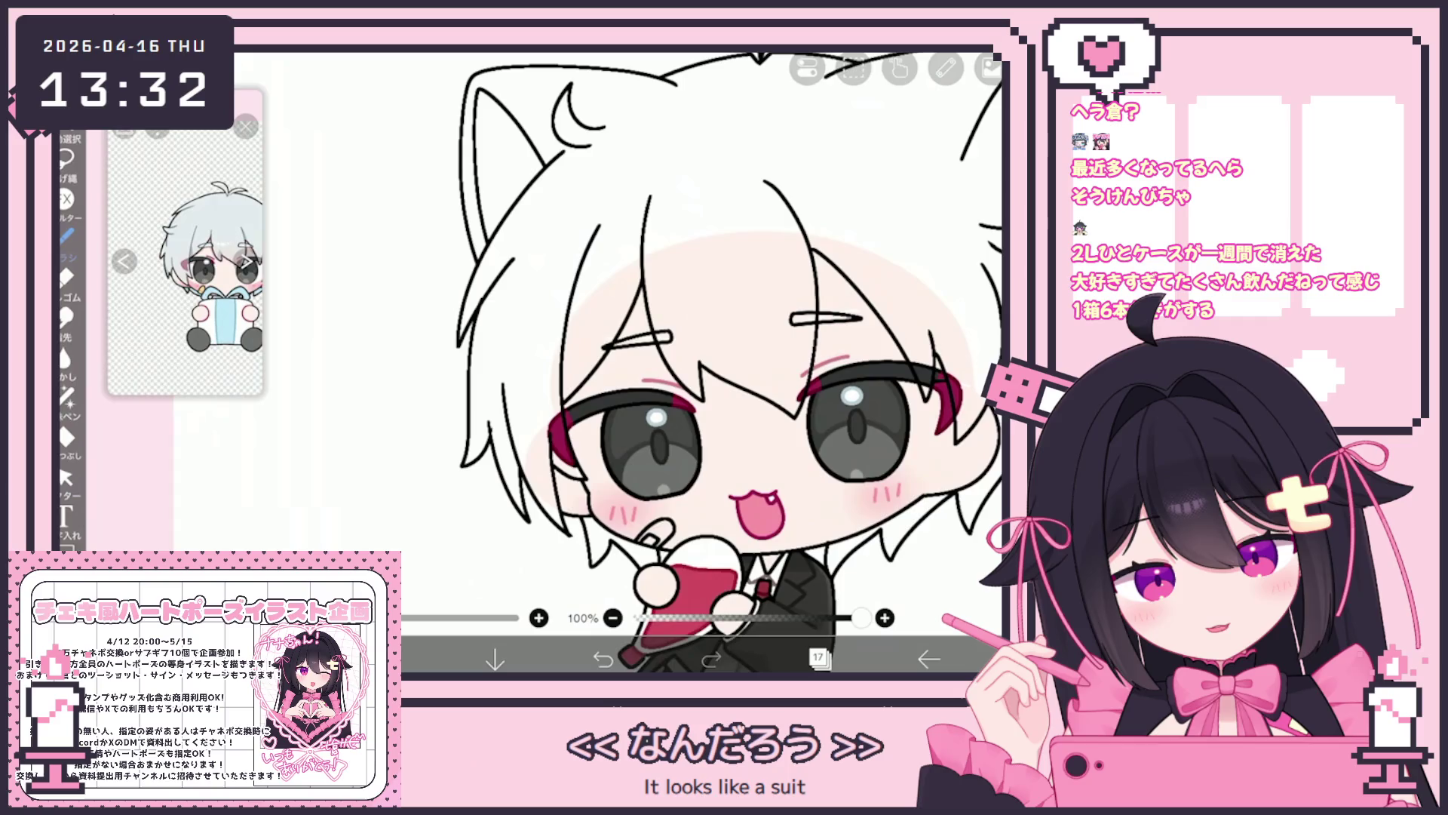
scroll(679, 362, down, 4)
click(66, 477)
scroll(535, 413, up, 3)
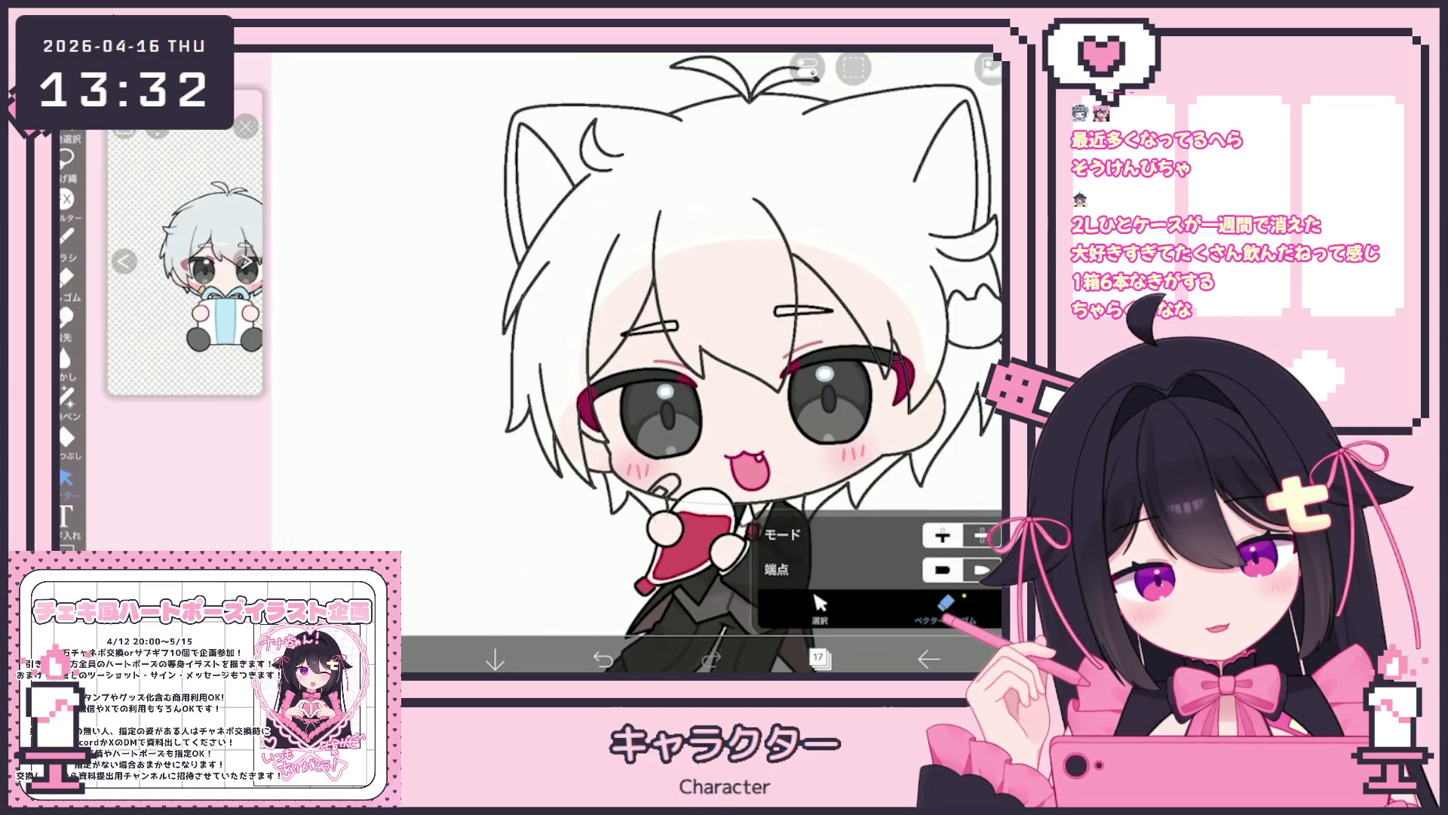
scroll(637, 362, down, 3)
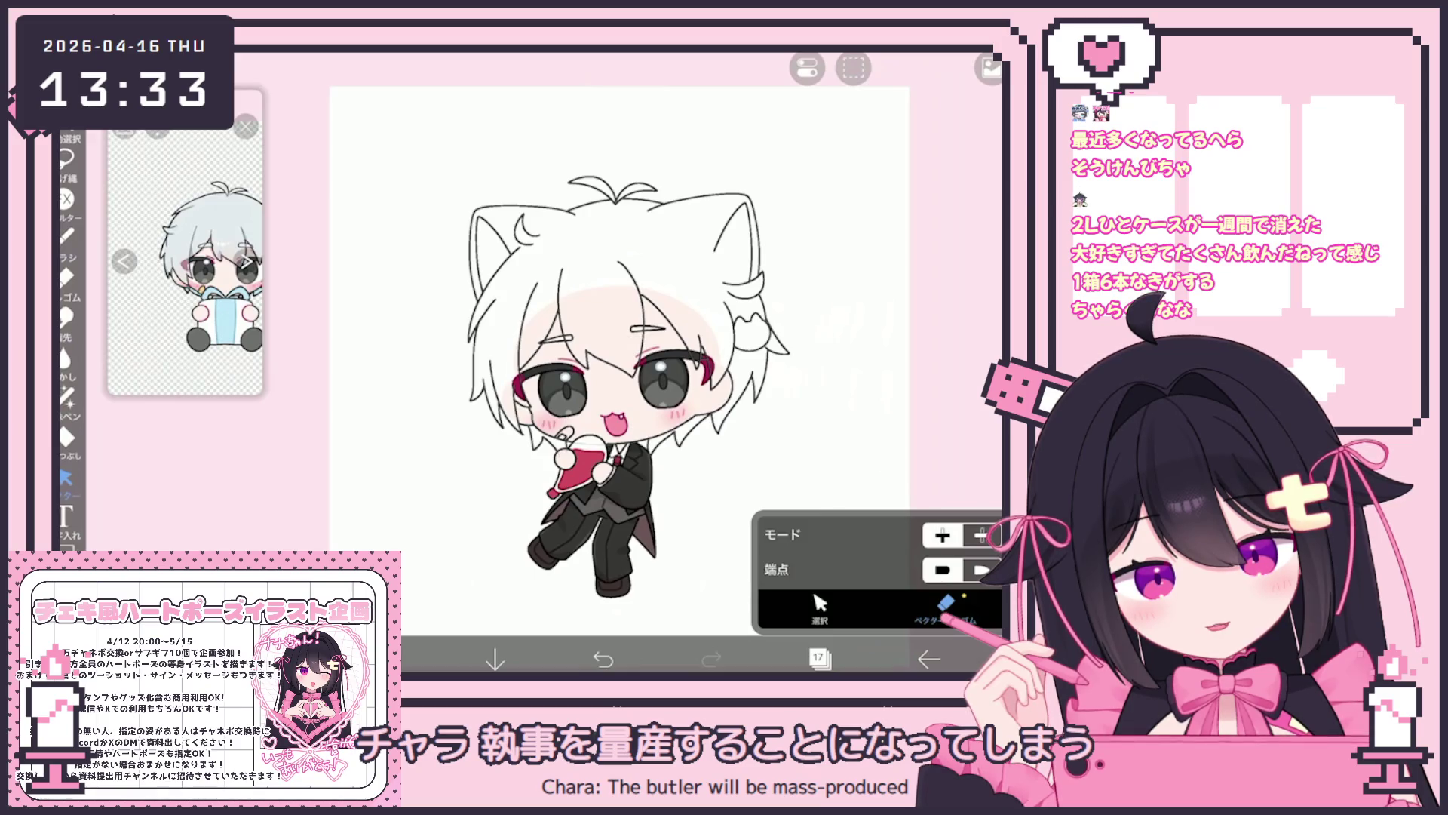
click(818, 659)
click(867, 237)
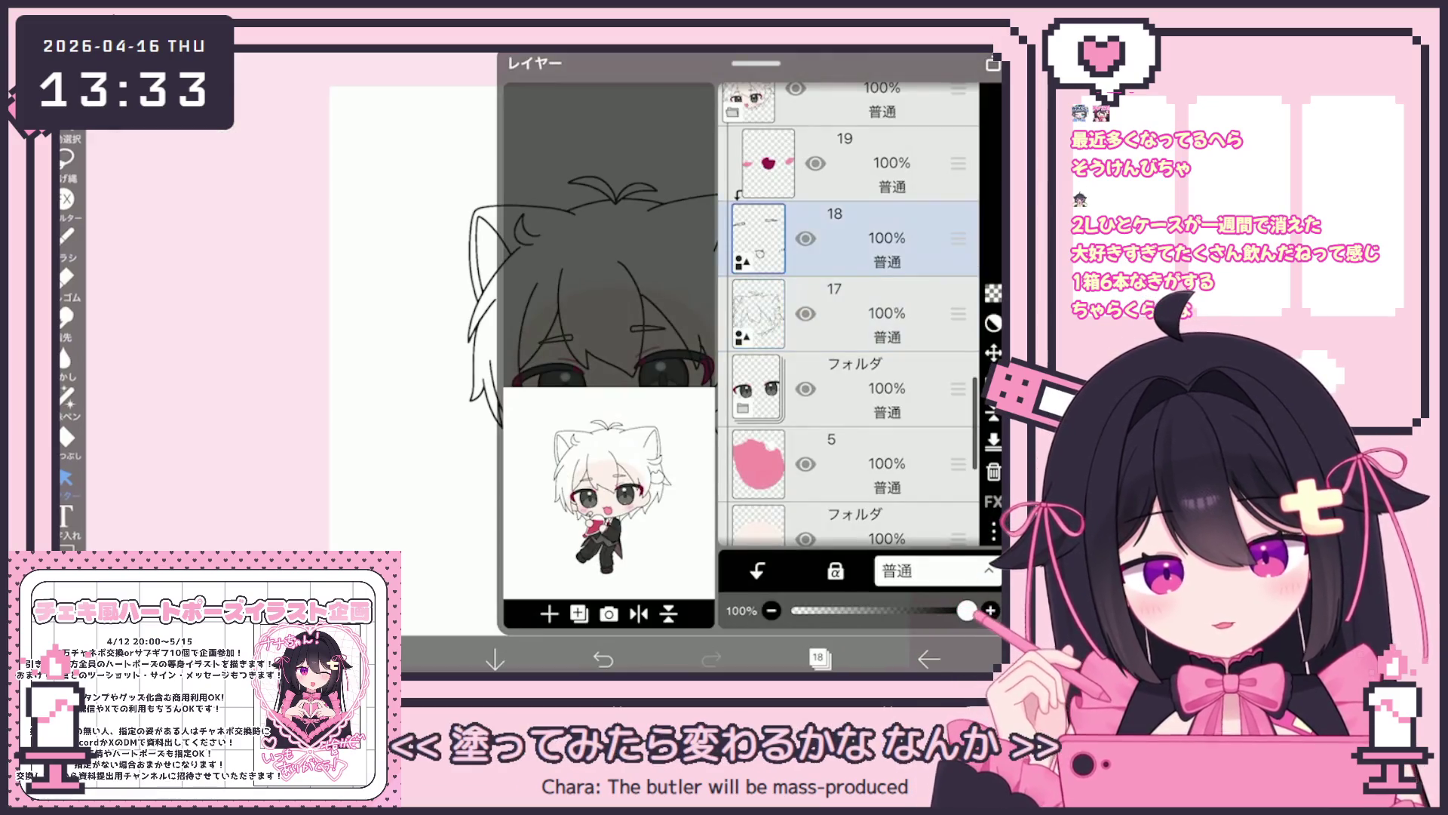
Rotate the right cat hair clip by about -5°.
click(819, 659)
scroll(604, 362, up, 5)
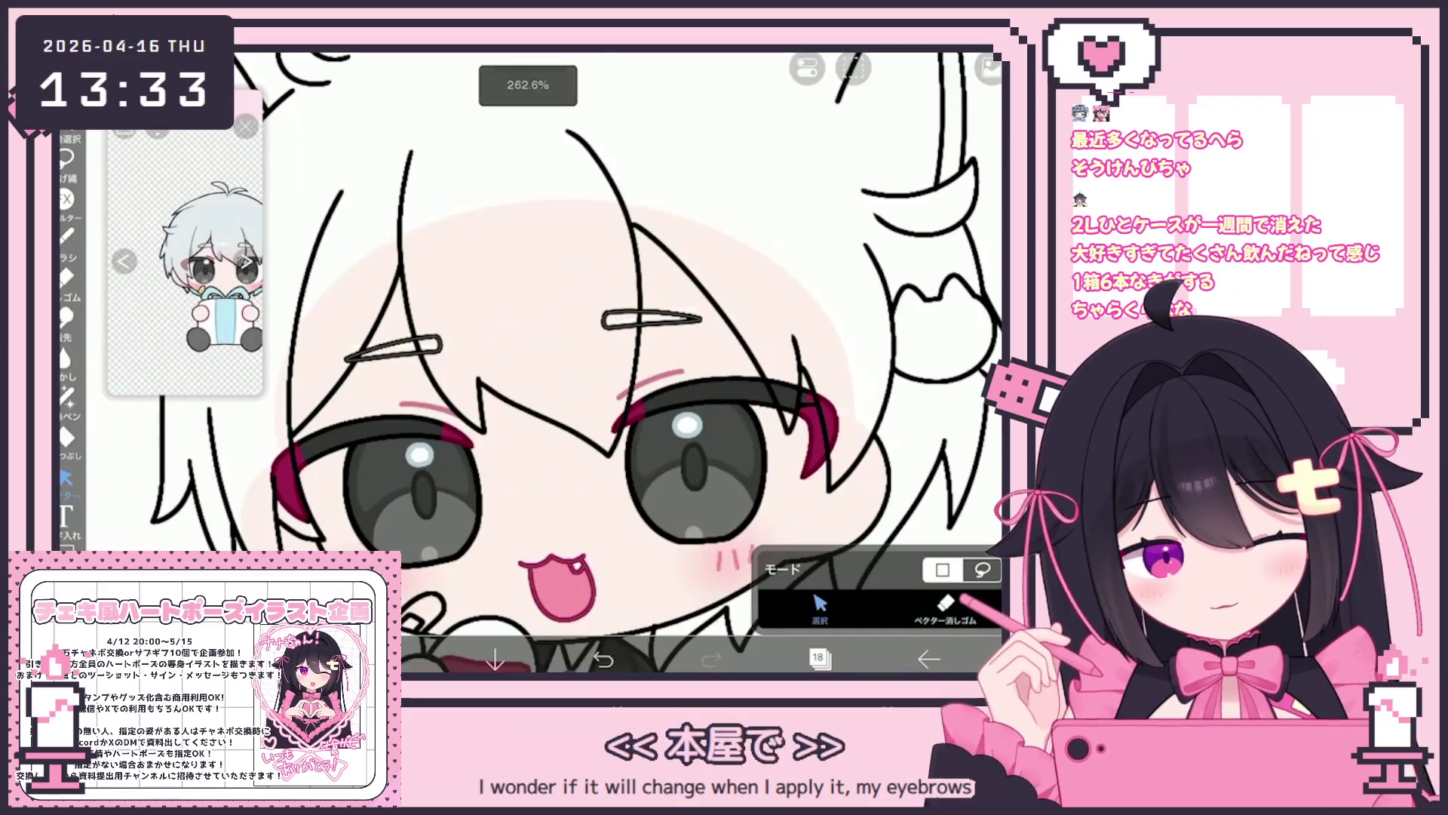
click(653, 320)
drag(649, 277, 643, 278)
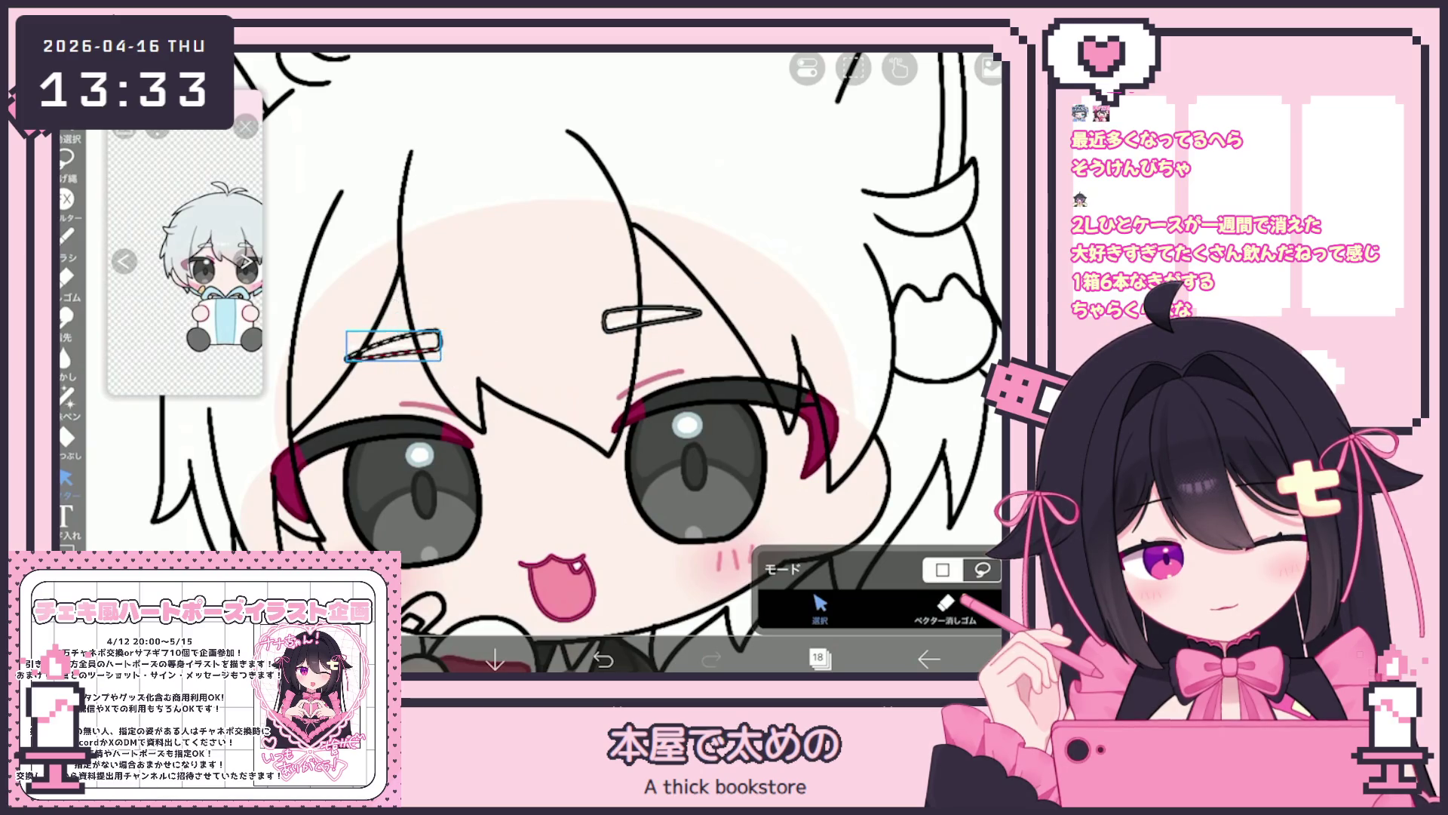
scroll(603, 362, down, 2)
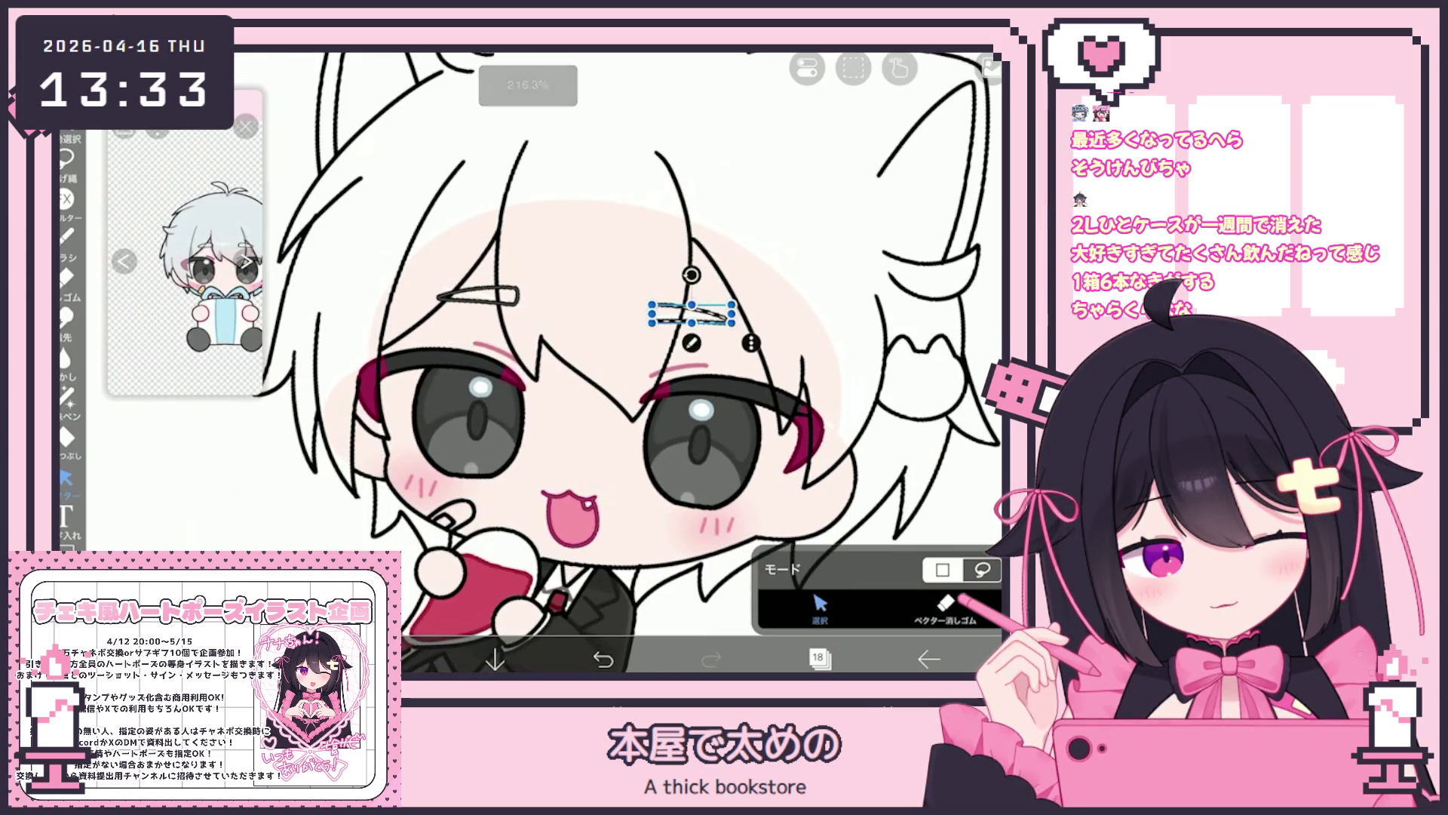
scroll(604, 362, up, 2)
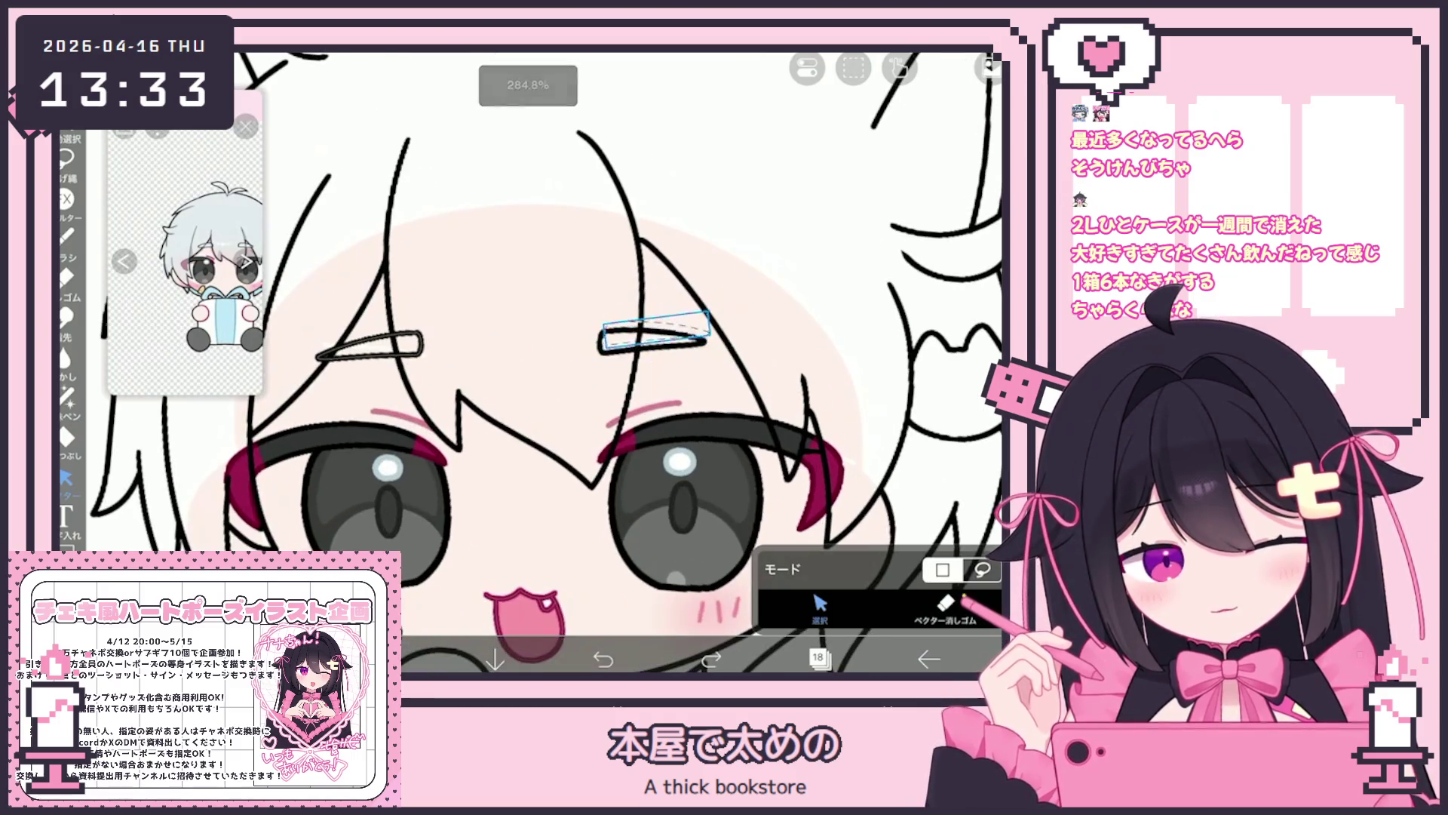
scroll(604, 362, down, 4)
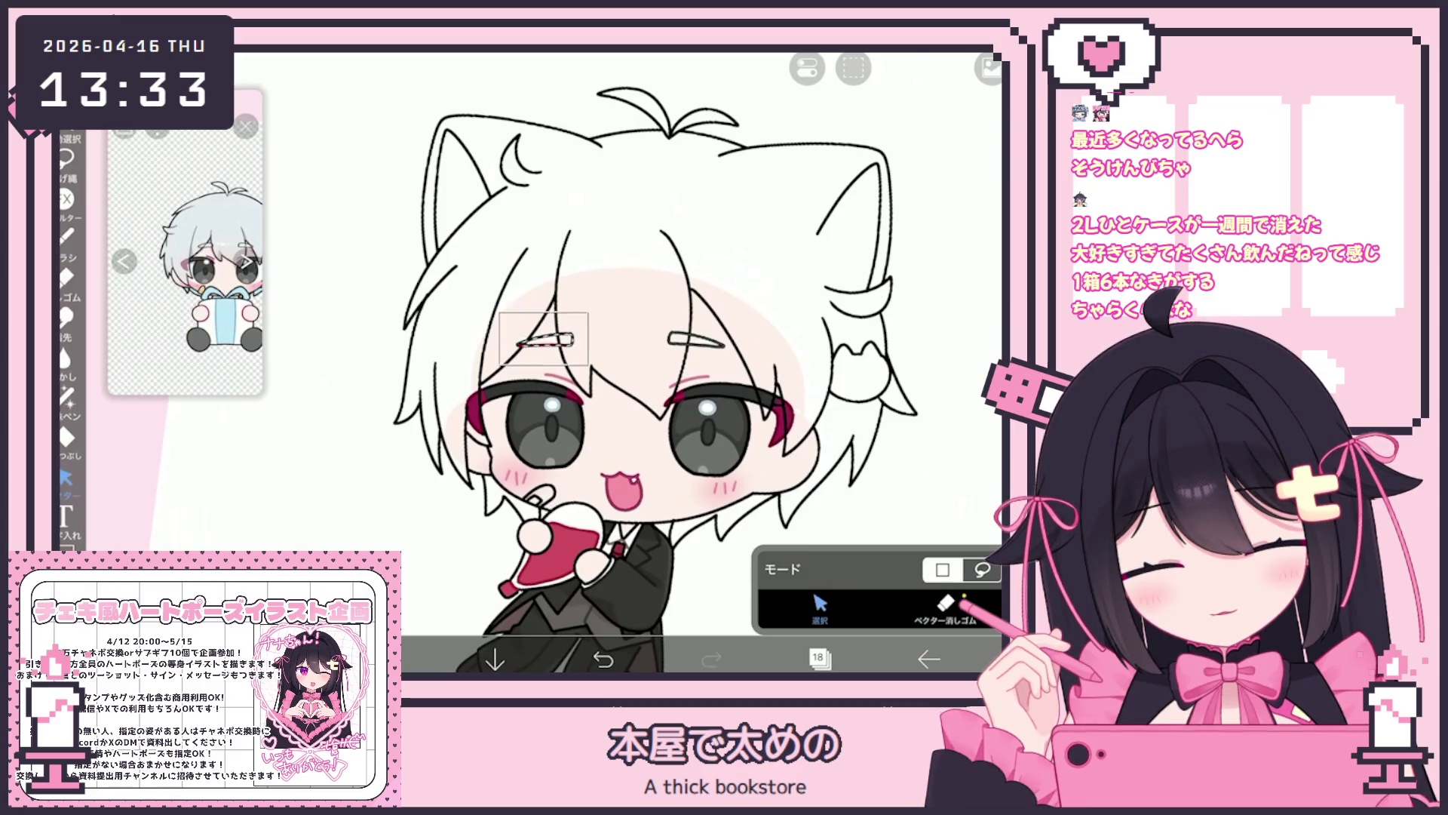
scroll(603, 362, down, 4)
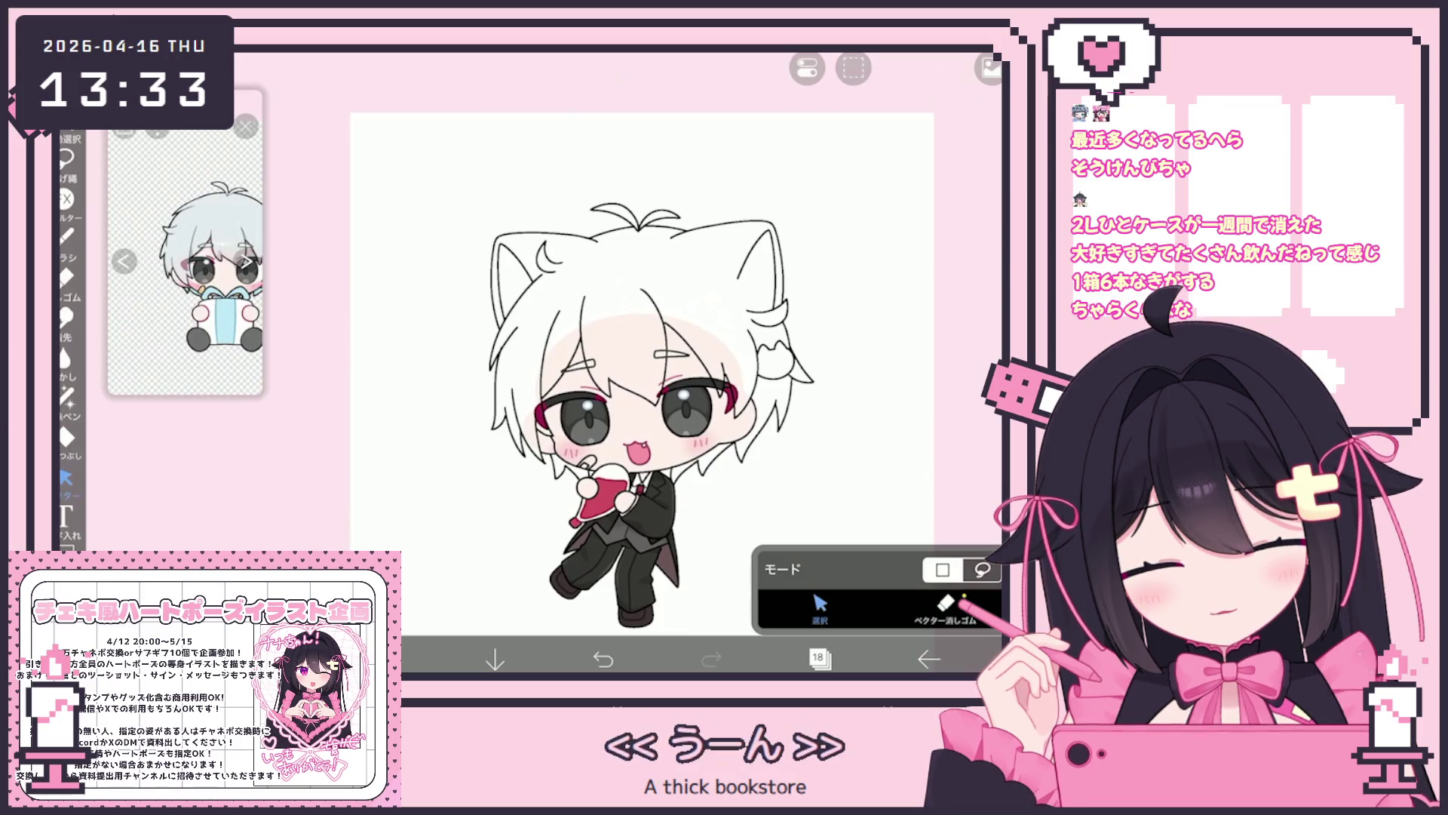
scroll(604, 362, up, 3)
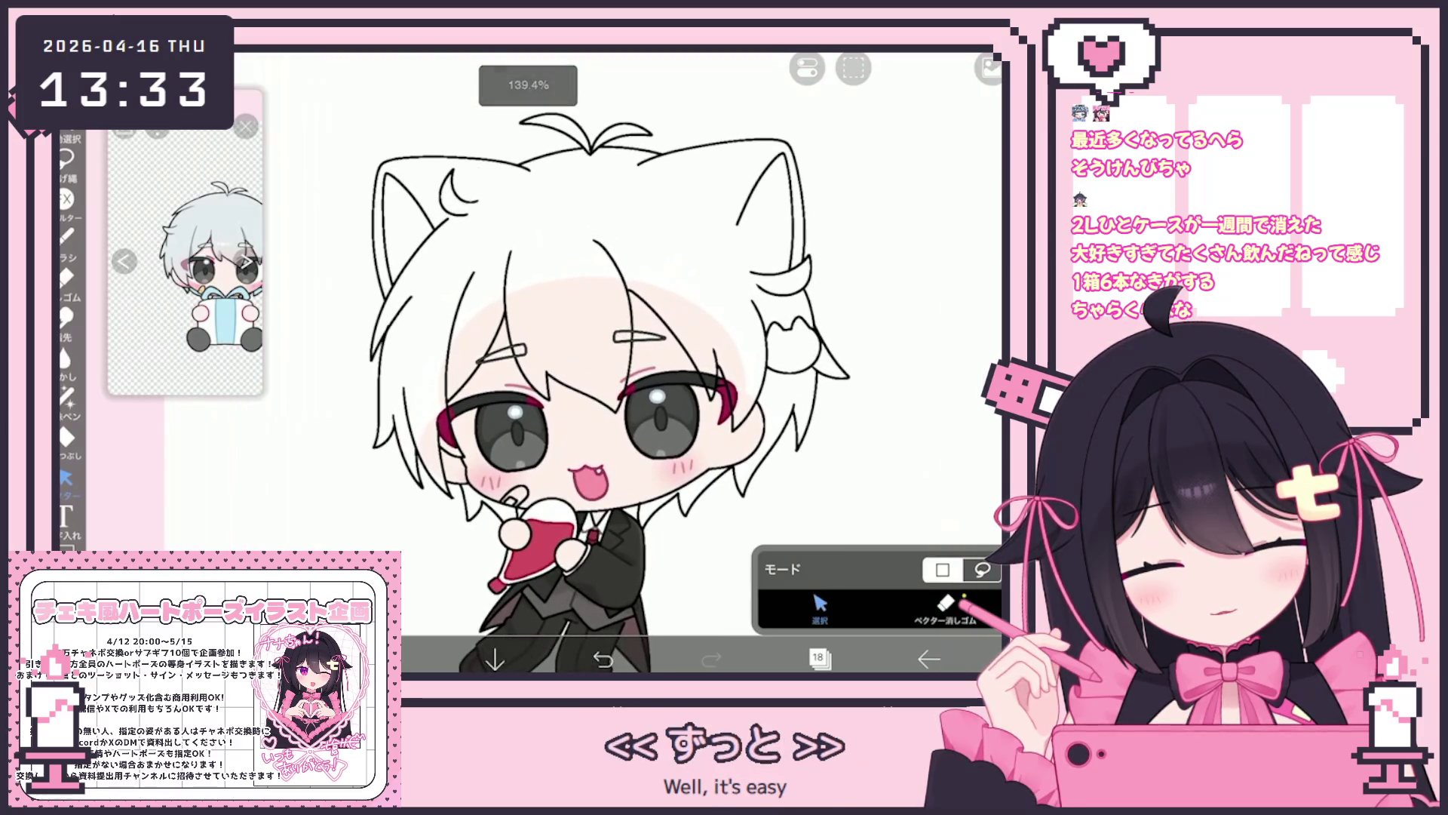
On layer 17, fill the hair light grey using line-art layer 18 as the fill reference.
click(818, 659)
click(840, 382)
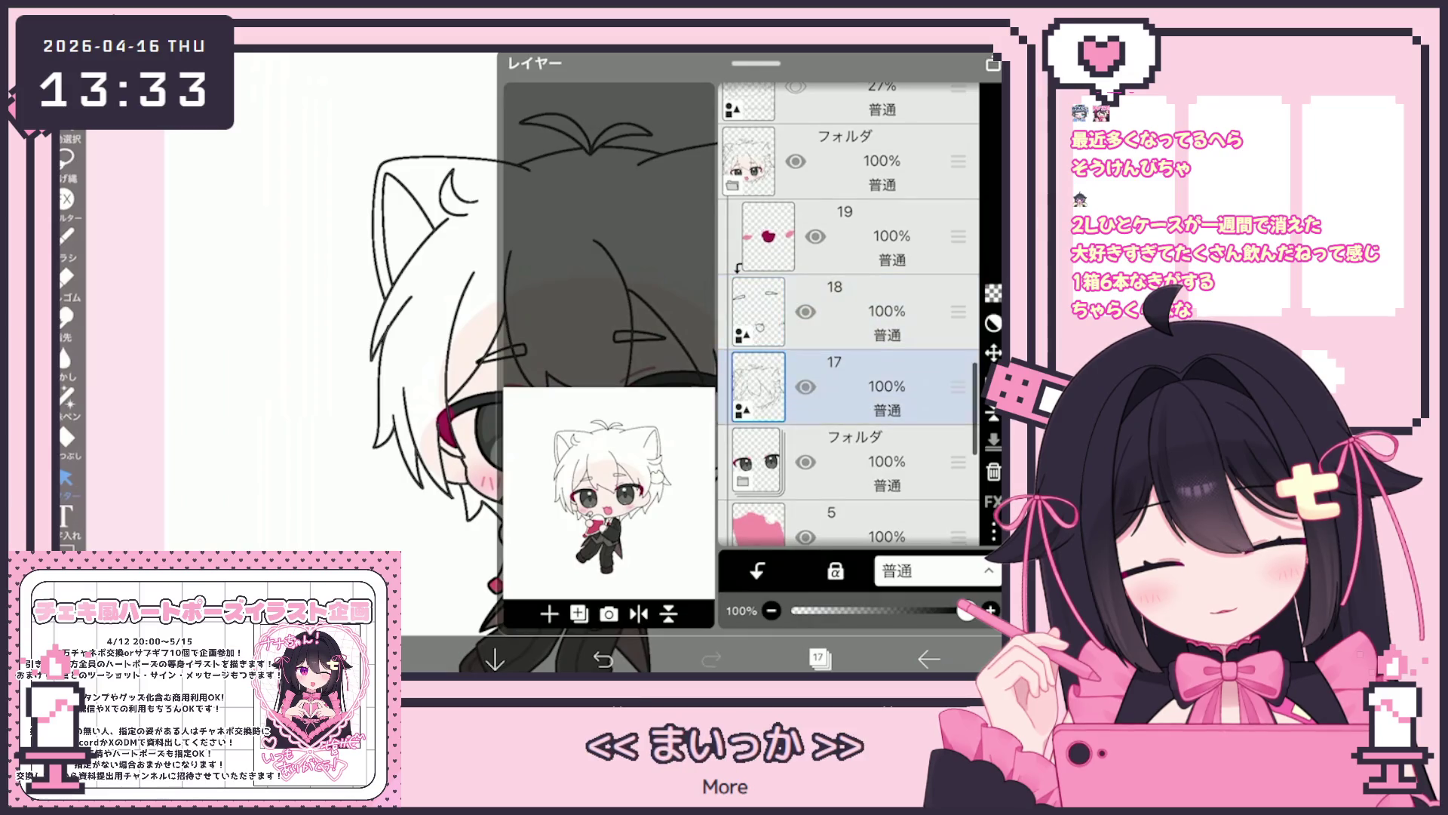
click(819, 658)
click(66, 436)
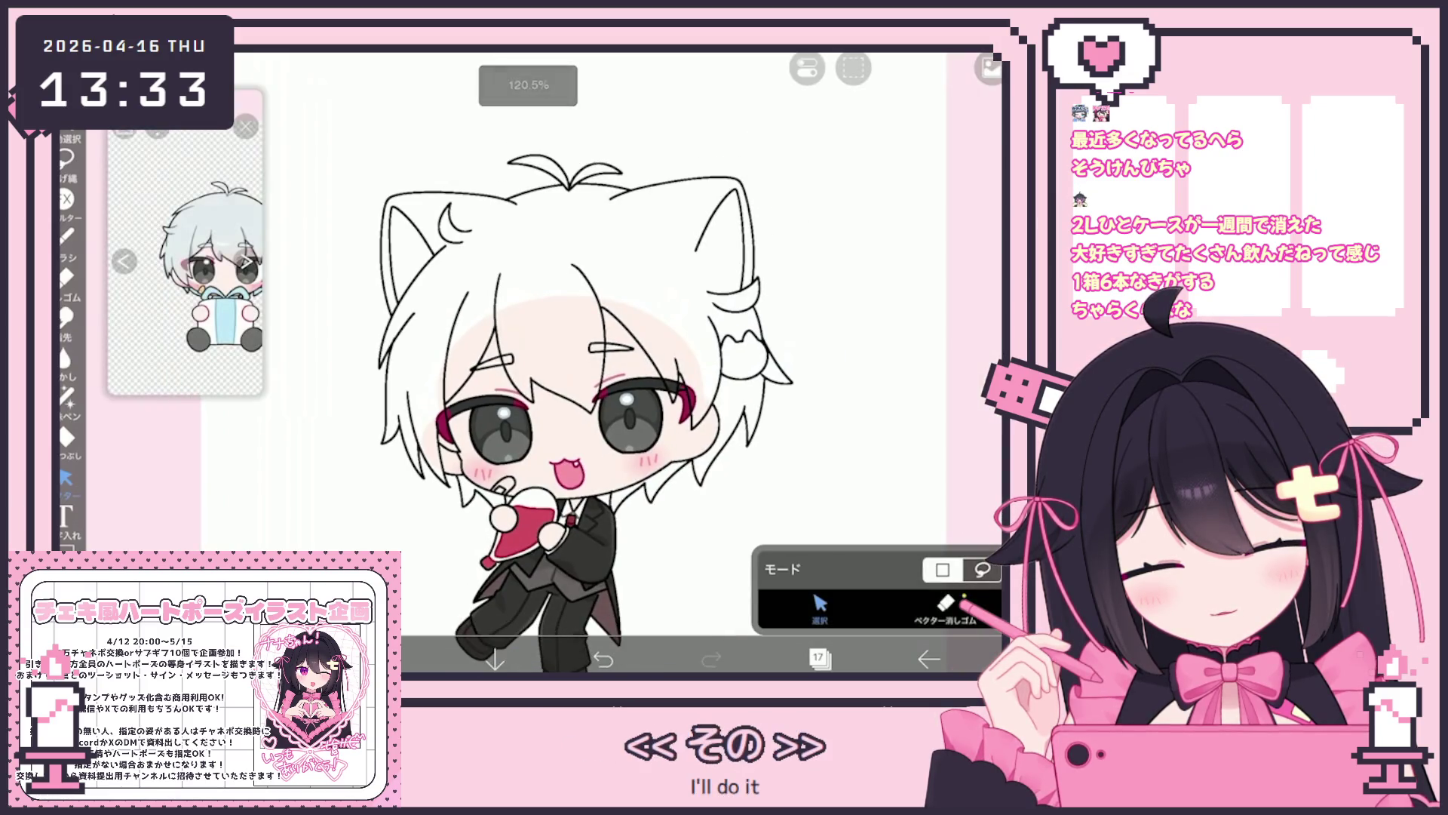
click(956, 569)
click(886, 557)
scroll(883, 302, down, 3)
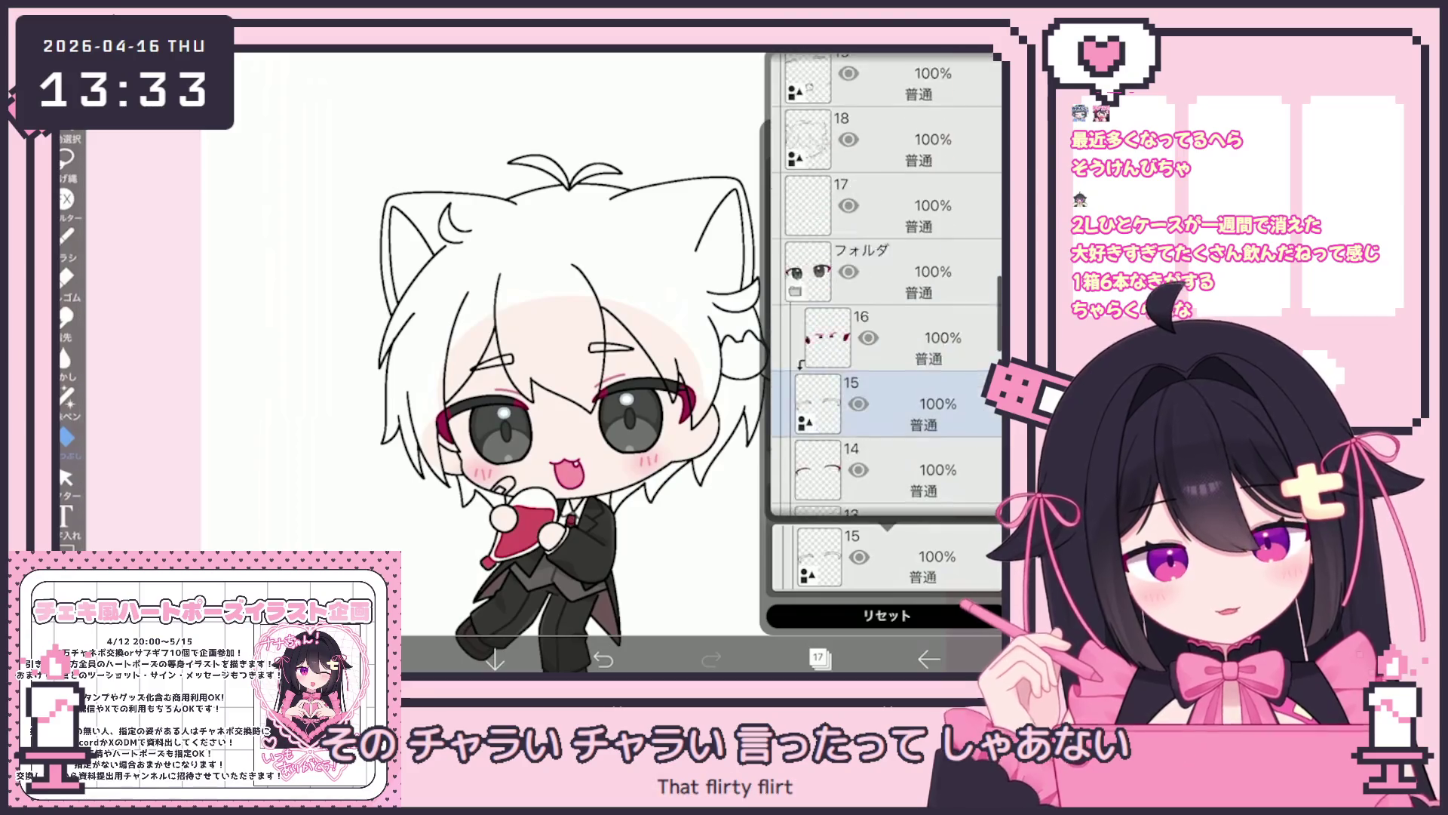
click(883, 249)
click(528, 256)
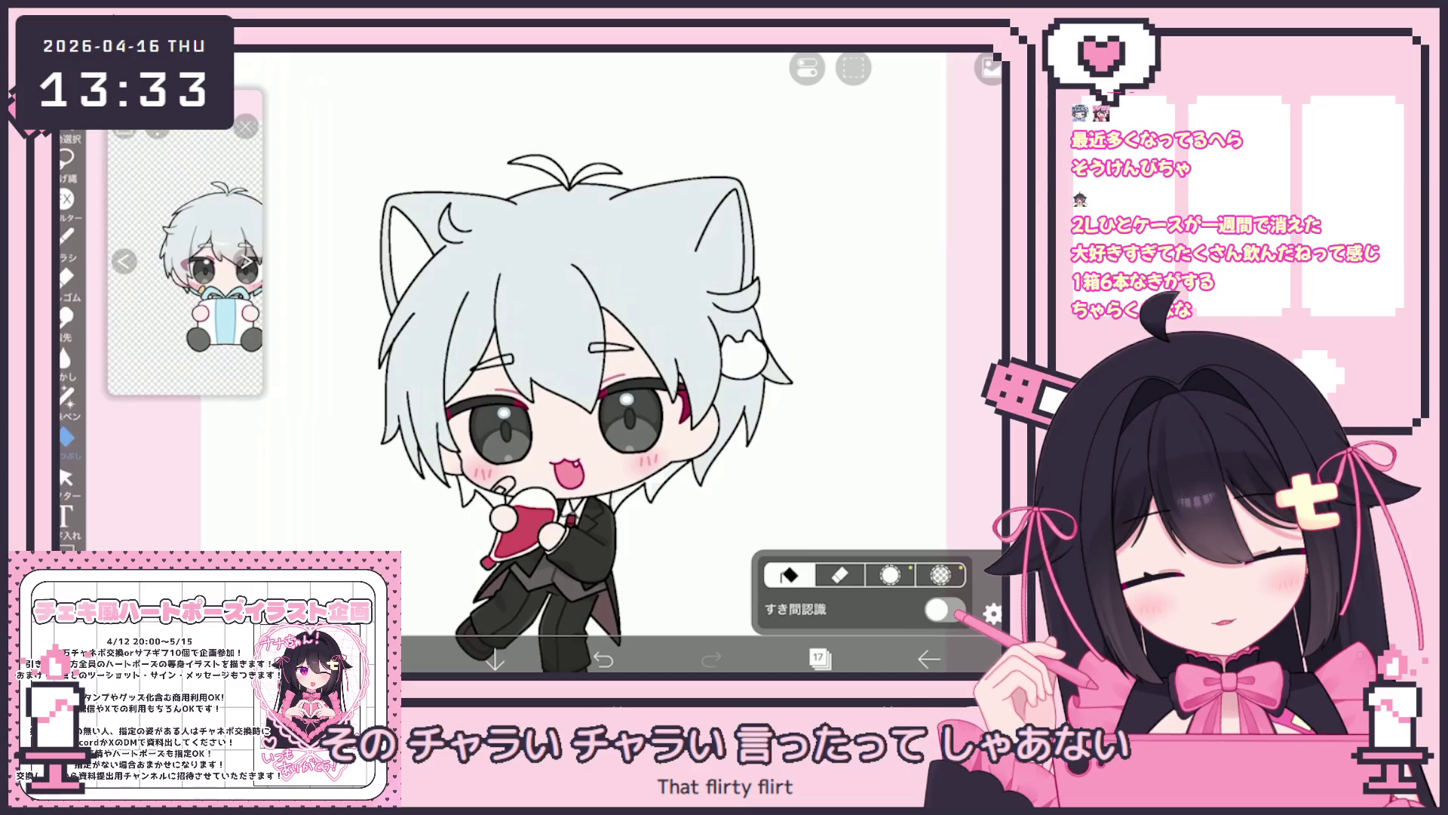
Undo the last action and make line-art layer 18 the working layer.
key(ctrl+z)
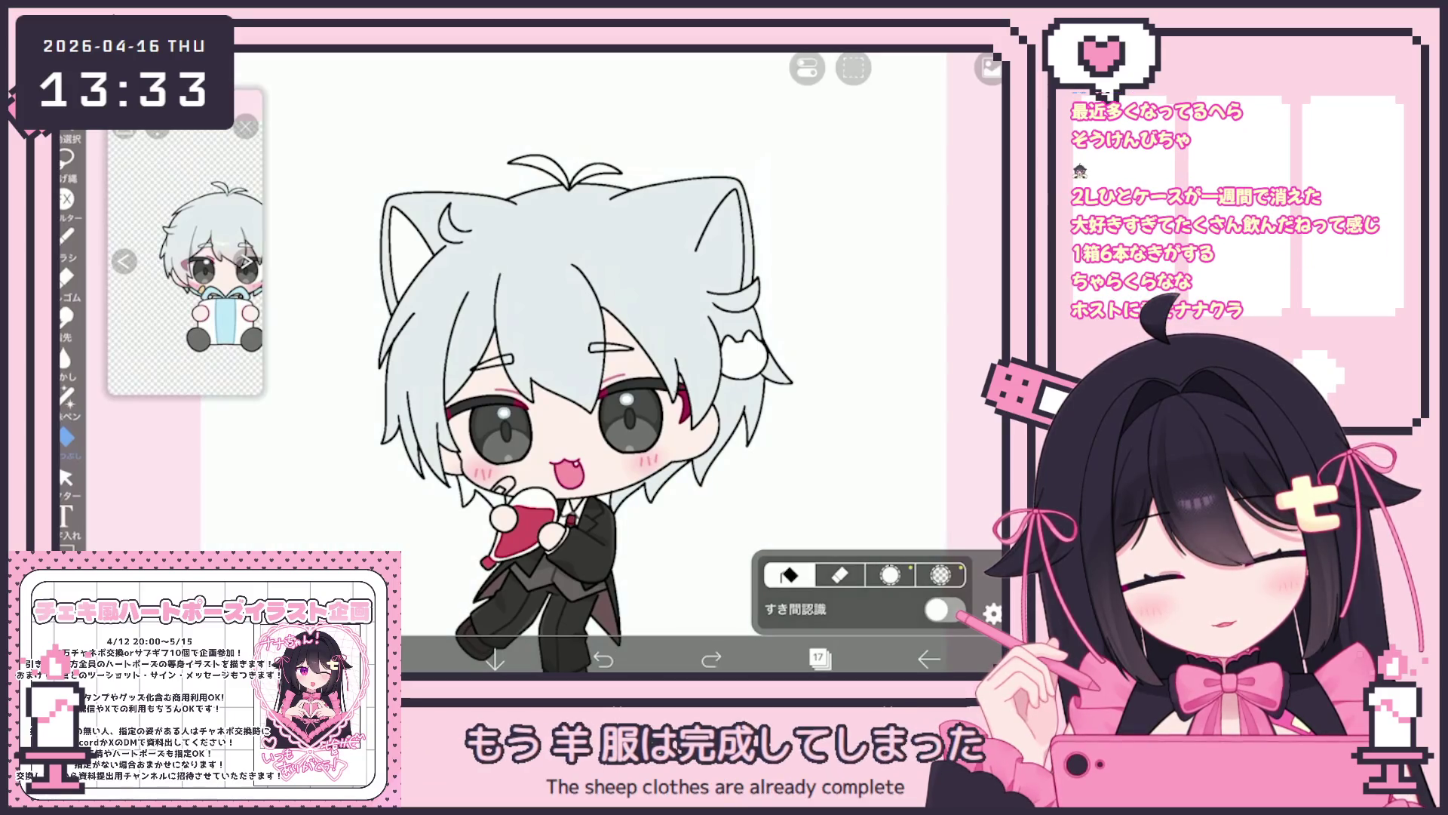
scroll(574, 362, up, 3)
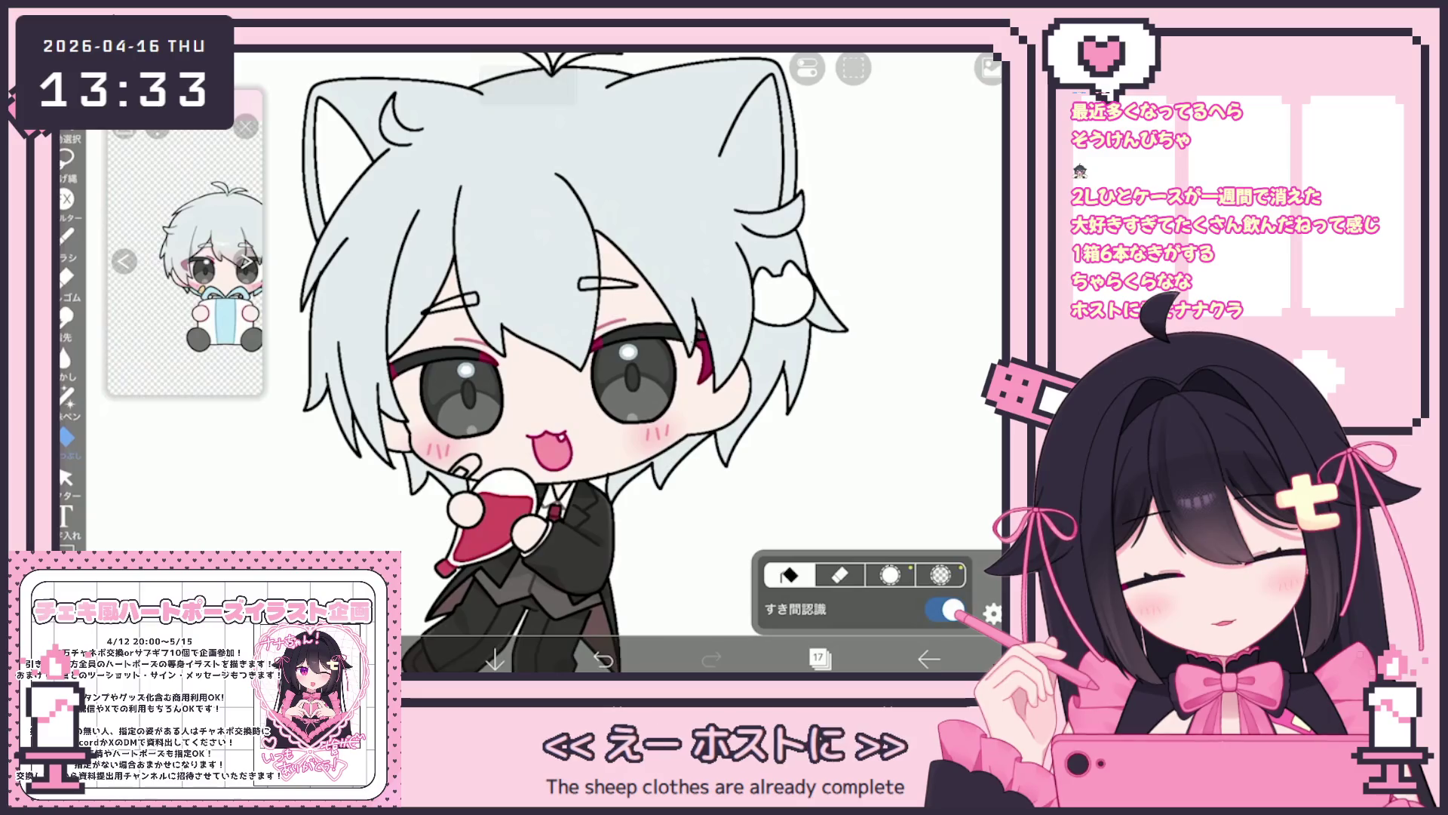
scroll(592, 363, up, 3)
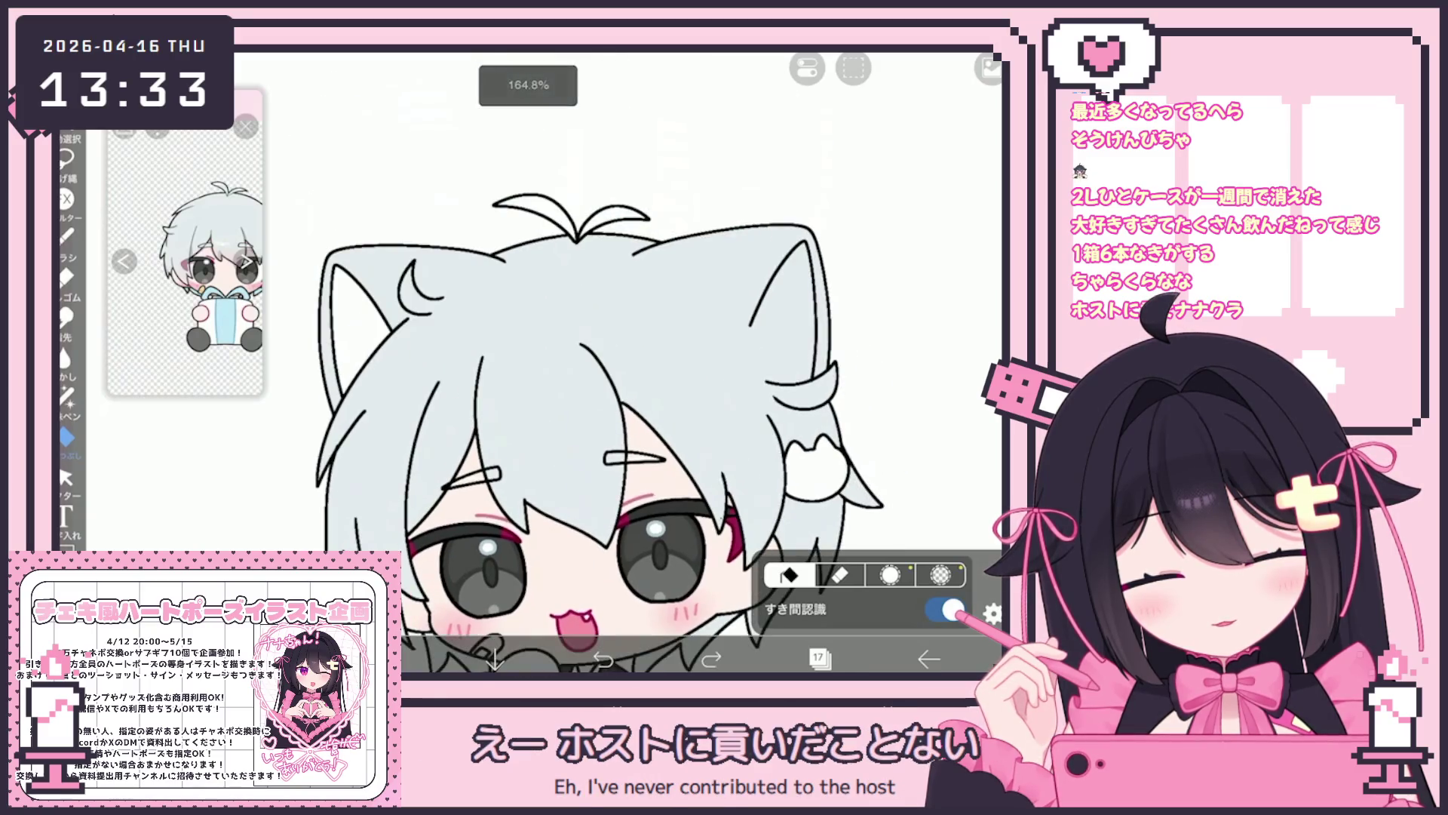
scroll(573, 362, down, 5)
click(818, 658)
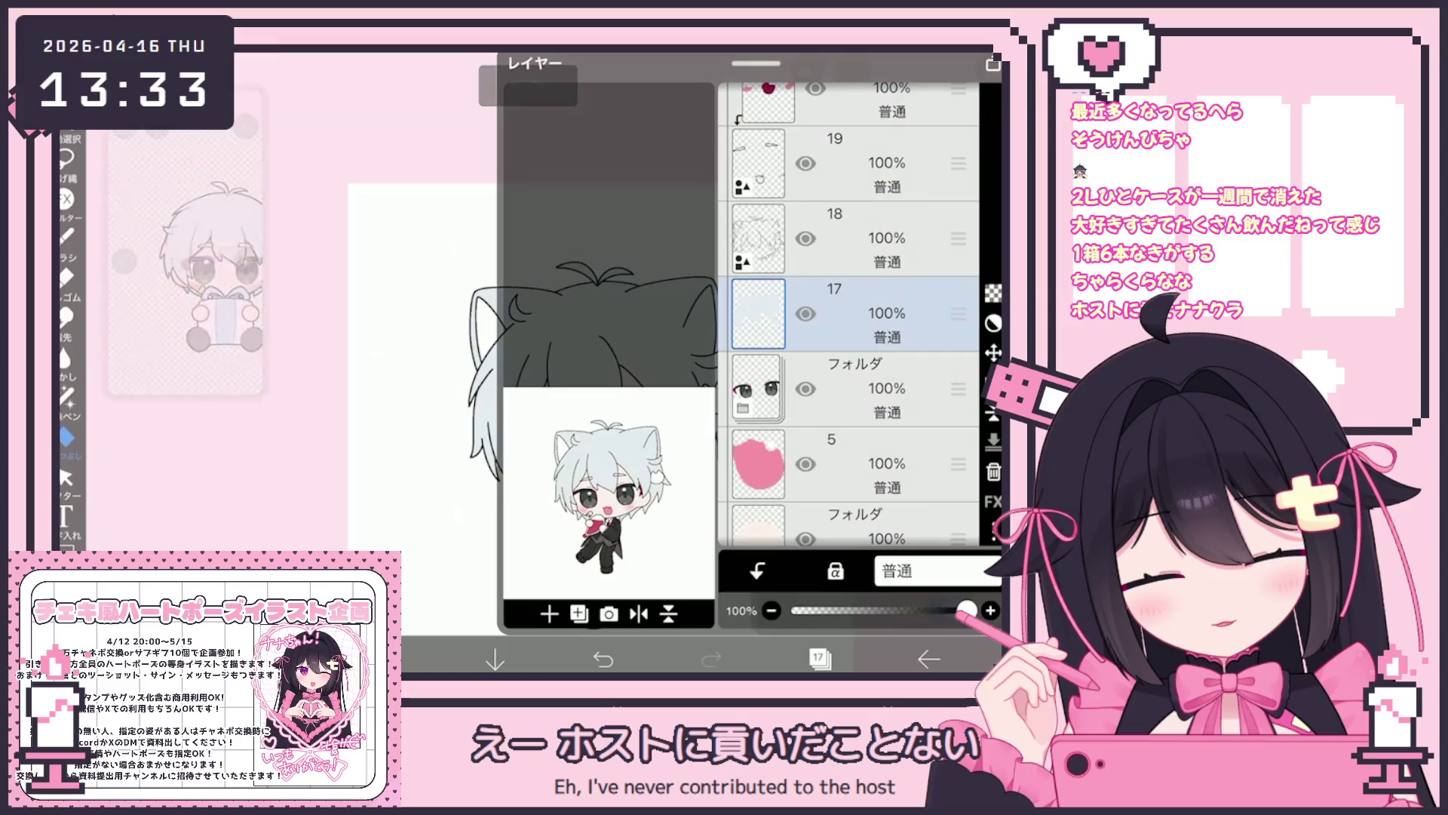
click(868, 238)
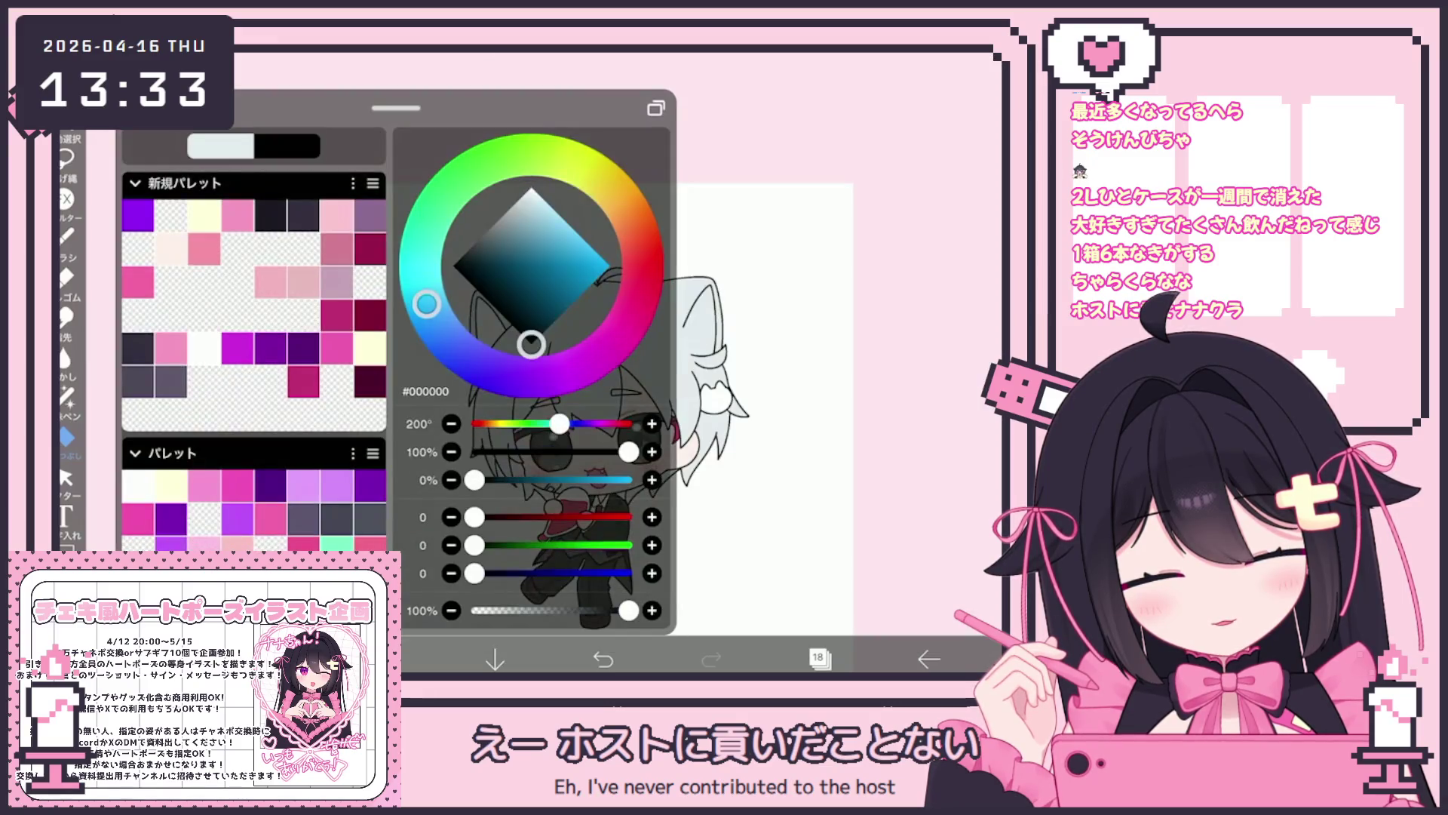
scroll(573, 340, up, 5)
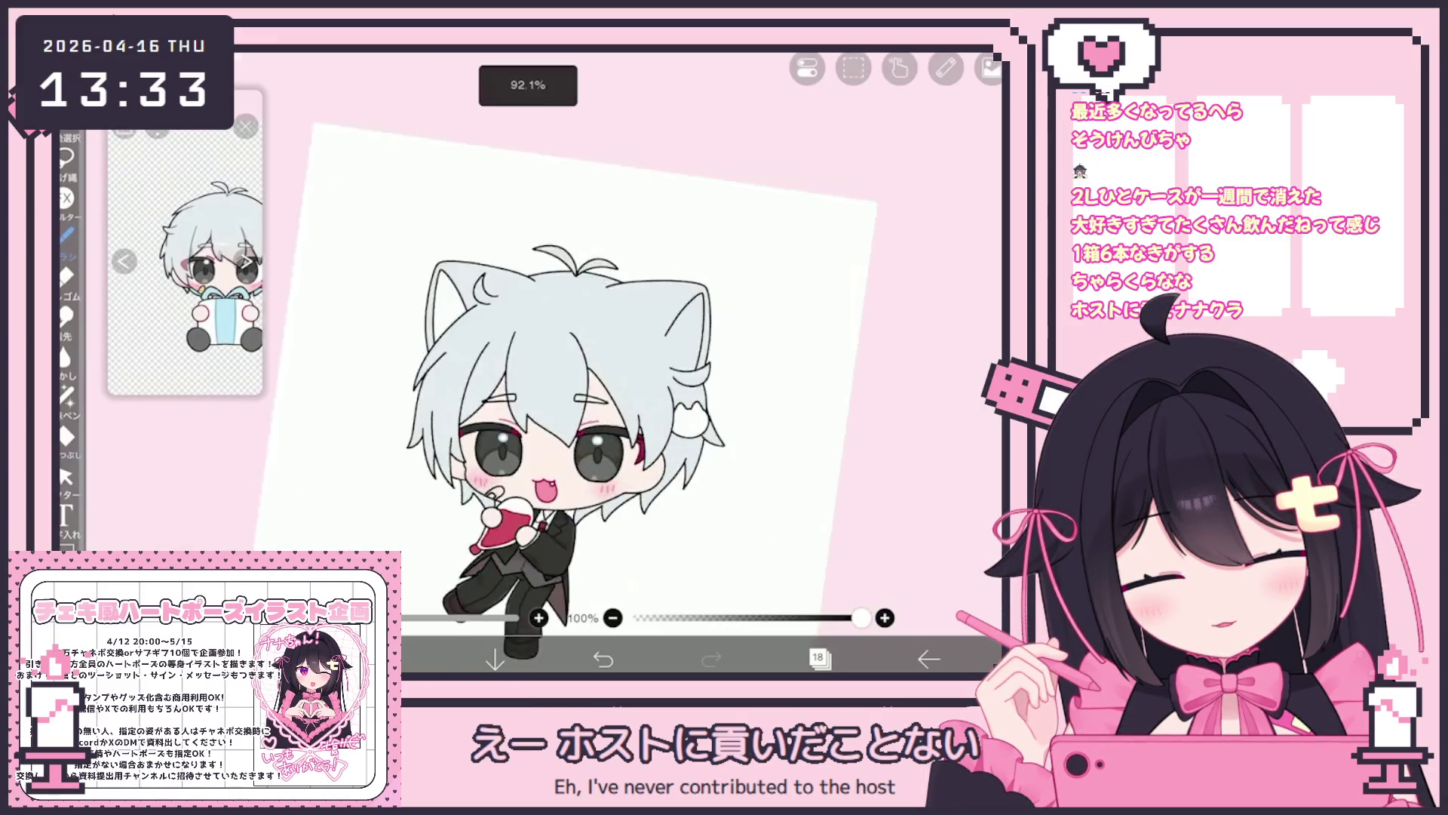
Draw a short black line inside the cat ear, redrawing it once.
drag(556, 371, 567, 477)
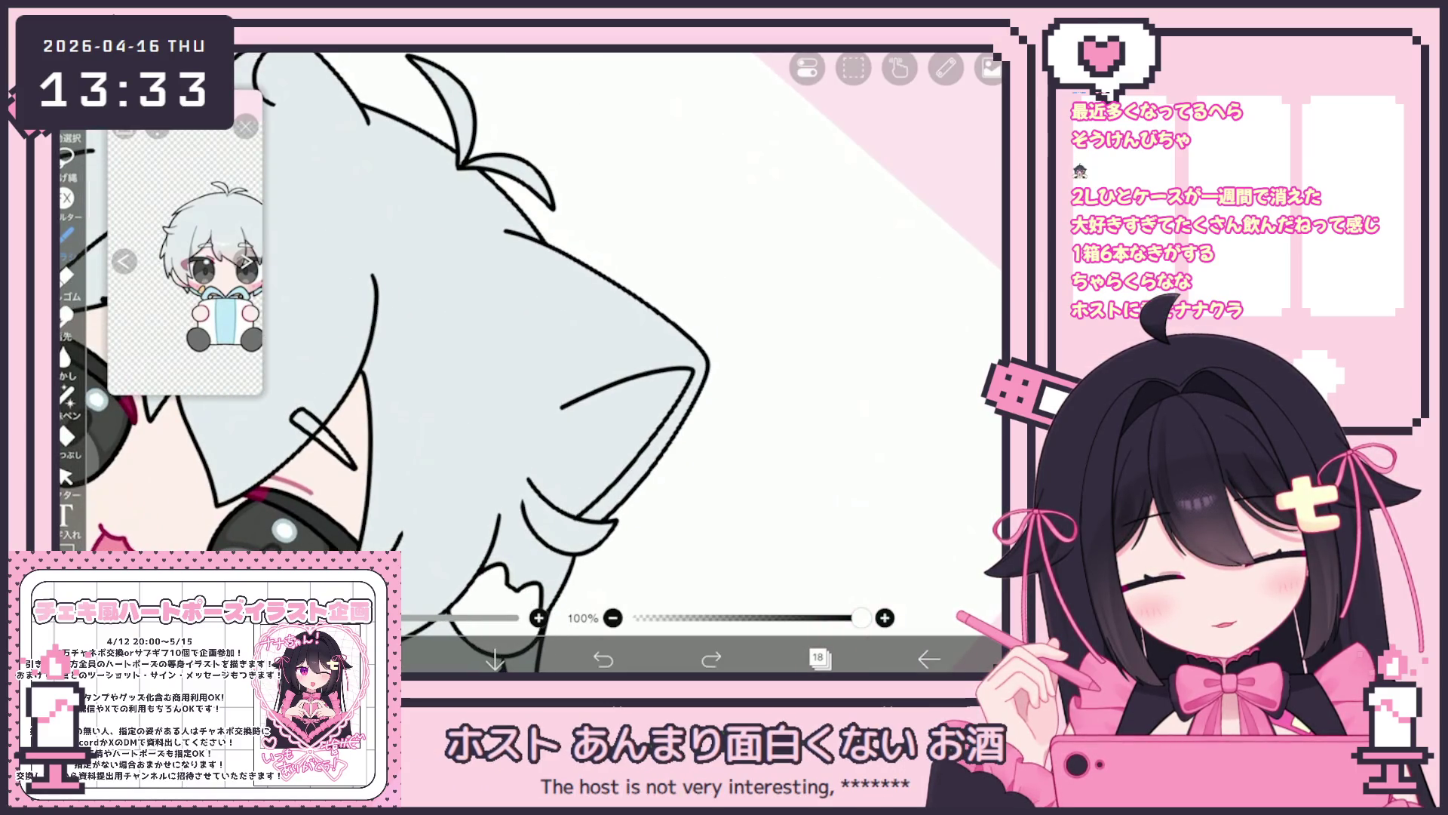
key(ctrl+z)
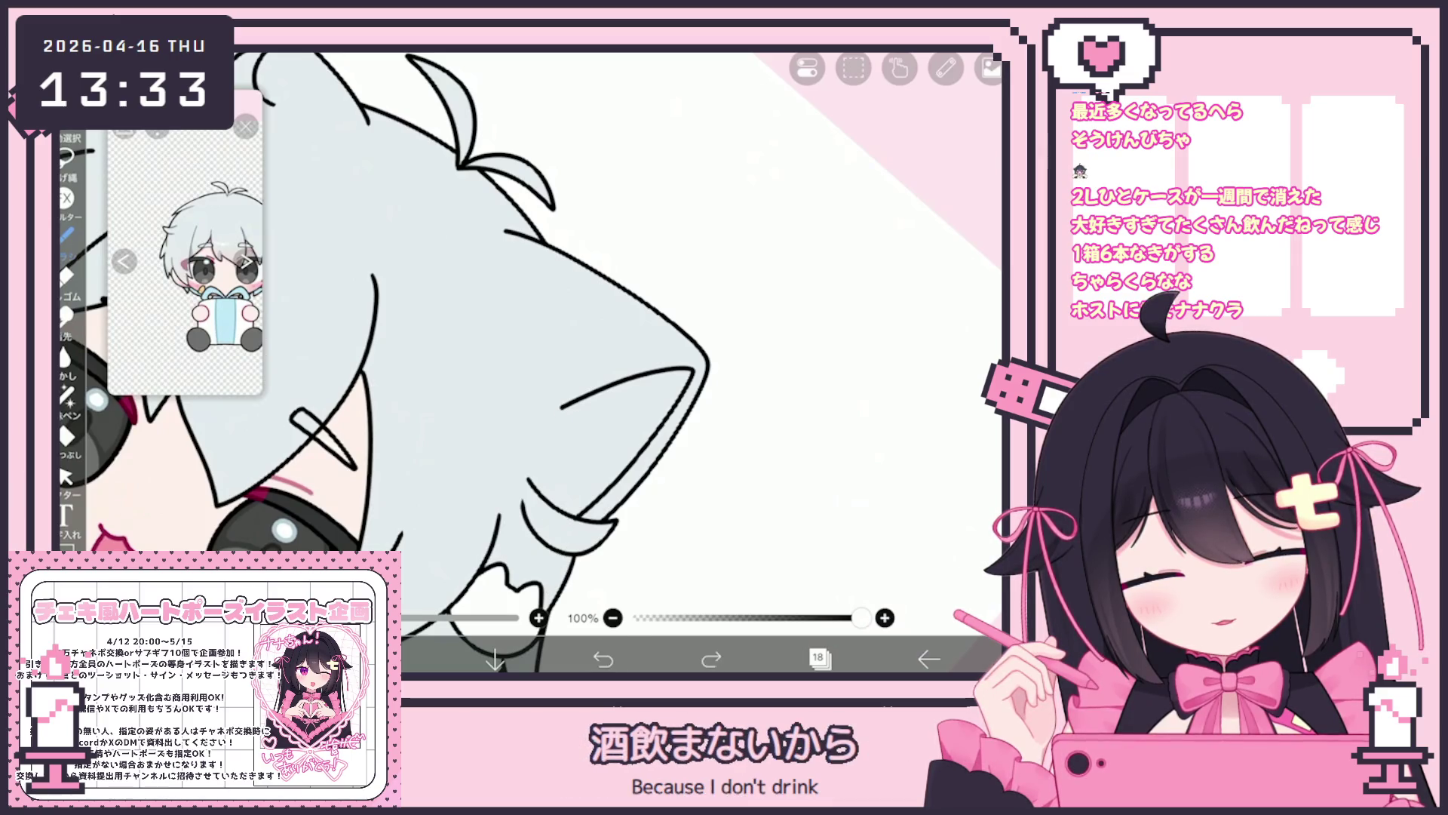
mouse_move(556, 396)
mouse_down()
mouse_move(558, 580)
mouse_move(562, 500)
mouse_up()
key(ctrl+z)
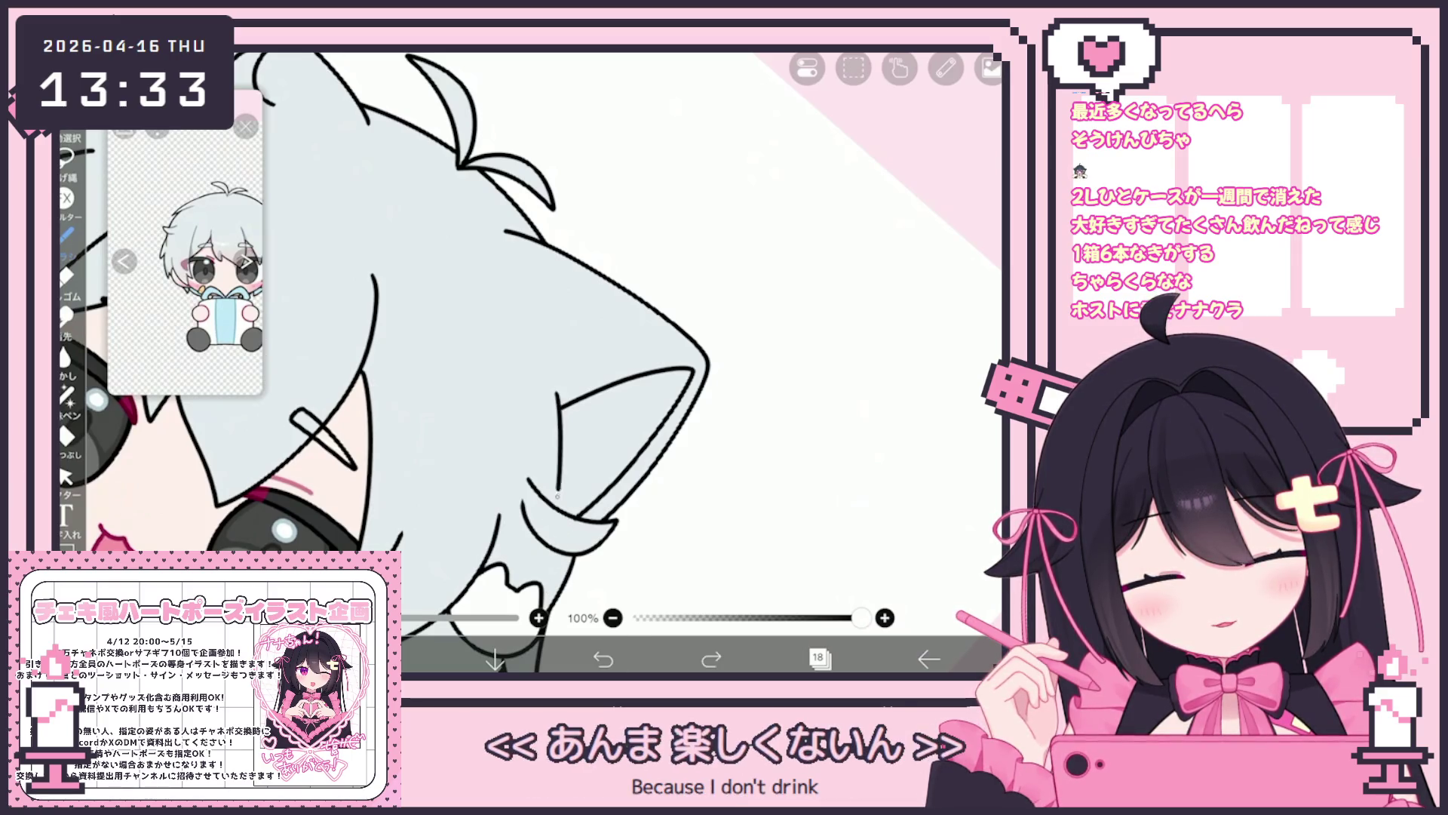
scroll(528, 339, down, 2)
scroll(528, 340, down, 3)
scroll(528, 340, up, 3)
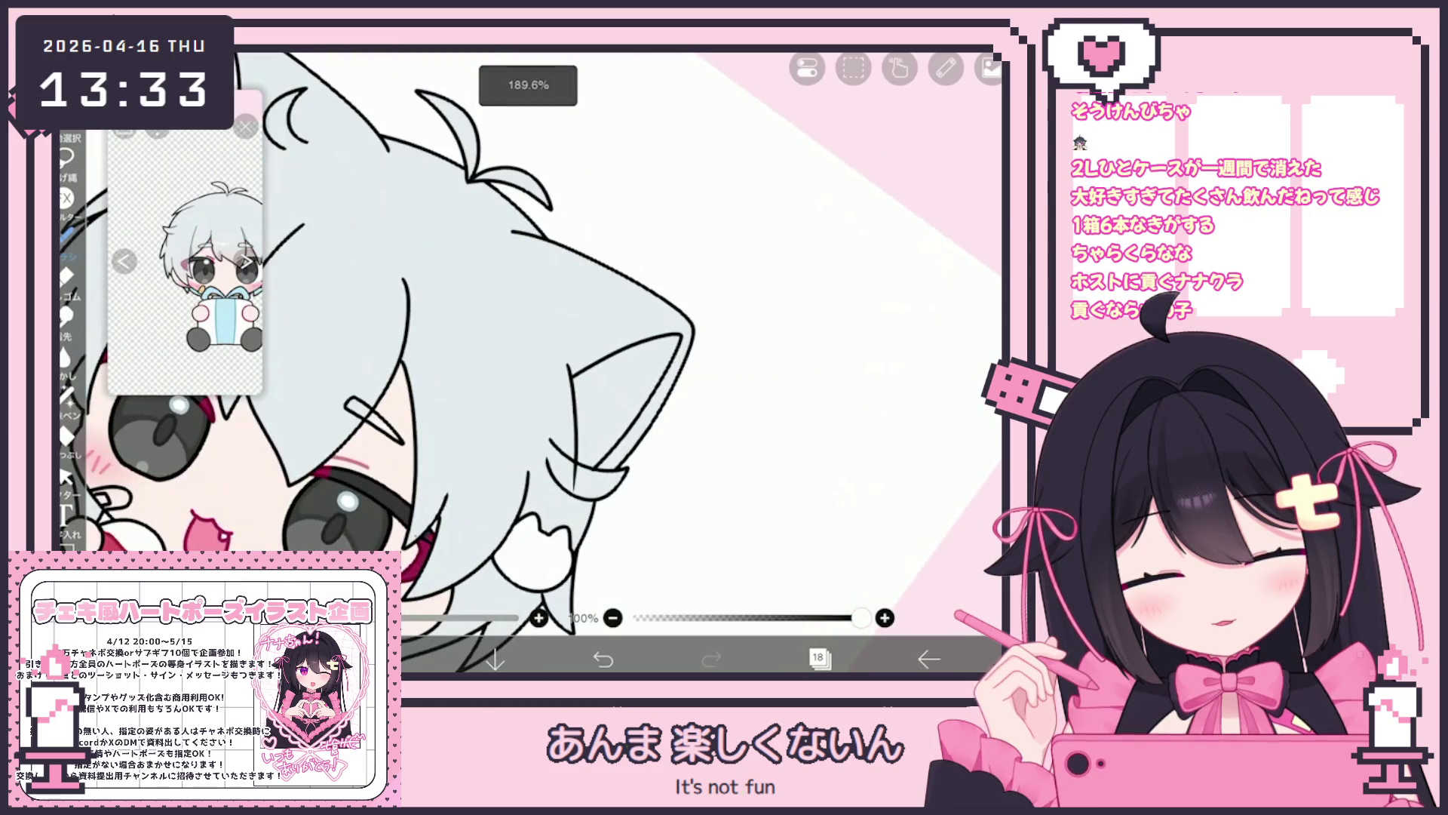
click(65, 476)
scroll(528, 340, up, 1)
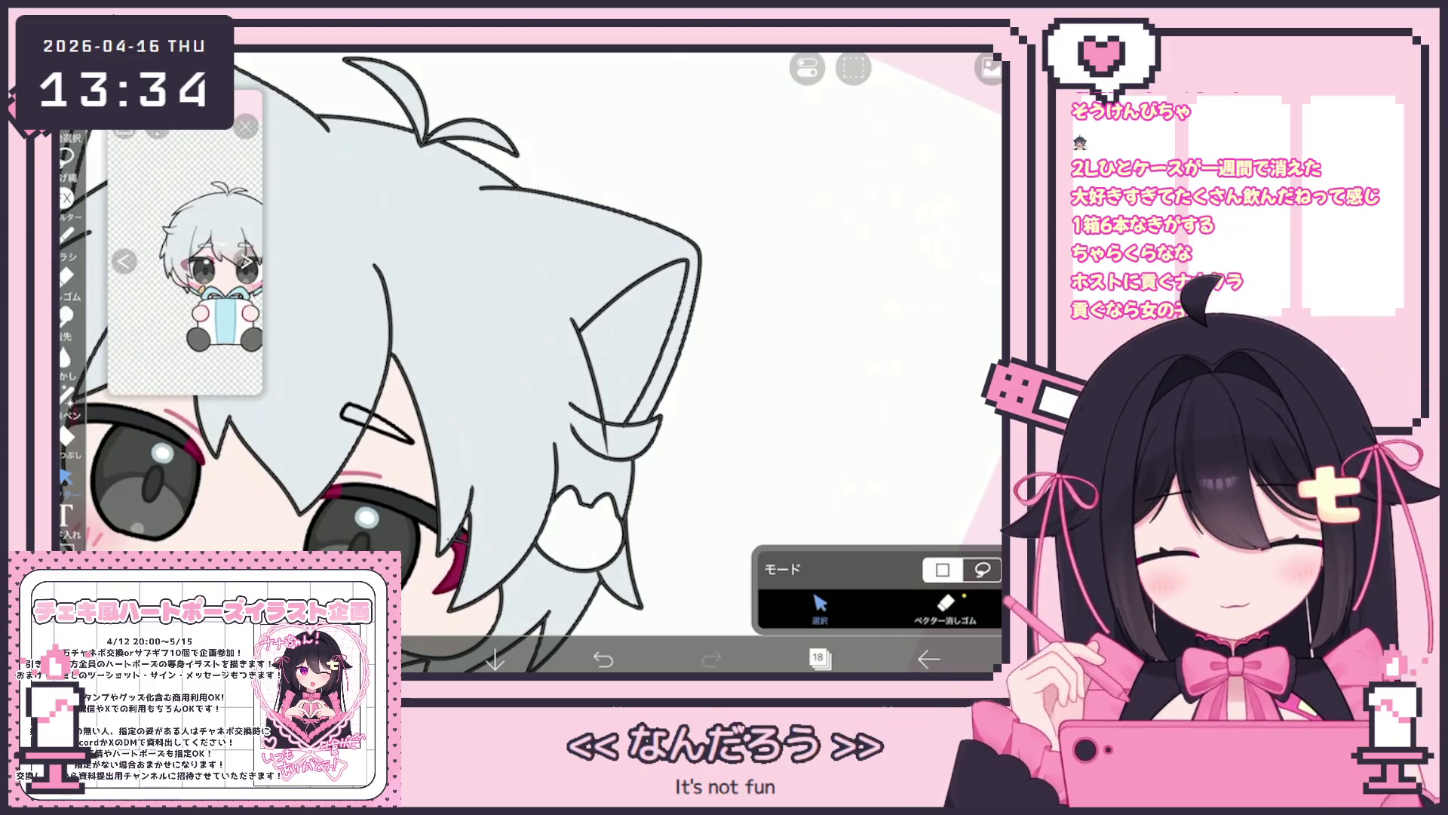
Make hair fill layer 17 the working layer with the Lasso Fill tool.
click(946, 604)
scroll(543, 362, down, 5)
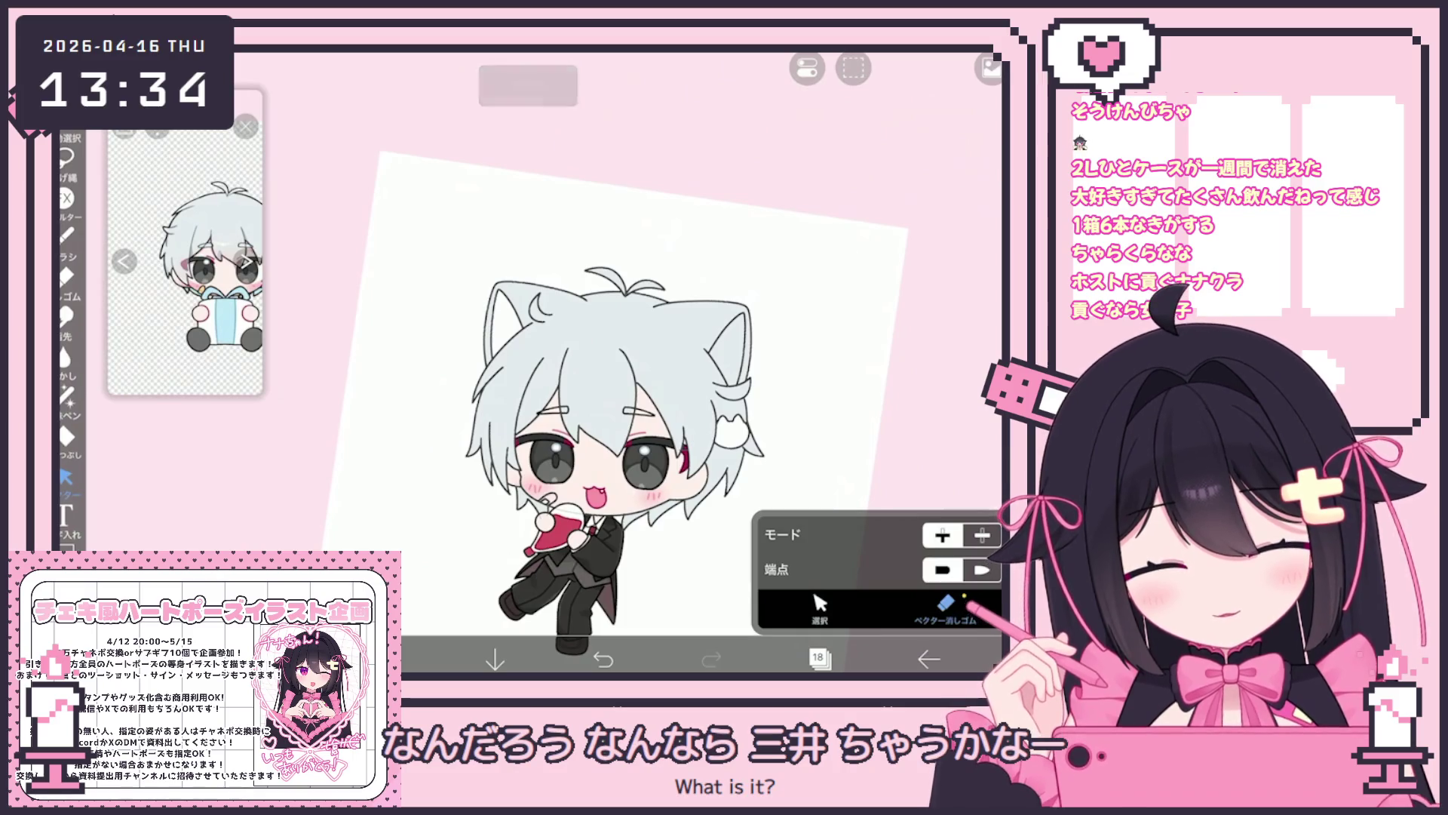
scroll(619, 393, up, 3)
click(818, 659)
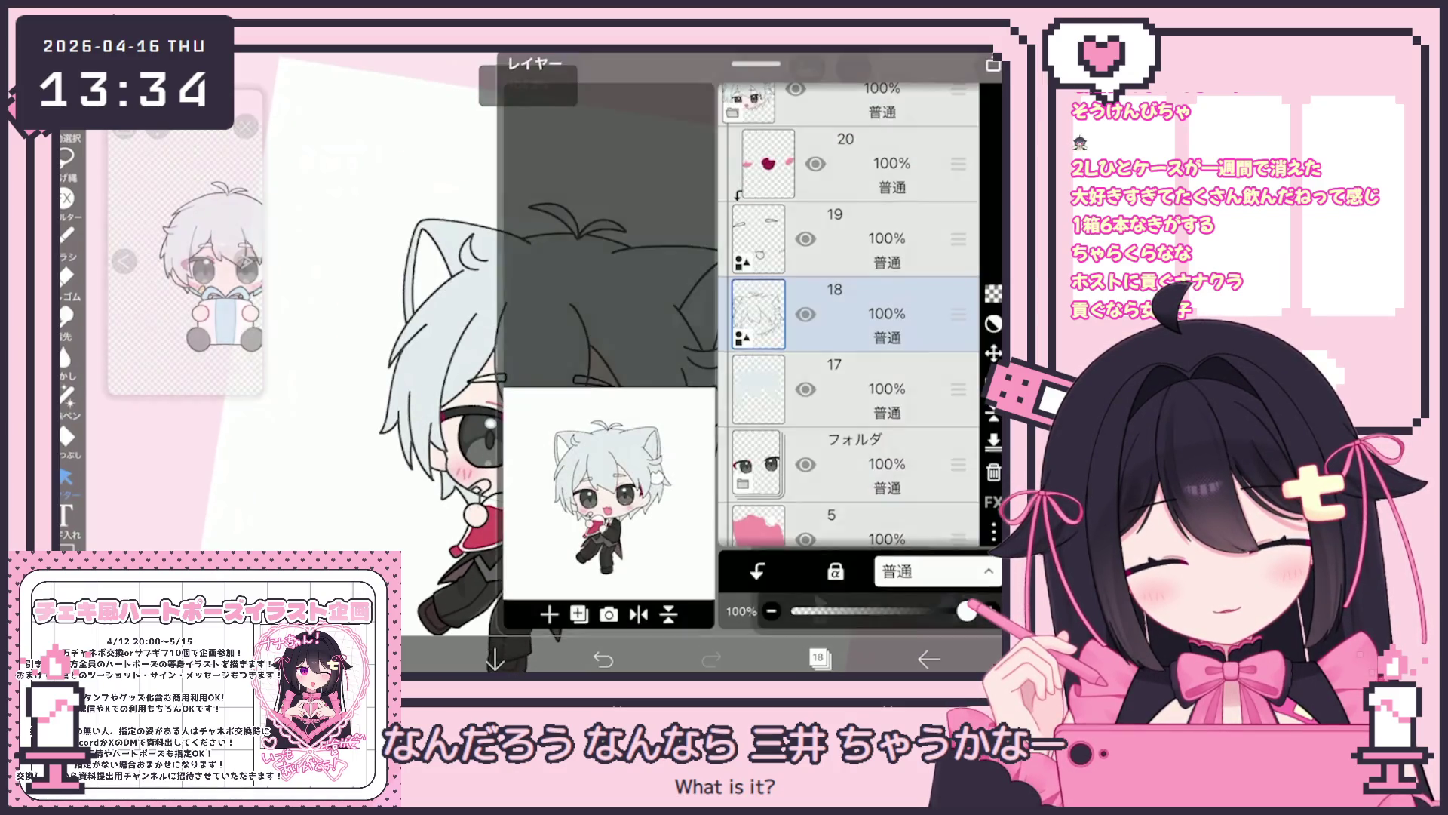
click(868, 388)
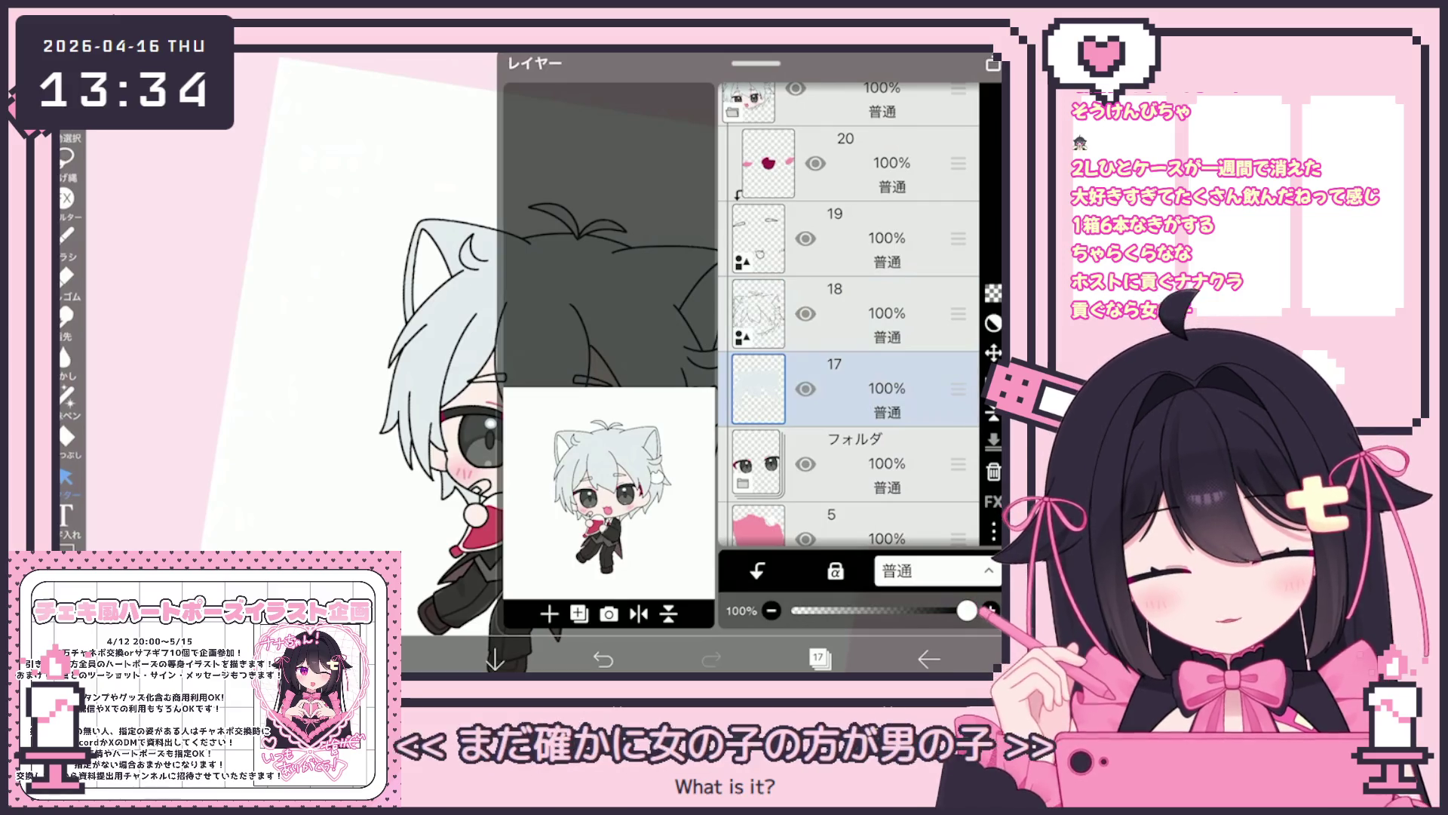
click(67, 436)
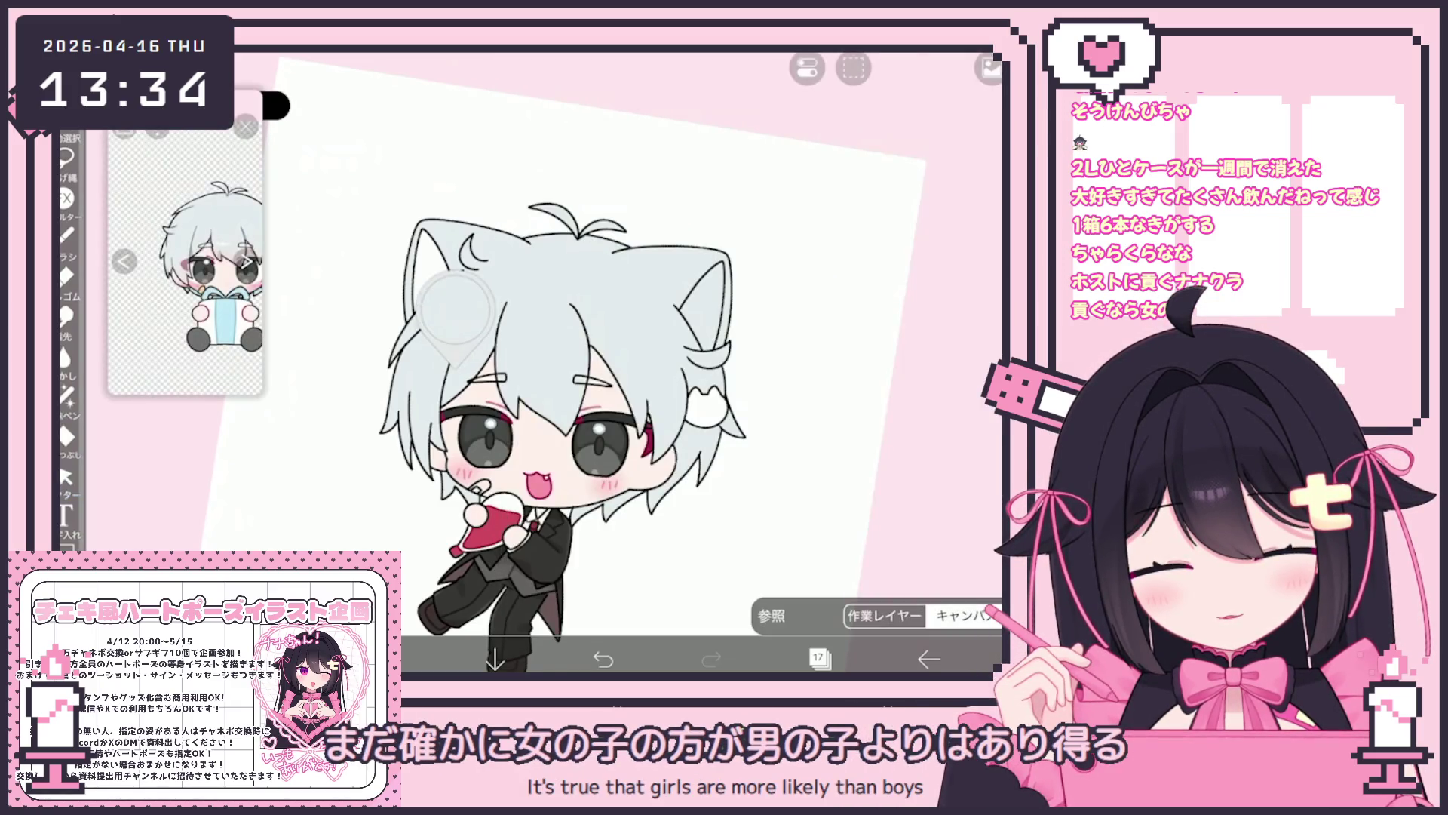
scroll(588, 362, up, 3)
scroll(530, 369, up, 4)
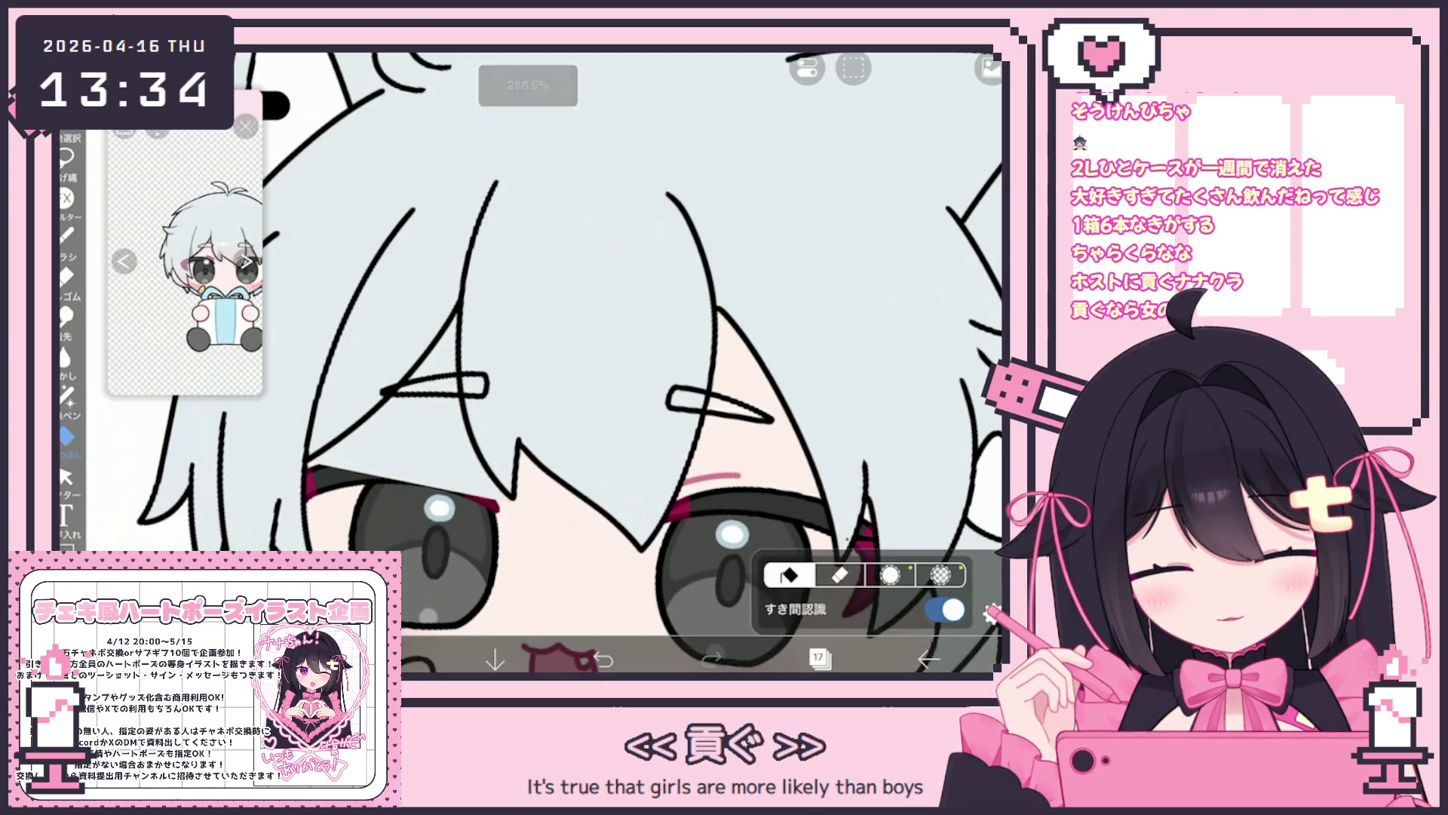
click(67, 394)
scroll(528, 377, up, 3)
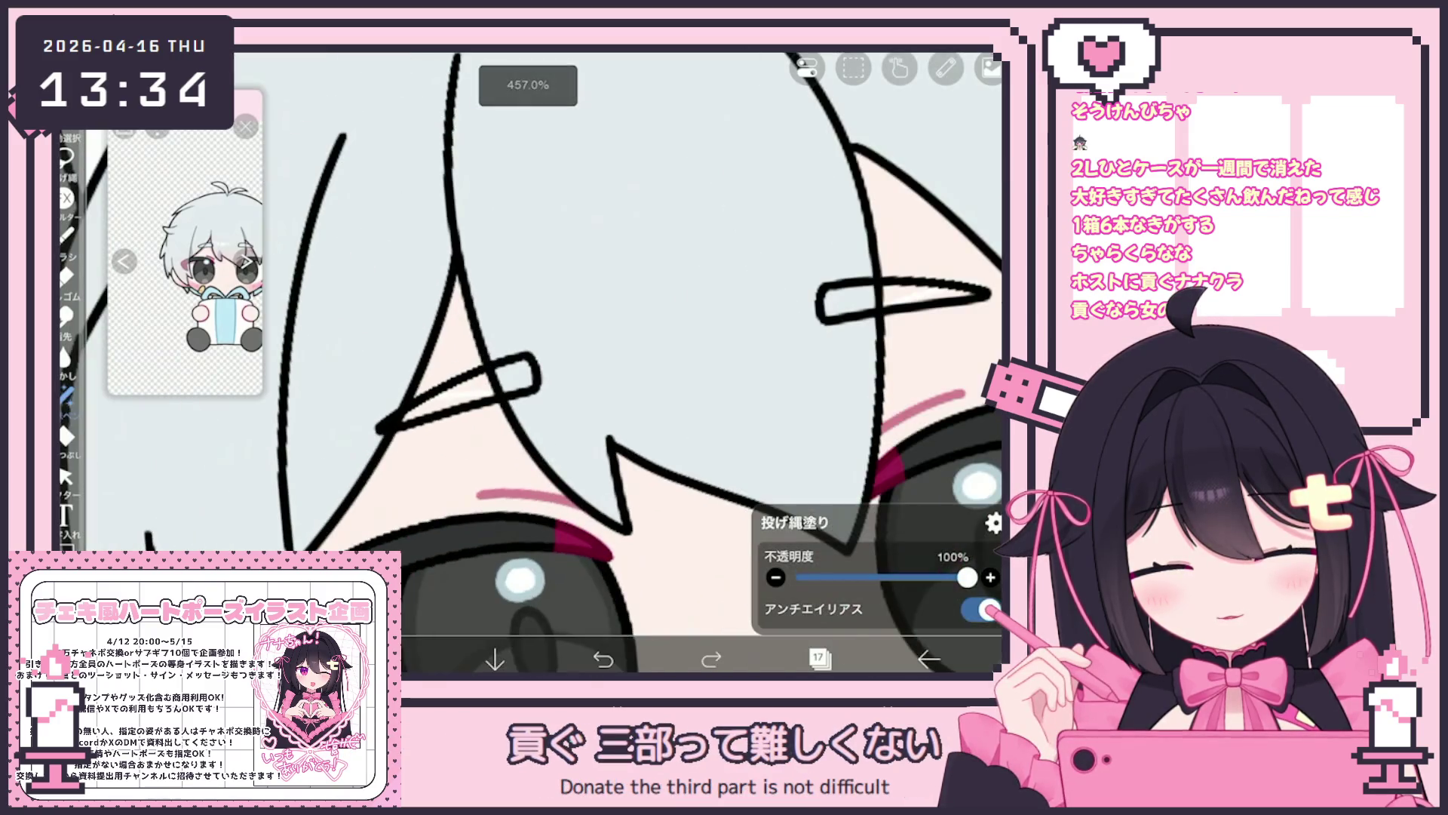
scroll(634, 362, down, 2)
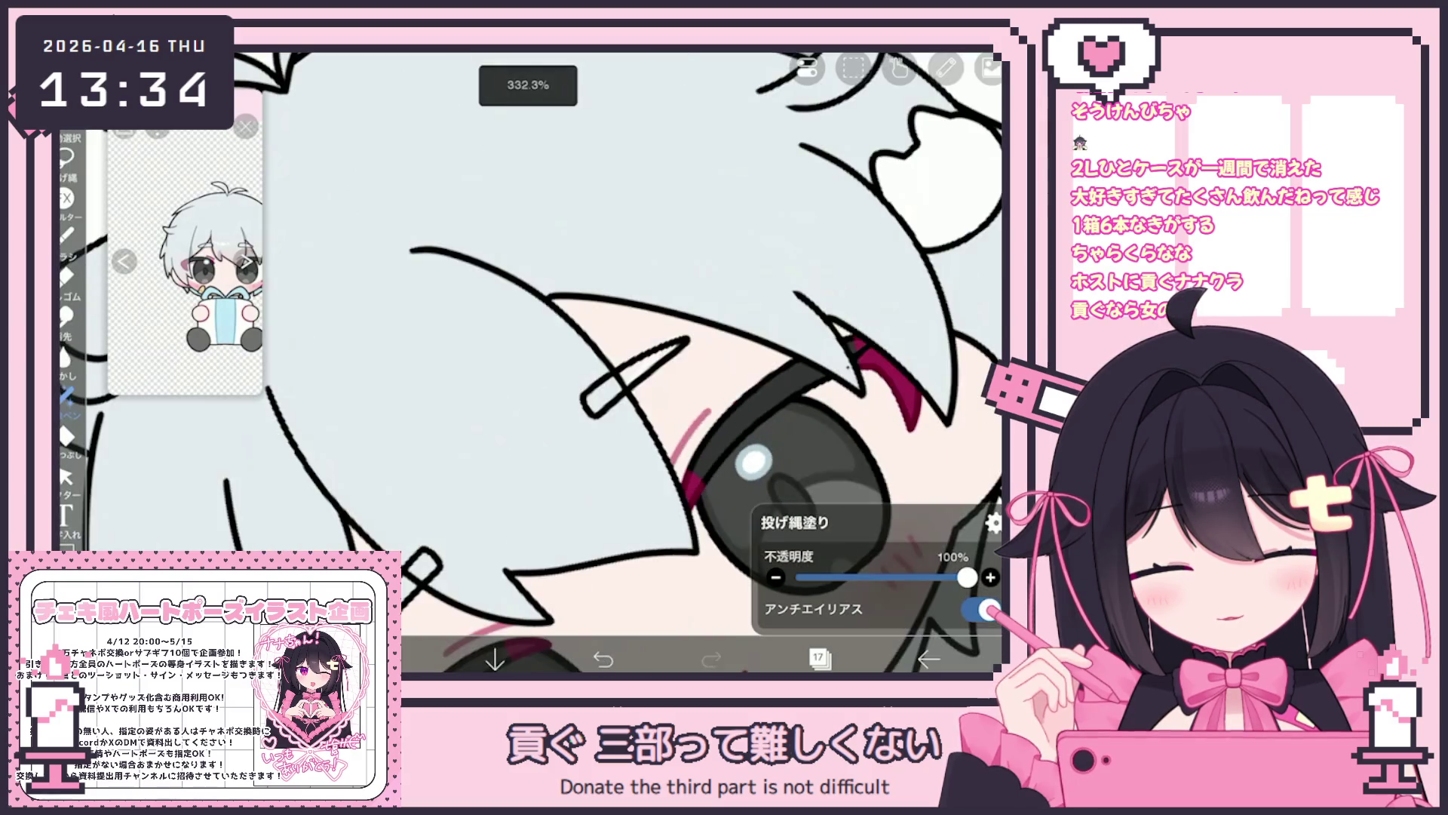
scroll(604, 362, down, 5)
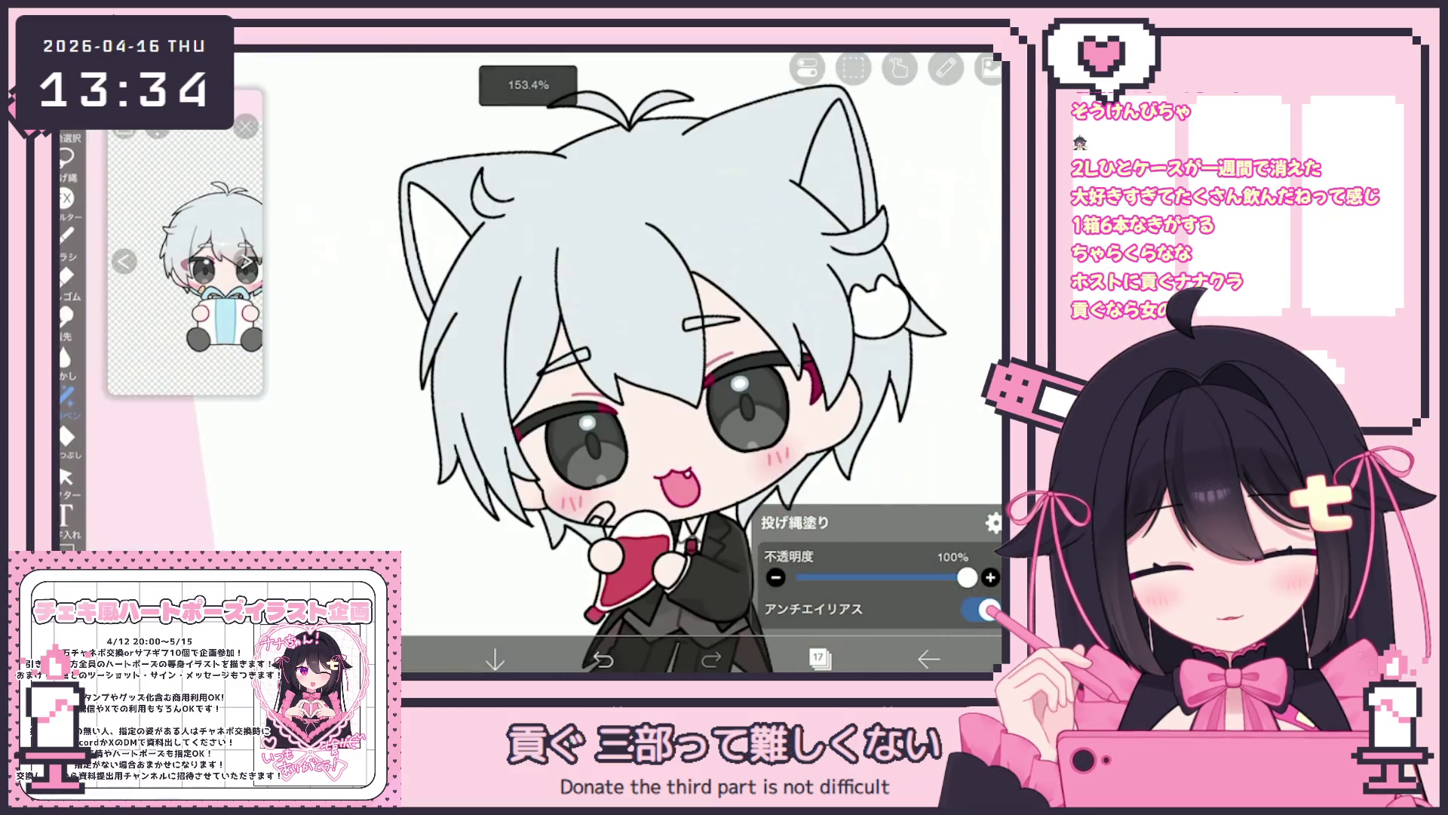
In the lower folder, select the pale peach layer 2.
click(819, 659)
scroll(844, 316, down, 2)
click(845, 404)
scroll(845, 317, down, 3)
click(845, 397)
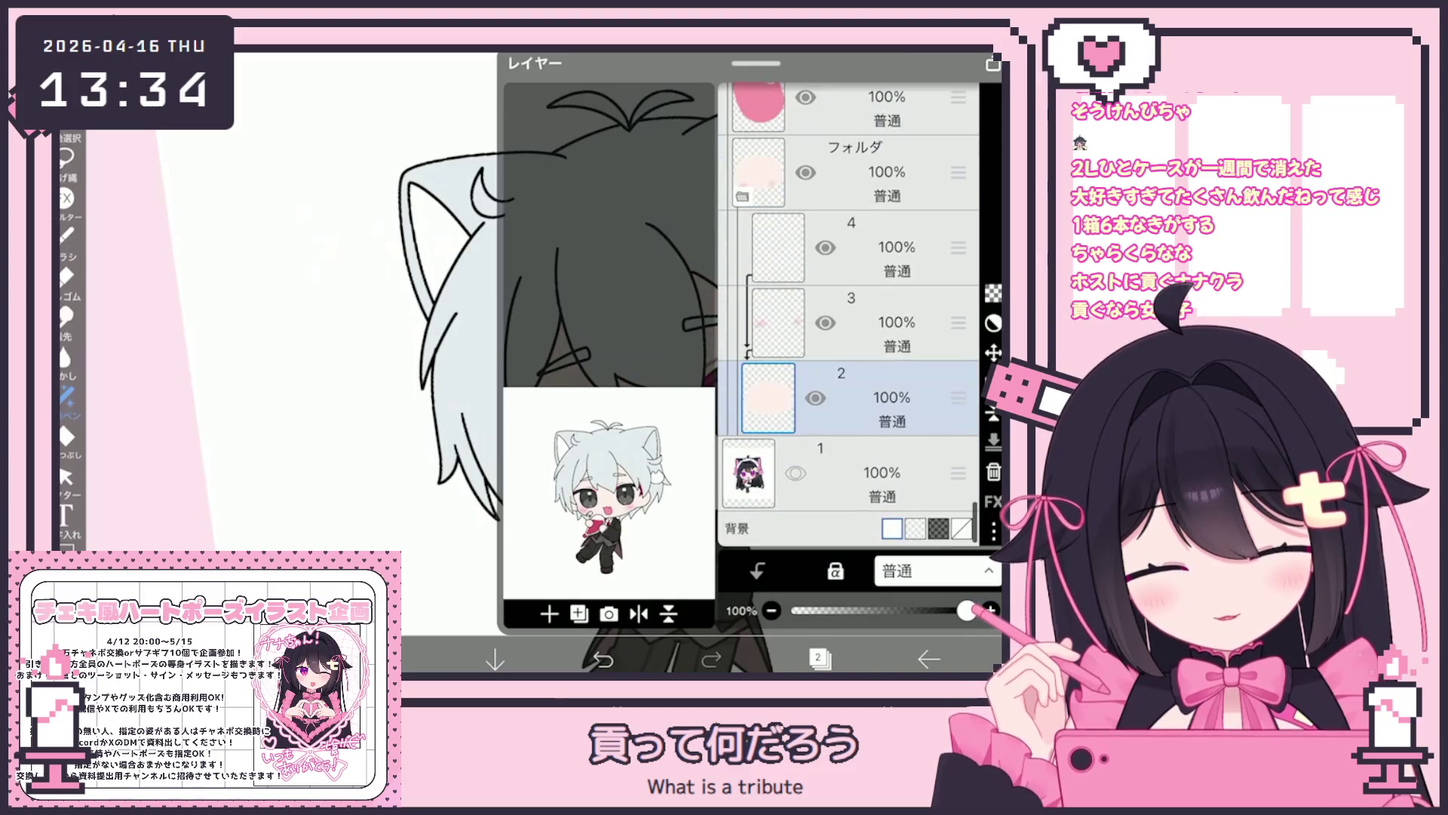
Add an empty layer 19 above layer 18 and clip it to the layer below.
click(819, 659)
scroll(634, 362, up, 5)
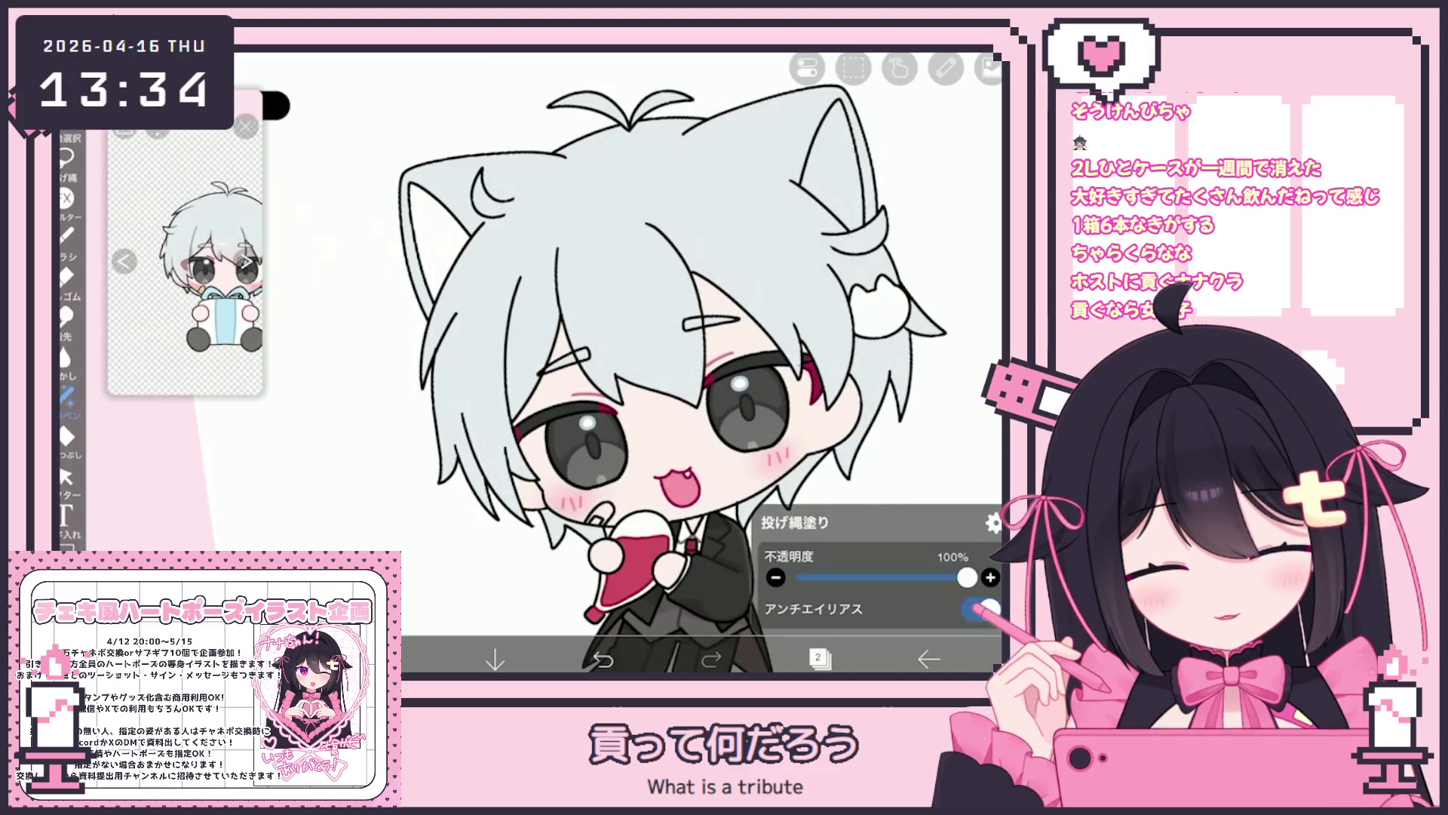
scroll(672, 362, down, 2)
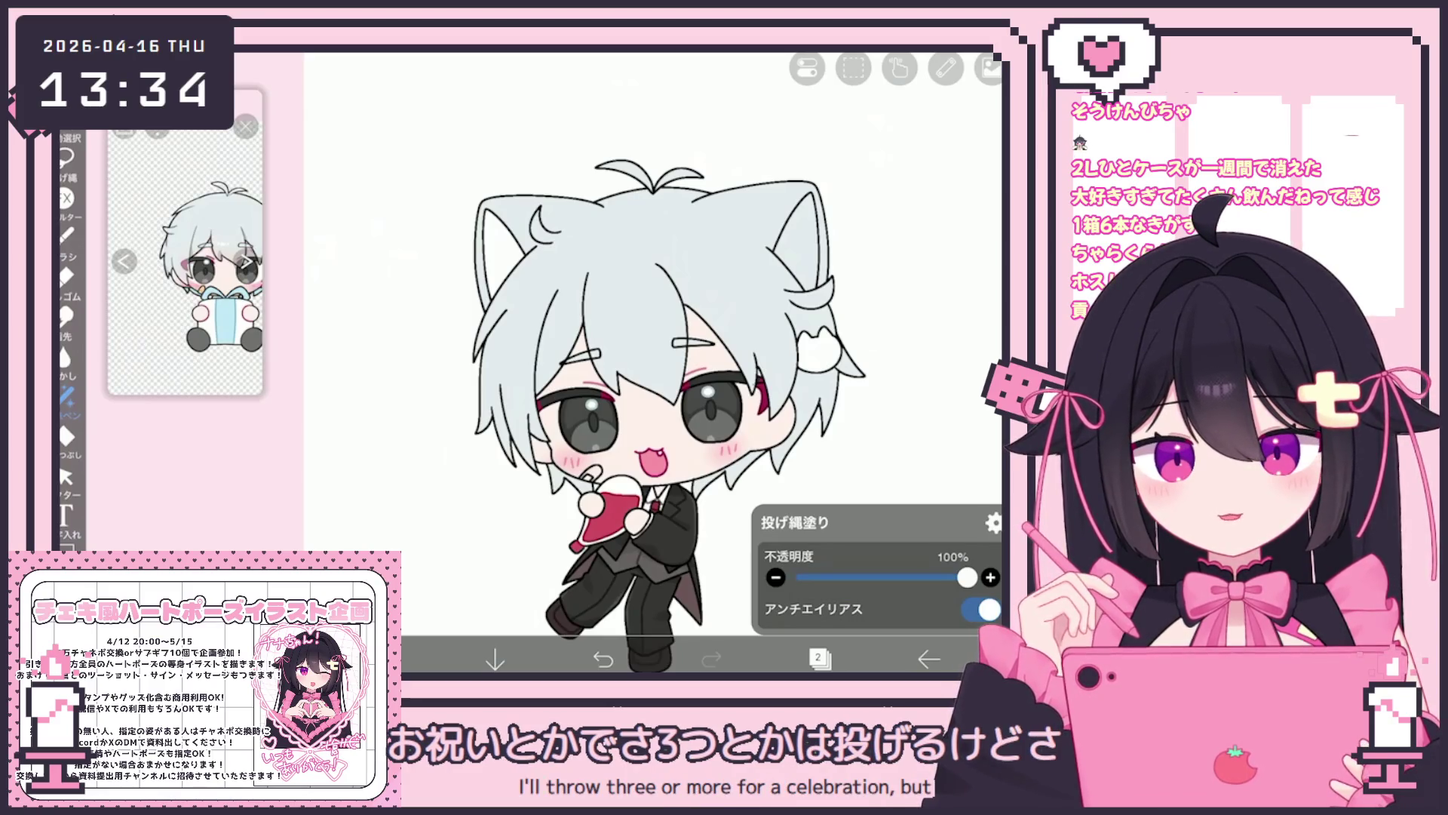
scroll(652, 377, up, 2)
click(818, 658)
scroll(848, 317, up, 20)
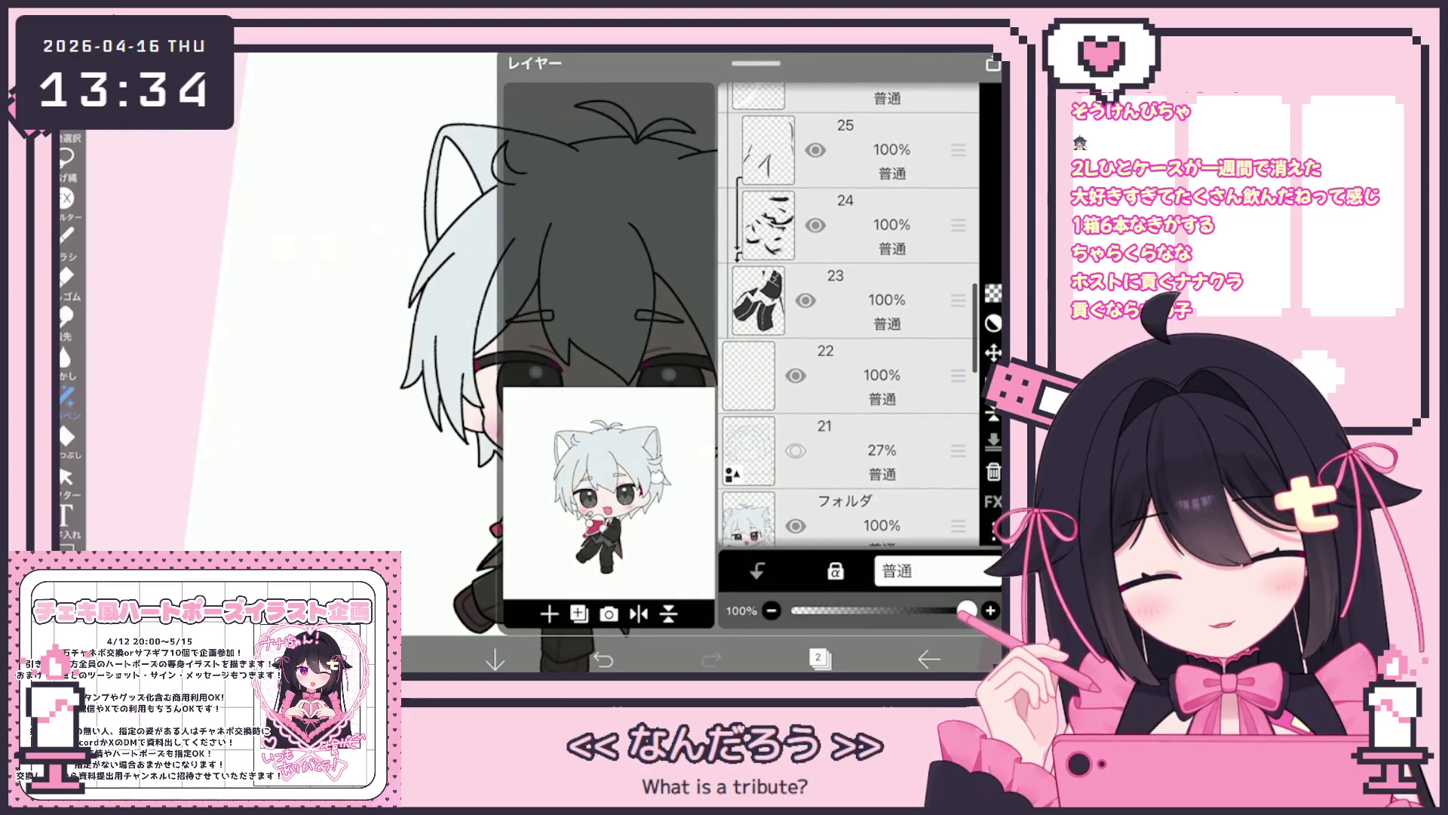
scroll(848, 317, up, 10)
click(868, 419)
scroll(849, 317, down, 10)
click(868, 422)
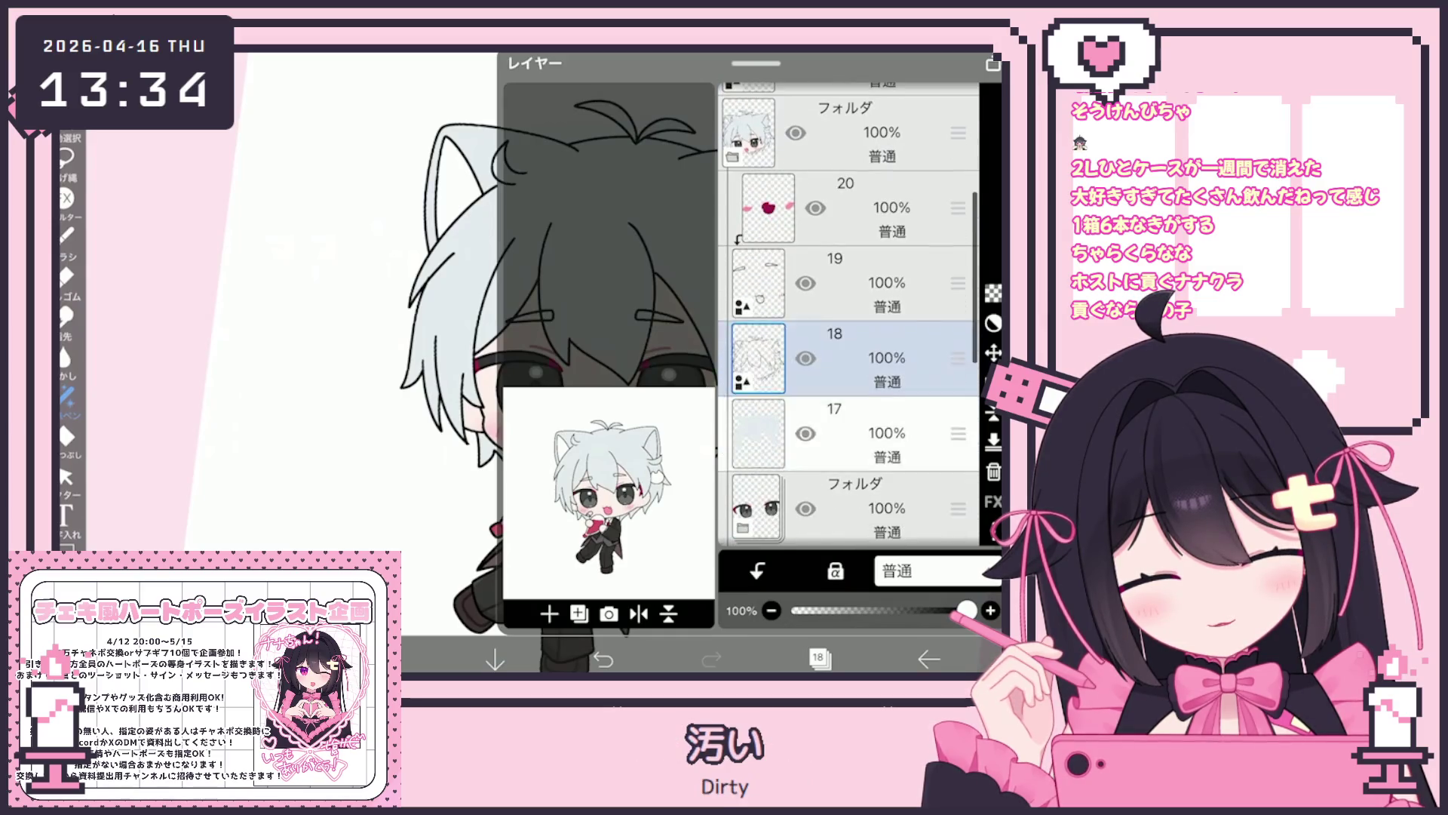
click(867, 358)
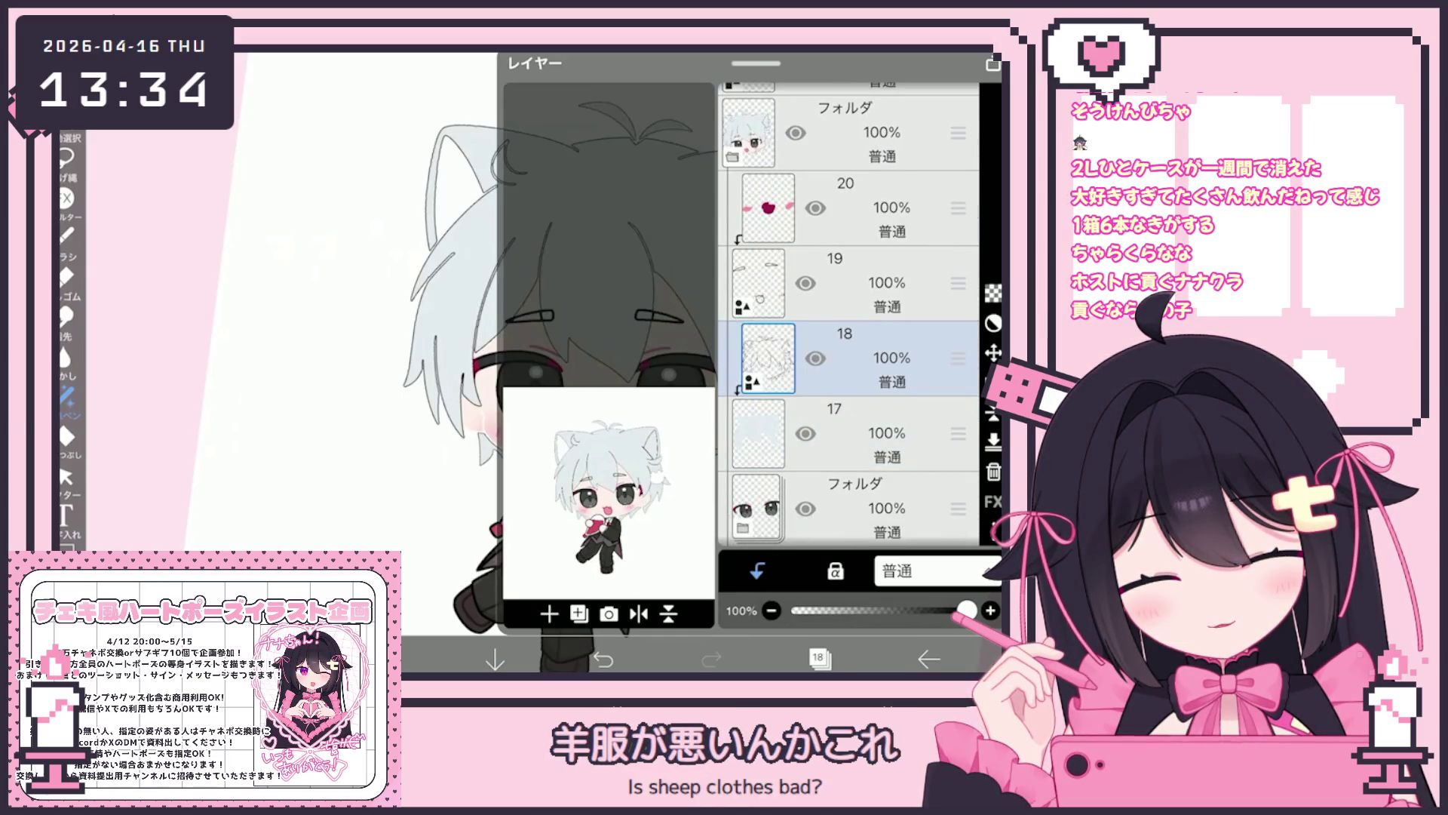
click(868, 283)
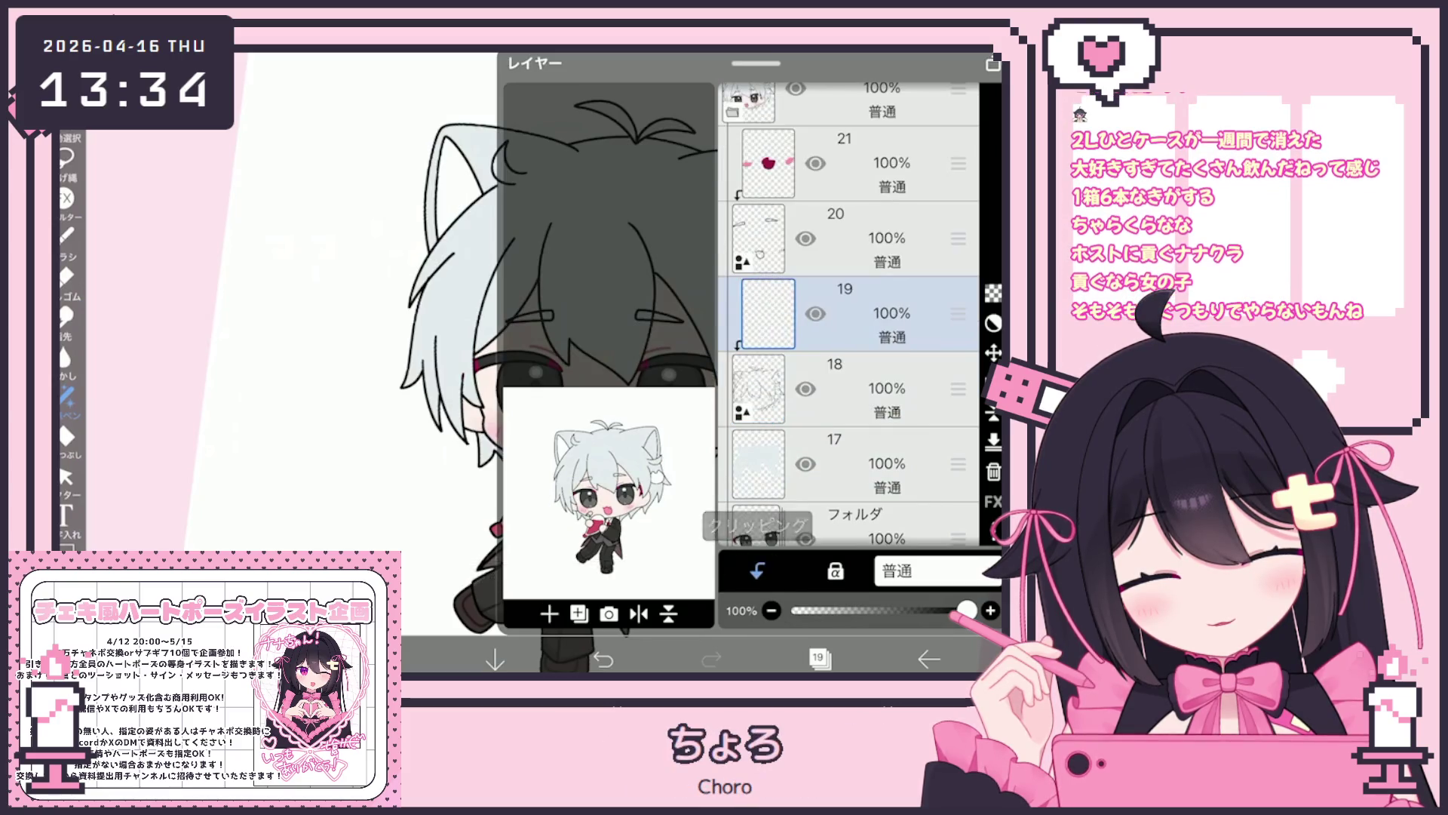
click(819, 658)
scroll(186, 252, up, 5)
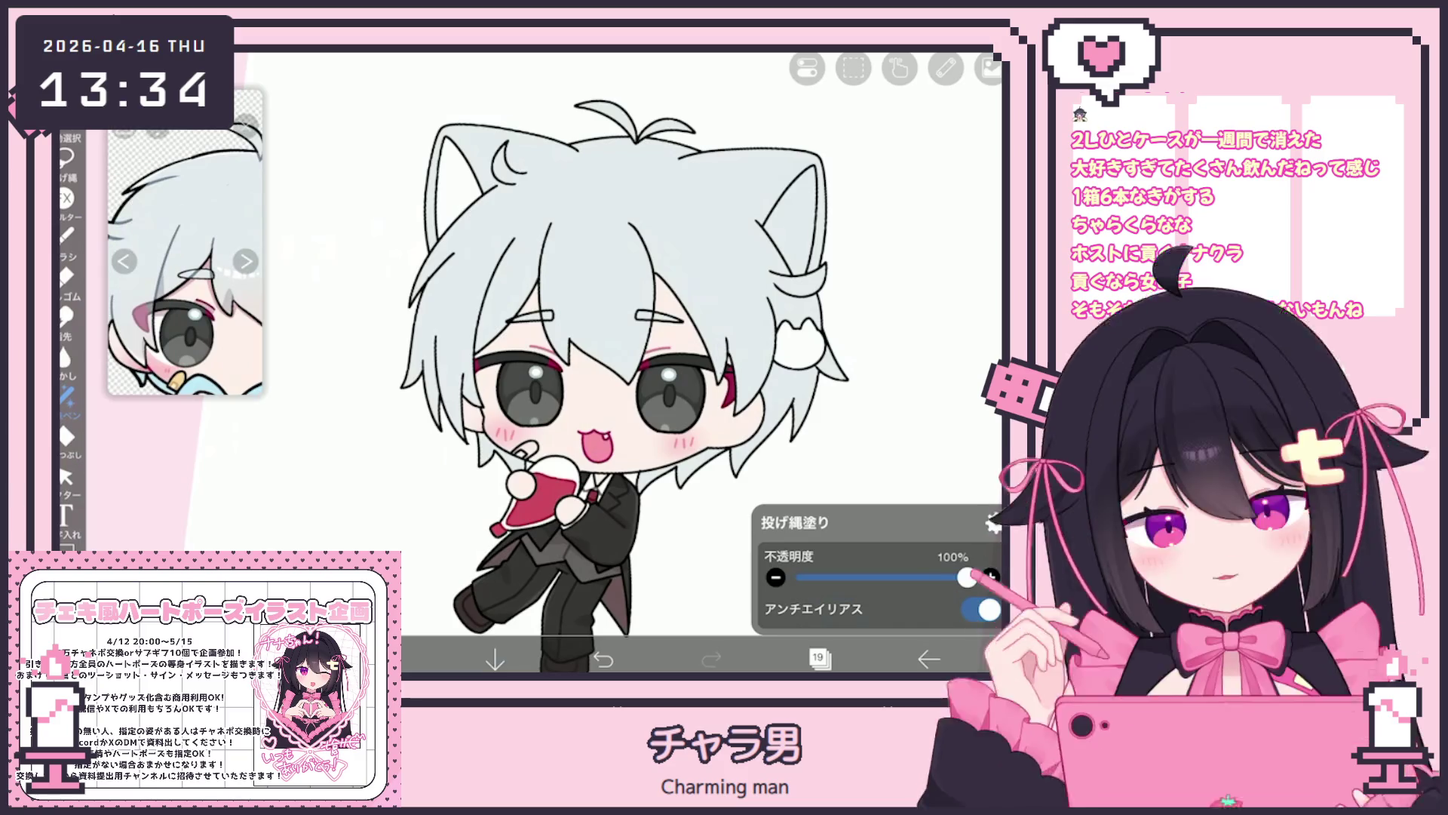
scroll(186, 253, down, 5)
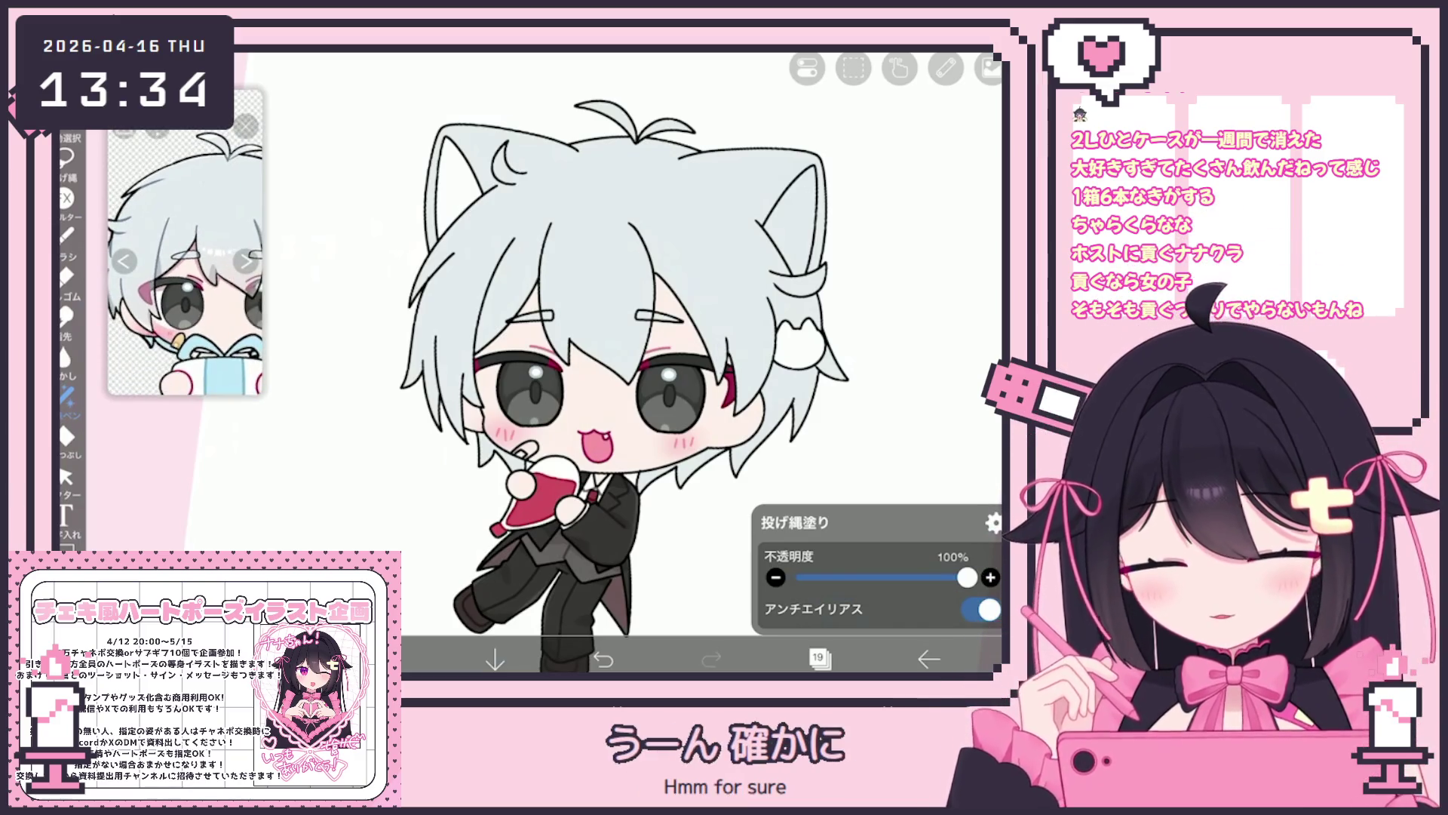
scroll(528, 297, up, 5)
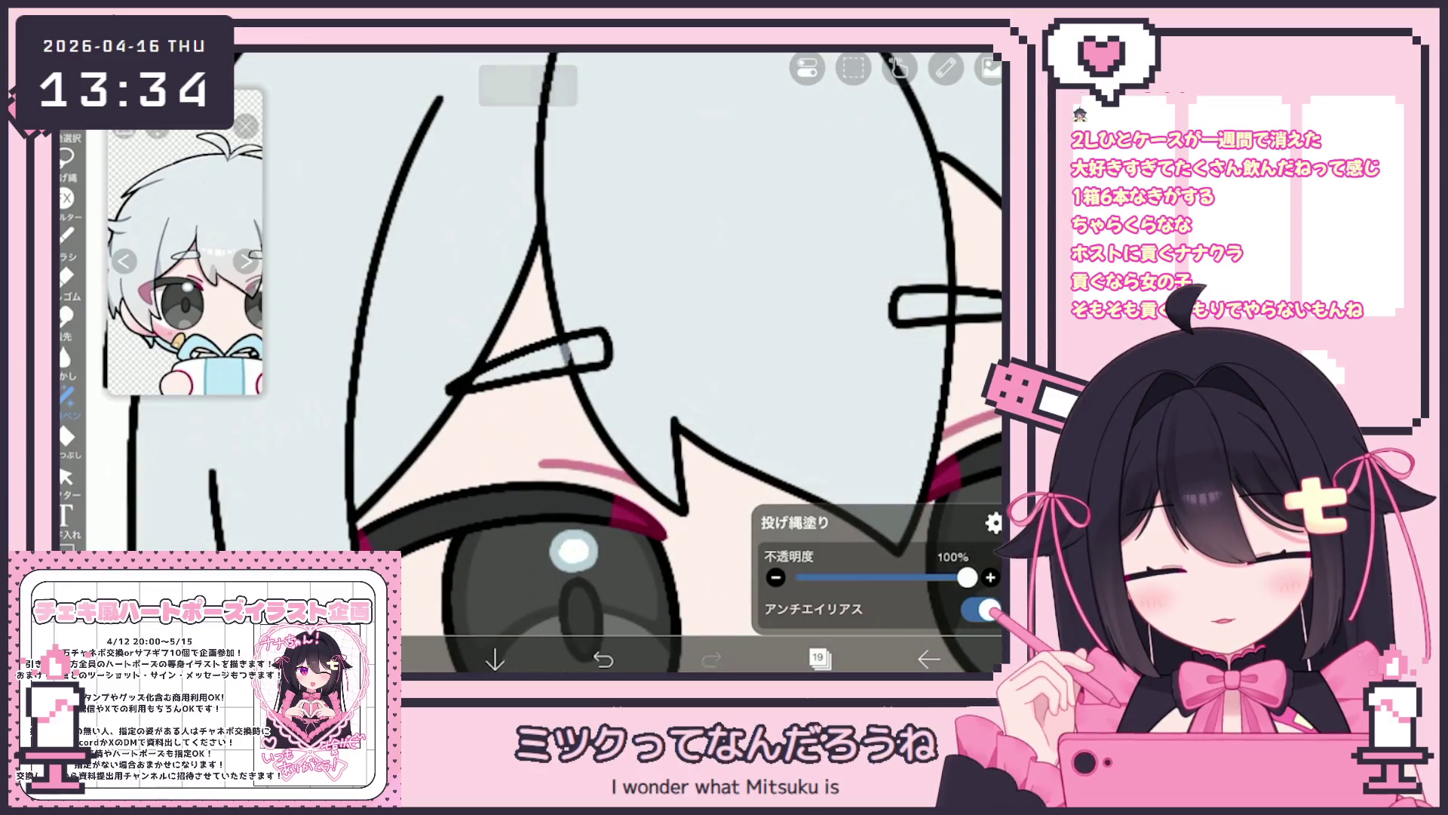
scroll(671, 362, down, 2)
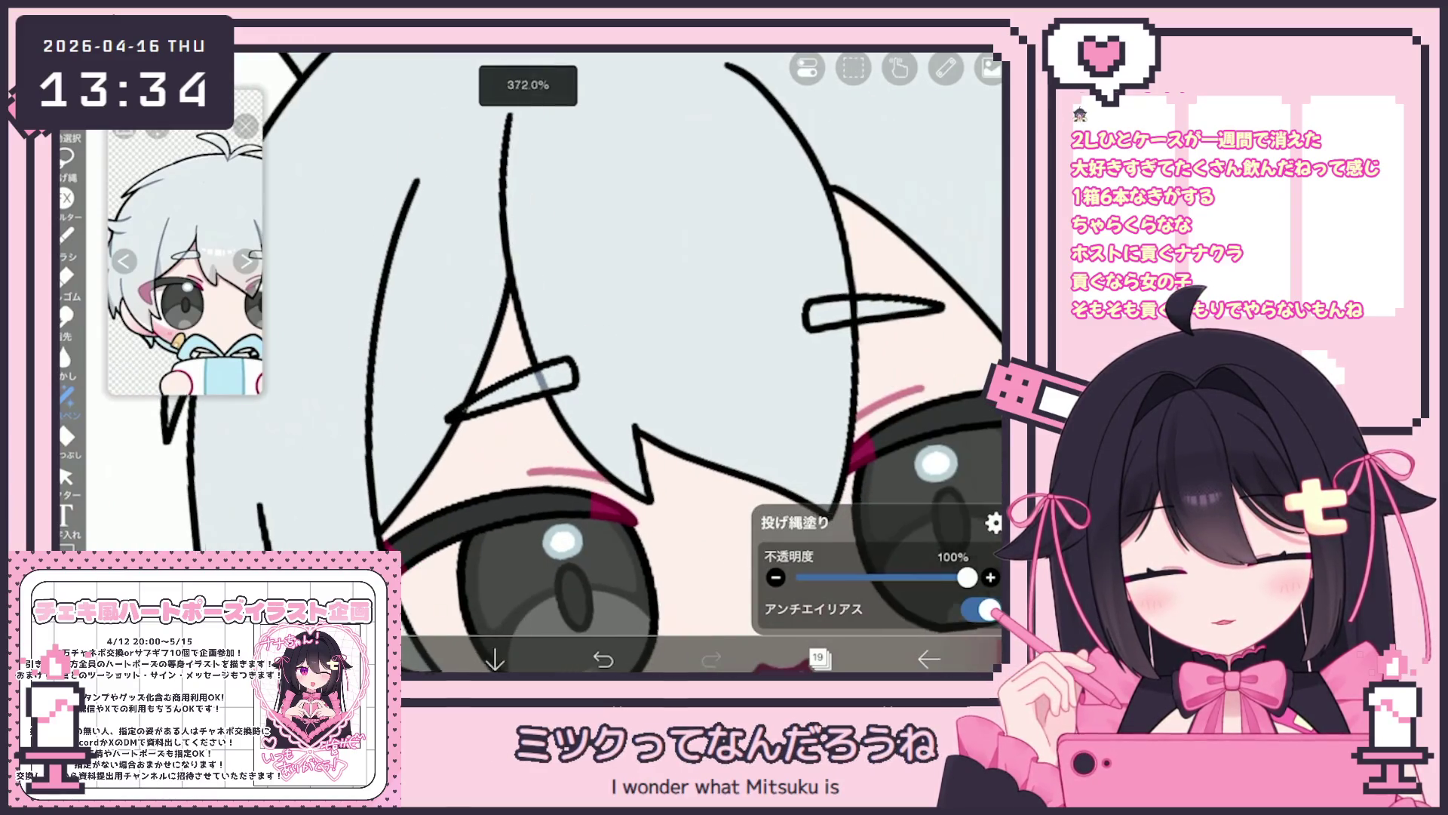
scroll(662, 369, up, 2)
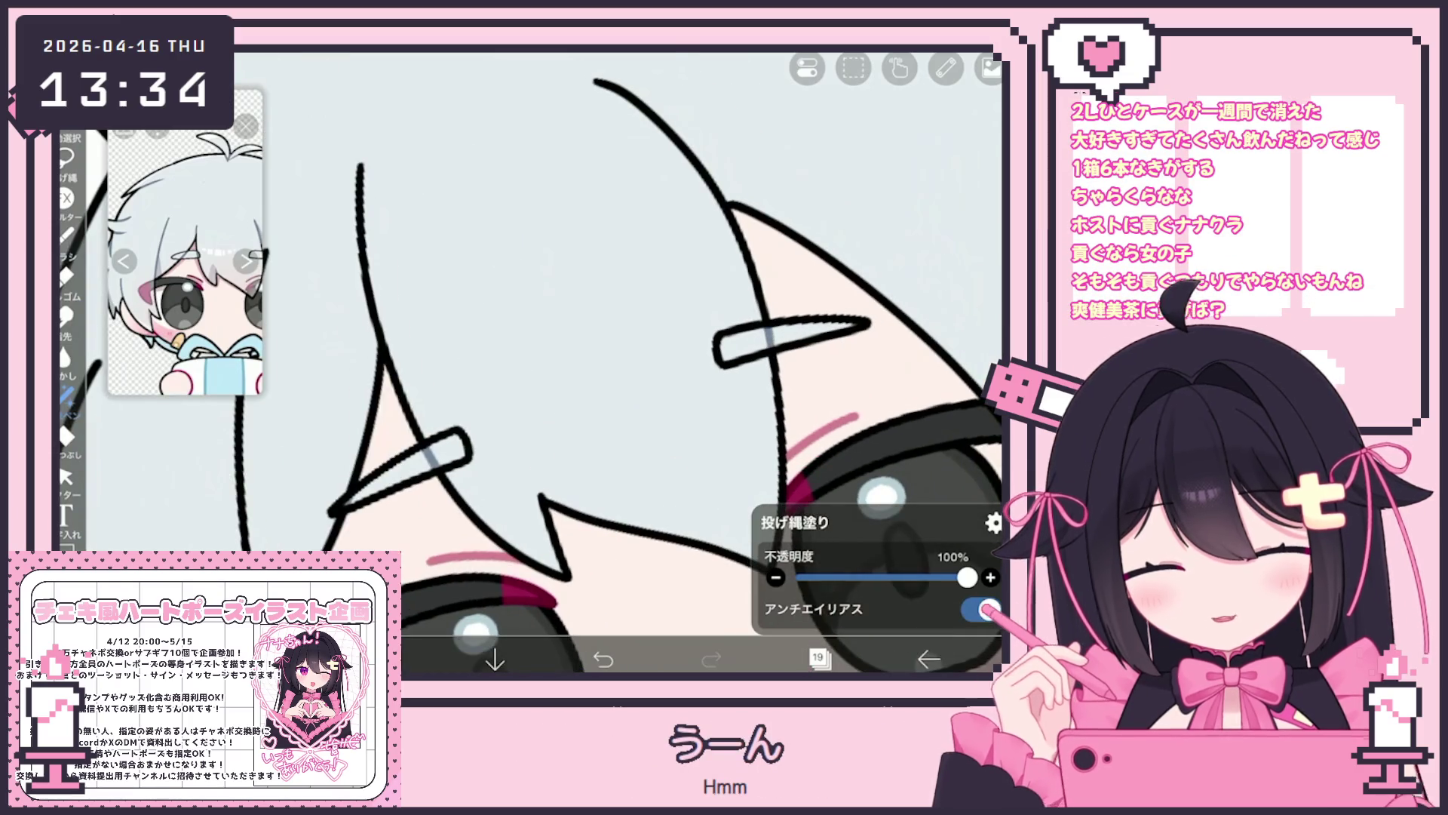
scroll(661, 363, down, 3)
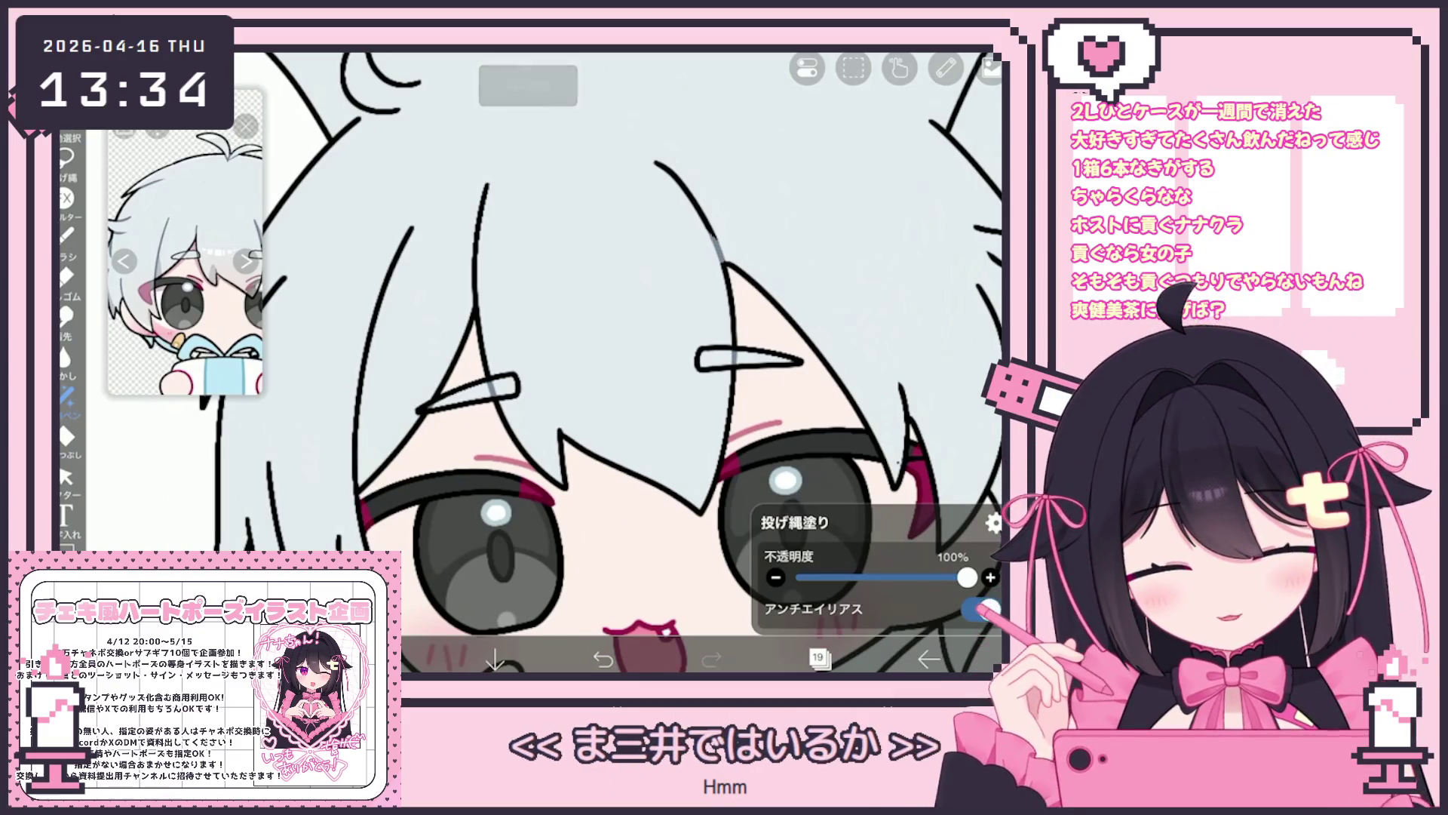
scroll(662, 362, down, 2)
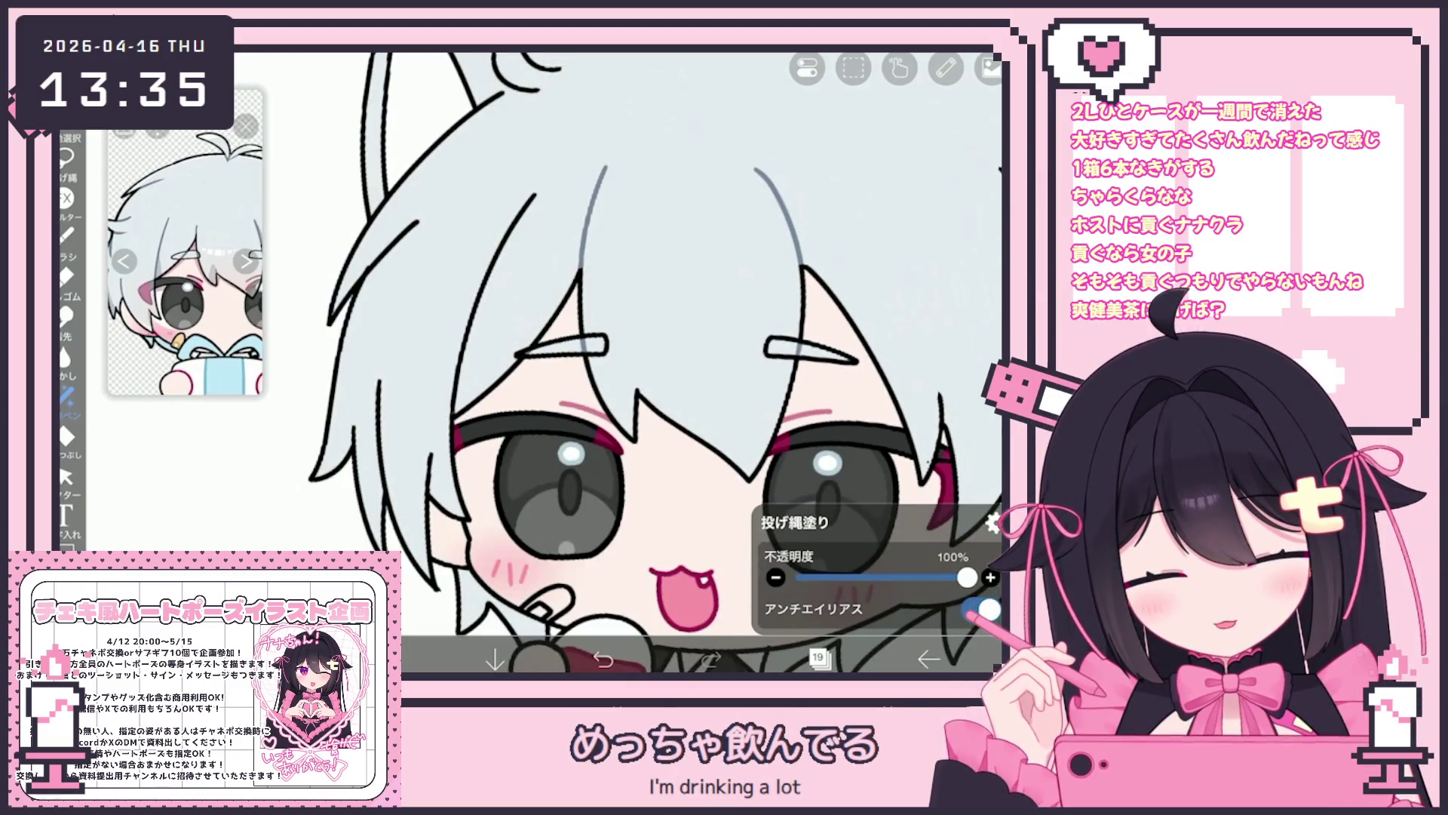
scroll(662, 362, down, 1)
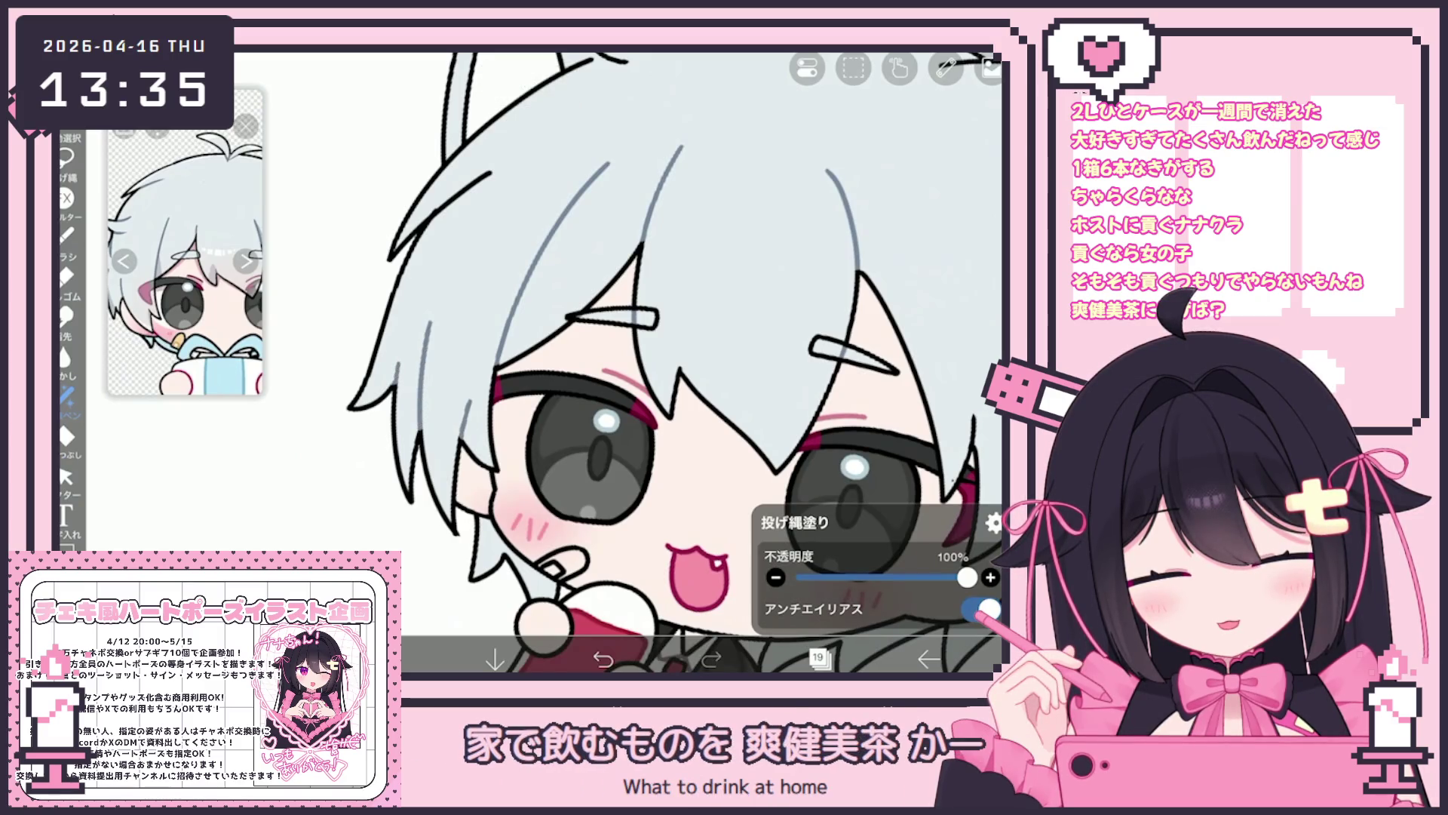
scroll(662, 362, up, 5)
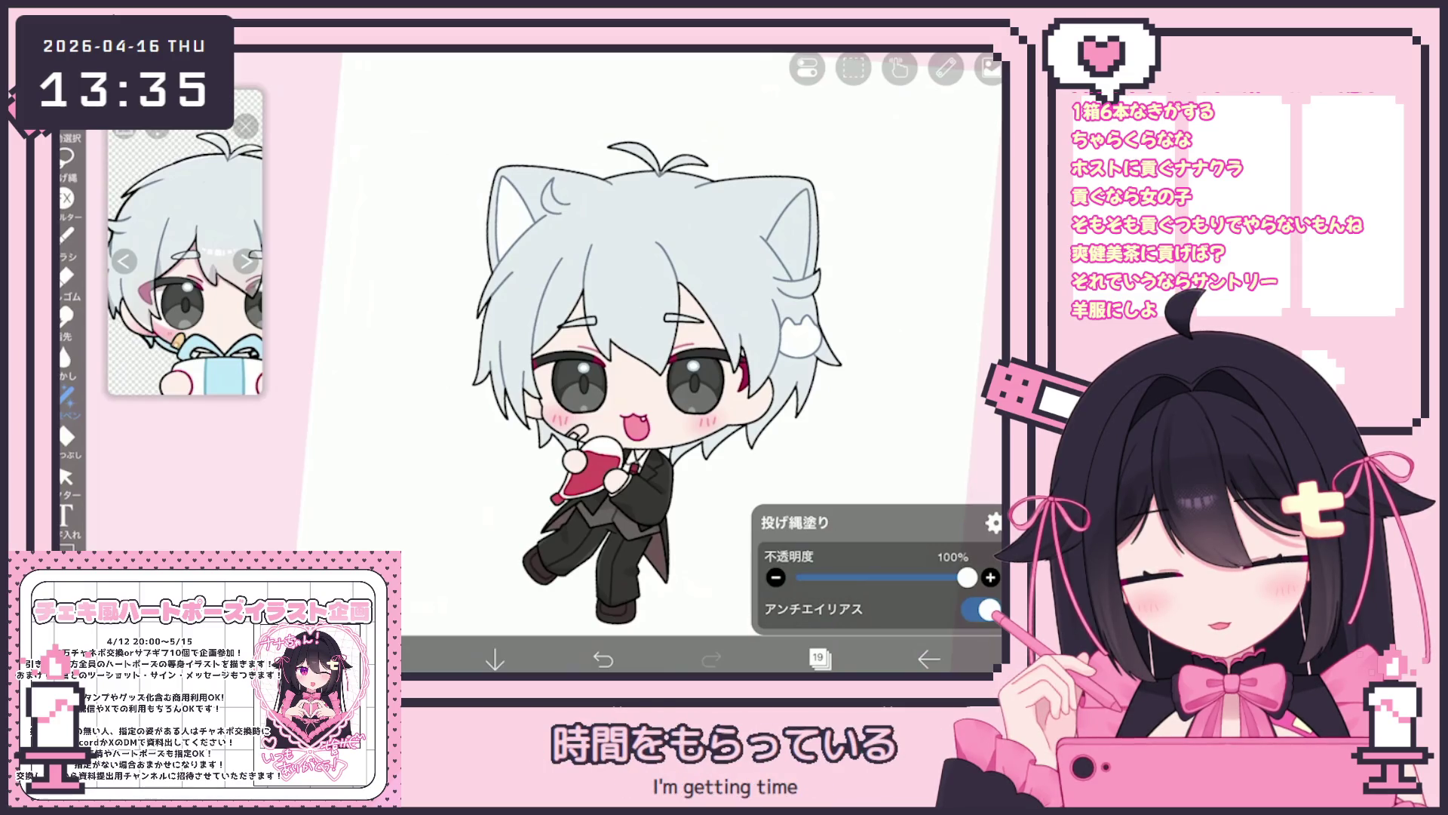
Undo the last stroke and return to layer 17 with Lasso Fill at 100%.
click(66, 235)
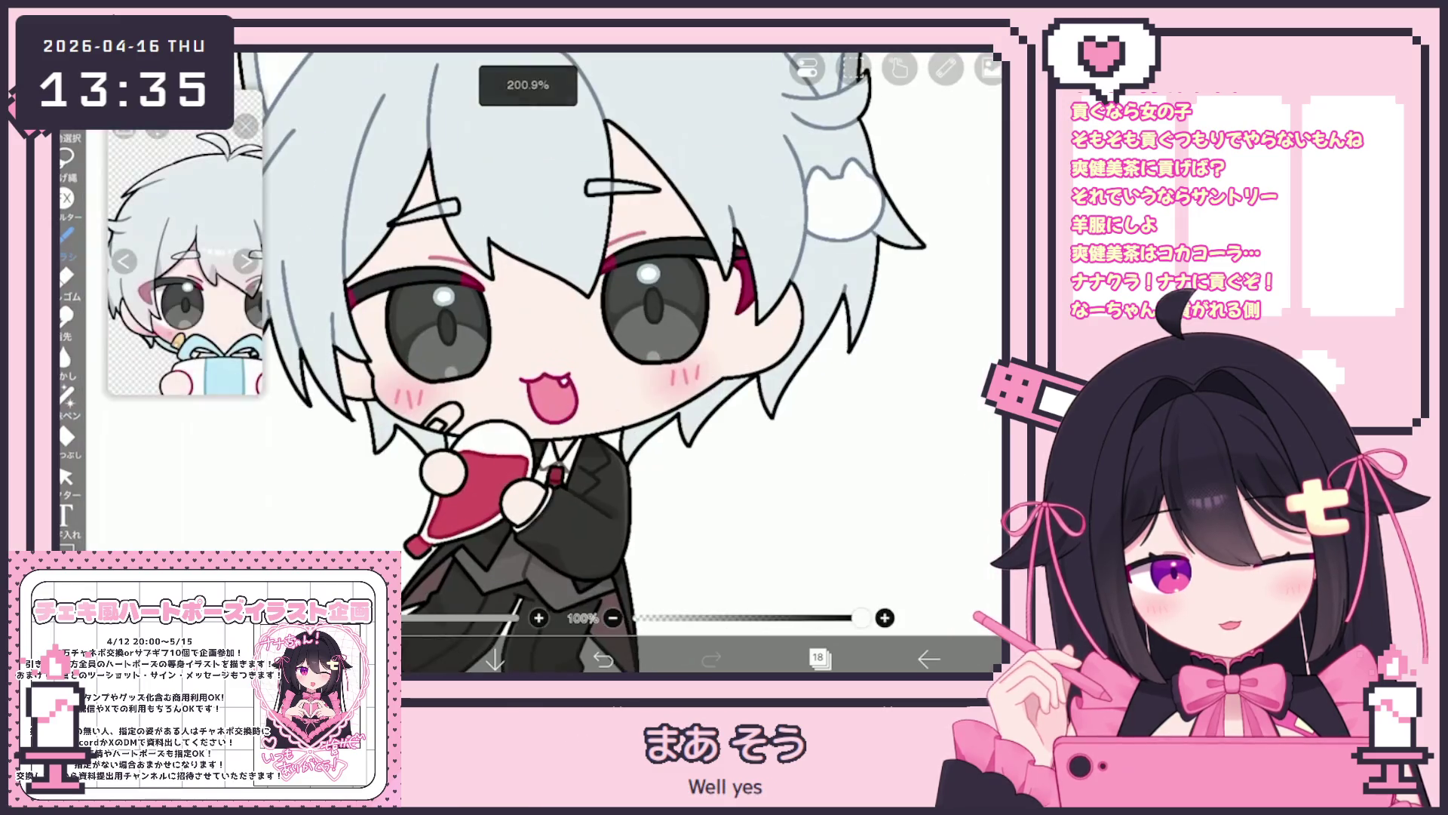
key(ctrl+z)
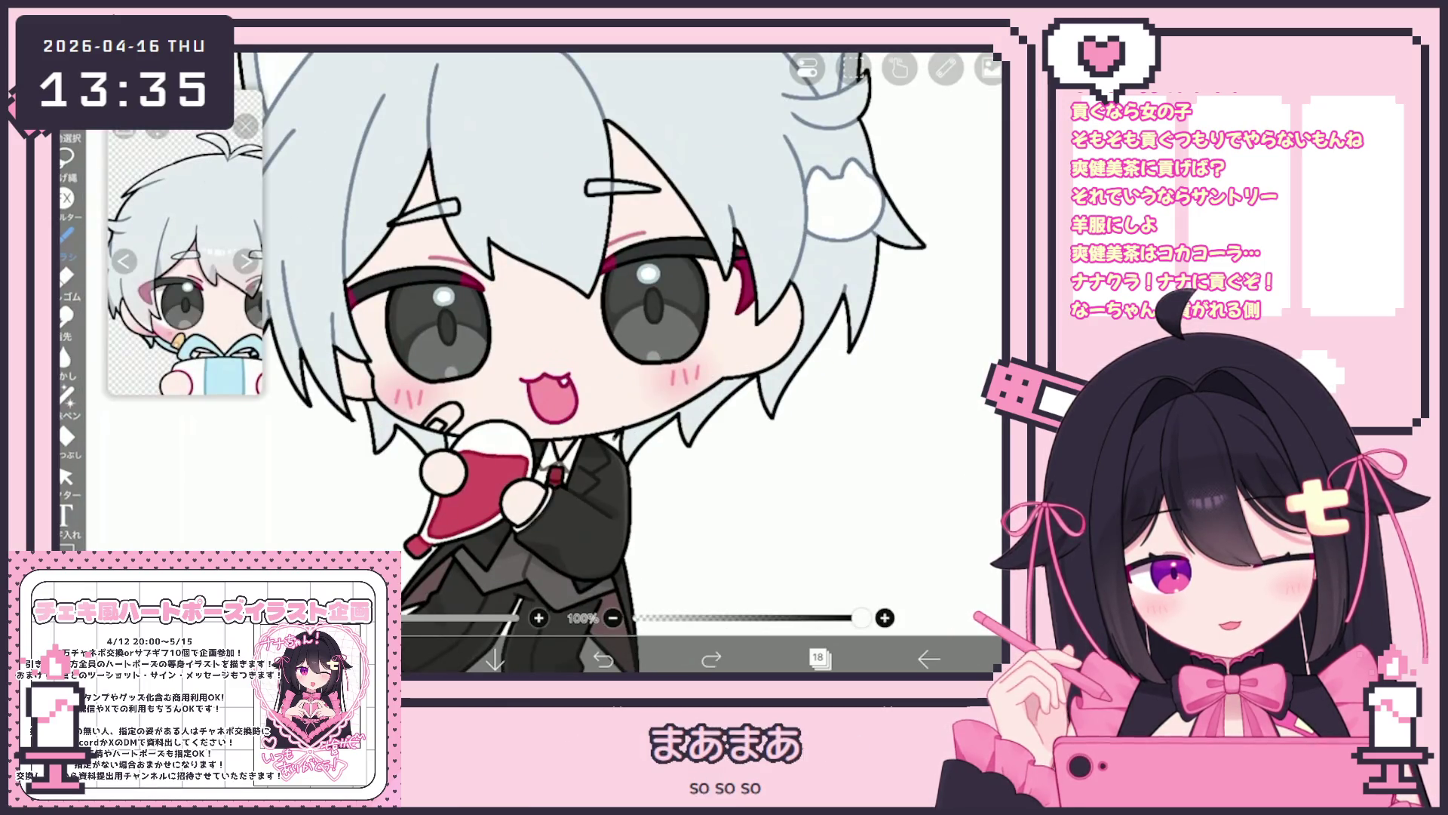
click(818, 658)
click(852, 389)
click(818, 659)
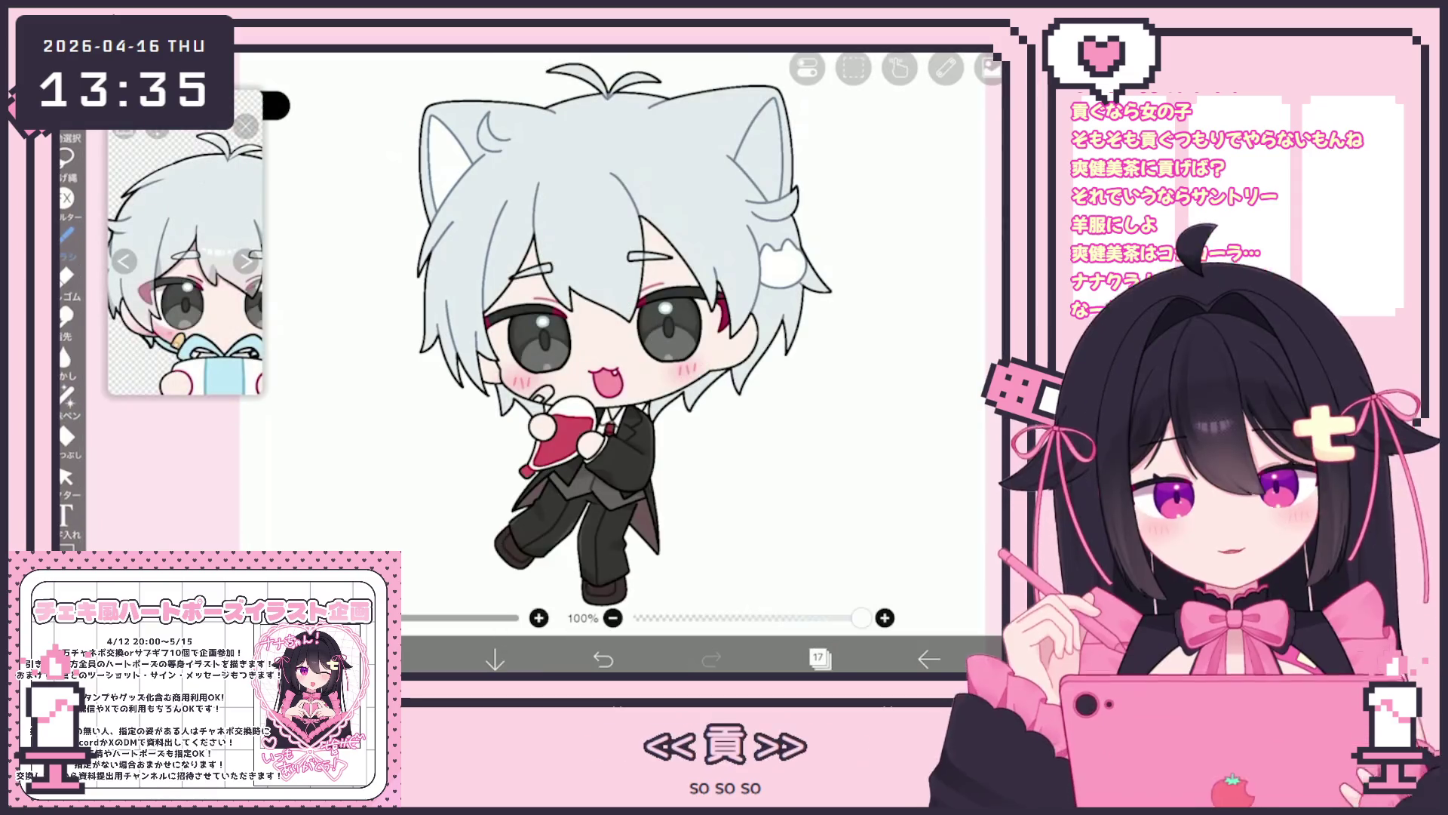
click(66, 394)
scroll(603, 340, up, 5)
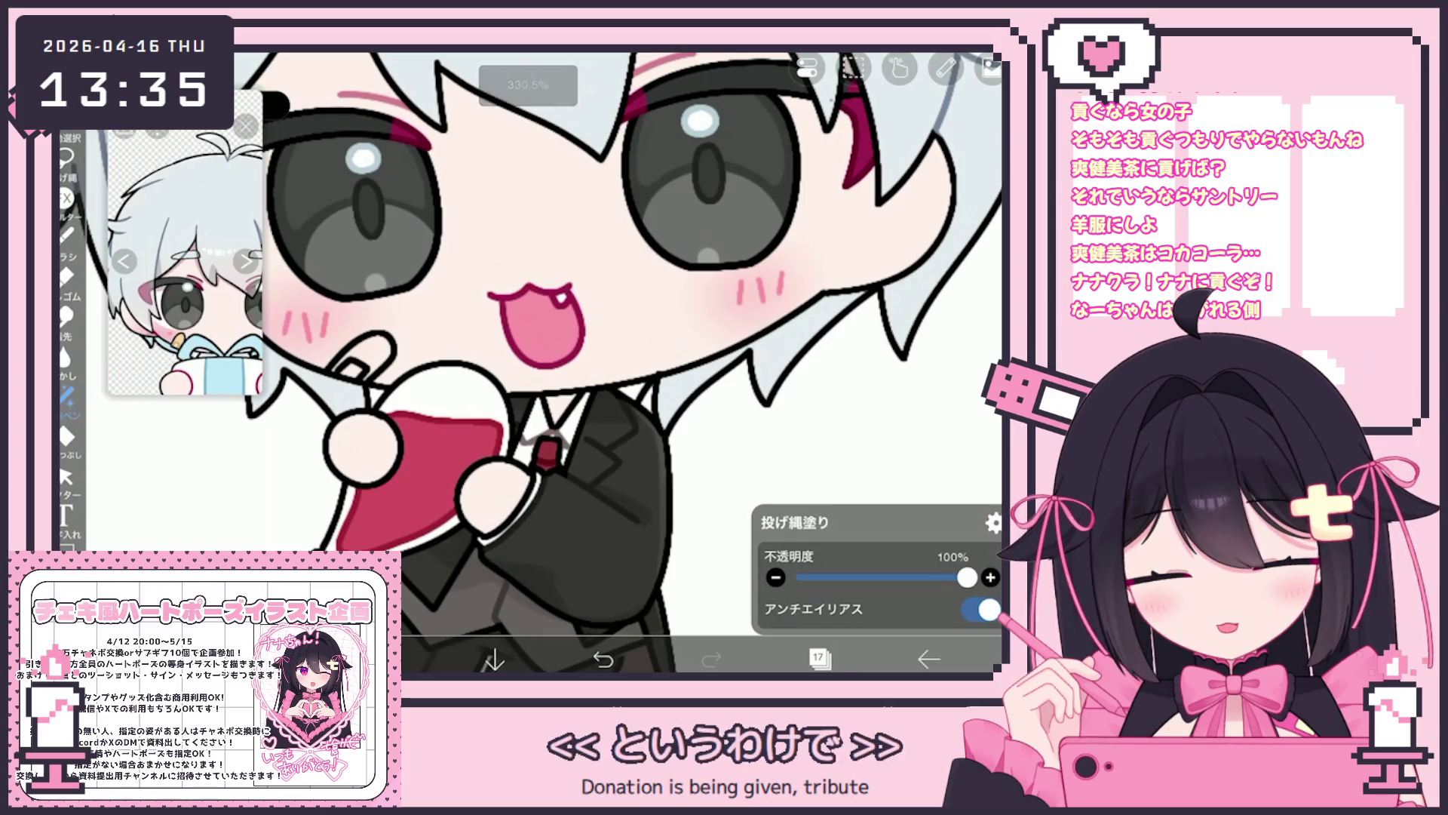
scroll(619, 362, down, 5)
click(818, 659)
Add an empty layer 18 above layer 17 and make it the working layer.
click(528, 608)
click(818, 659)
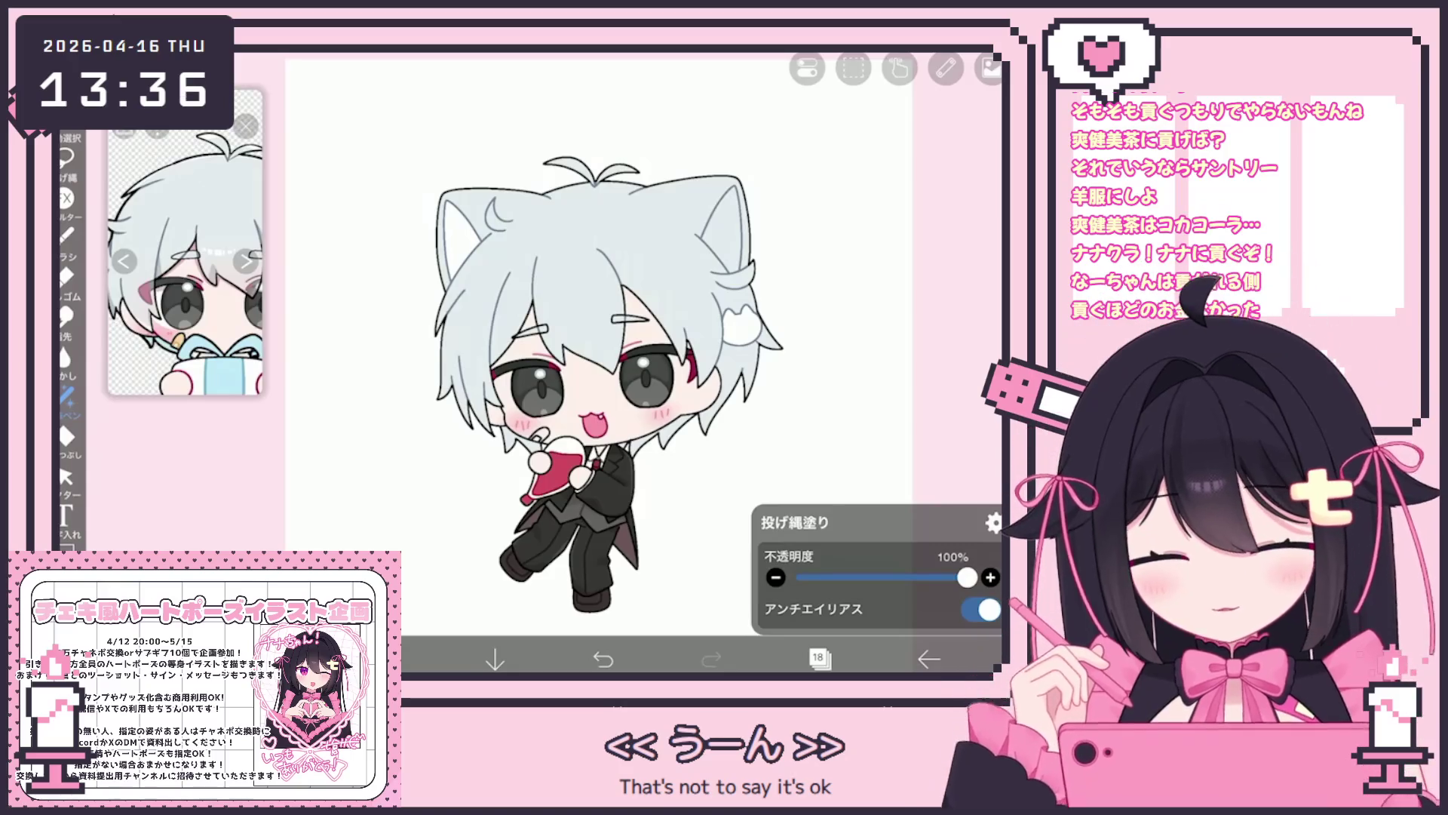
click(66, 236)
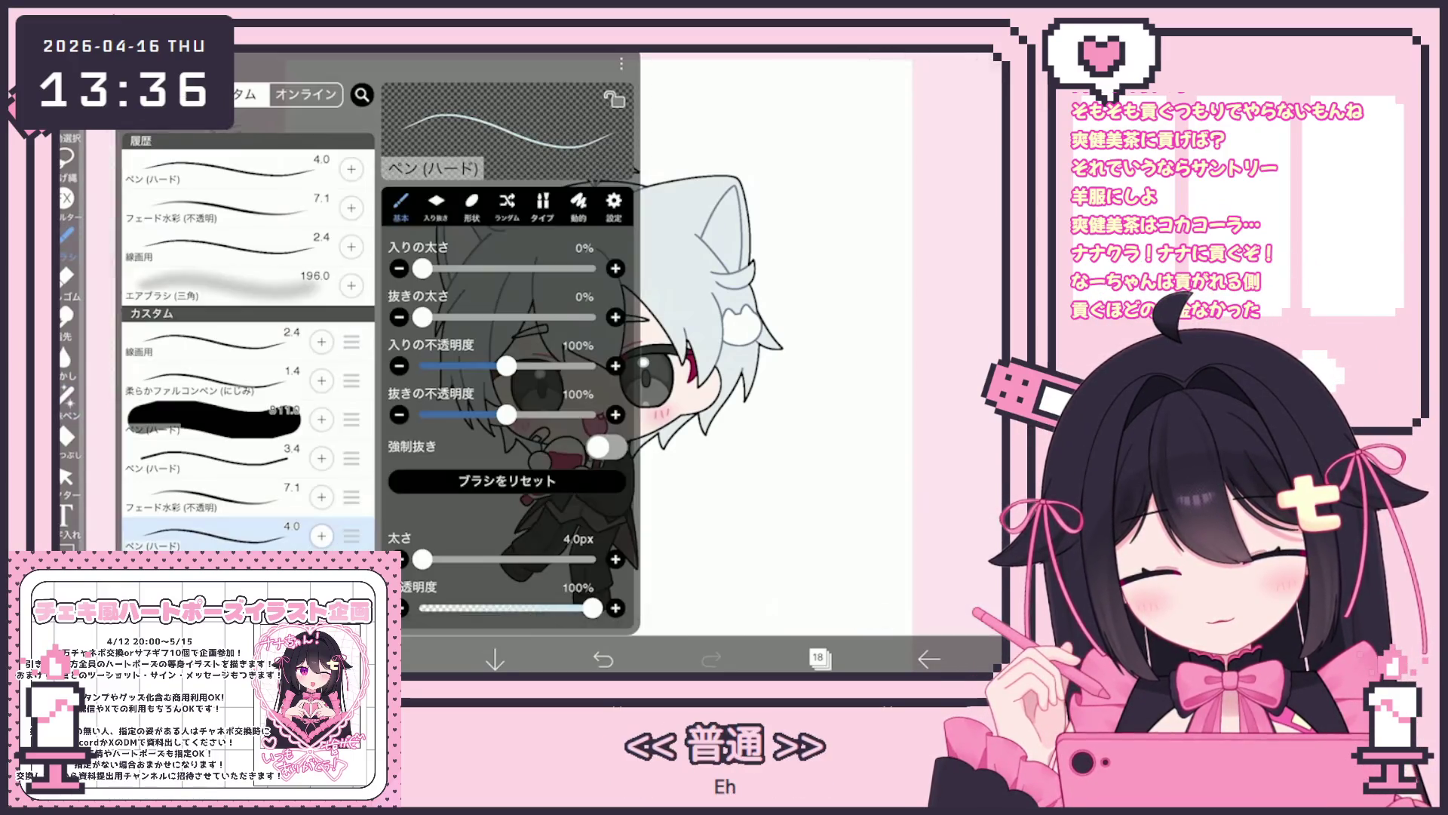
click(66, 237)
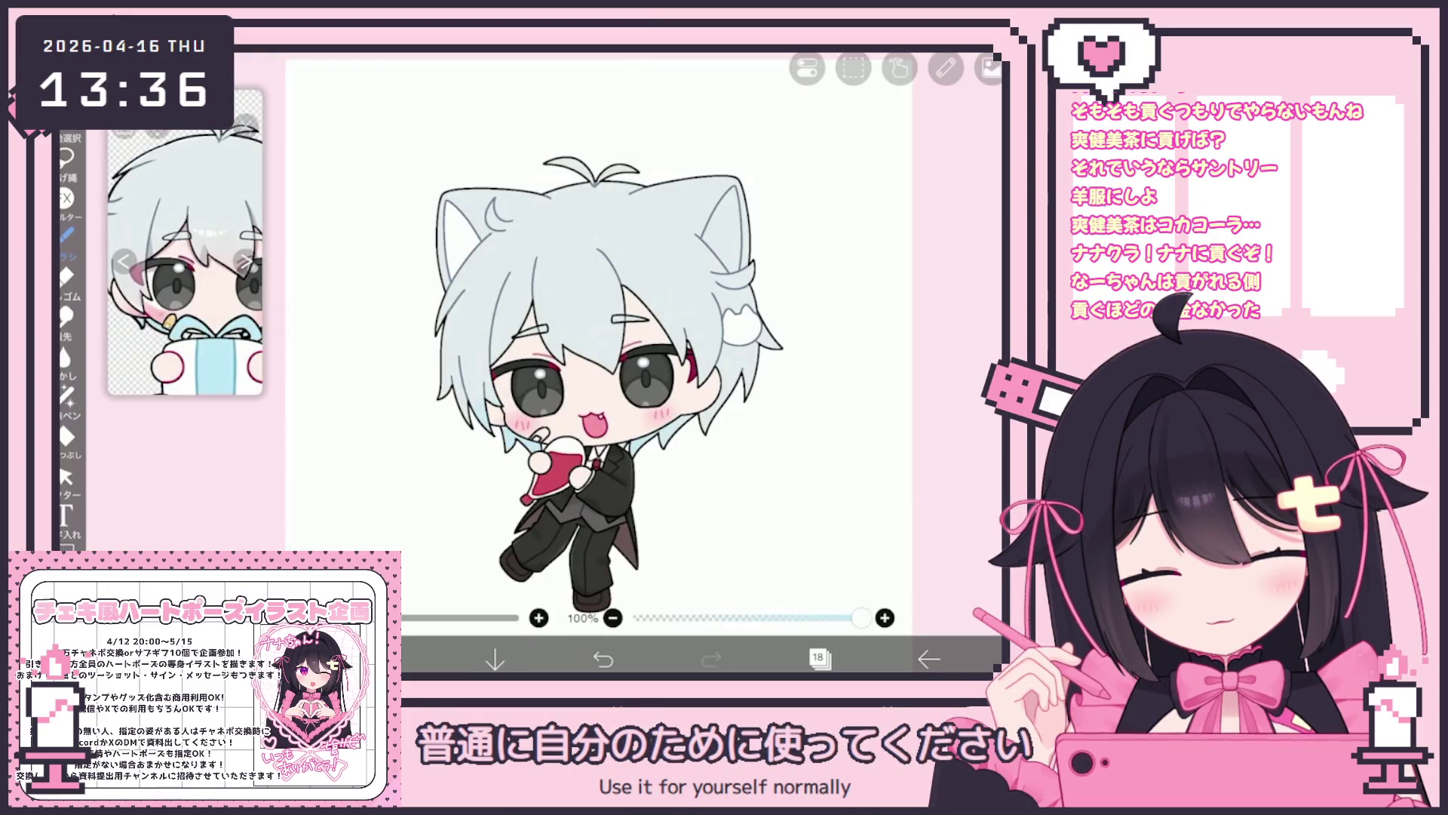
scroll(573, 377, down, 3)
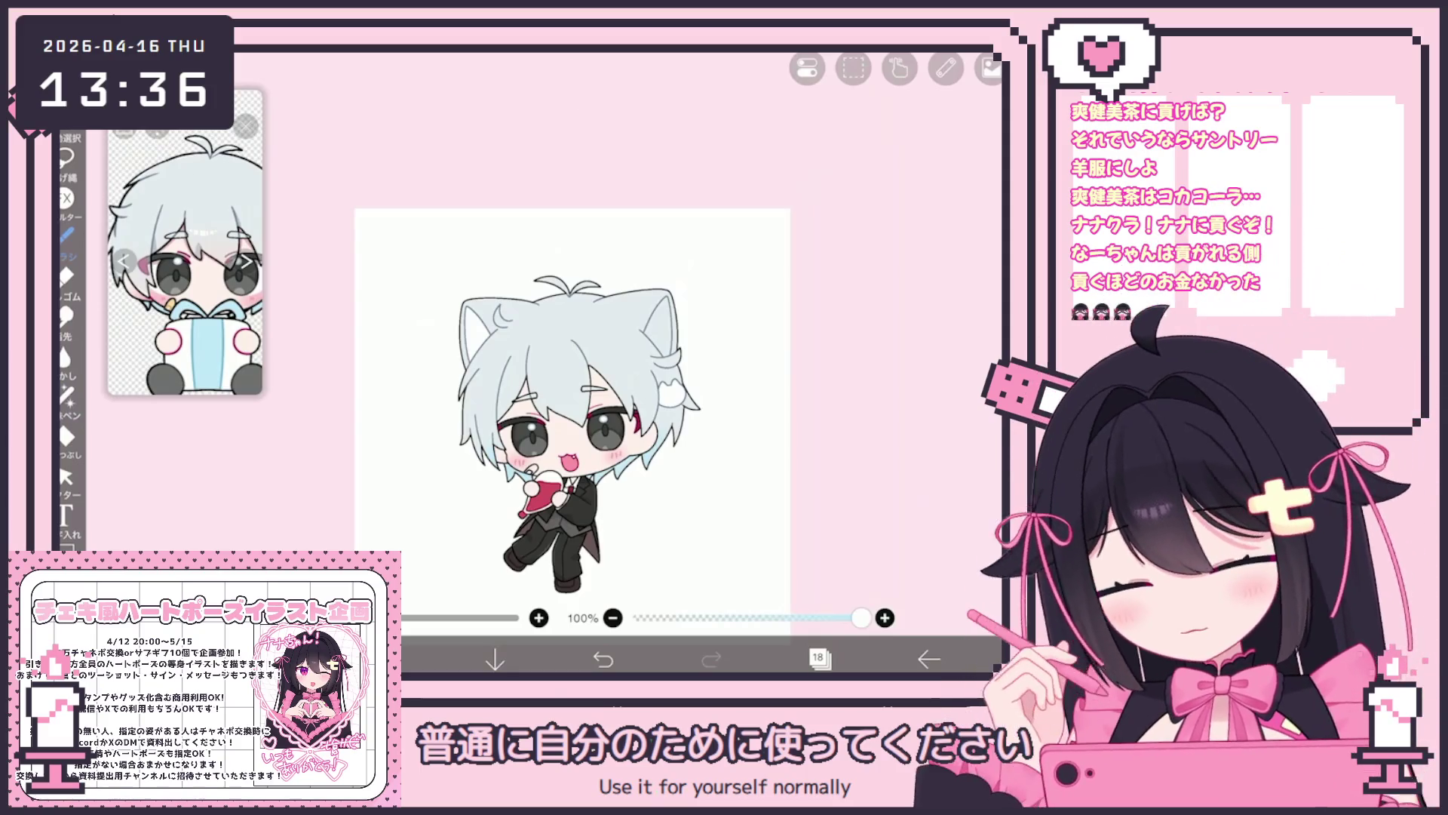
scroll(574, 377, up, 3)
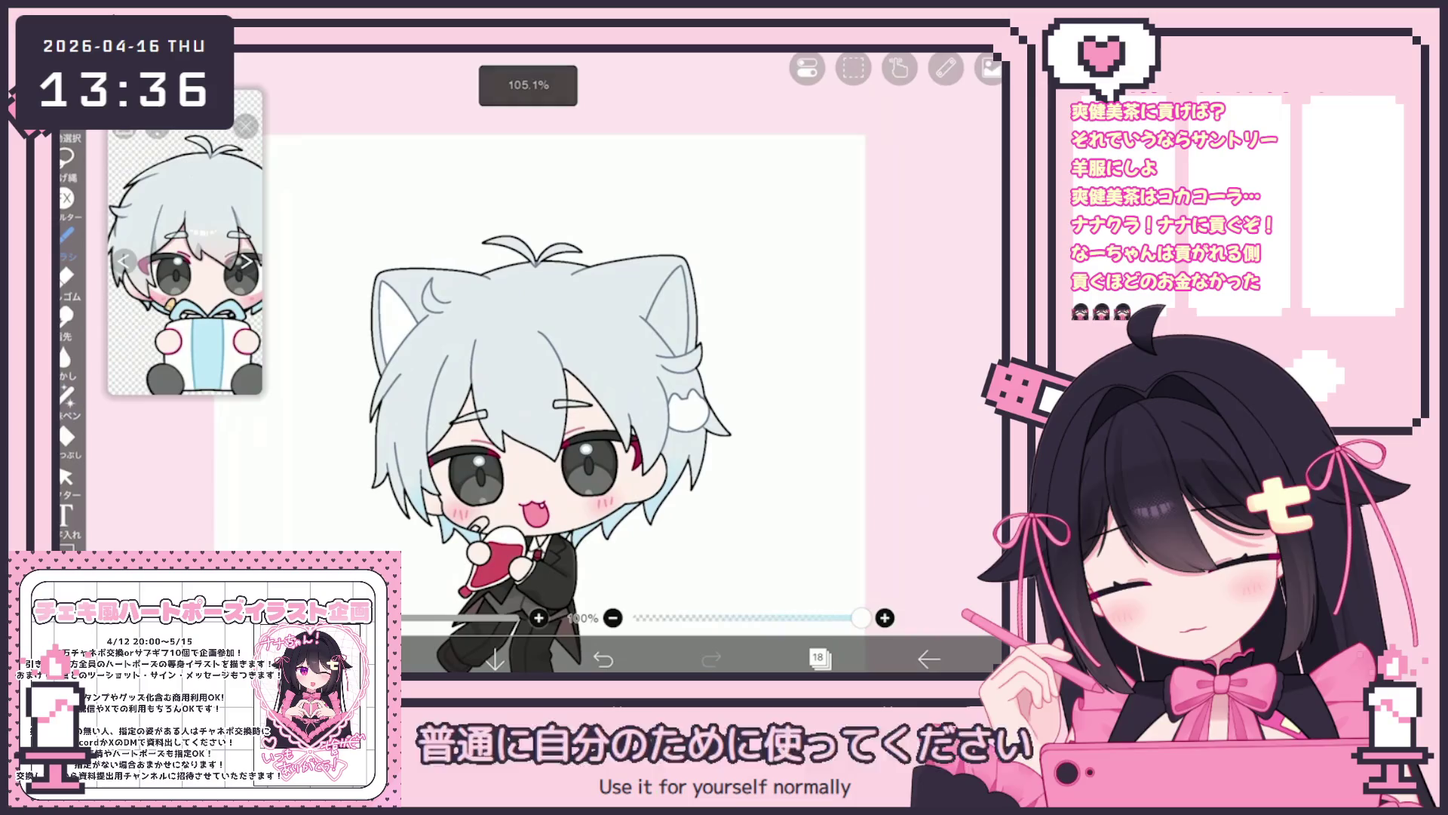
click(820, 658)
click(758, 388)
click(758, 313)
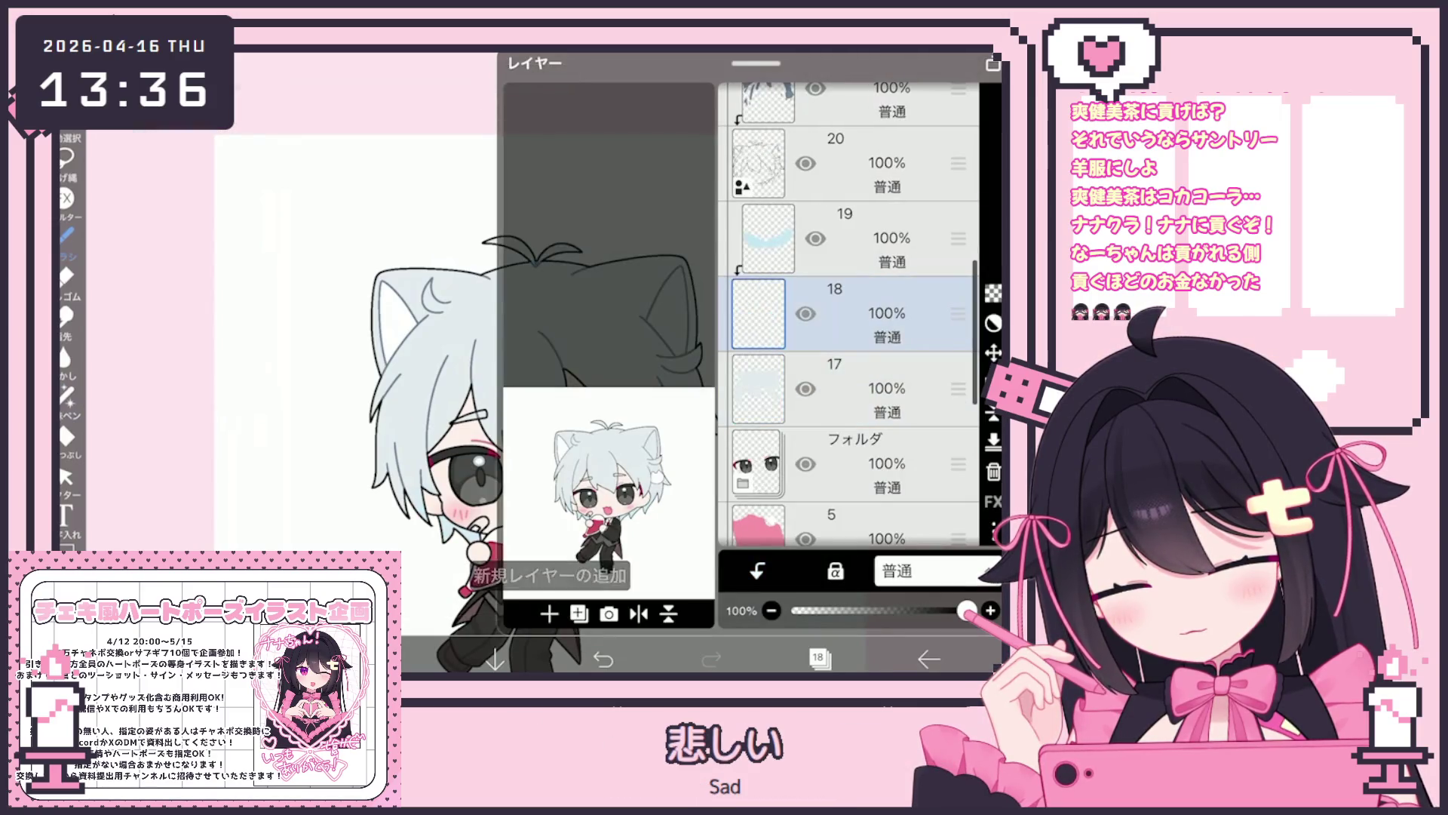
Paint a light blue-grey shading stroke on the hair with the brush.
click(820, 659)
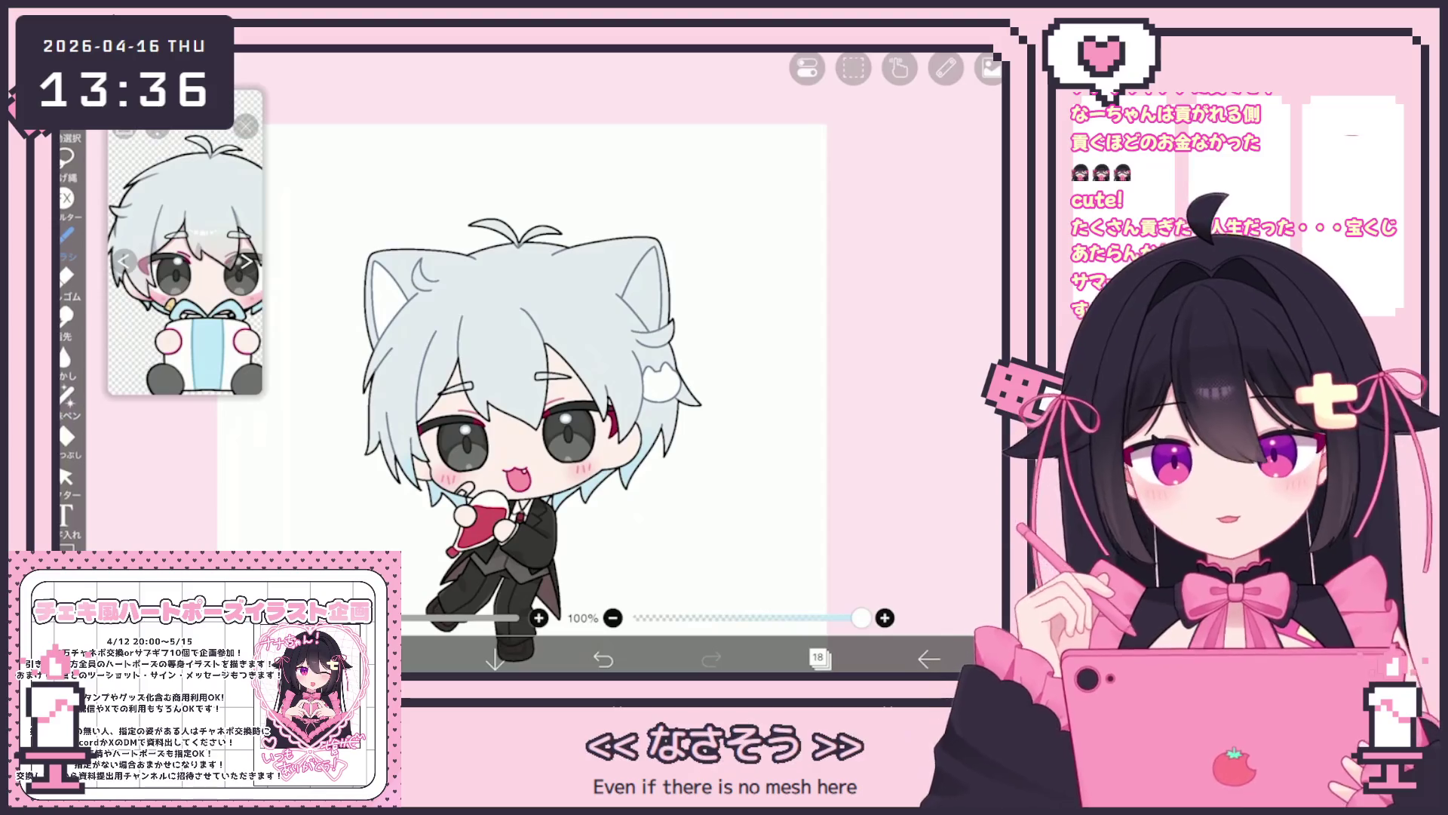
scroll(528, 377, up, 3)
click(818, 658)
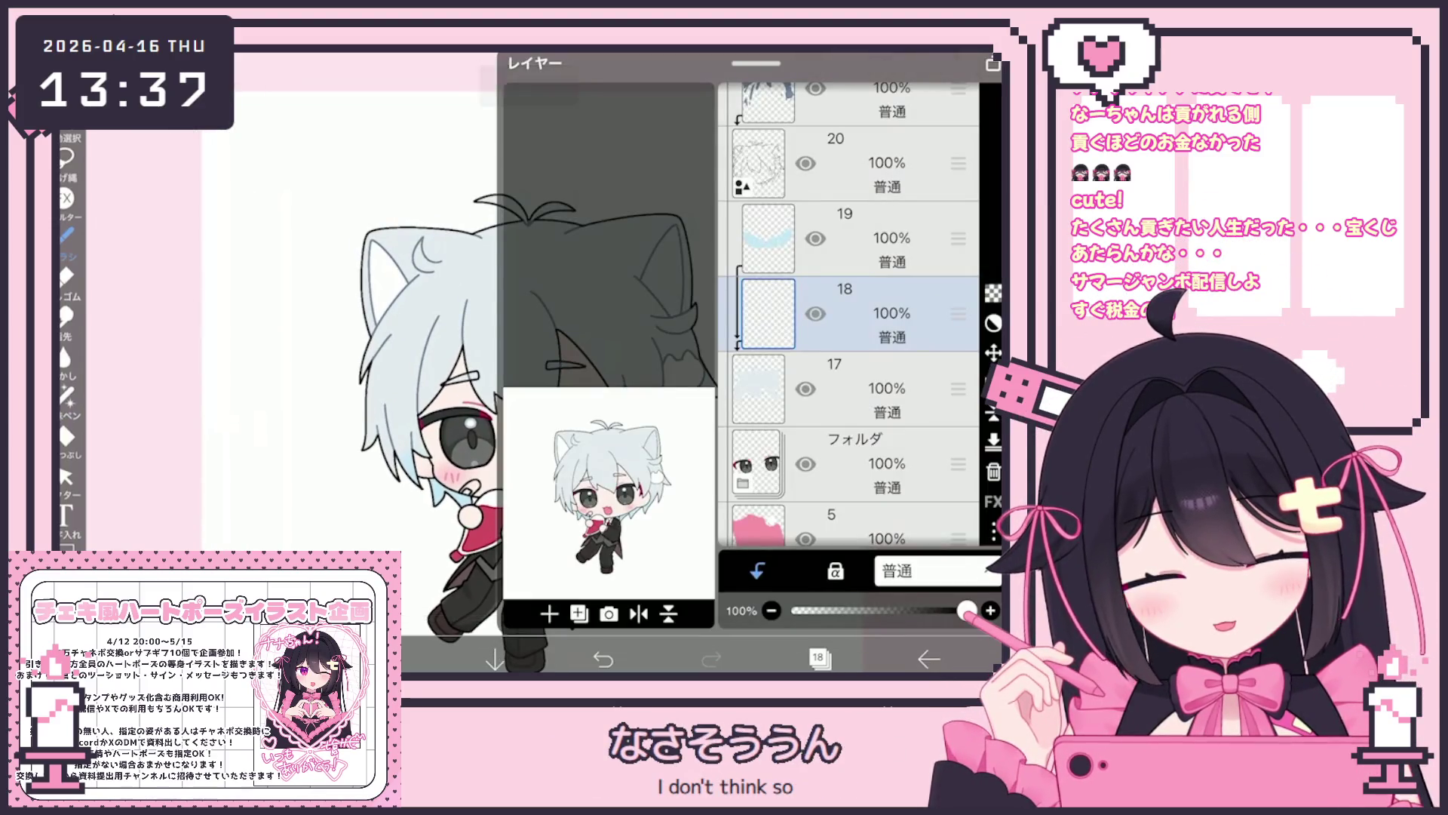
click(817, 658)
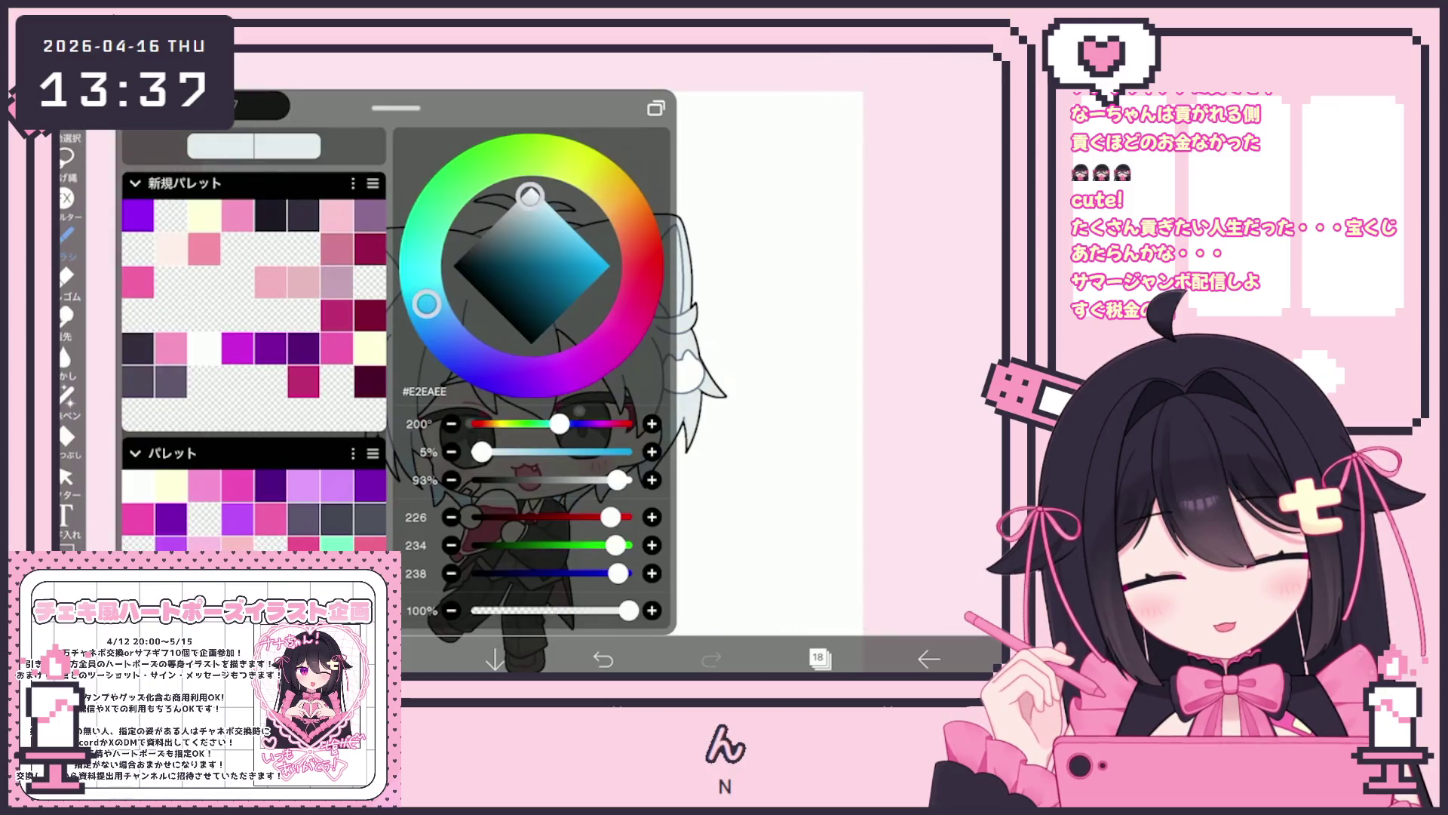
click(66, 235)
click(66, 236)
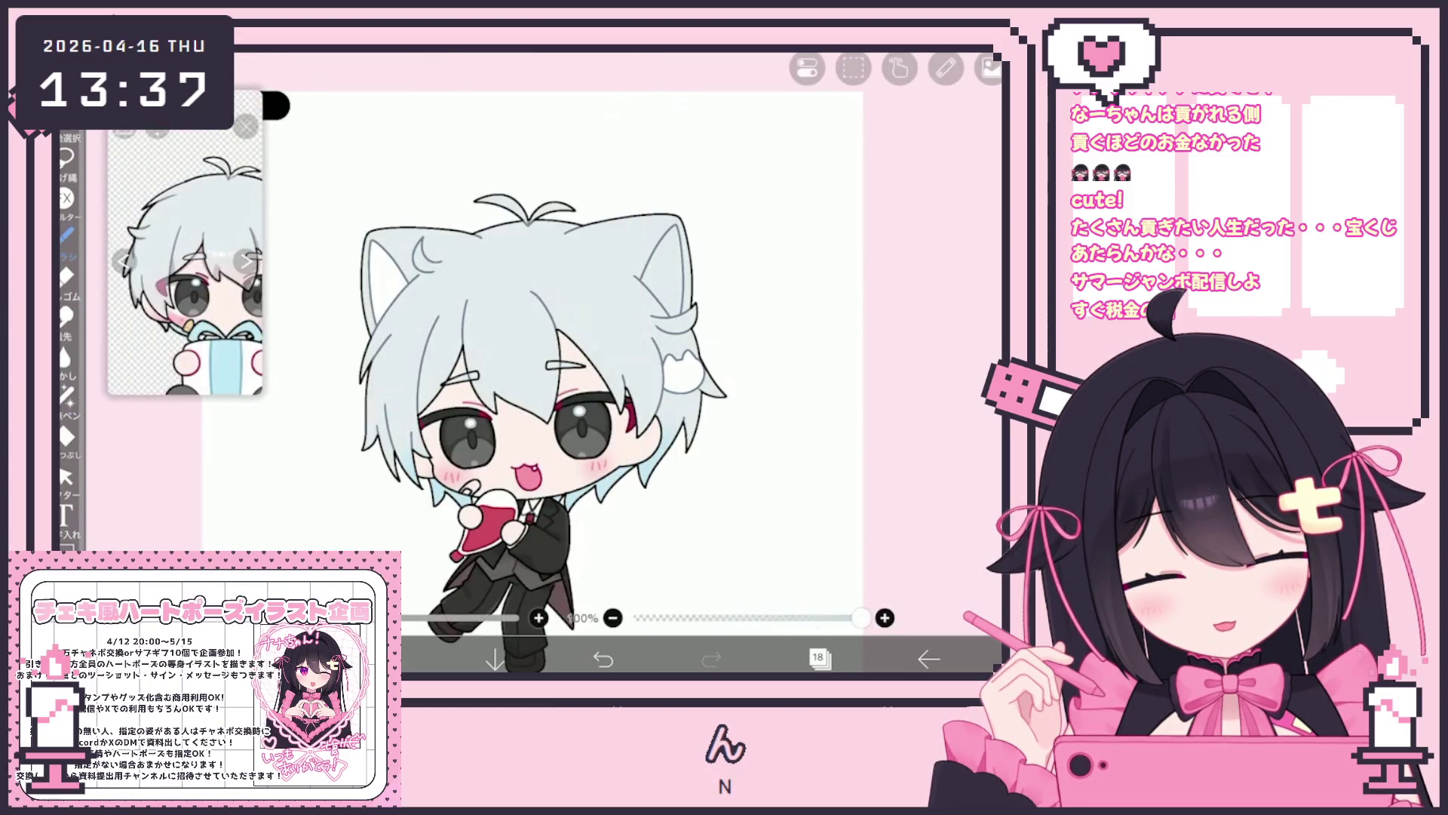
scroll(488, 391, up, 3)
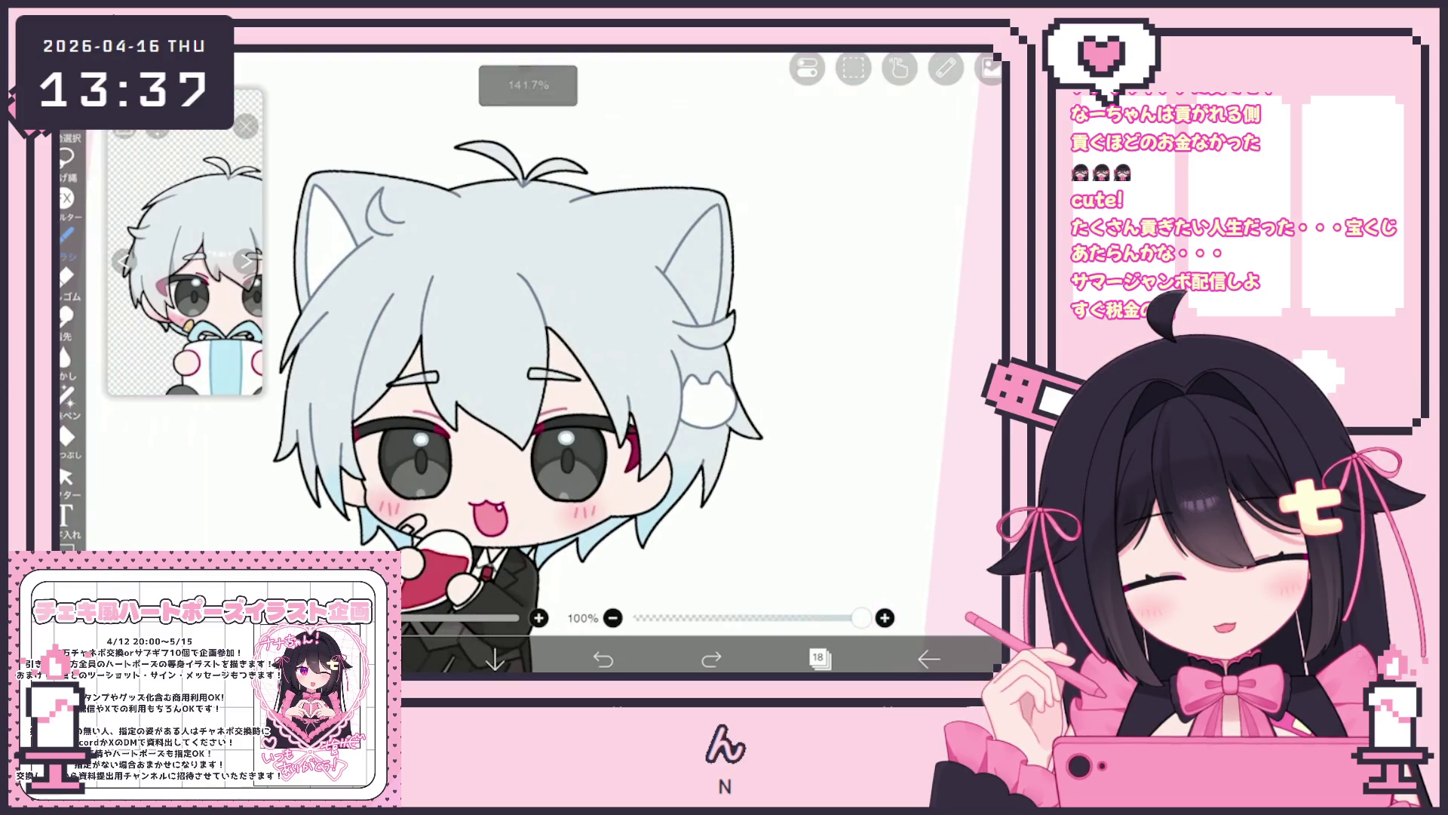
drag(453, 349, 483, 422)
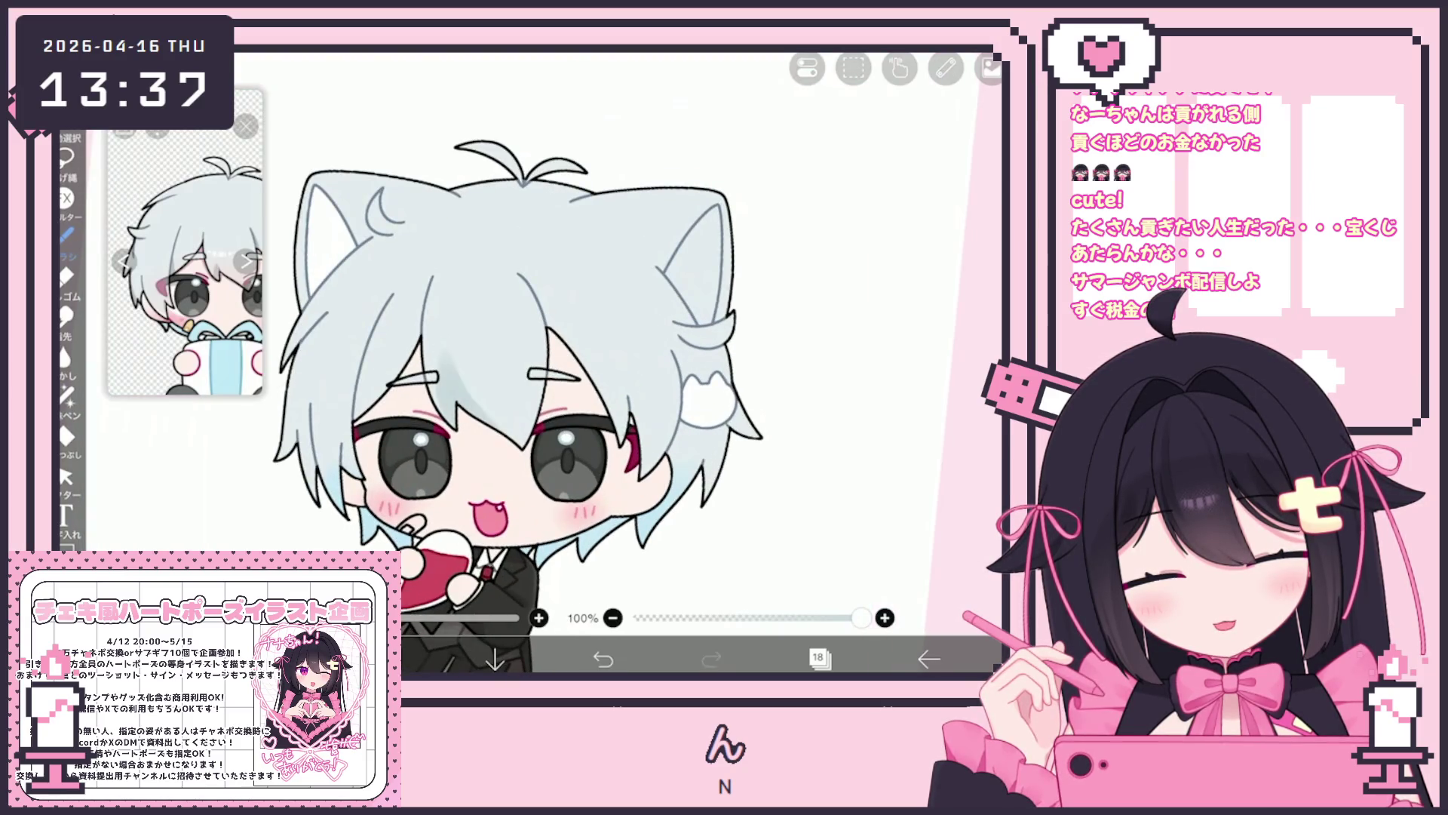
Add darker #BFCBD1 shading strokes on the hair and its side, then select layer 17.
click(603, 659)
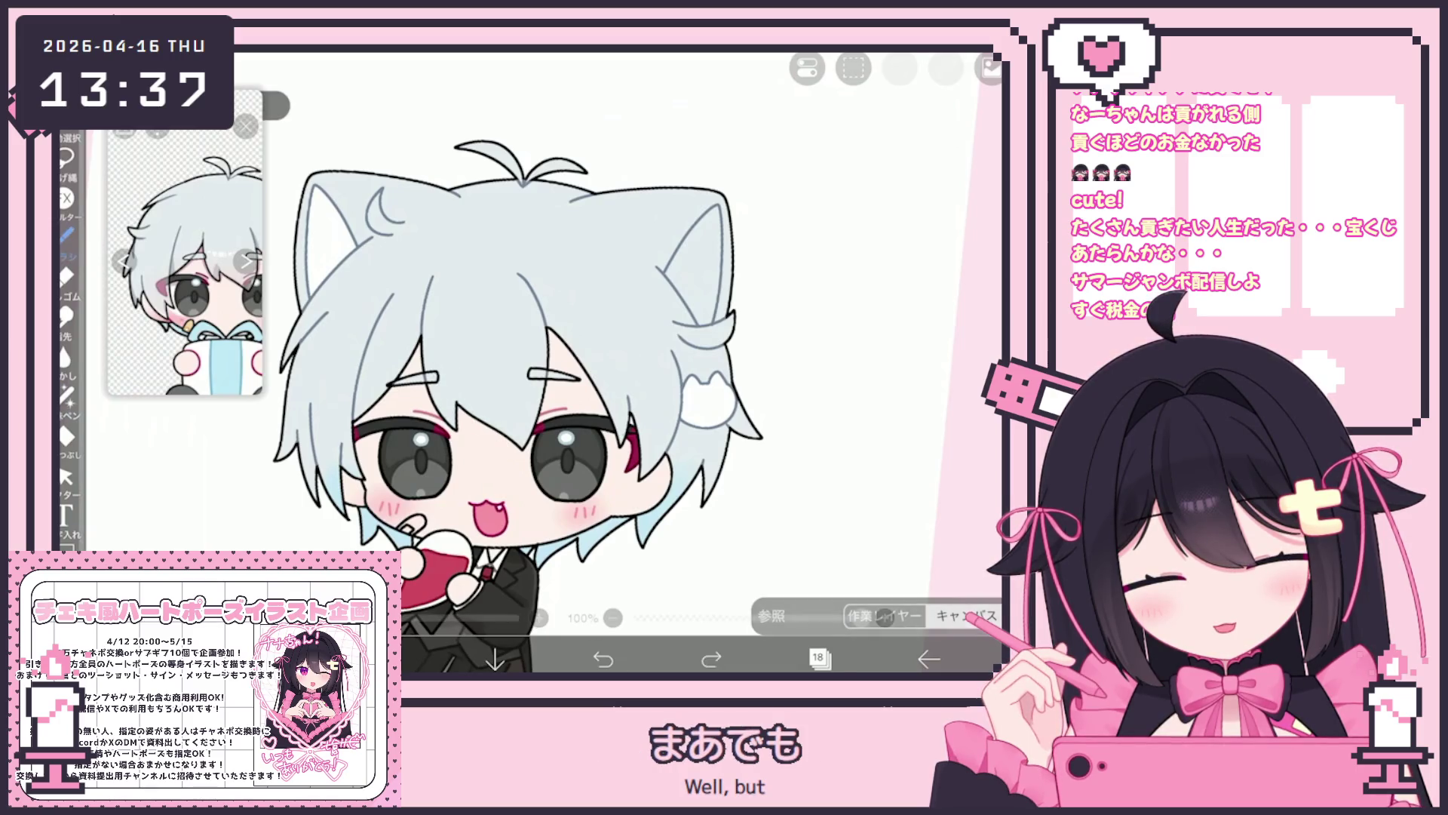
click(523, 208)
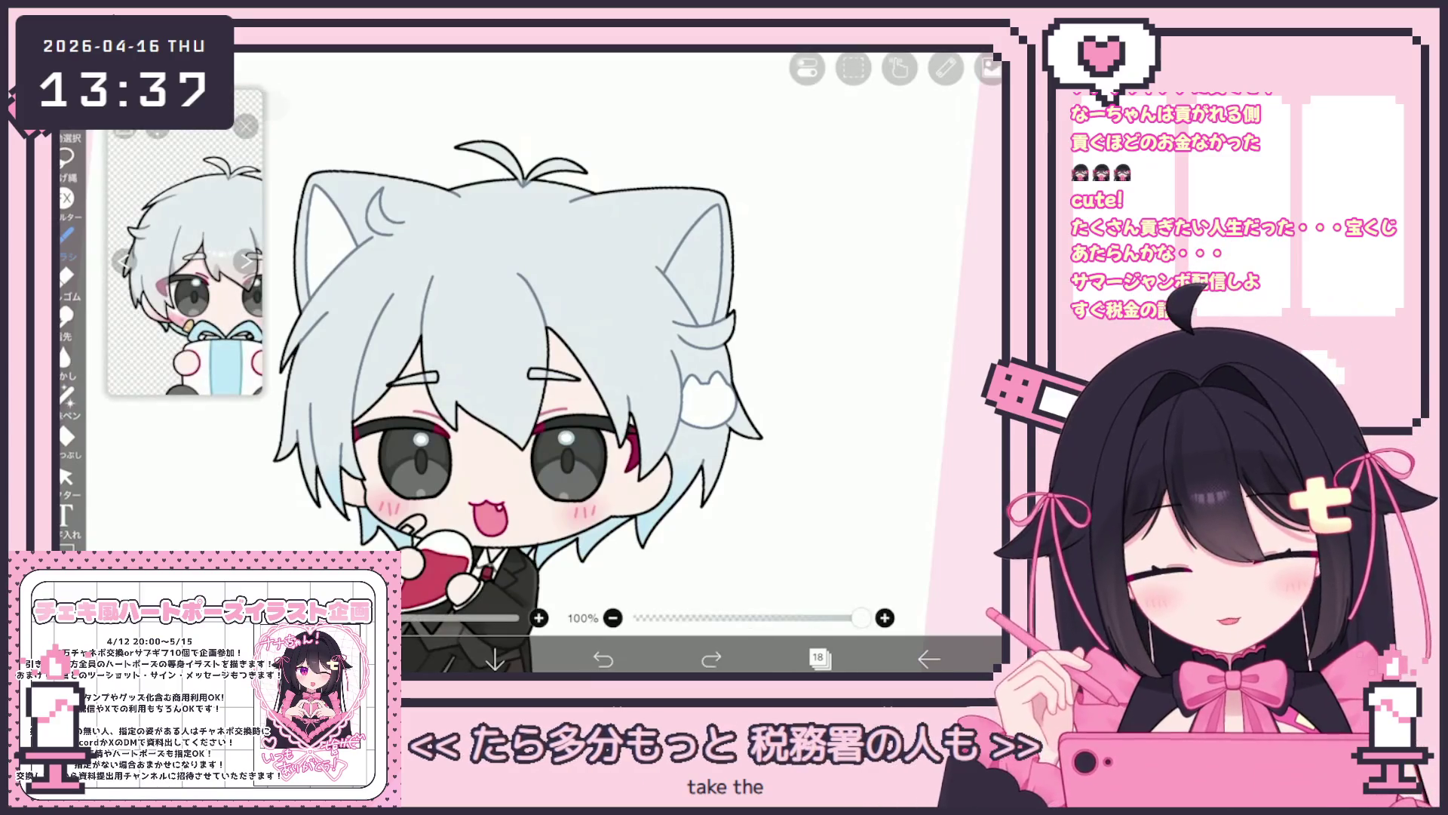
drag(436, 356, 451, 399)
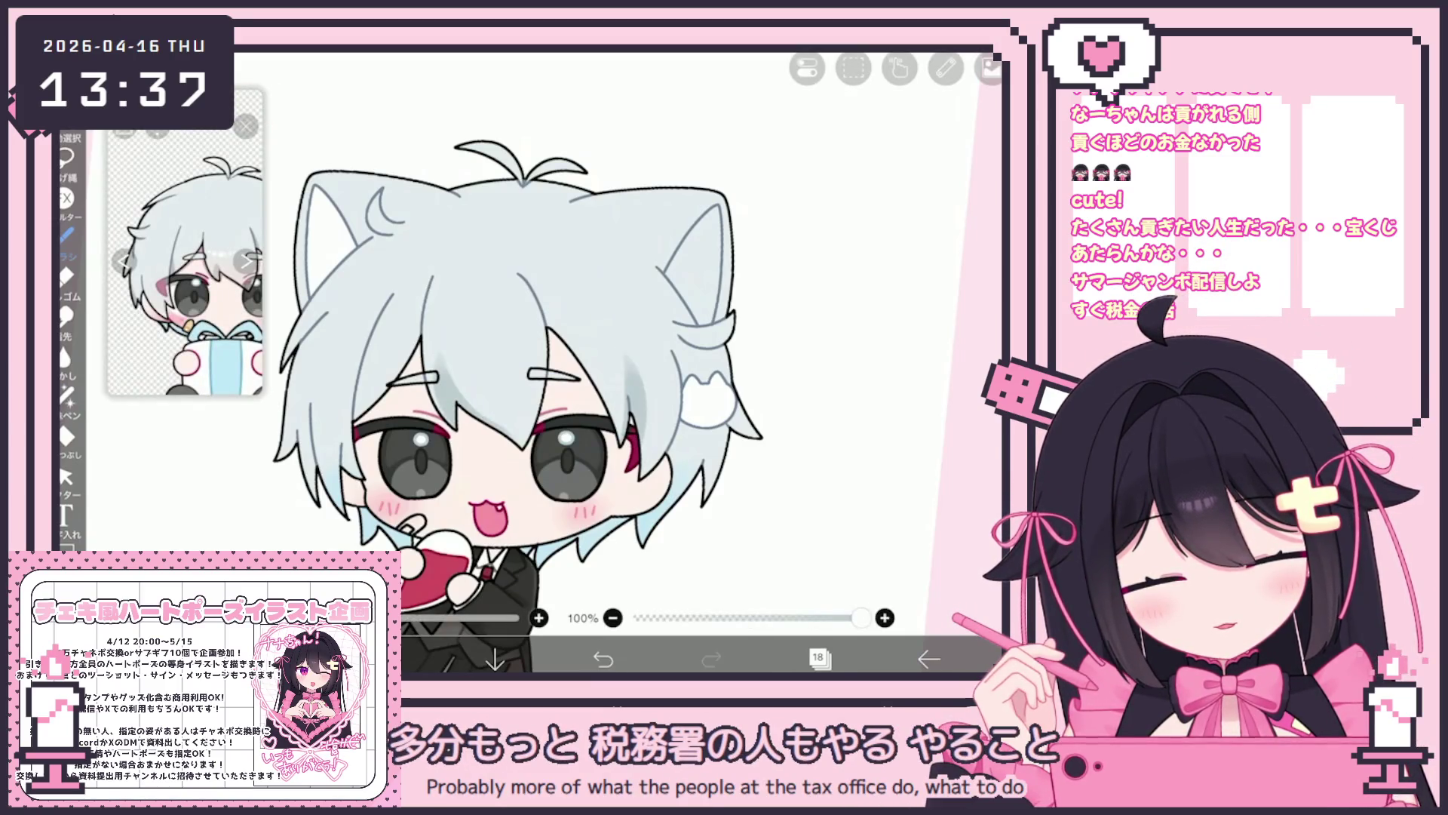
drag(653, 354, 630, 474)
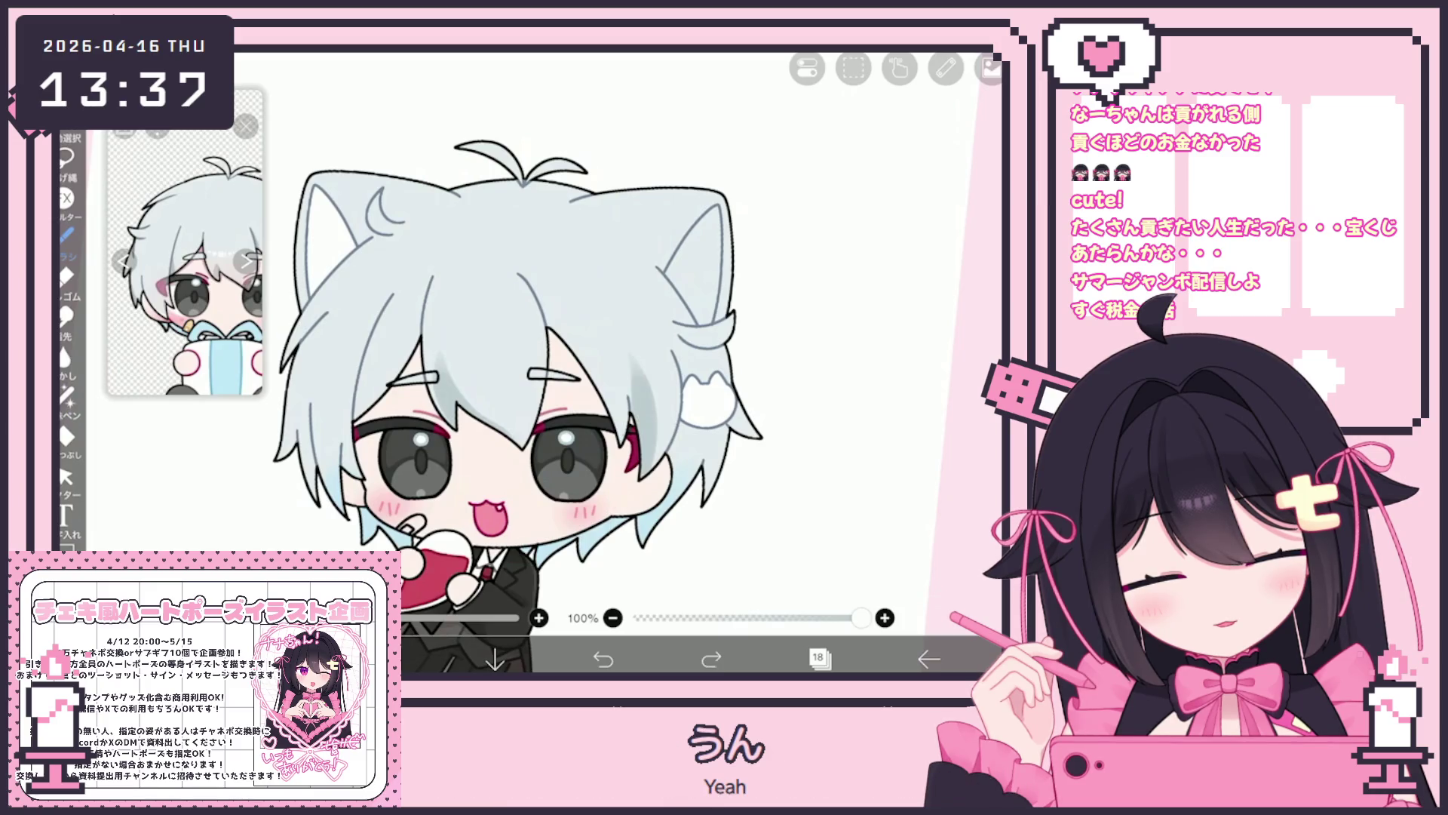
scroll(548, 367, down, 3)
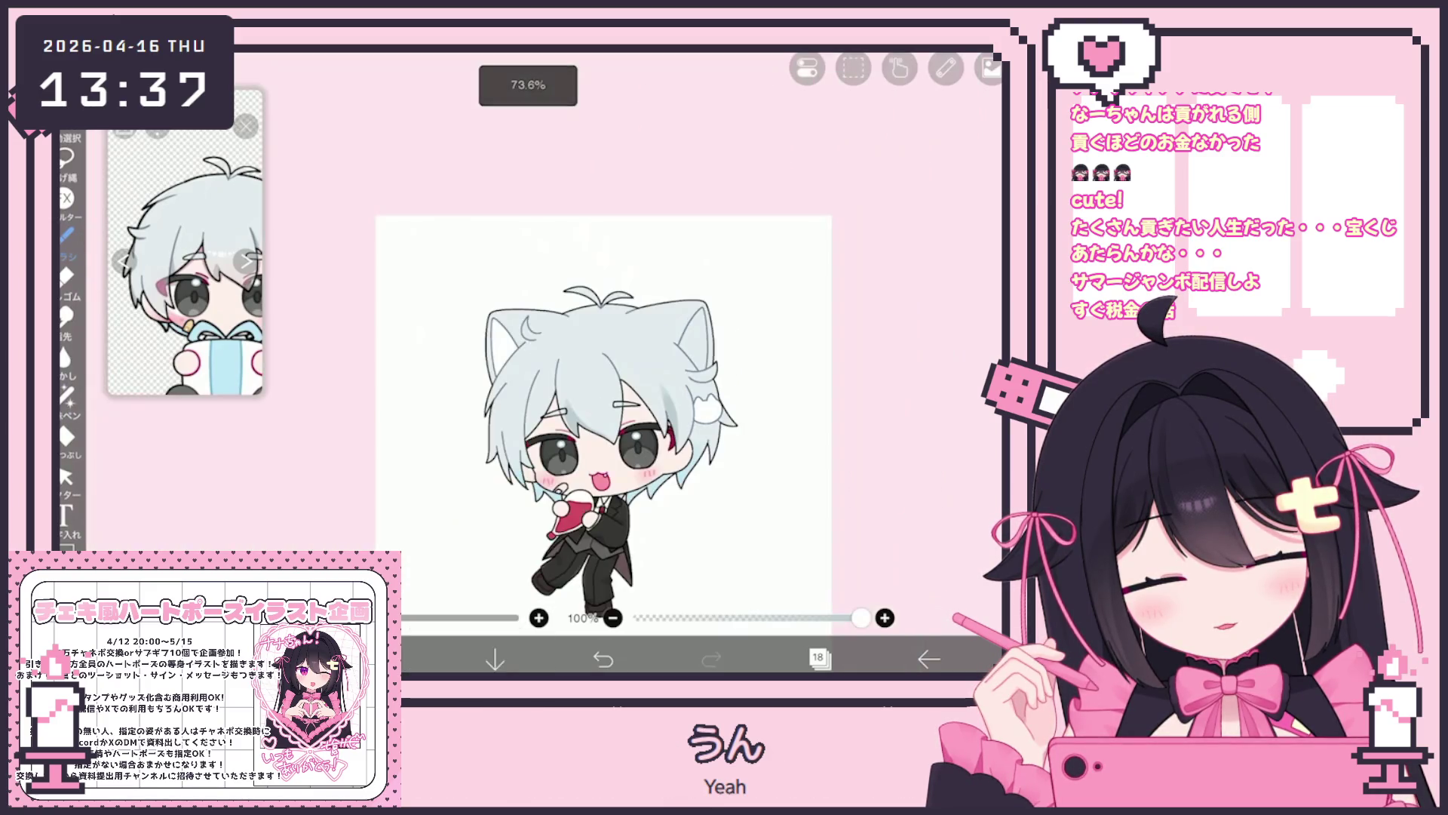
scroll(549, 368, up, 2)
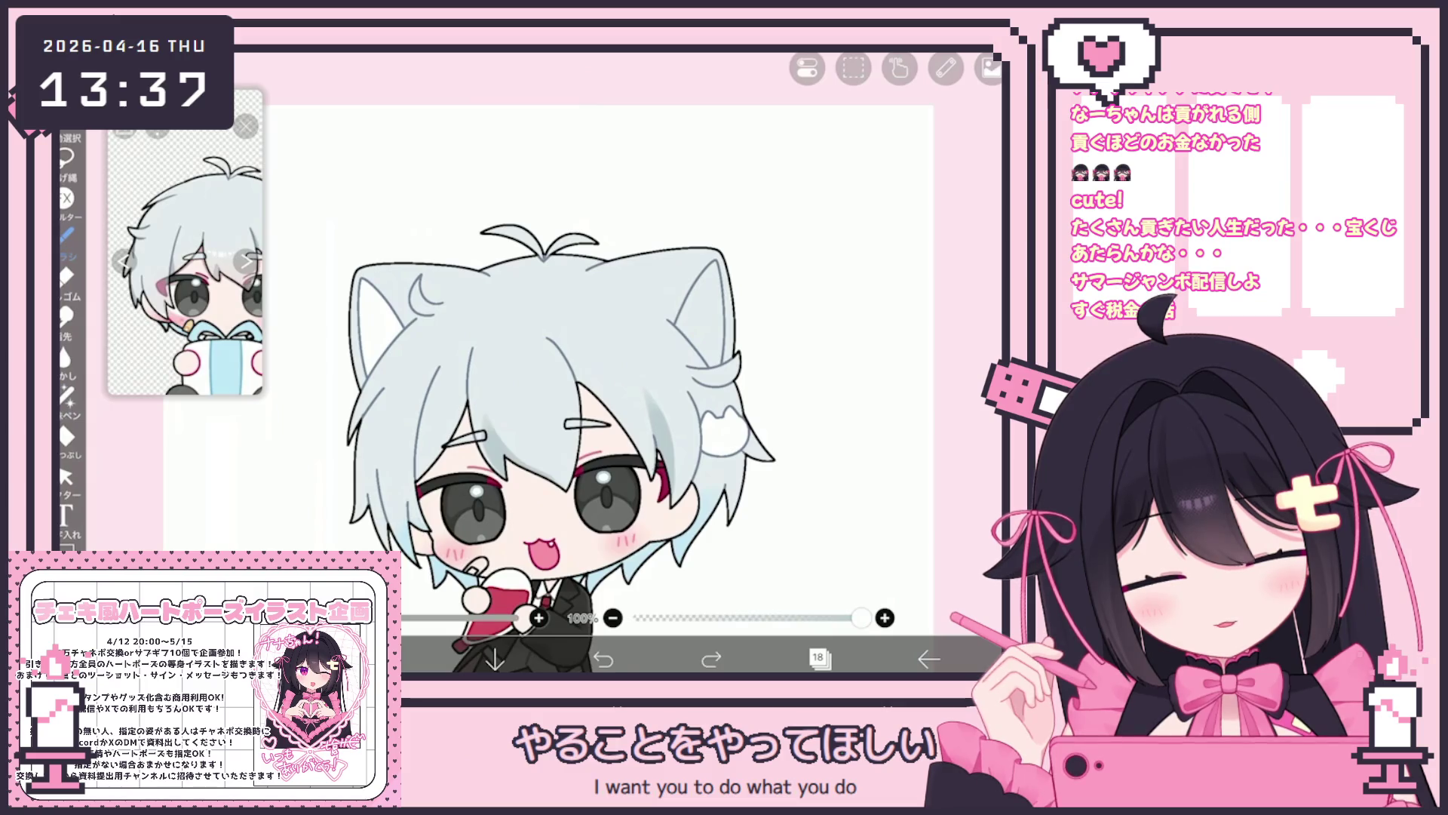
scroll(548, 368, down, 3)
scroll(575, 398, up, 3)
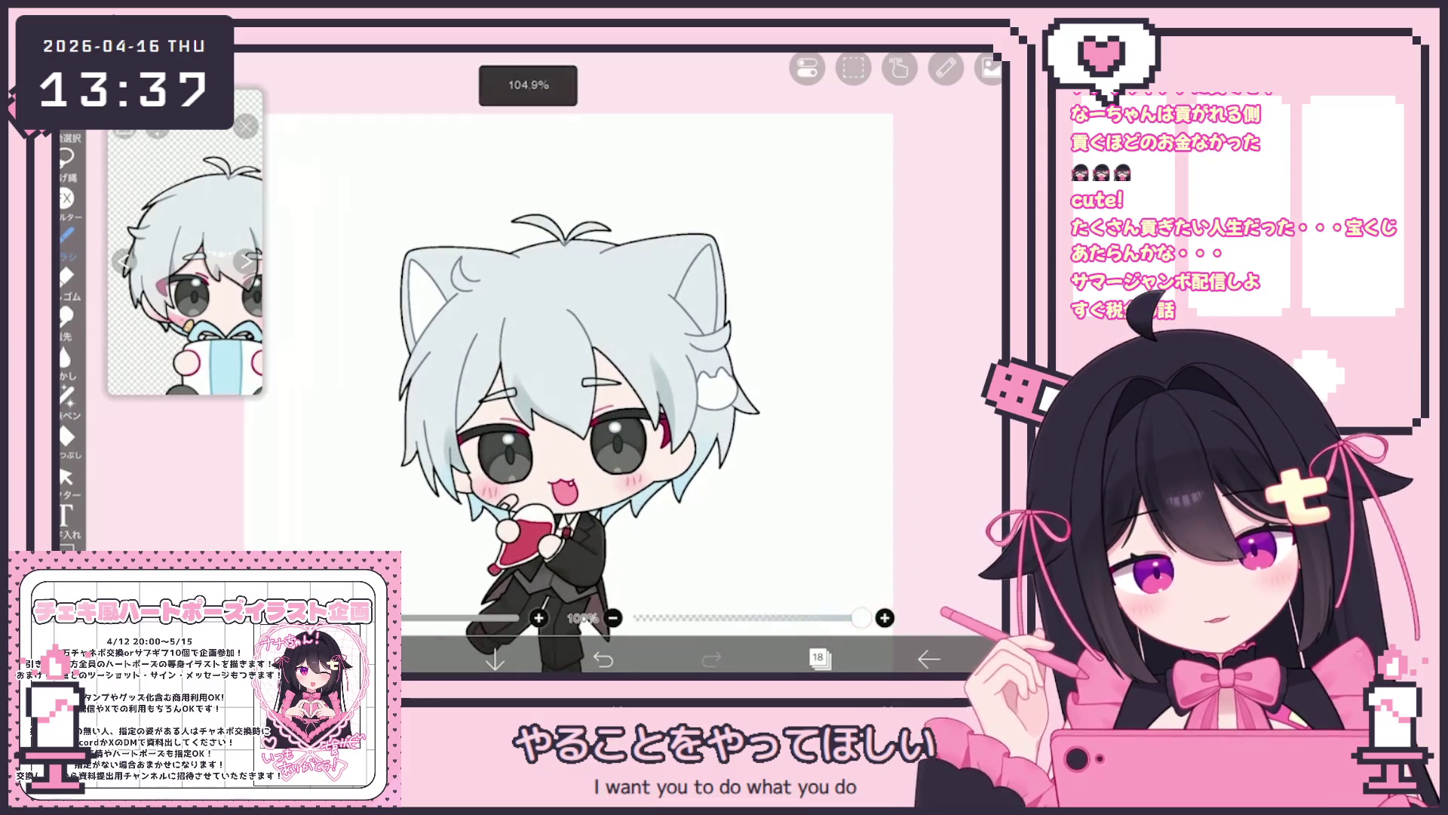
click(819, 657)
click(868, 389)
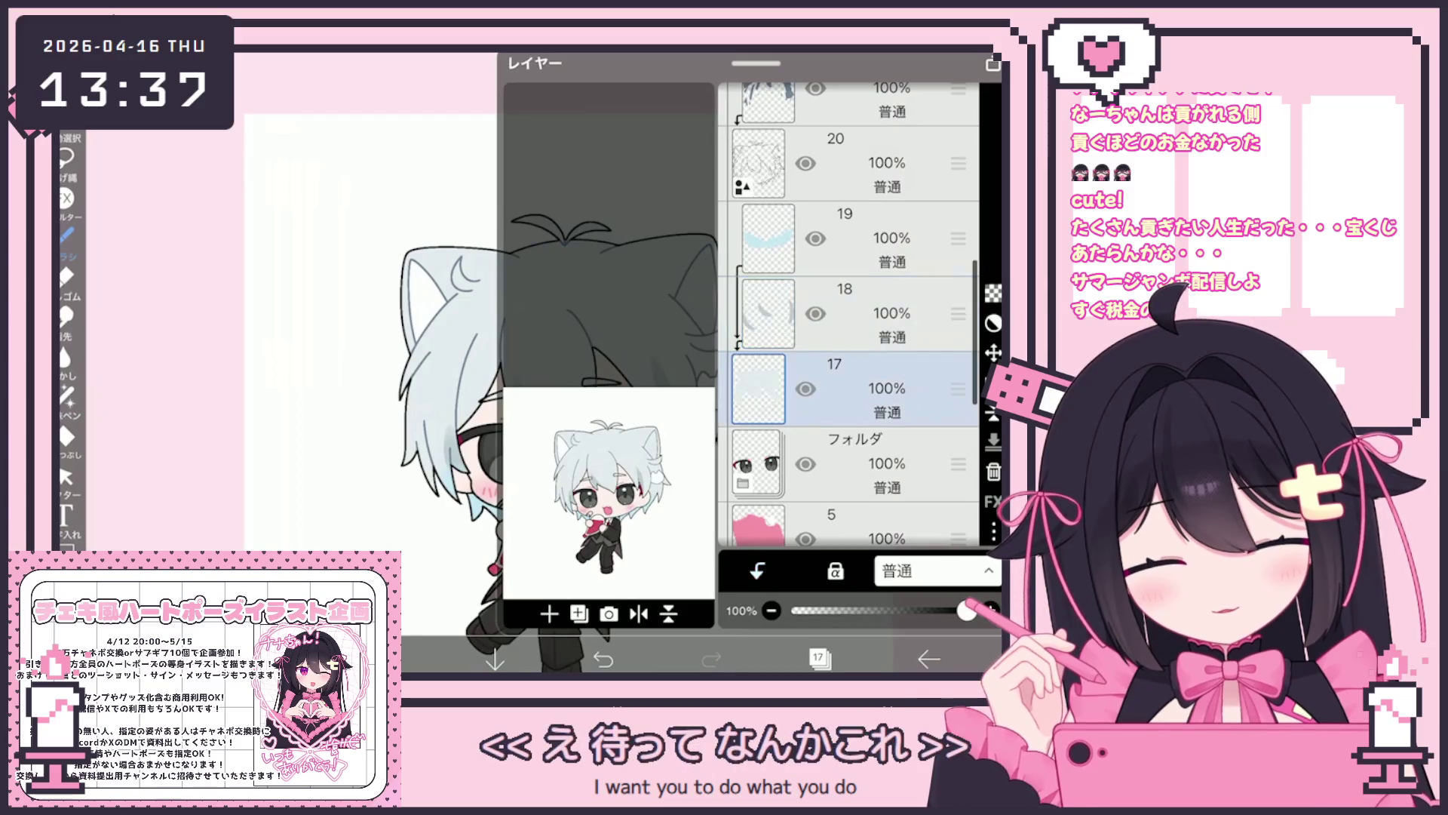
Add a new layer 20 above layer 19 and set its blend mode to Multiply.
click(549, 613)
drag(958, 313, 958, 162)
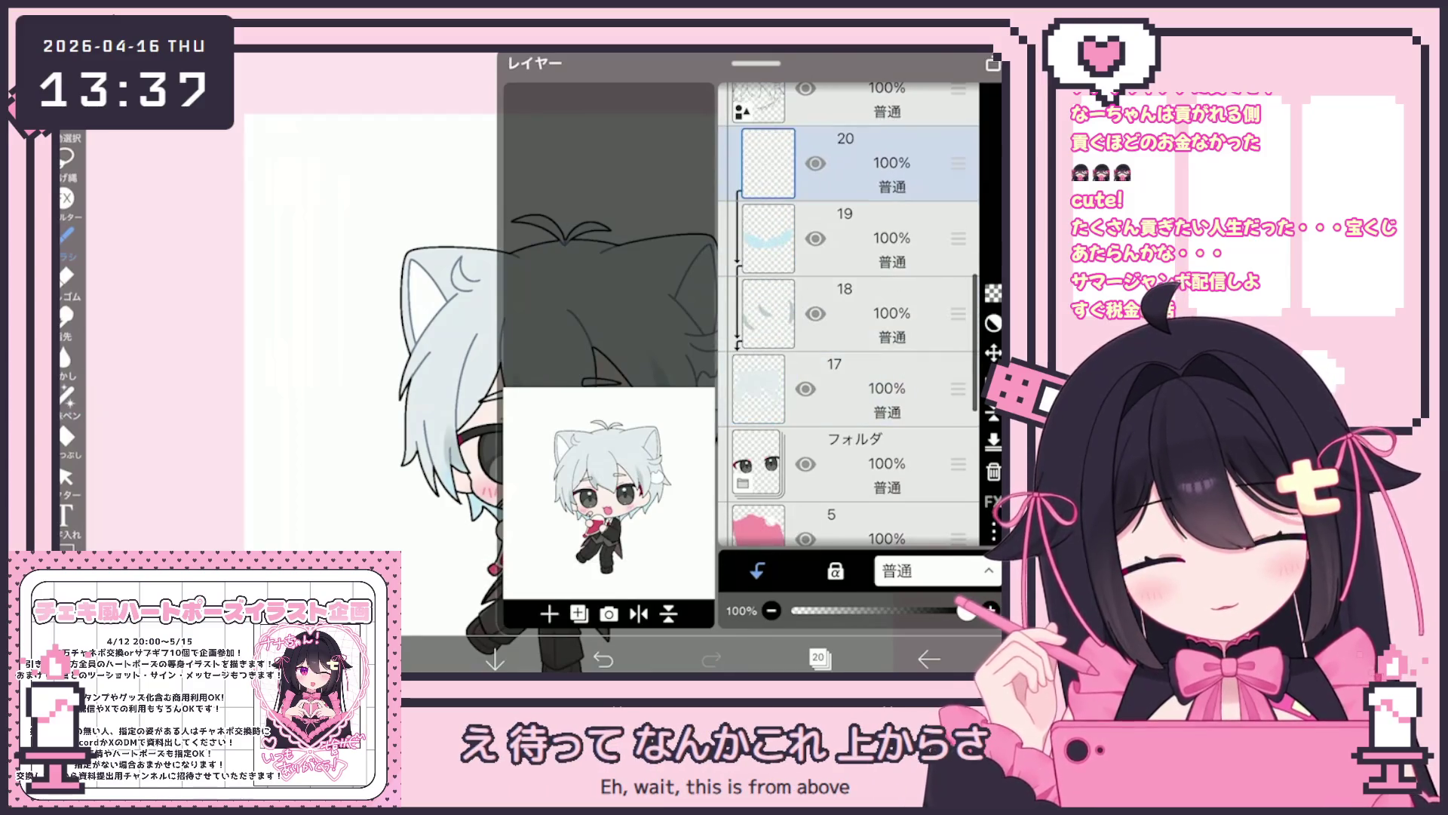
click(931, 571)
click(871, 99)
click(819, 658)
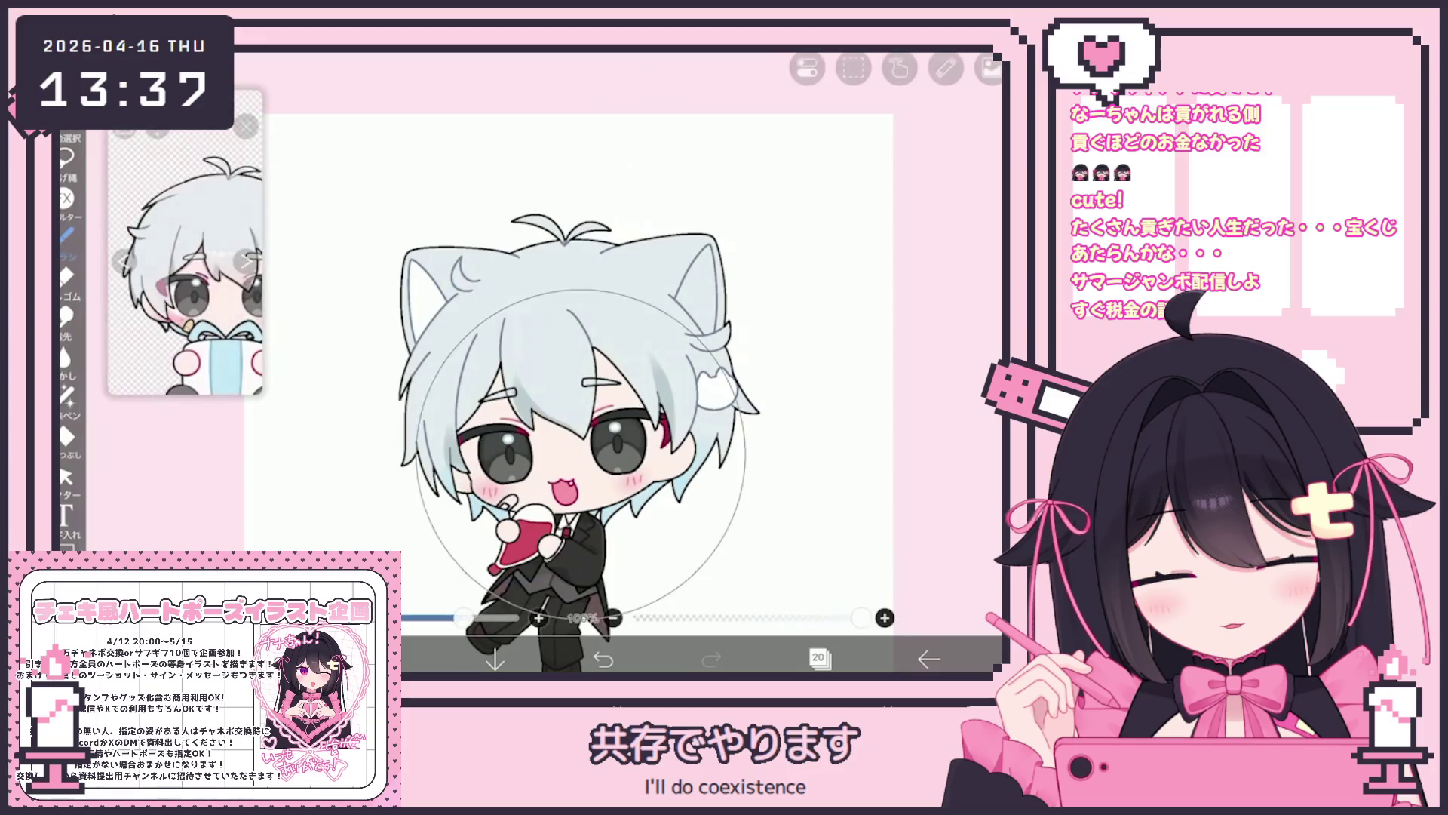
Paint a hair shading stroke, adjusting the colour between pale blue-white and pale grey.
drag(463, 618, 450, 618)
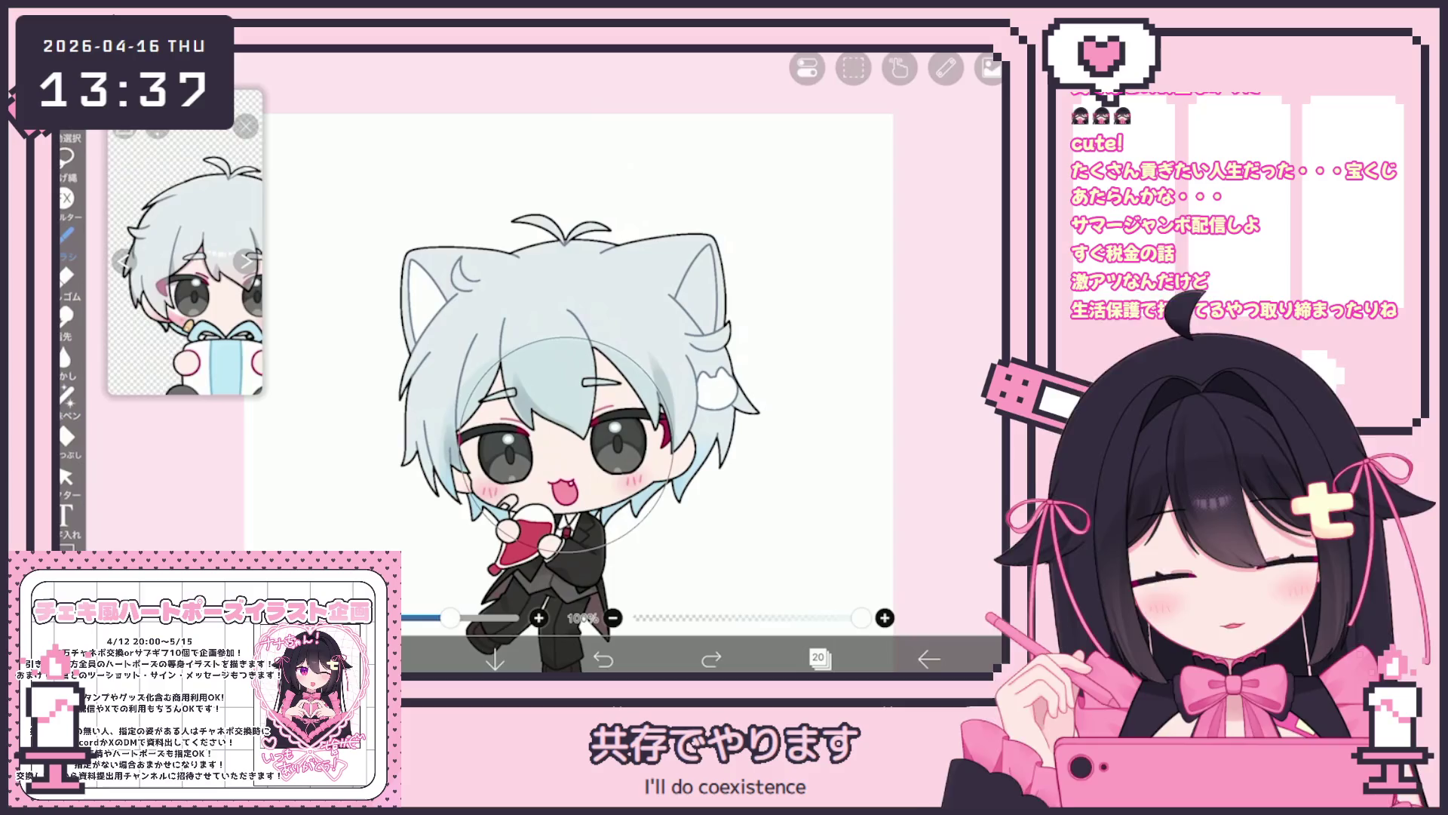
click(566, 445)
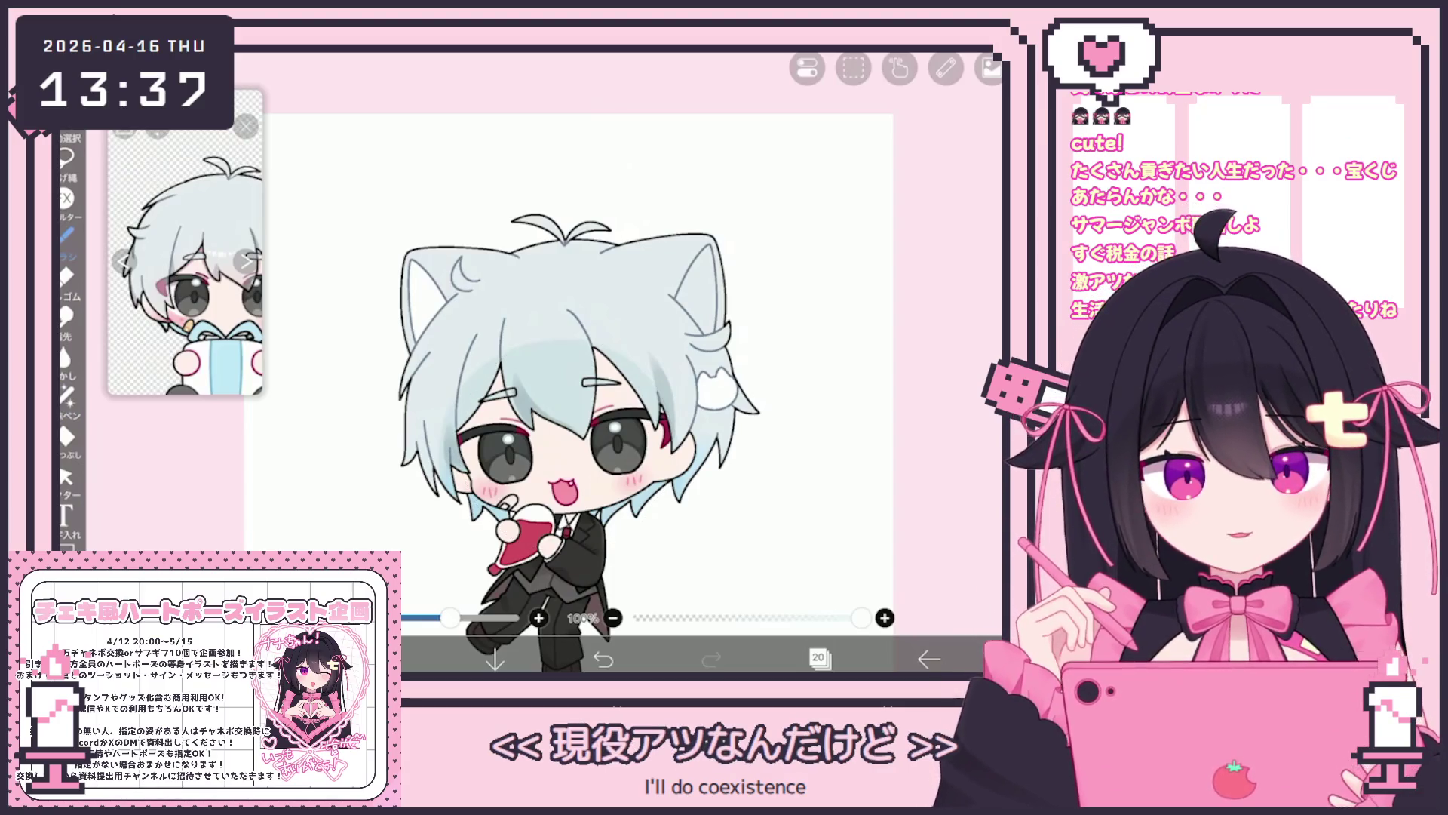
click(386, 659)
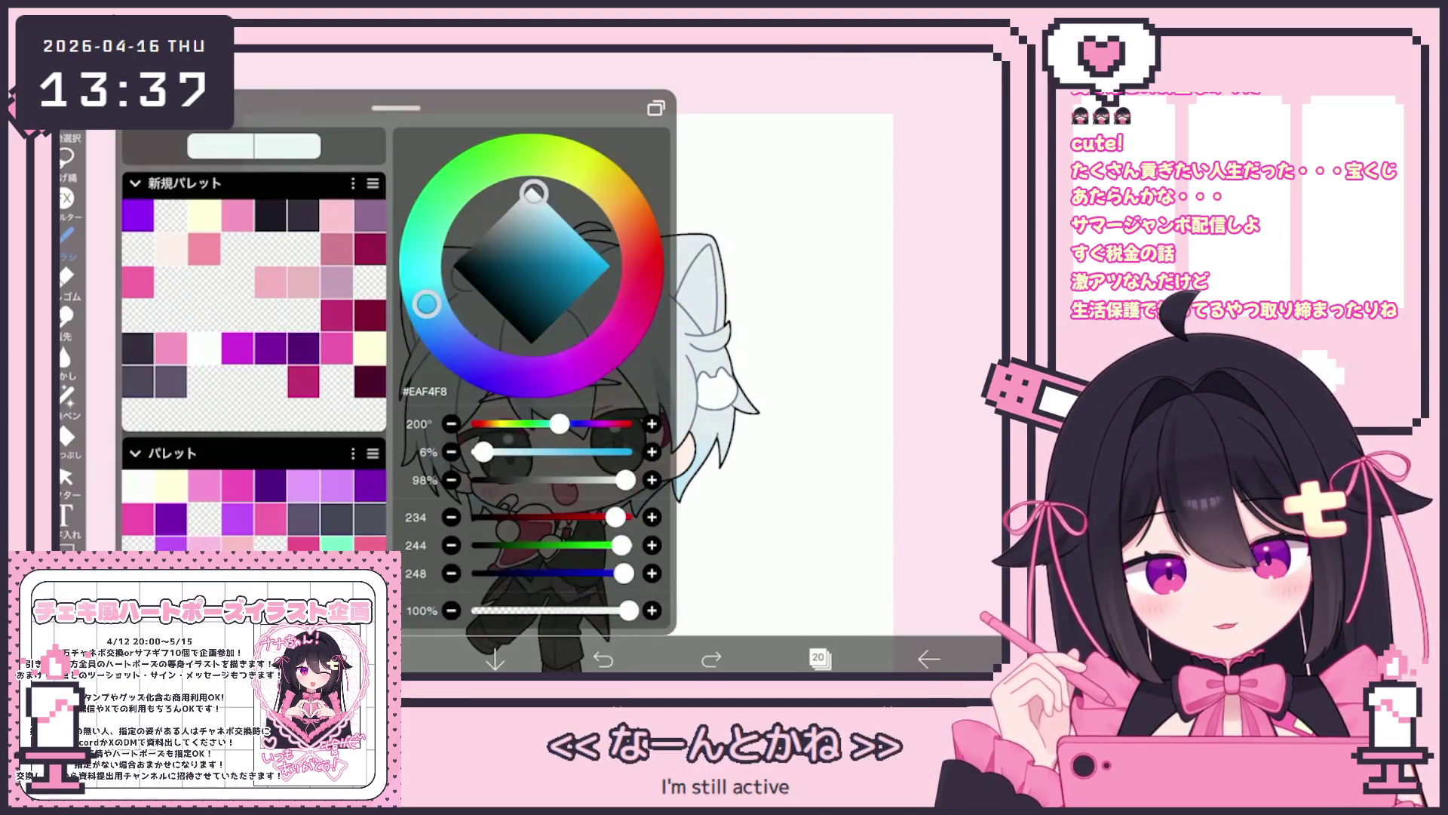
click(386, 659)
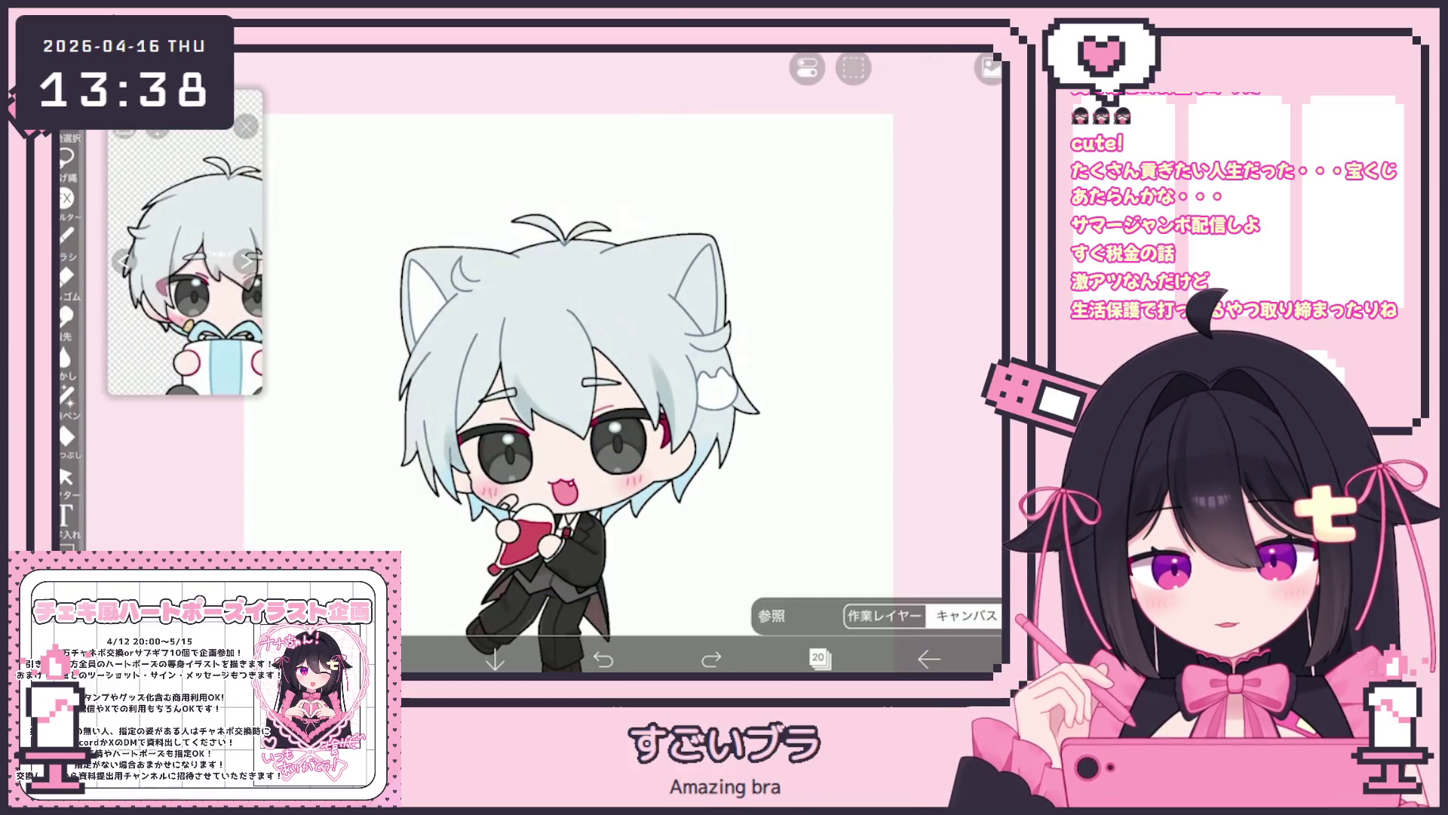
click(386, 659)
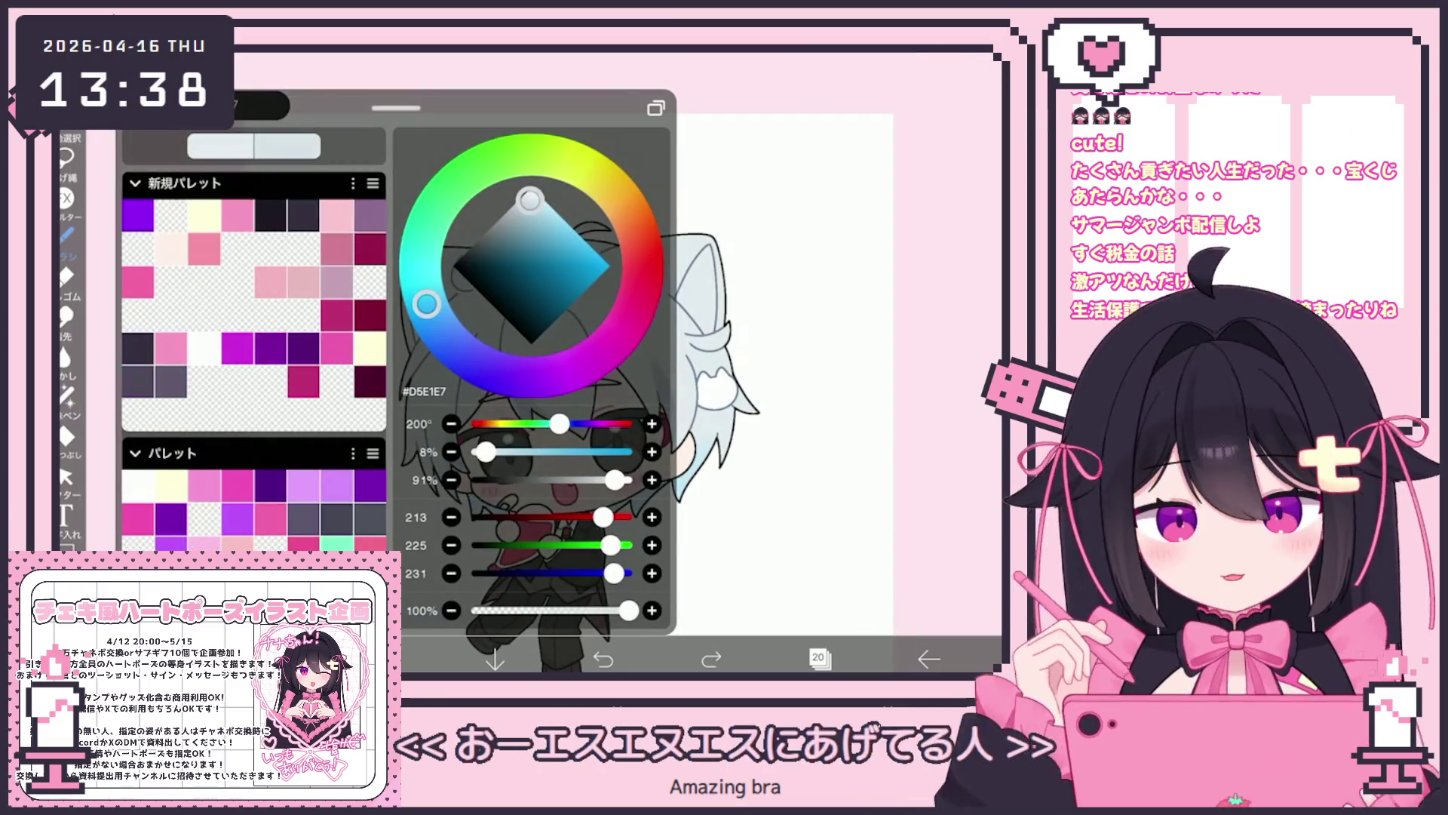
click(387, 659)
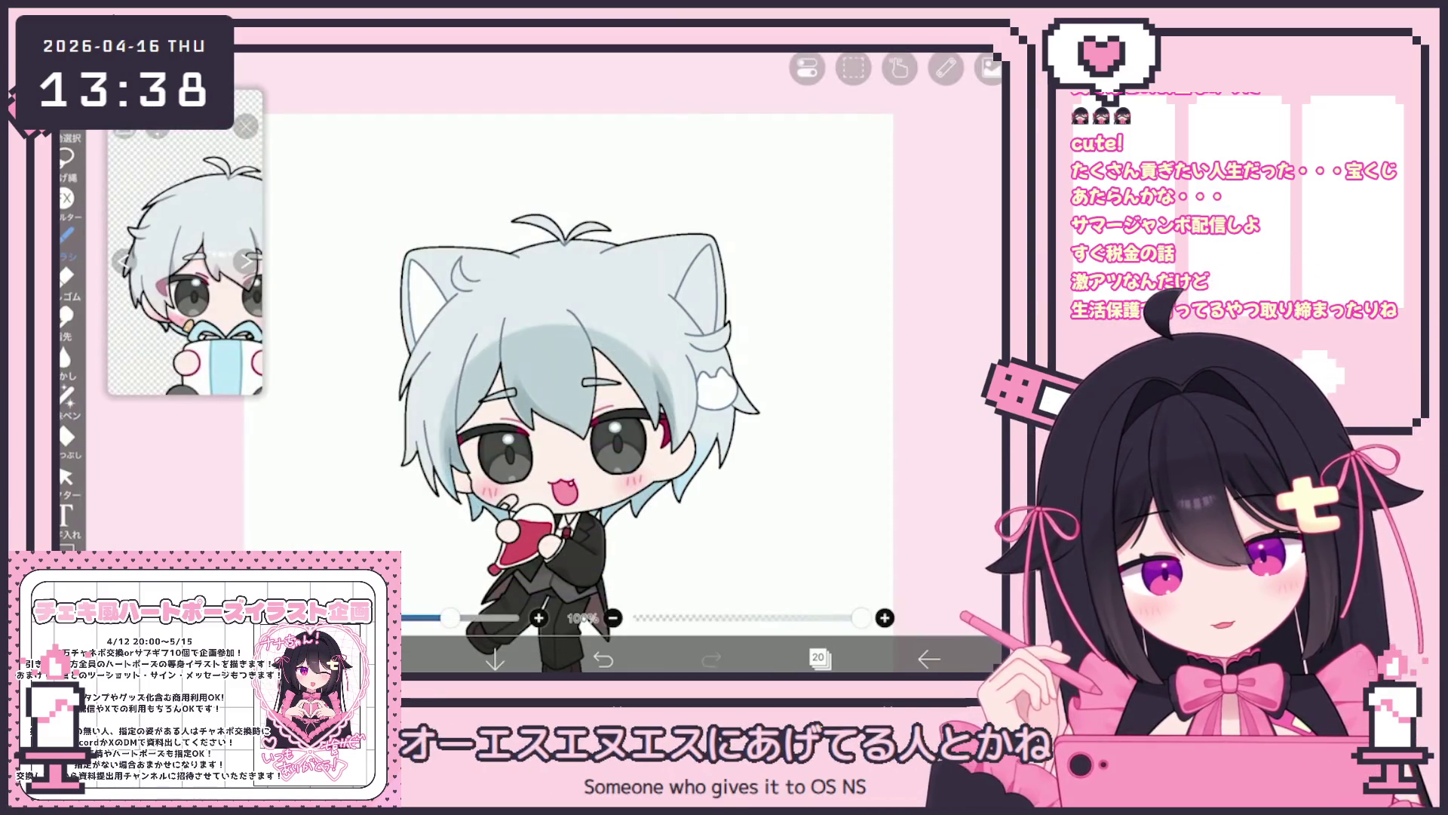
click(387, 658)
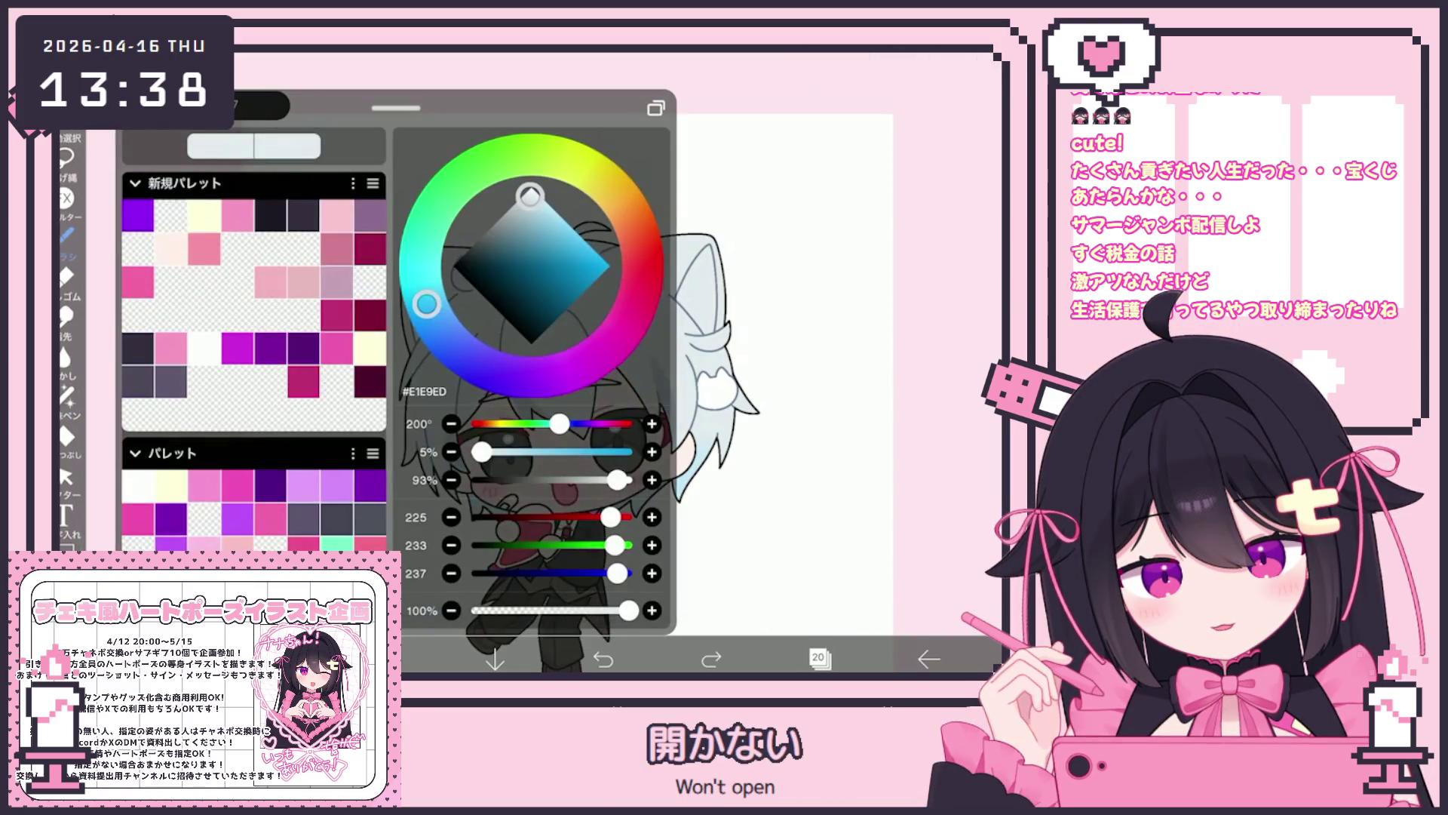
click(386, 659)
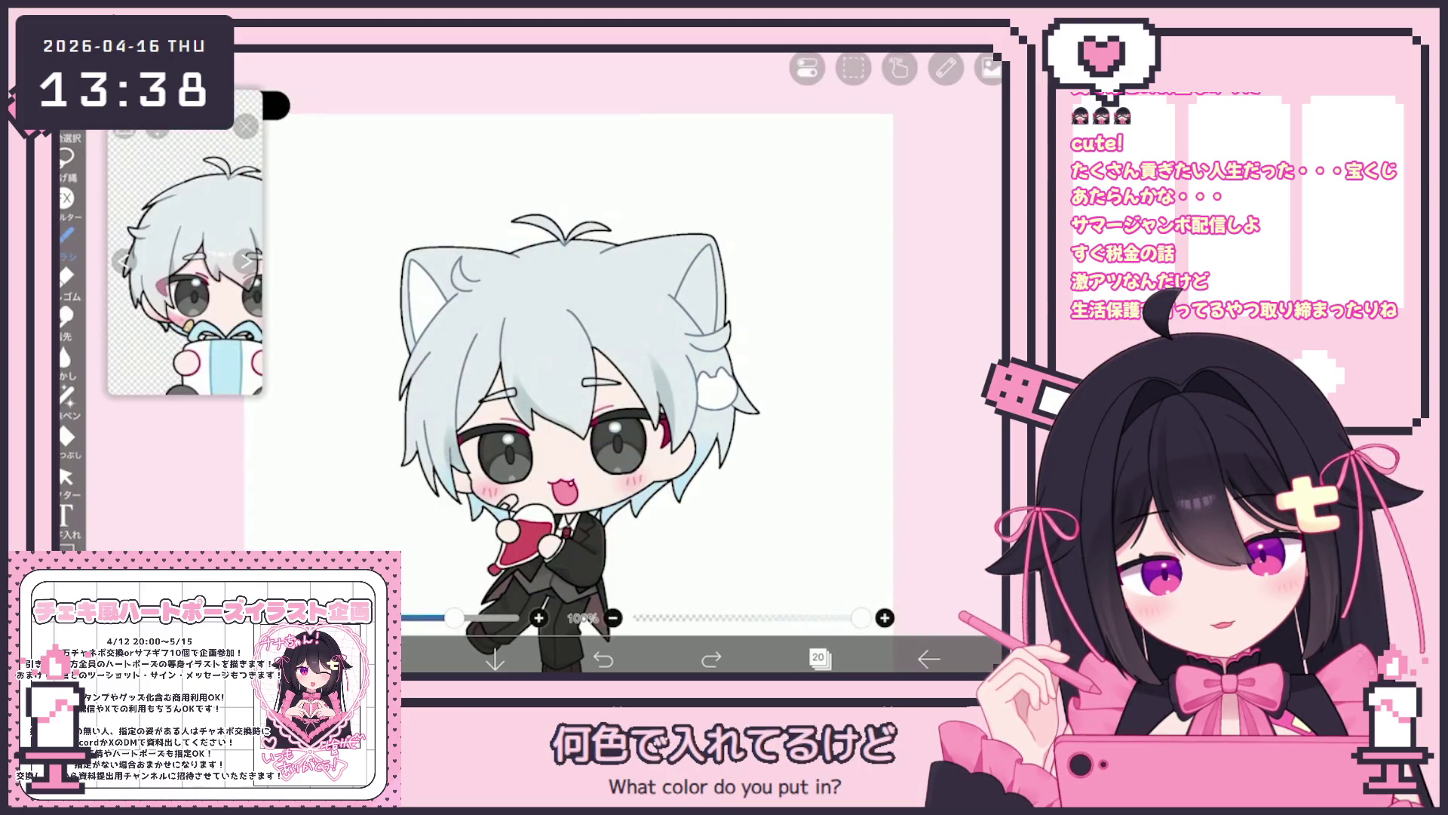
Undo and redo recent hair strokes, then make layer 19 the working layer.
key(ctrl+z)
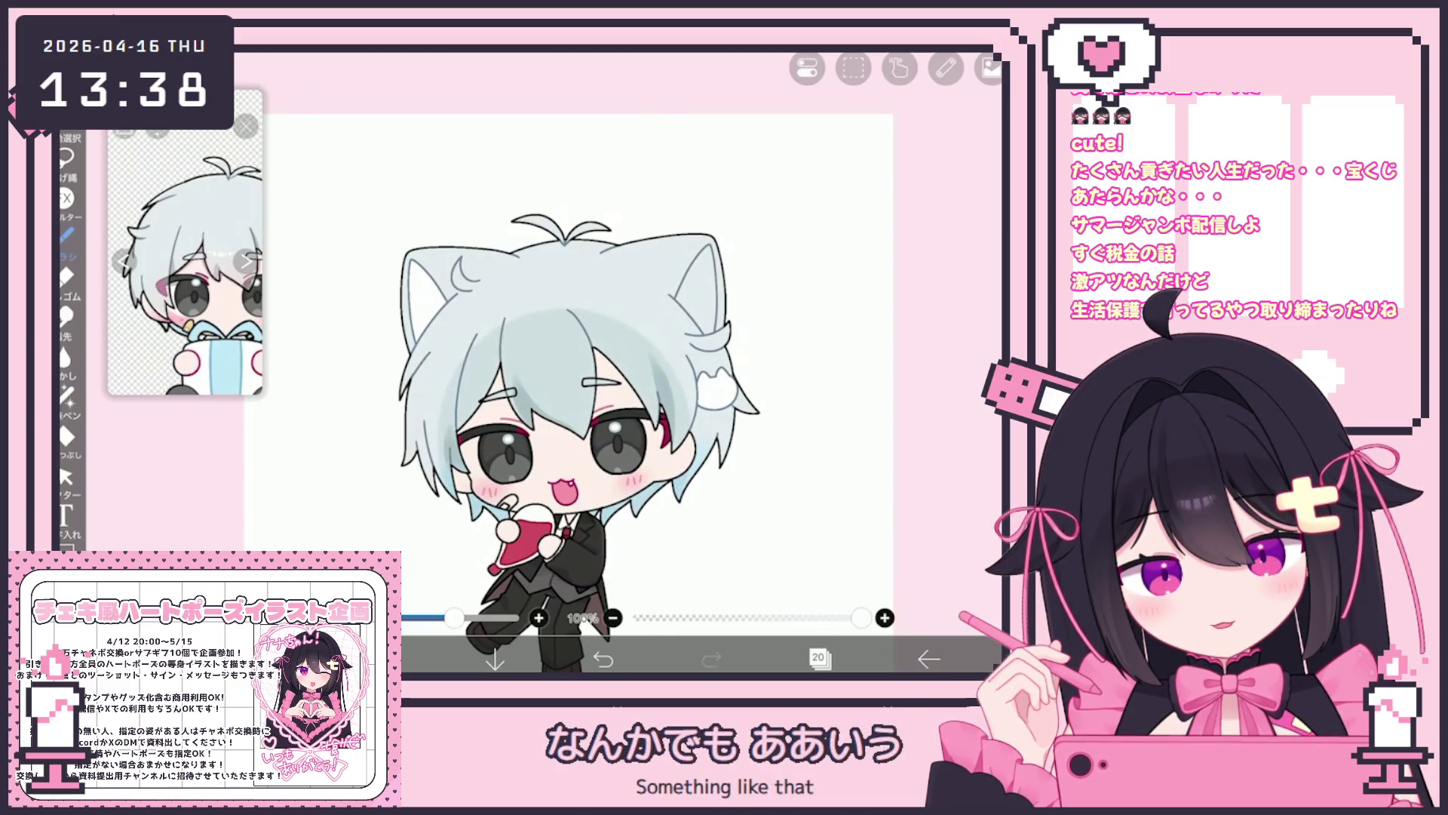
scroll(569, 374, down, 3)
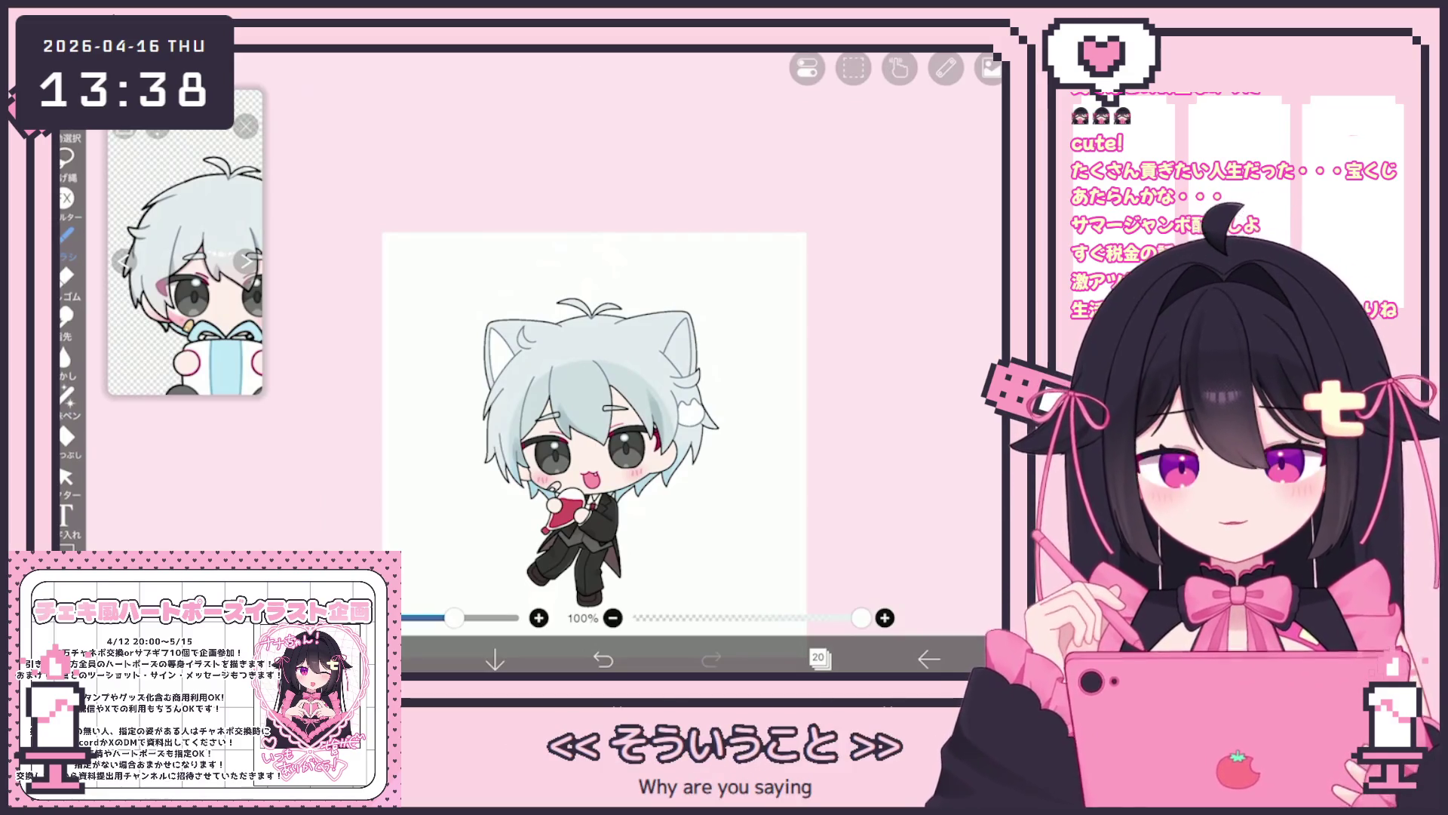
scroll(595, 422, up, 3)
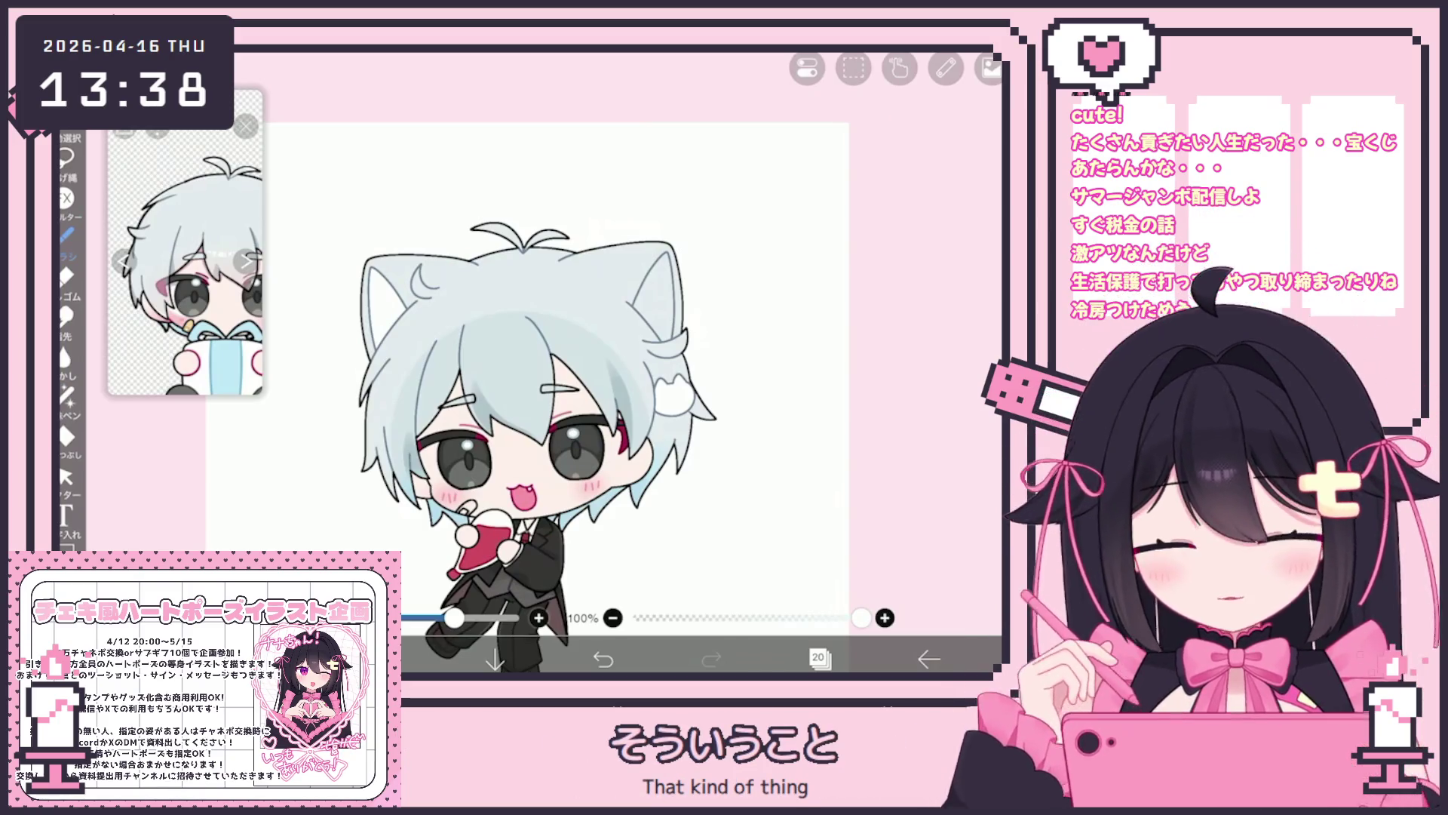
scroll(528, 340, up, 2)
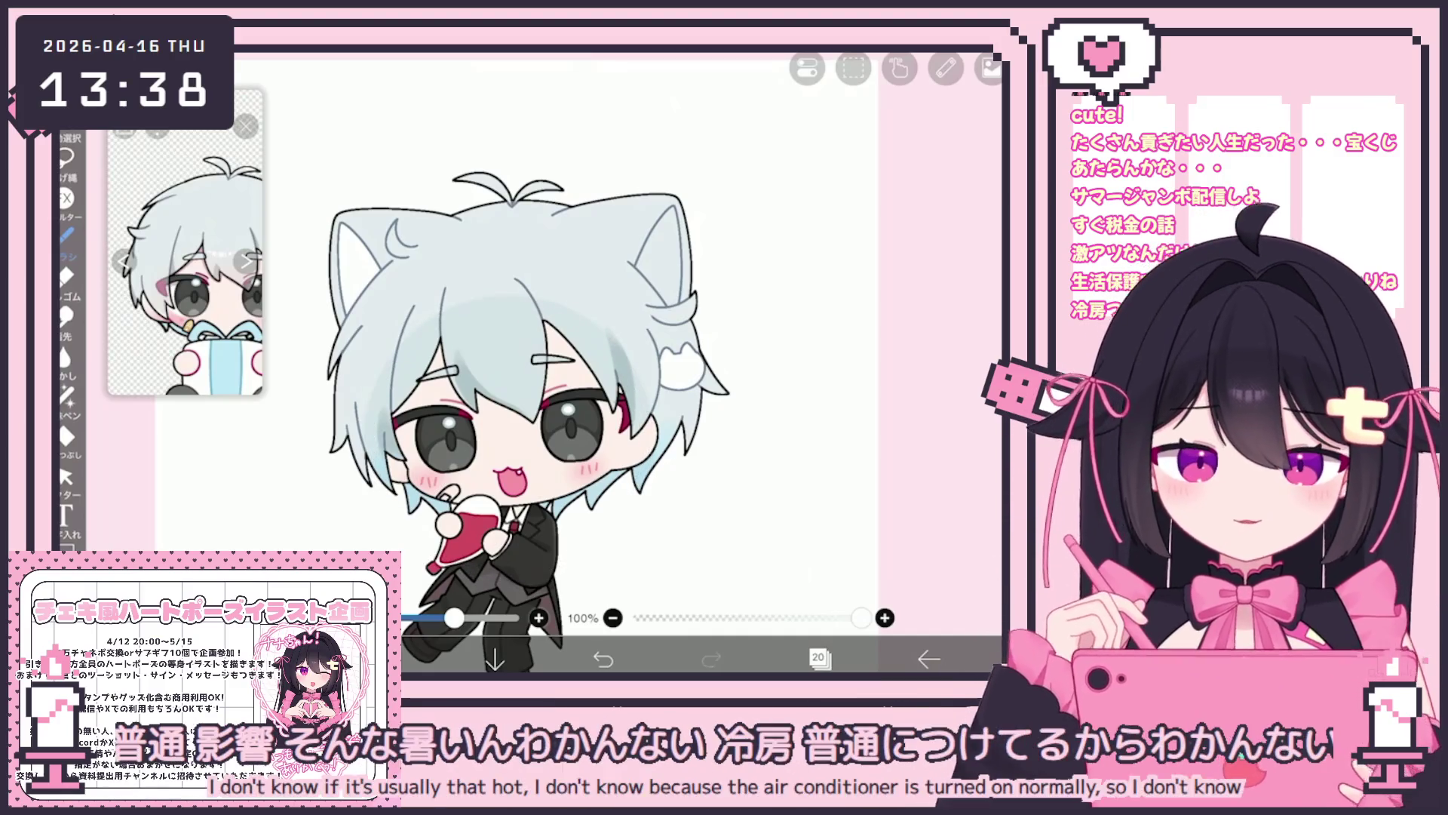
key(ctrl+z)
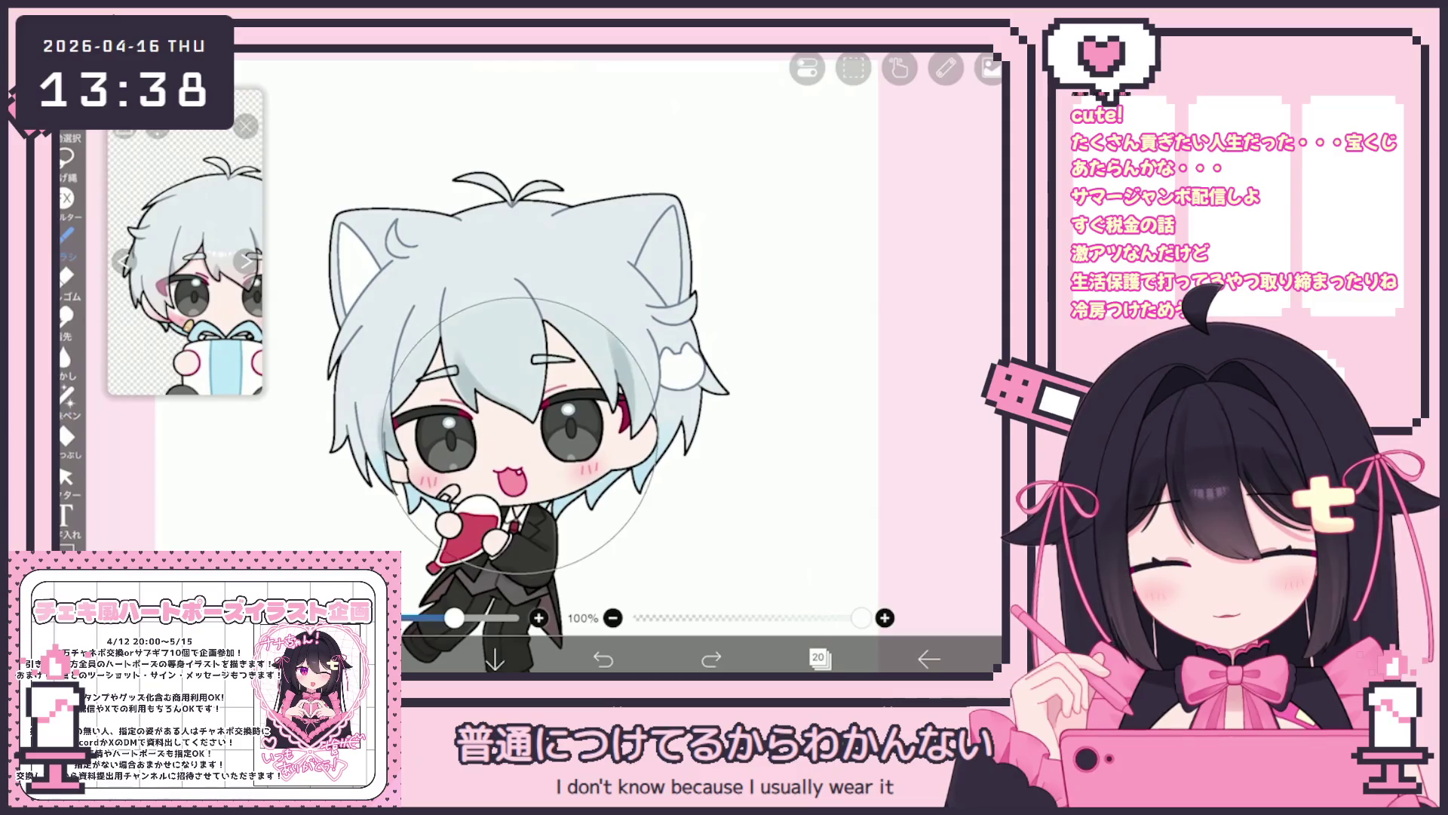
key(ctrl+y)
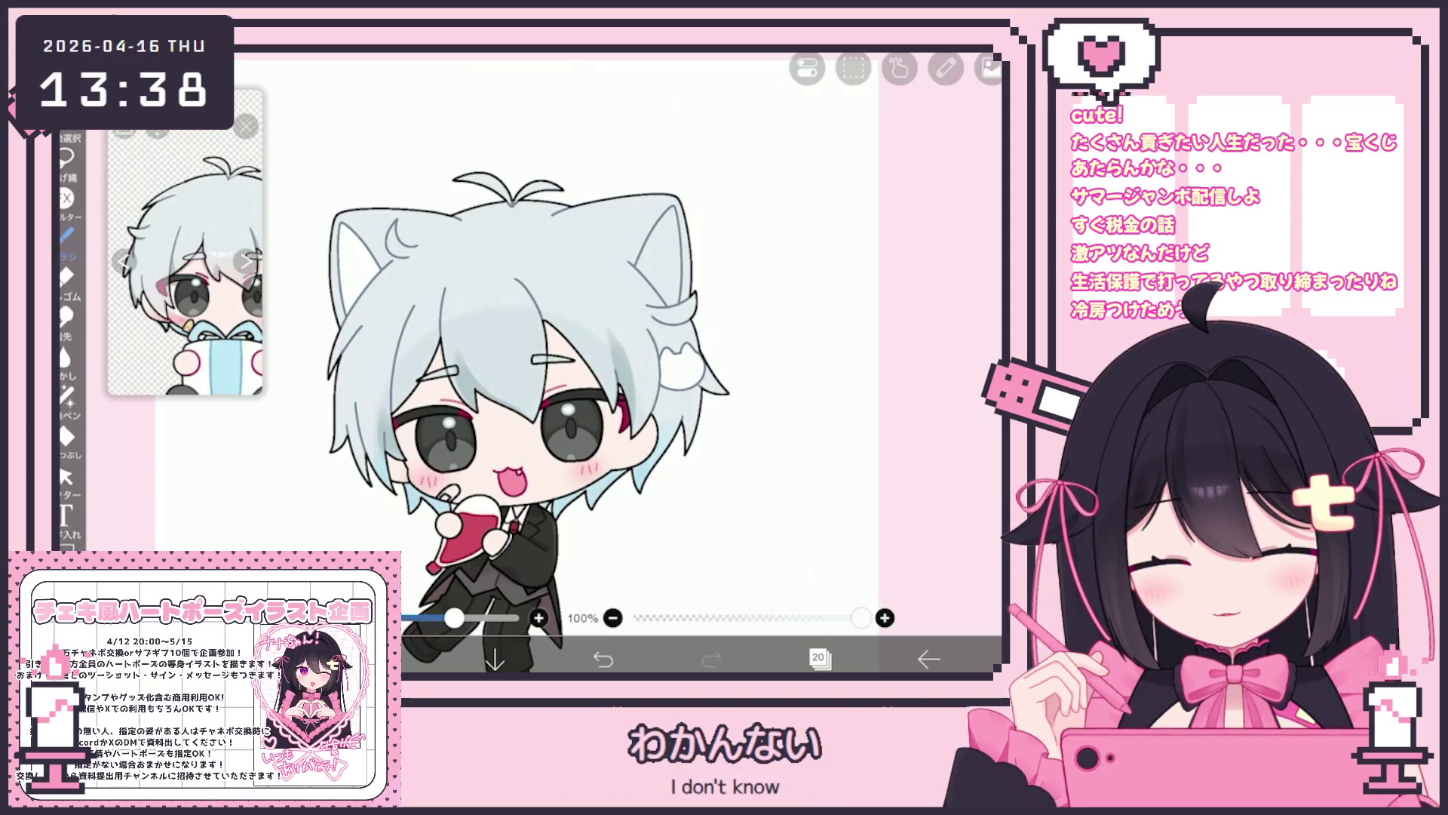
click(604, 658)
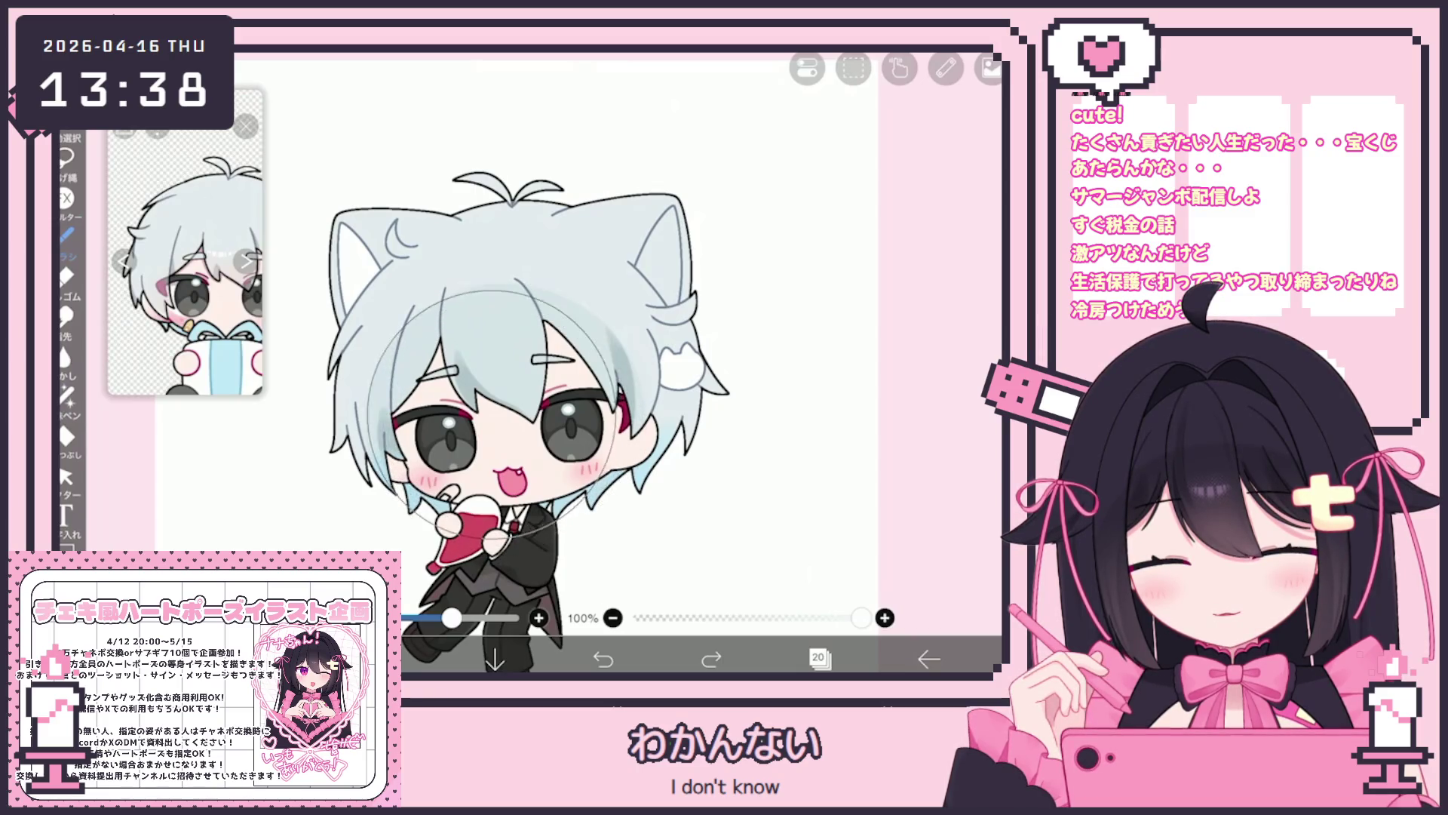
scroll(557, 430, down, 2)
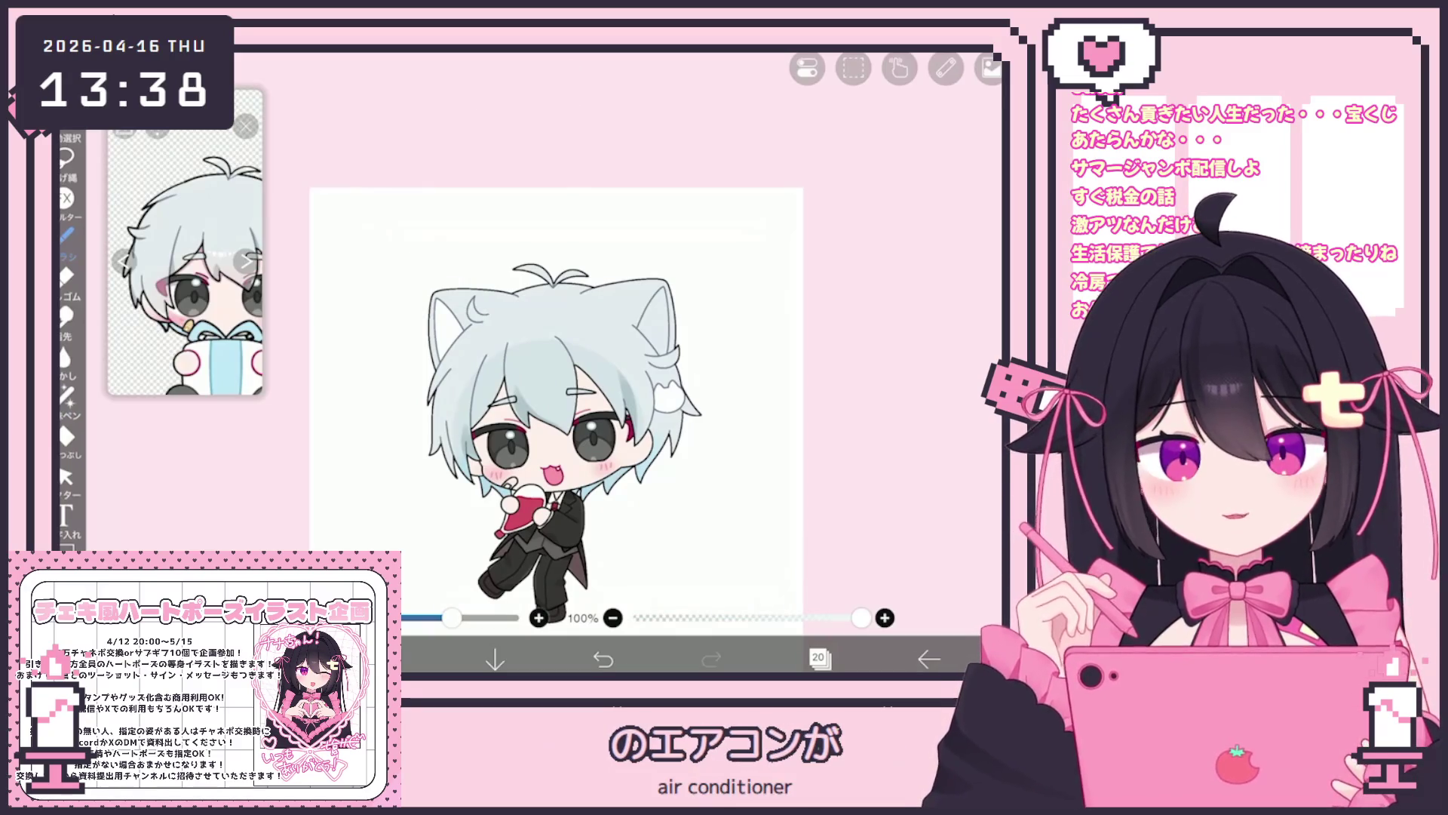
click(819, 659)
click(845, 388)
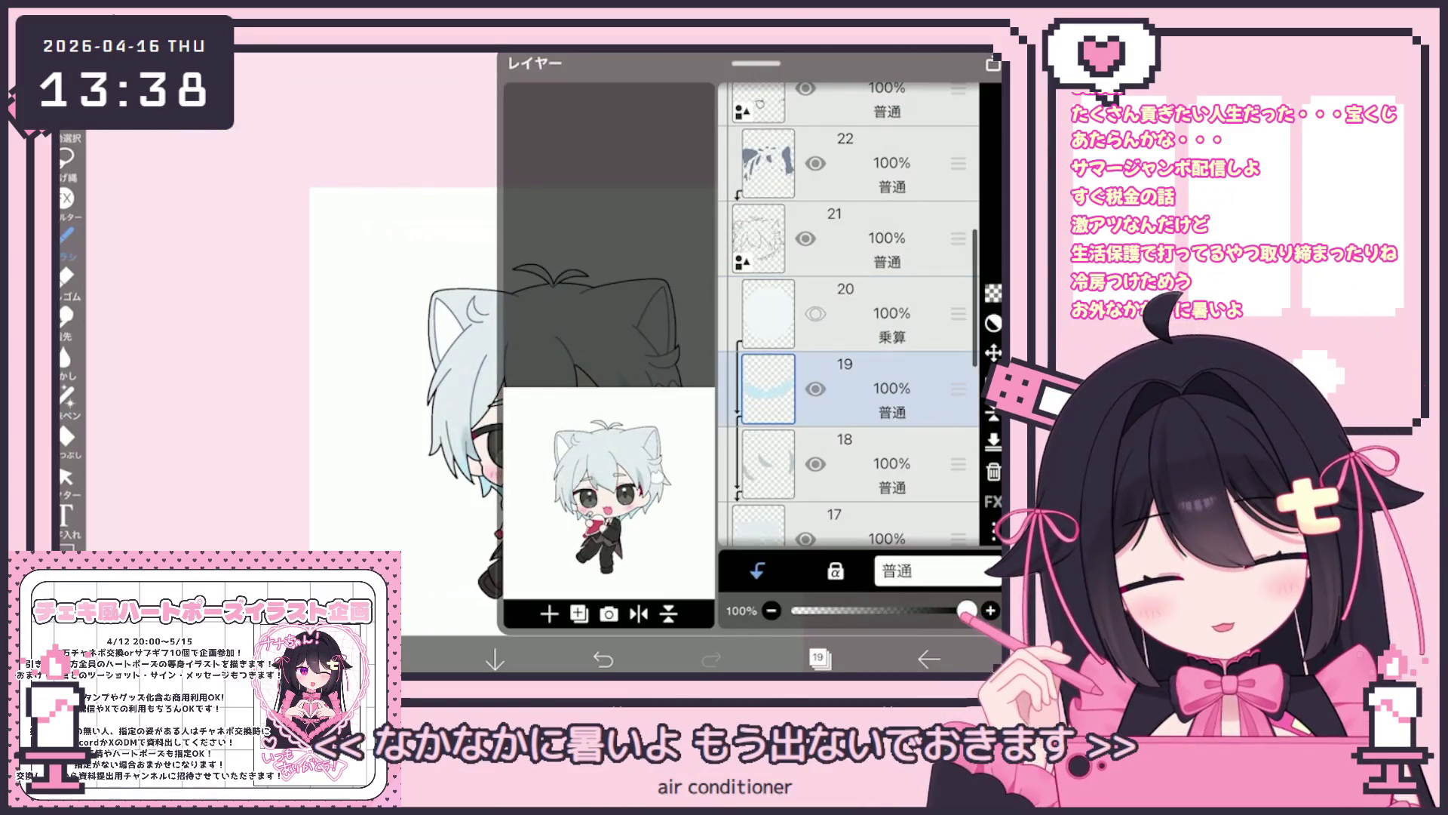
Make layer 18 the working layer and switch to the フェード水彩 (不透明) brush.
click(845, 464)
click(818, 659)
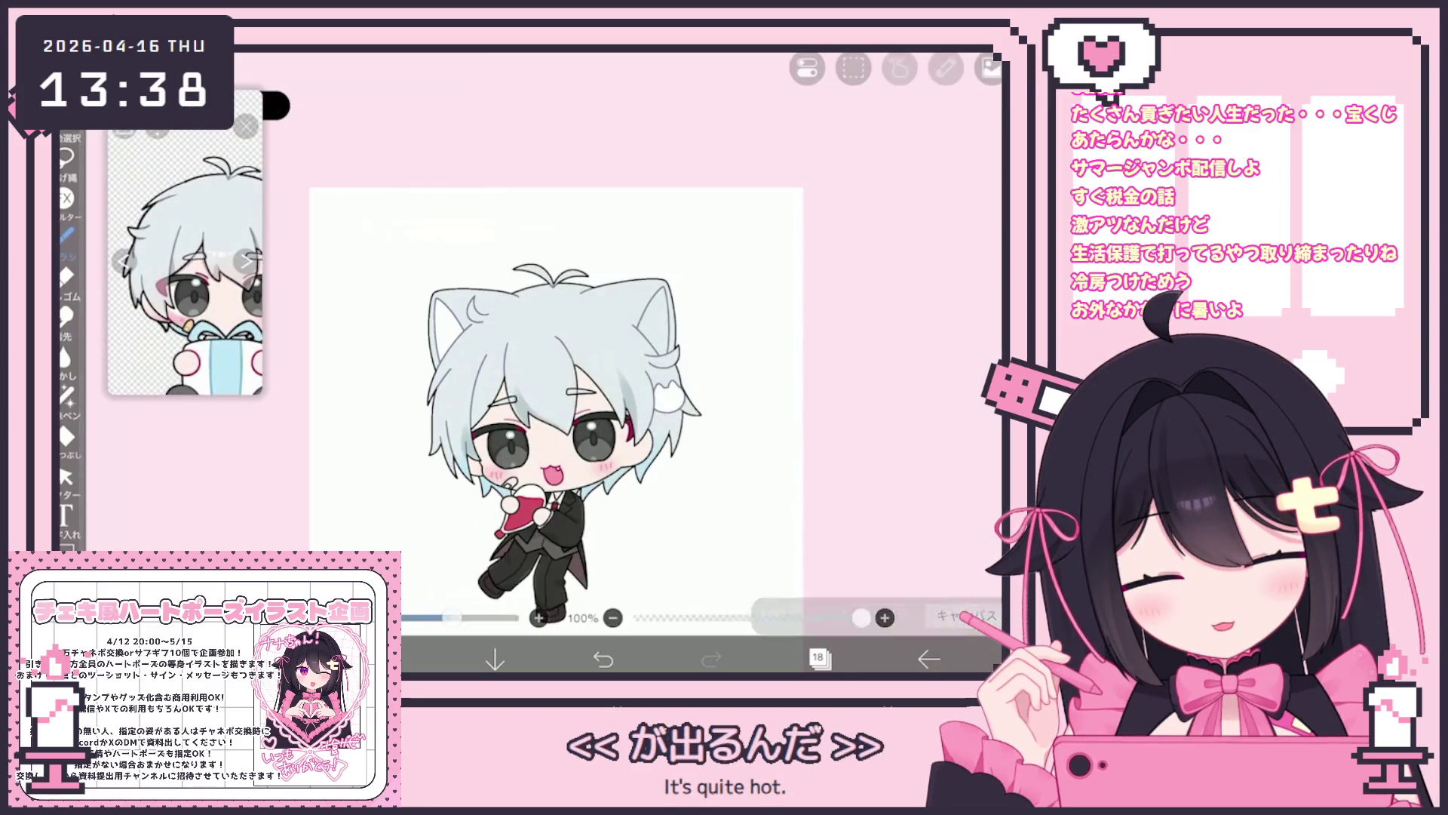
click(67, 234)
click(218, 498)
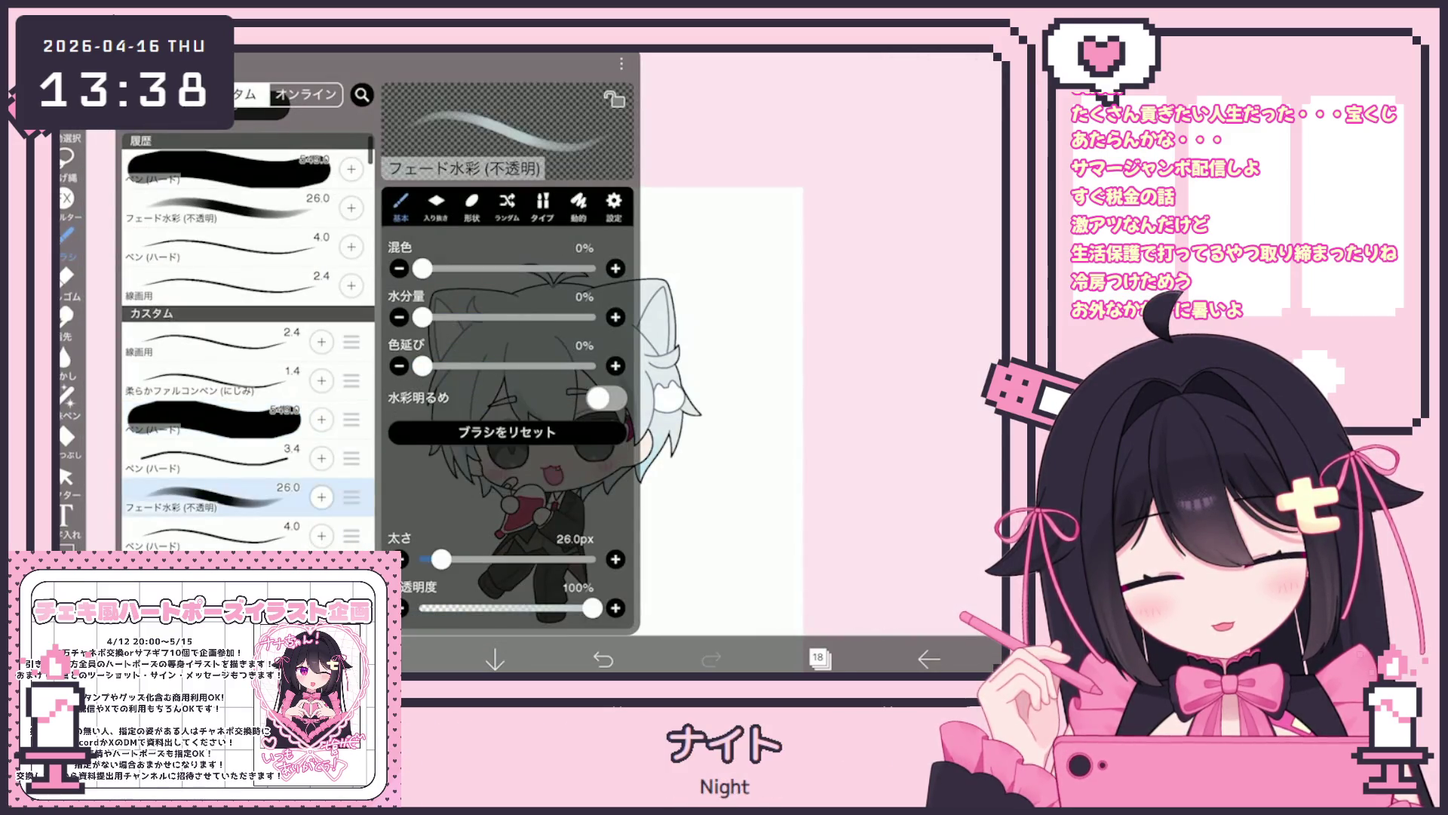
click(755, 377)
Undo the two most recent strokes on the hair.
click(603, 658)
scroll(521, 448, up, 3)
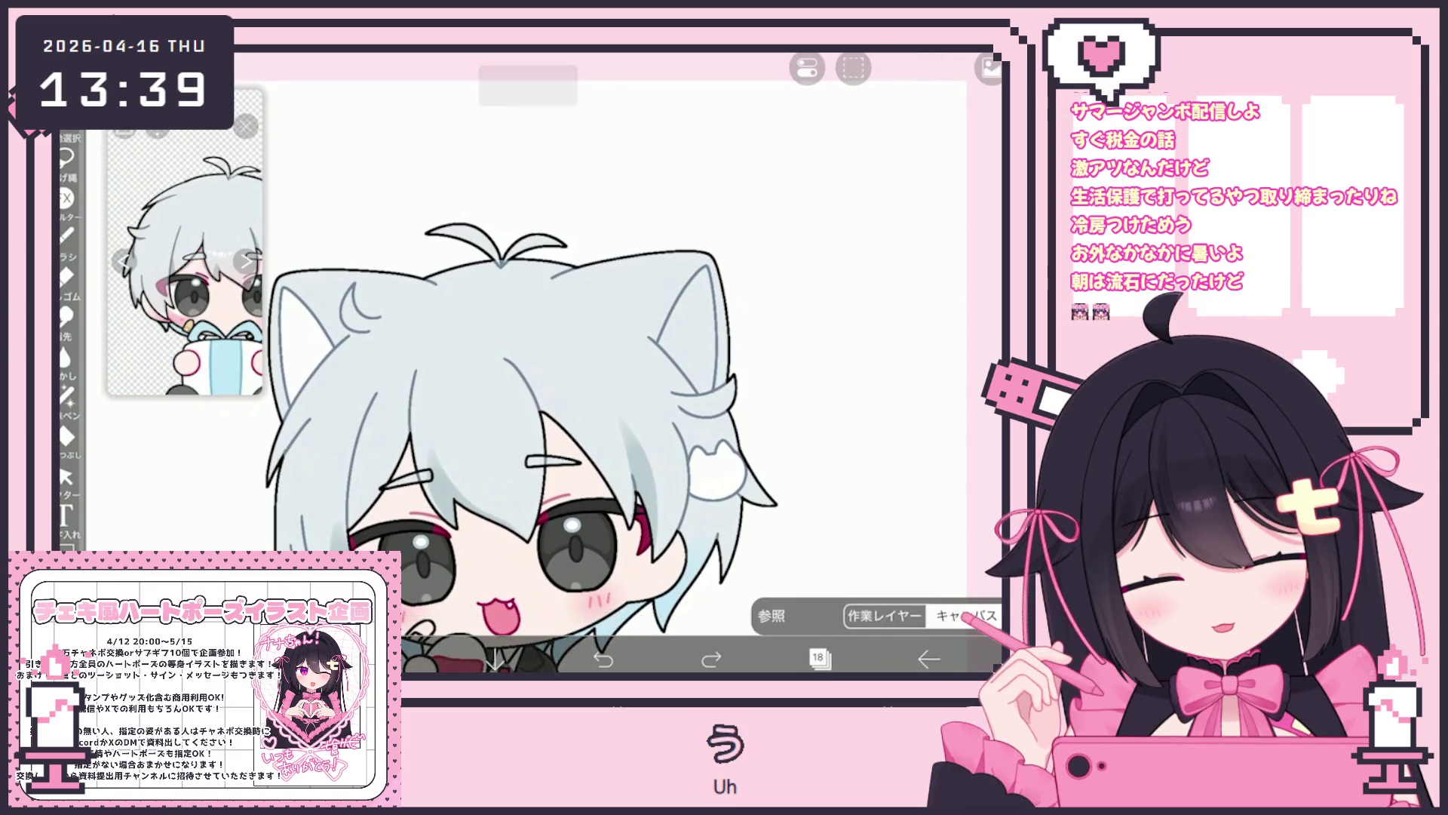
click(66, 235)
scroll(528, 377, up, 2)
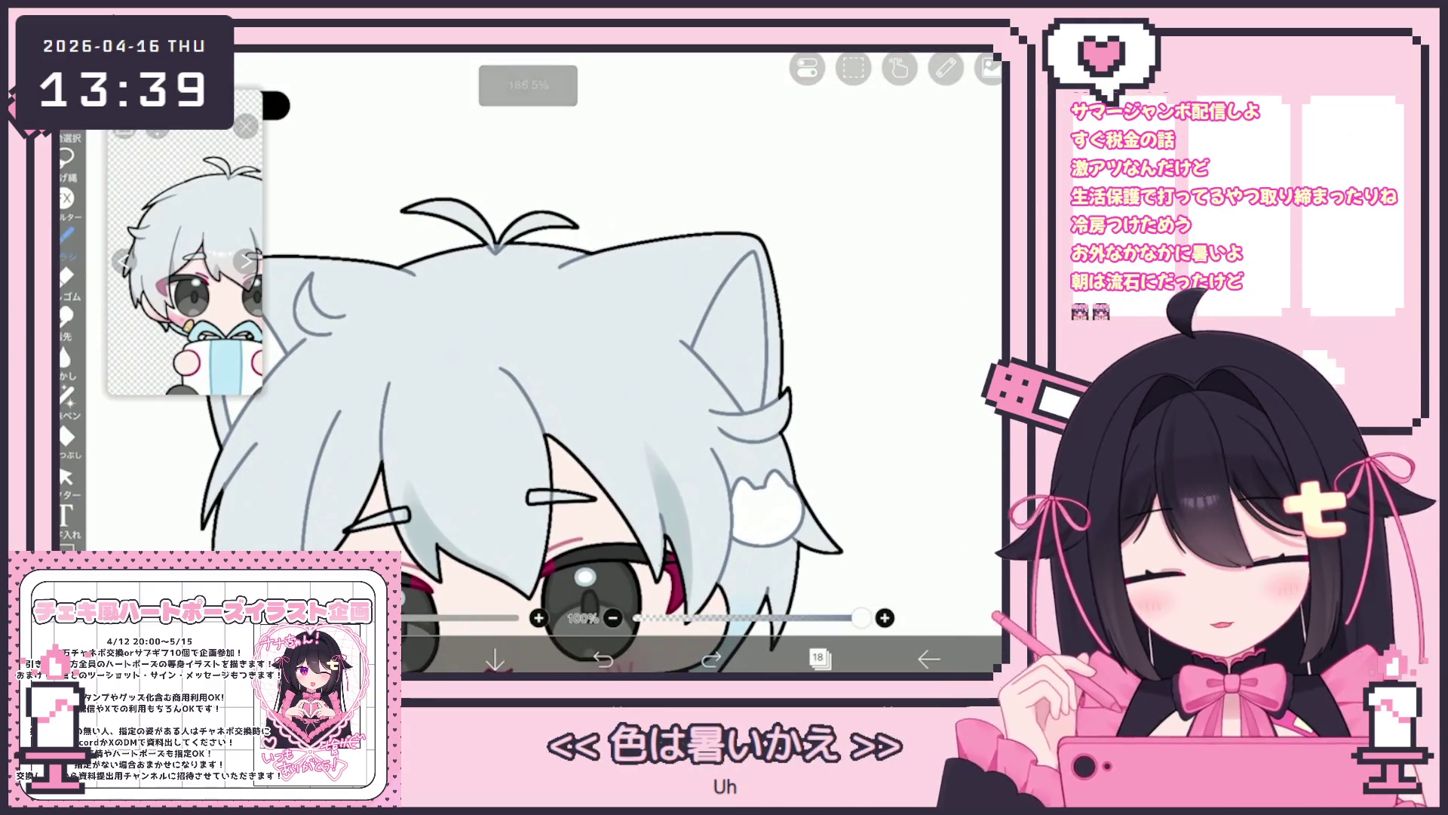
click(604, 658)
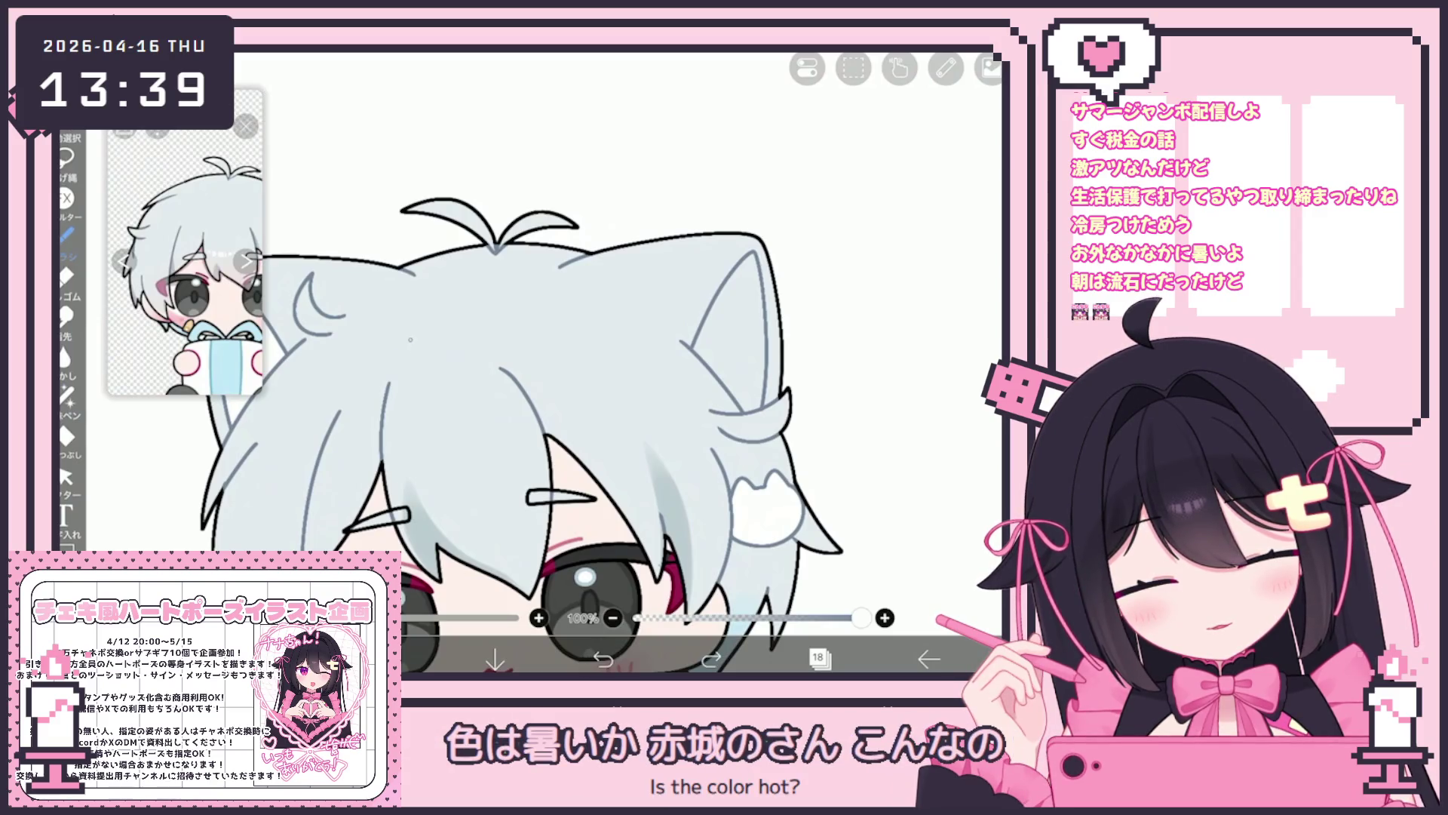
Check the colour picker, bring the face back into view, and undo one more change.
click(388, 658)
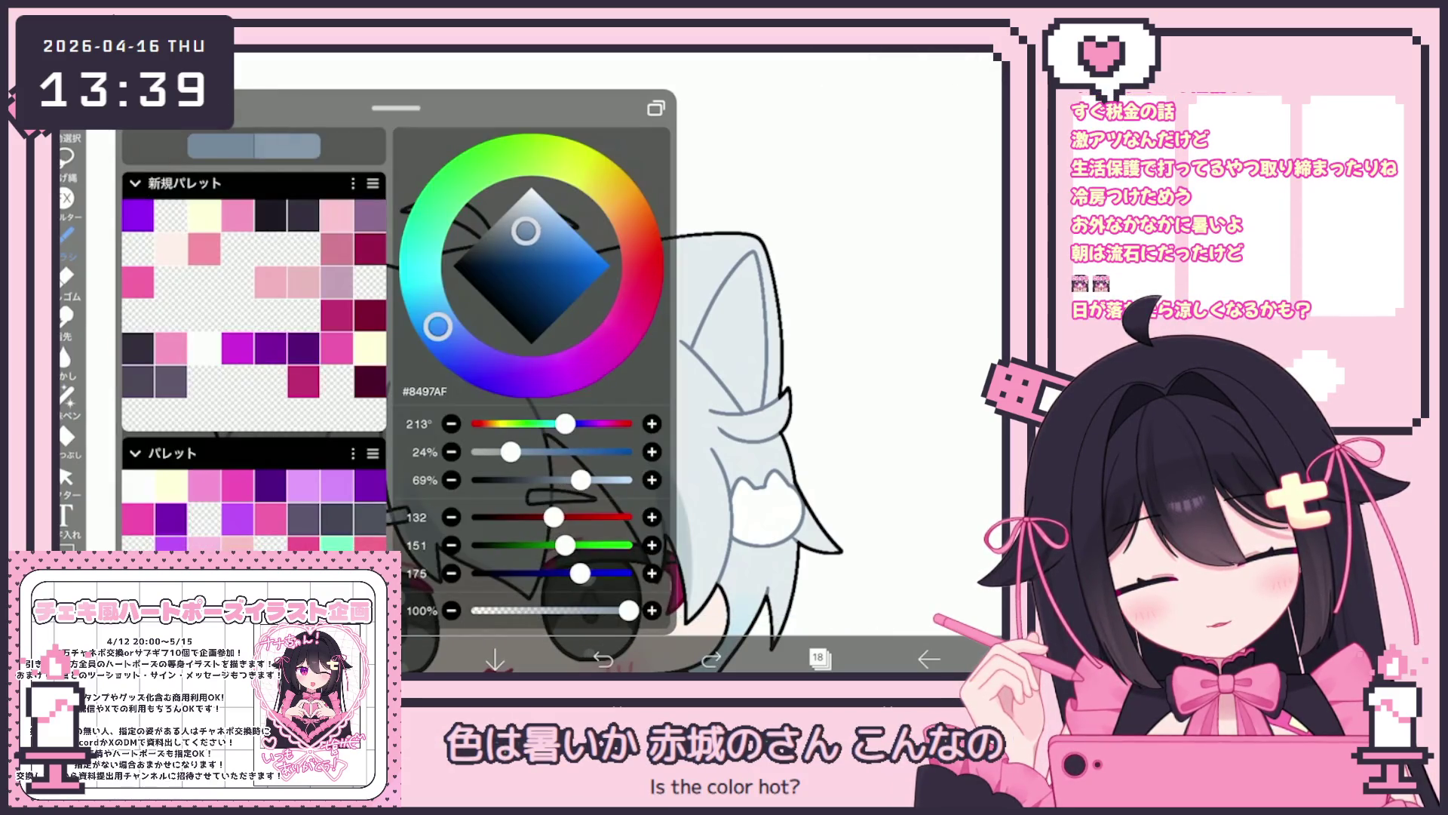
click(407, 347)
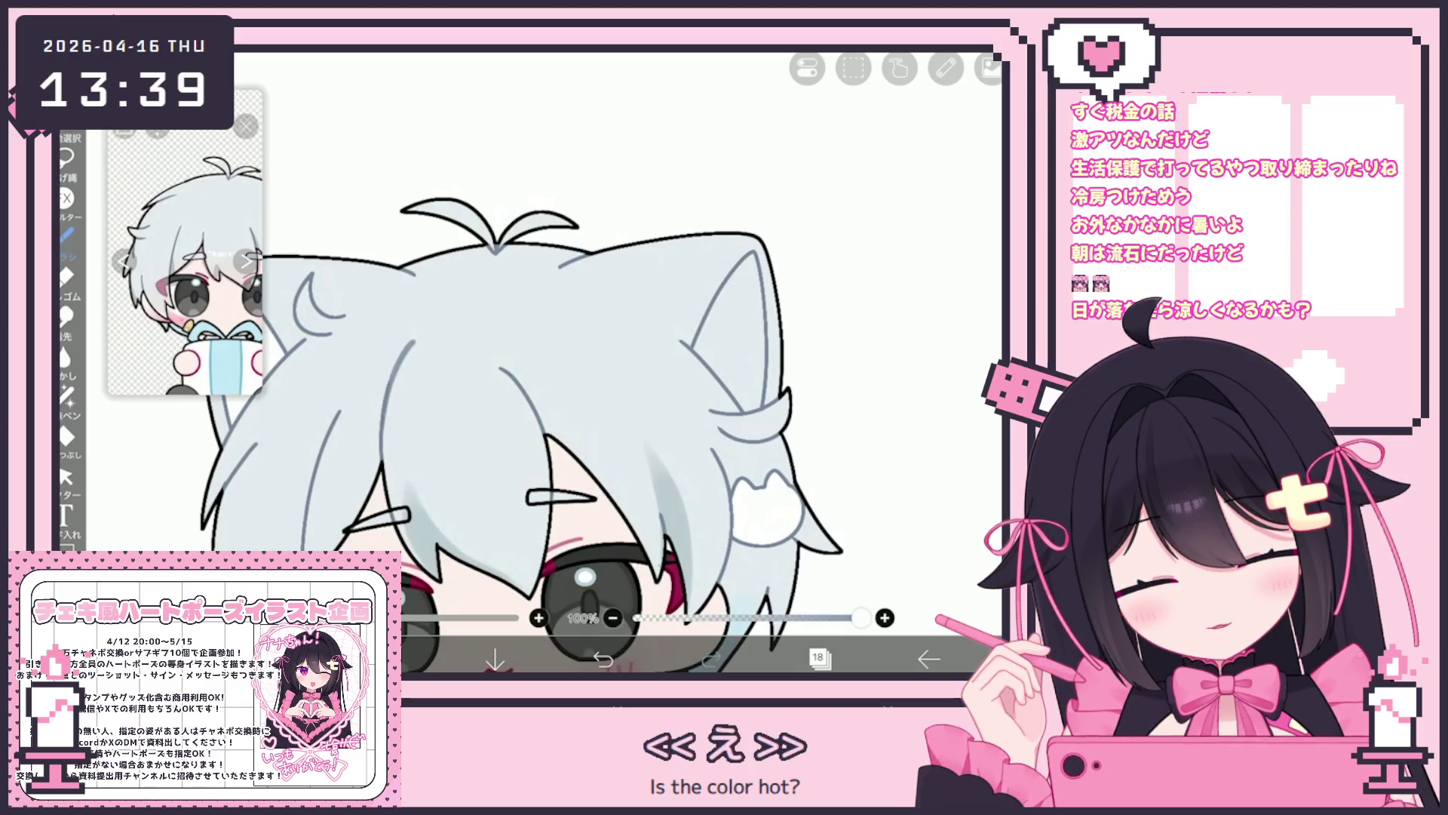
drag(528, 452, 521, 392)
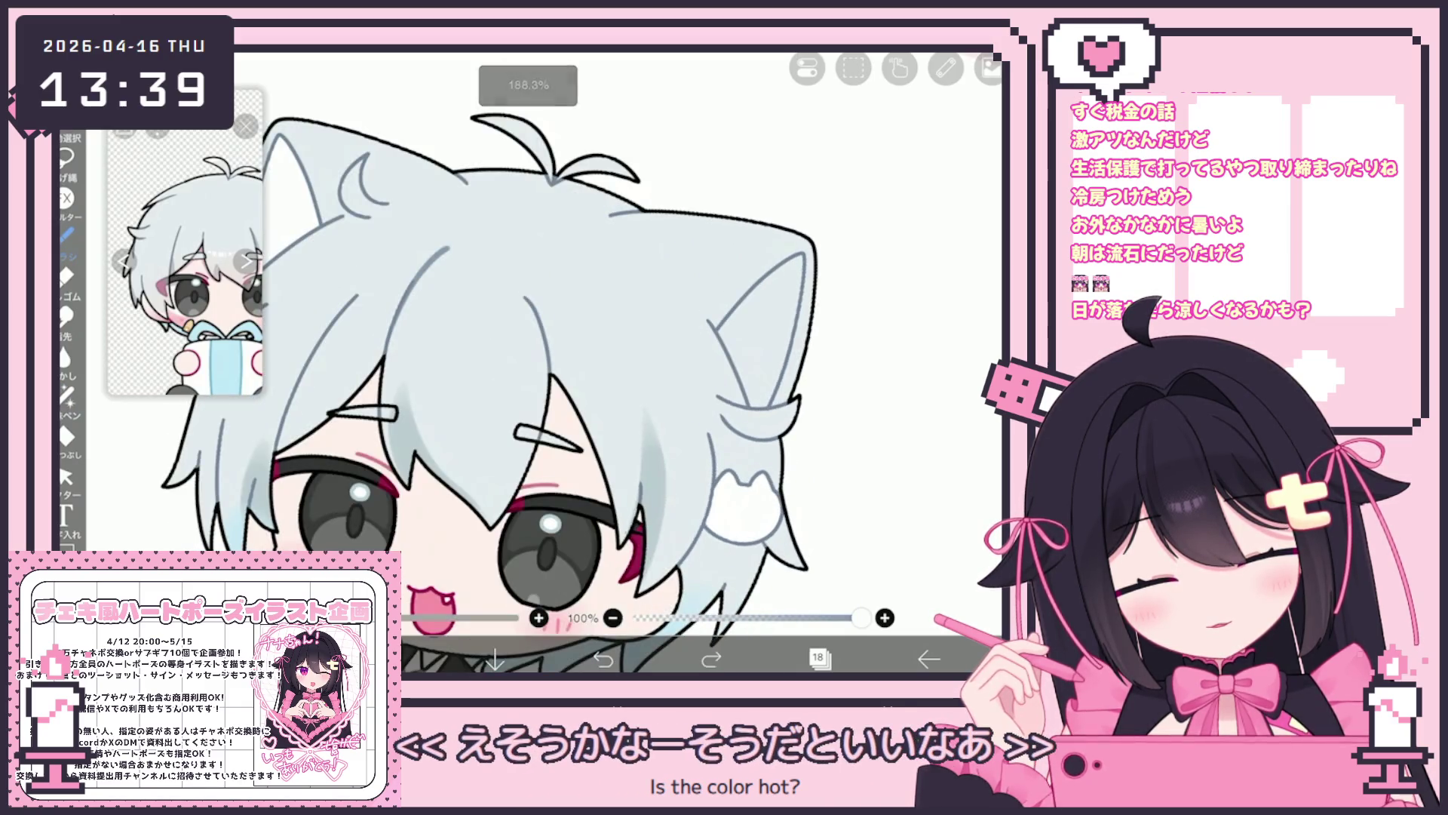
scroll(498, 392, down, 2)
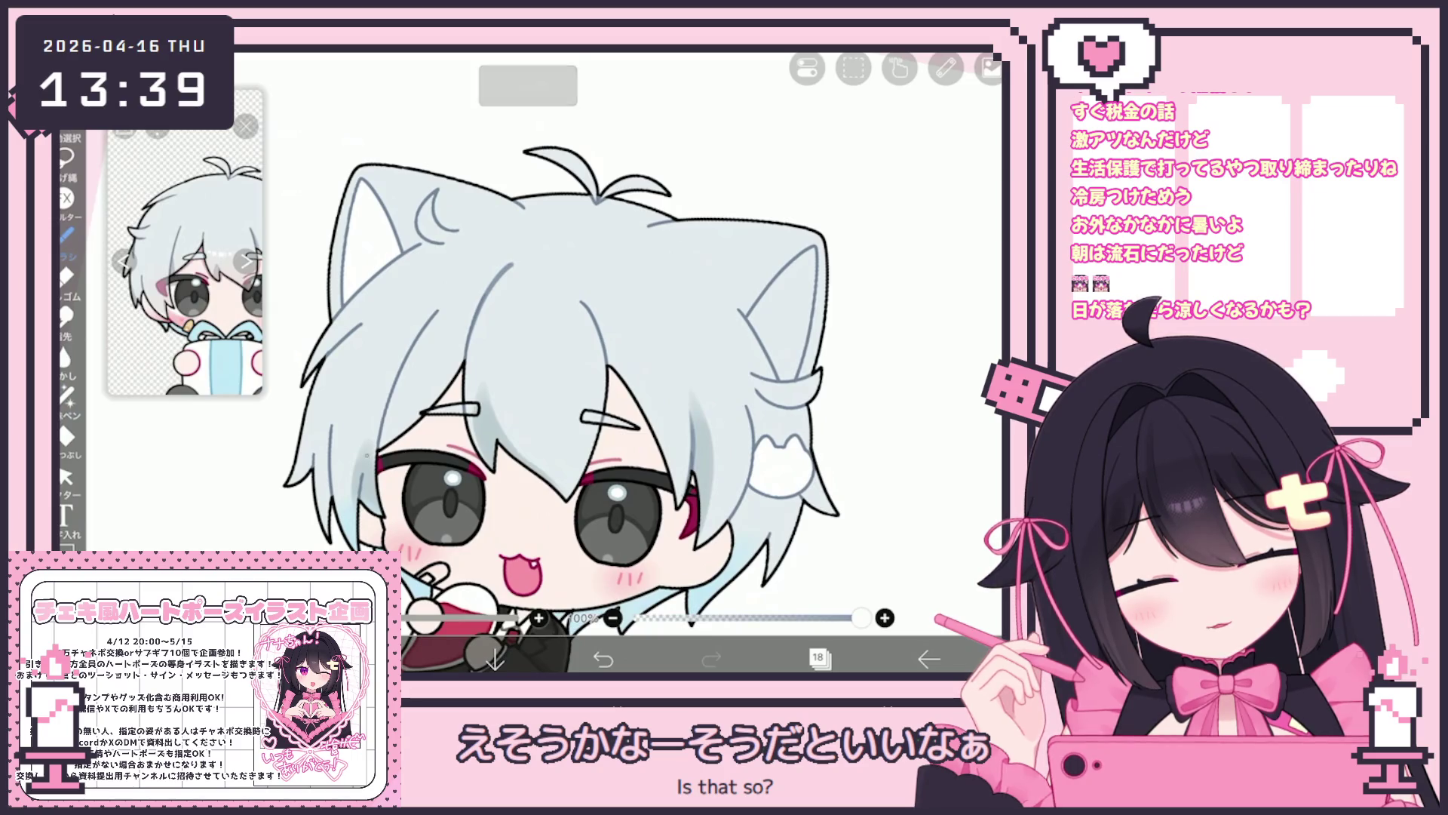
scroll(528, 378, down, 3)
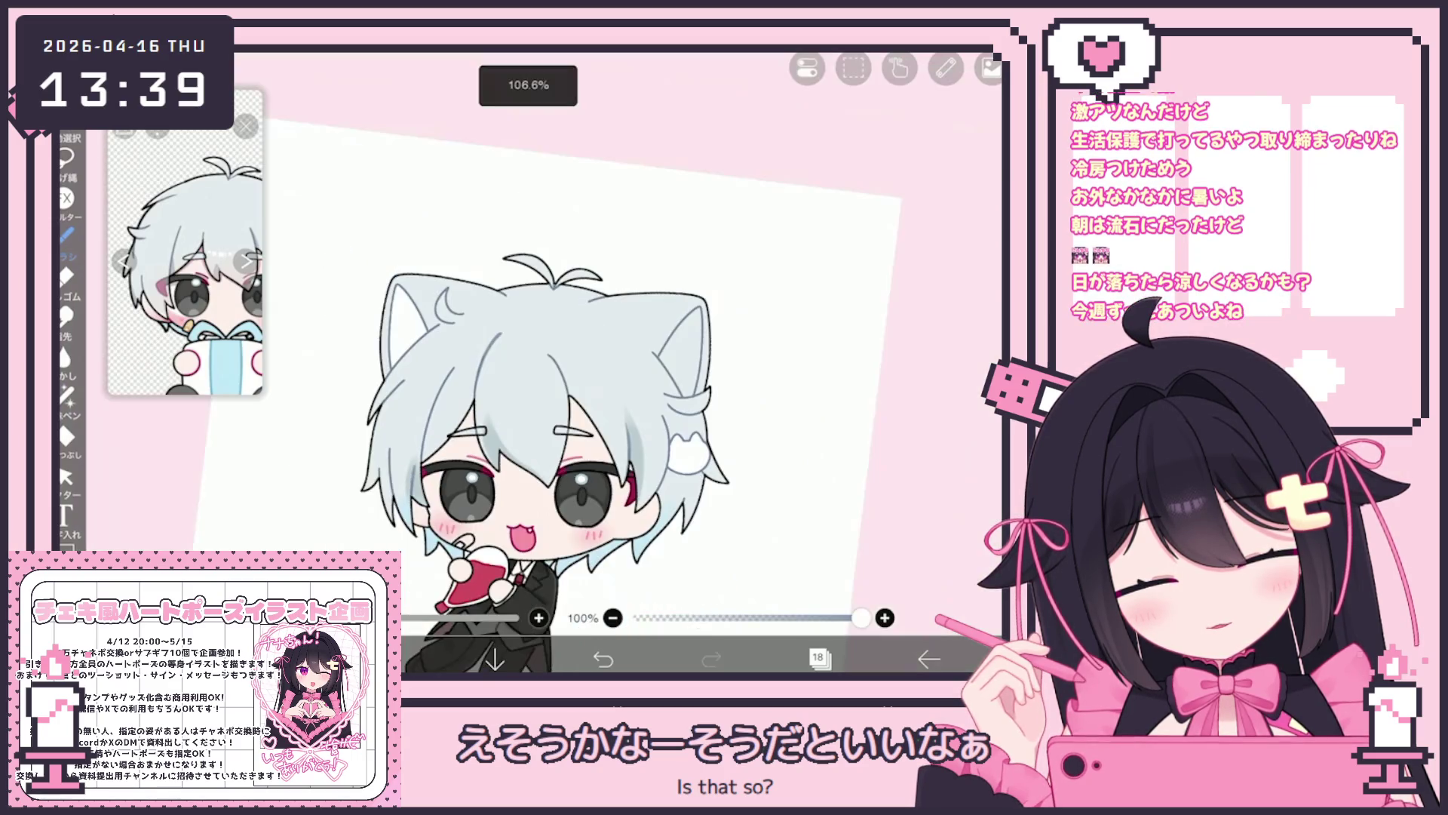
key(ctrl+z)
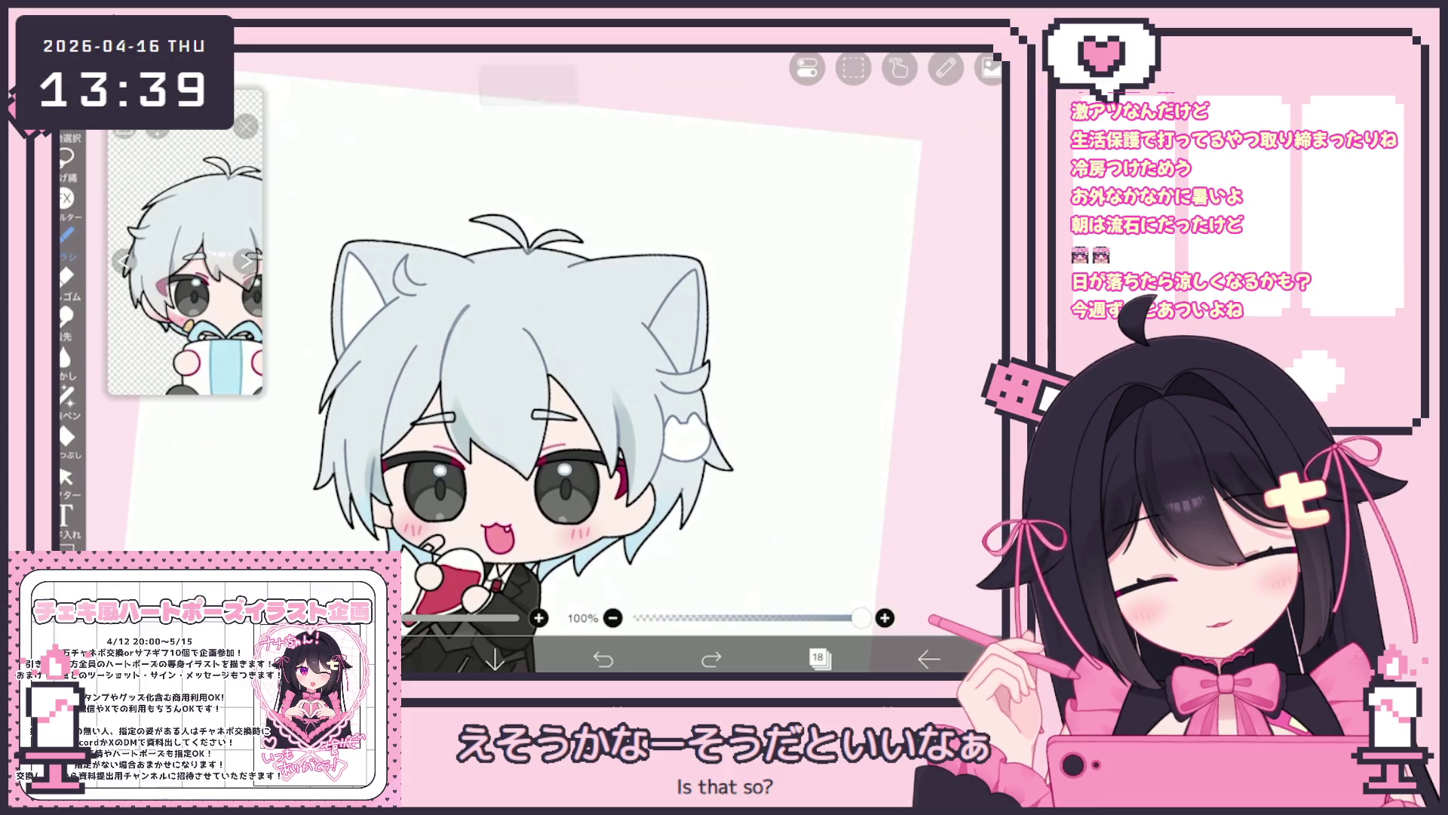
scroll(460, 377, up, 5)
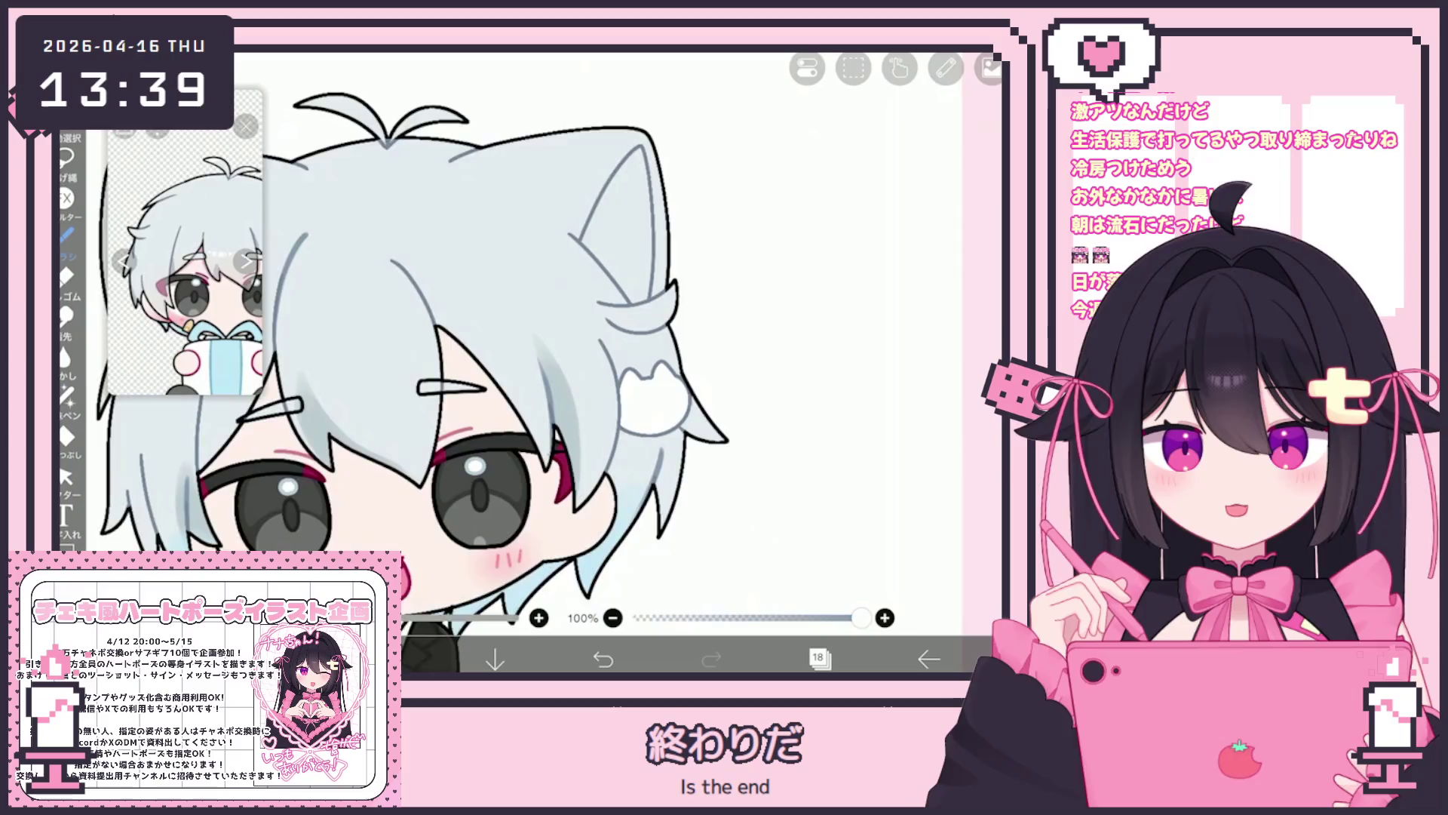
Make layer 21, which holds the hair clip, the working layer.
scroll(490, 362, down, 5)
click(819, 658)
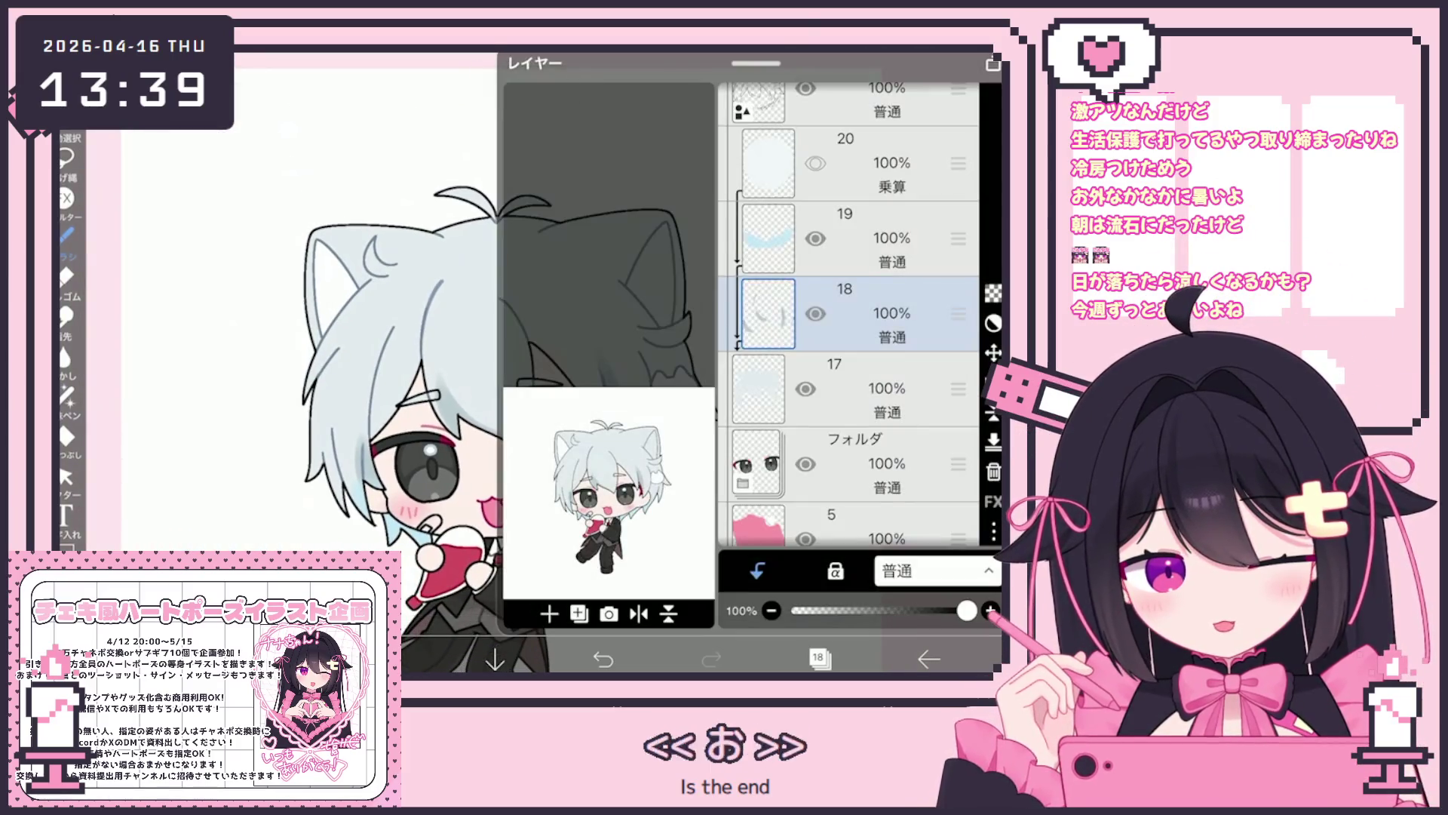
scroll(845, 317, up, 2)
click(768, 317)
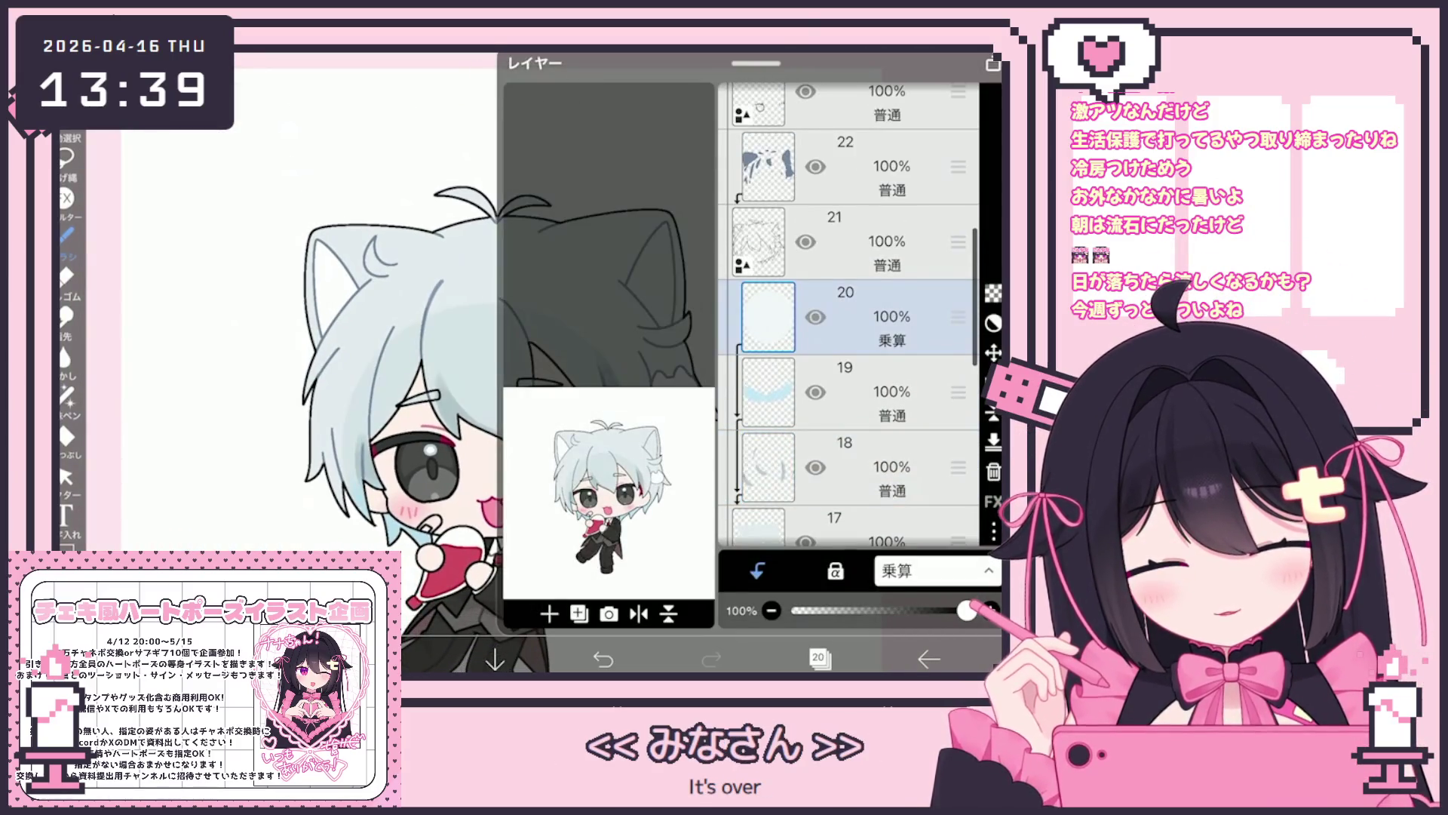
click(758, 242)
Pick the opaque fade watercolour brush and move the hair clip -1, -36 px, tilted to 351°.
click(386, 659)
click(67, 235)
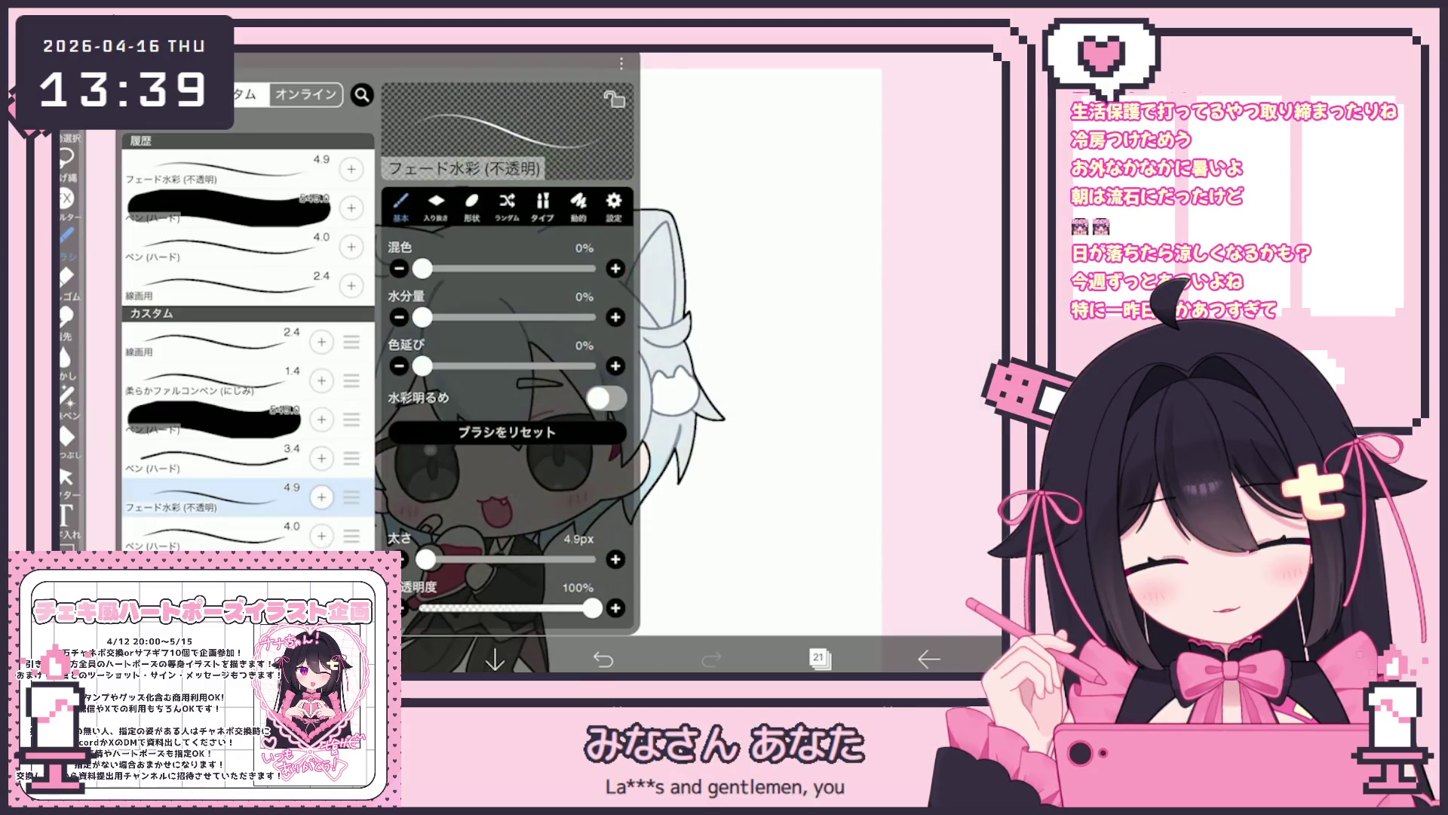
click(66, 235)
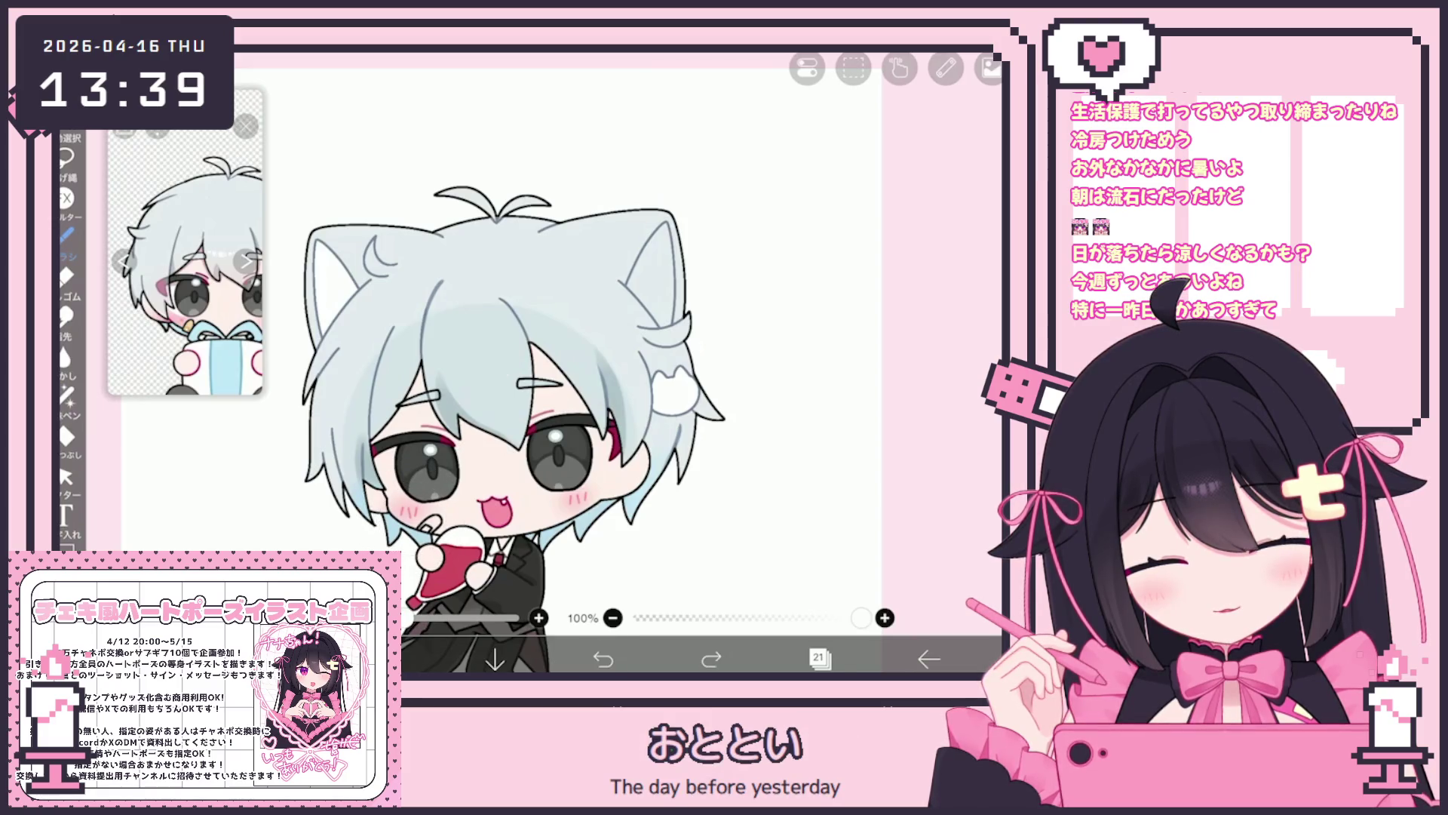
key(ctrl+t)
drag(484, 388, 474, 371)
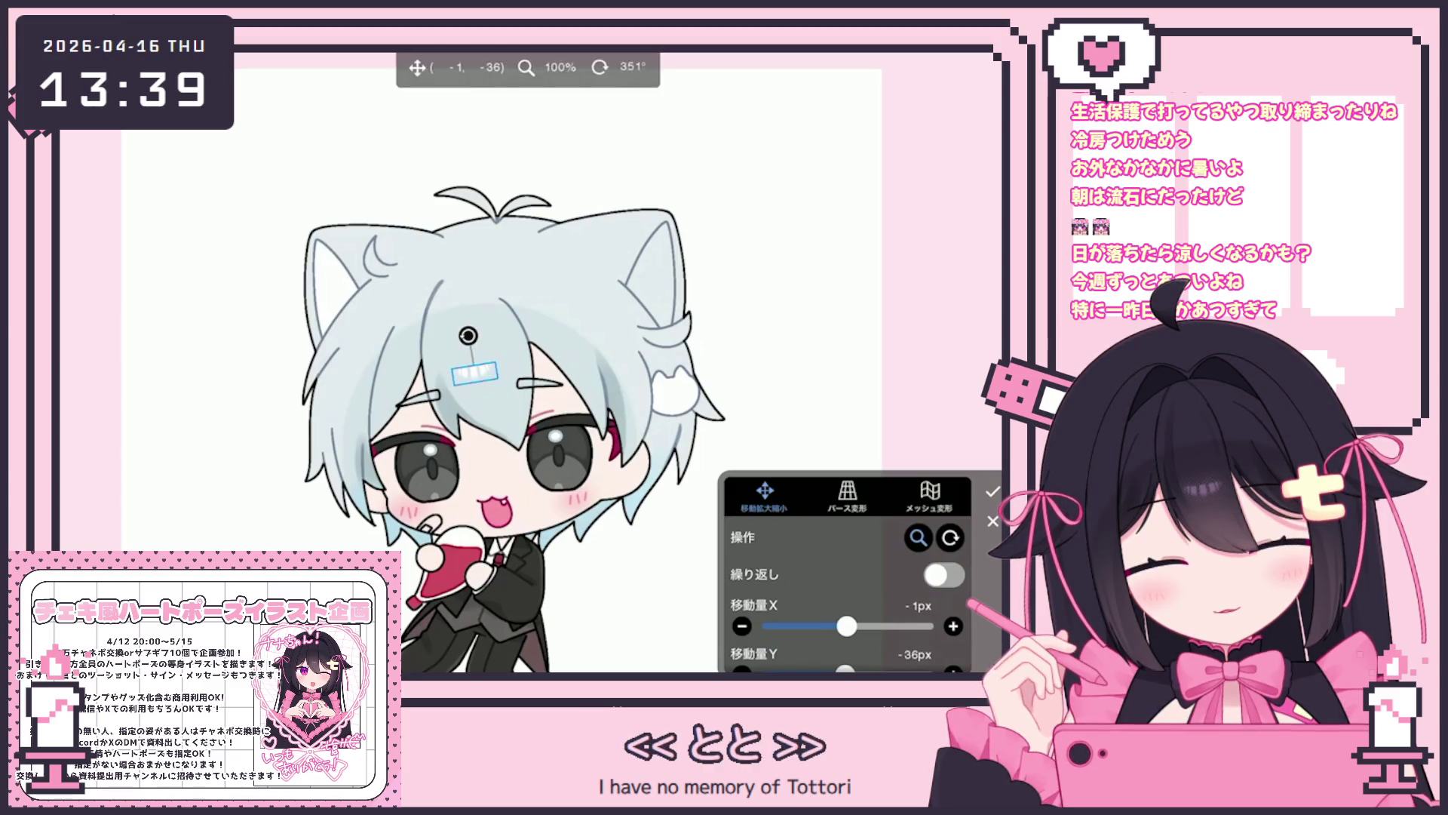
Commit the hair clip's position, then shift it a further -6 px X, -2 px Y.
key(Return)
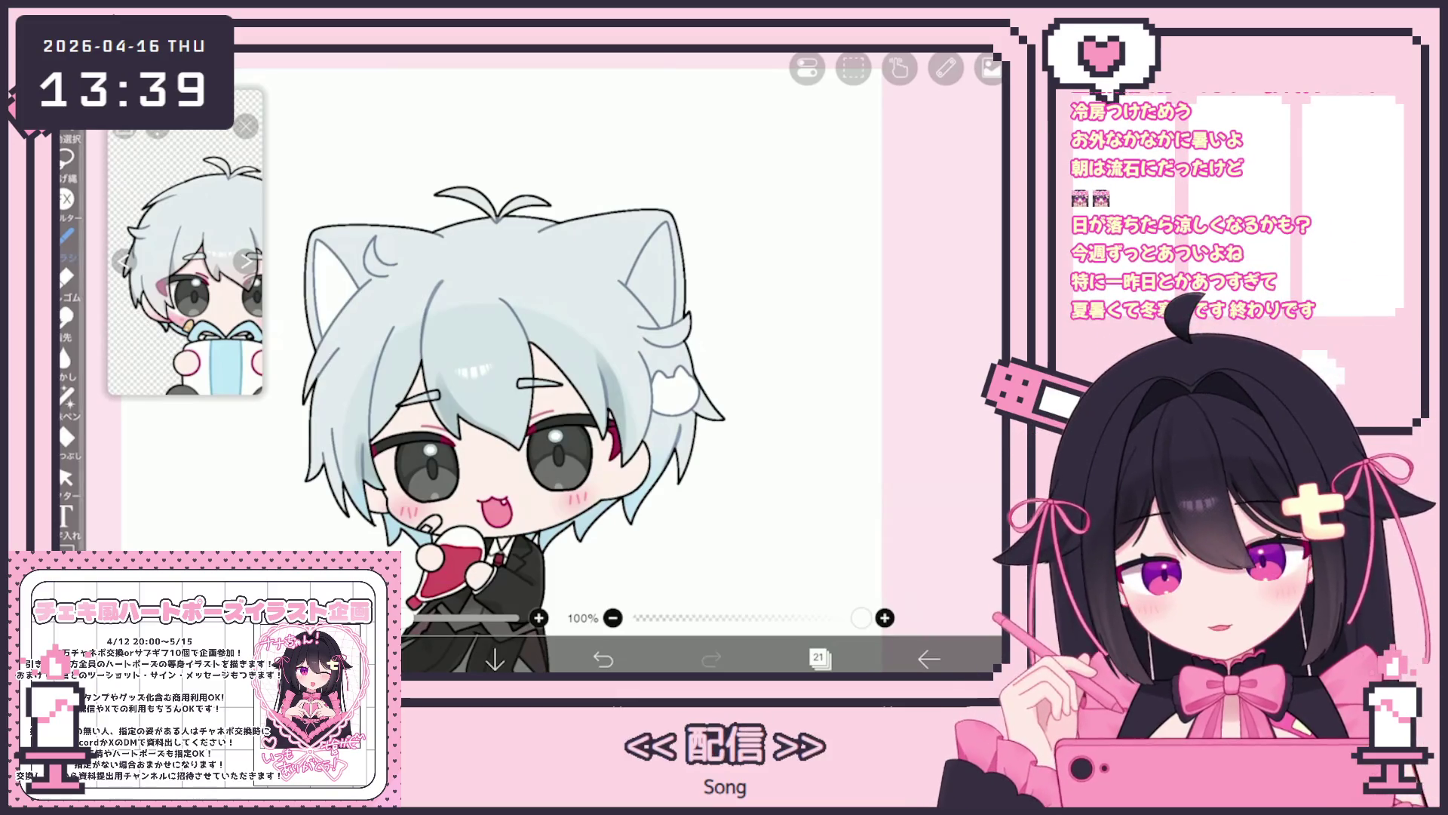
key(ctrl+t)
drag(473, 371, 475, 369)
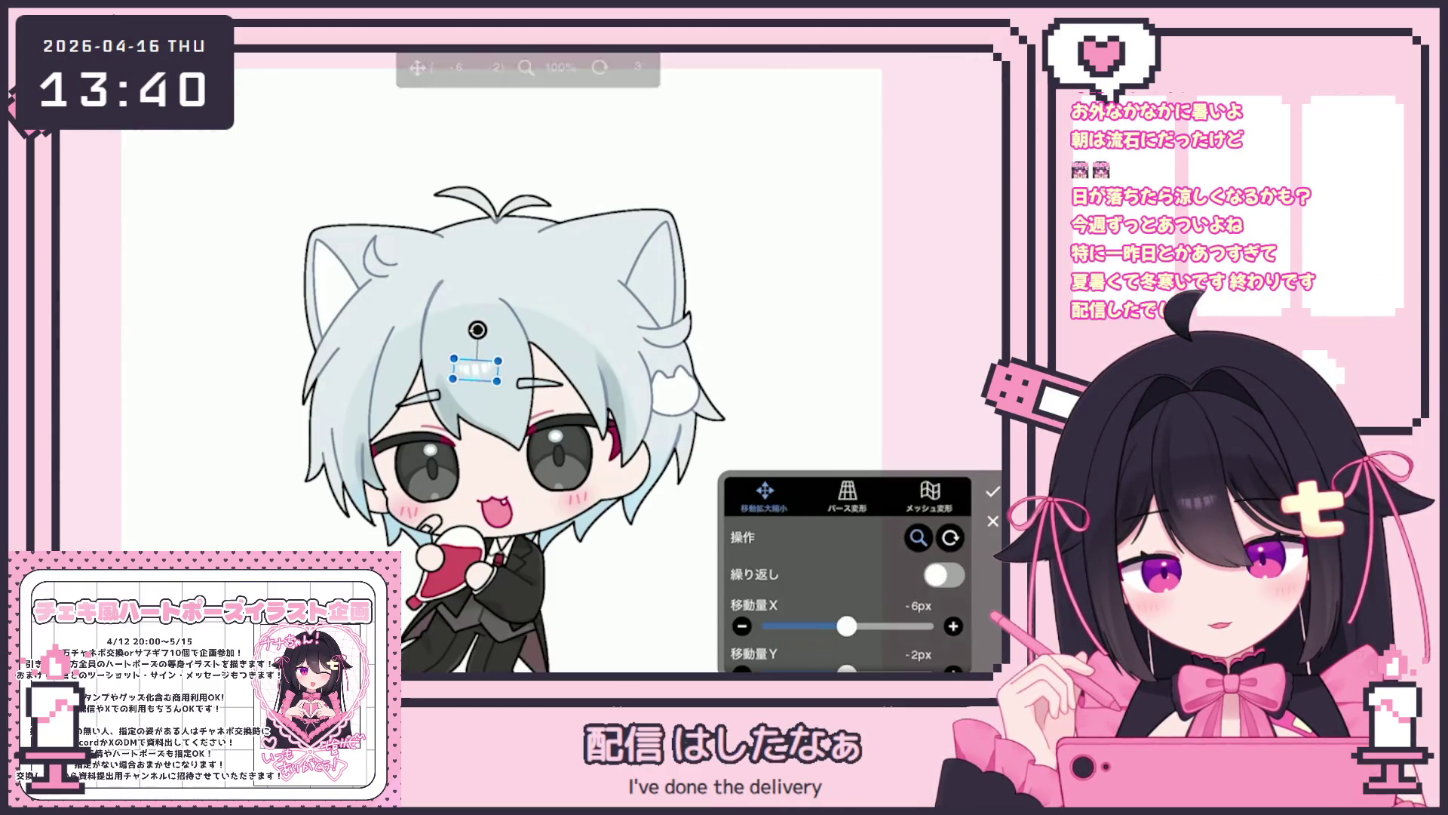
key(Return)
scroll(566, 378, down, 3)
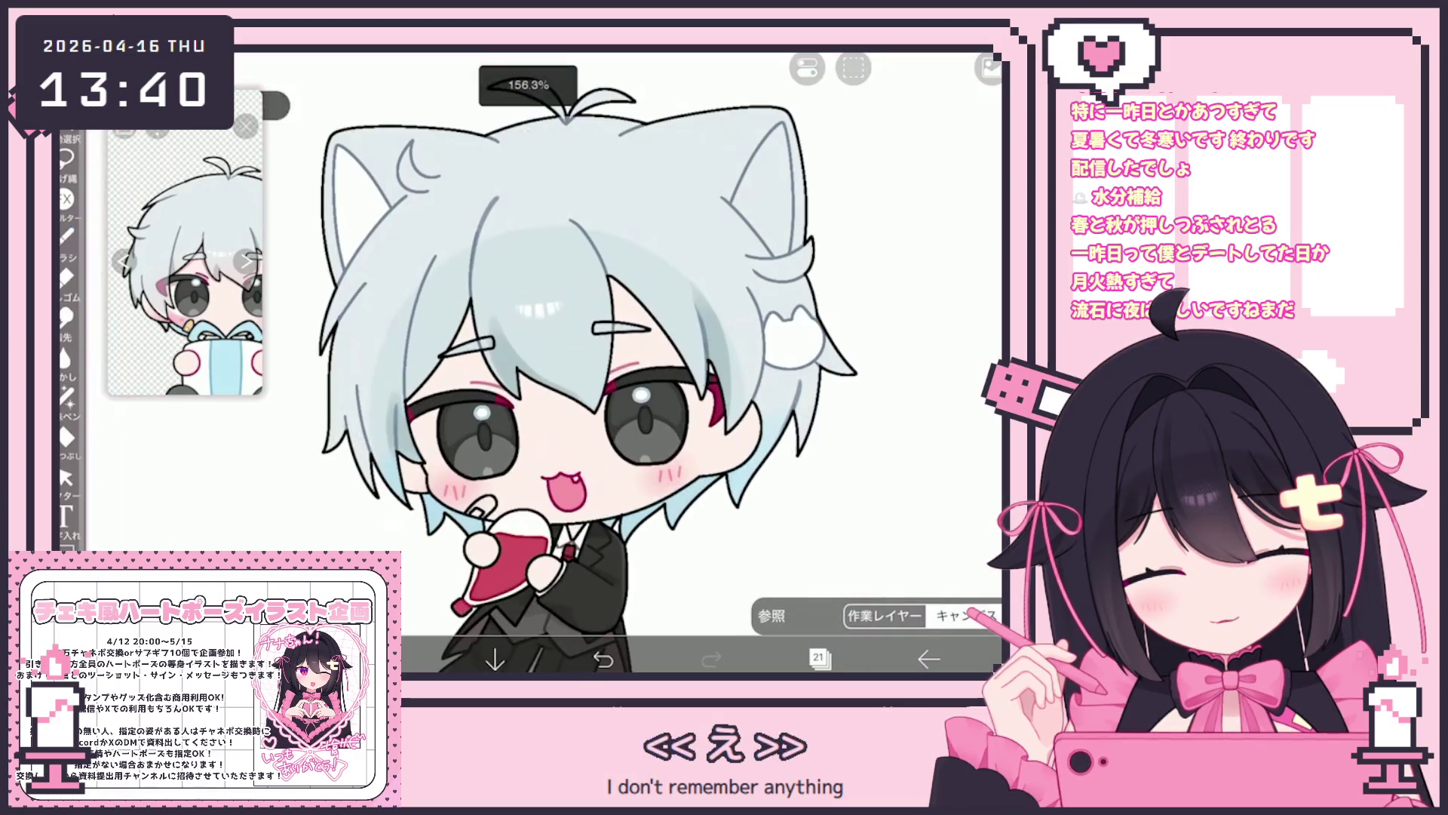
Choose the pale pink #FFDCD2 to use with the 196 px triangle airbrush.
click(171, 249)
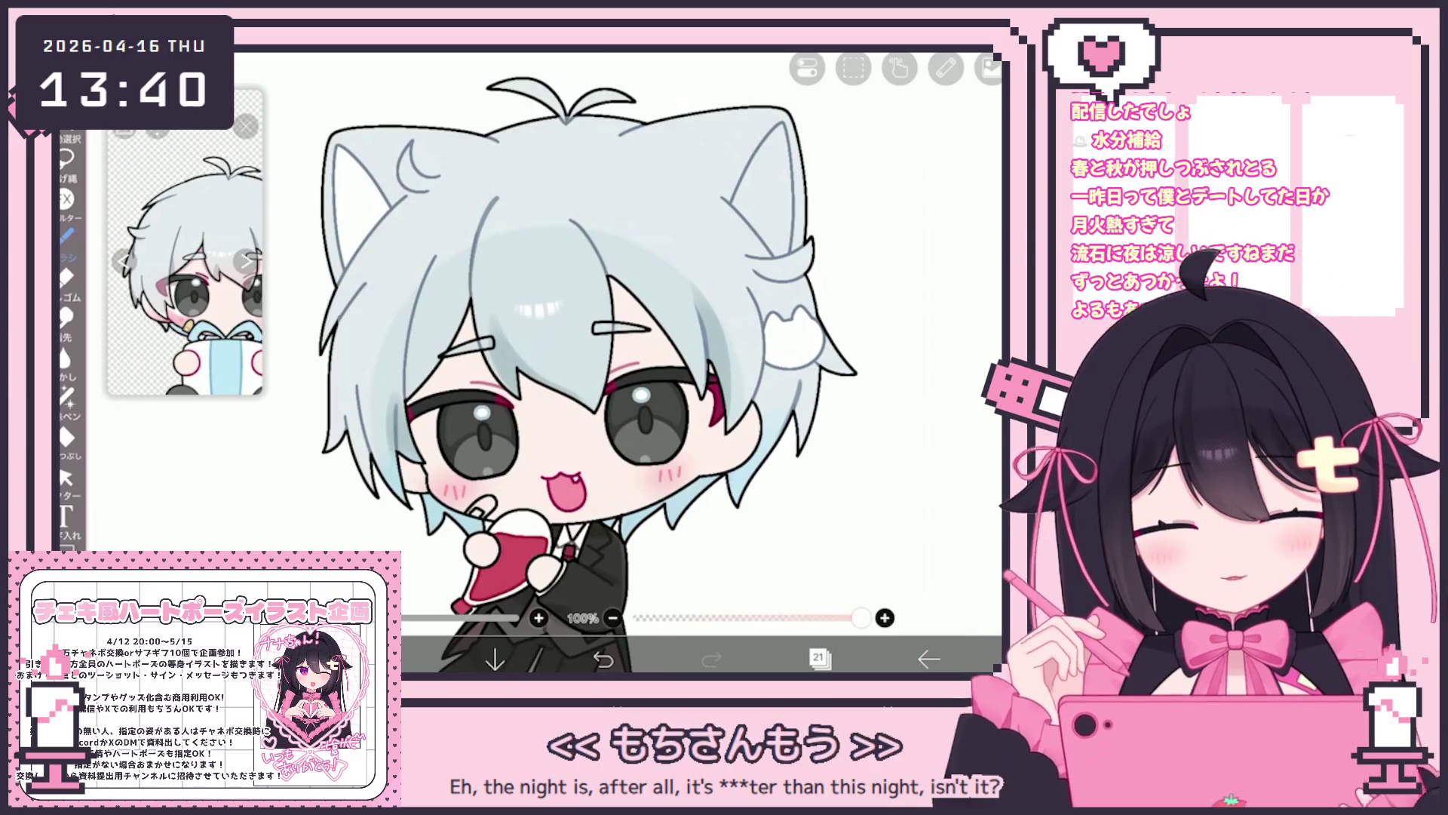
Add a new layer 22 above layer 21 for the pale pink airbrushing.
click(818, 659)
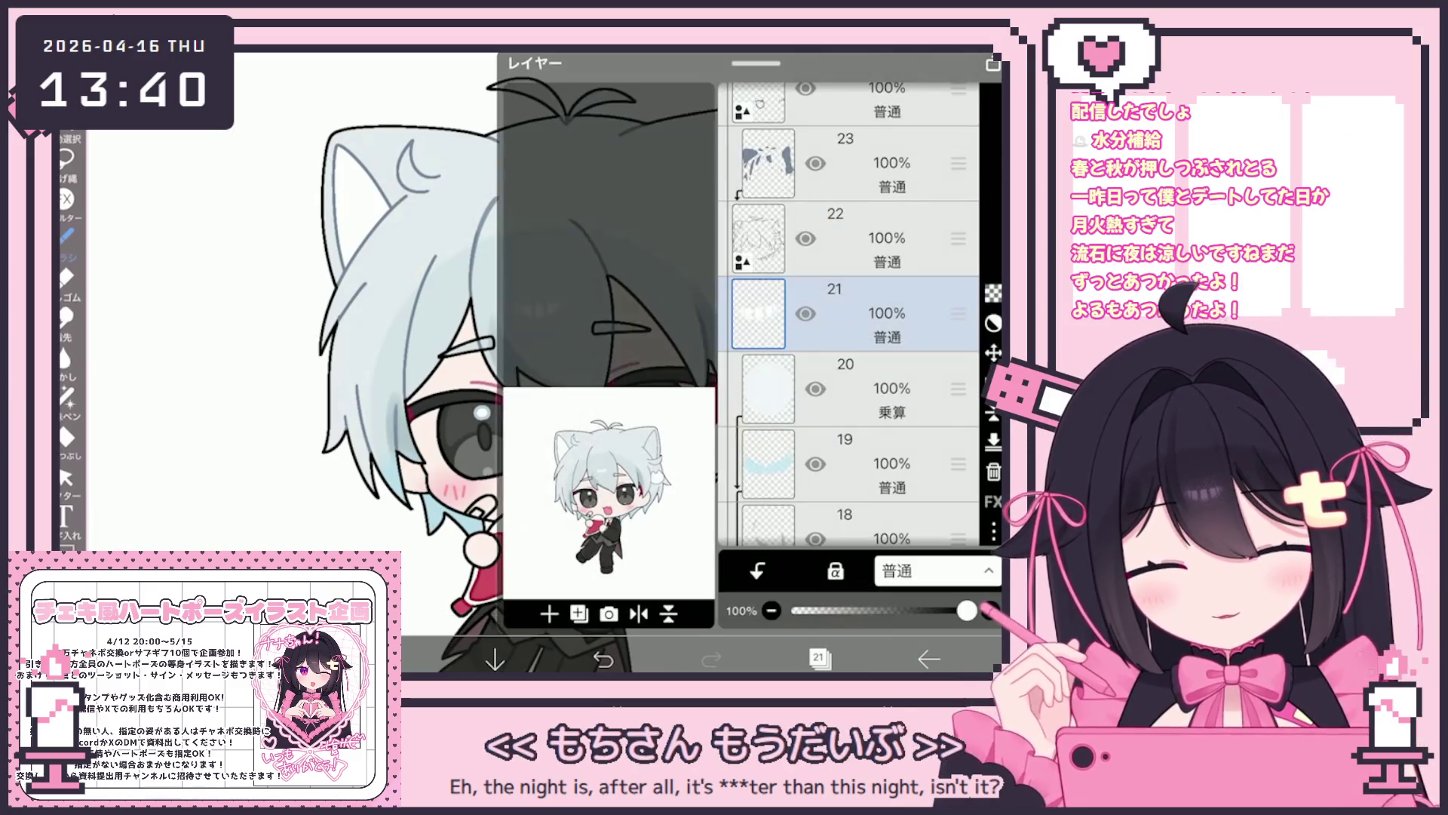
click(549, 614)
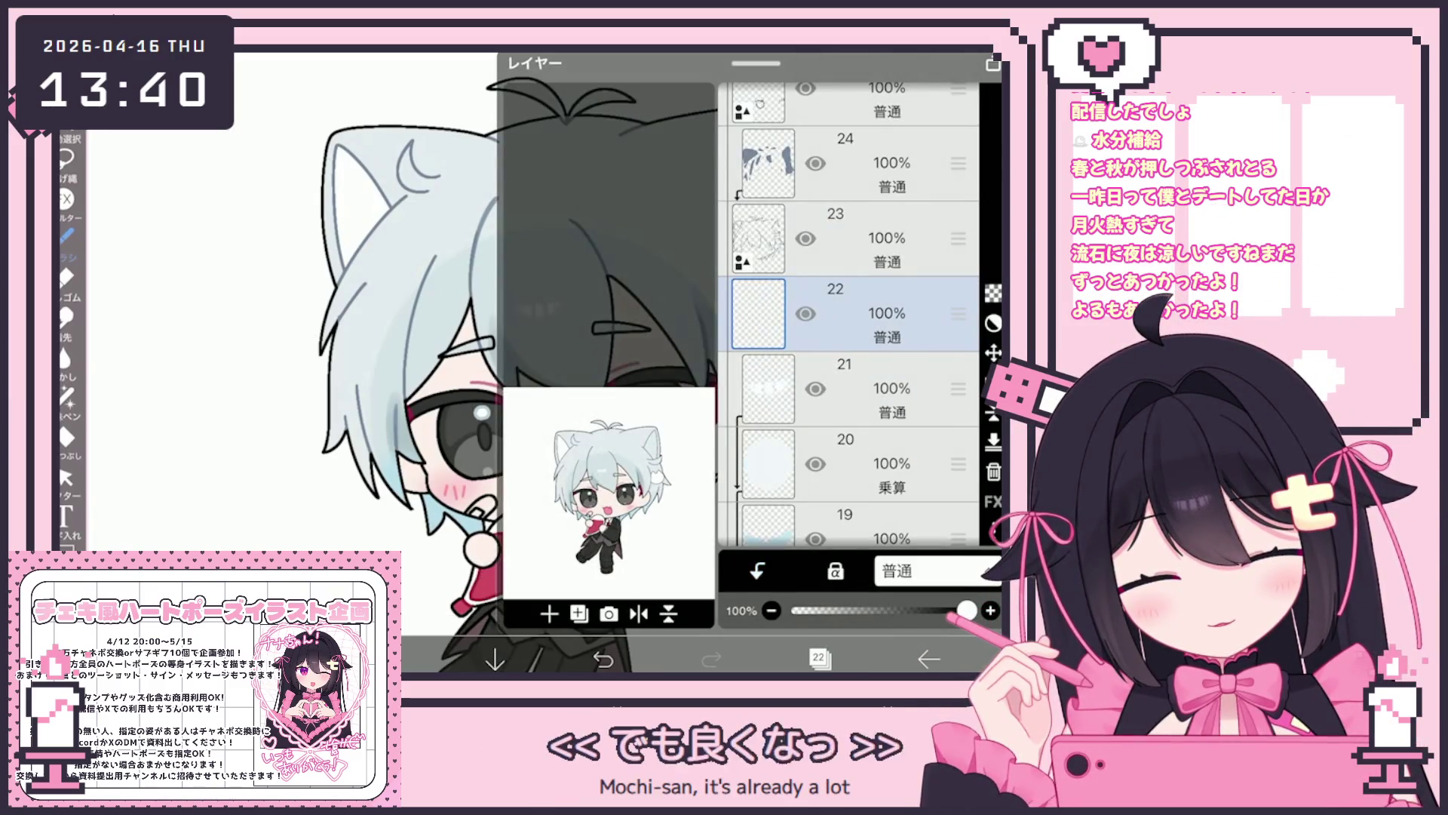
click(819, 658)
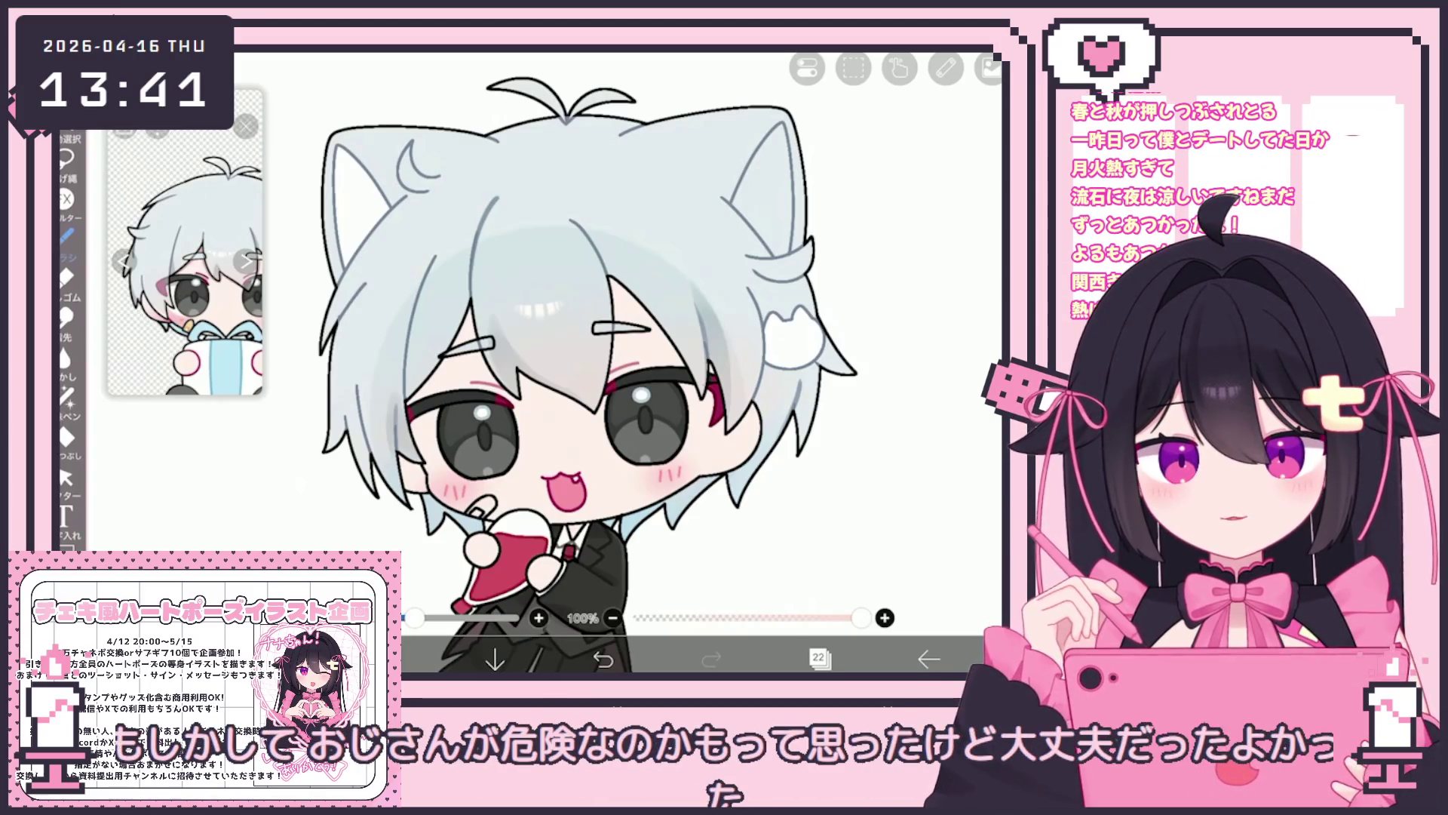
scroll(588, 362, down, 2)
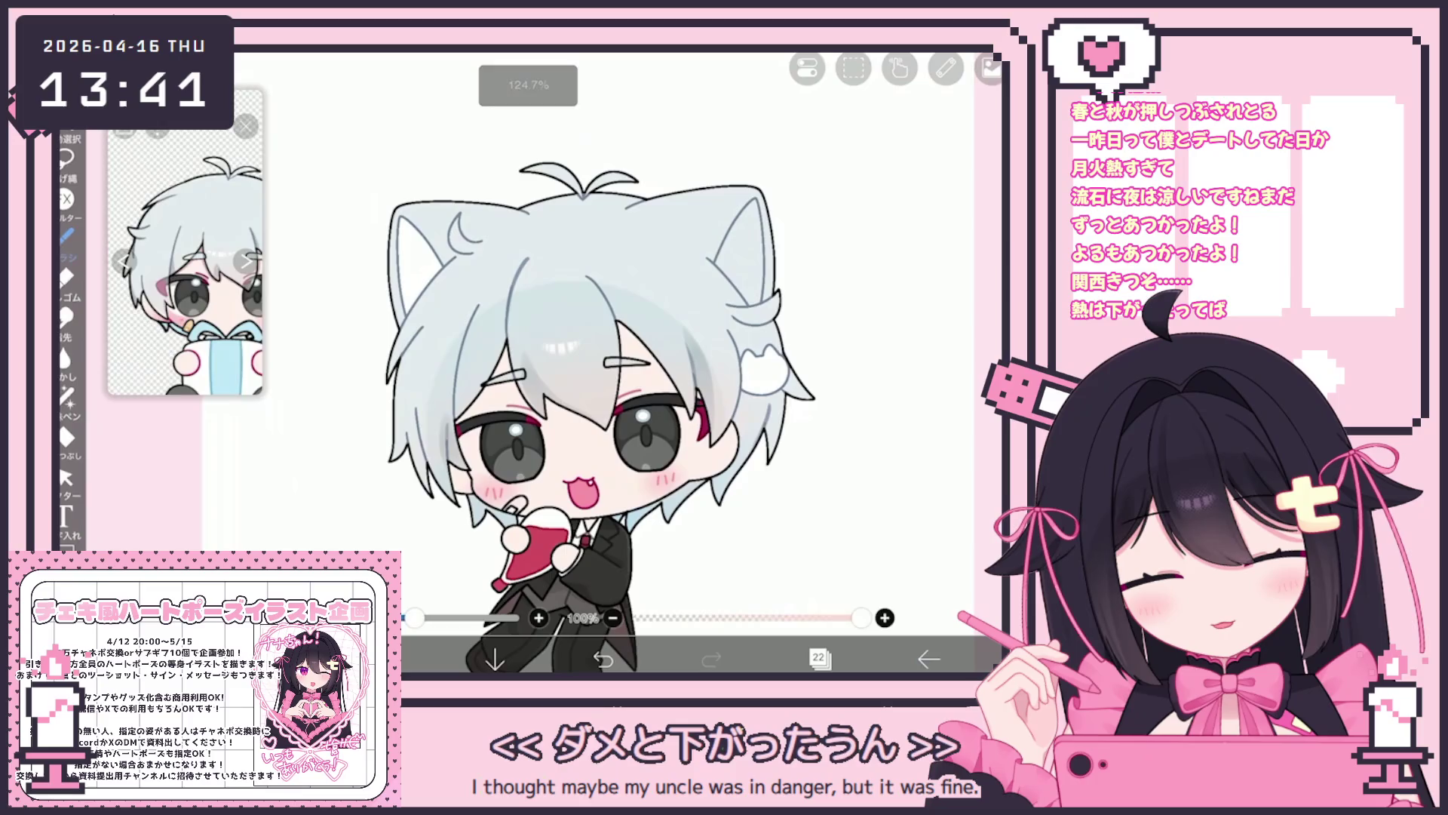
Browse the layer list down to layer 4, then return to layer 21.
click(819, 658)
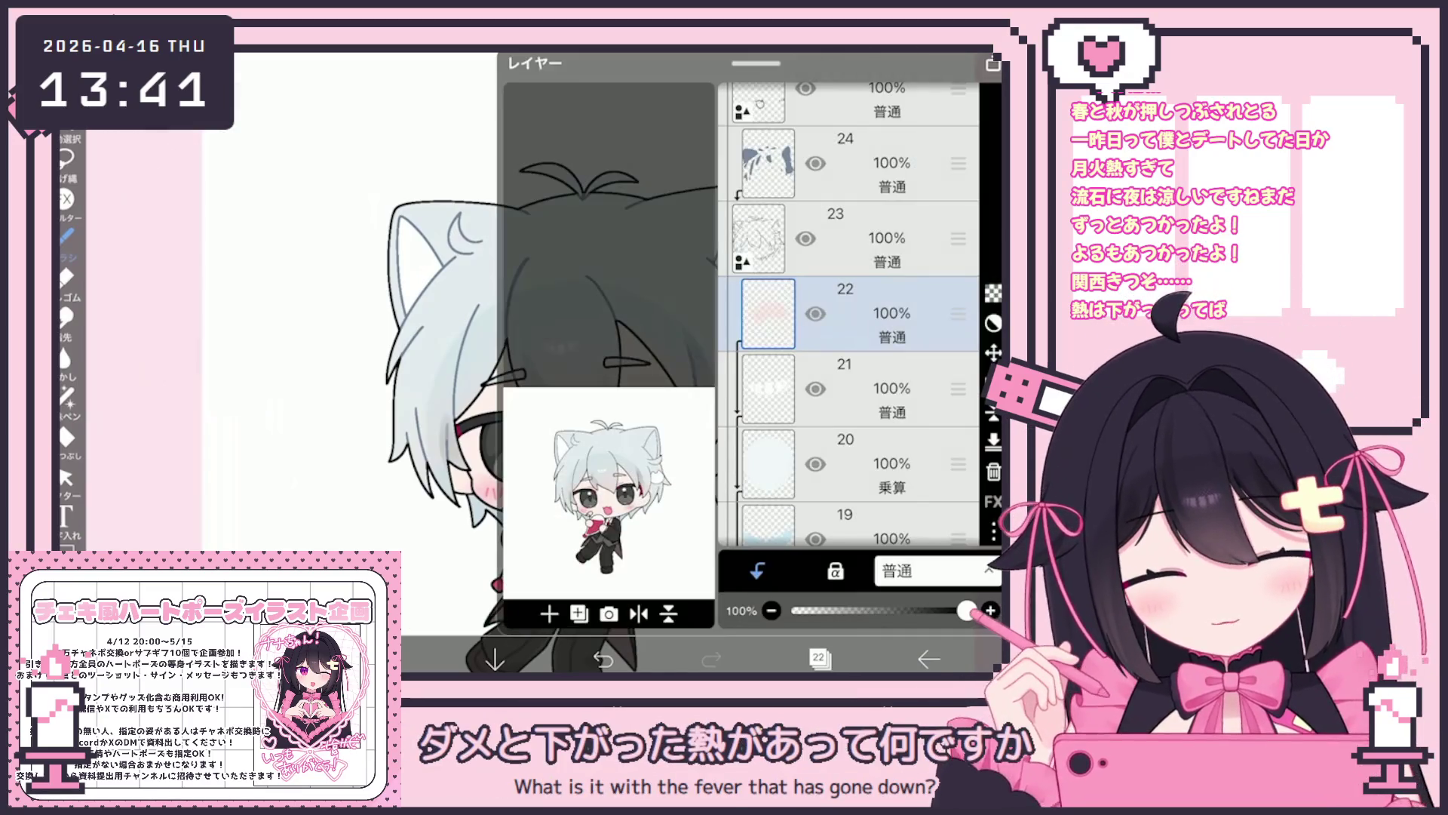
scroll(849, 314, down, 5)
scroll(849, 313, down, 2)
click(868, 382)
scroll(849, 313, down, 2)
click(868, 339)
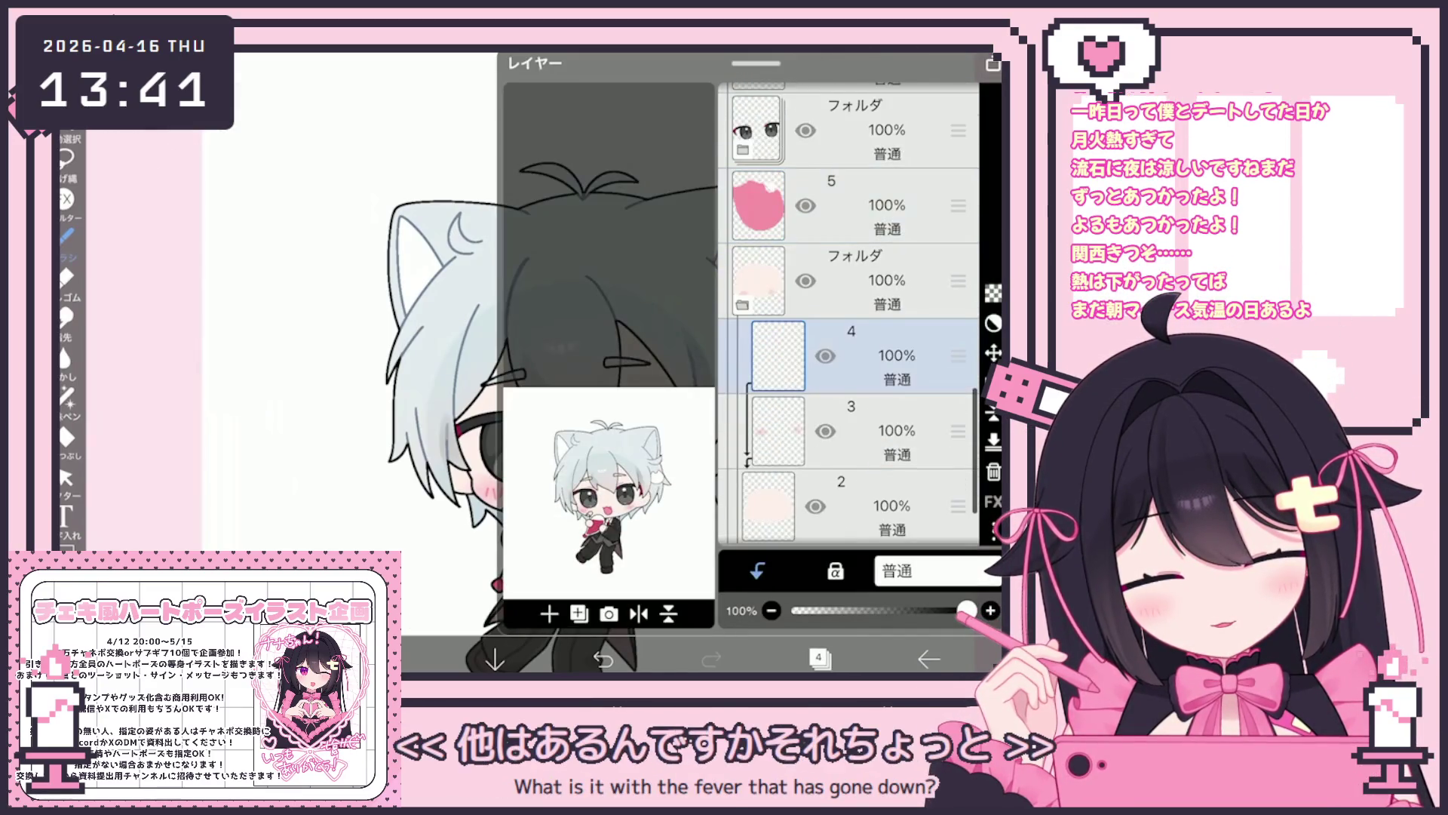
scroll(849, 314, up, 3)
scroll(849, 313, up, 5)
click(868, 385)
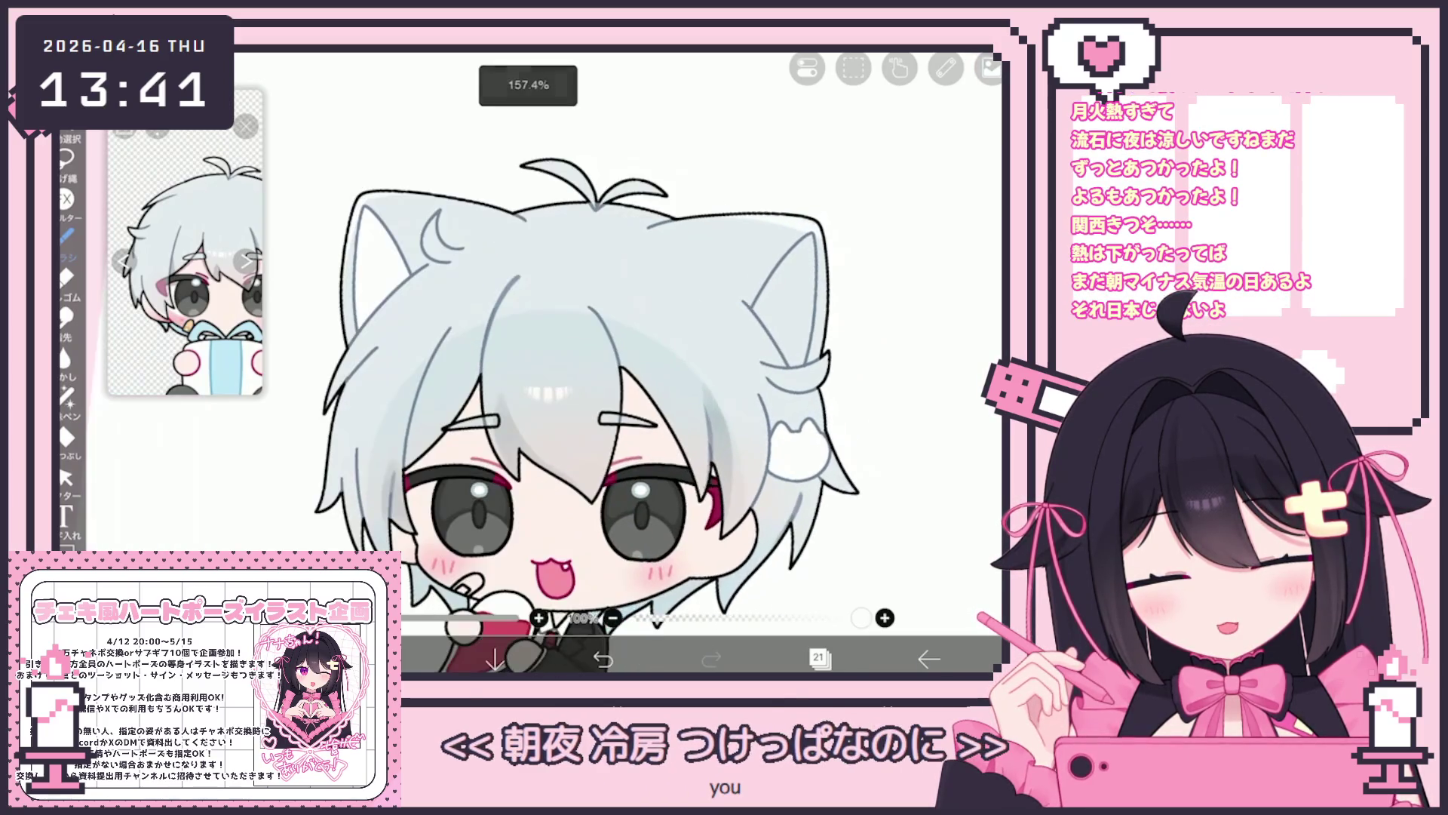
Undo and redo the last stroke, then add a small touch-up stroke to the drawing.
key(ctrl+z)
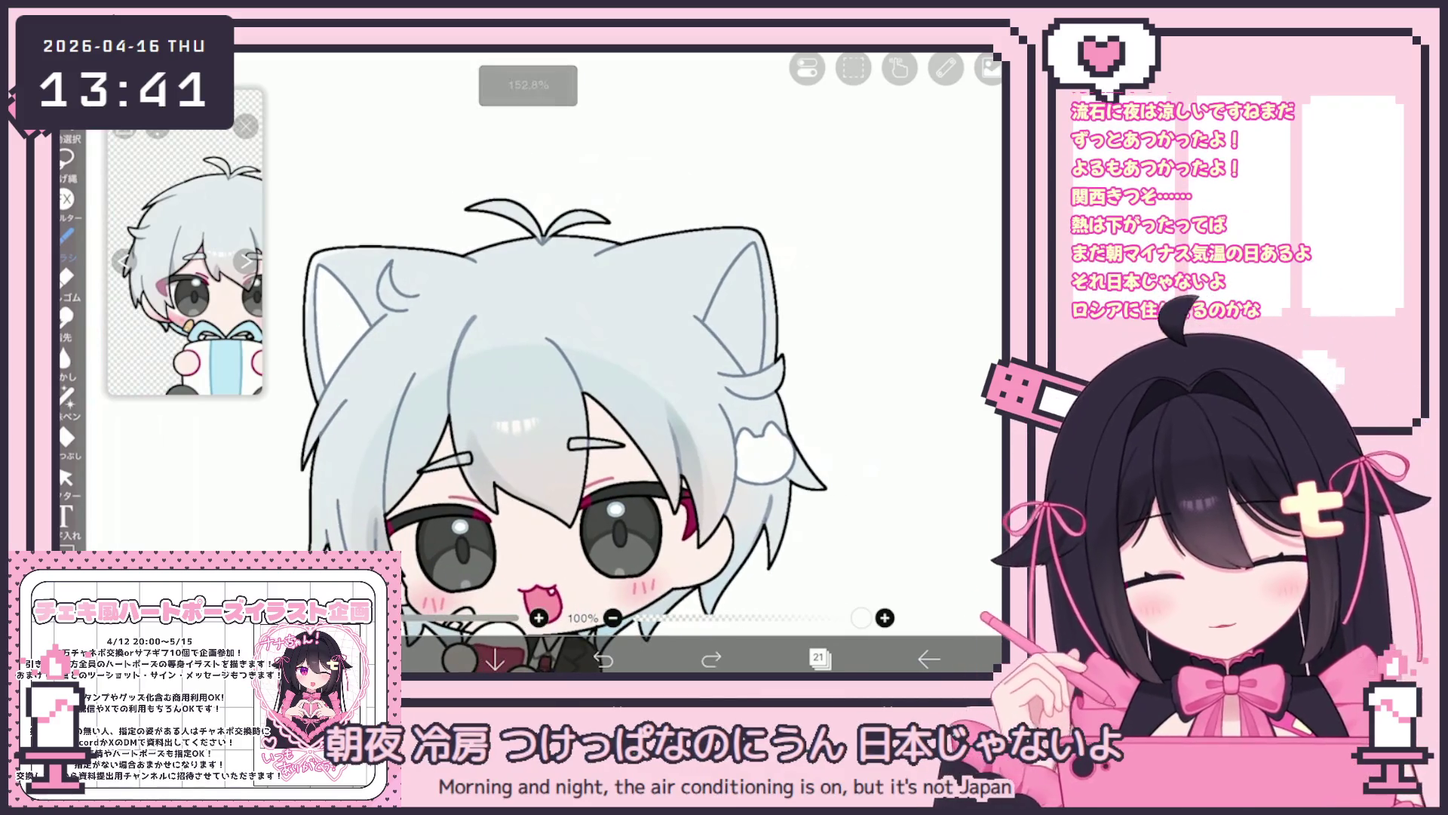
key(ctrl+y)
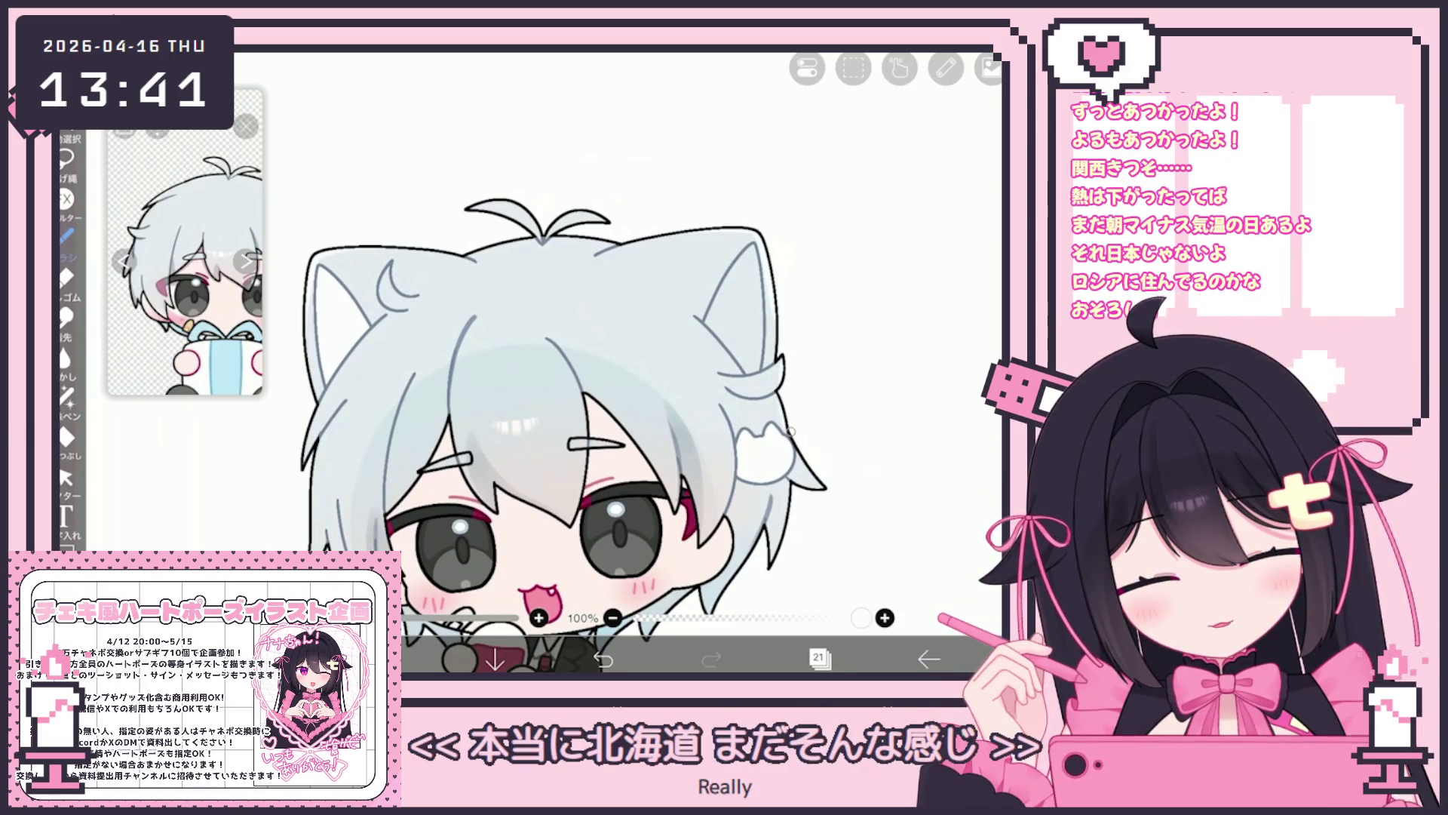
scroll(578, 409, up, 2)
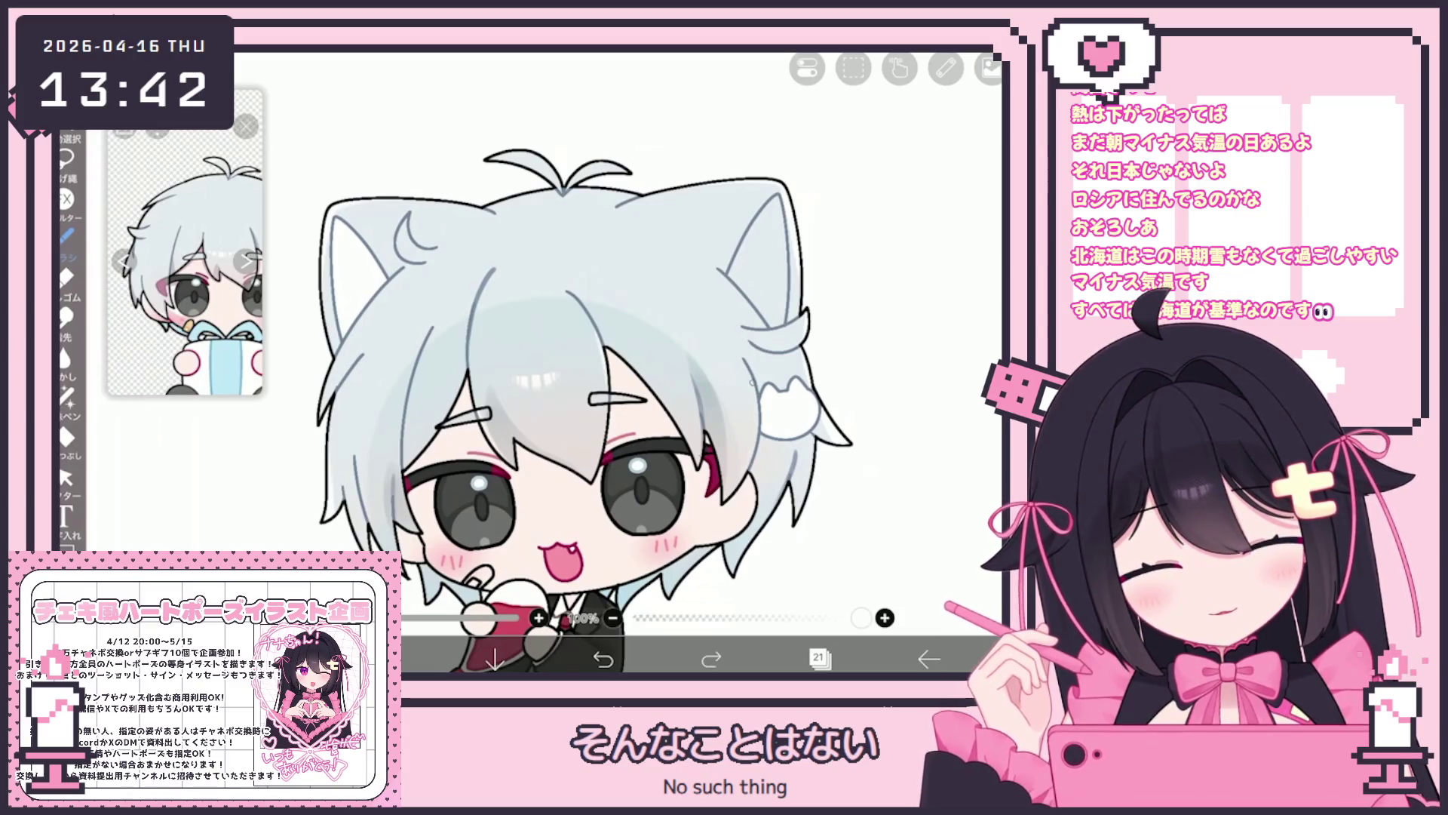
drag(752, 381, 752, 453)
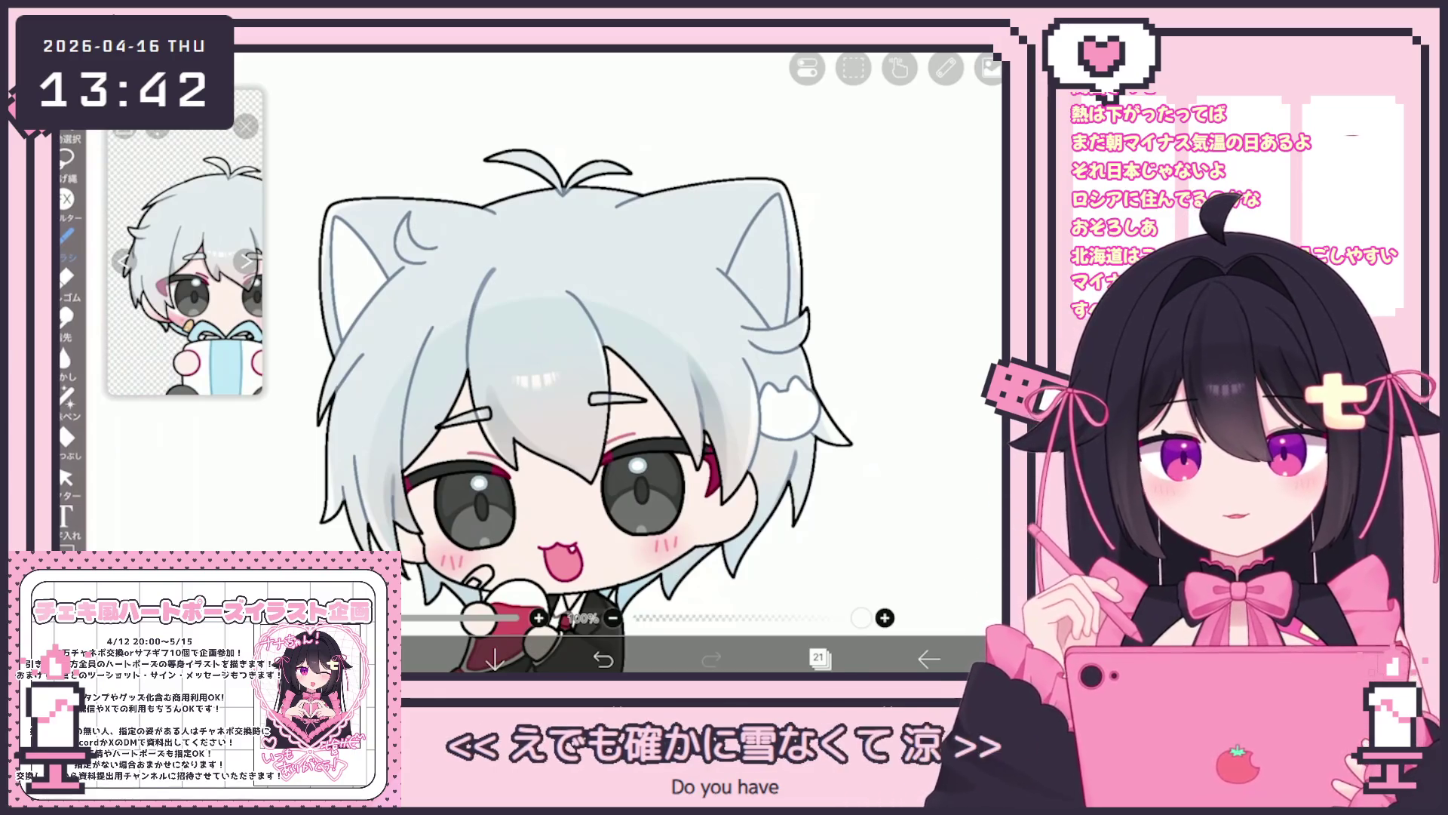
scroll(584, 392, down, 2)
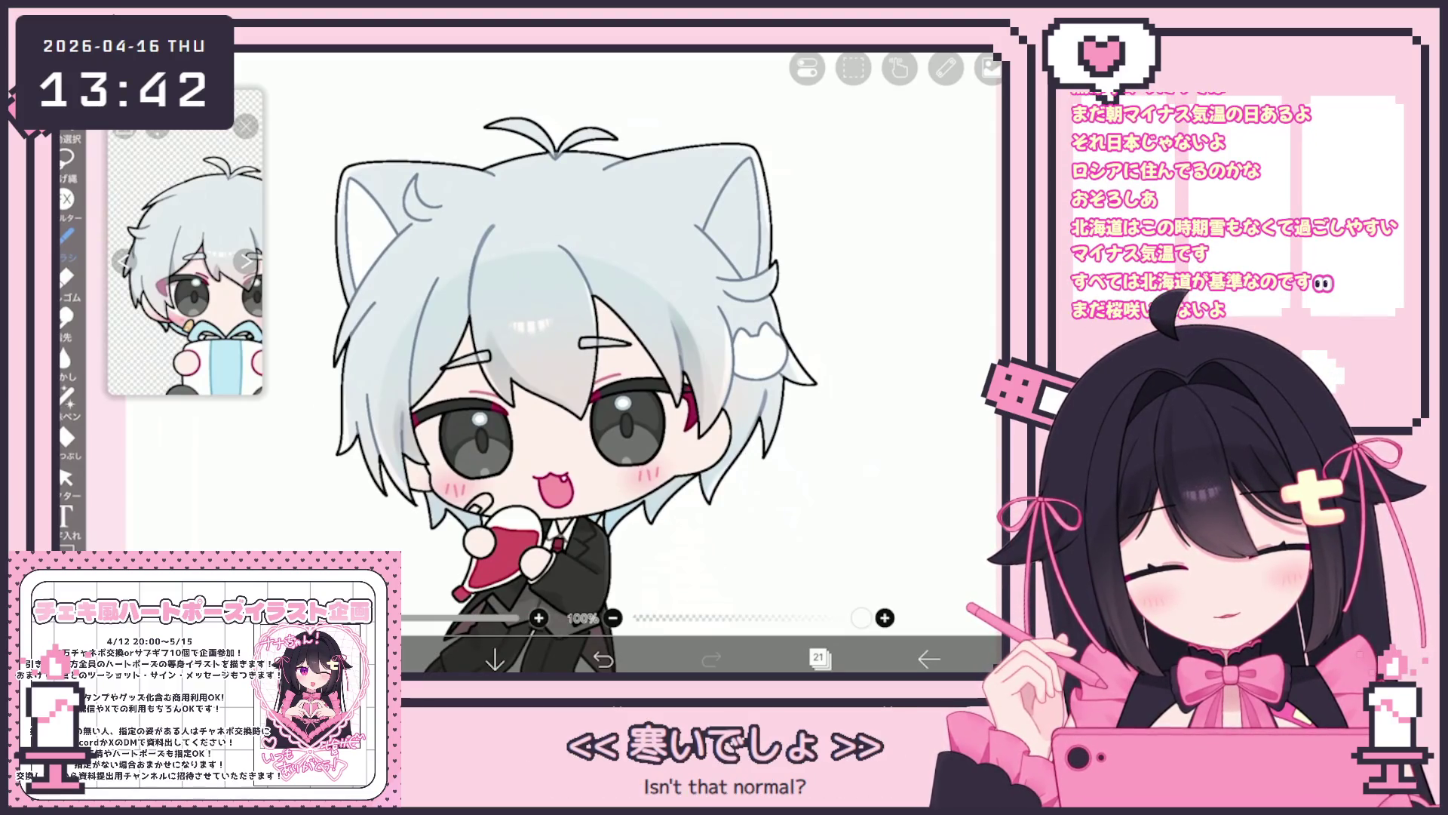
scroll(581, 392, down, 1)
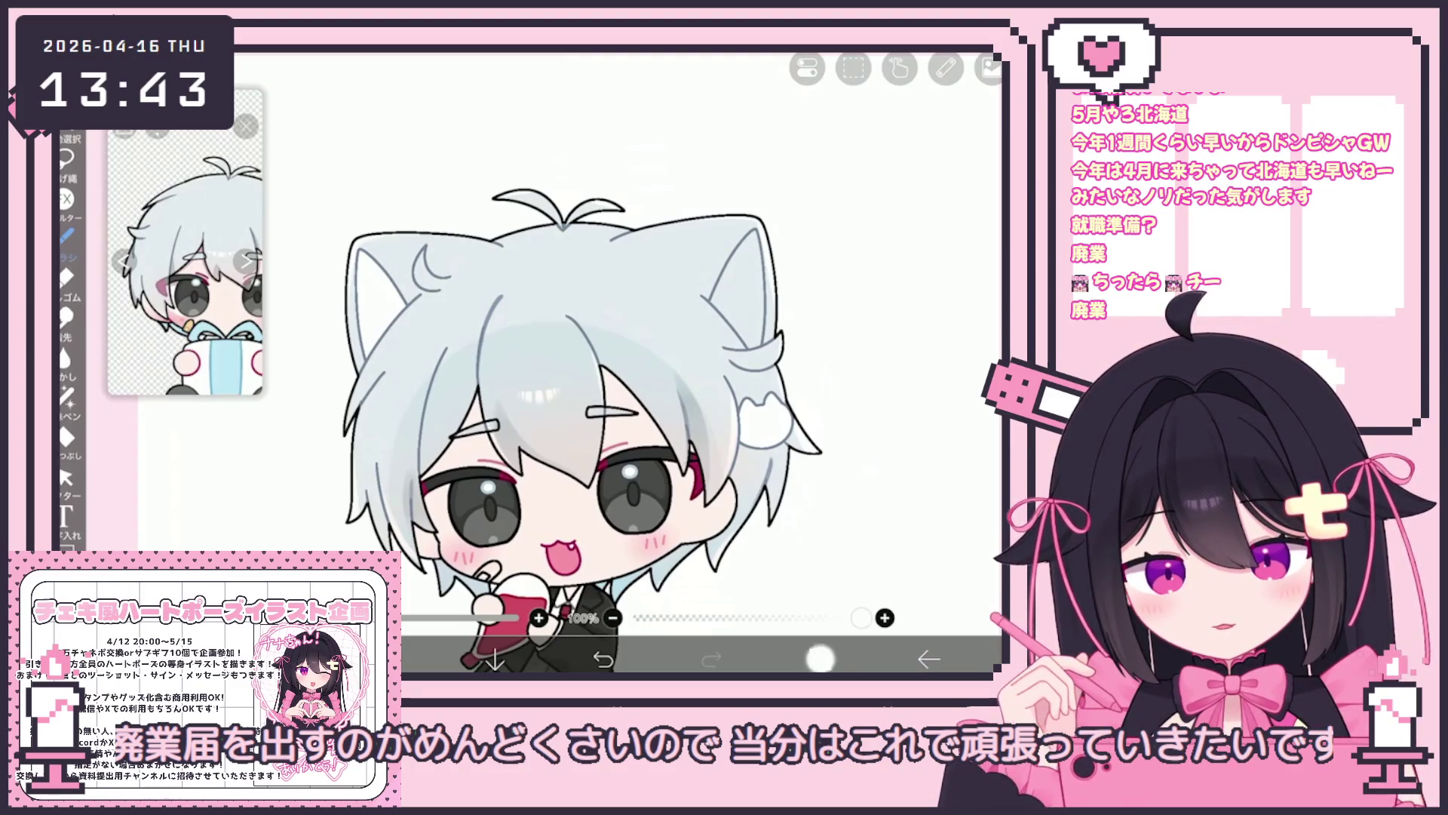
Make layer 23 the working layer, set colour #FFF7F8, and switch to the fill tool.
click(820, 658)
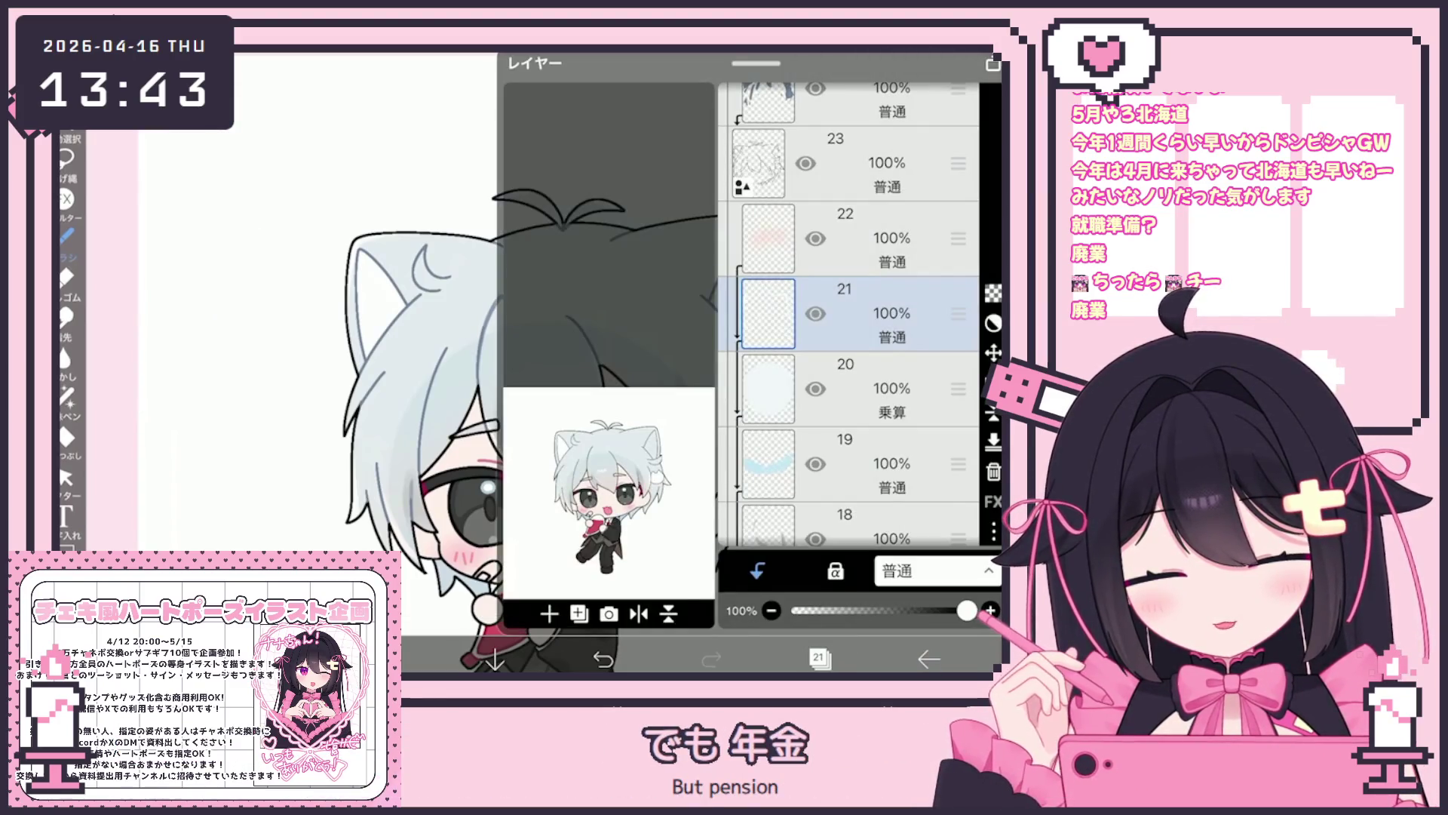
scroll(848, 314, down, 5)
scroll(848, 315, up, 7)
click(852, 313)
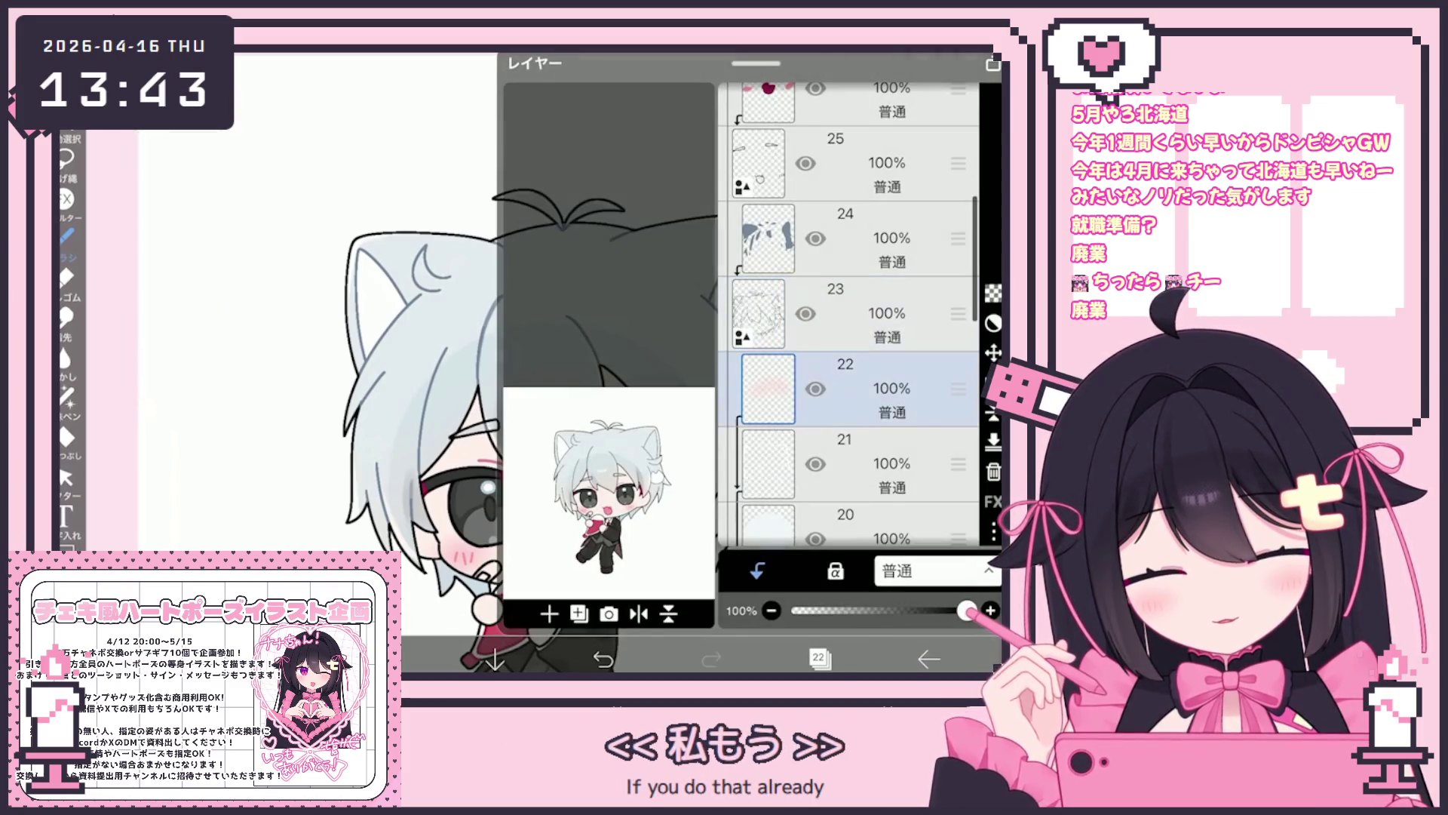
click(385, 658)
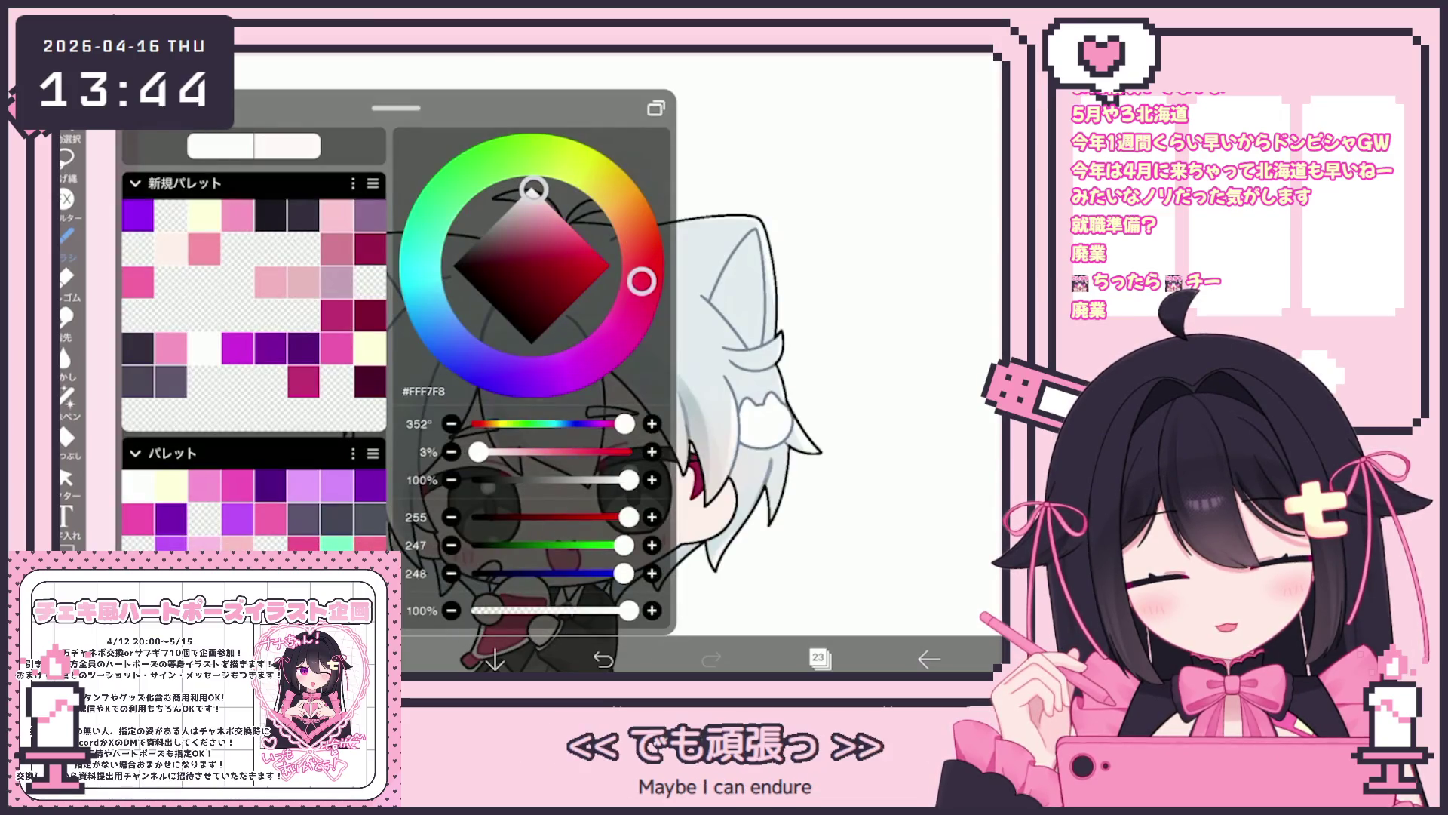
click(66, 436)
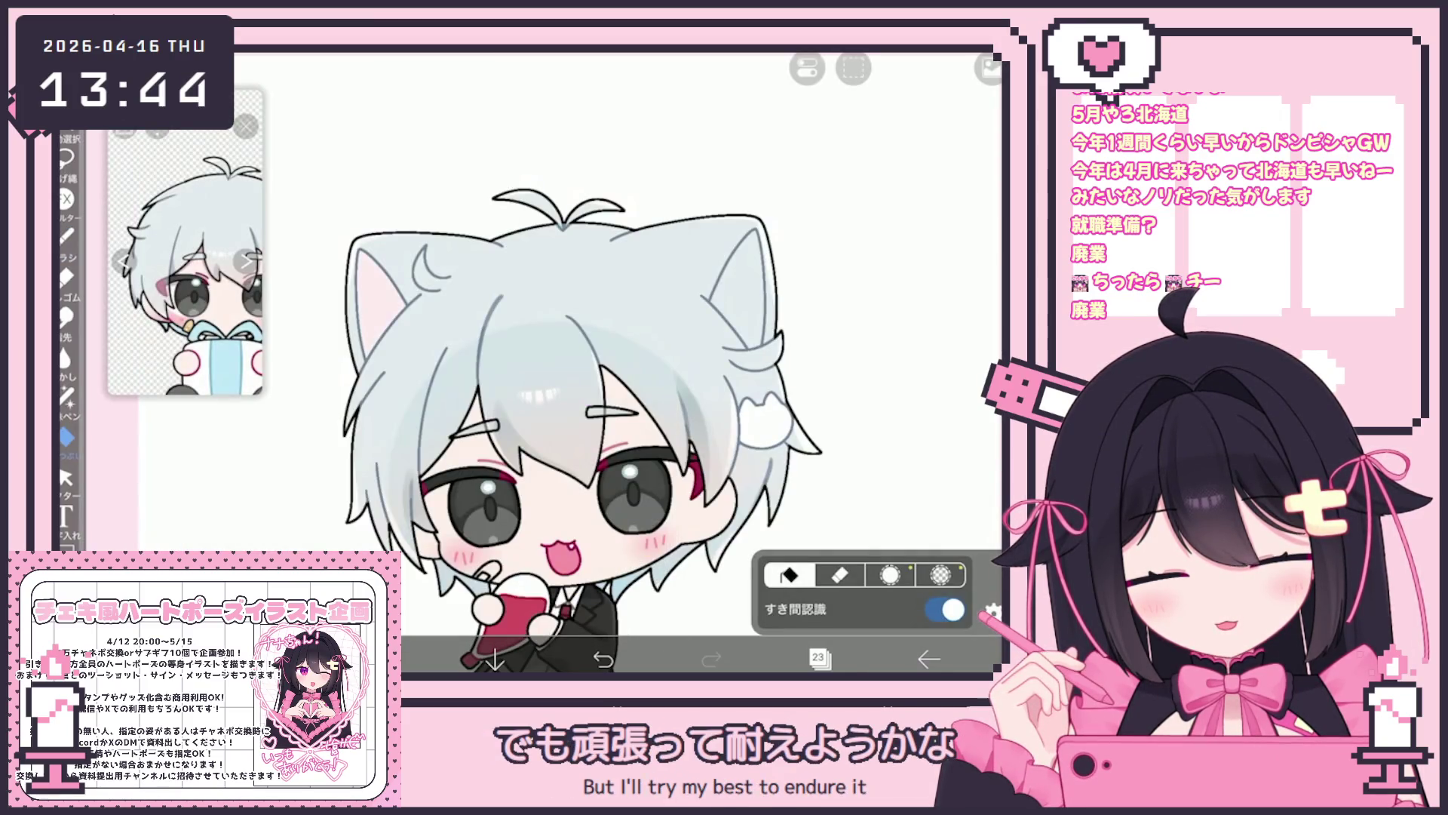
Make layer 24 the working layer and choose the ペン(ハード) hard pen brush.
scroll(543, 362, down, 2)
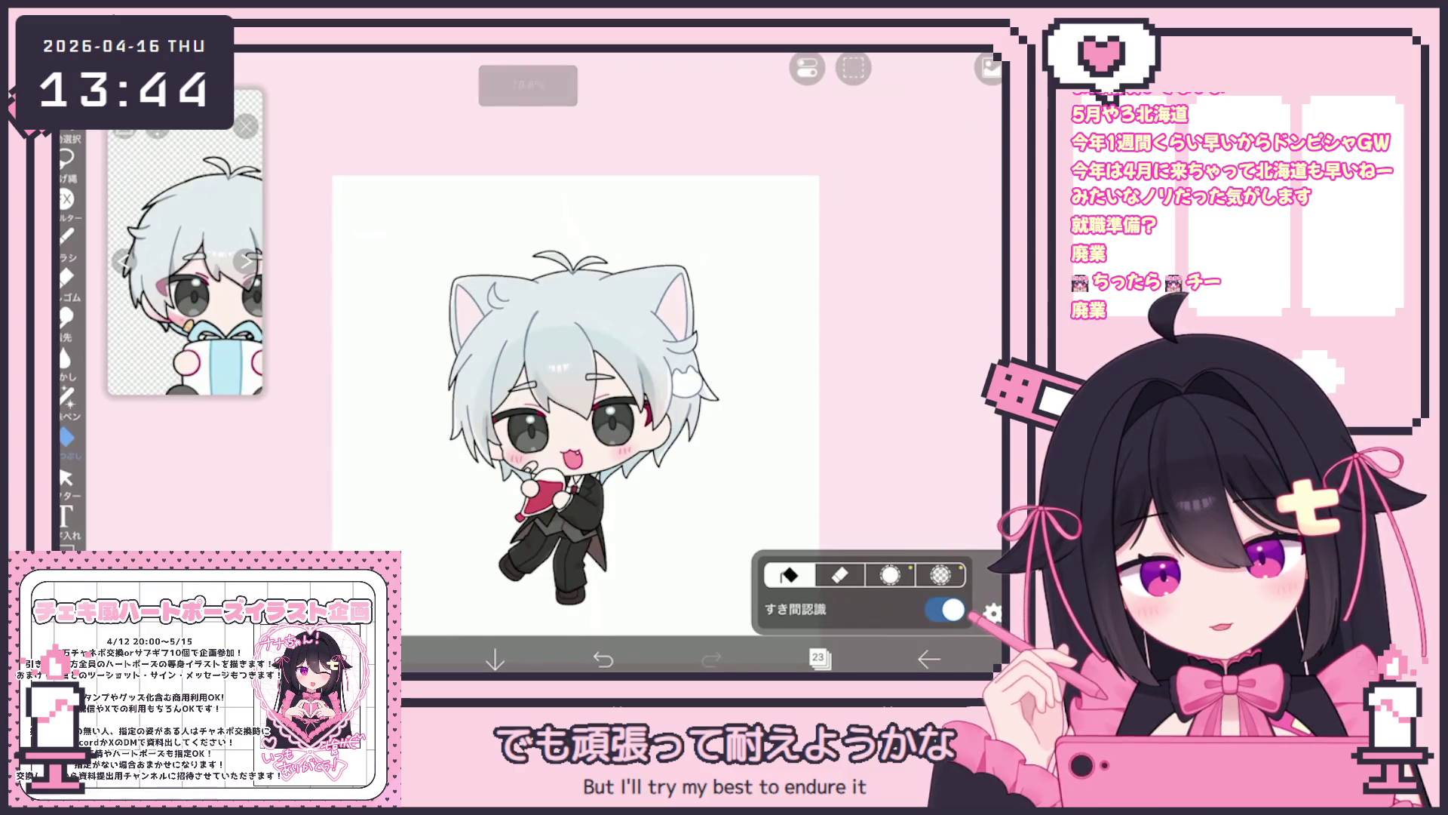
scroll(528, 393, up, 2)
scroll(185, 264, up, 2)
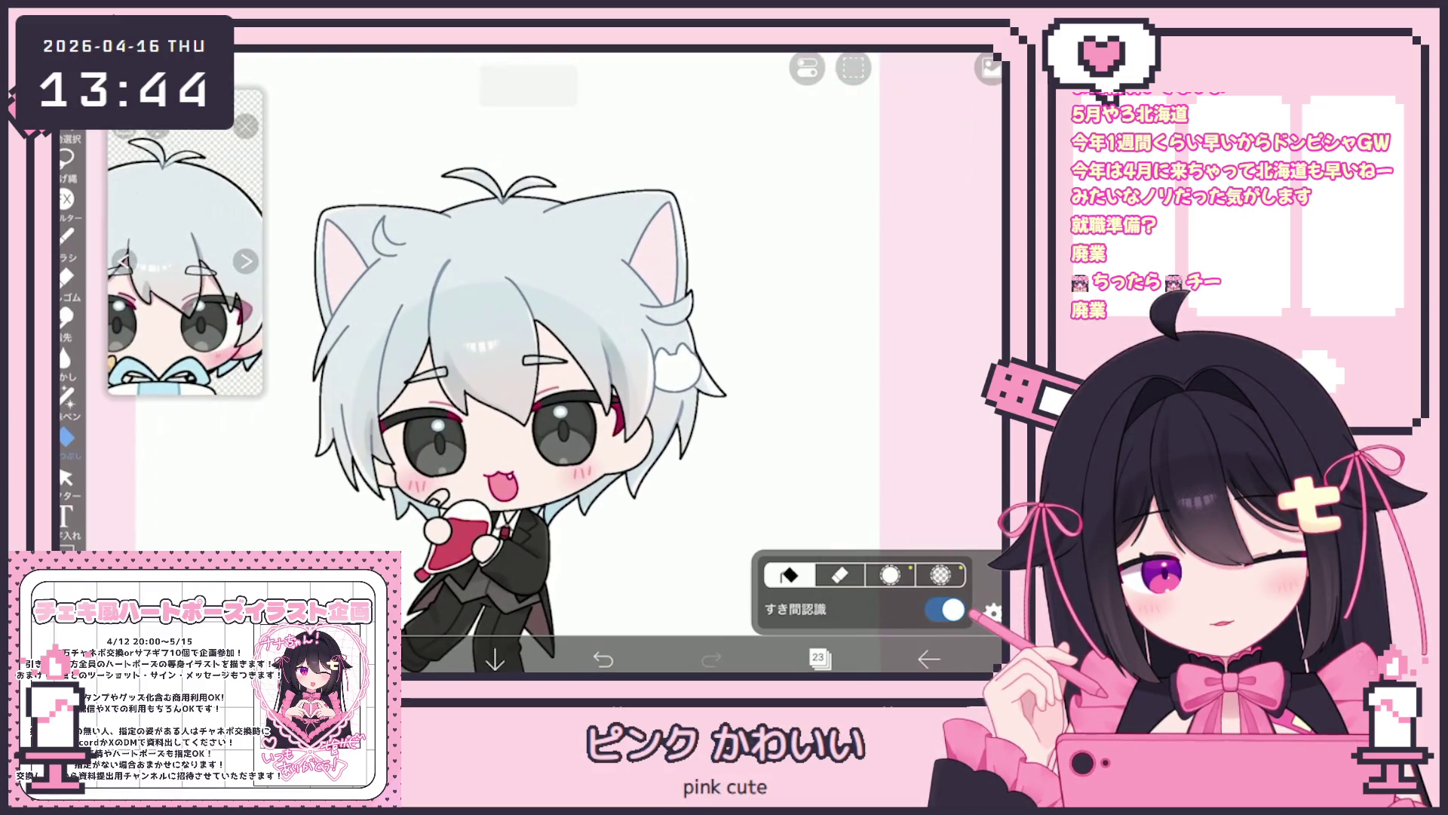
scroll(185, 264, down, 2)
scroll(663, 339, up, 3)
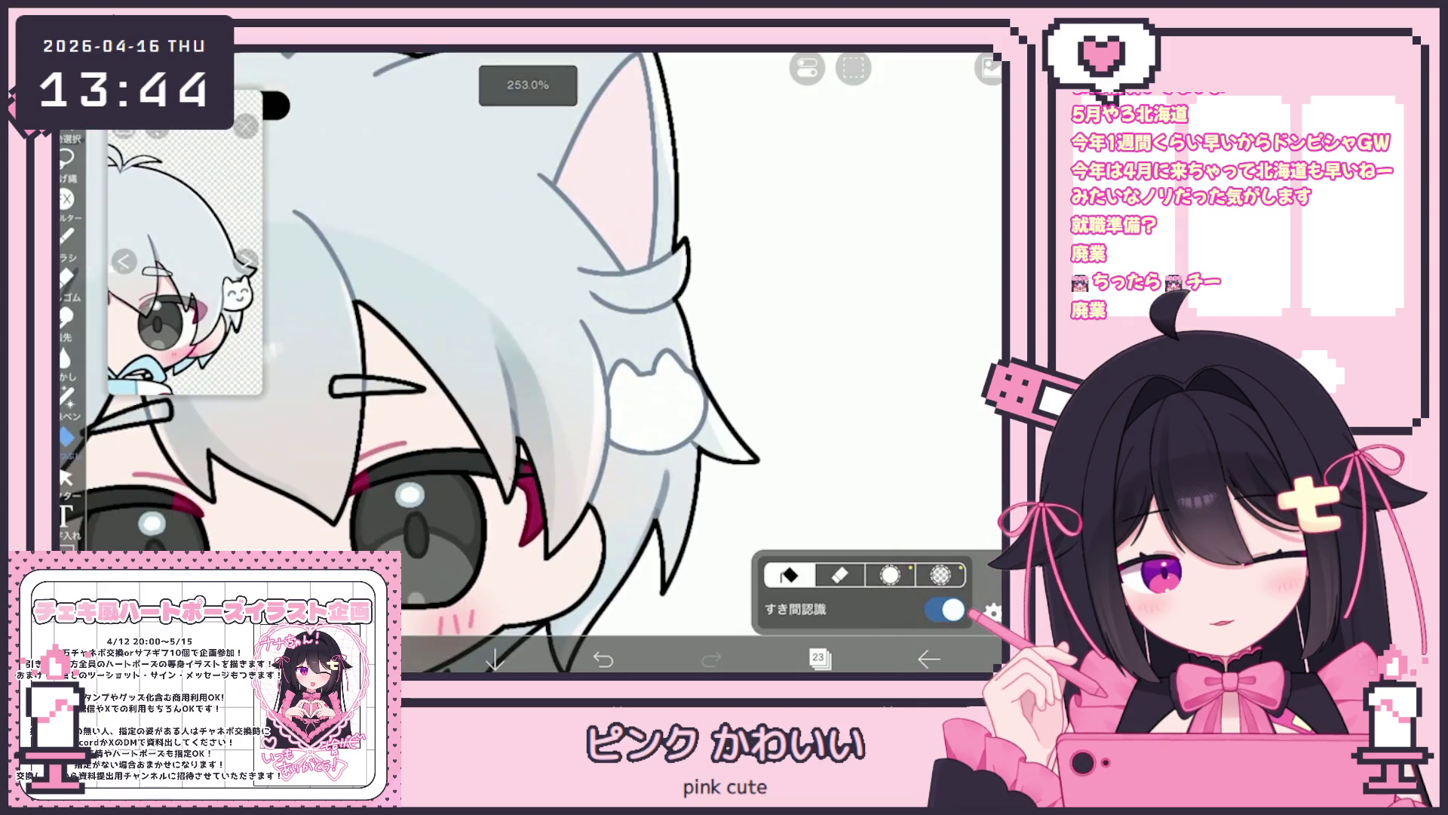
click(819, 657)
click(758, 237)
click(384, 658)
click(66, 234)
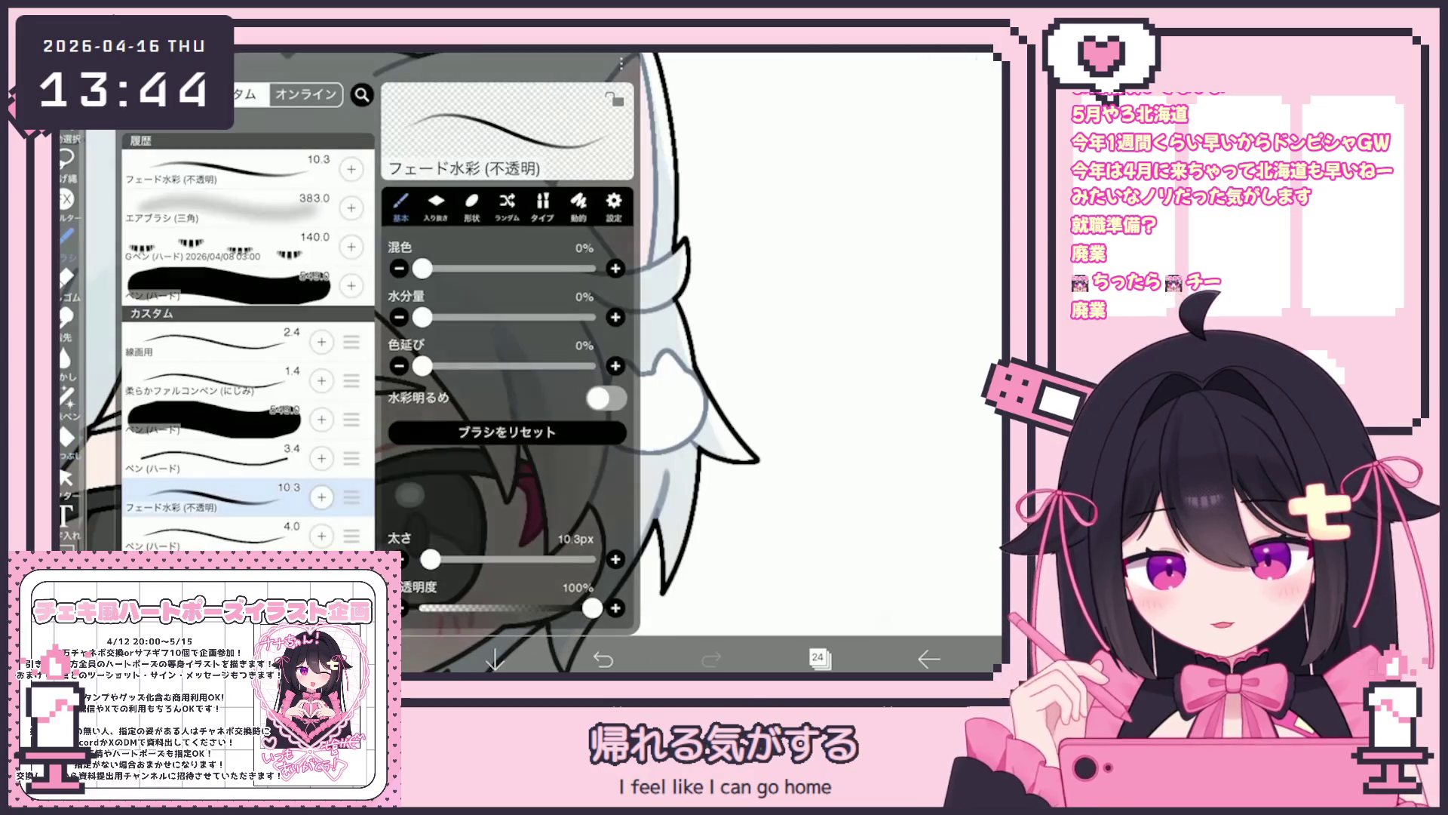
click(226, 458)
click(66, 234)
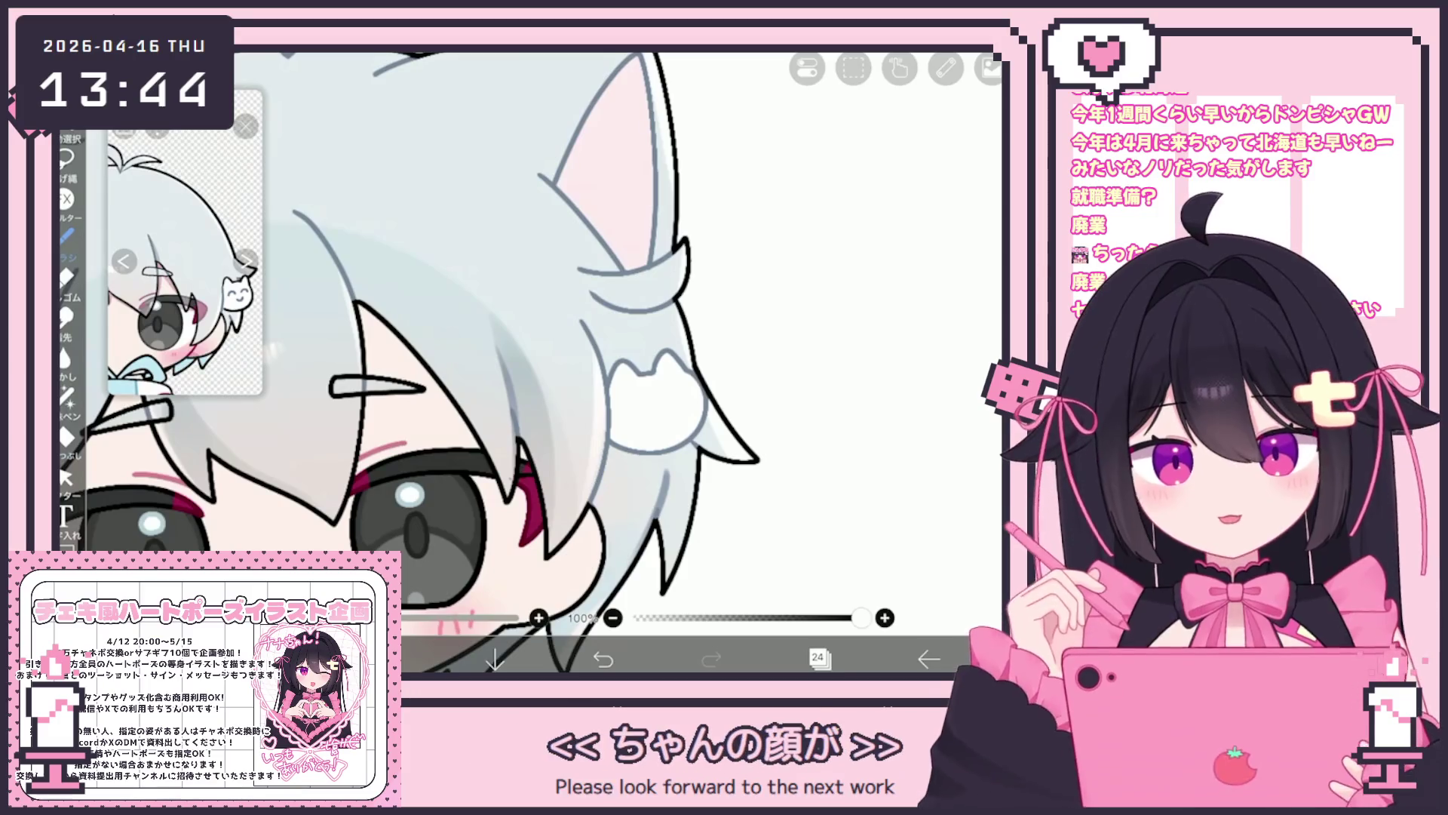
Draw closed-eye arcs and a smile on the cat clip, undoing misplaced strokes.
scroll(679, 362, up, 5)
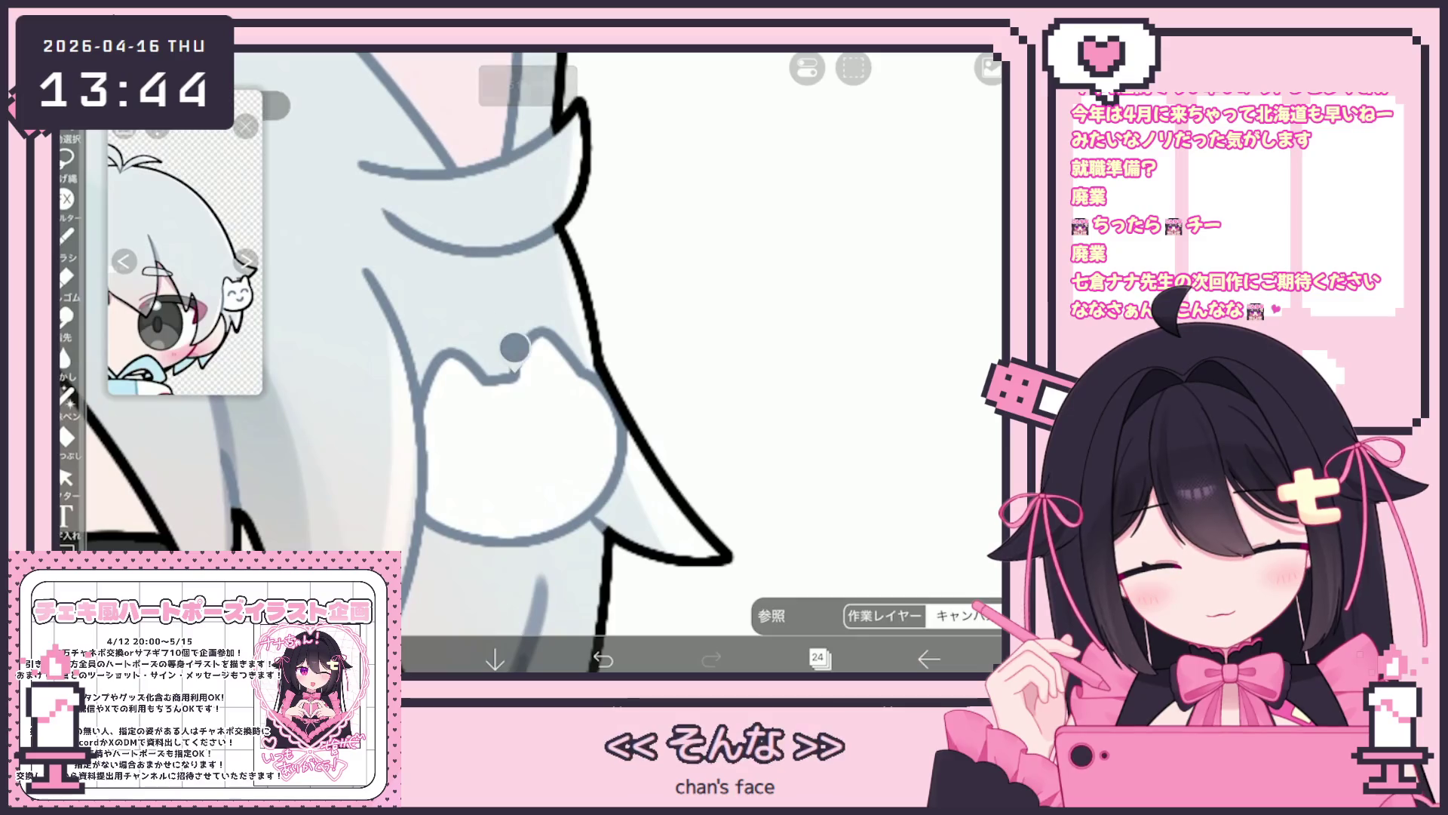
scroll(528, 362, up, 1)
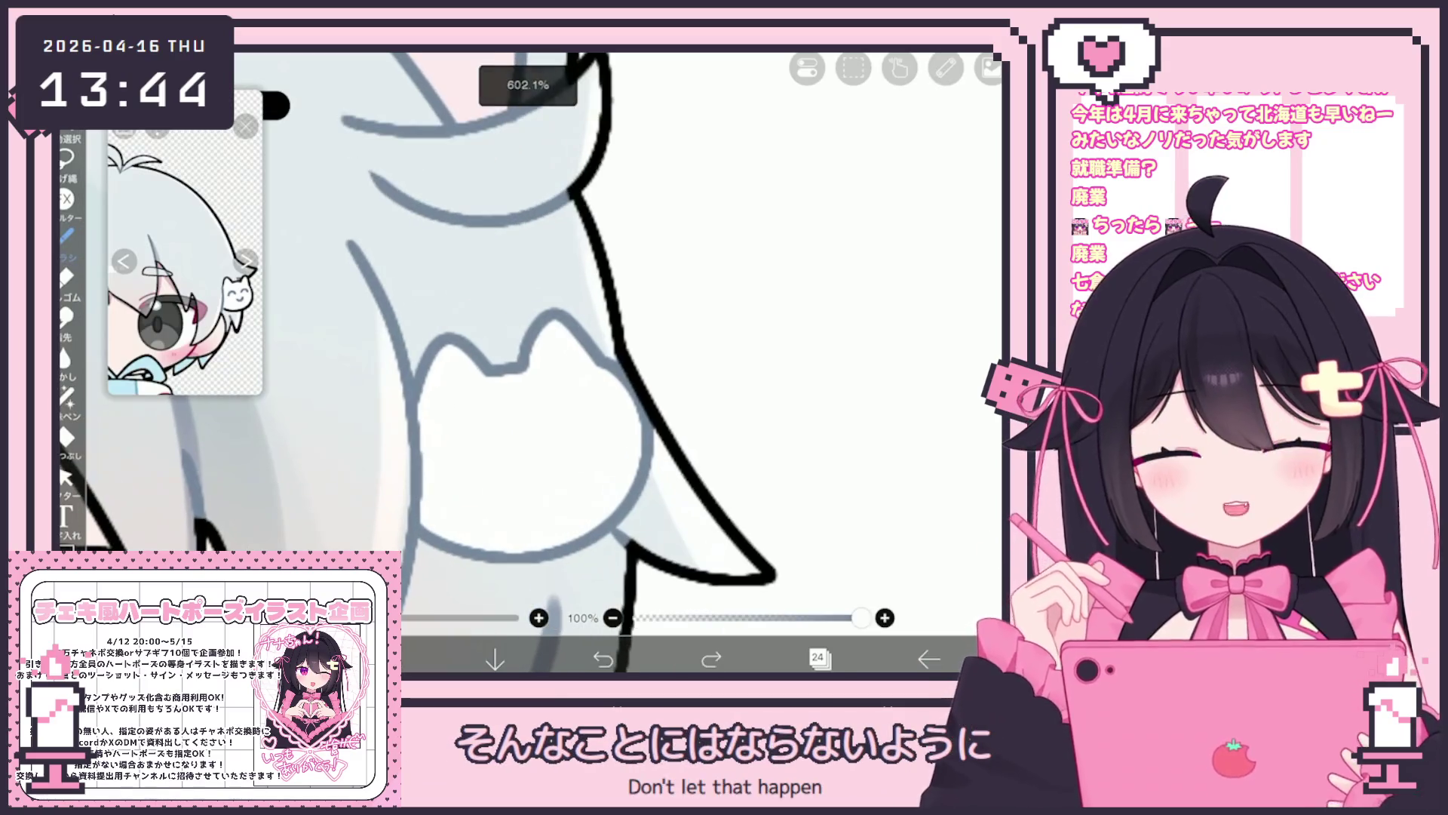
mouse_move(439, 457)
mouse_down()
mouse_move(490, 444)
mouse_move(467, 429)
mouse_move(513, 445)
mouse_move(580, 398)
mouse_move(617, 423)
mouse_up()
key(ctrl+z)
mouse_move(516, 474)
mouse_down()
mouse_move(562, 470)
mouse_move(521, 486)
mouse_move(562, 468)
mouse_up()
key(ctrl+z)
scroll(528, 362, up, 1)
scroll(529, 362, down, 5)
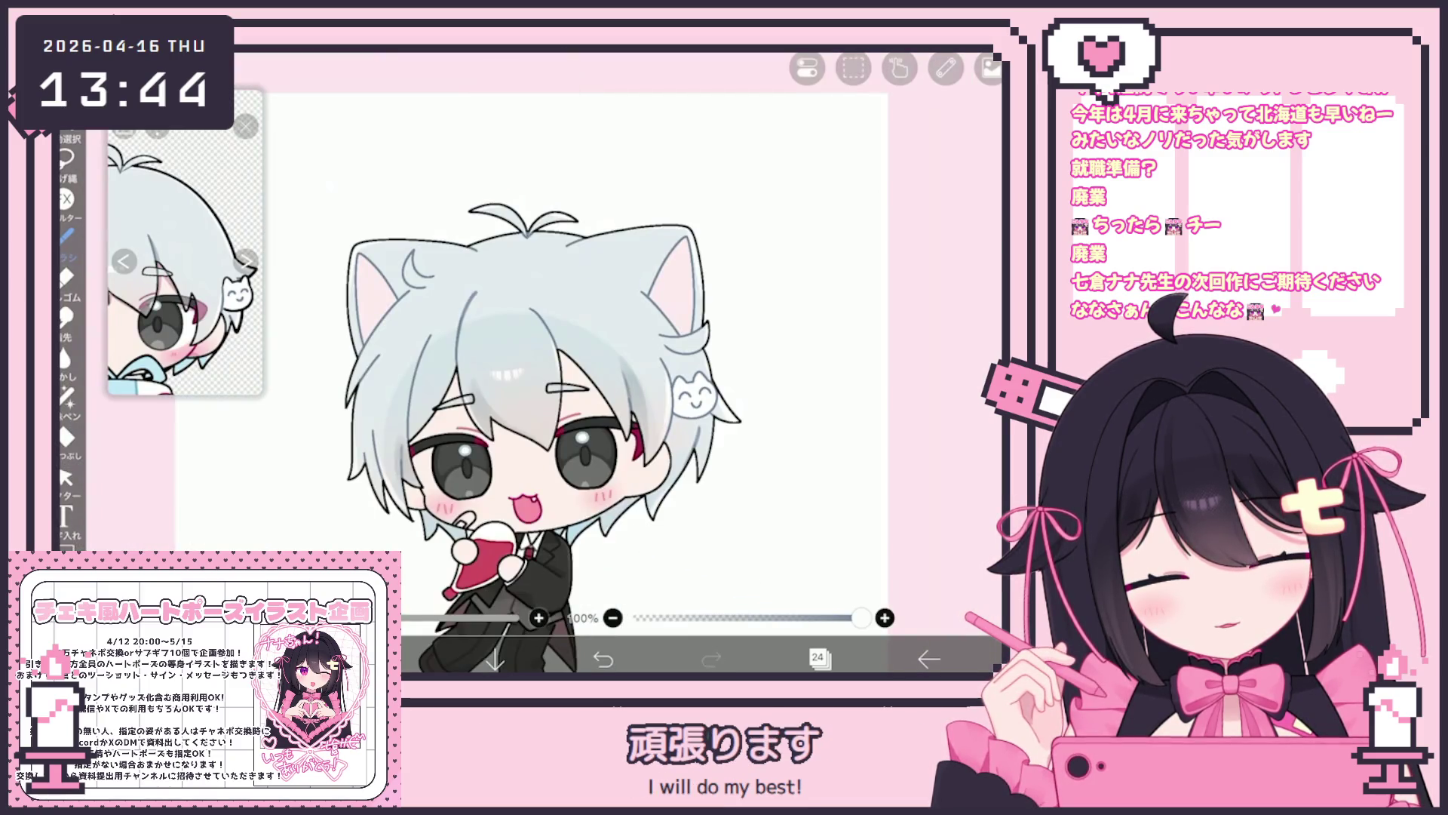
scroll(528, 362, up, 3)
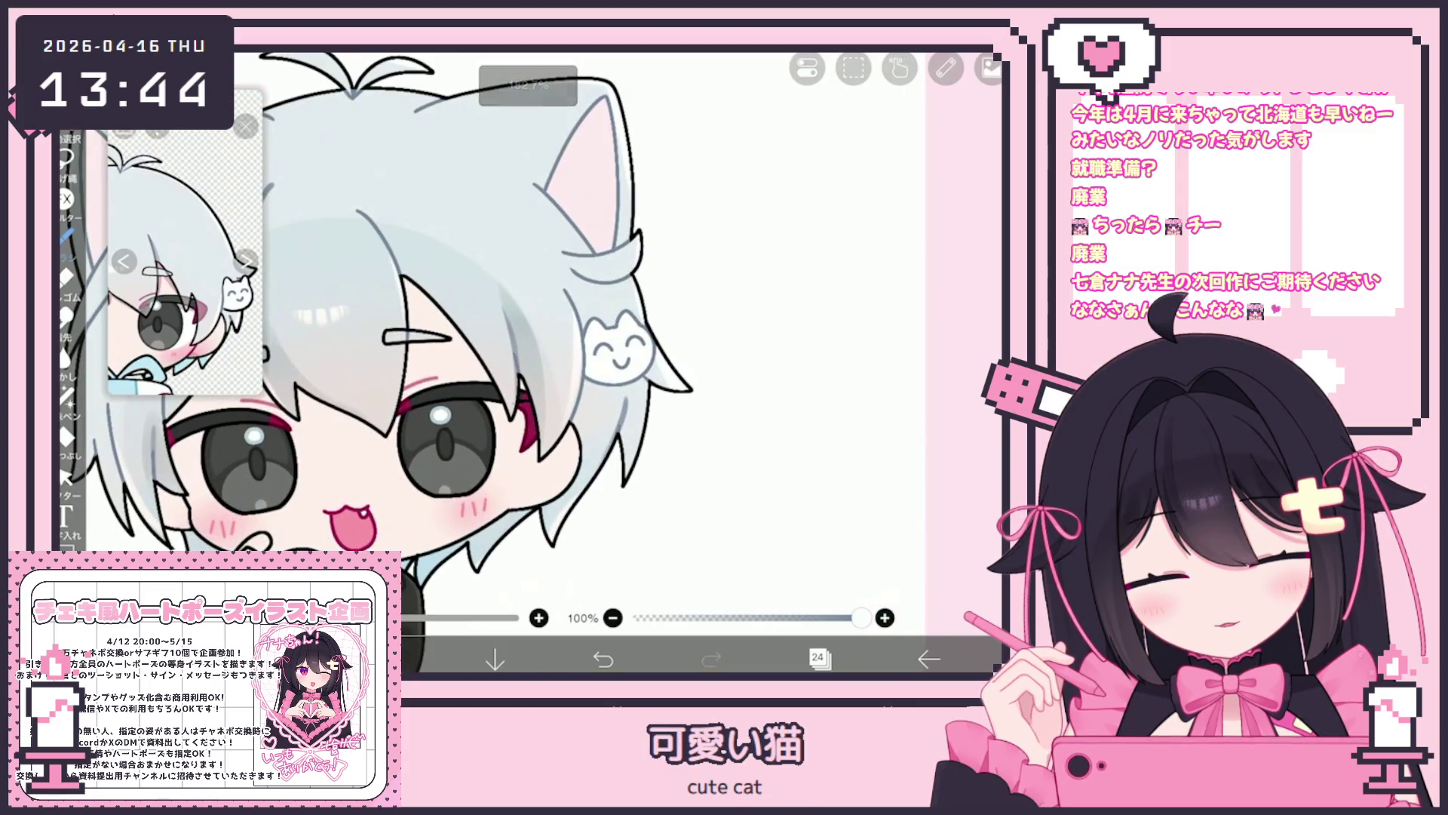
Switch the working layer back to layer 23.
click(819, 659)
click(867, 287)
click(819, 659)
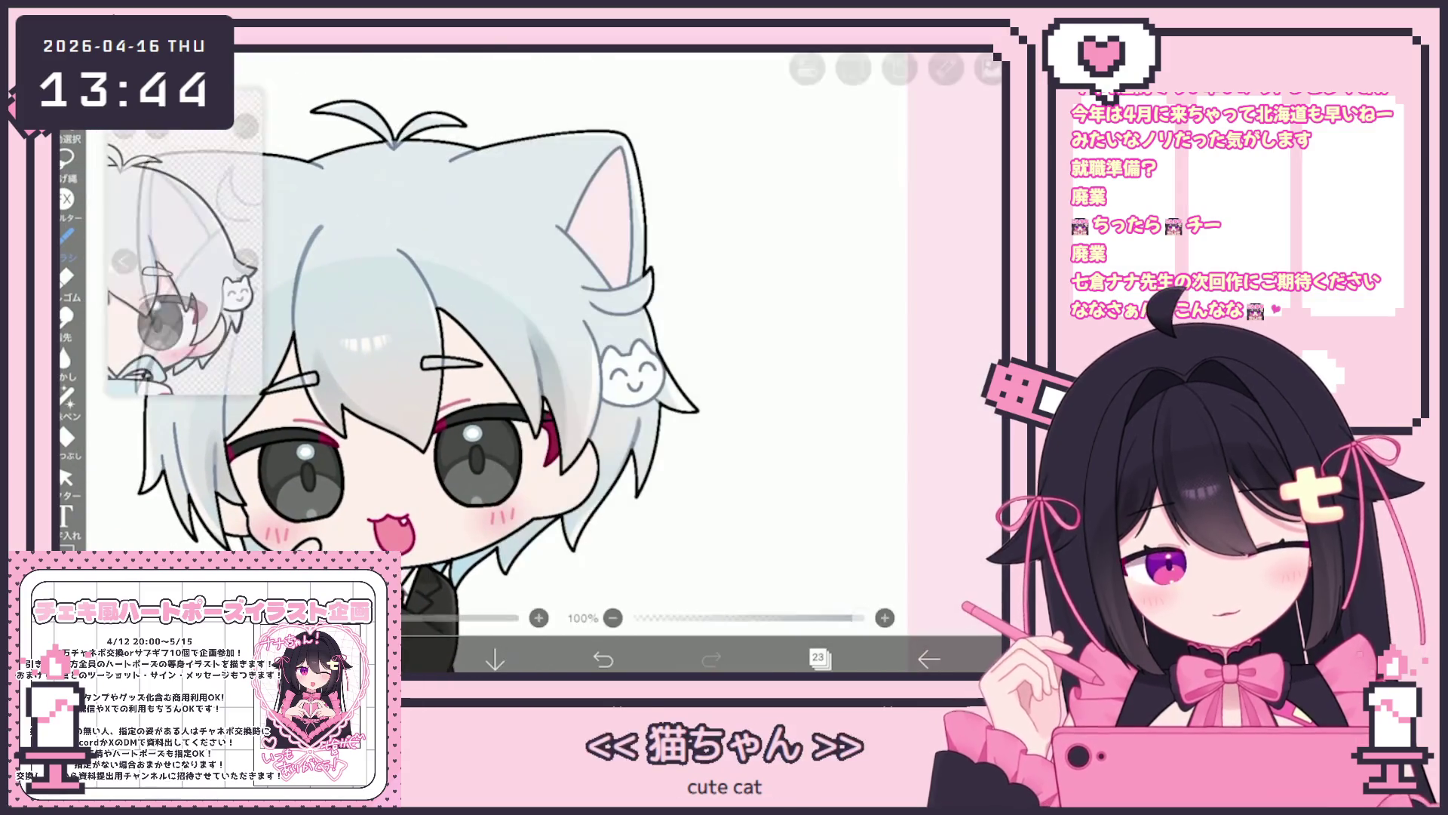
scroll(528, 362, down, 3)
click(819, 659)
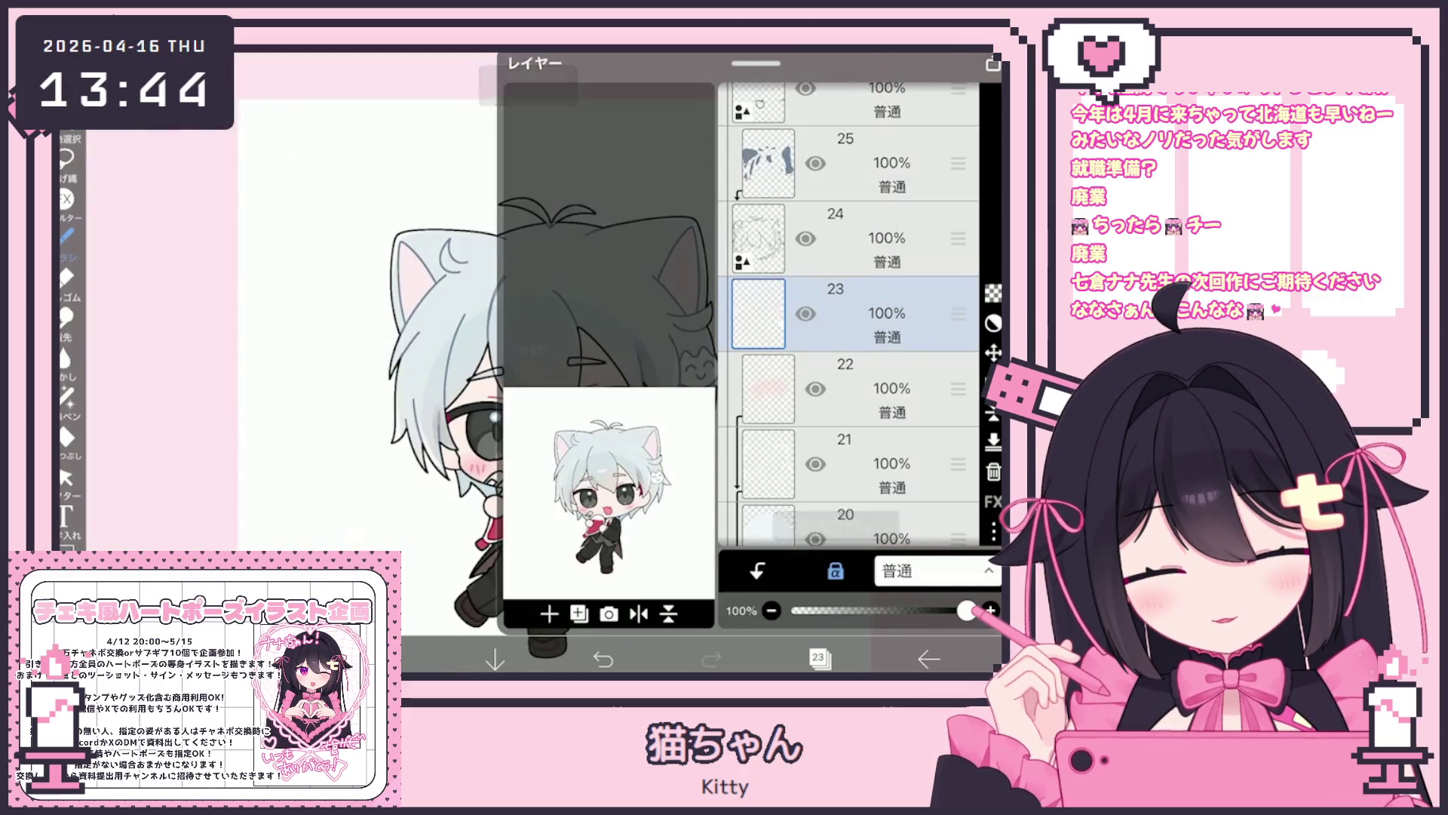
click(820, 658)
Pick the pale pink #F9D4D8 and choose a different brush.
click(384, 659)
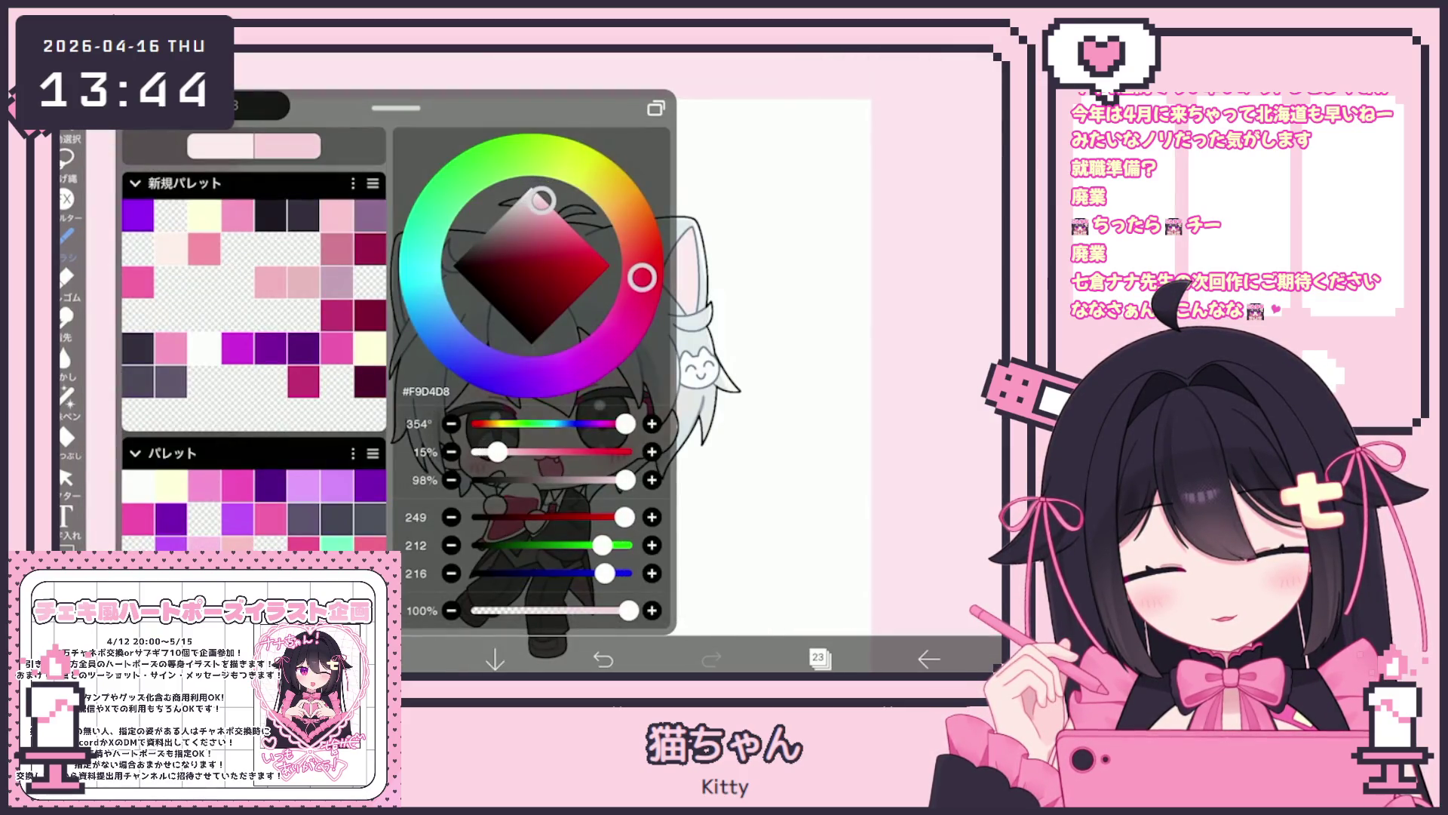
click(279, 659)
click(226, 422)
click(280, 658)
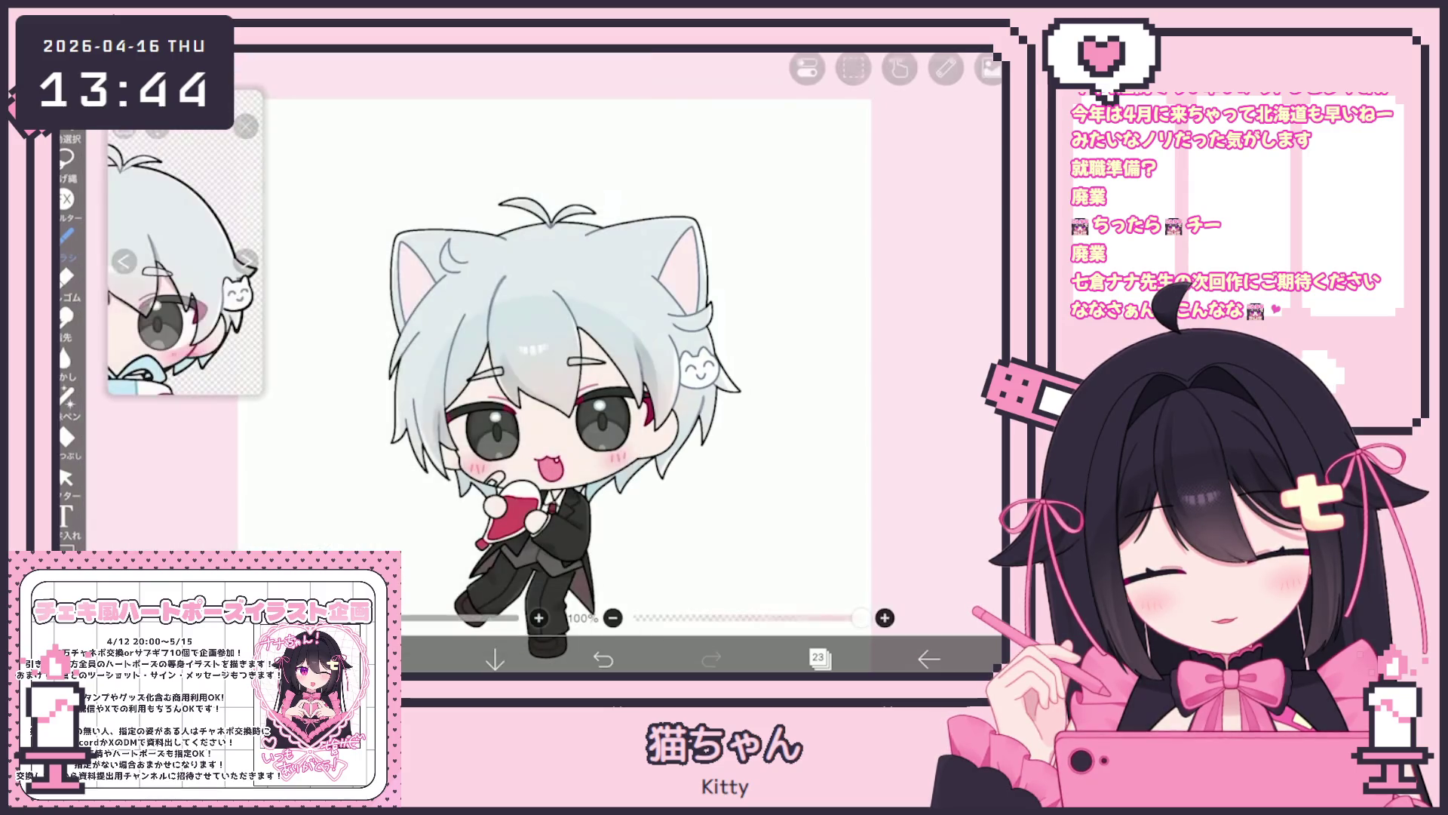
scroll(573, 423, up, 2)
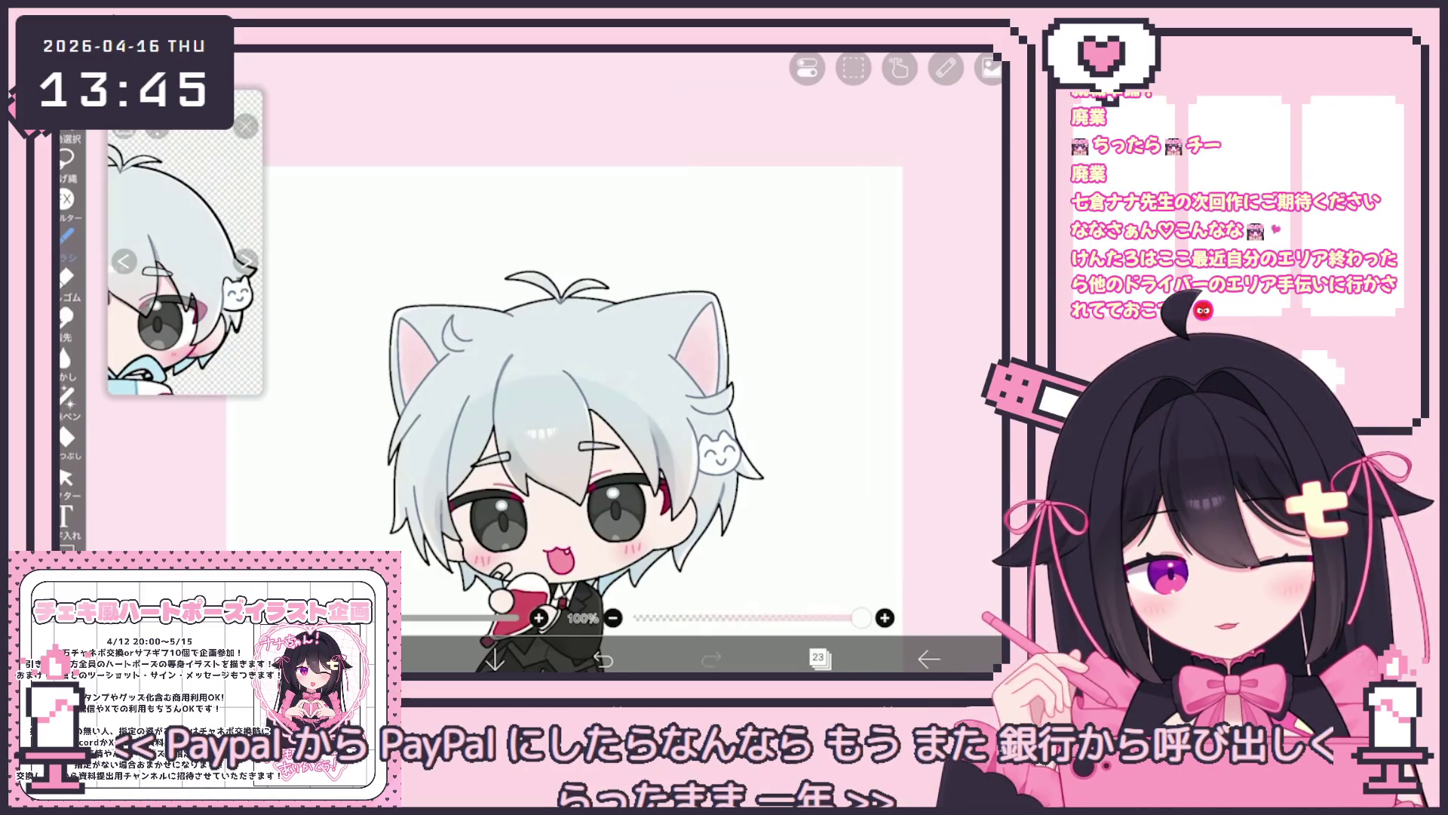
scroll(566, 414, down, 3)
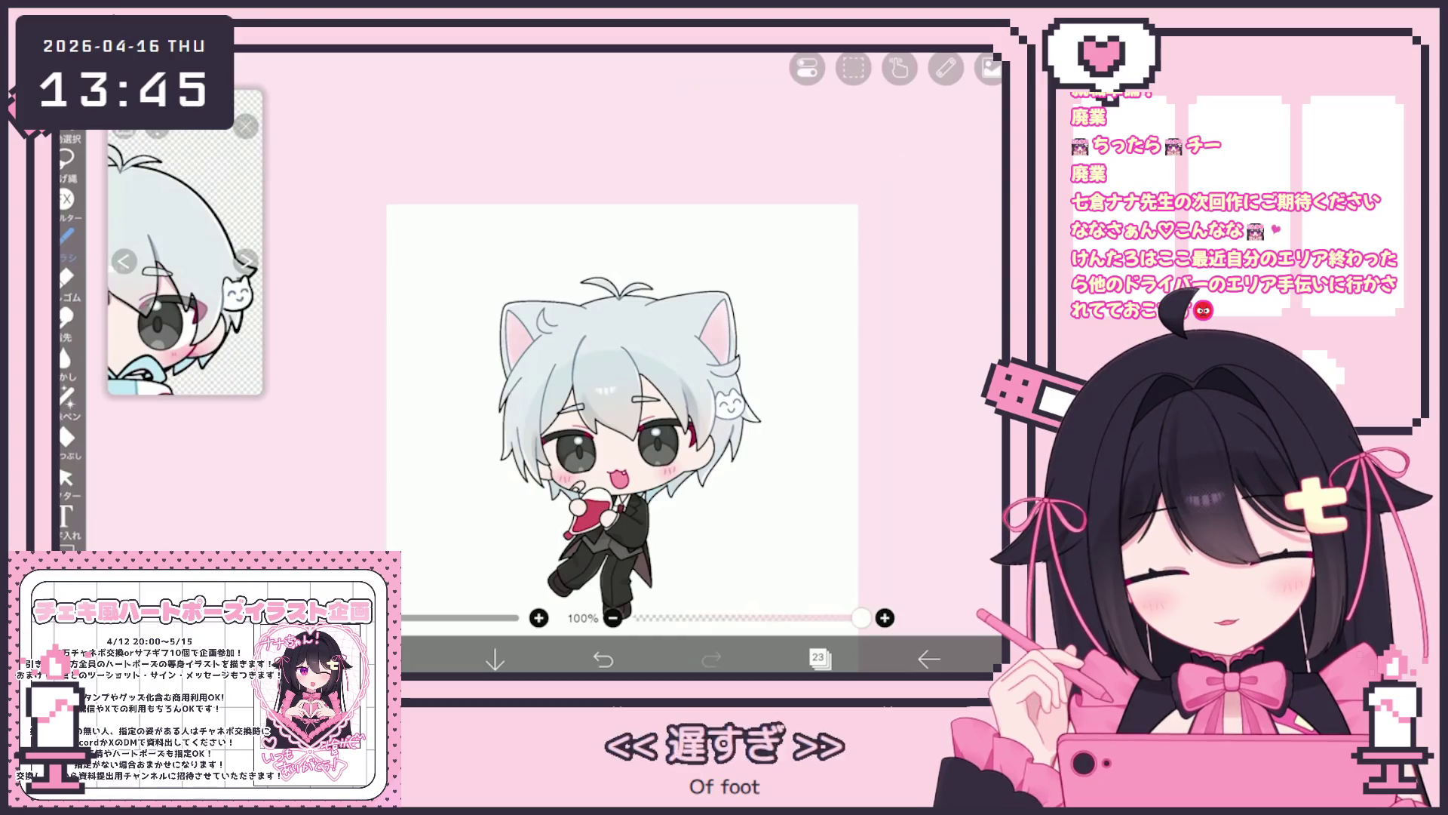
scroll(623, 422, up, 5)
click(819, 658)
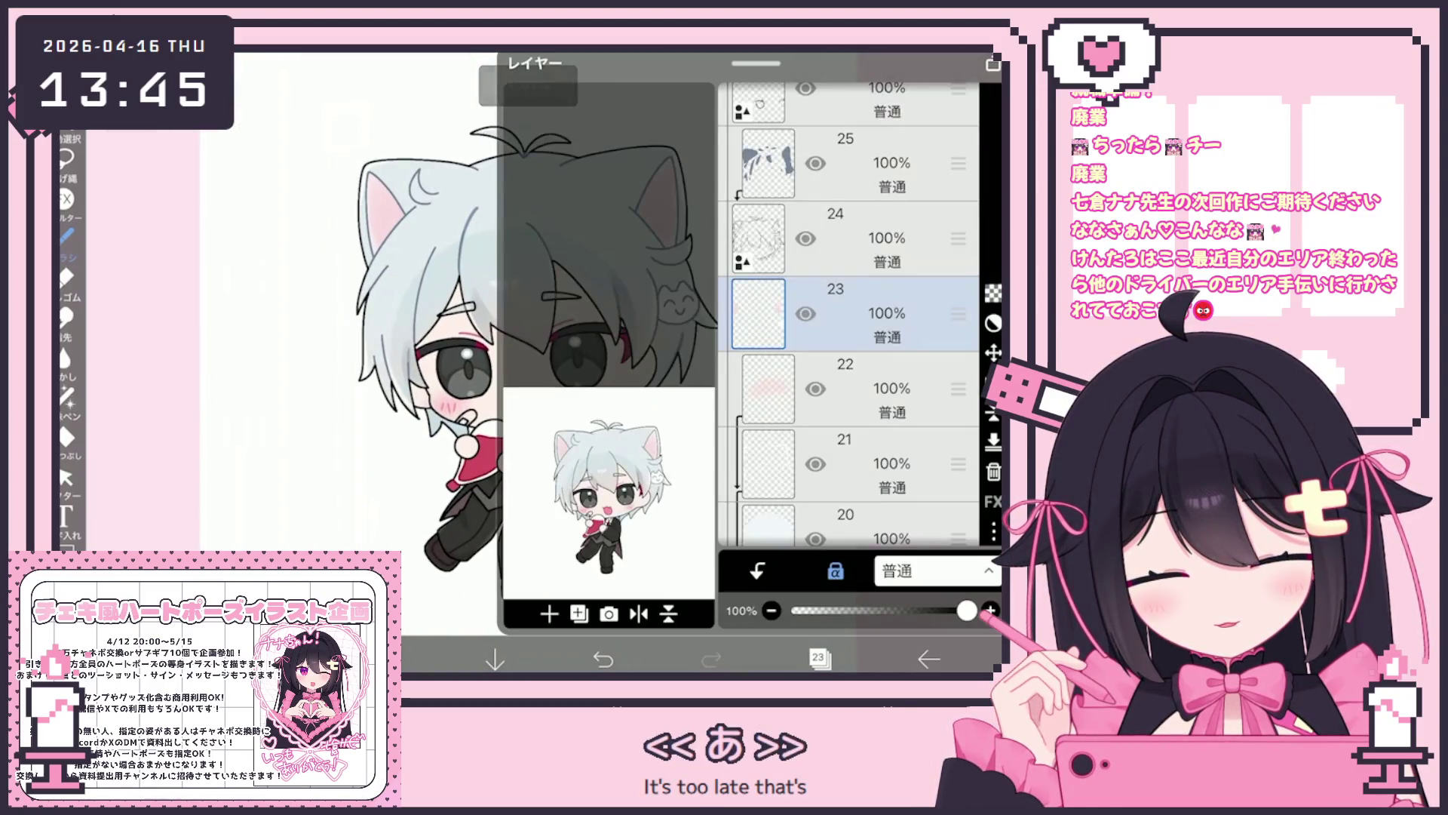
Make layer 24 the working layer and undo a stray stroke near the left ear.
click(835, 239)
click(422, 659)
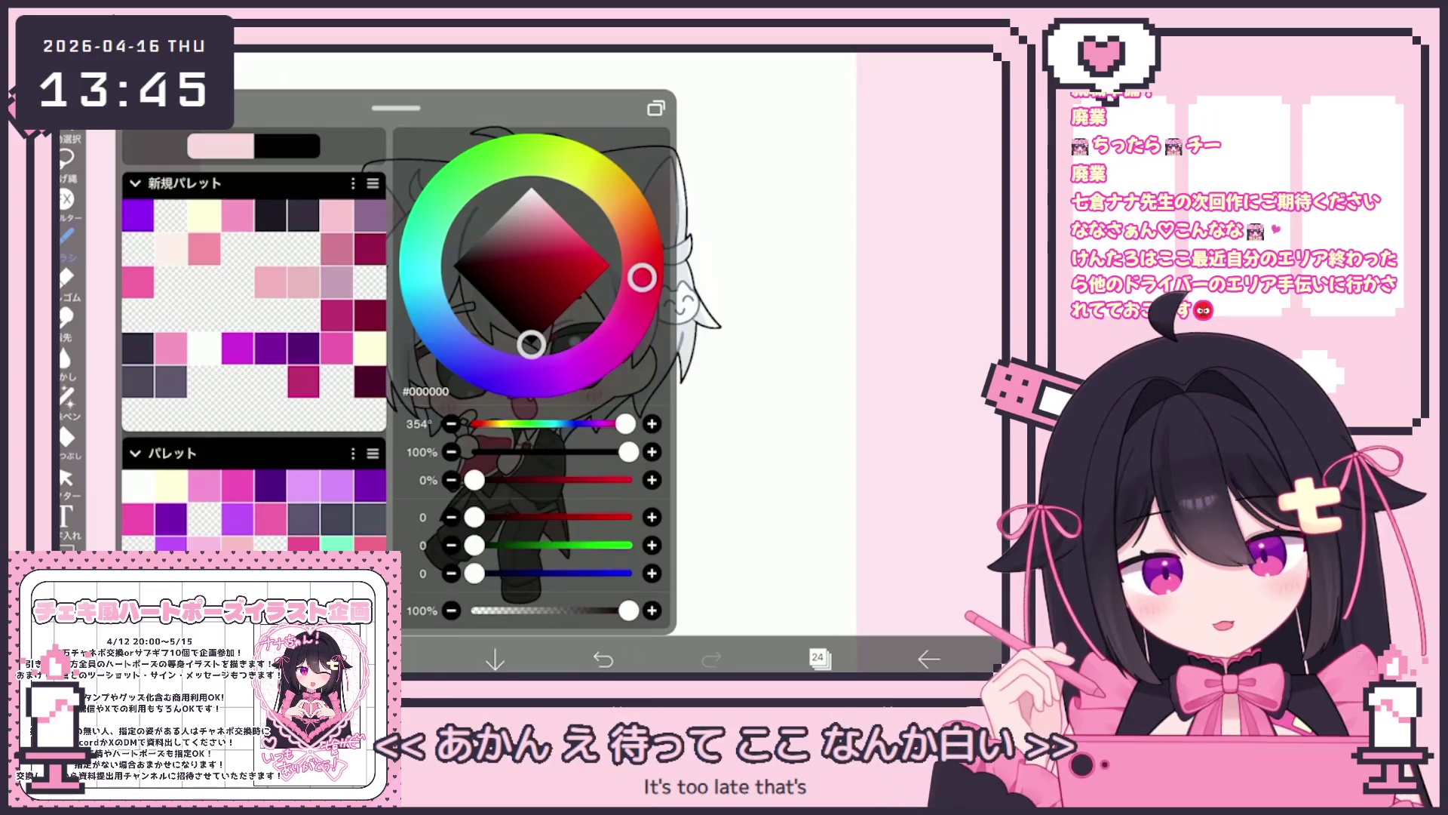
click(392, 659)
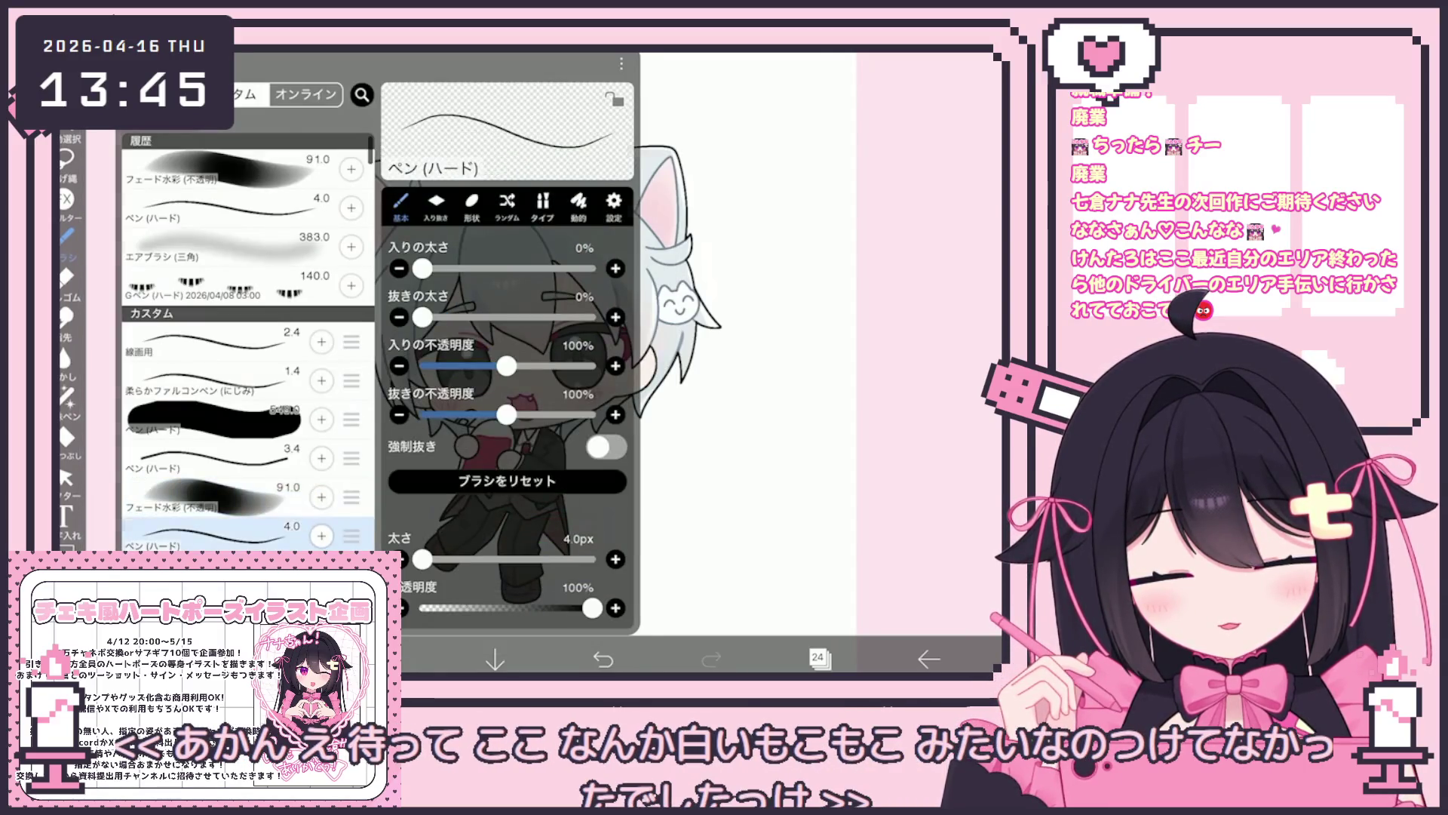
click(393, 659)
scroll(452, 377, up, 5)
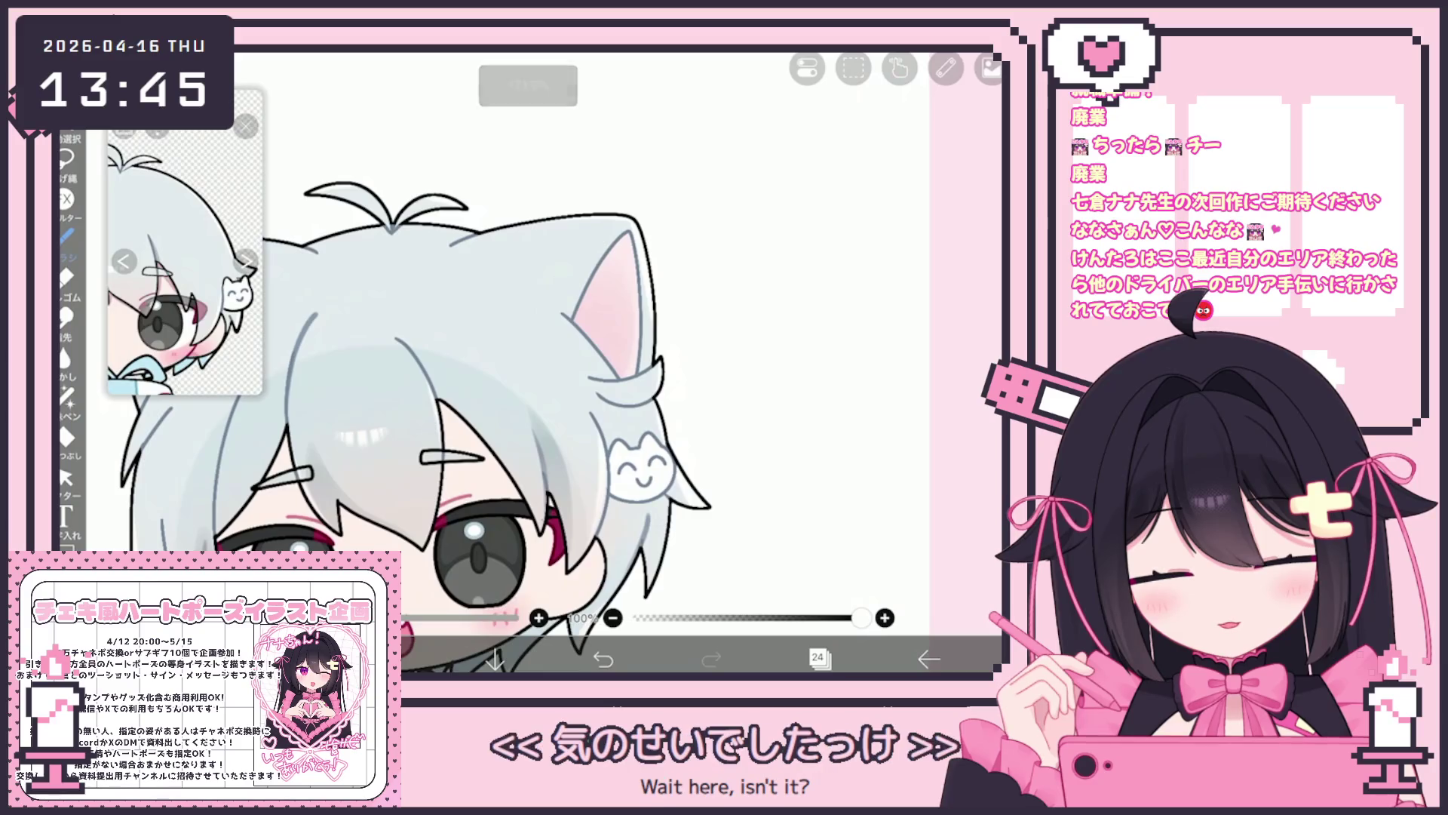
scroll(453, 377, up, 3)
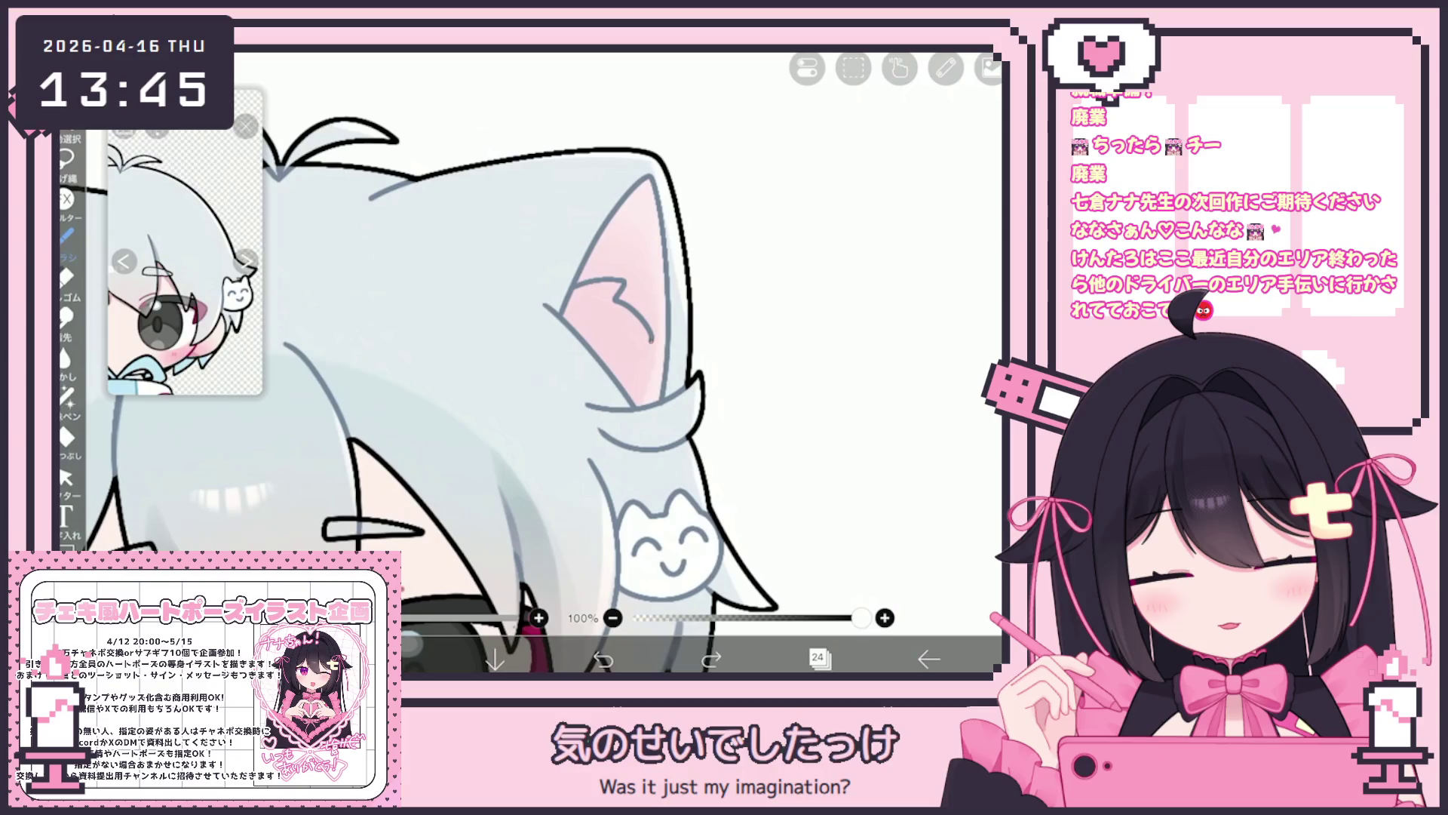
scroll(619, 362, down, 4)
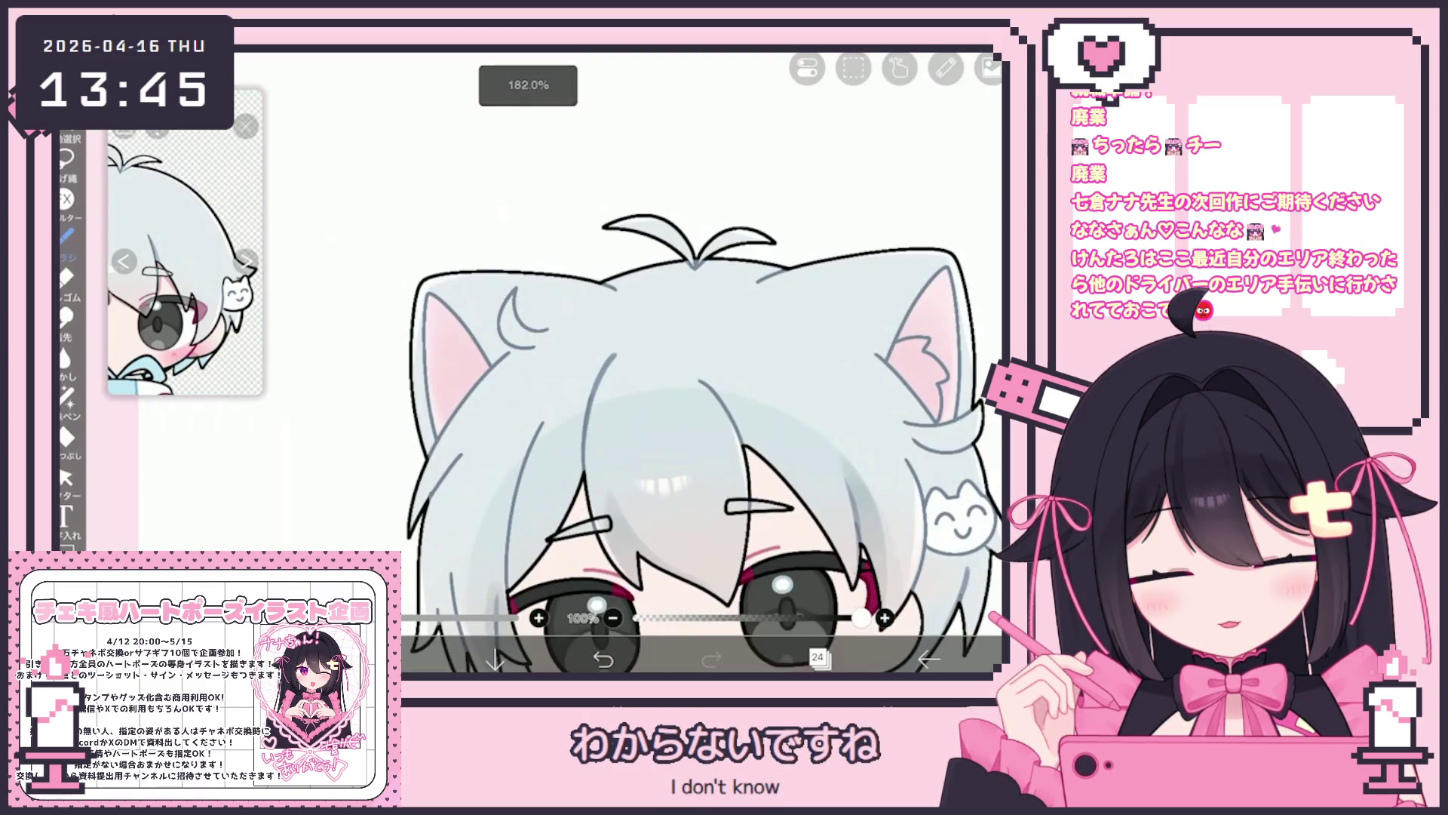
click(604, 659)
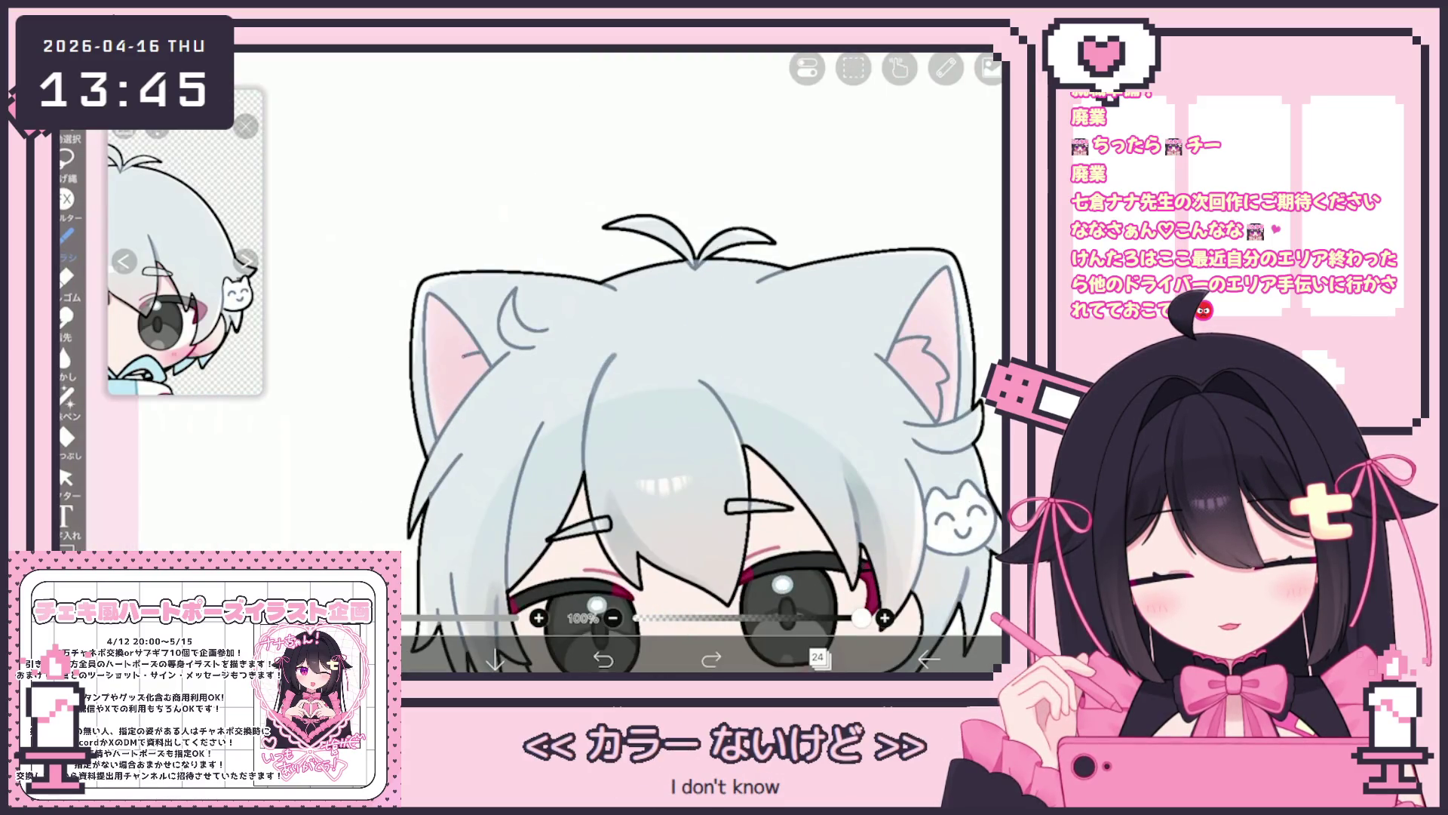
scroll(679, 378, down, 5)
scroll(679, 378, up, 5)
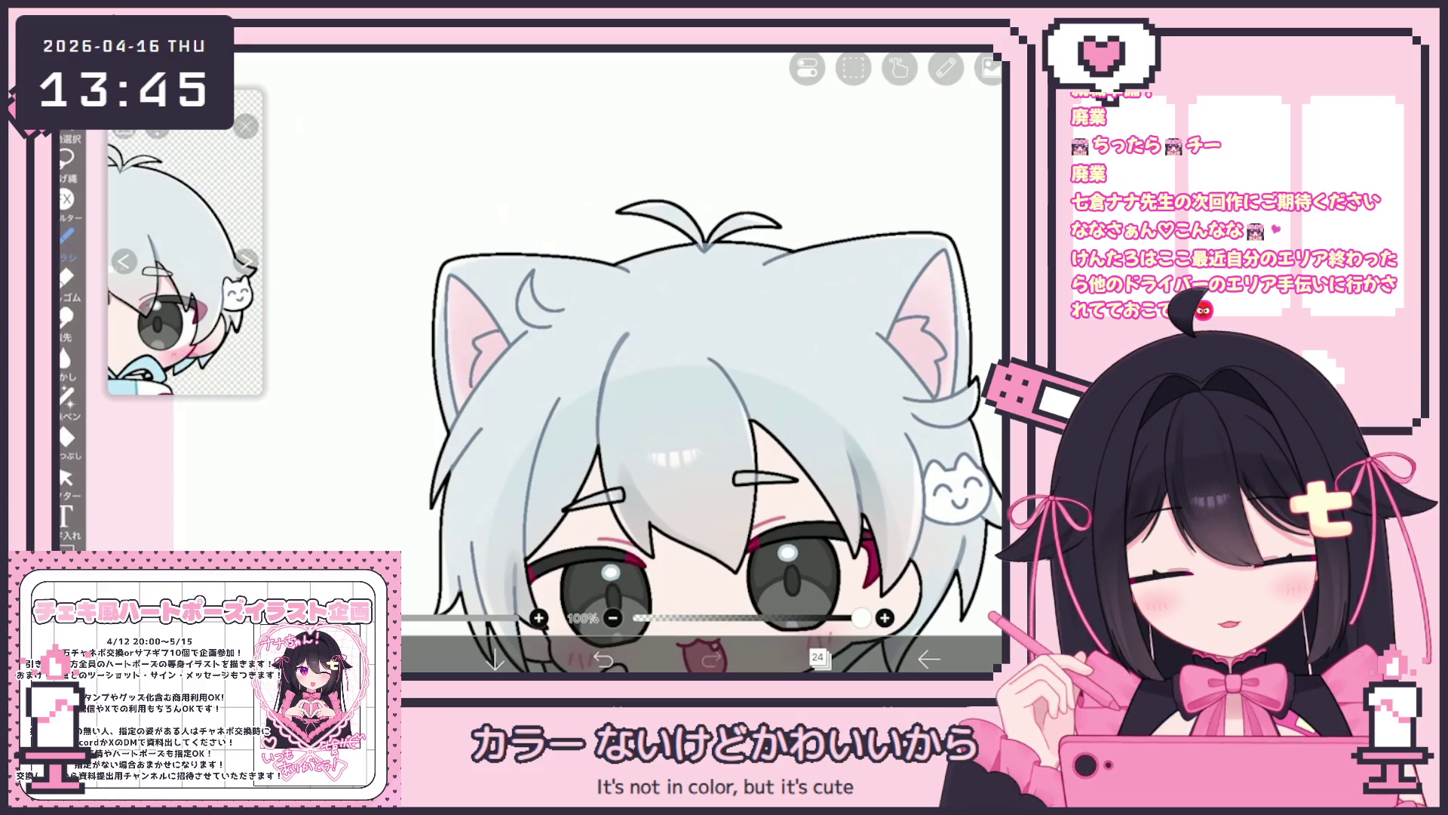
scroll(679, 377, down, 3)
scroll(679, 377, up, 3)
Set the colour to white and lasso-fill the fluff inside the cat ears.
click(818, 658)
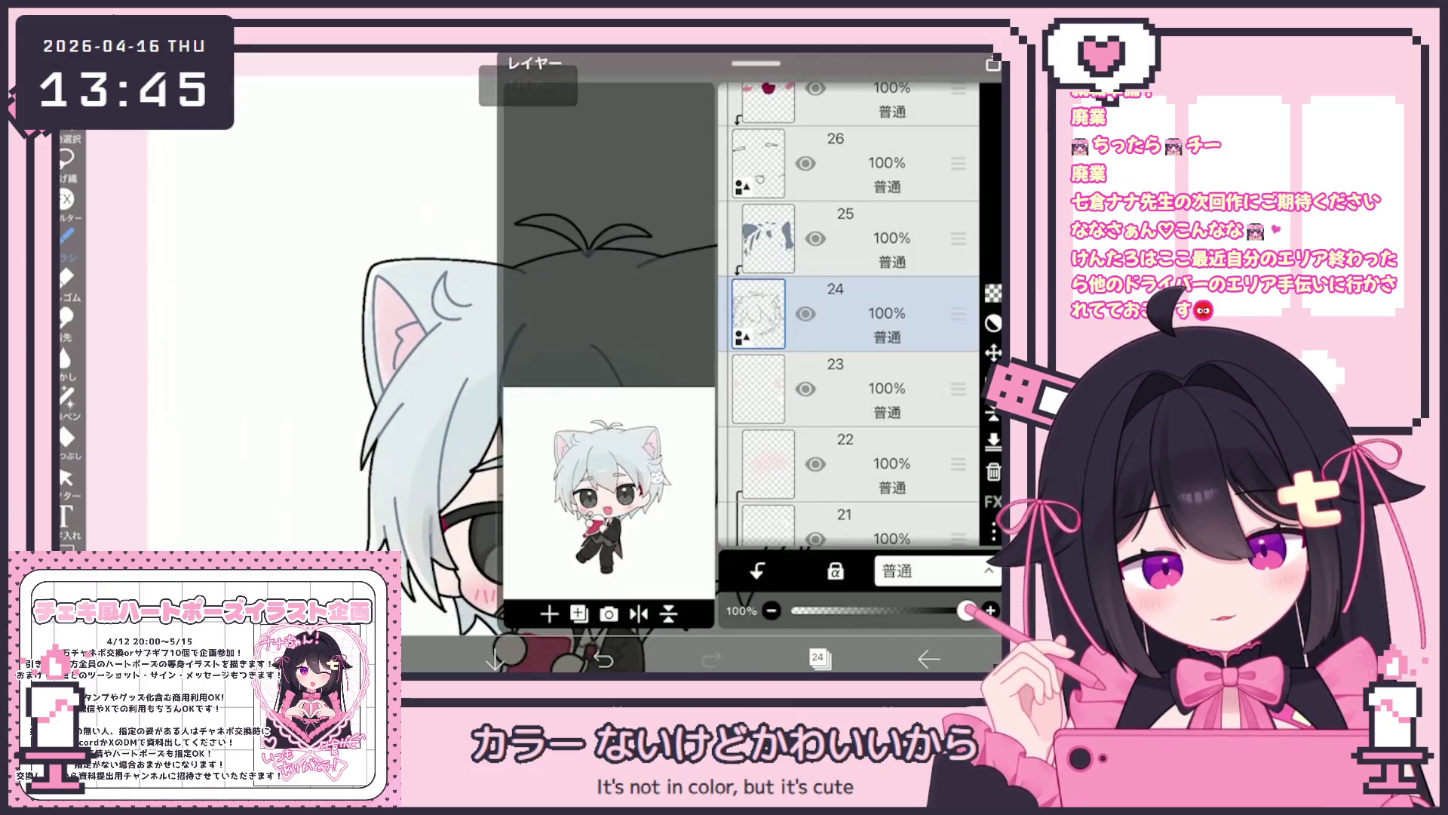
click(422, 658)
click(203, 349)
click(423, 659)
scroll(604, 377, up, 5)
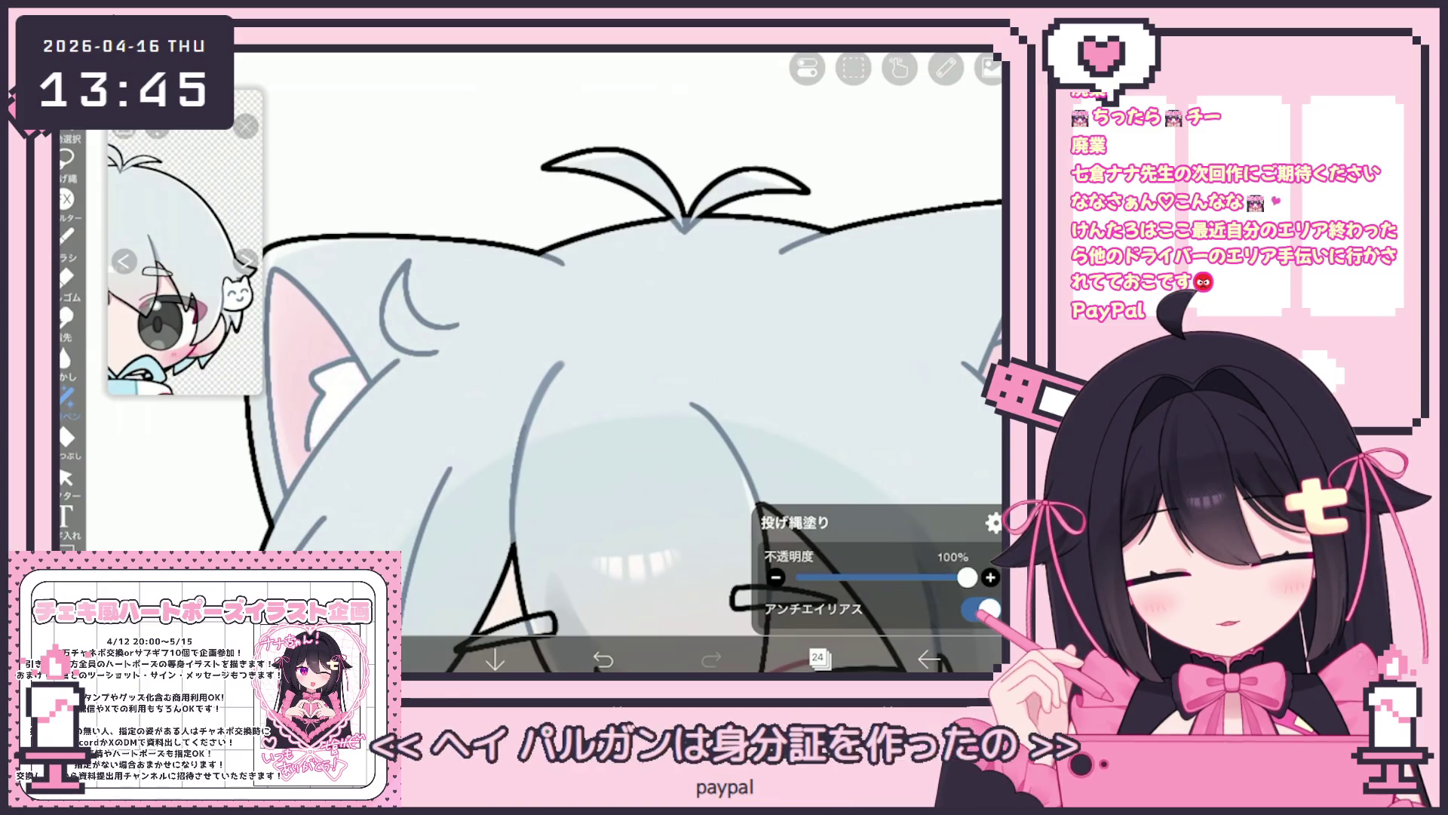
scroll(626, 362, down, 5)
scroll(528, 362, up, 3)
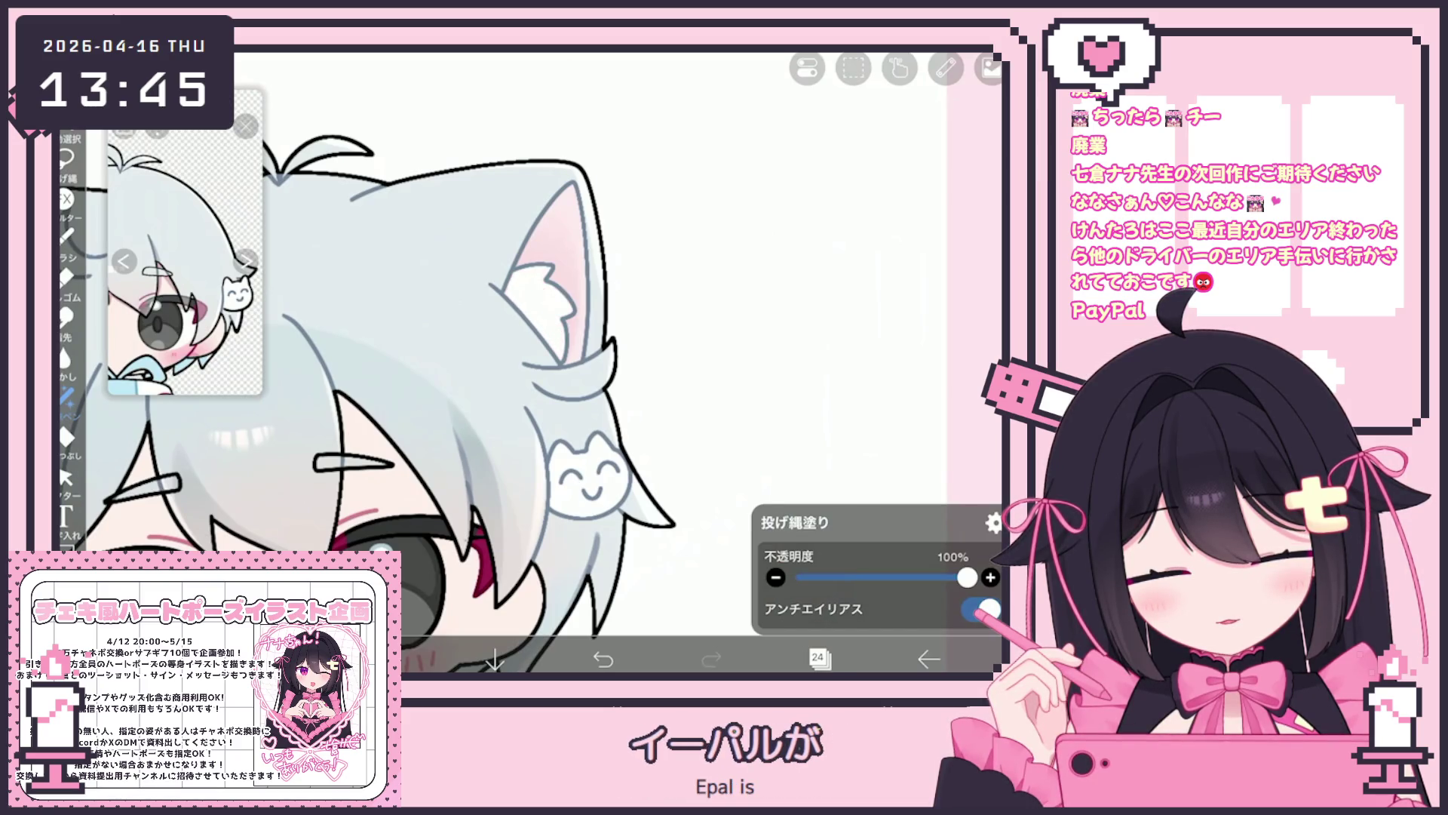
scroll(528, 363, down, 3)
click(818, 659)
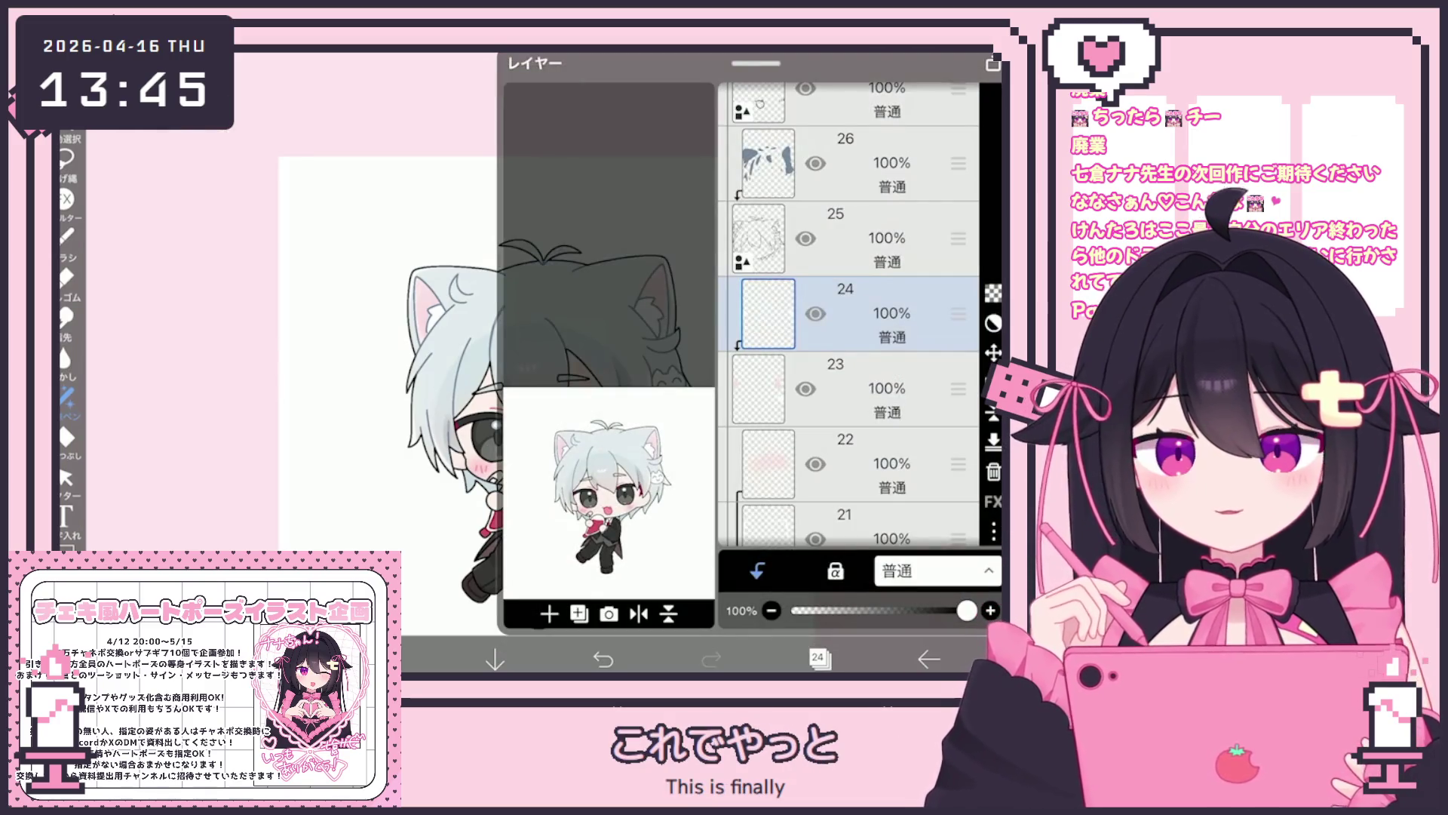
click(818, 658)
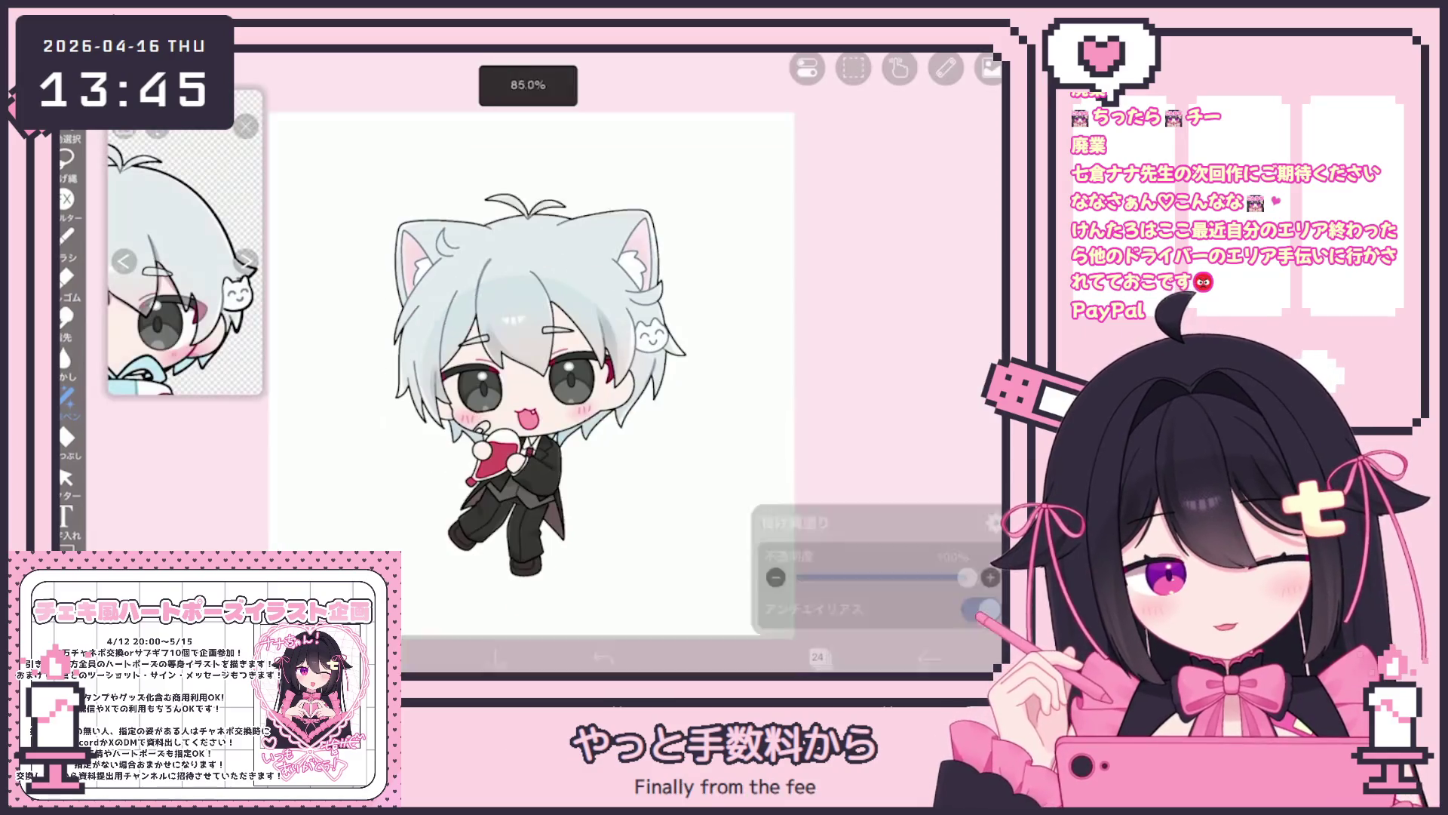
Make layer 4 inside the skin folder the working layer and center the face in view.
click(819, 658)
scroll(849, 302, down, 3)
click(849, 139)
scroll(849, 317, down, 5)
click(853, 362)
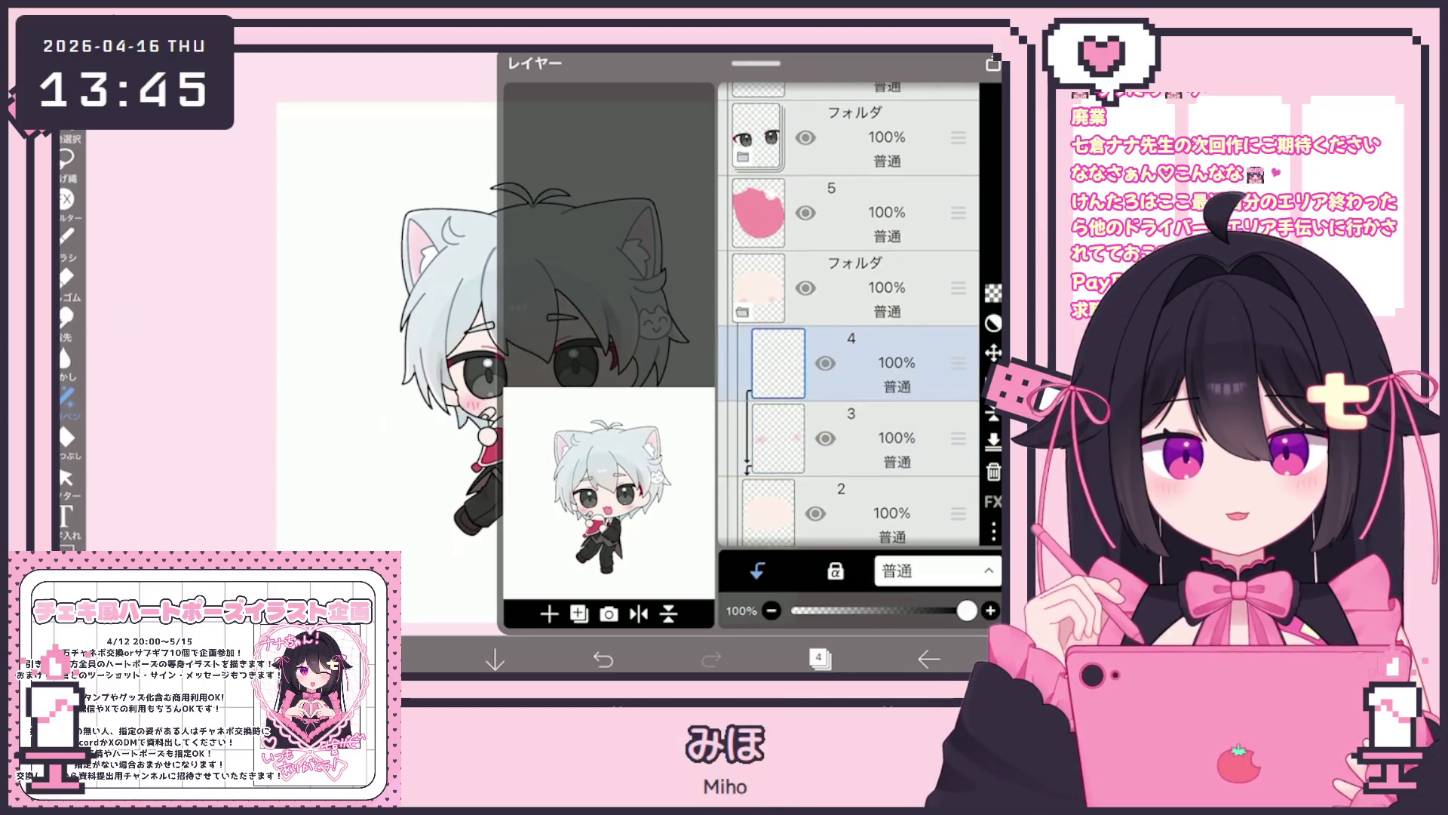
click(818, 659)
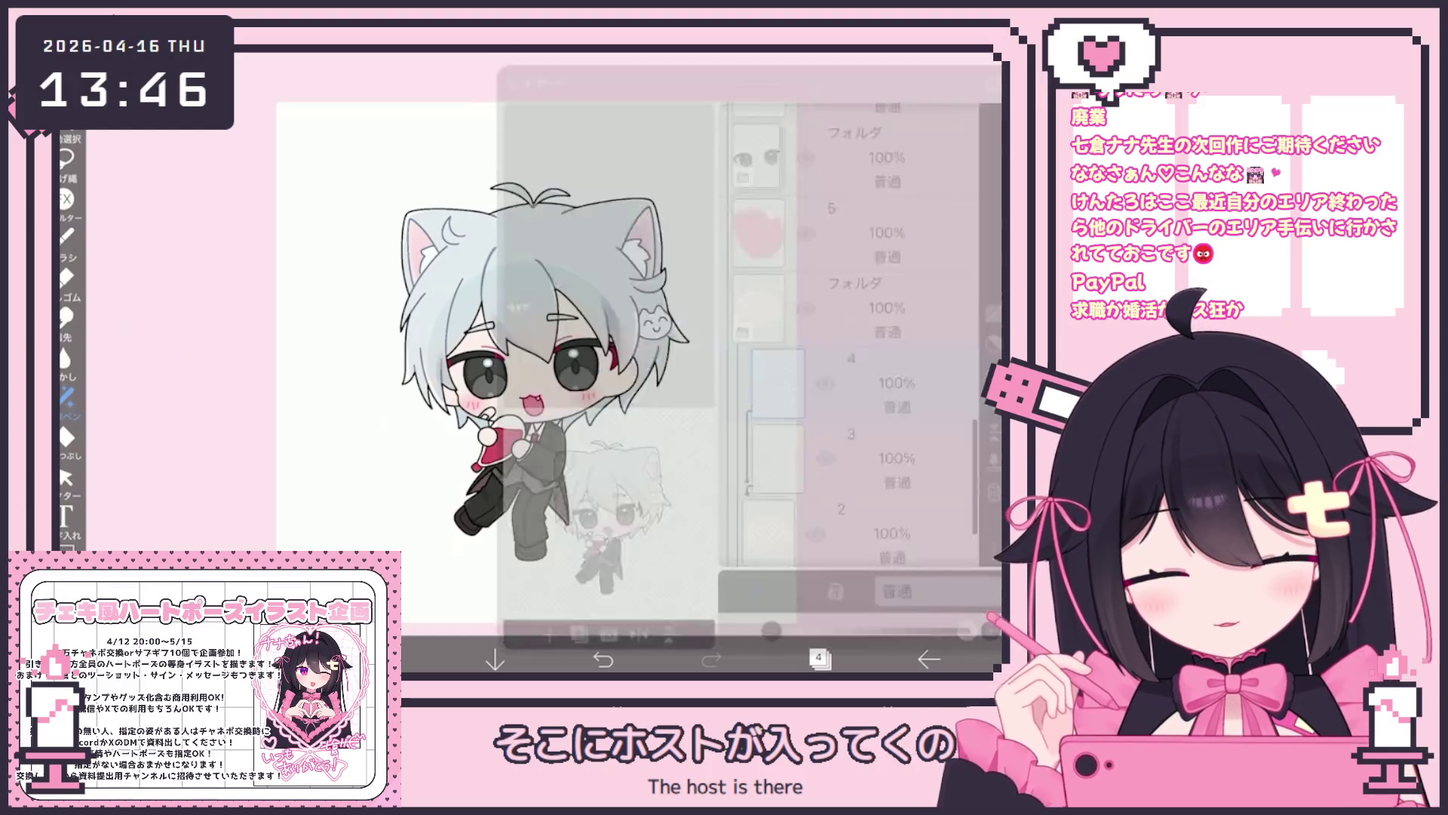
drag(166, 317, 251, 351)
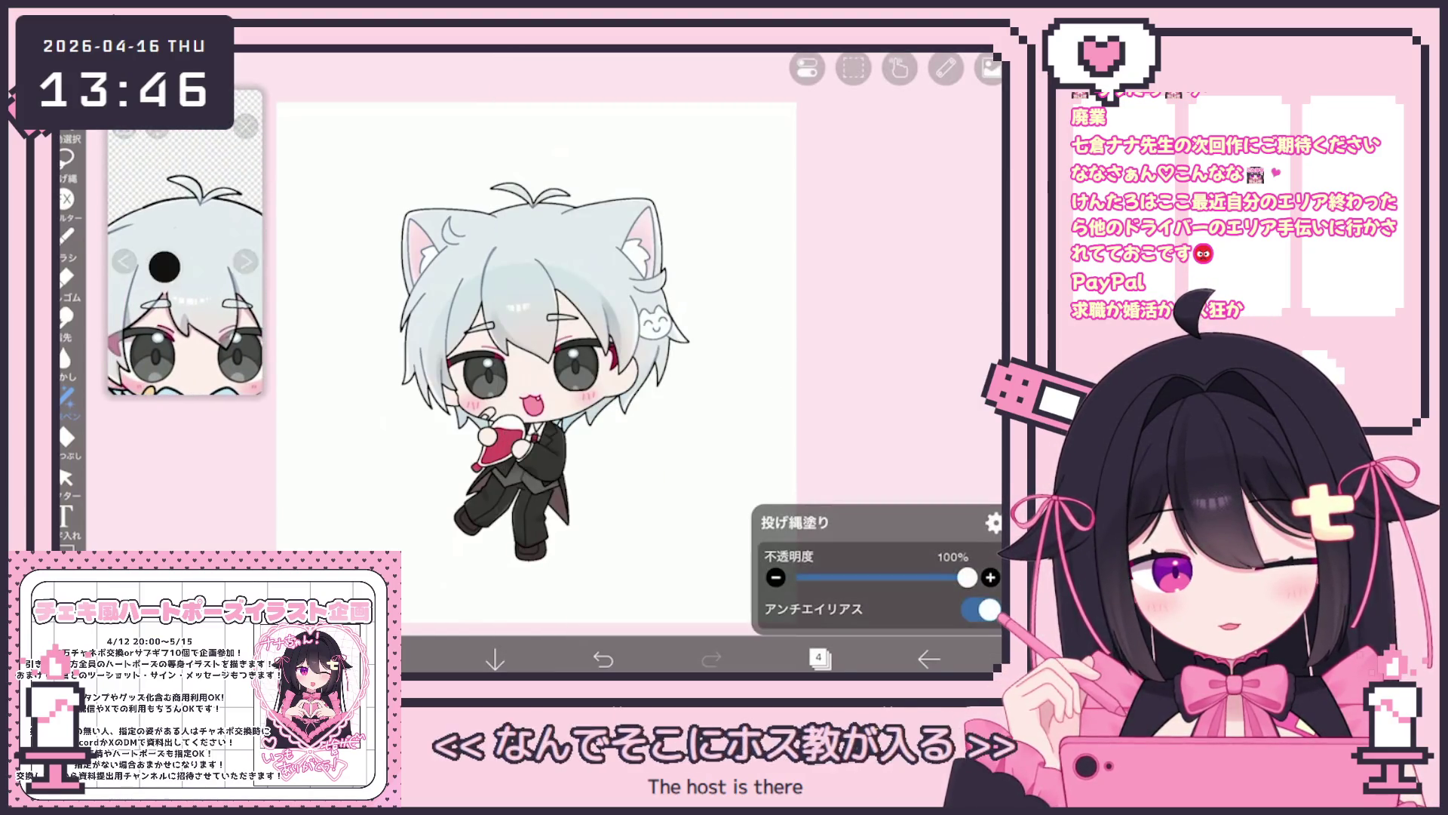
Paint pale pink #E5B7B8 detail strokes on the character's face with the brush.
click(66, 237)
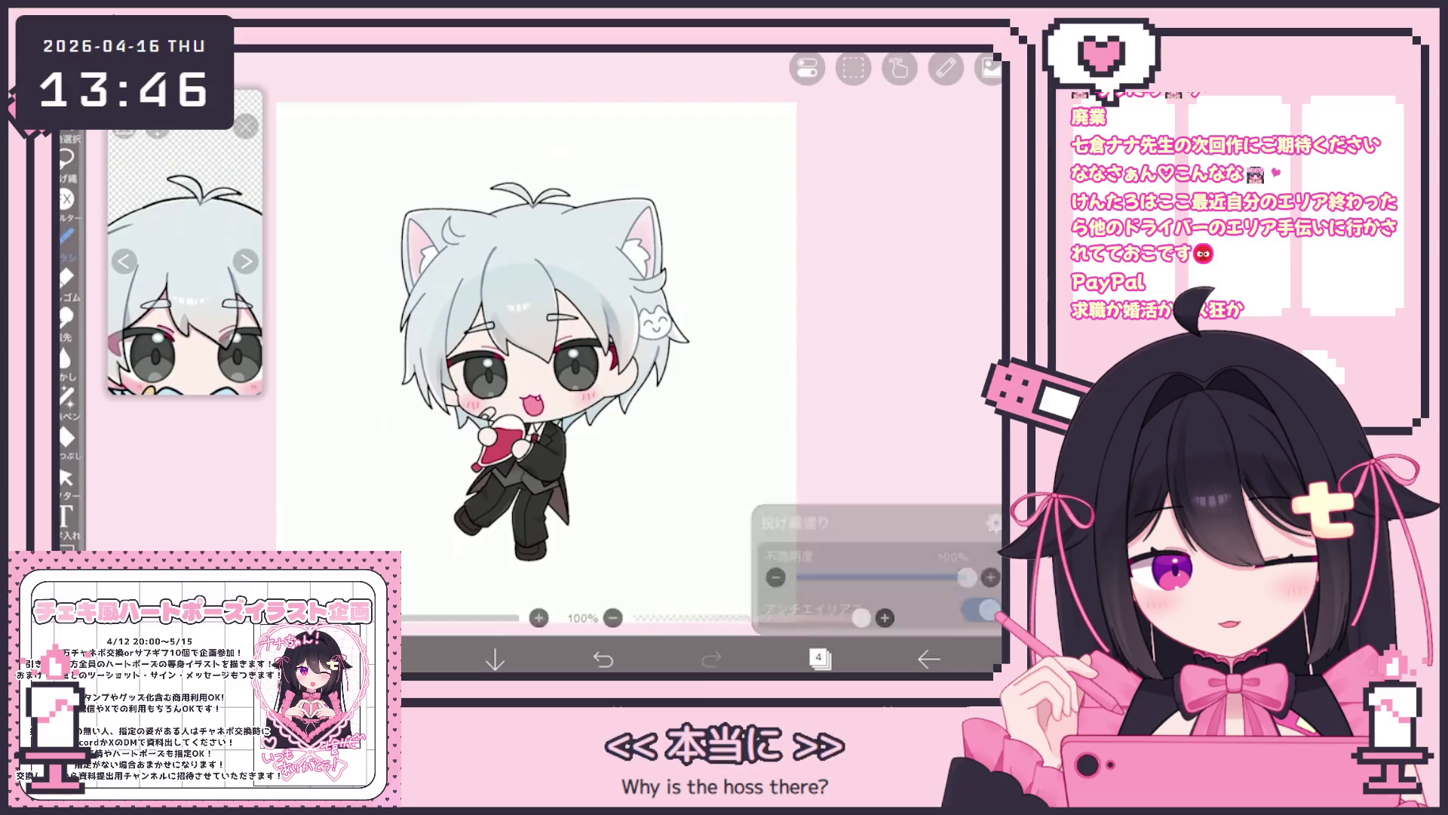
click(387, 658)
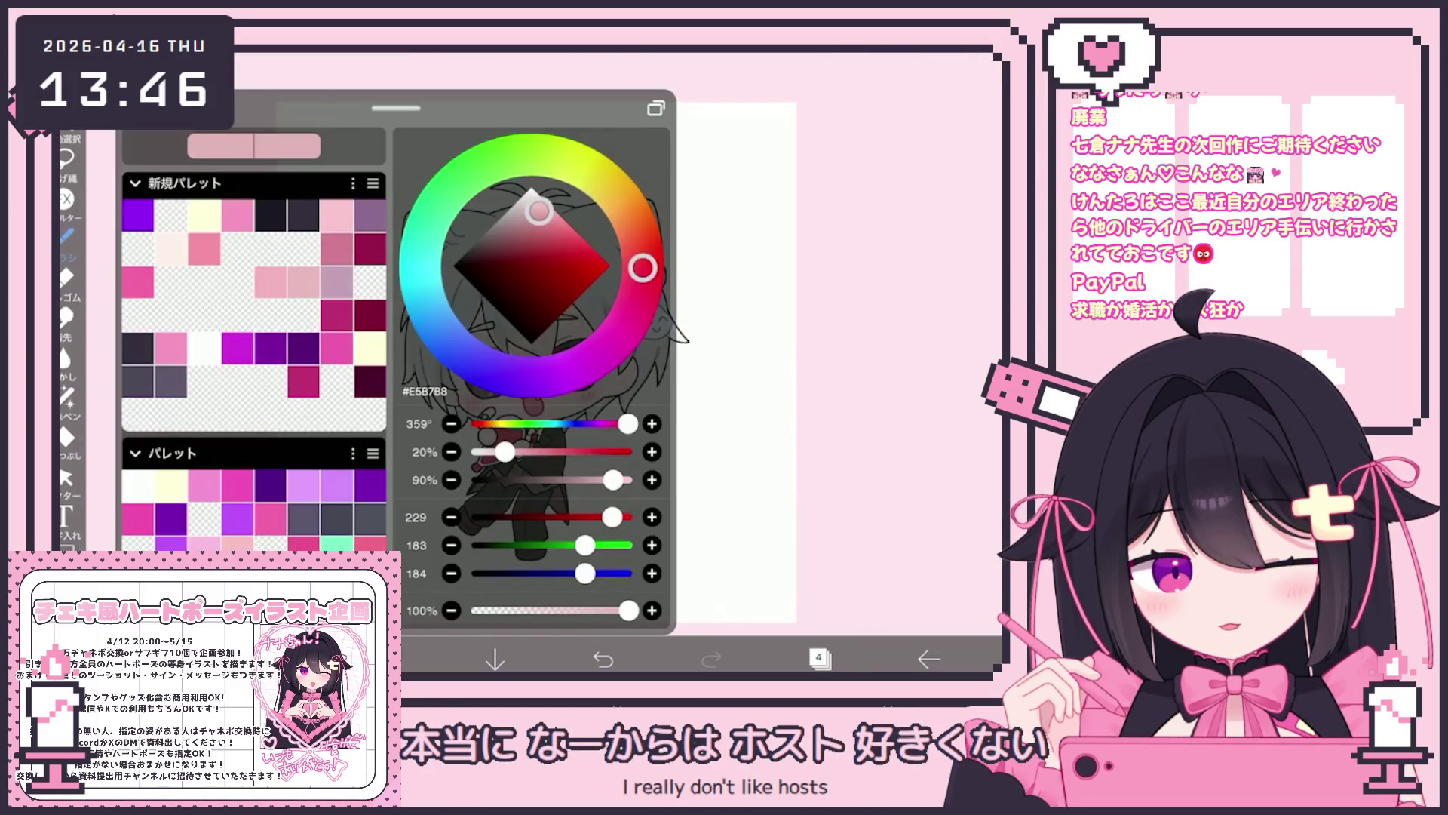
click(412, 518)
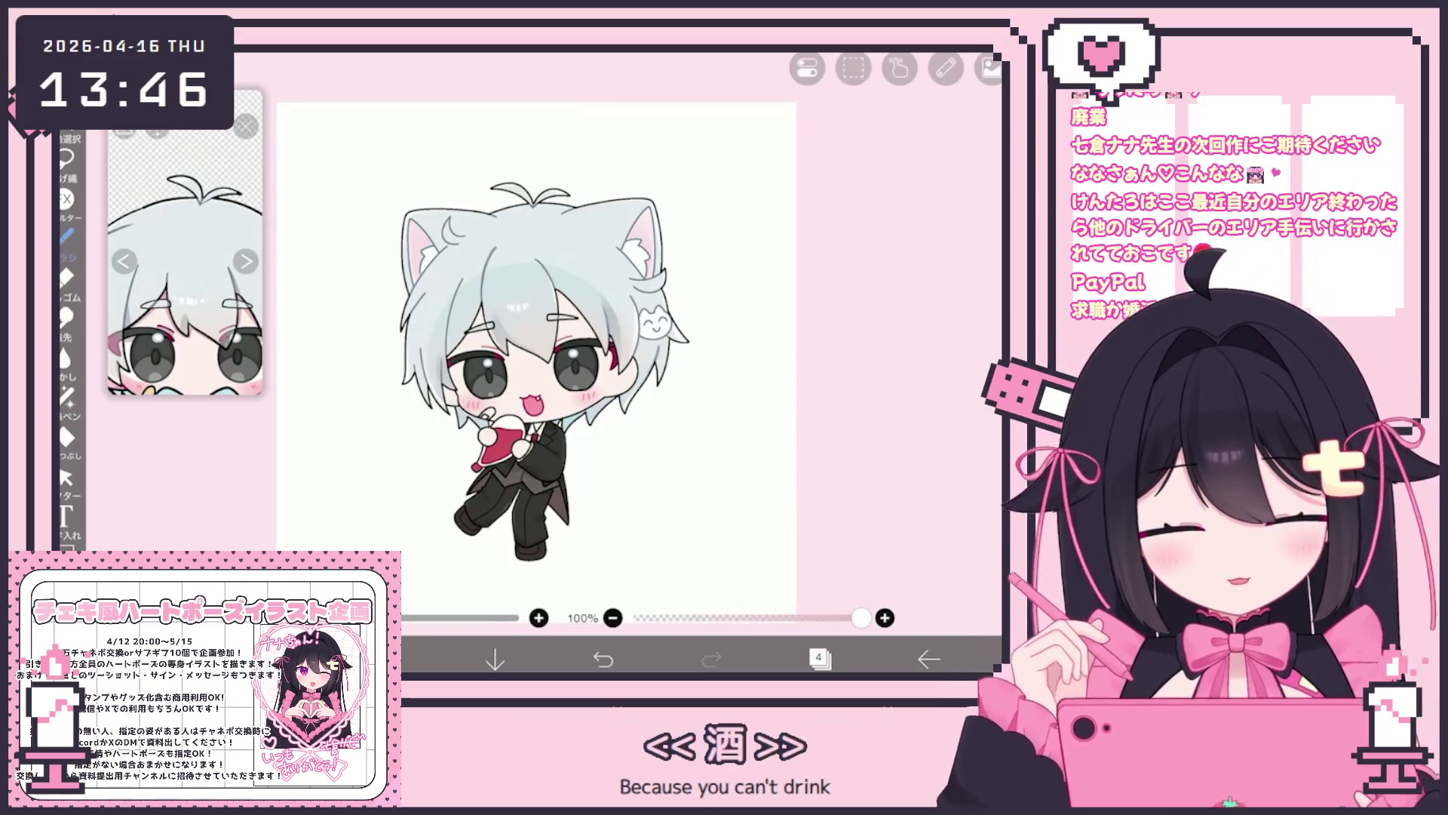
scroll(463, 227, up, 5)
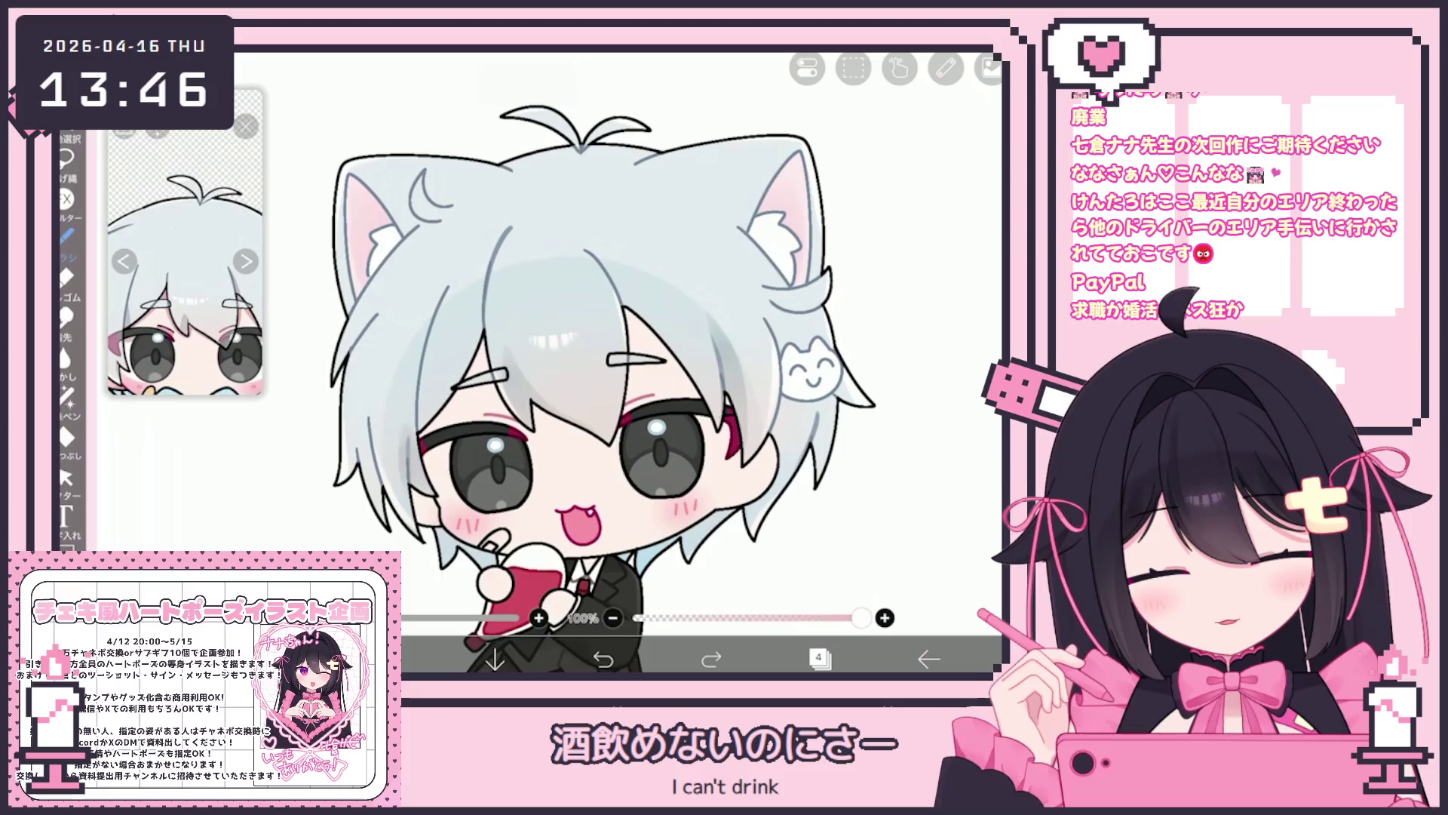
click(489, 341)
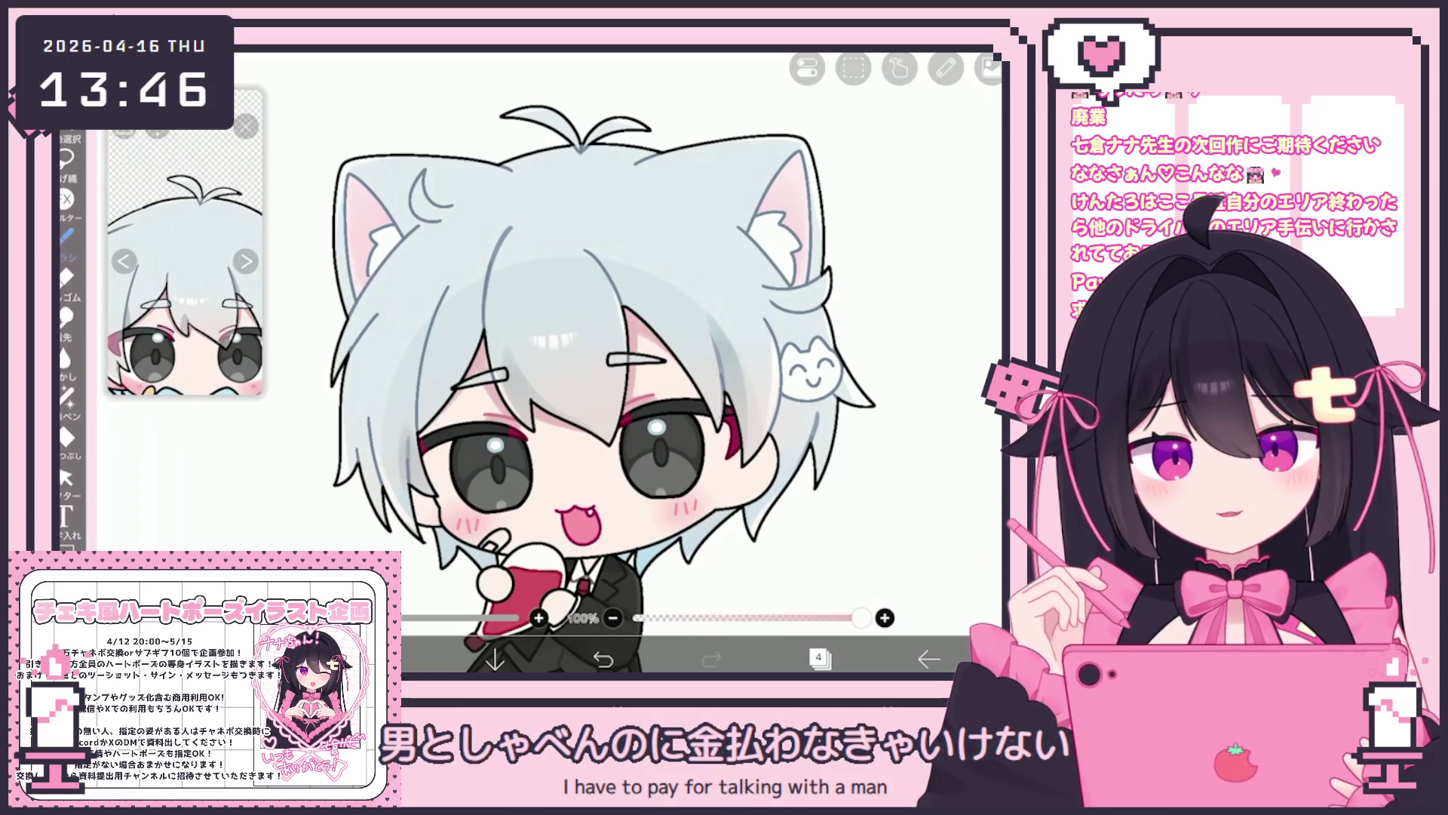
scroll(596, 362, up, 1)
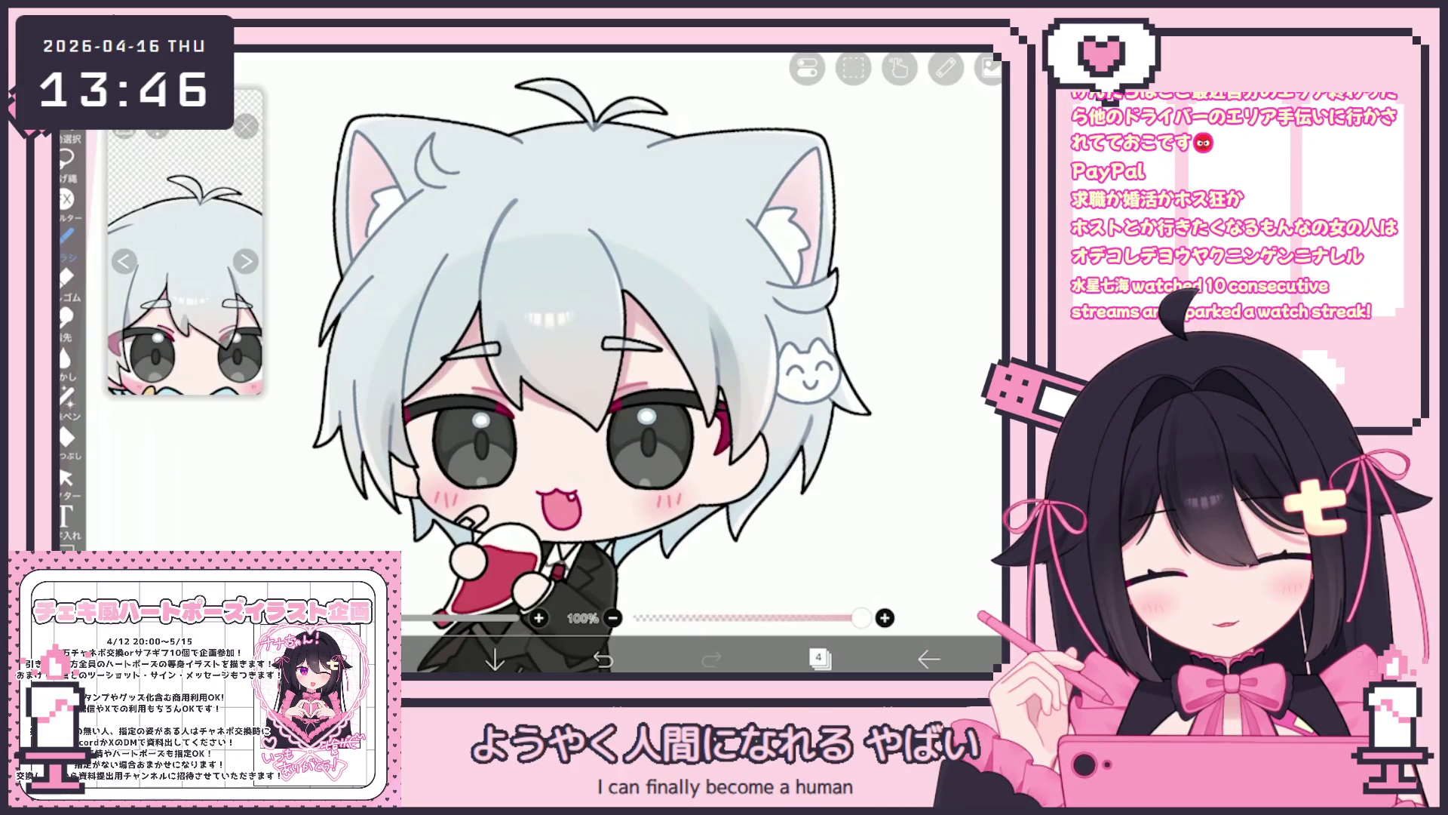
scroll(755, 423, up, 5)
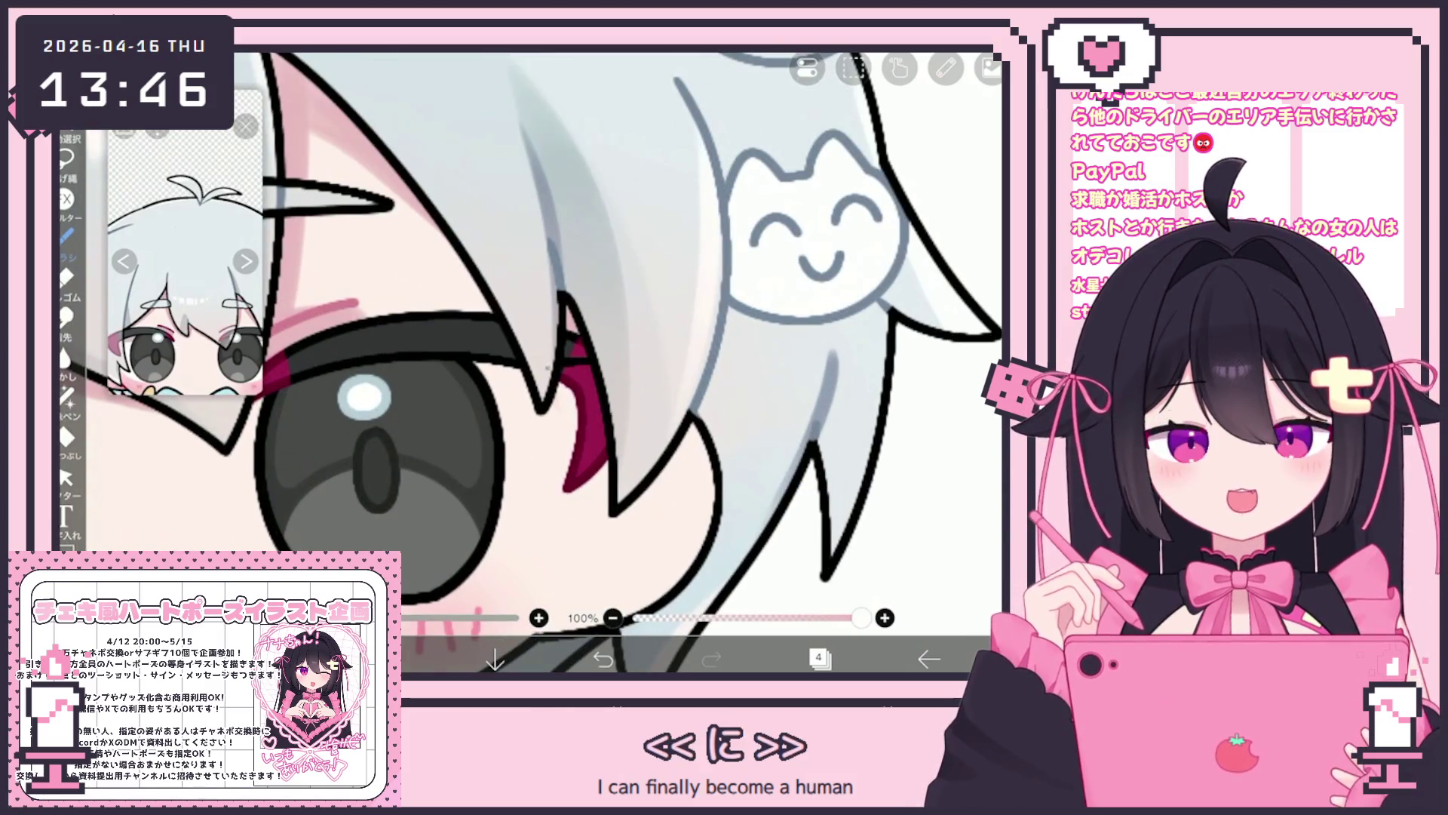
click(818, 659)
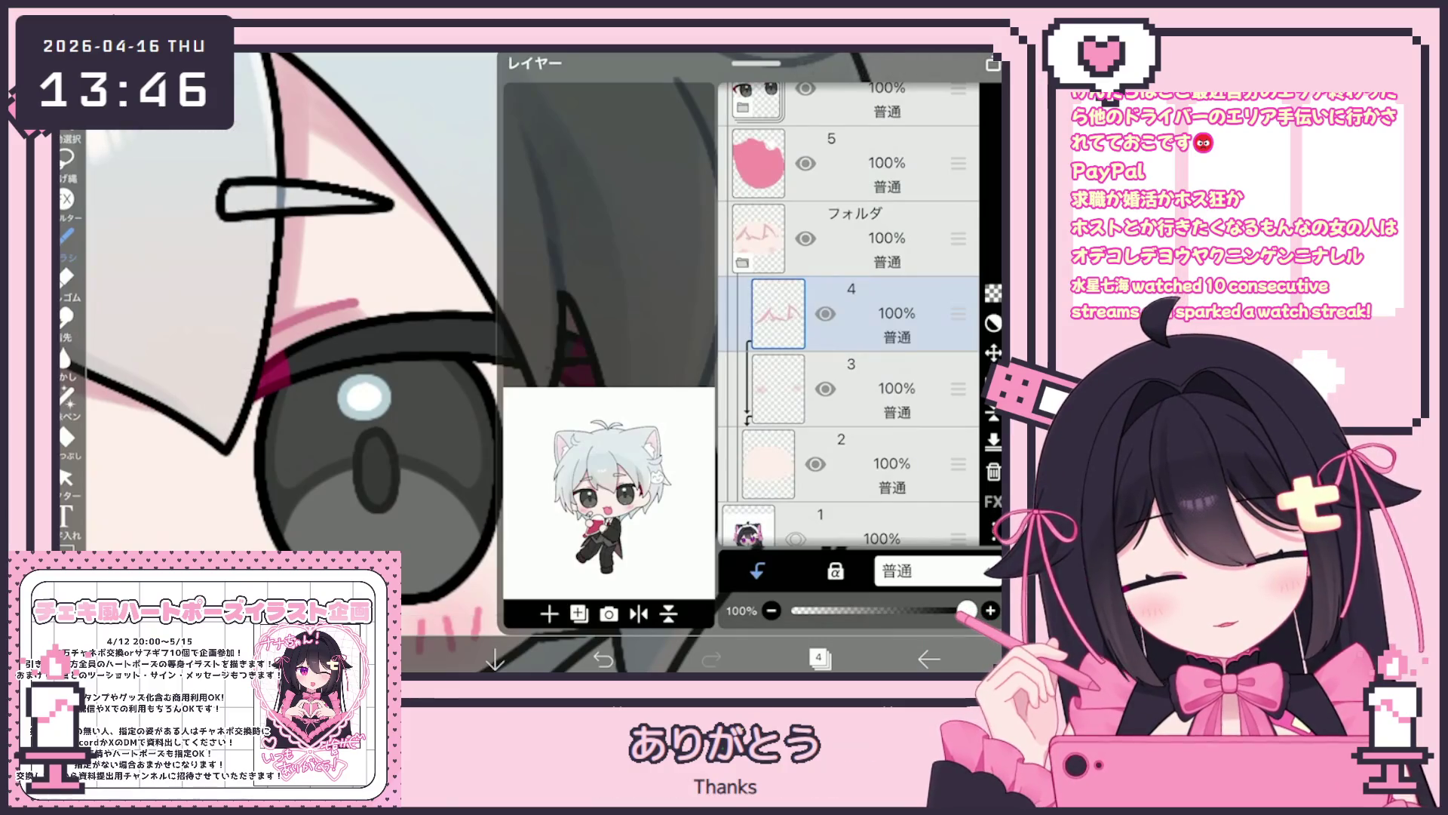
Select layer 25, the line-art layer.
scroll(849, 317, up, 10)
click(845, 364)
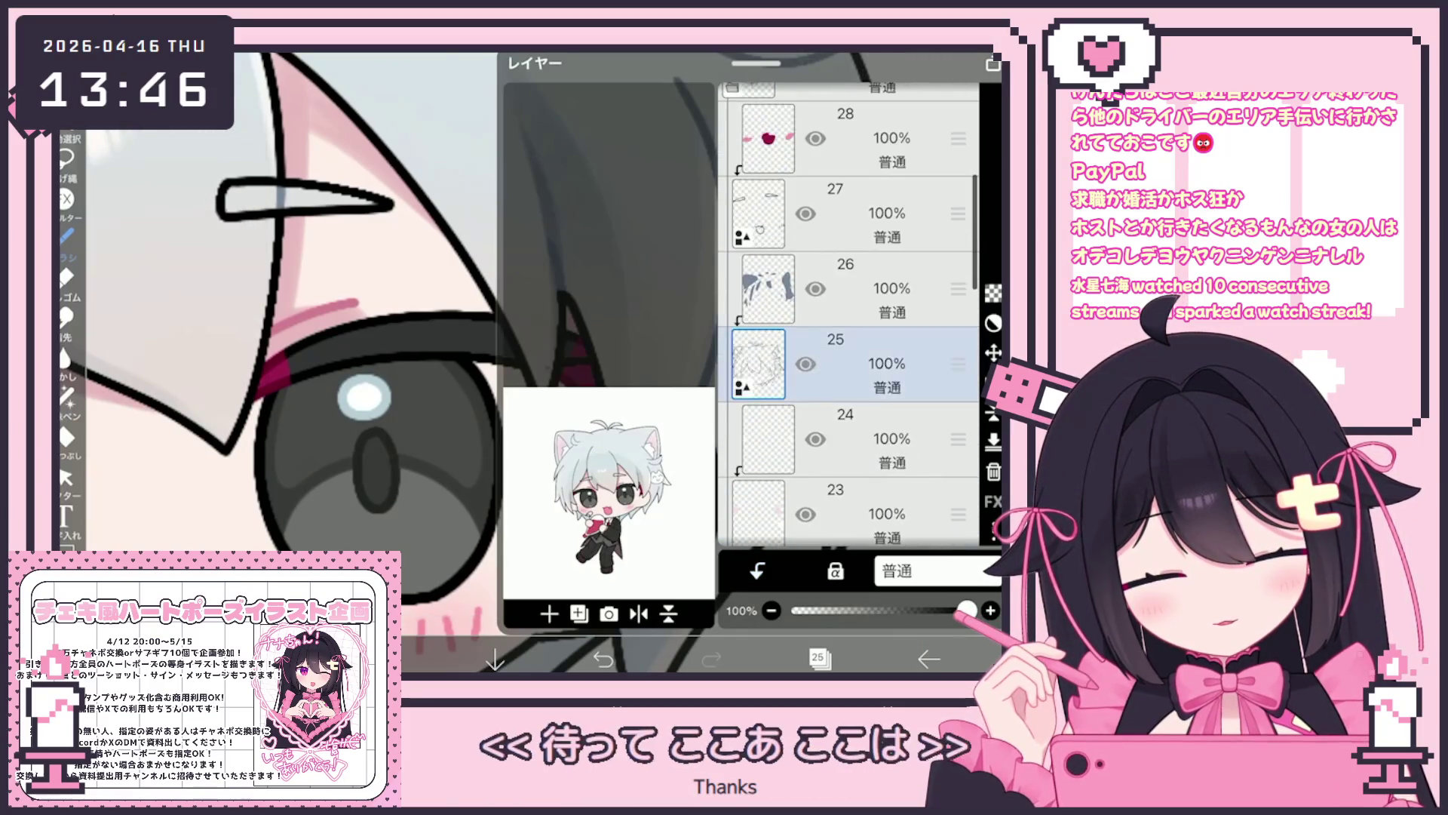
click(818, 658)
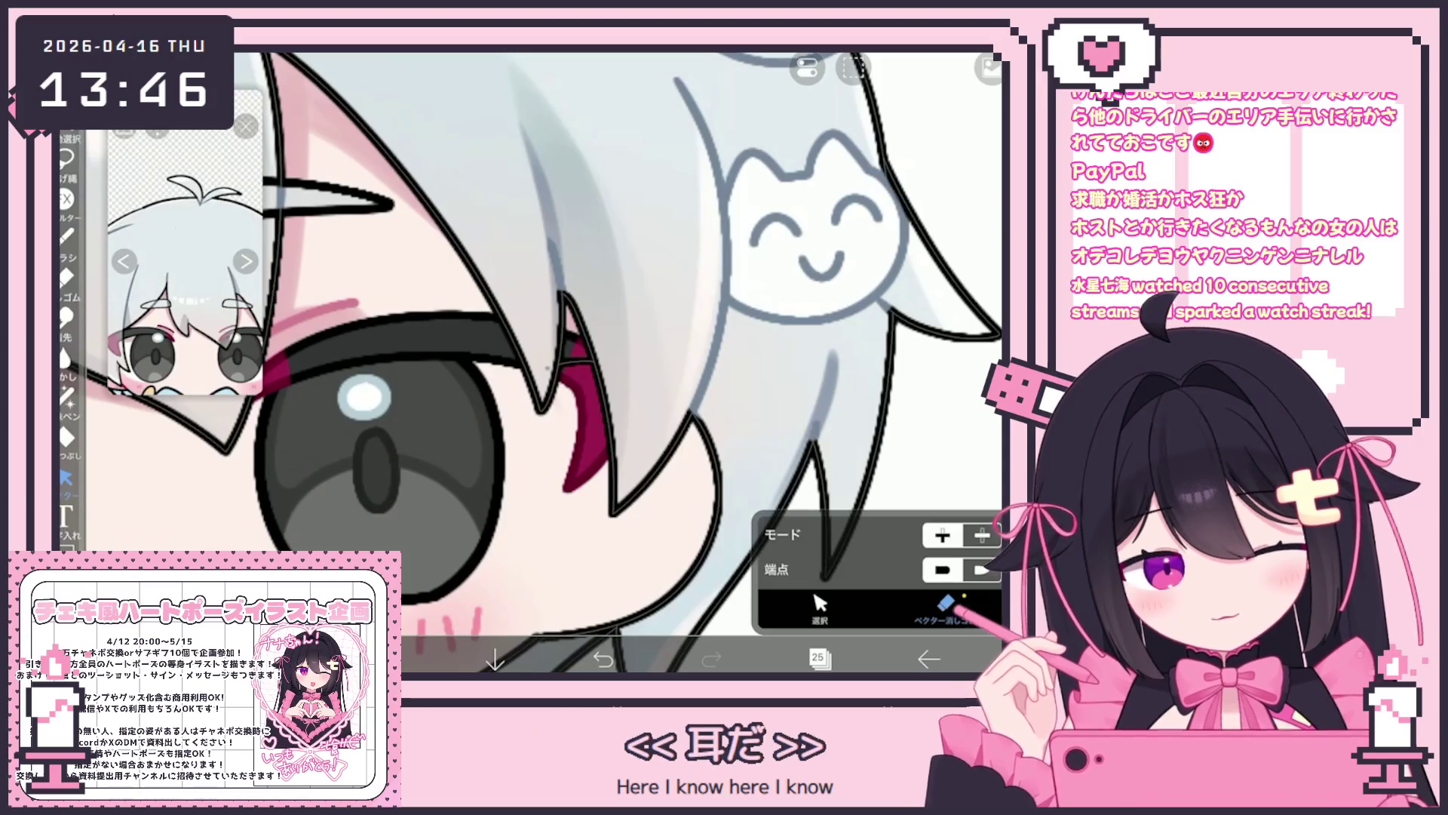
scroll(528, 362, down, 5)
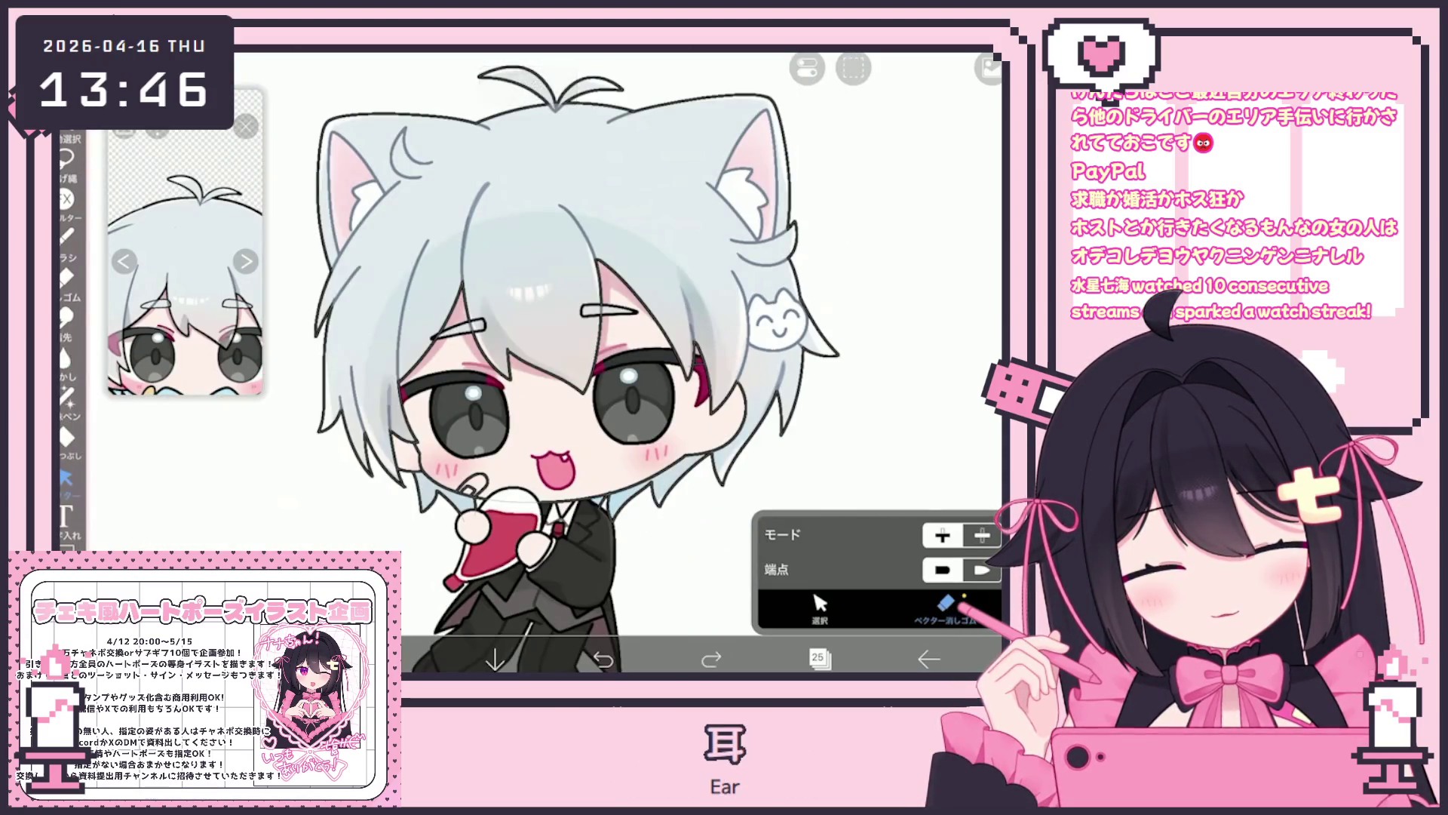
scroll(603, 340, up, 3)
click(818, 658)
click(818, 659)
Lasso the stray hair stroke beside the eye near the cat clip and delete it.
click(821, 604)
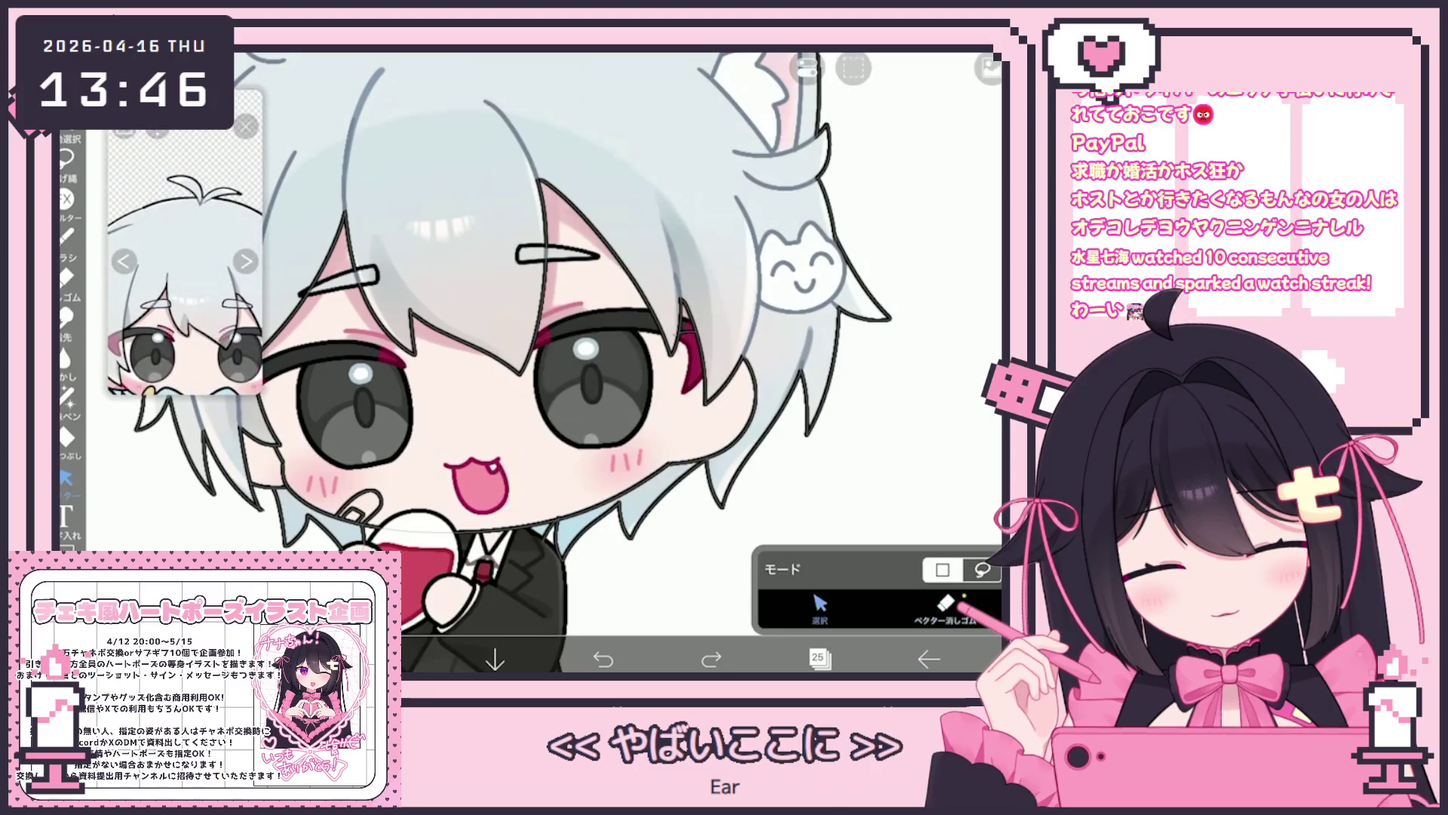
click(802, 275)
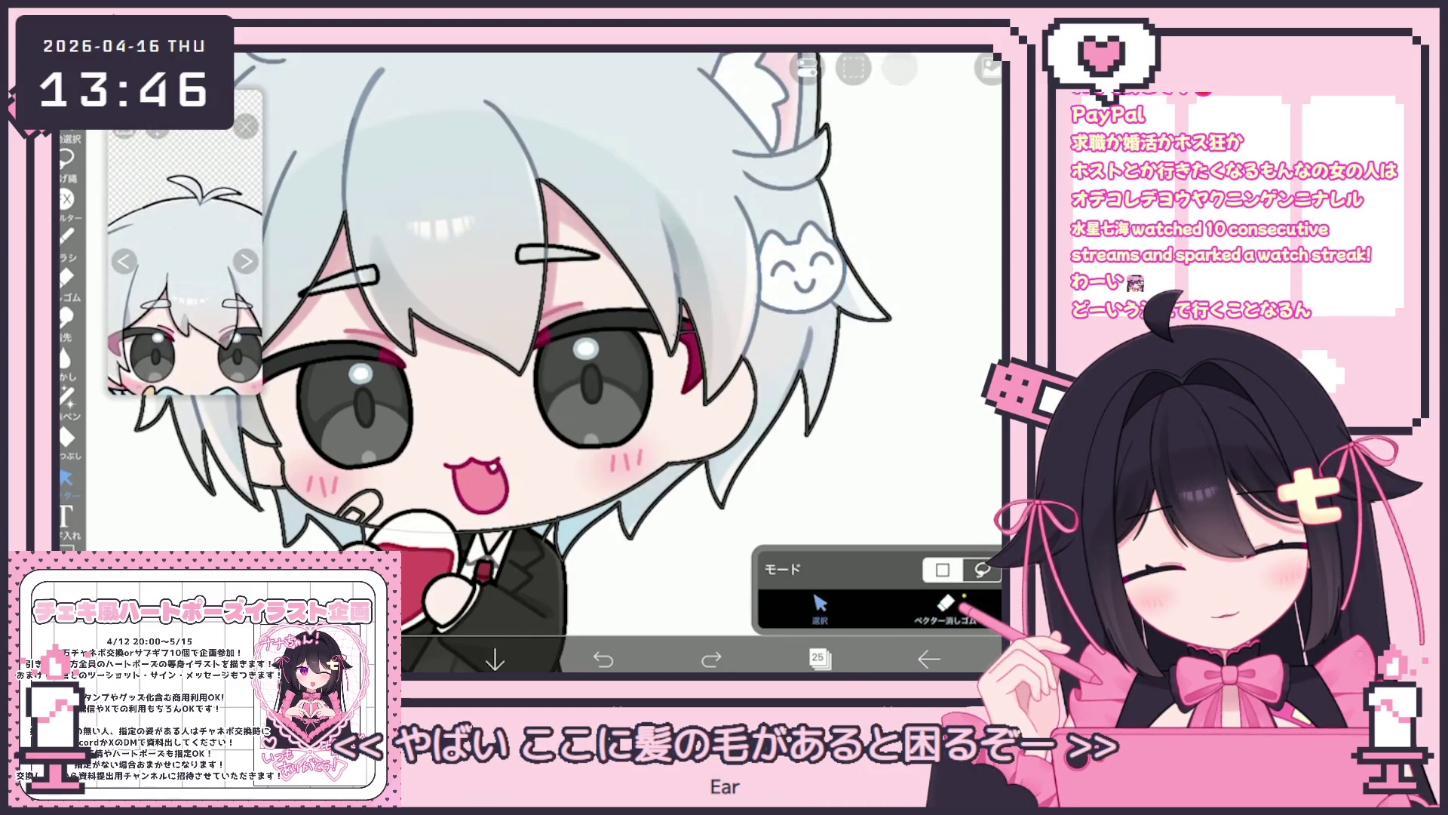
drag(713, 387, 743, 200)
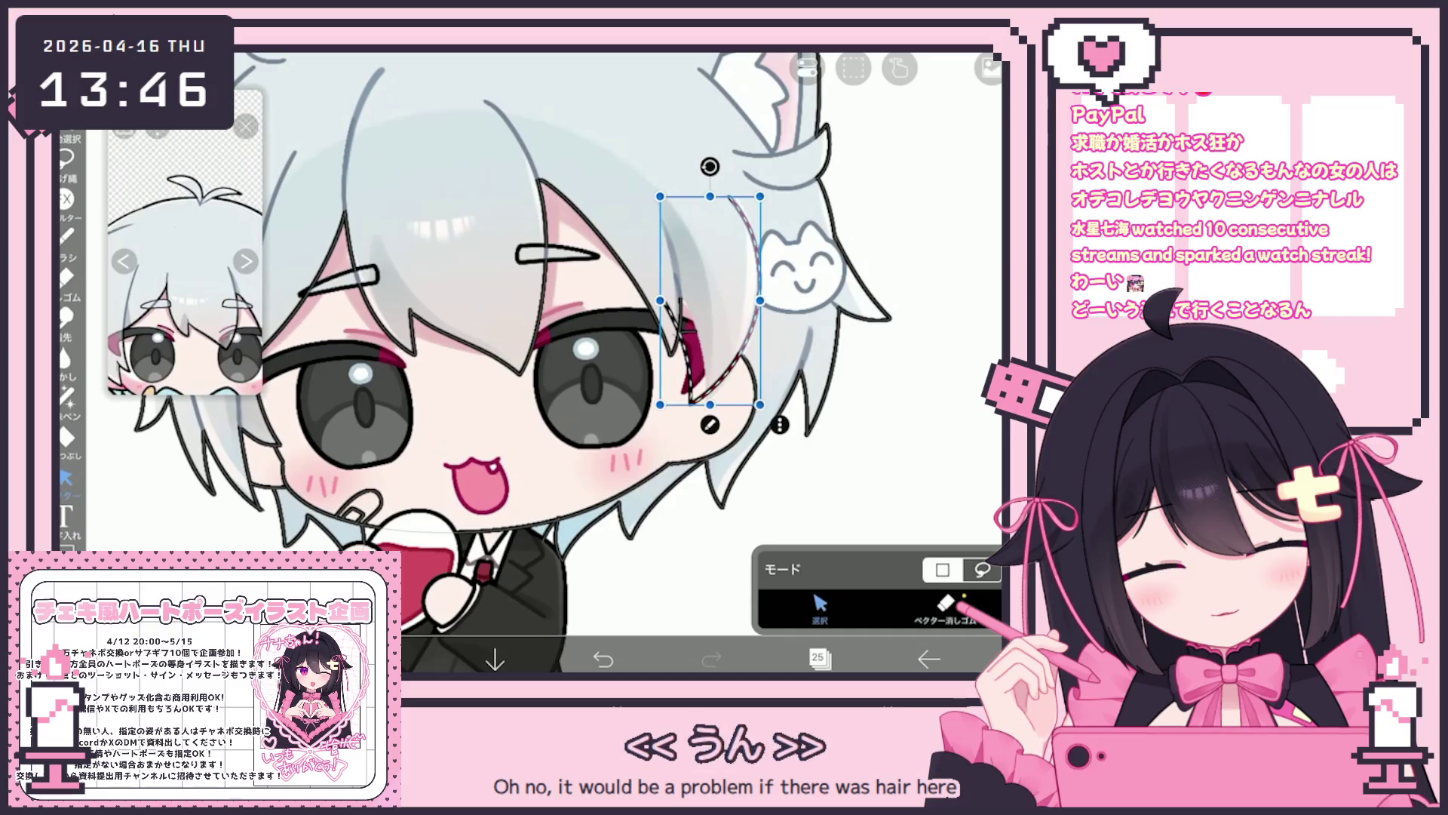
click(945, 603)
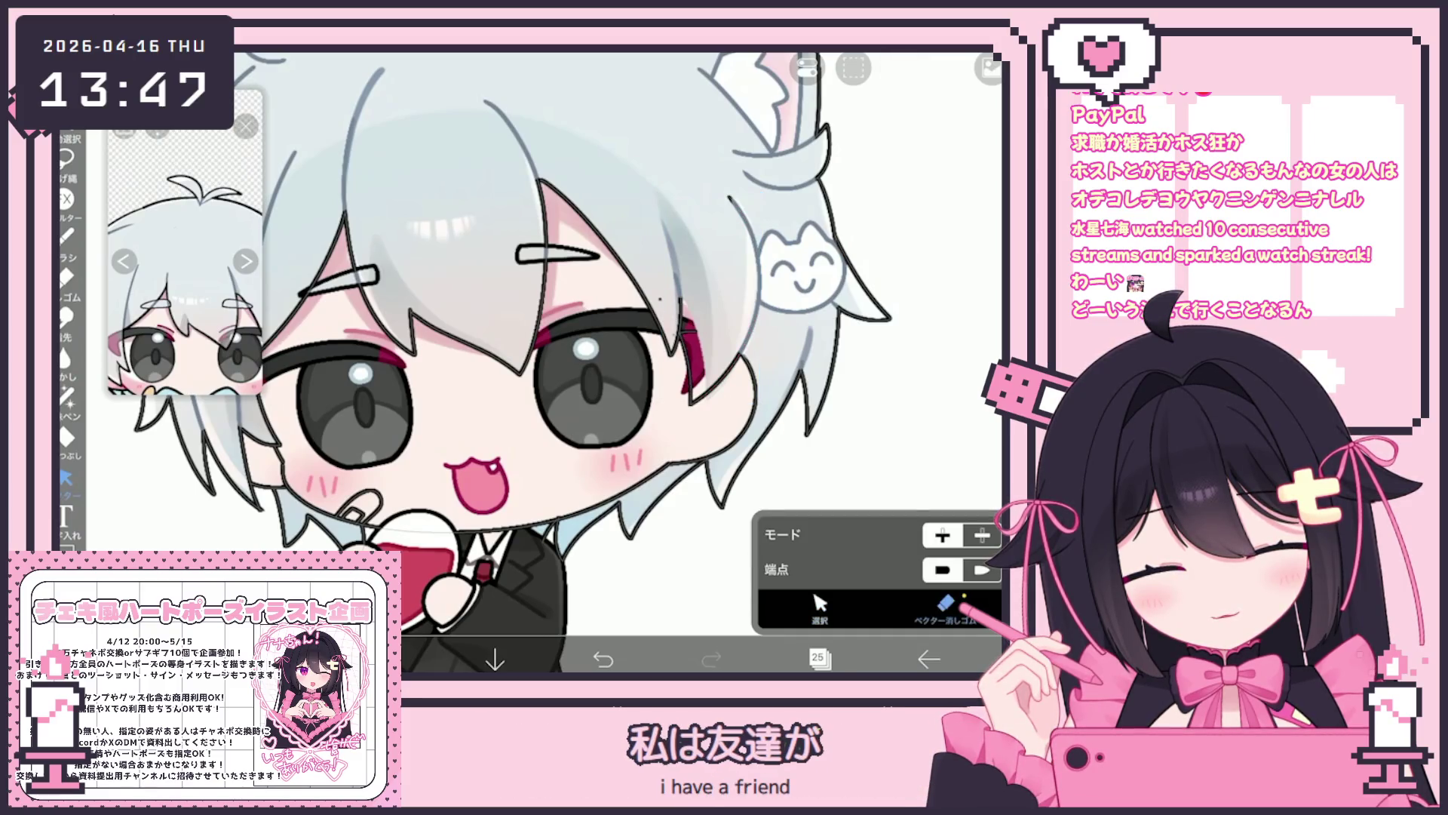
Switch to layer 17 and choose the Lasso Fill tool at 100% opacity.
click(818, 659)
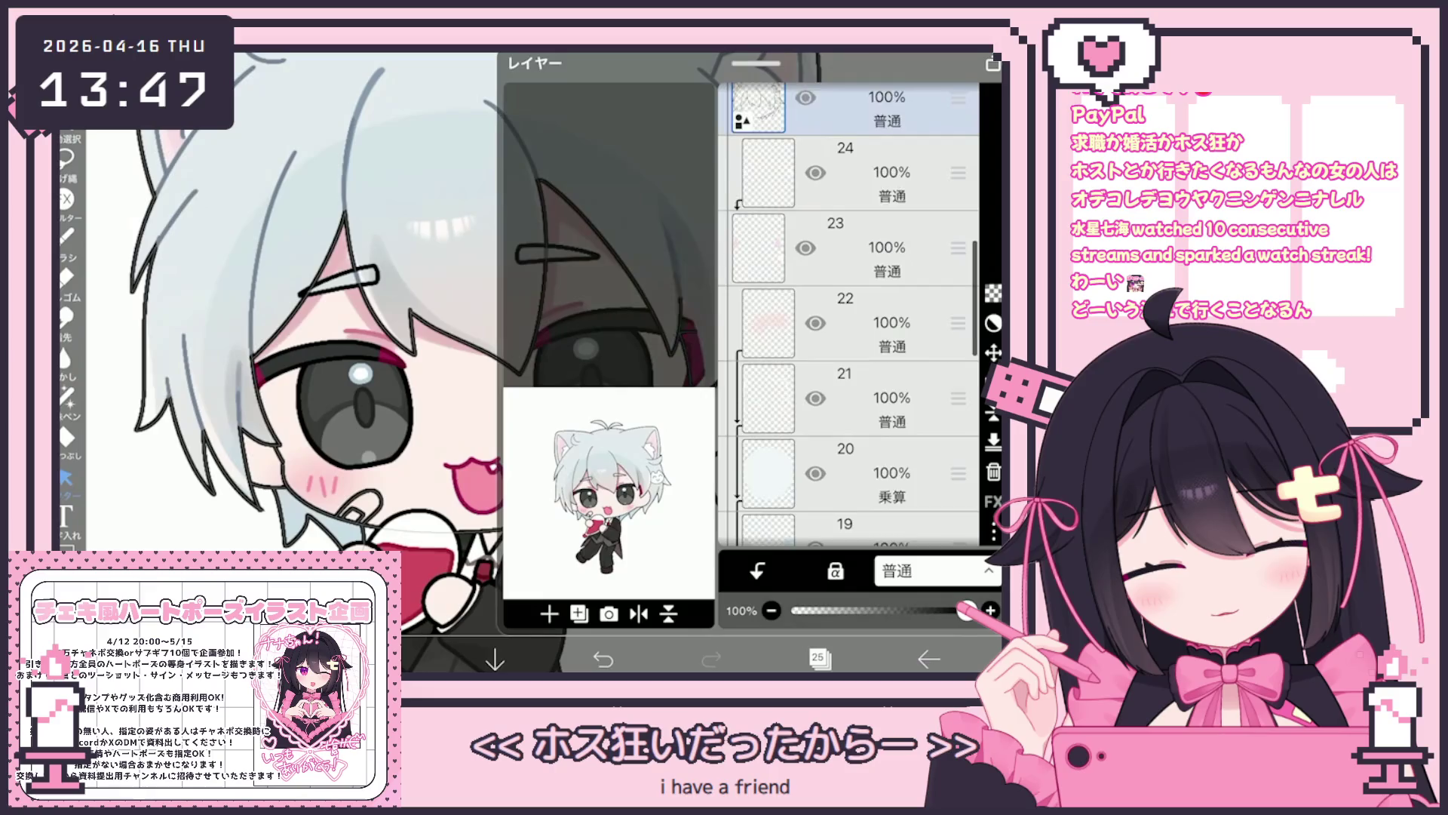
scroll(848, 314, down, 3)
click(845, 332)
scroll(848, 314, down, 2)
click(845, 407)
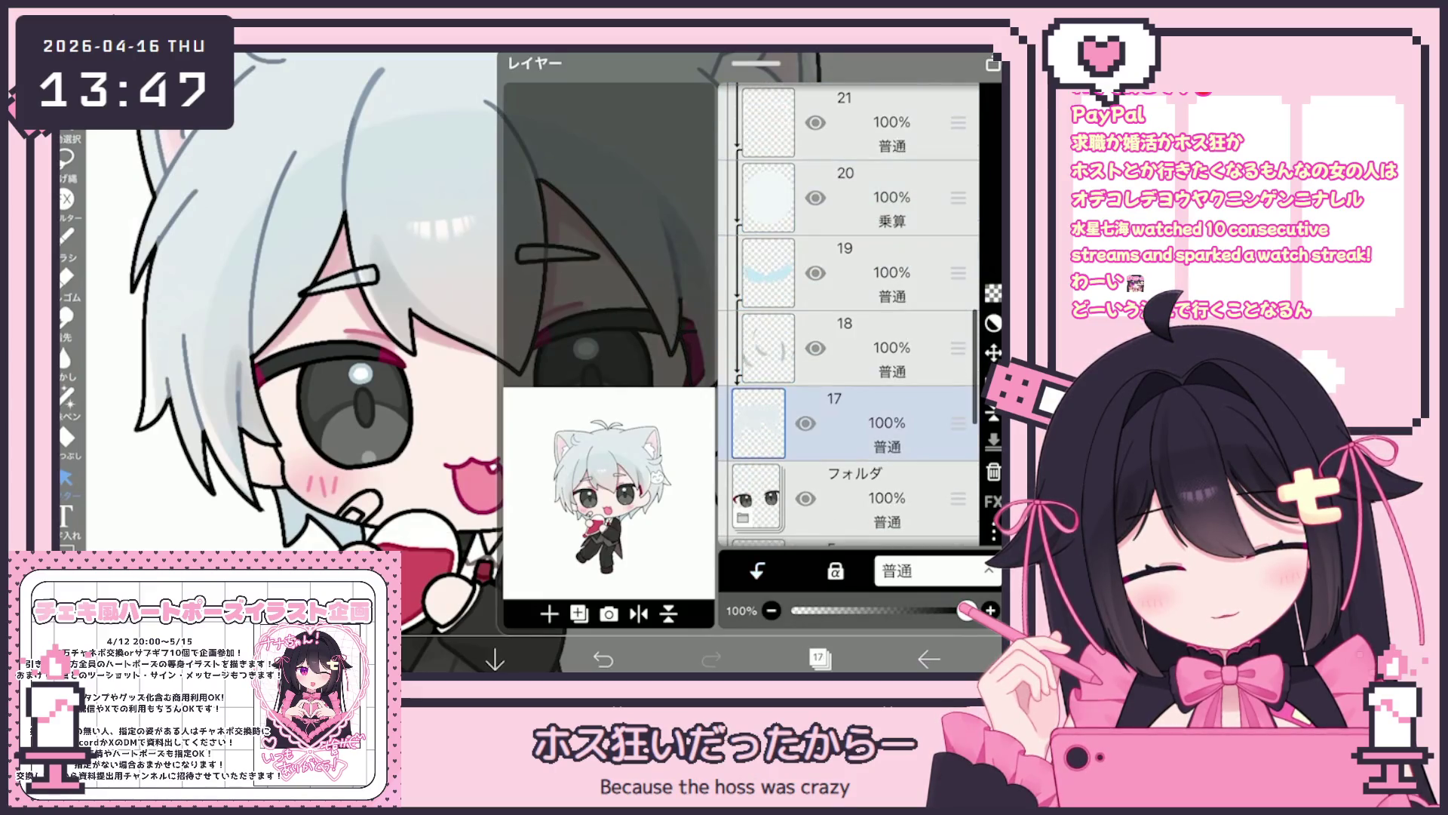
click(818, 659)
scroll(528, 362, down, 2)
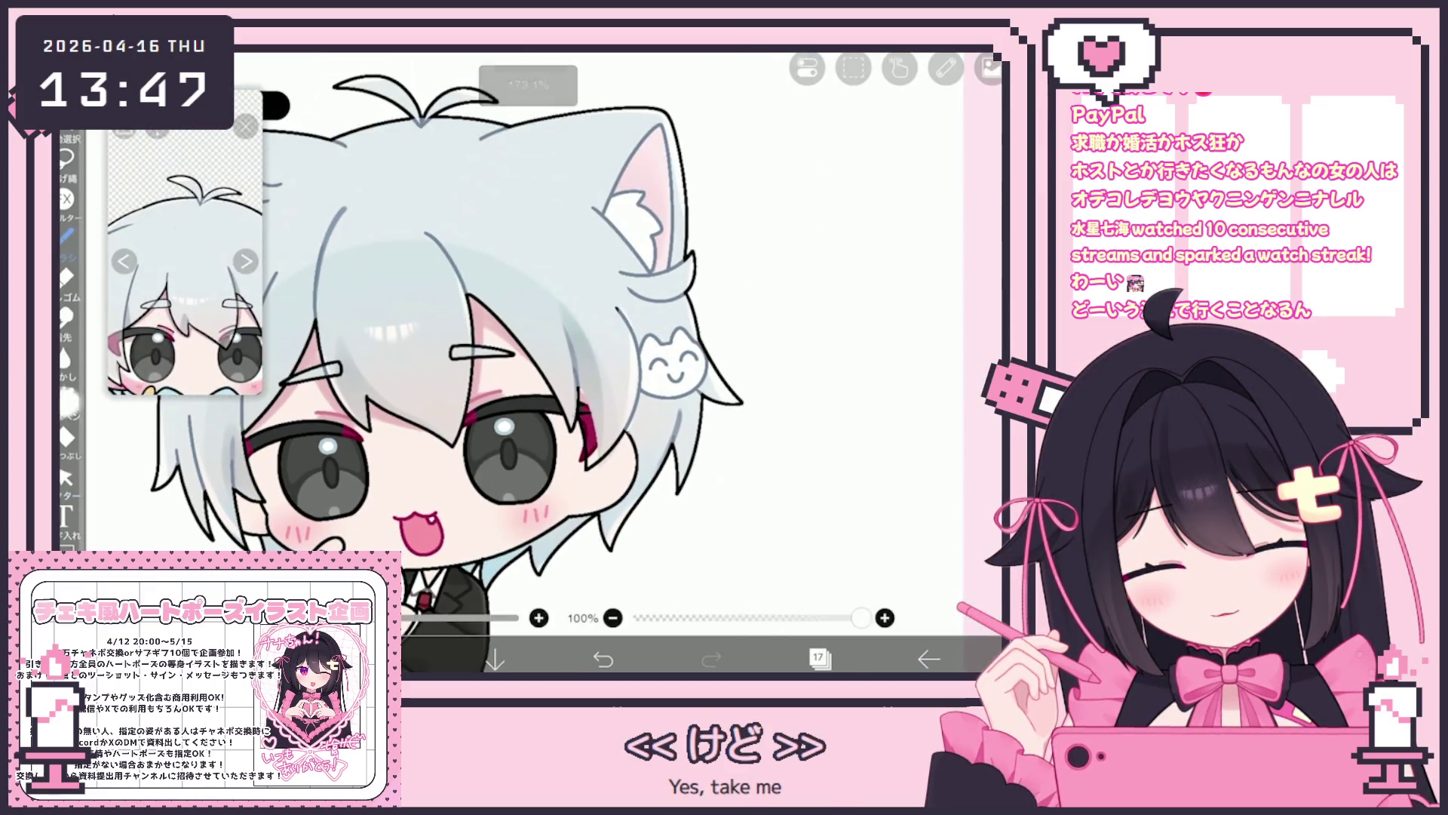
click(66, 394)
scroll(528, 362, up, 3)
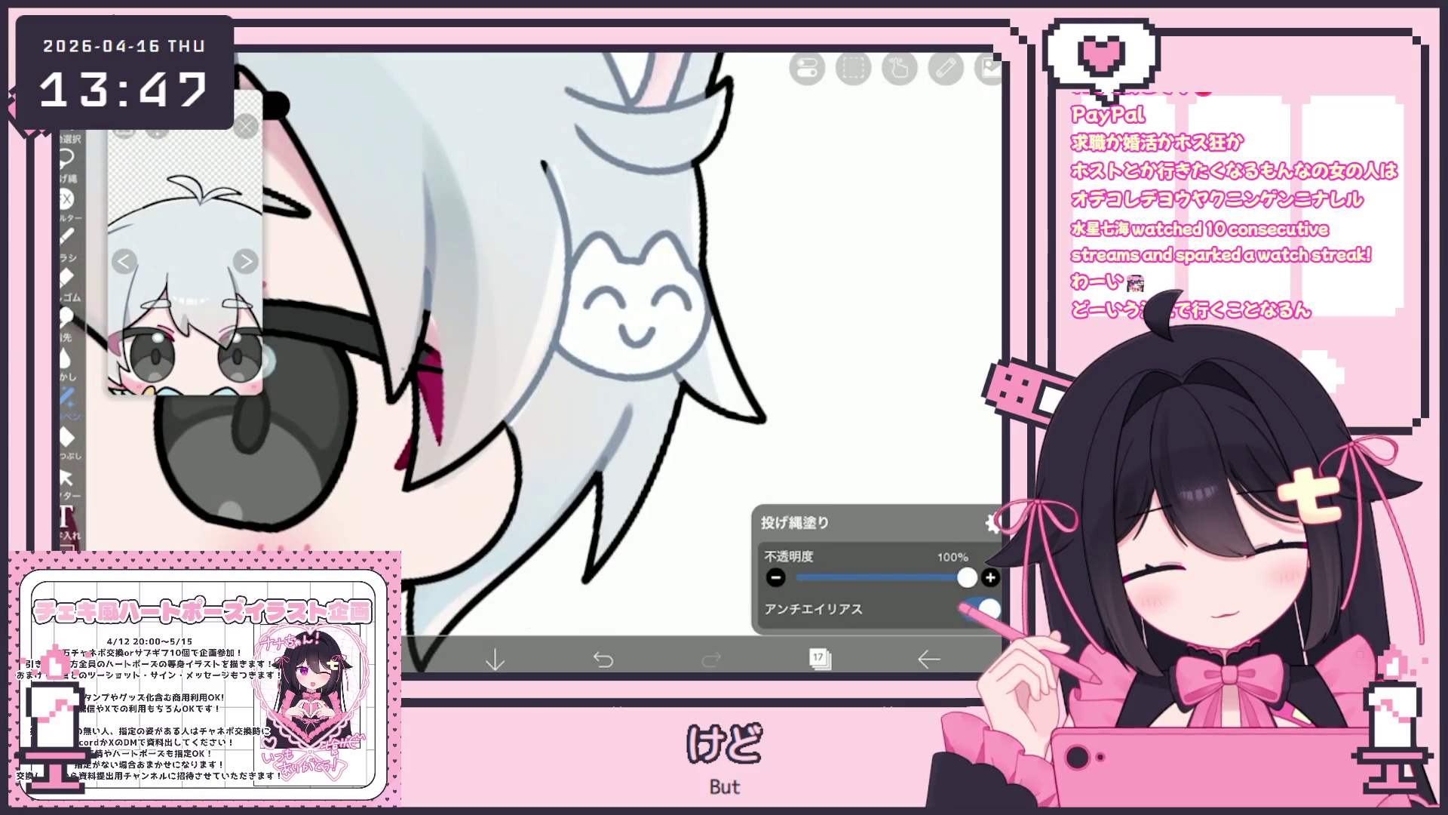
scroll(528, 362, down, 4)
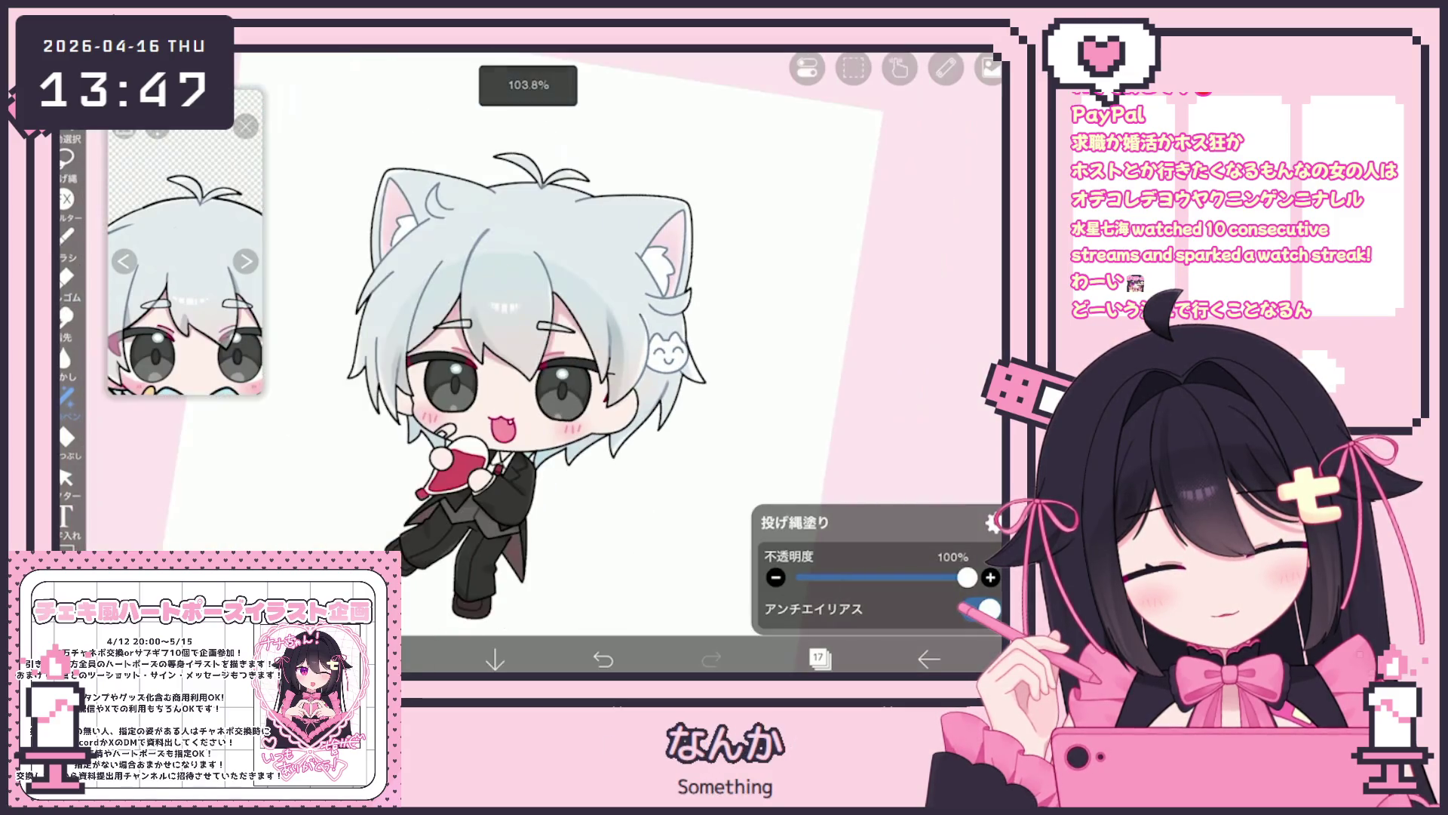
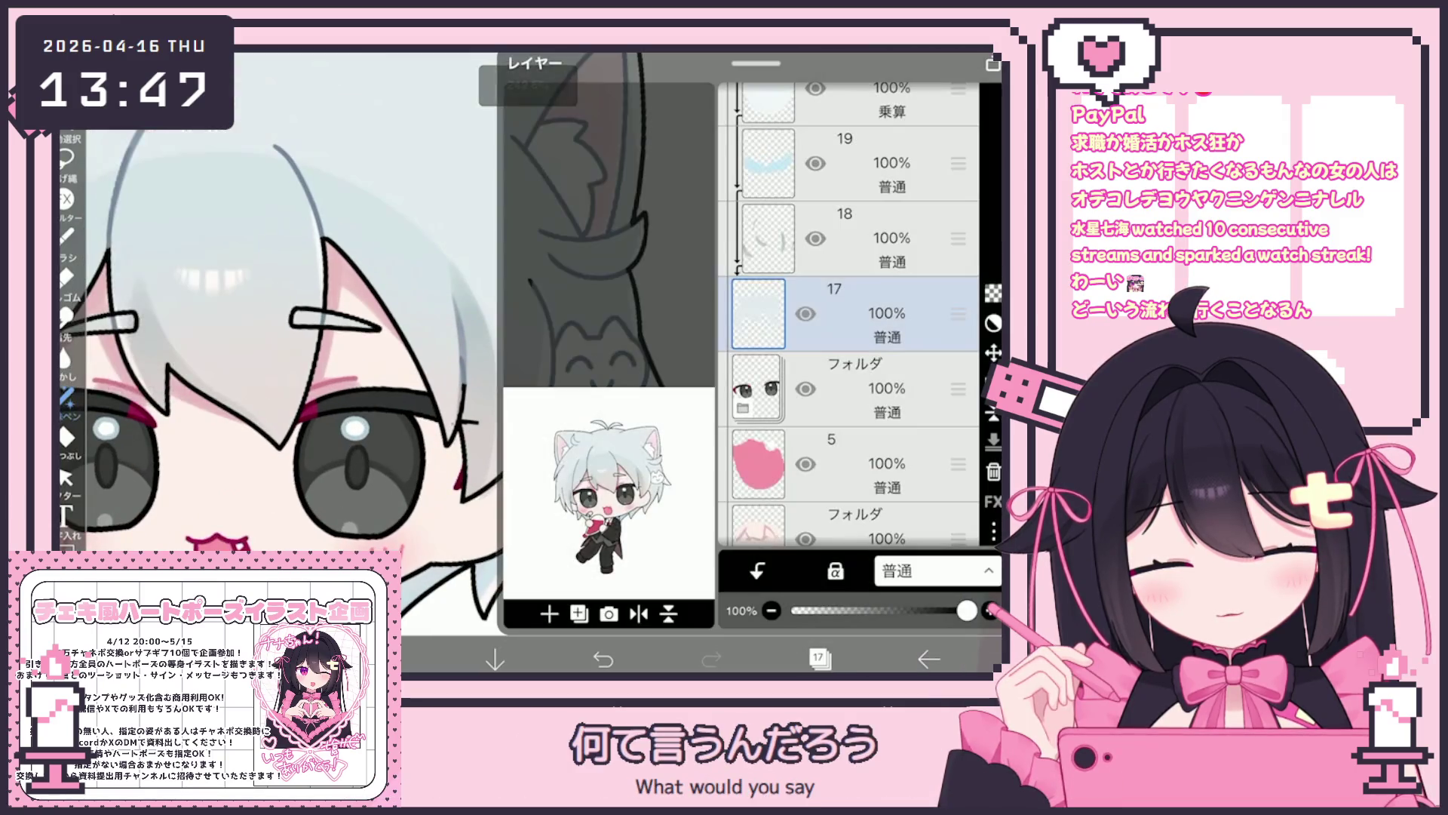
Select layer 25, then step through layers 19, 18 and 17 in the layer list.
click(852, 264)
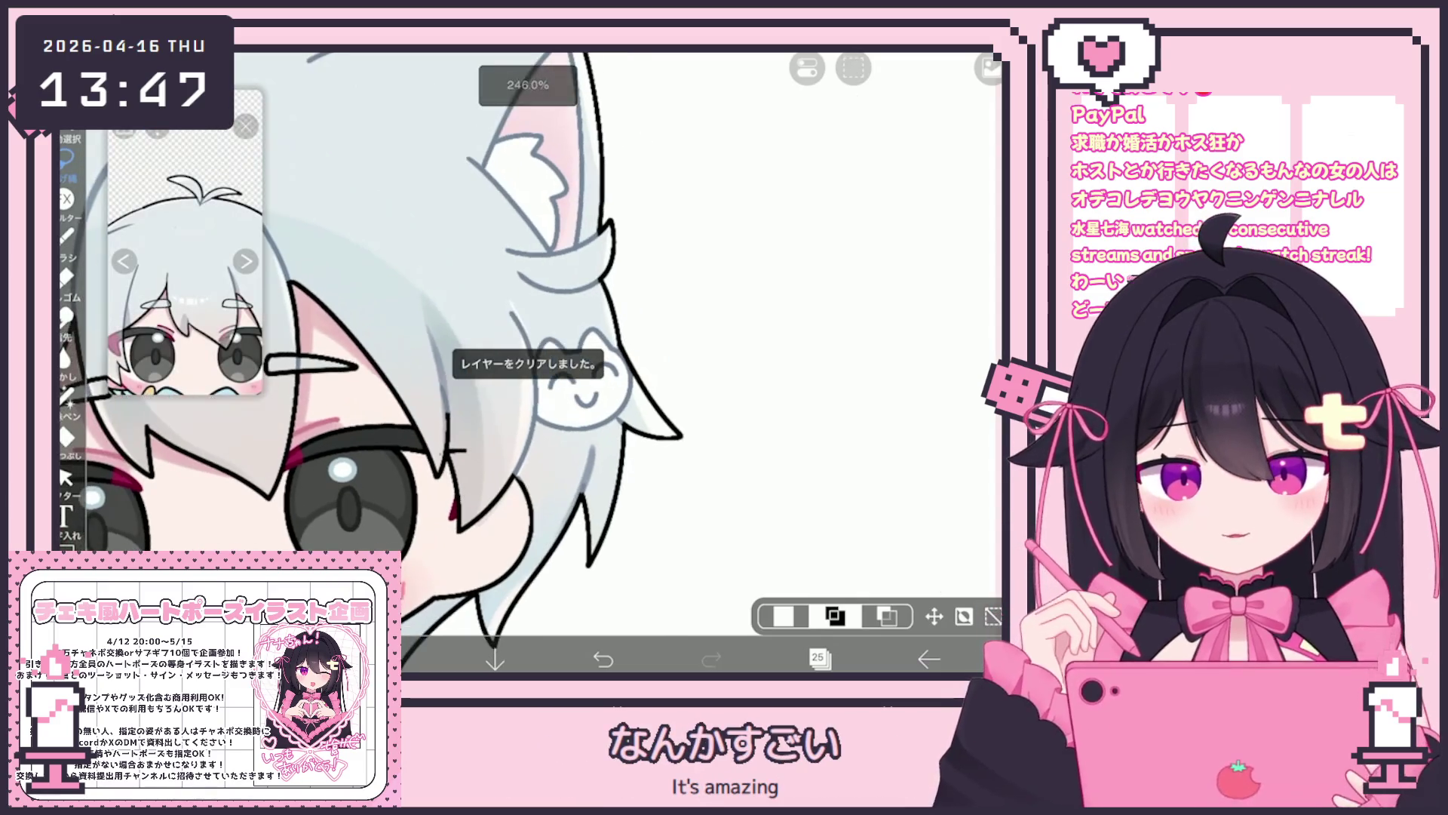
click(817, 658)
scroll(849, 313, down, 6)
click(867, 294)
click(868, 368)
click(867, 444)
click(817, 658)
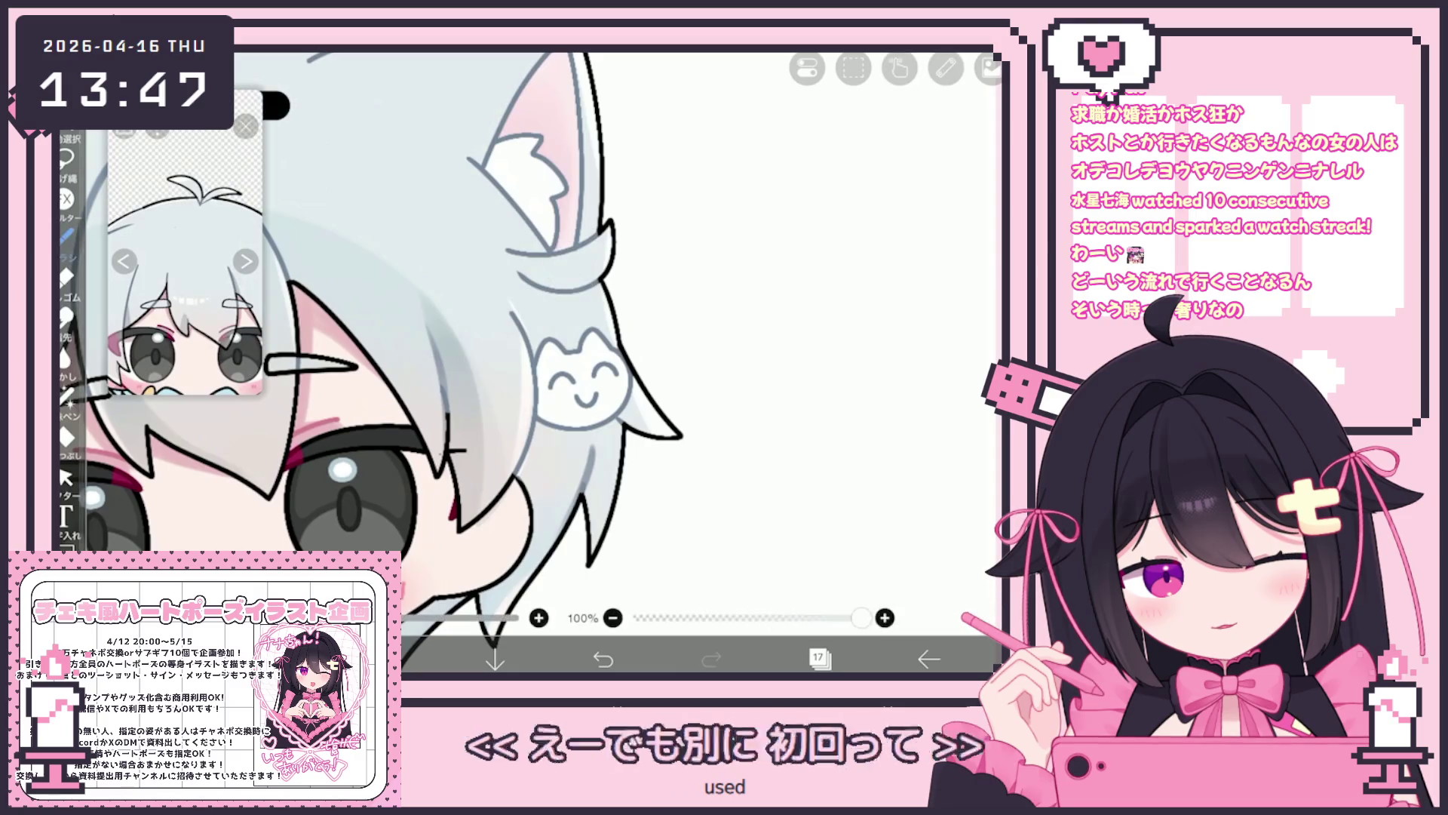
Switch to the Lasso Fill tool and bring the layer list back to make layer 26 active.
click(59, 414)
scroll(528, 340, up, 1)
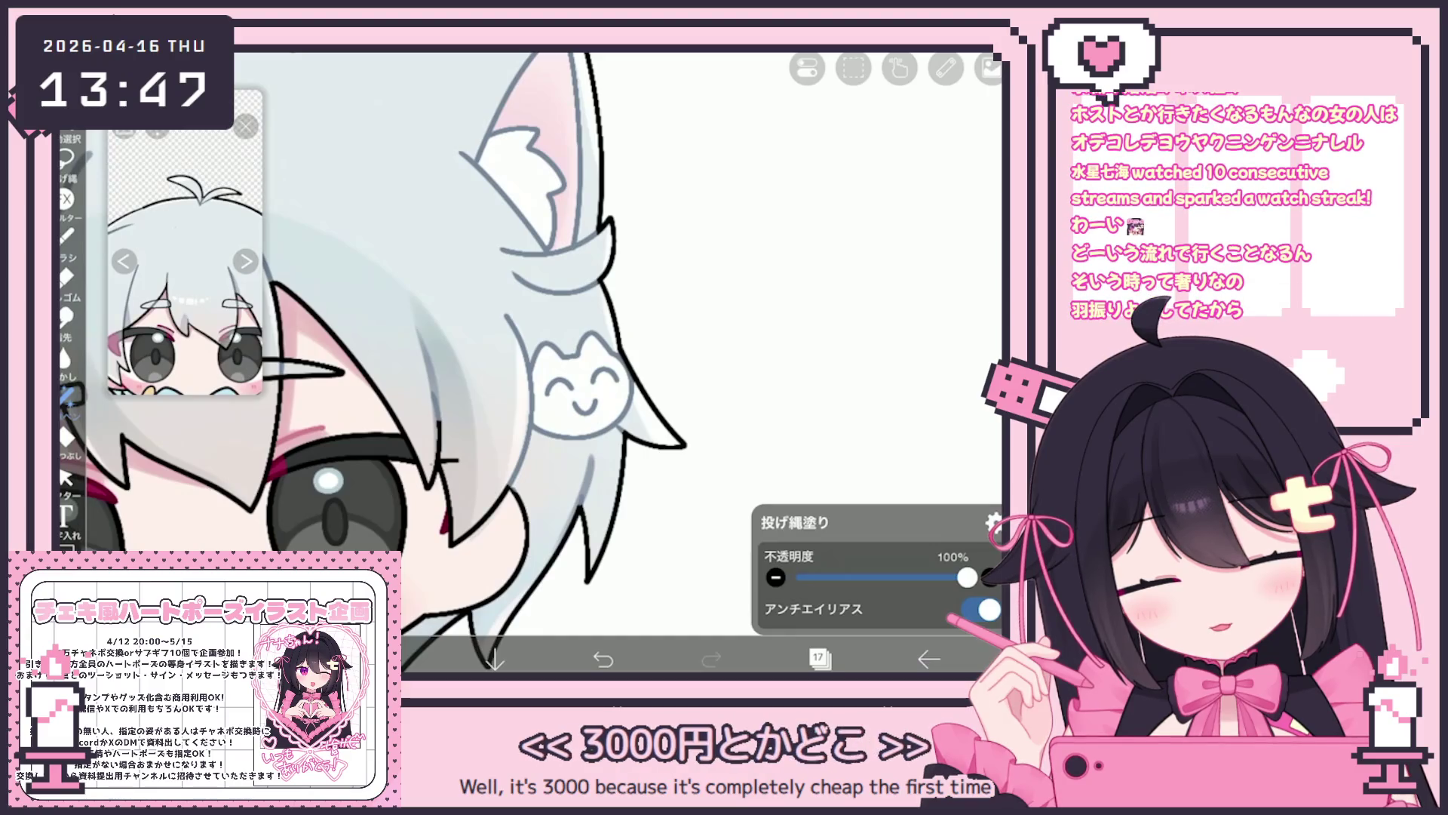
scroll(528, 339, down, 2)
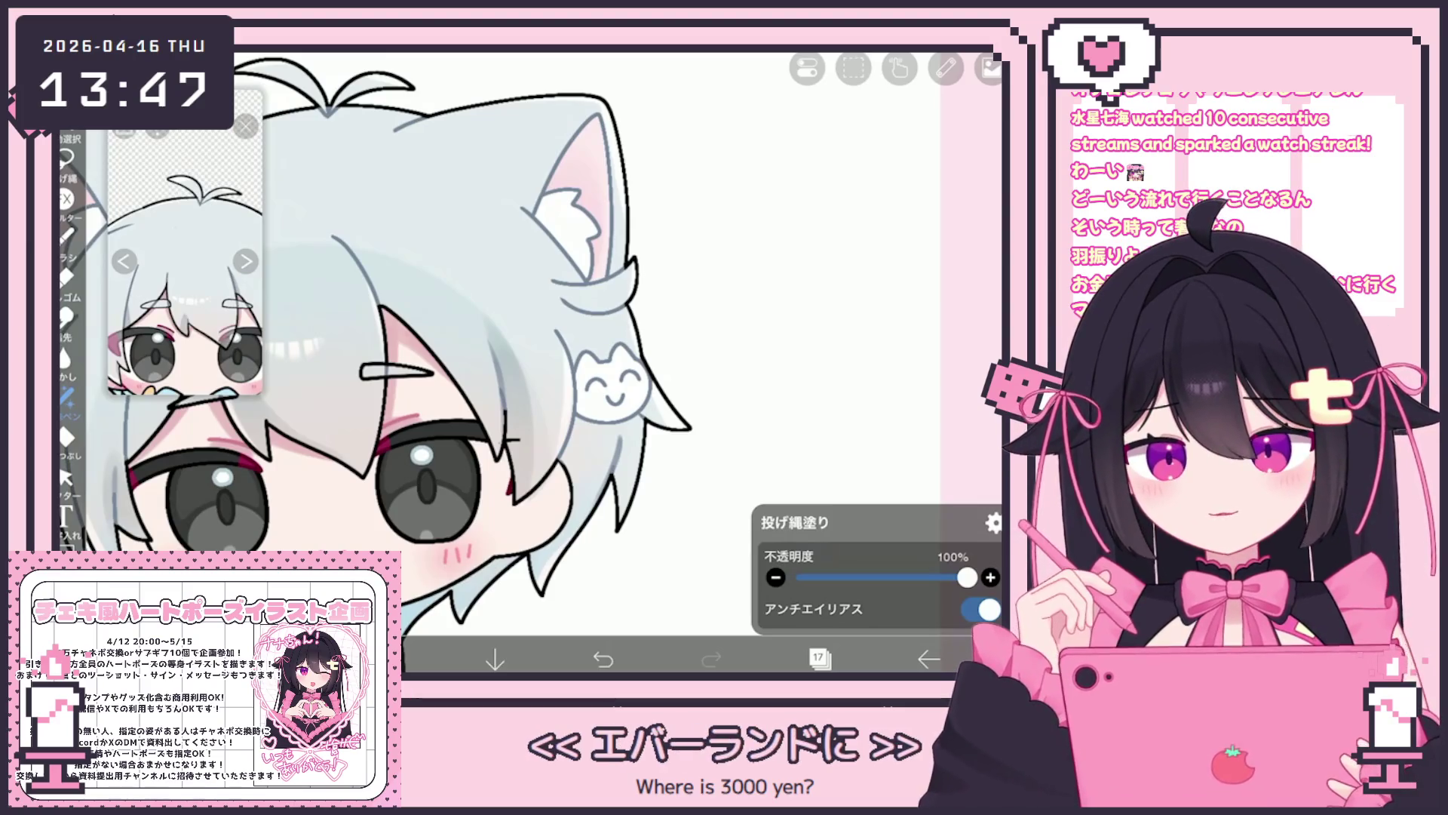
click(819, 658)
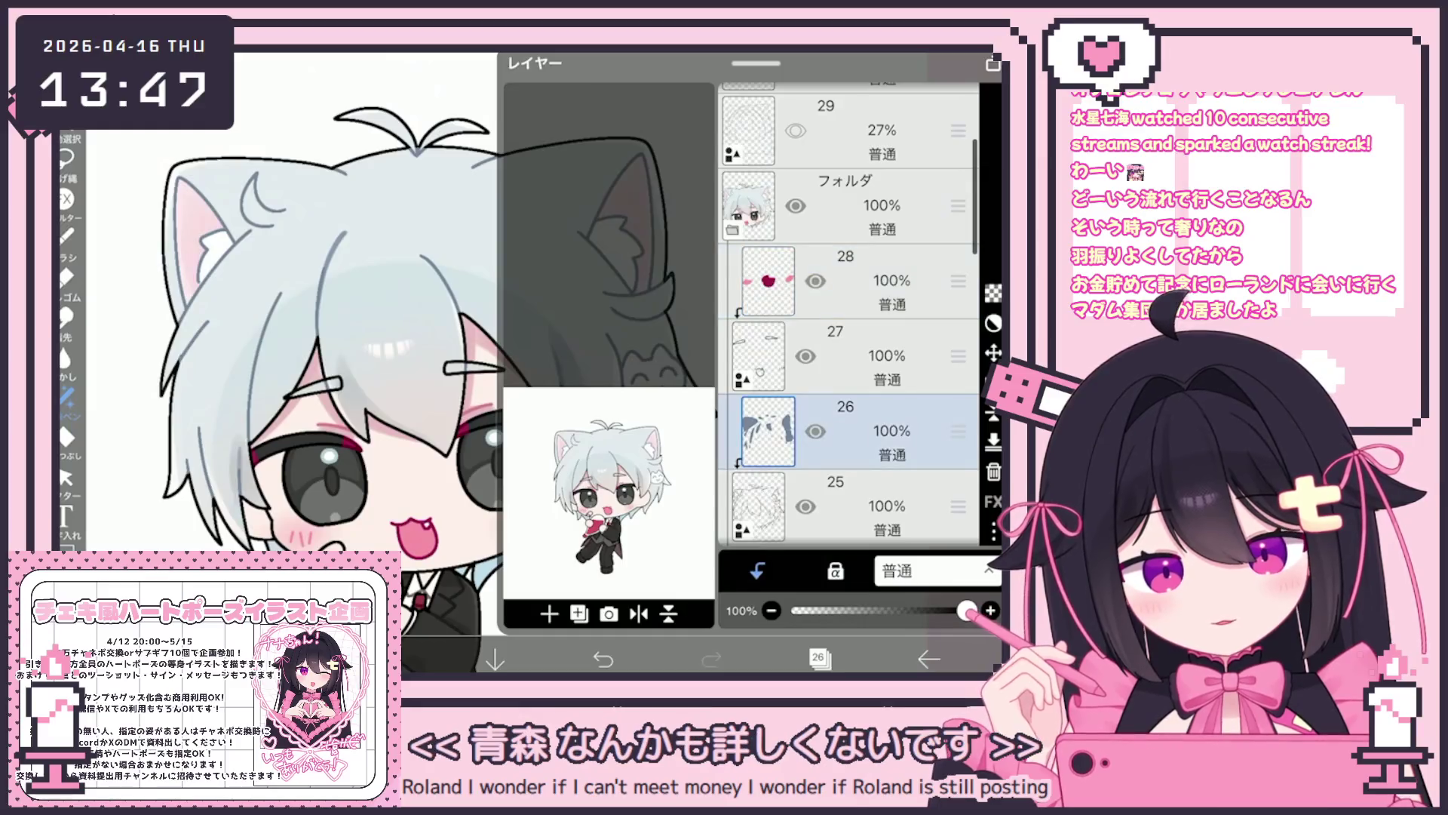
Switch to the Lasso Fill tool.
scroll(529, 339, up, 3)
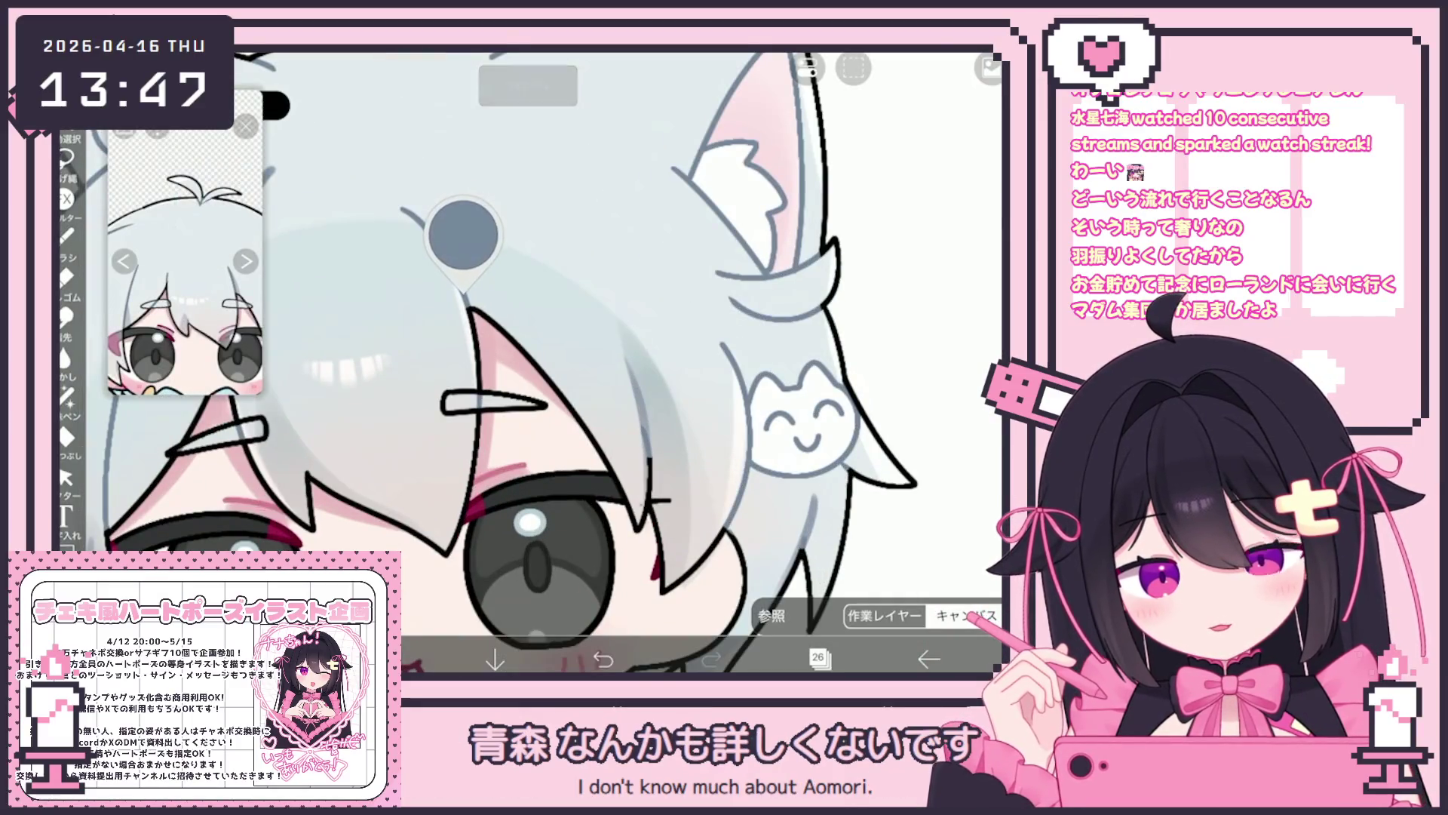
click(67, 398)
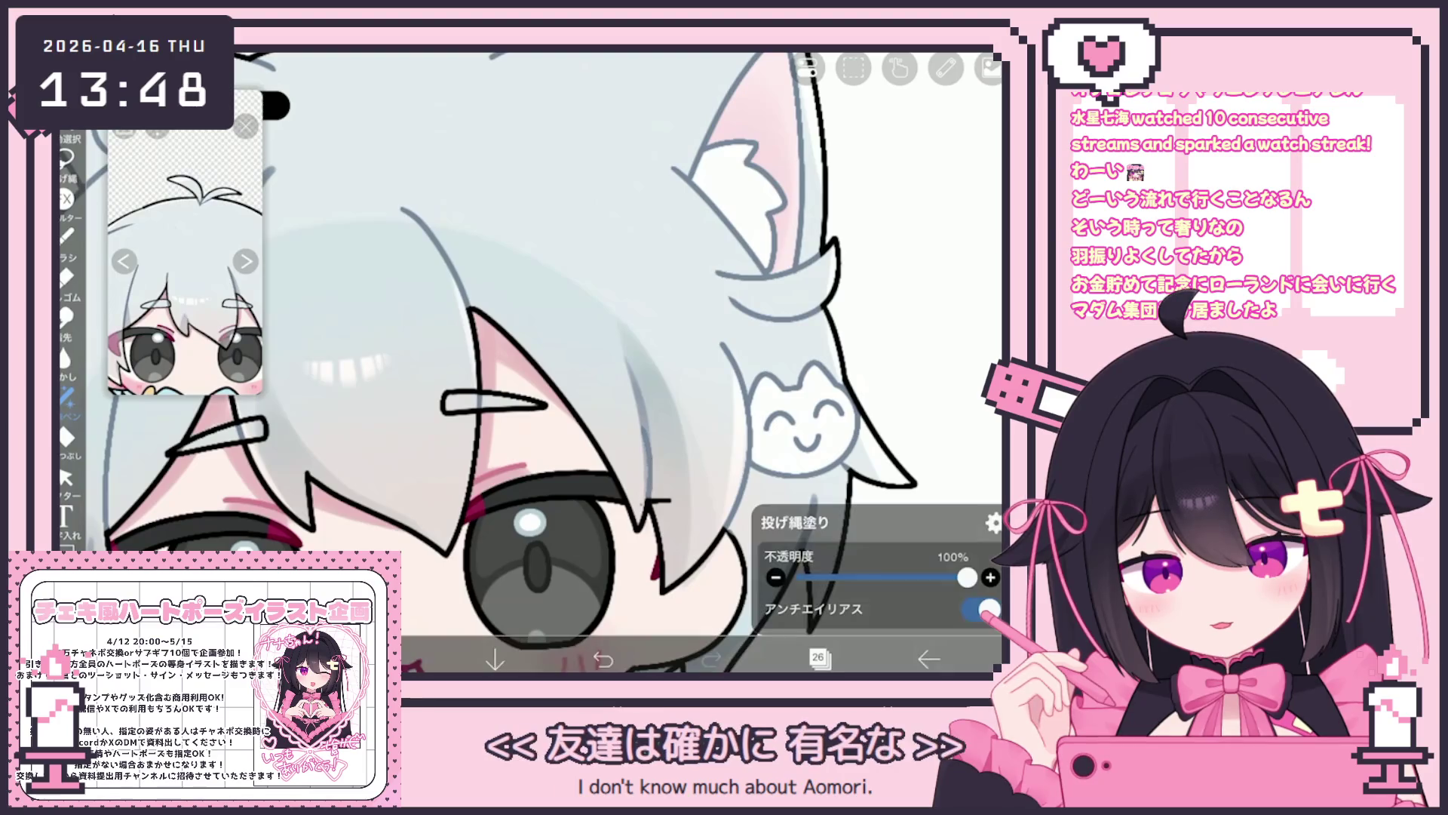
scroll(528, 339, down, 3)
scroll(562, 411, down, 2)
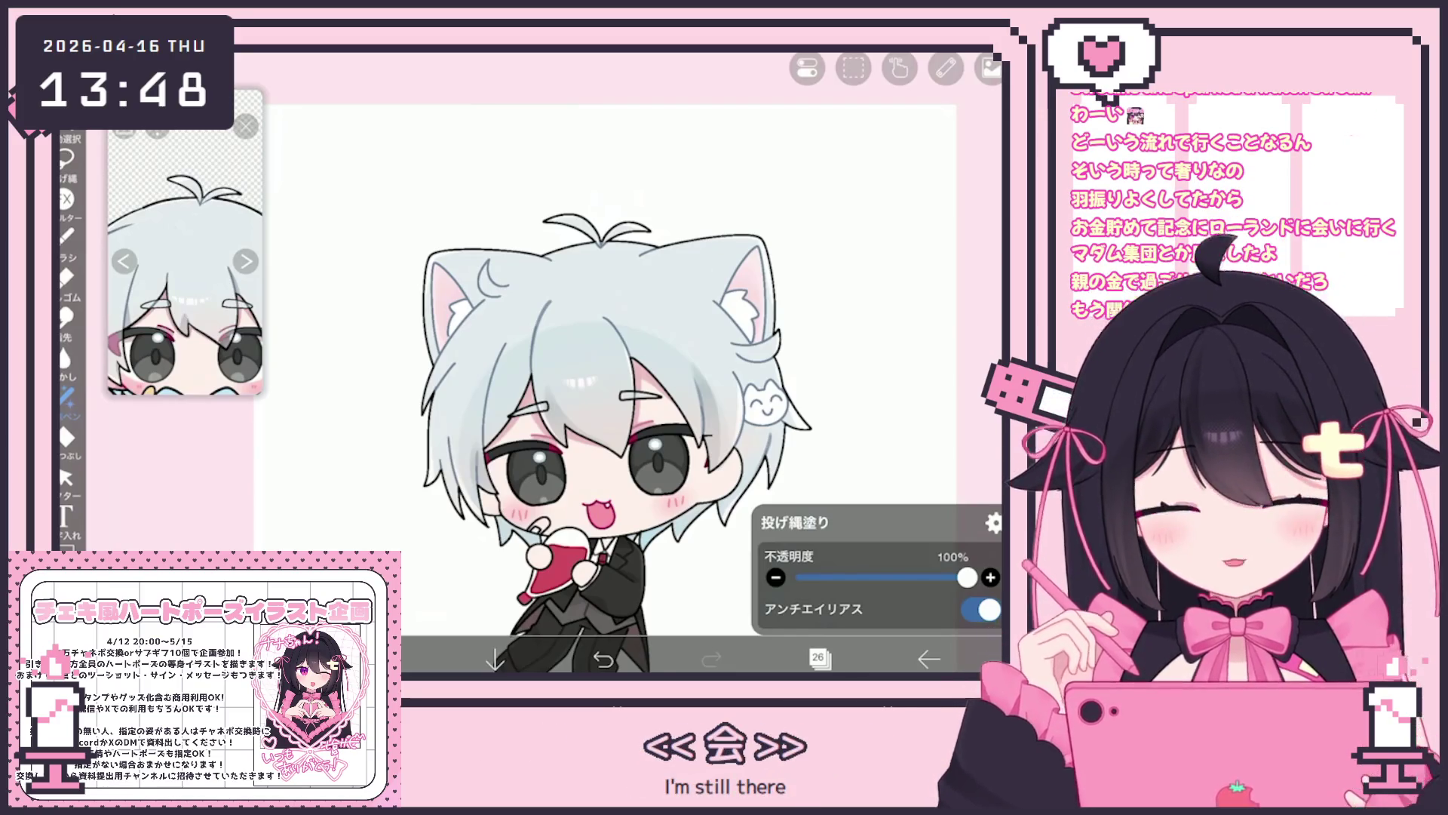
Select layer 21, then layer 22, and finally make layer 23 the working layer.
click(820, 659)
scroll(849, 302, down, 3)
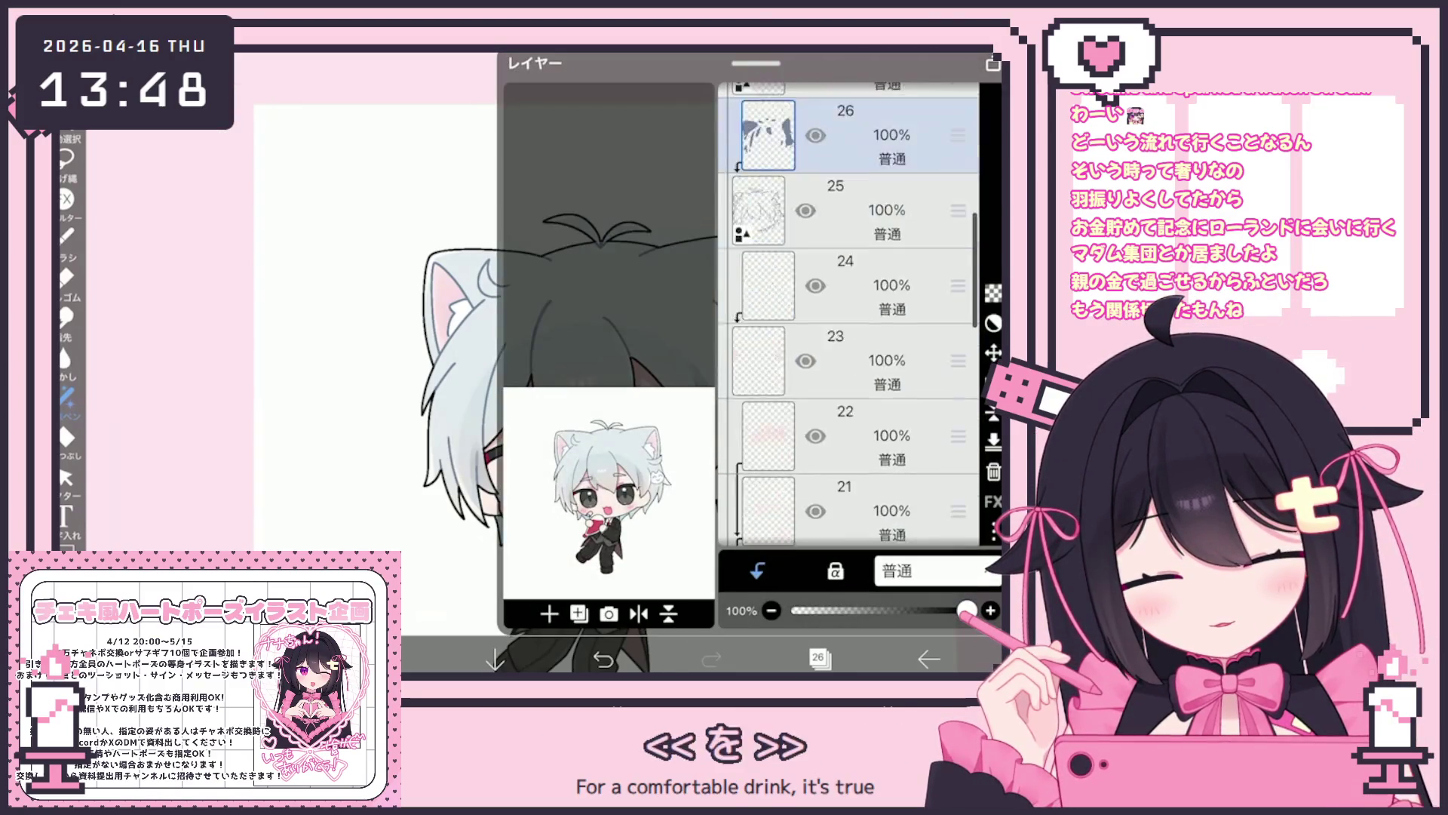
click(845, 419)
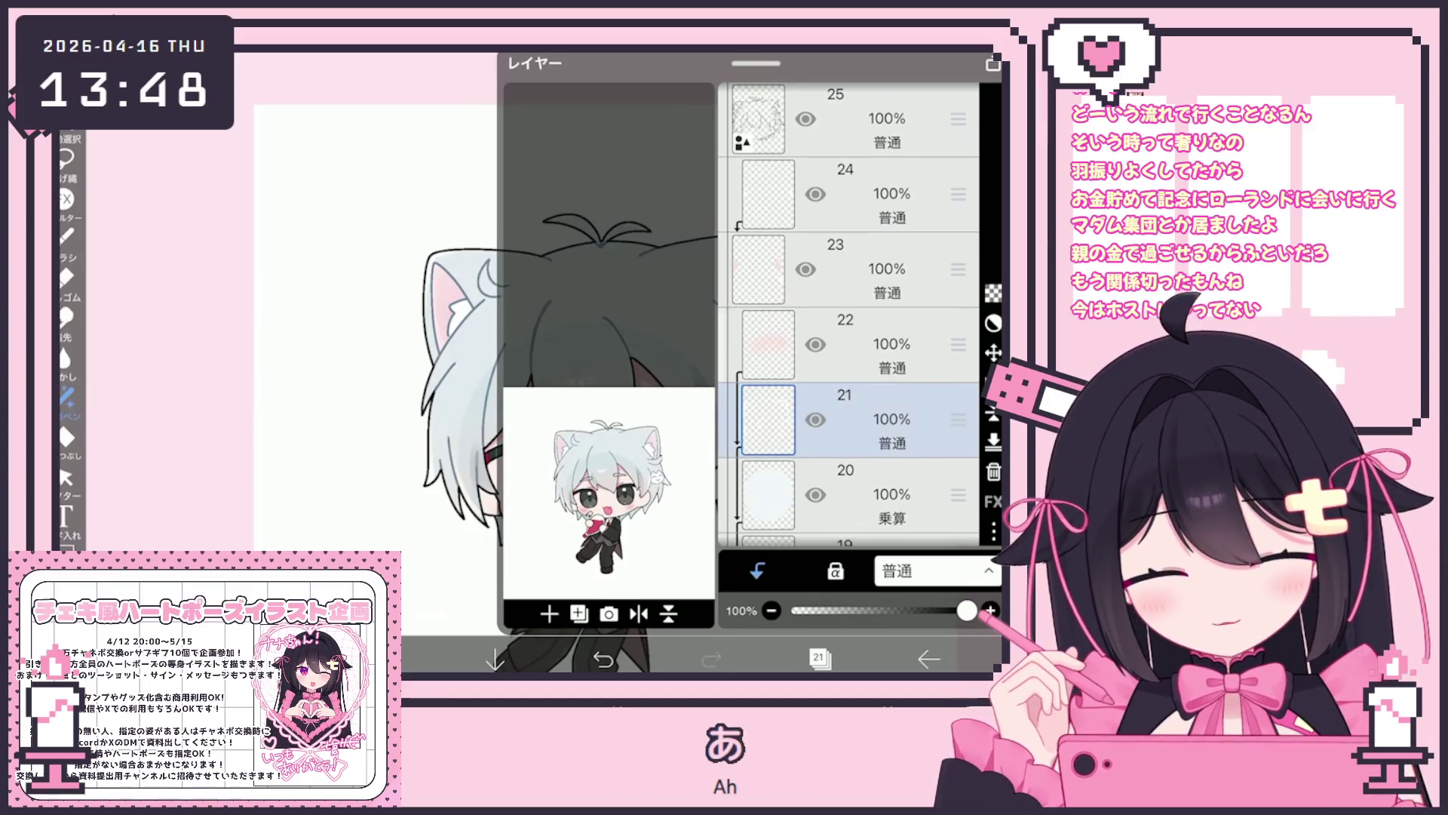
click(867, 343)
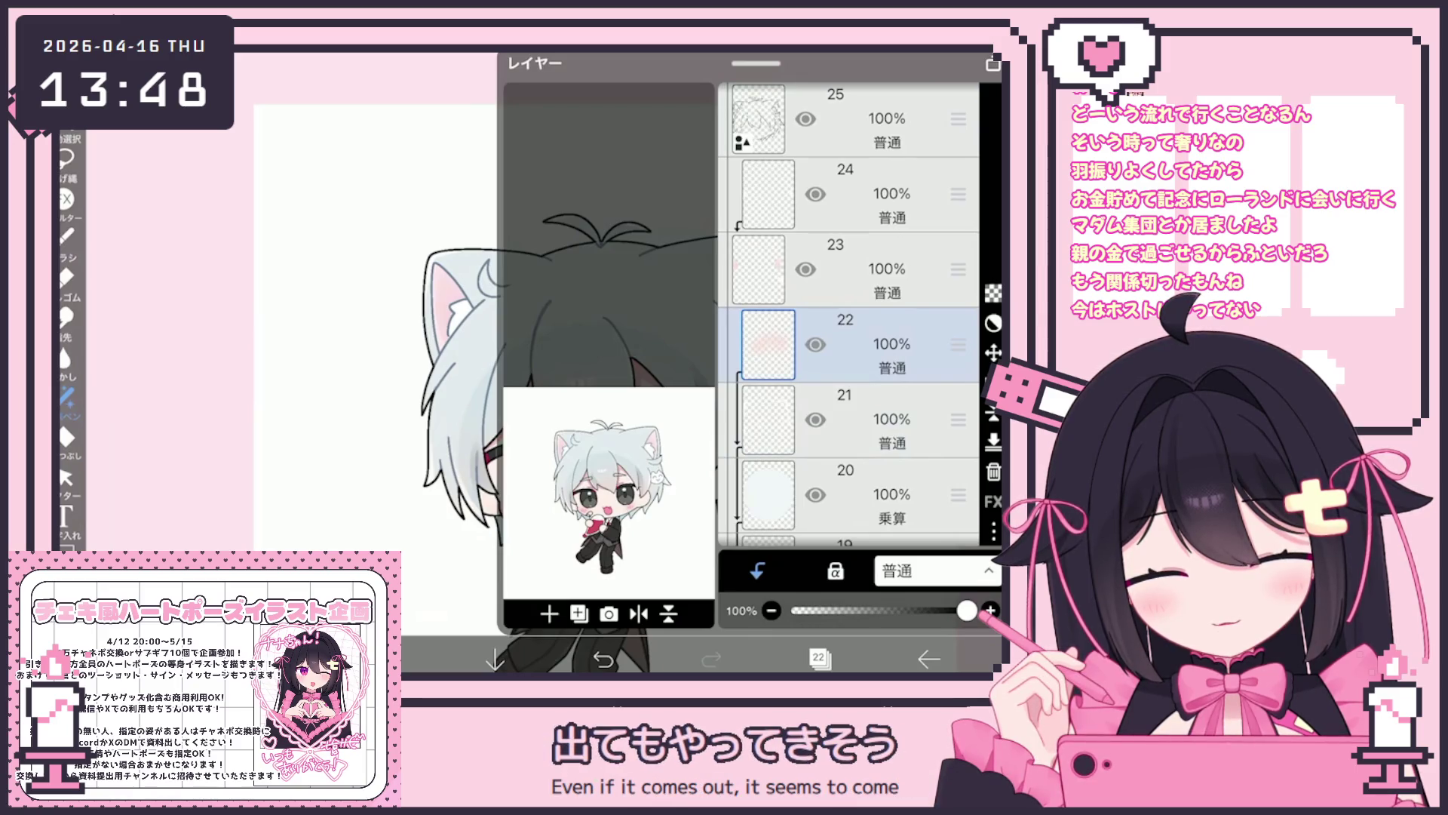
click(819, 658)
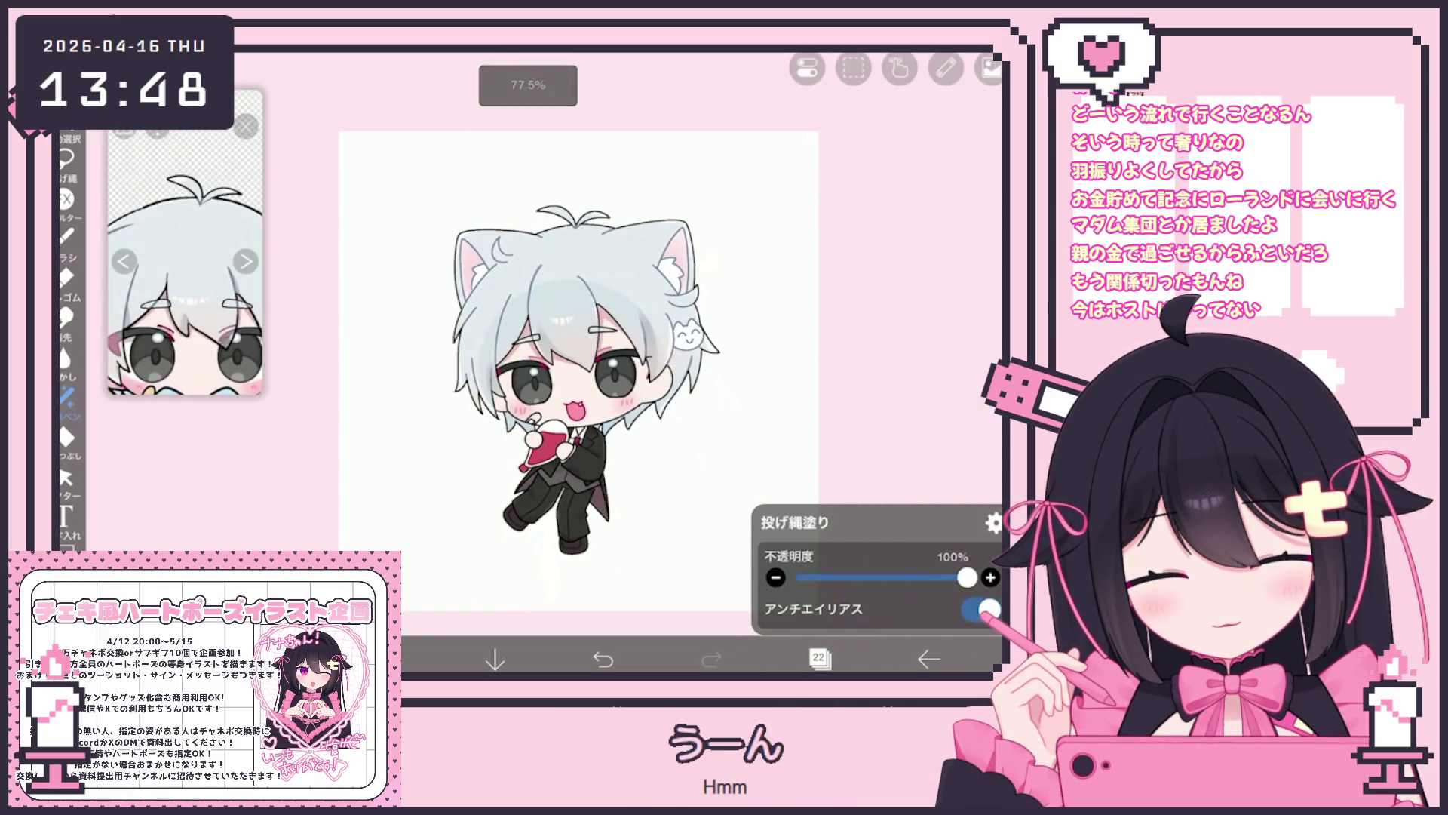
scroll(515, 309, up, 3)
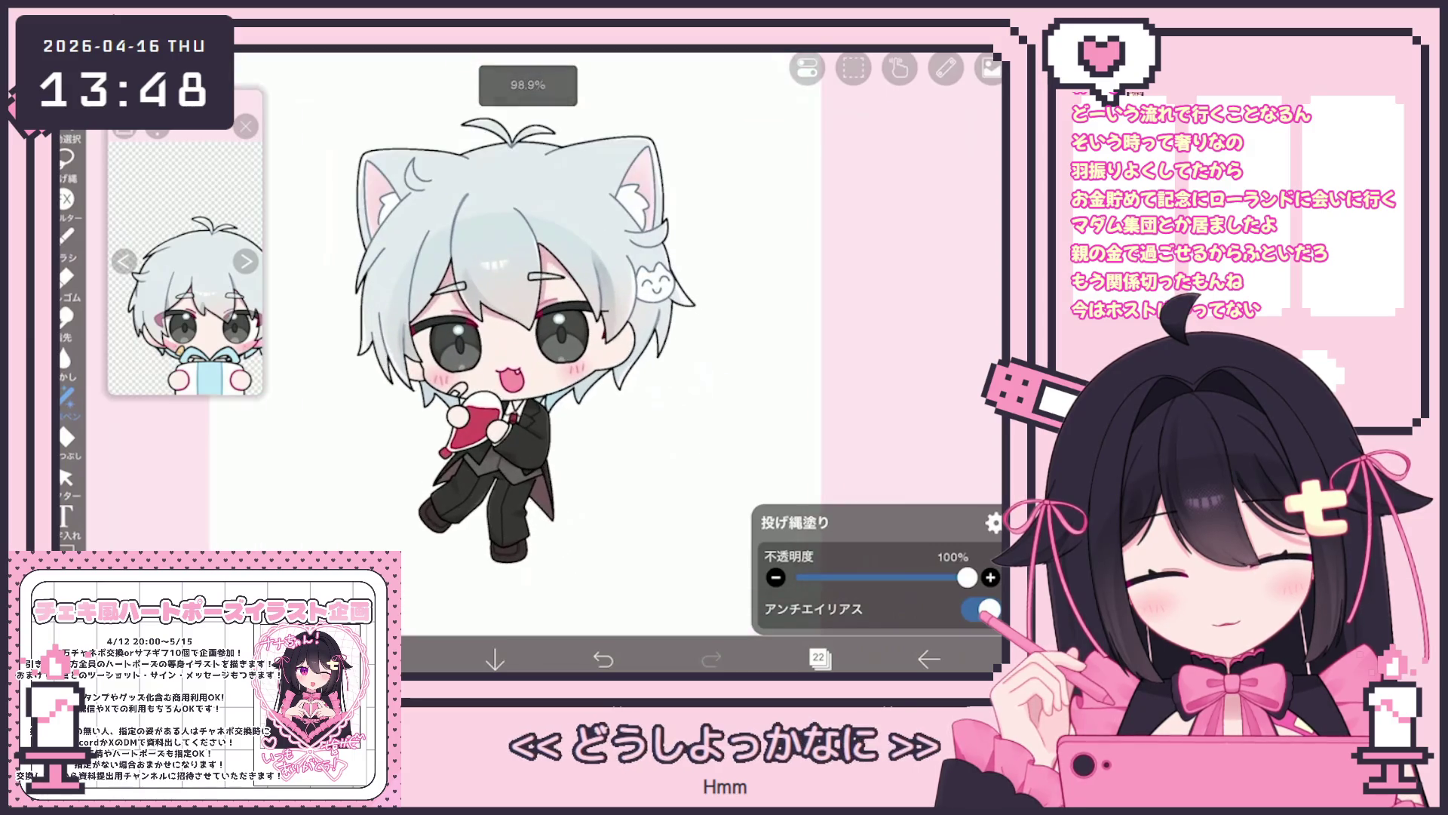
click(819, 659)
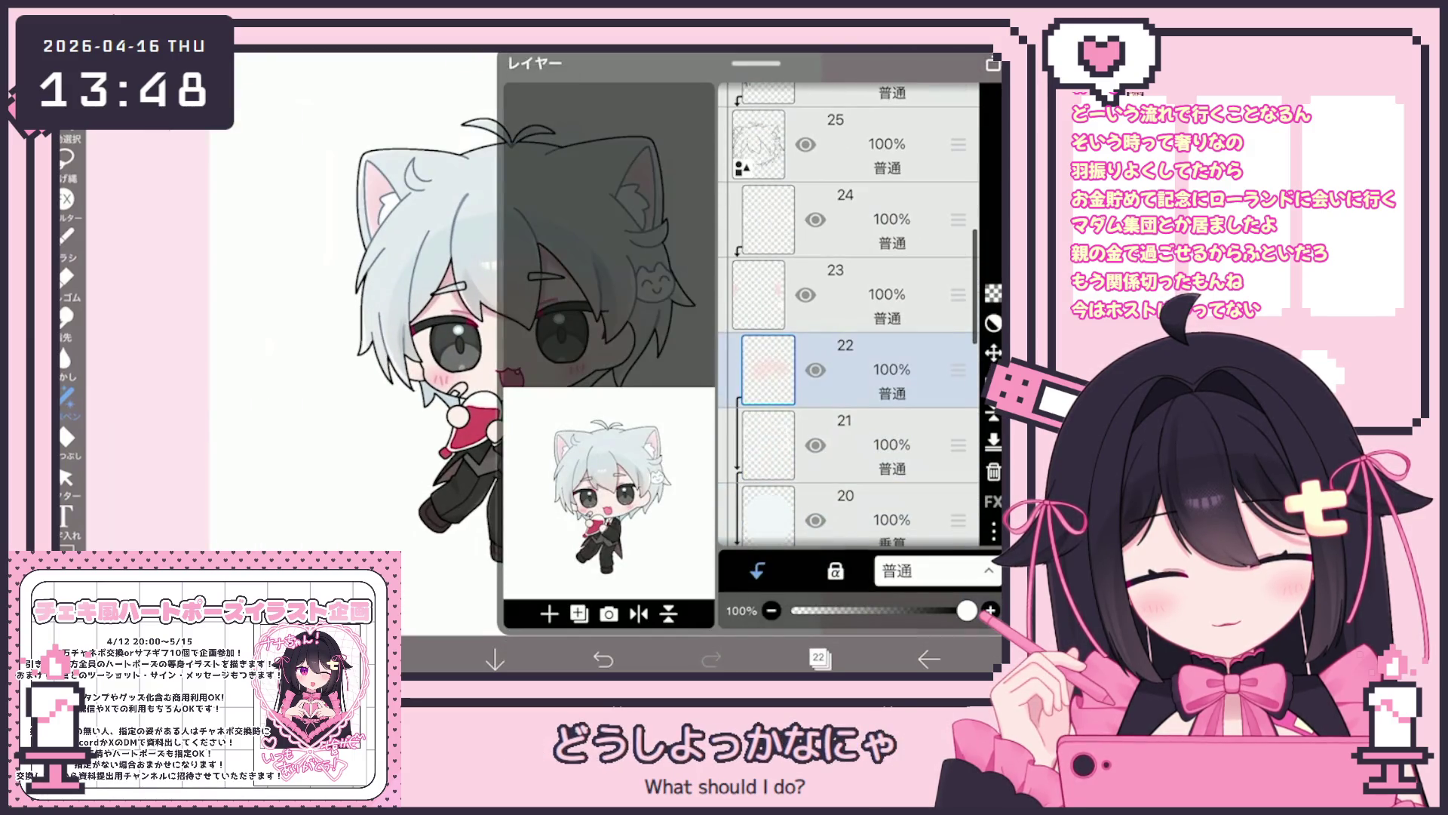
click(845, 295)
click(819, 659)
Open the colour settings, pick a drawing colour and close them.
scroll(528, 340, up, 1)
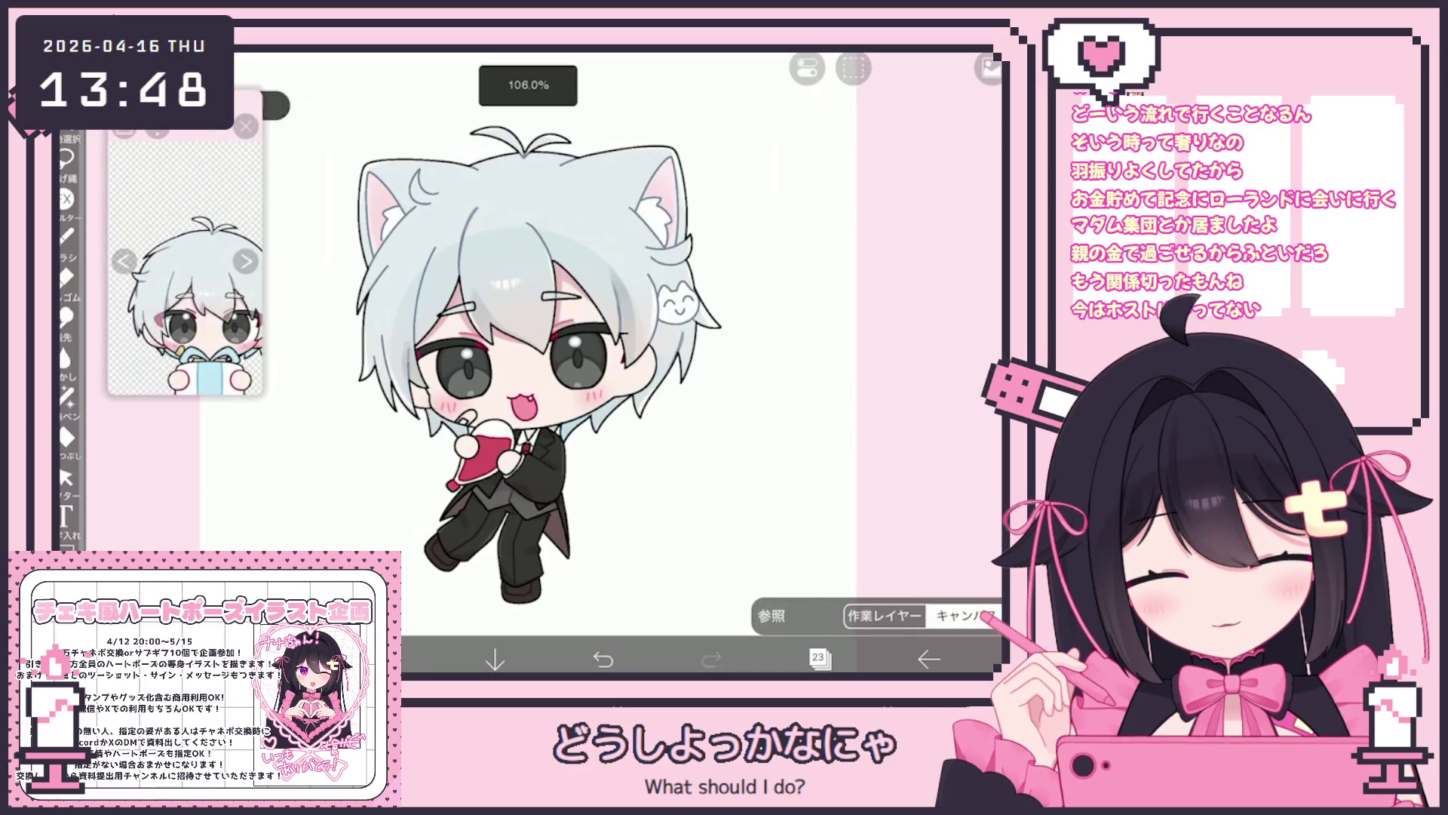
scroll(186, 260, up, 2)
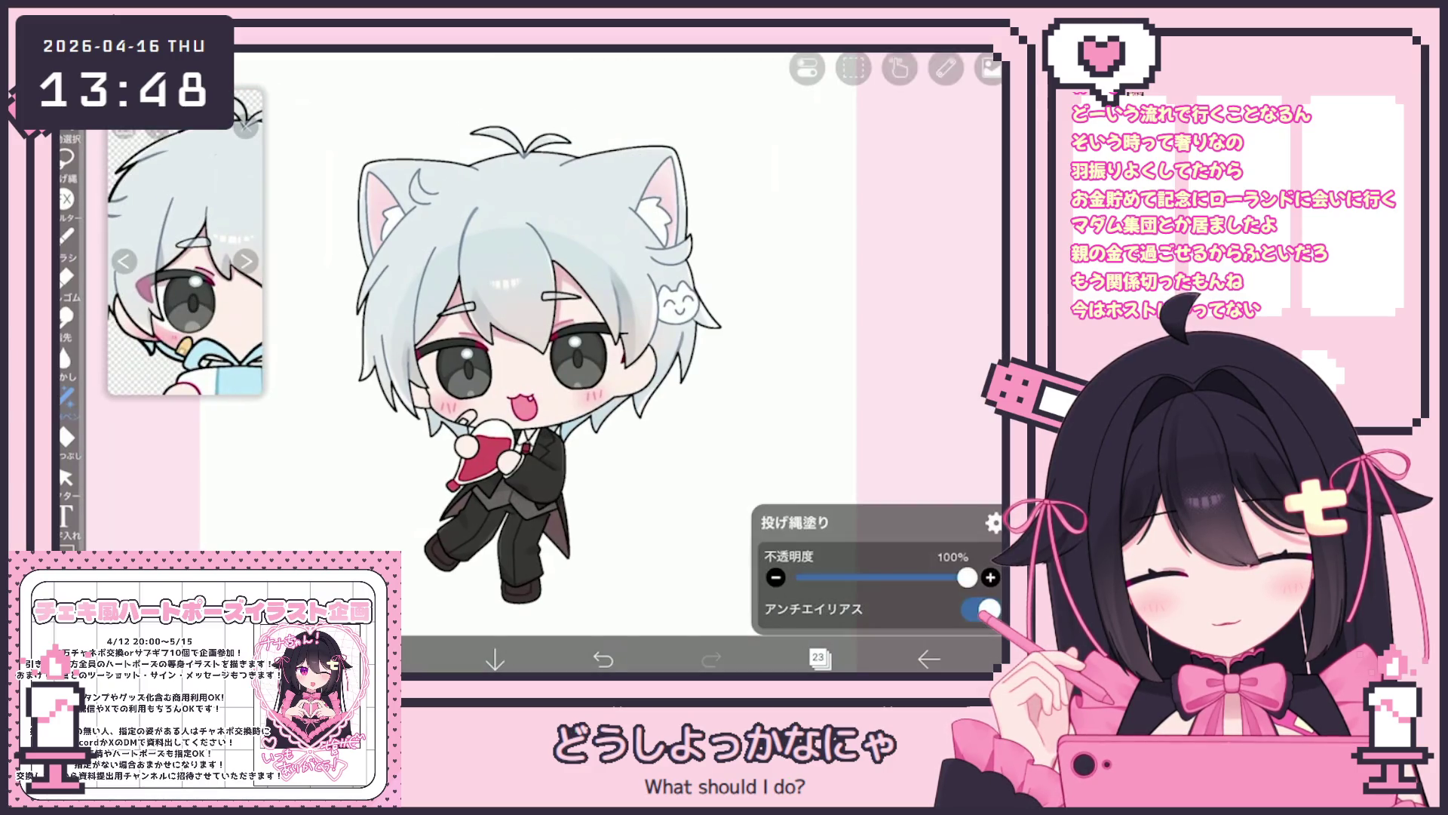
scroll(528, 340, up, 2)
click(387, 659)
click(387, 659)
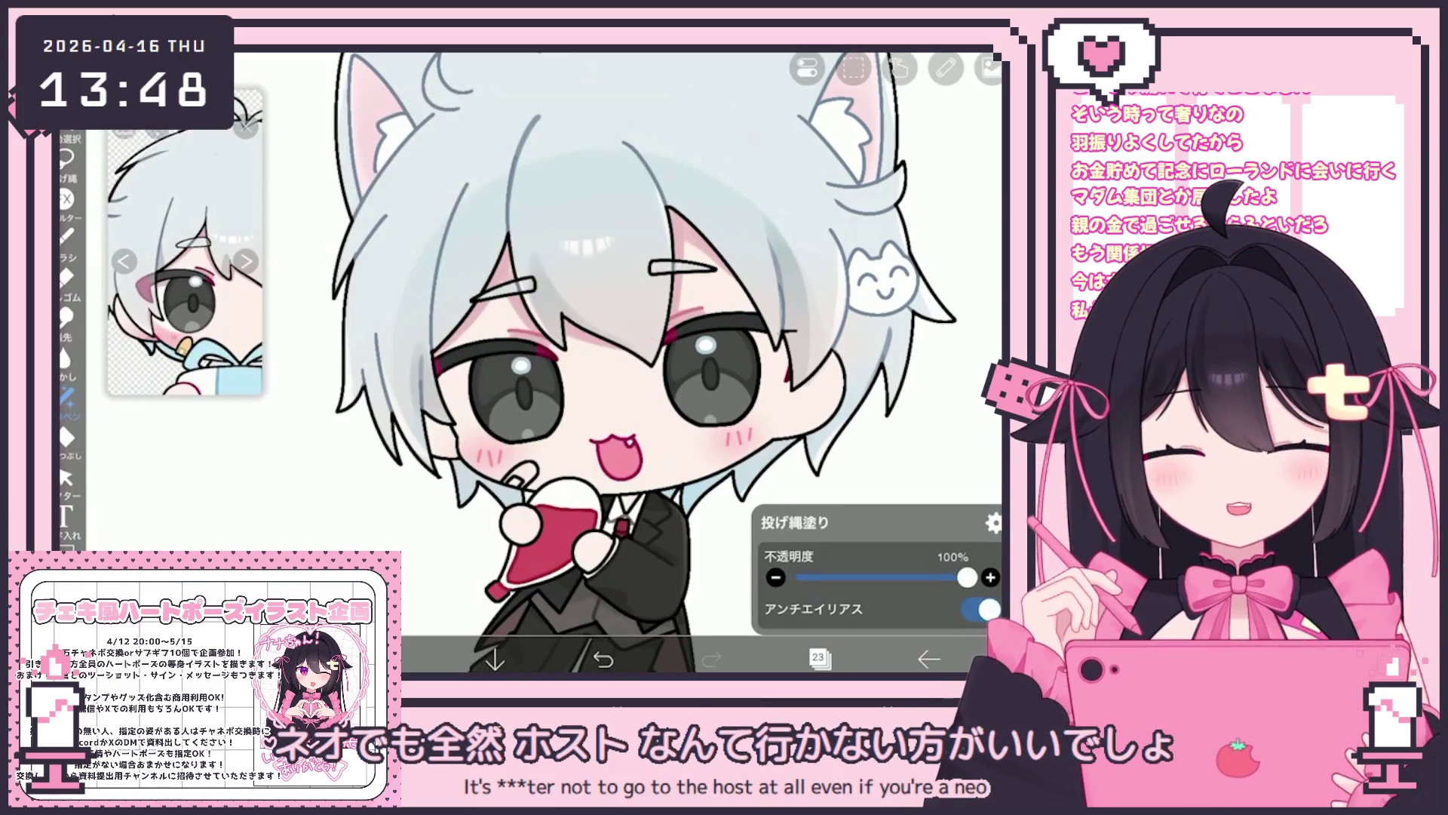
Zoom and pan the view onto the face and red drink, then reopen the Layers panel.
scroll(558, 362, up, 5)
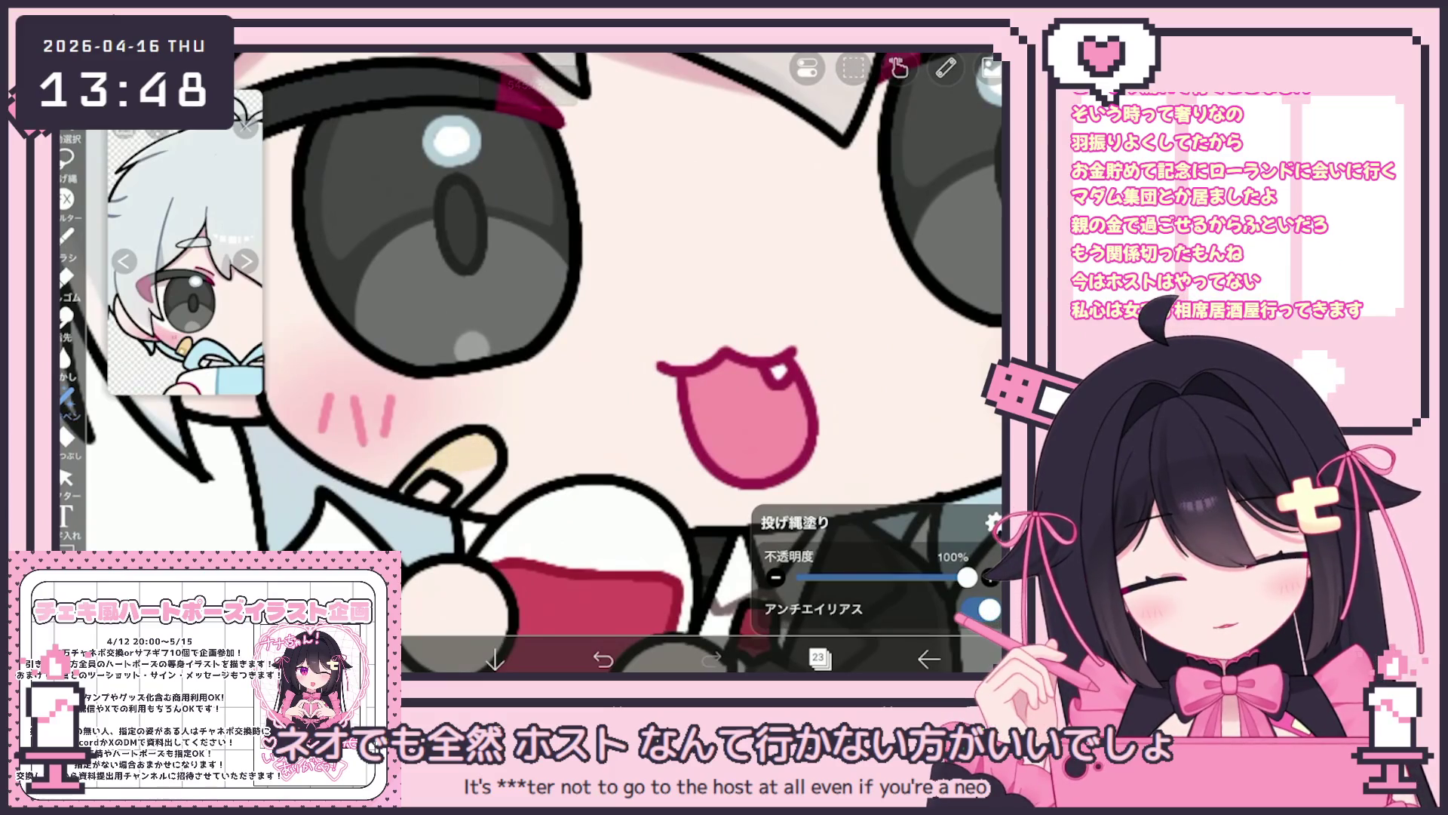
scroll(558, 362, down, 3)
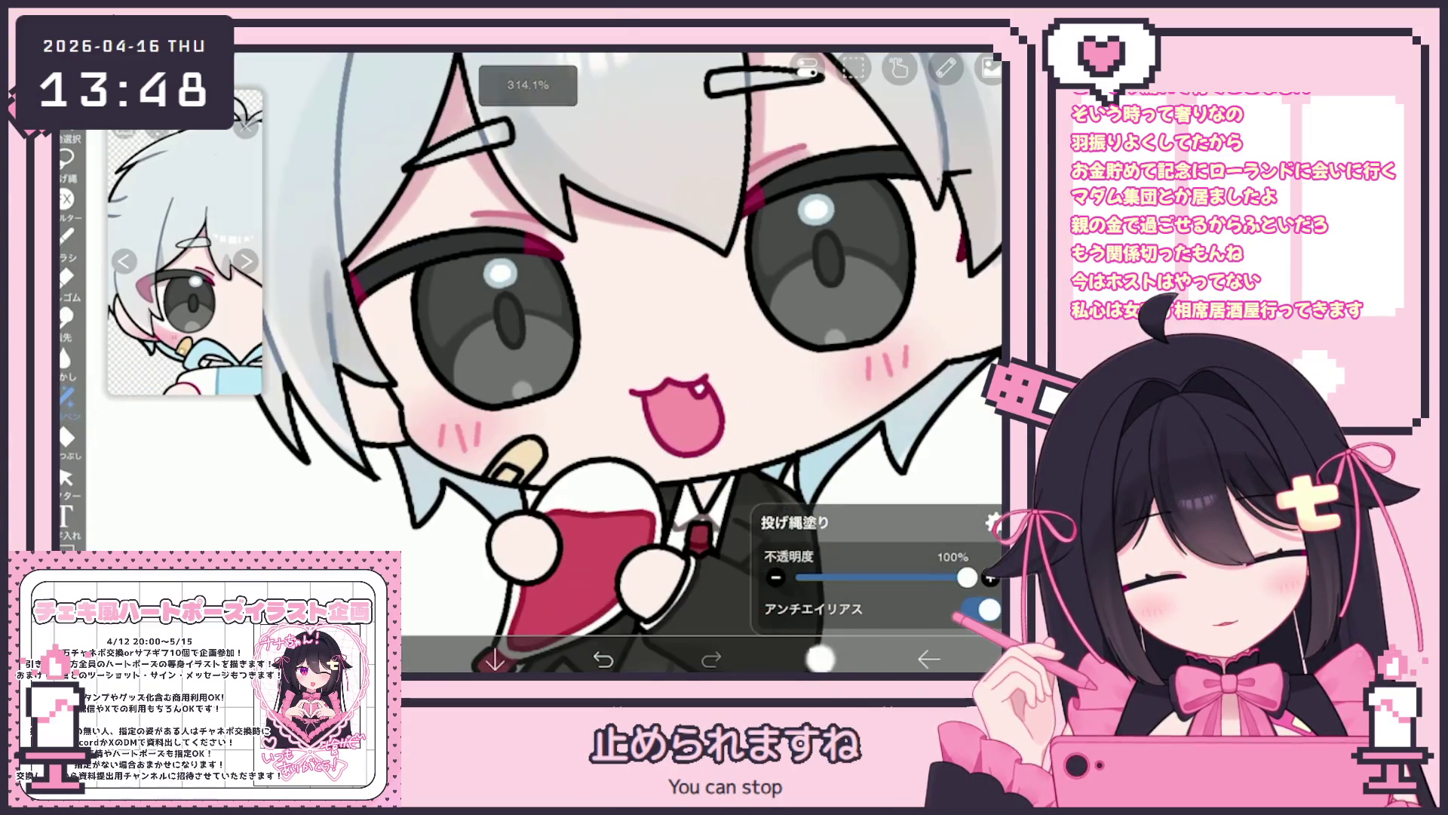
click(821, 658)
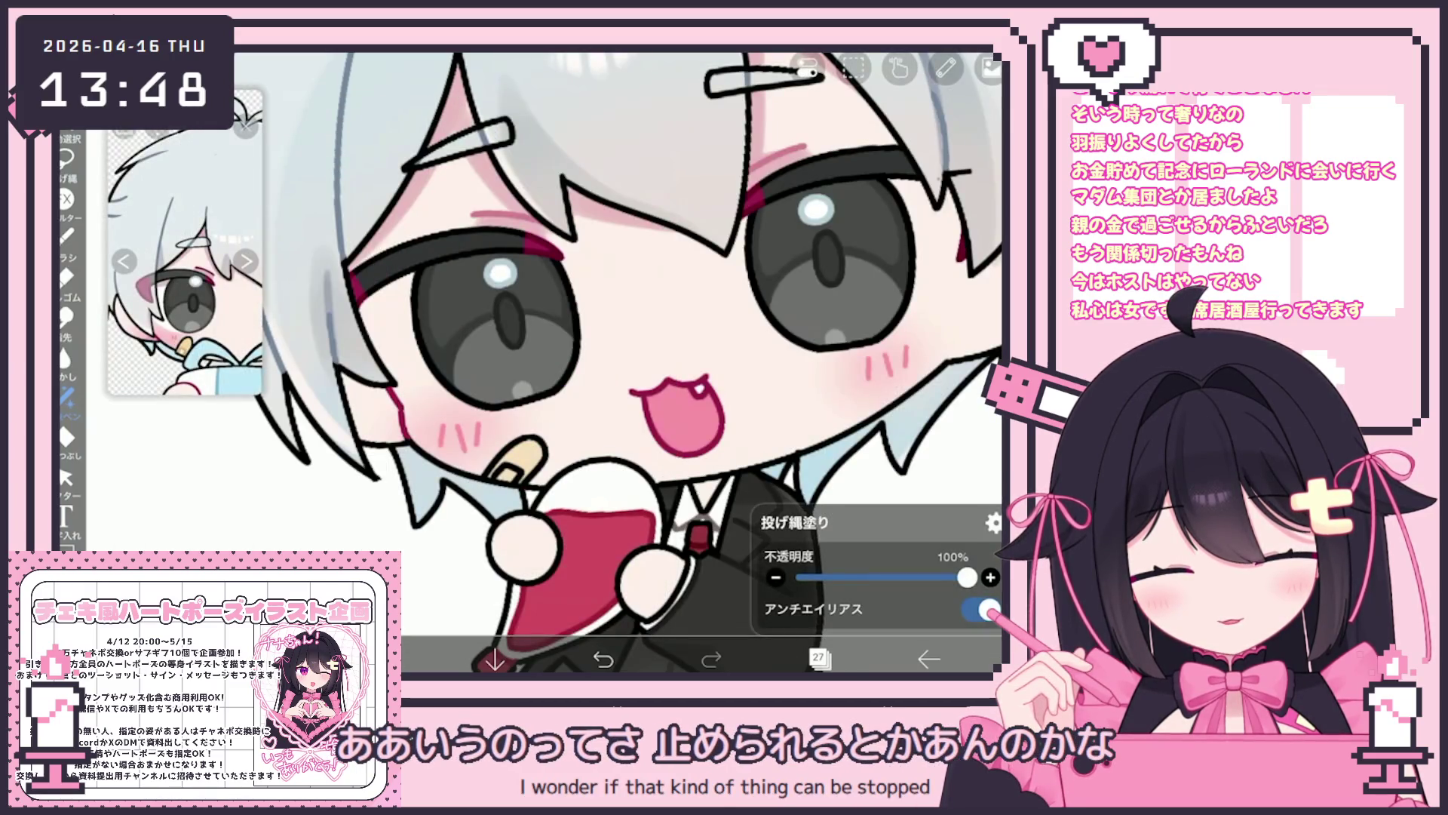
drag(672, 418, 604, 395)
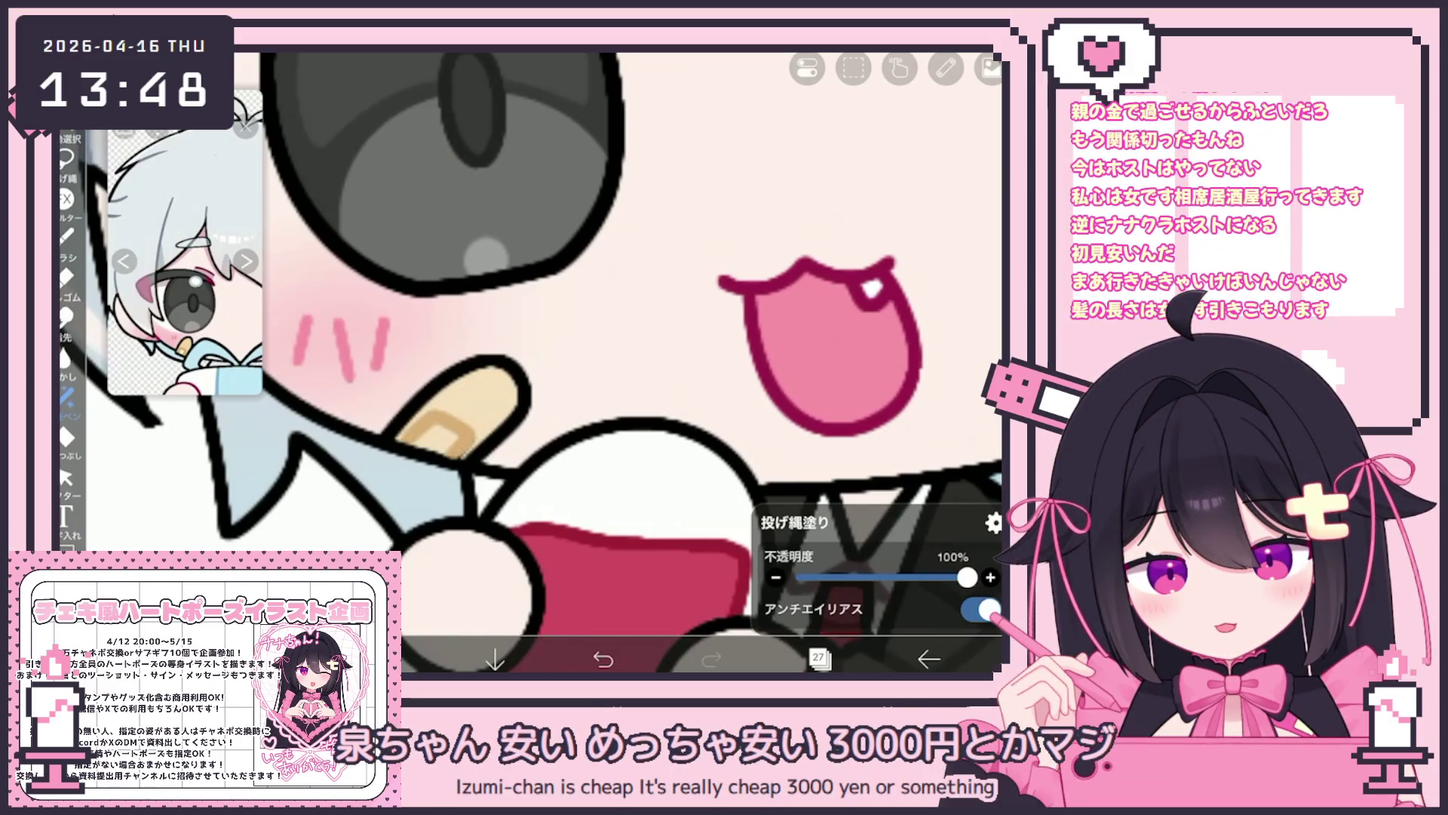
scroll(531, 362, down, 5)
scroll(532, 362, up, 4)
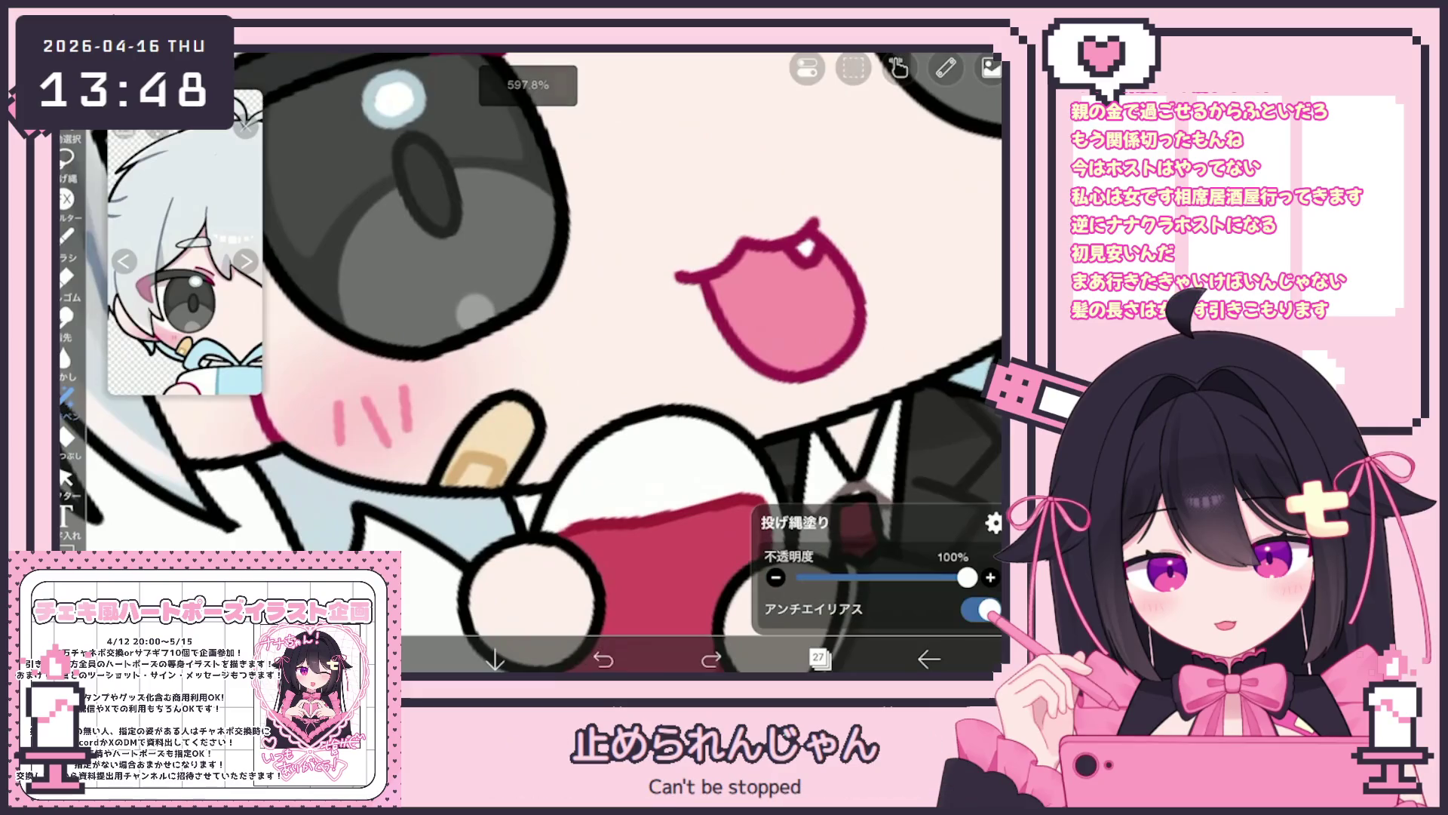
scroll(532, 362, up, 2)
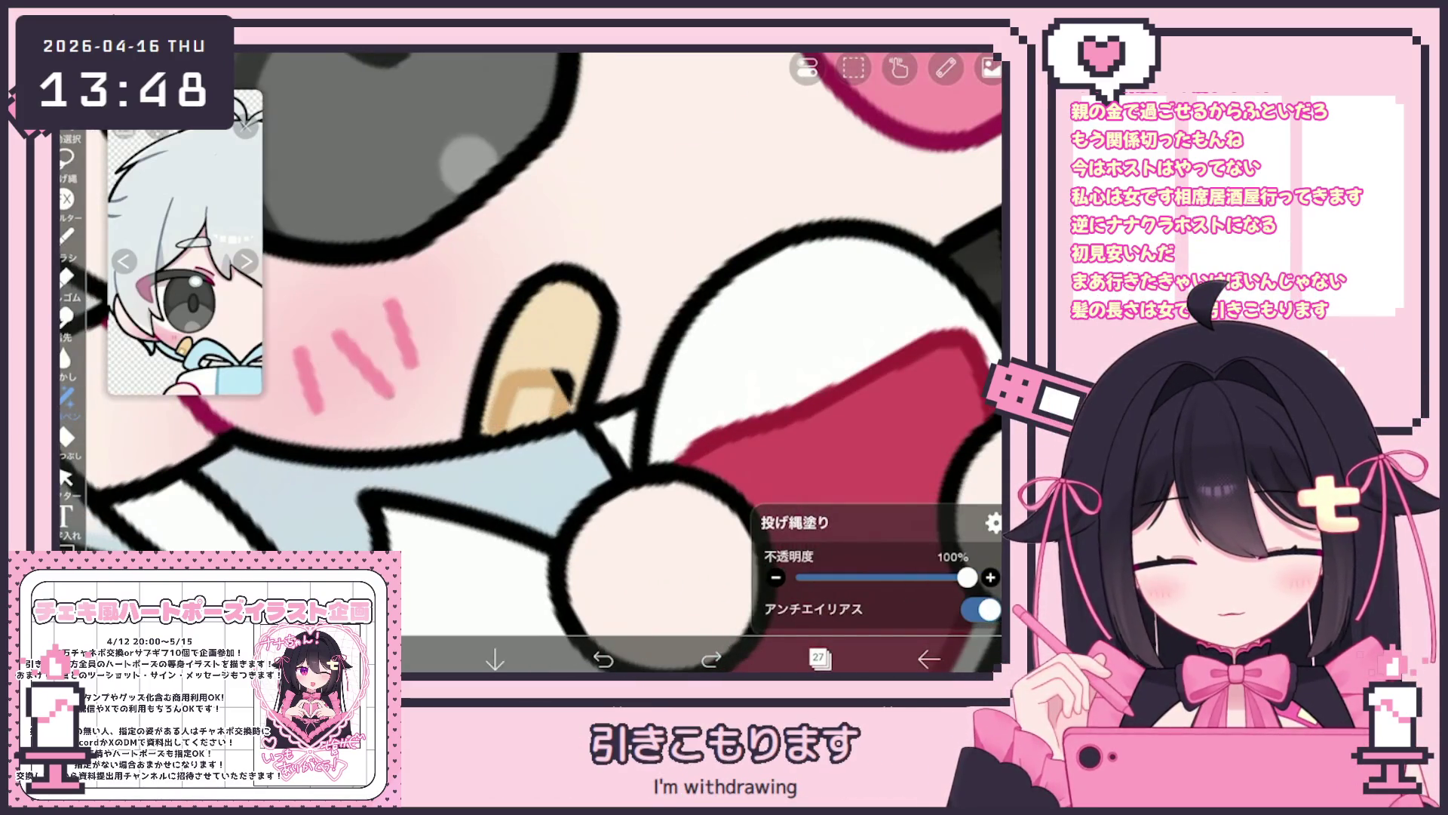
scroll(532, 362, down, 10)
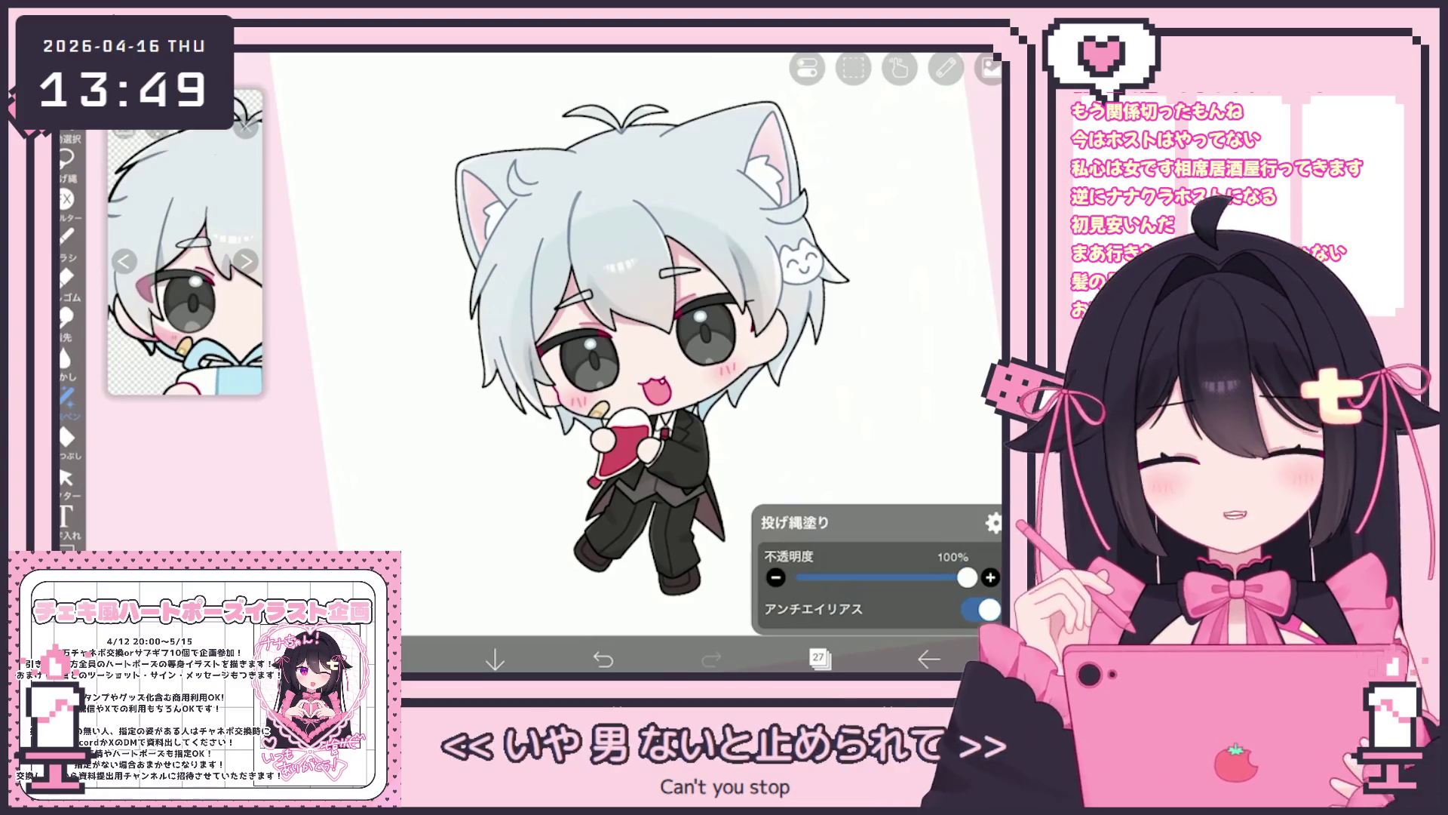
scroll(604, 362, right, 3)
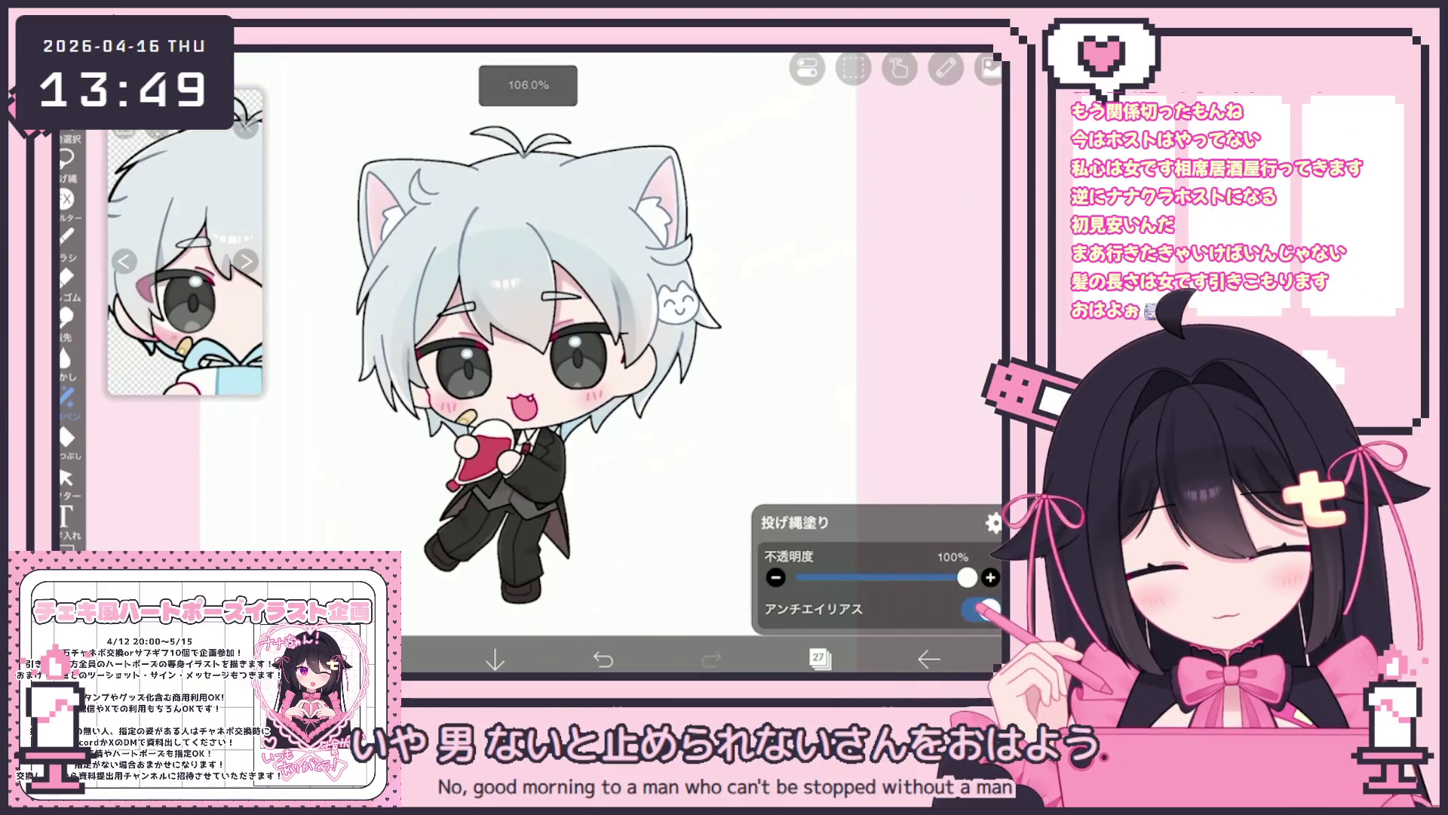
scroll(539, 362, down, 2)
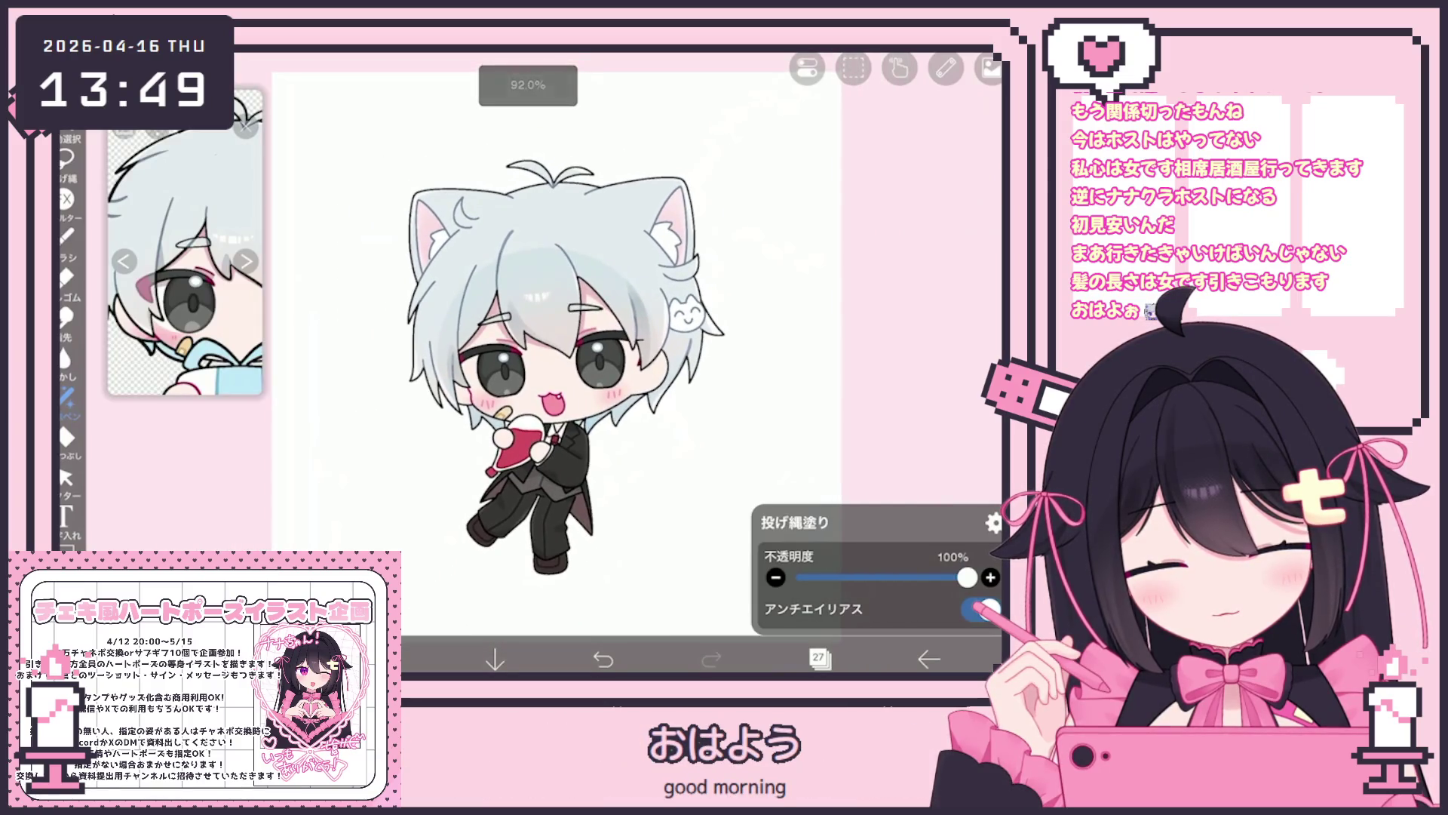
click(819, 658)
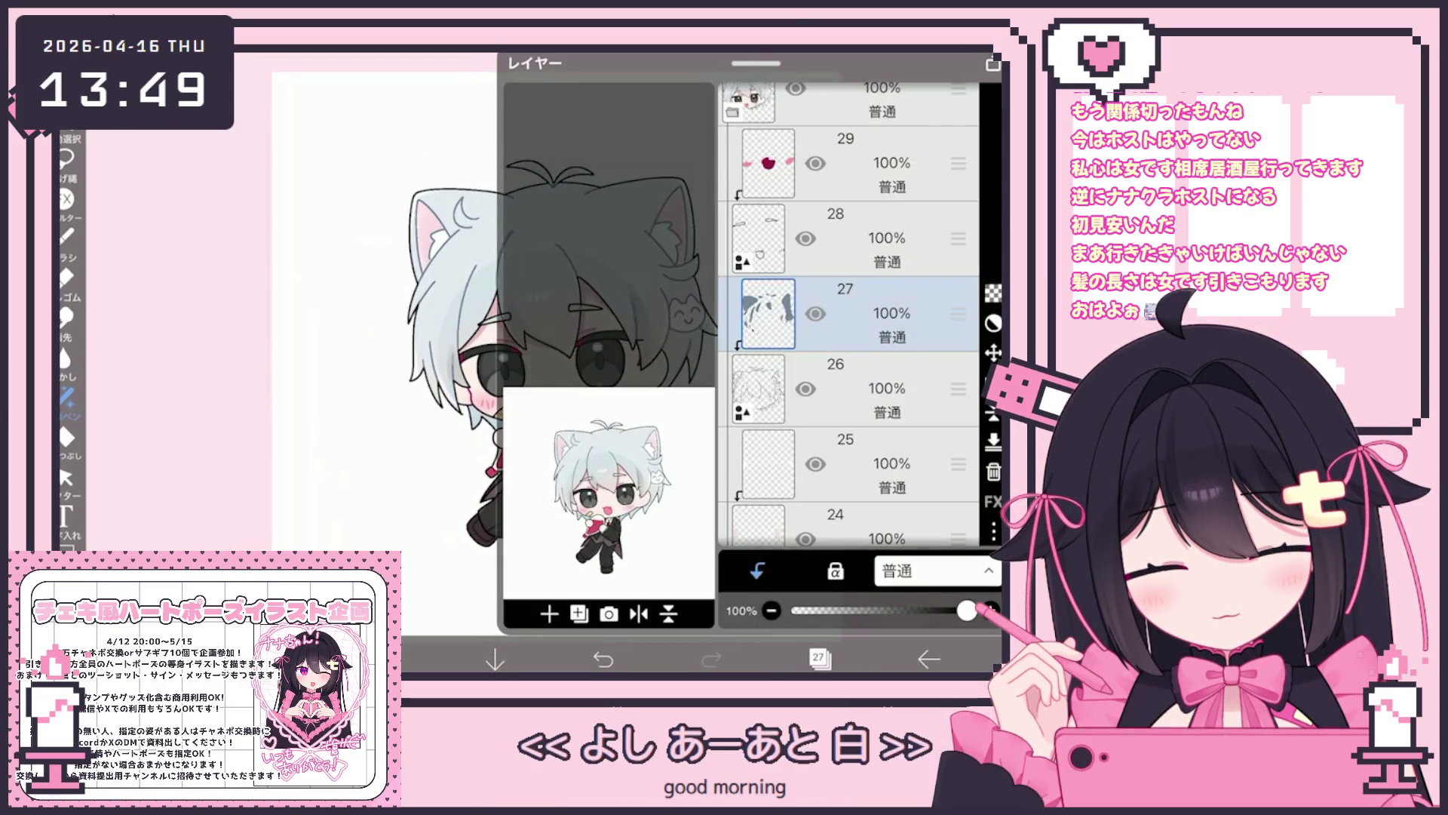
In the eyes folder, add a new blank layer 6 above layer 5 and select it.
scroll(848, 317, down, 5)
click(868, 311)
click(868, 388)
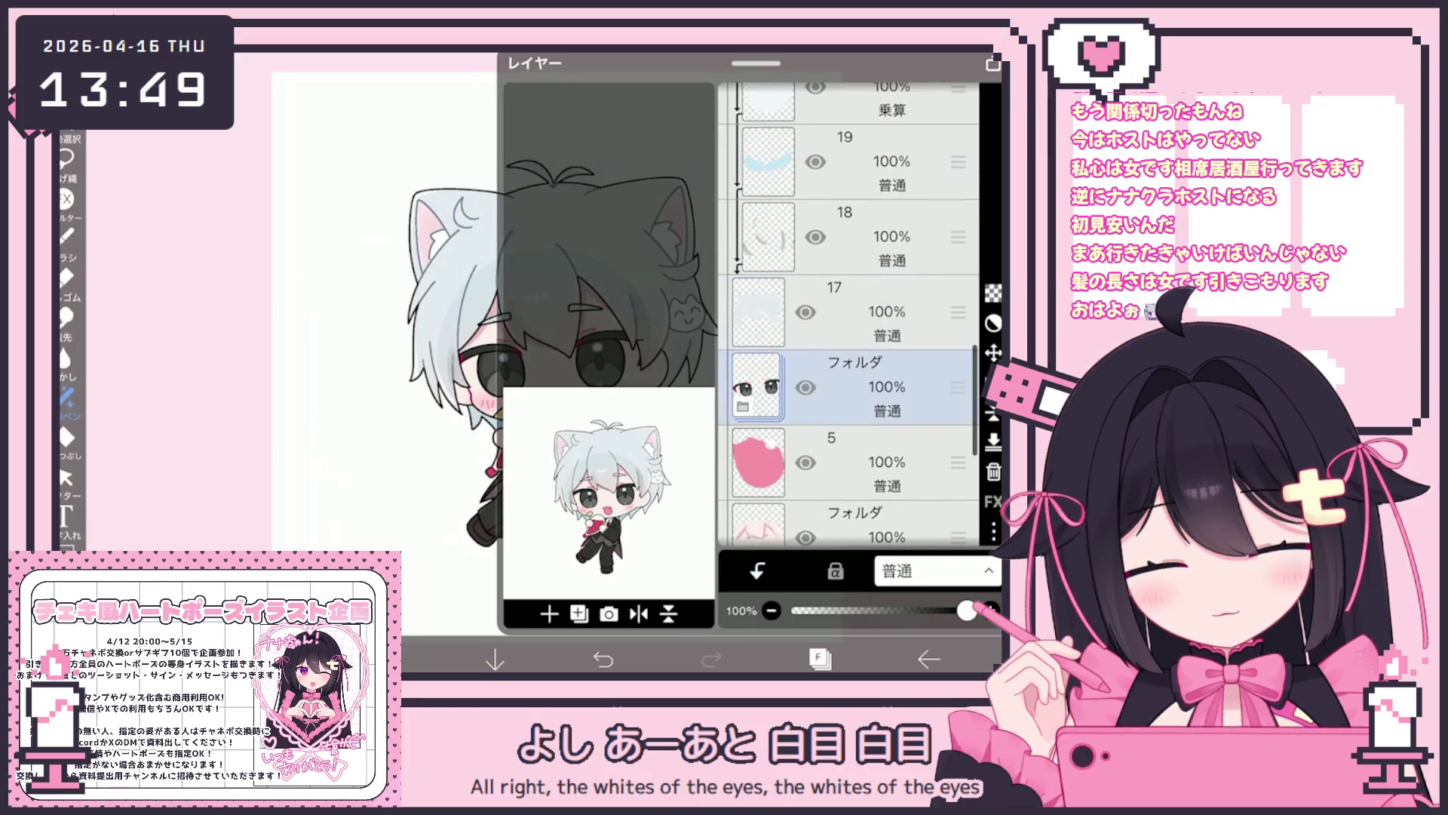
click(867, 462)
click(549, 613)
click(819, 659)
scroll(574, 362, up, 5)
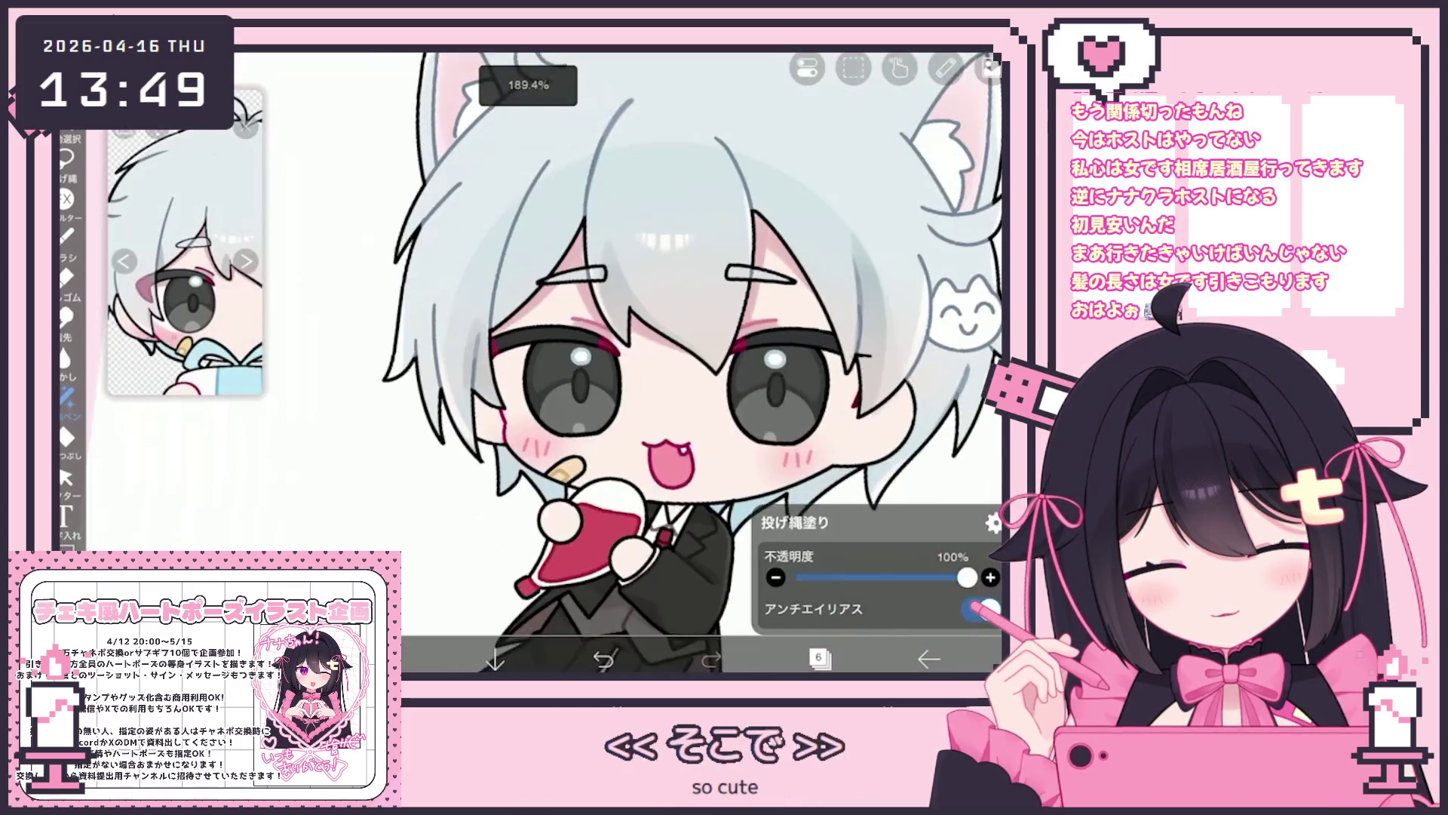
Lasso-fill the skin to the left of the left eye and extend it upward.
drag(438, 412, 521, 498)
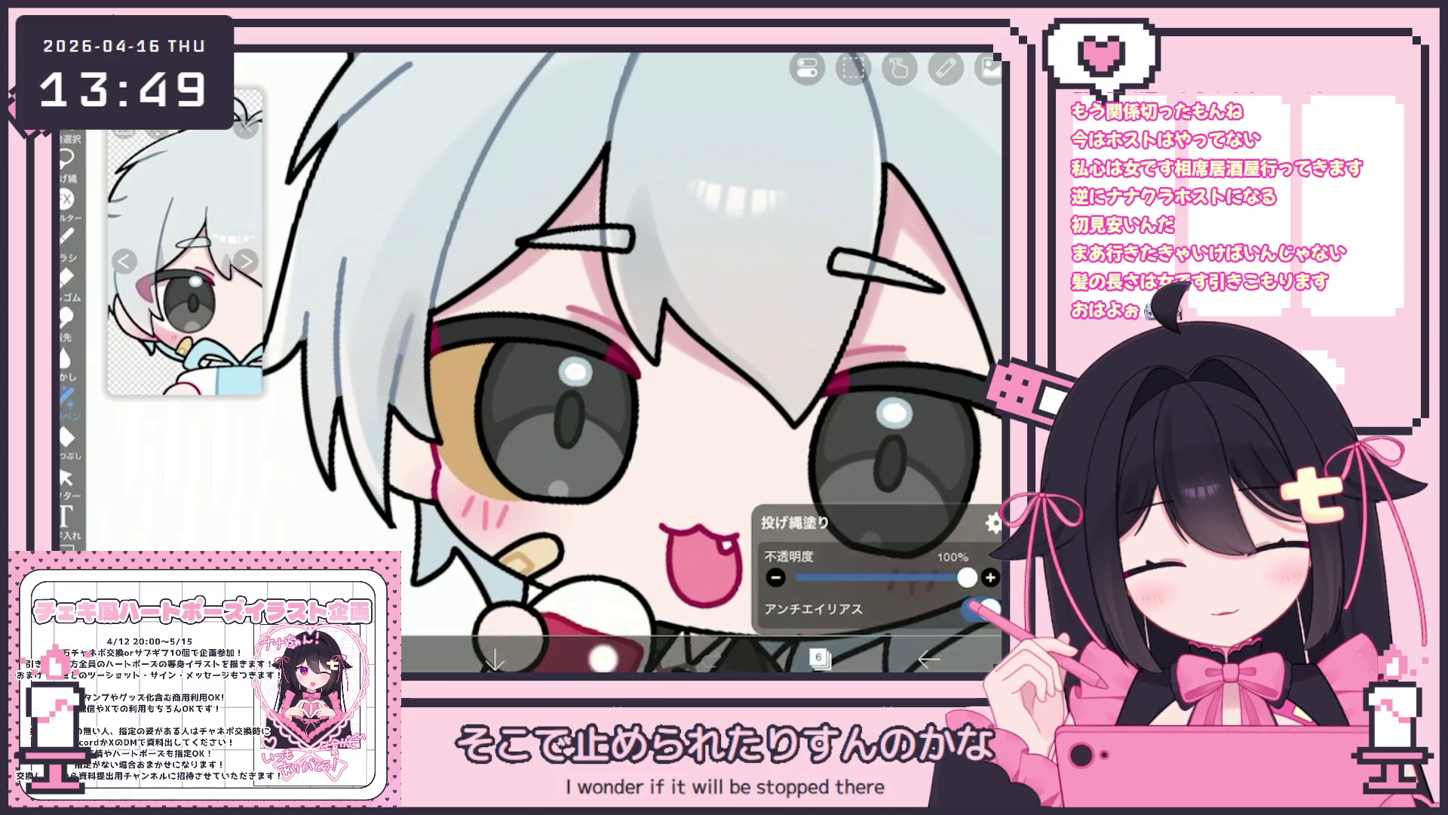
drag(438, 423, 487, 349)
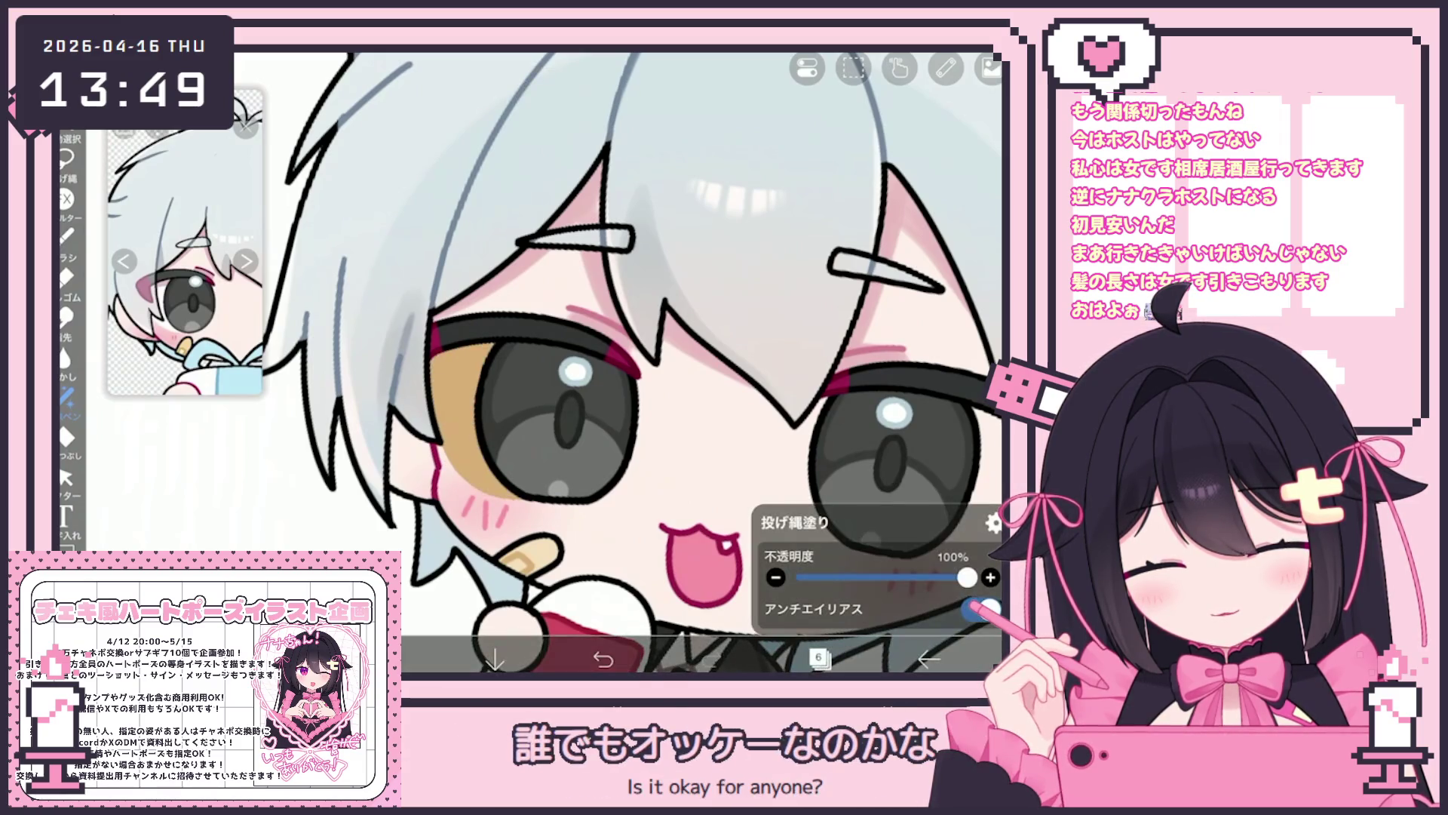
scroll(573, 362, down, 1)
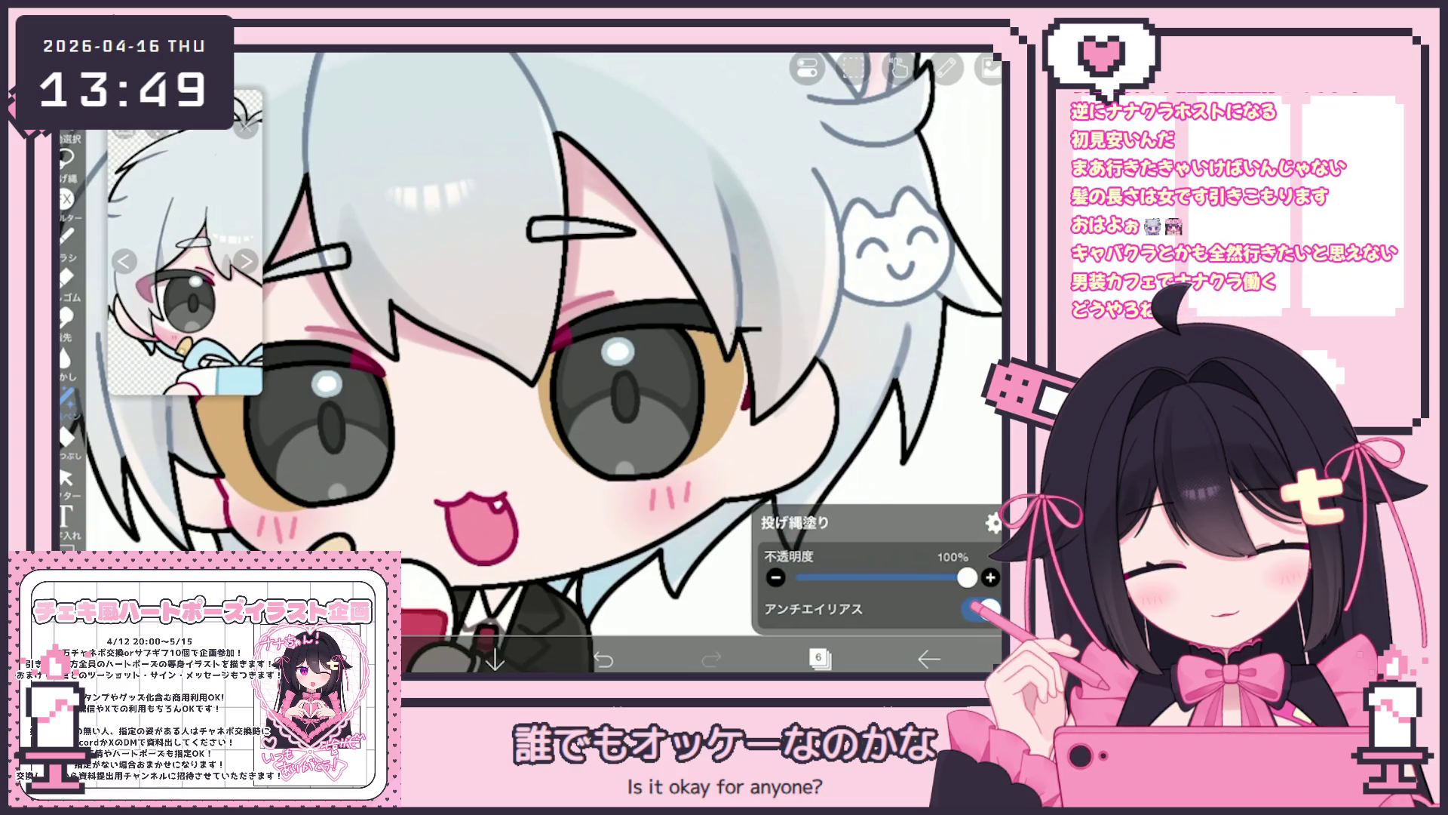
click(819, 658)
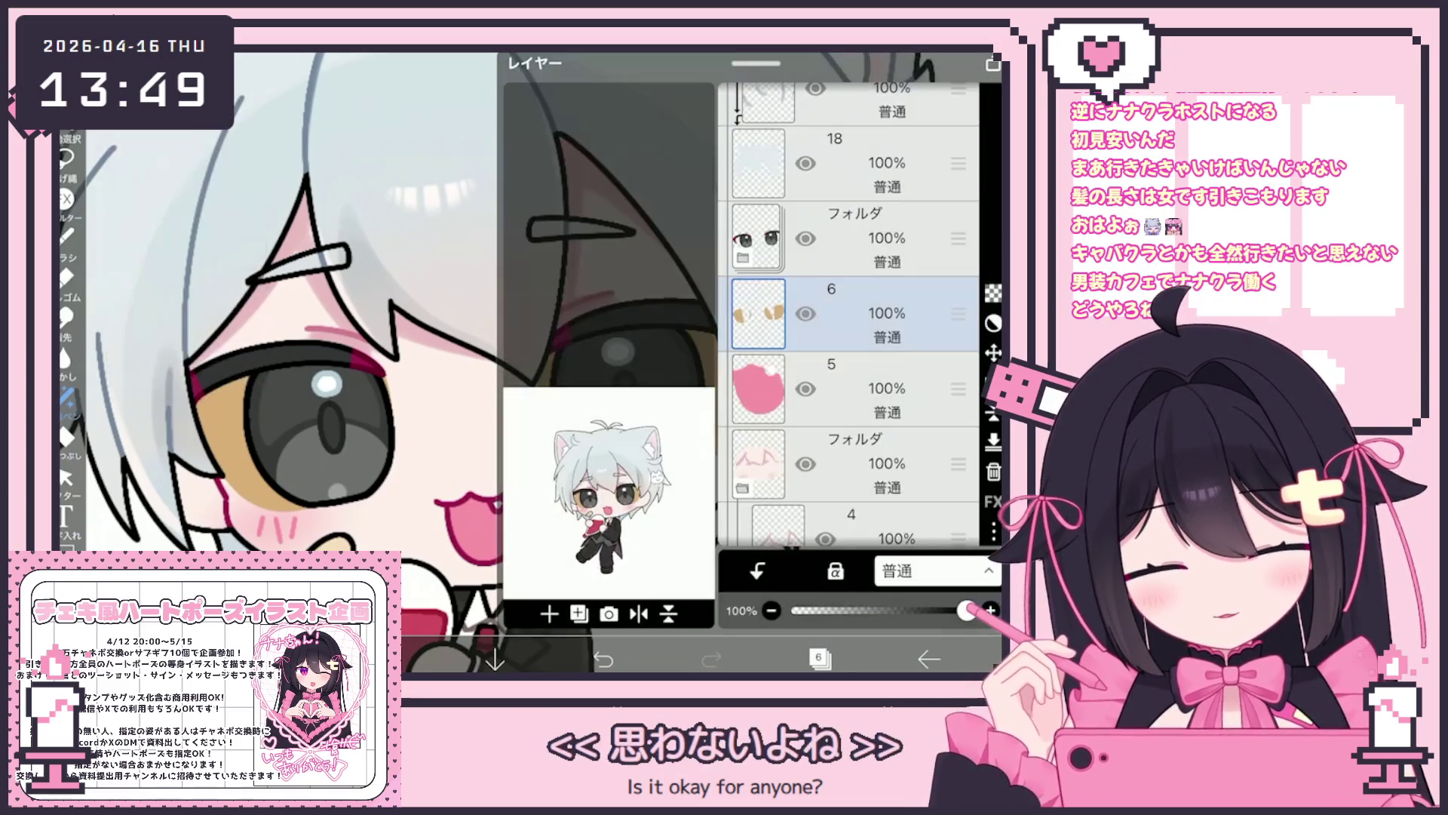
click(818, 657)
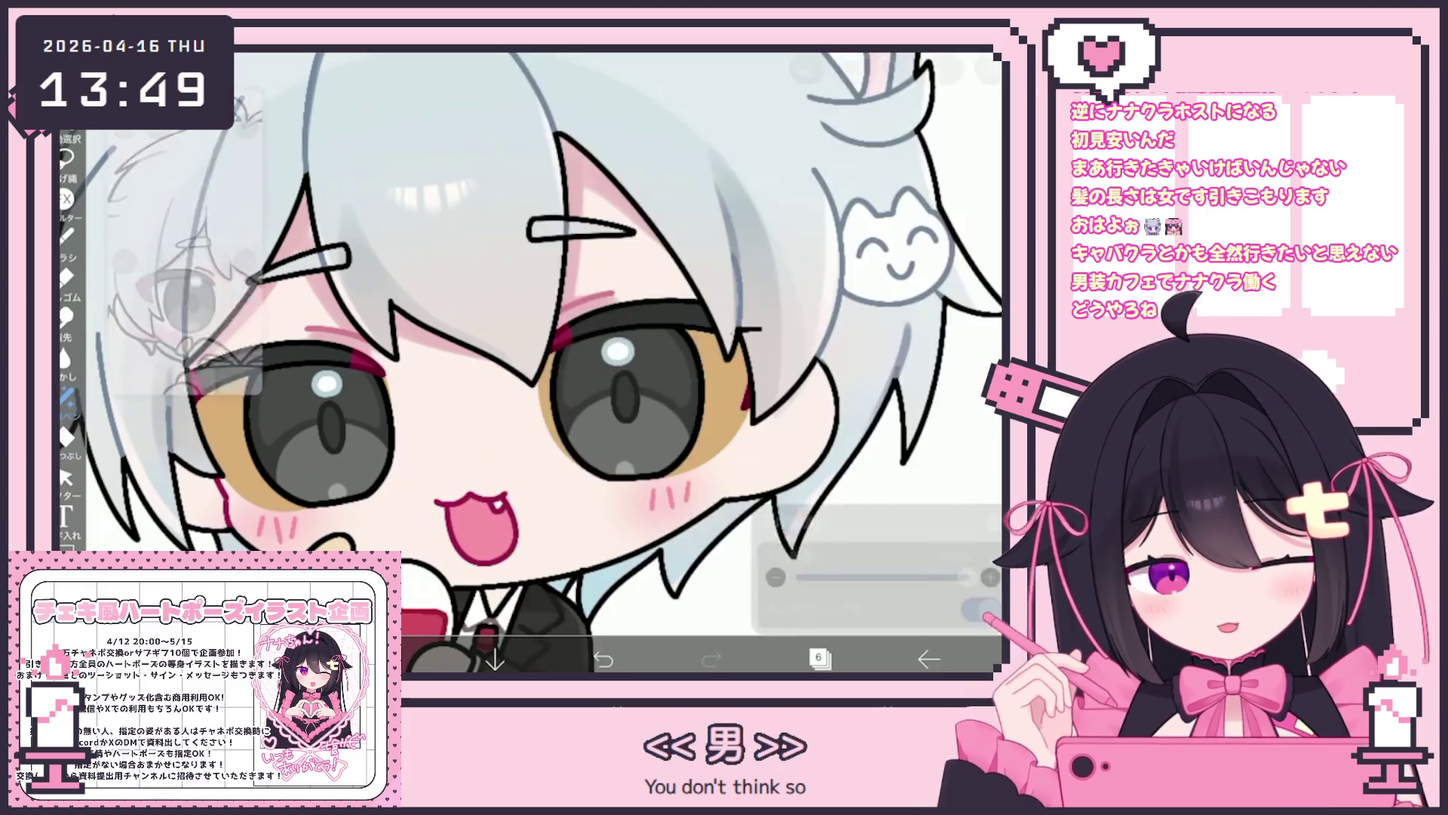
drag(604, 339, 586, 324)
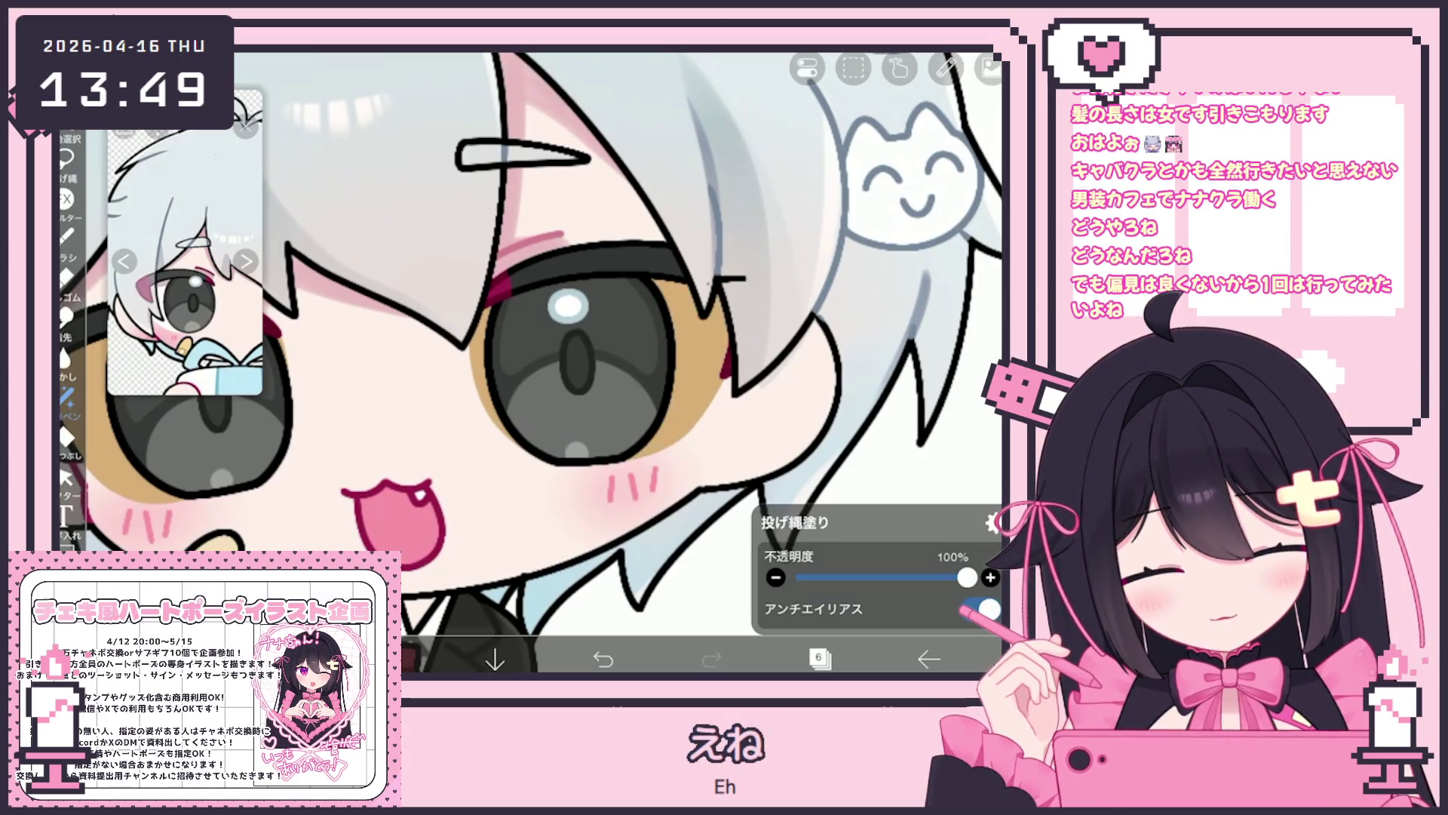
scroll(543, 355, down, 5)
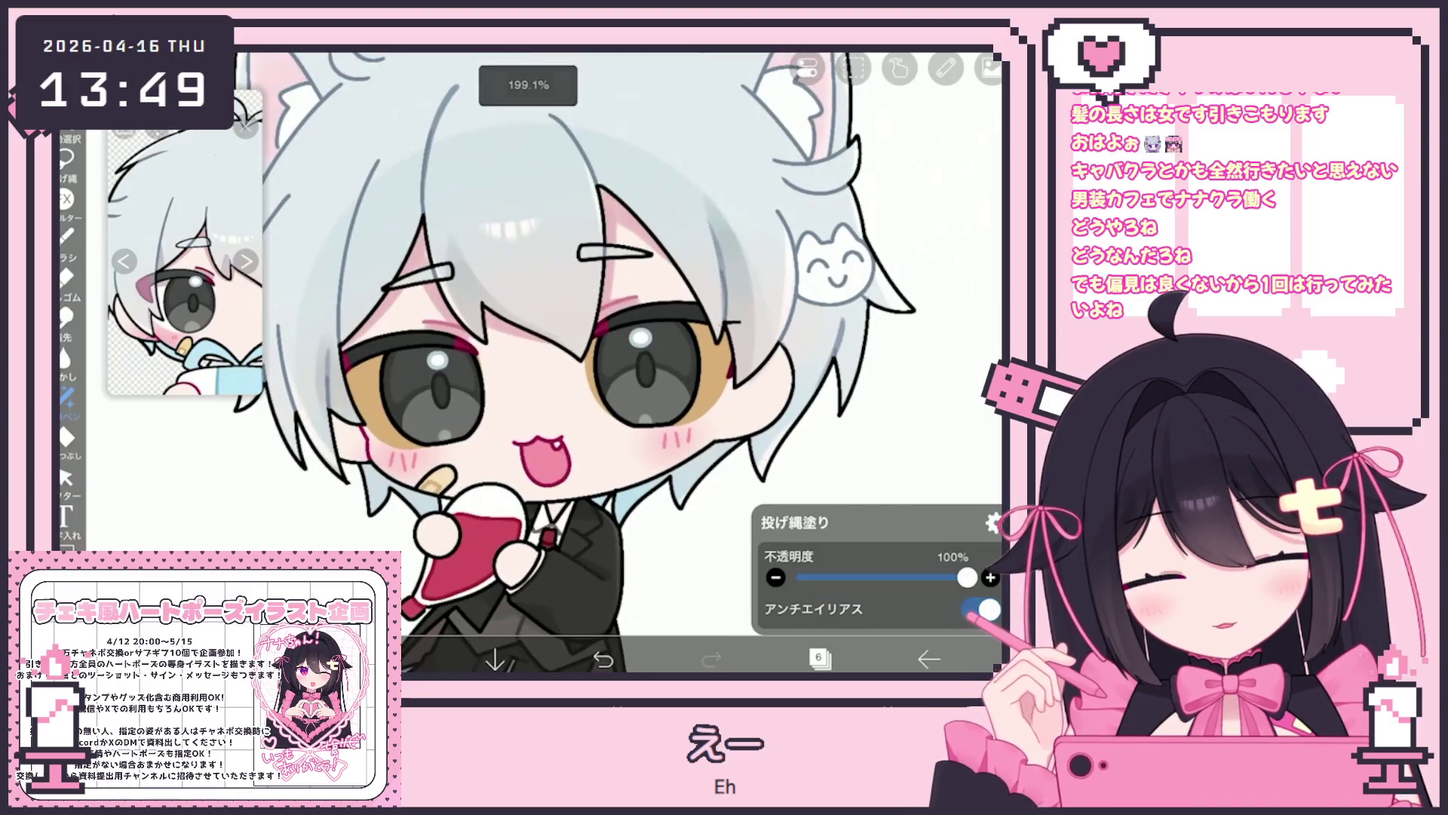
Touch up the skin fill along the left eye's edge.
click(818, 658)
click(819, 658)
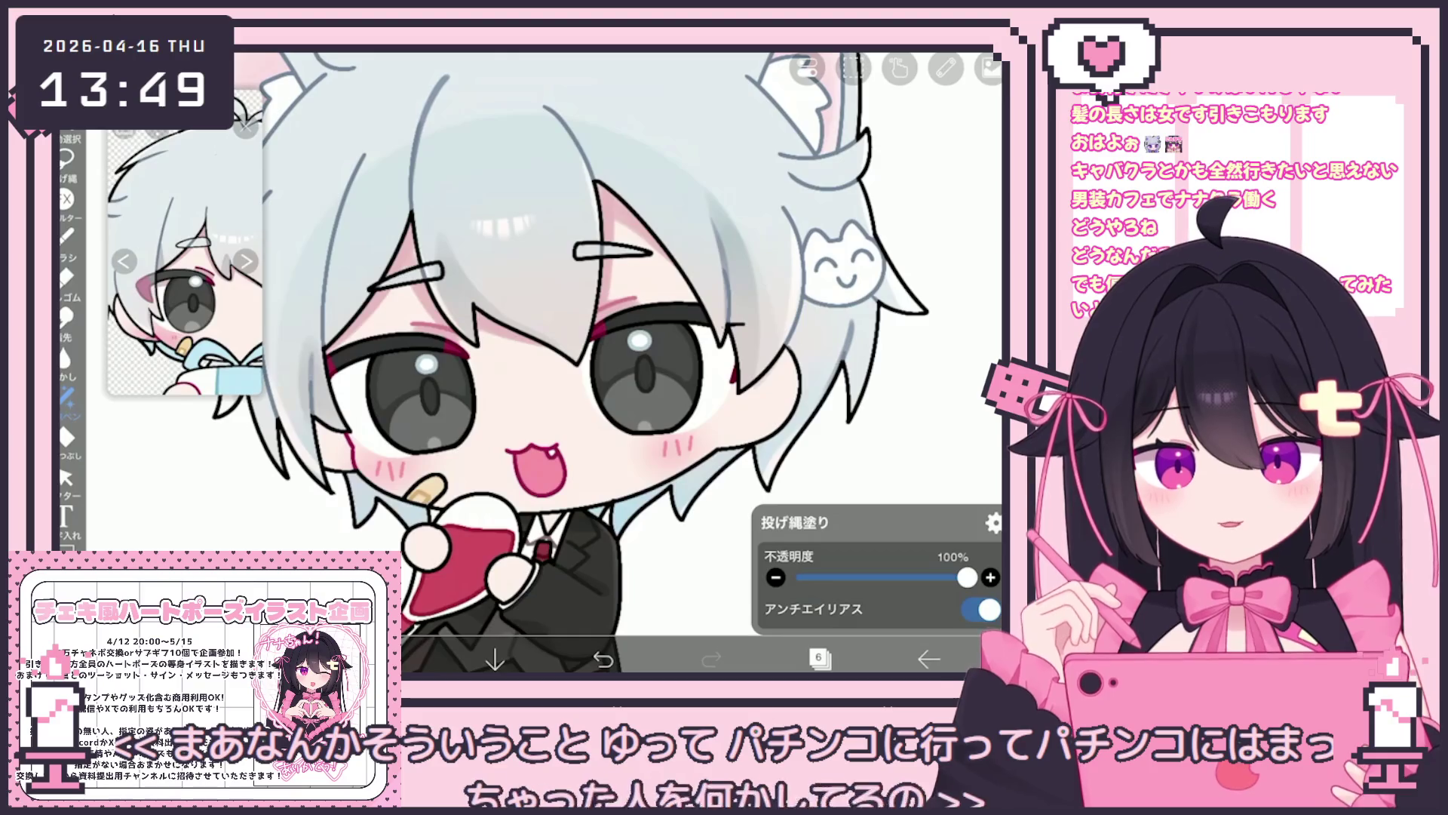
scroll(574, 362, up, 2)
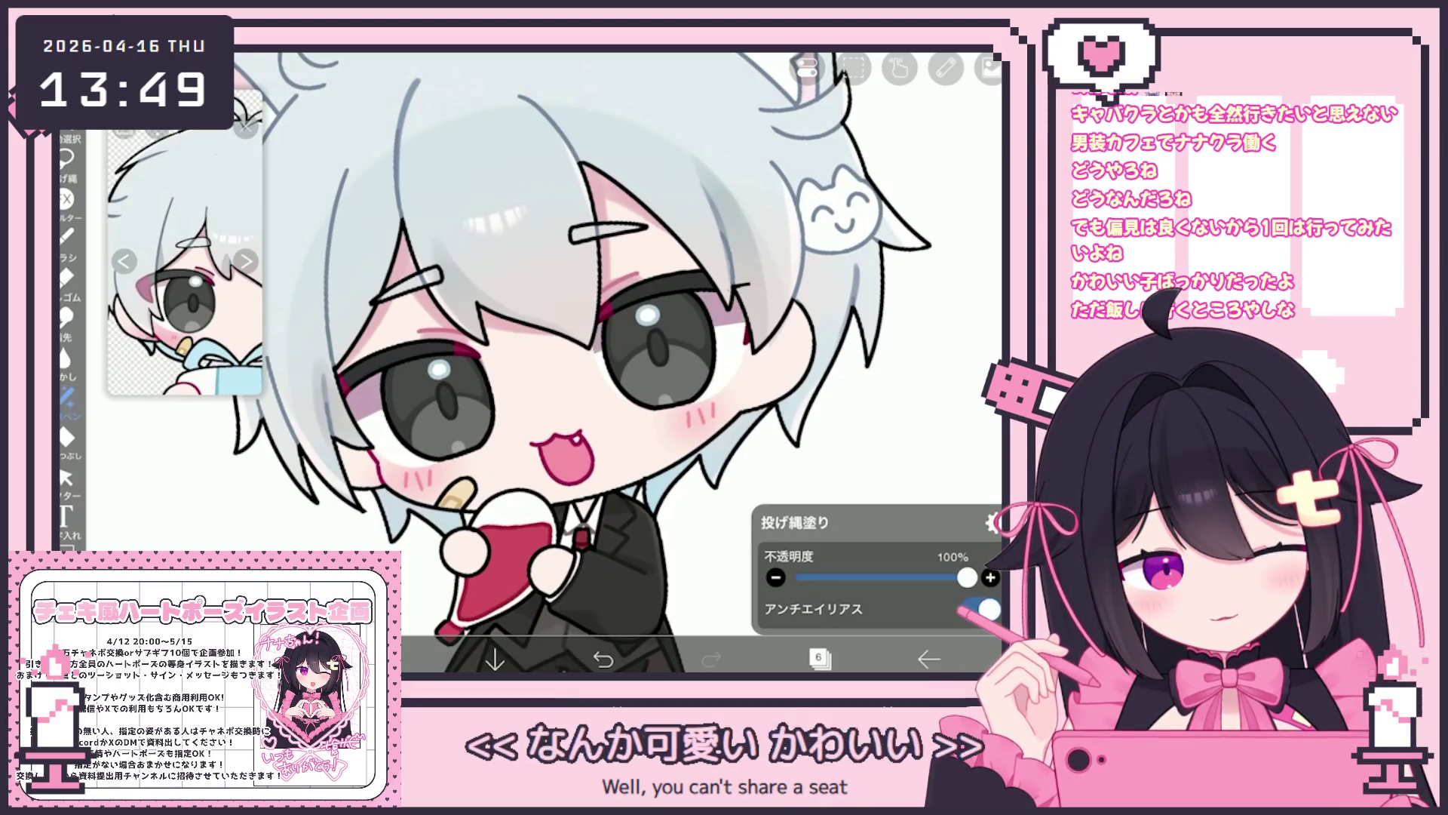
scroll(574, 362, down, 3)
scroll(642, 362, down, 2)
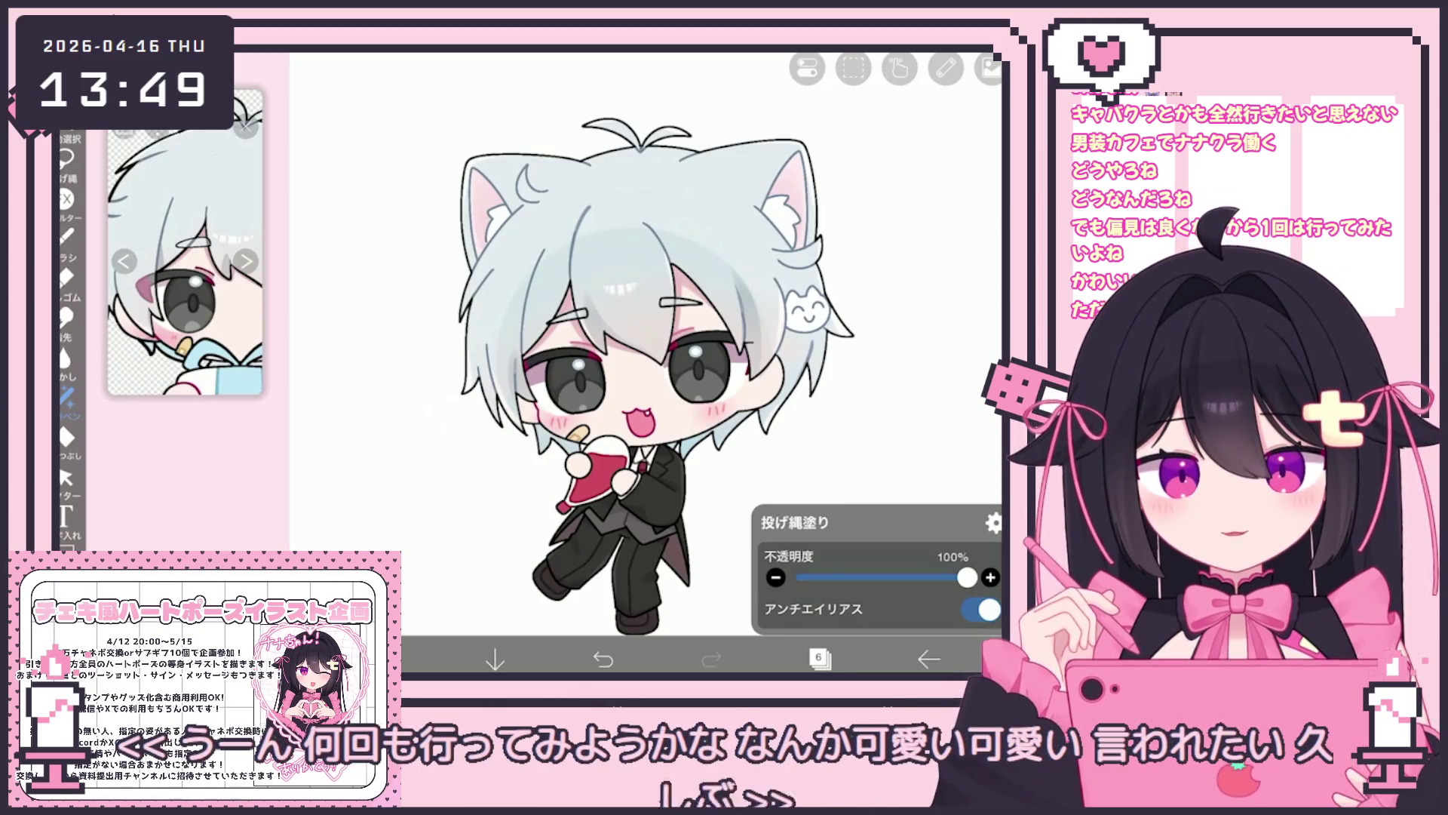
scroll(185, 260, up, 2)
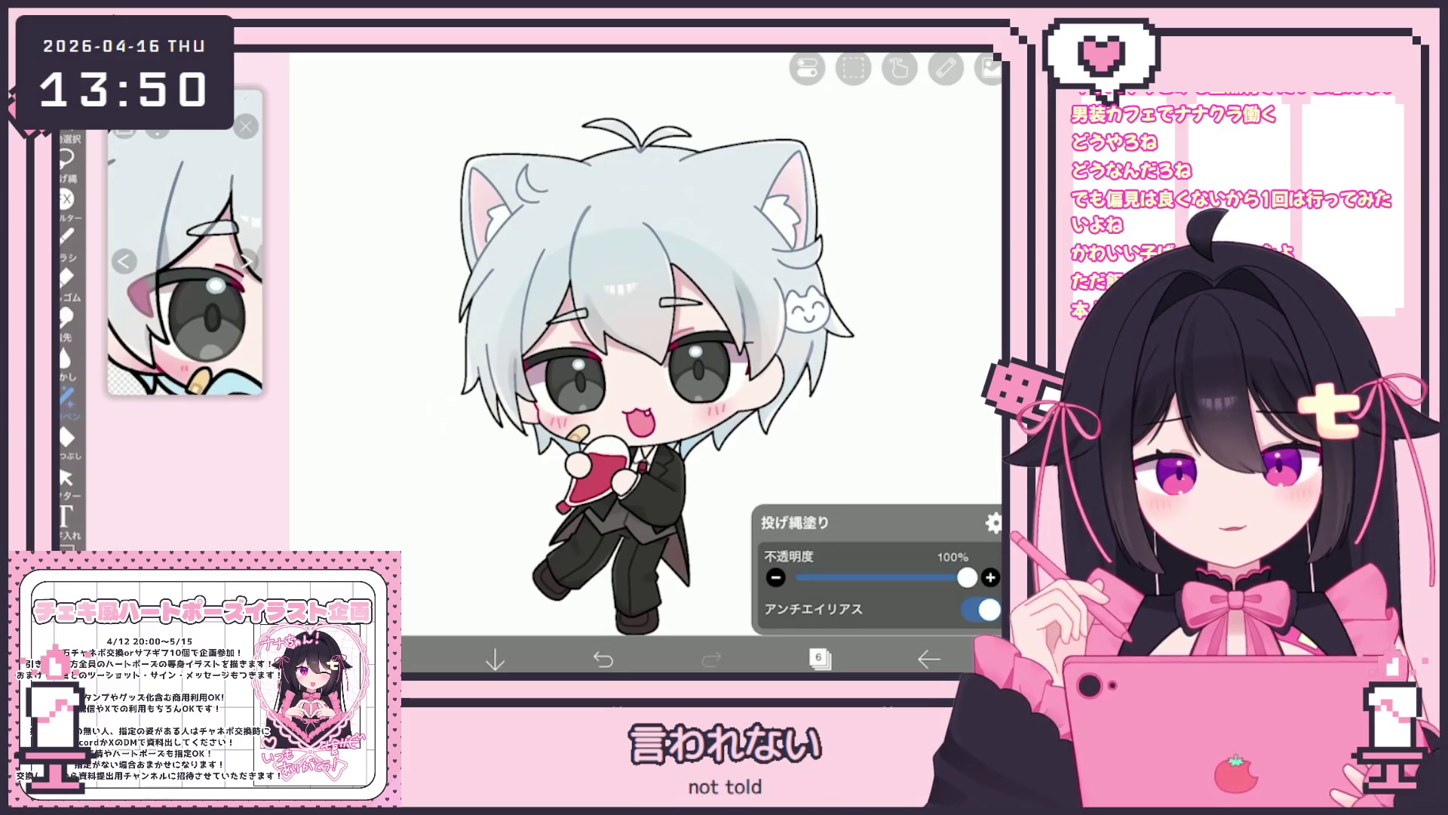
scroll(573, 348, up, 5)
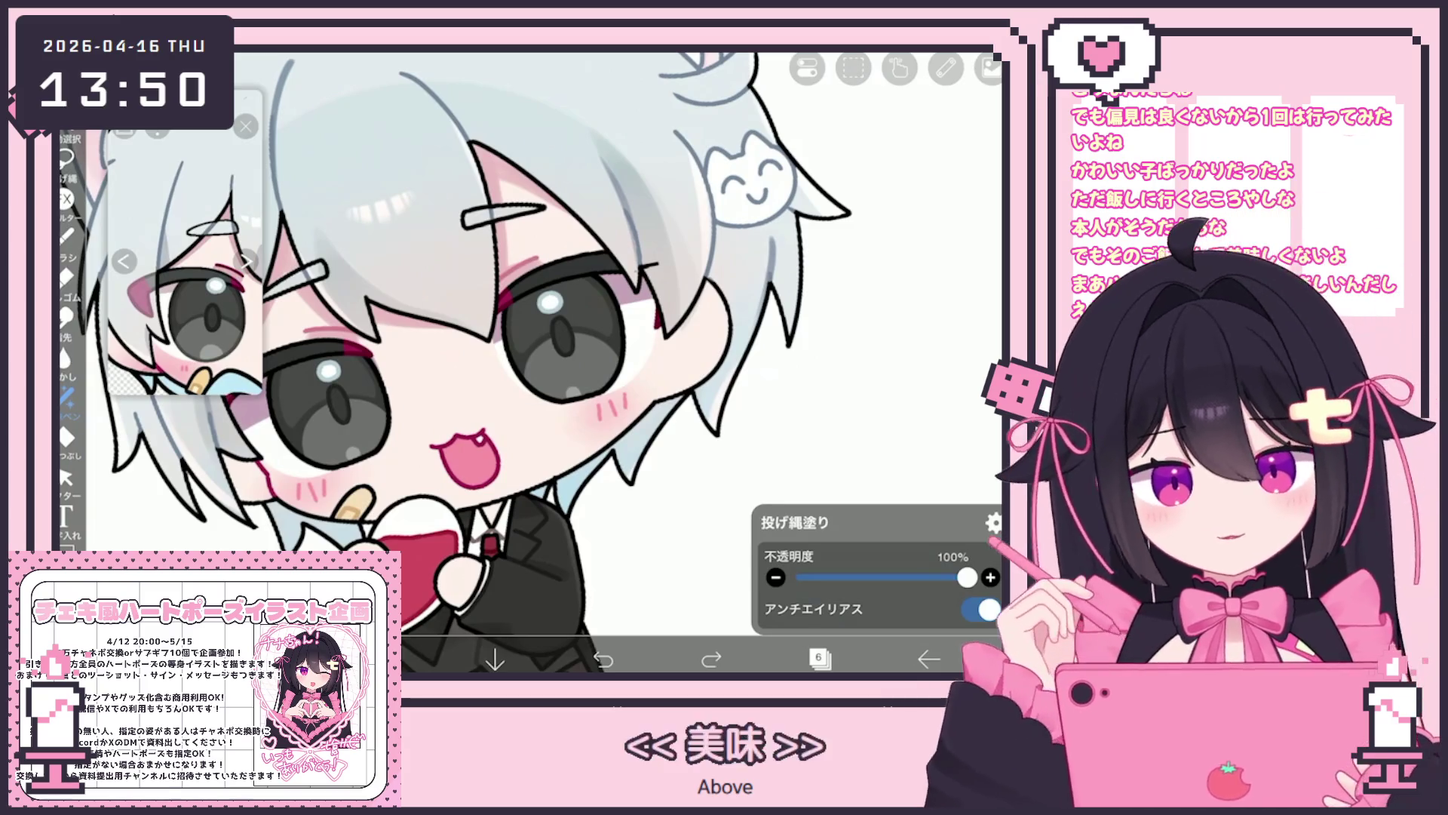
scroll(528, 340, up, 3)
scroll(528, 340, down, 1)
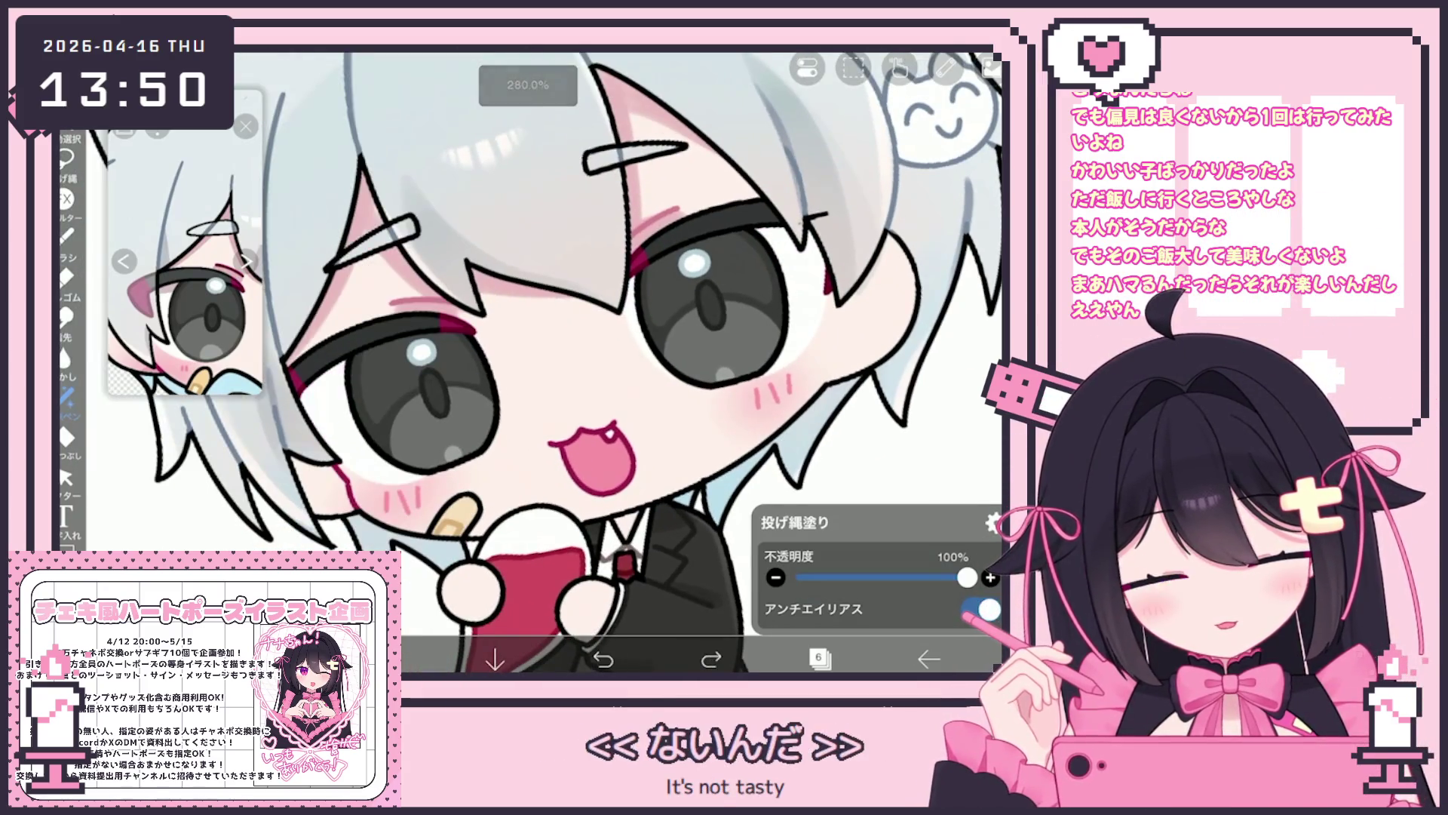
drag(317, 362, 324, 433)
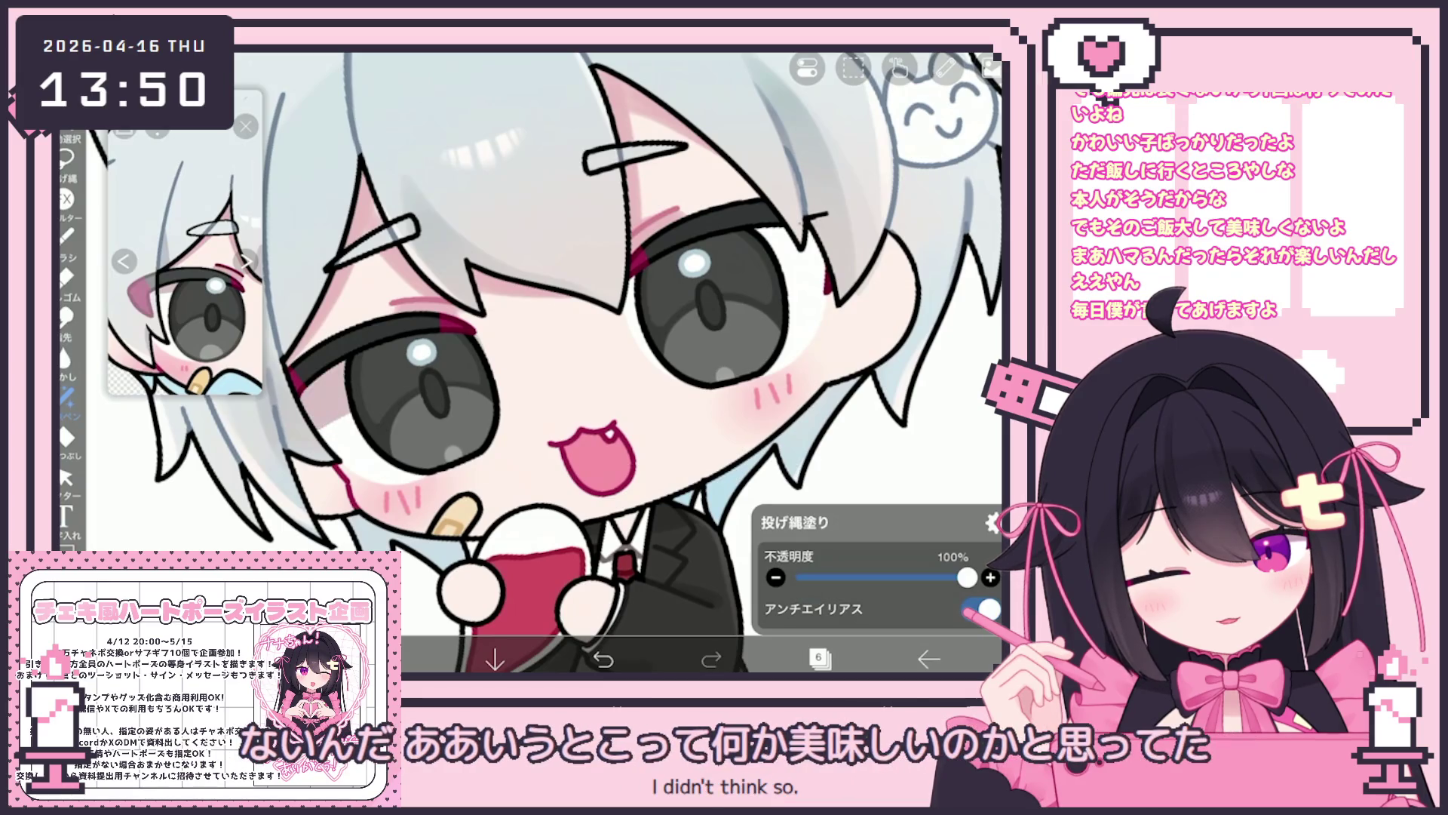
scroll(543, 362, down, 5)
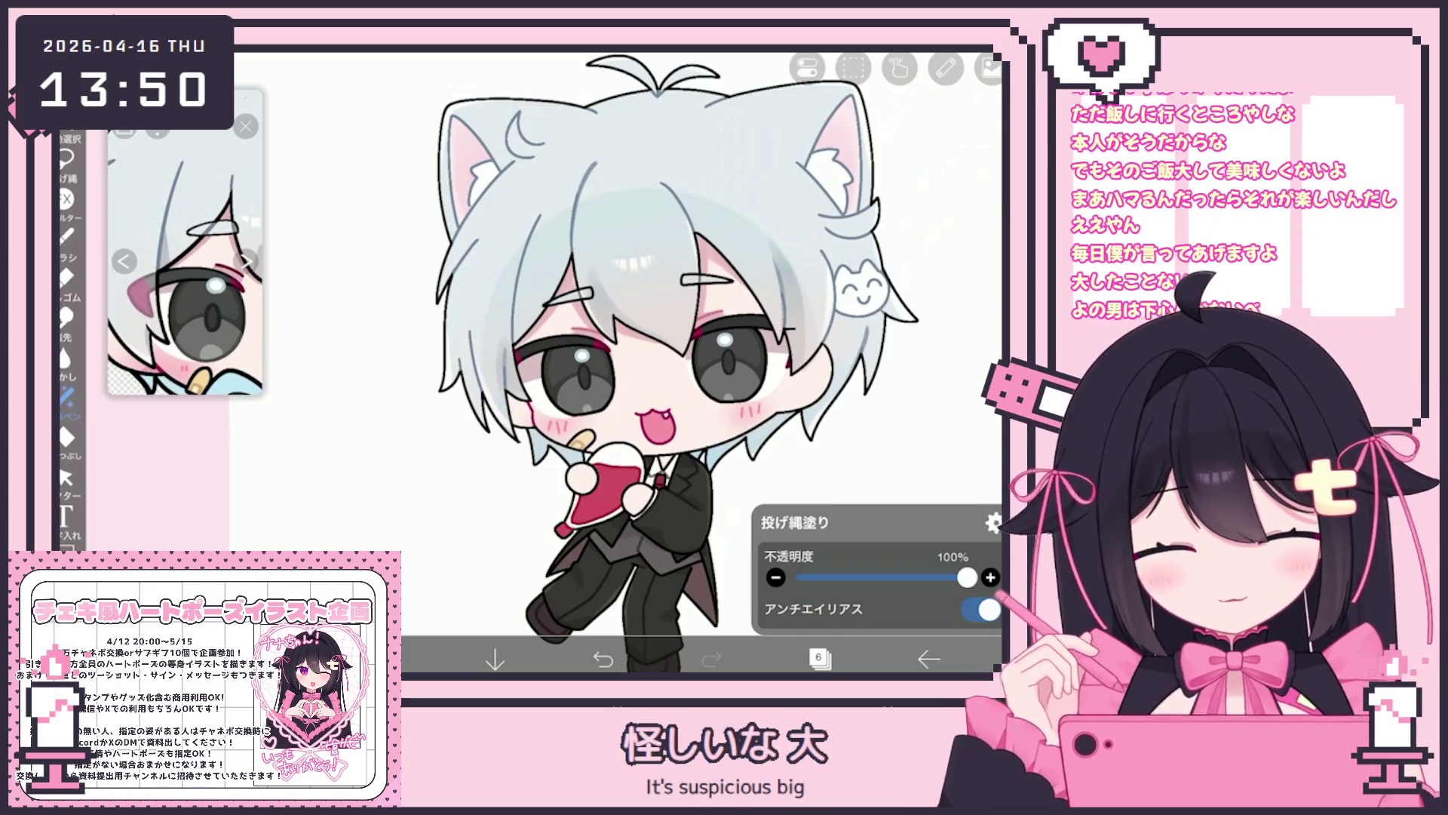
Expand the folder above layer 6 and make layer 15 the working layer.
click(819, 657)
click(852, 237)
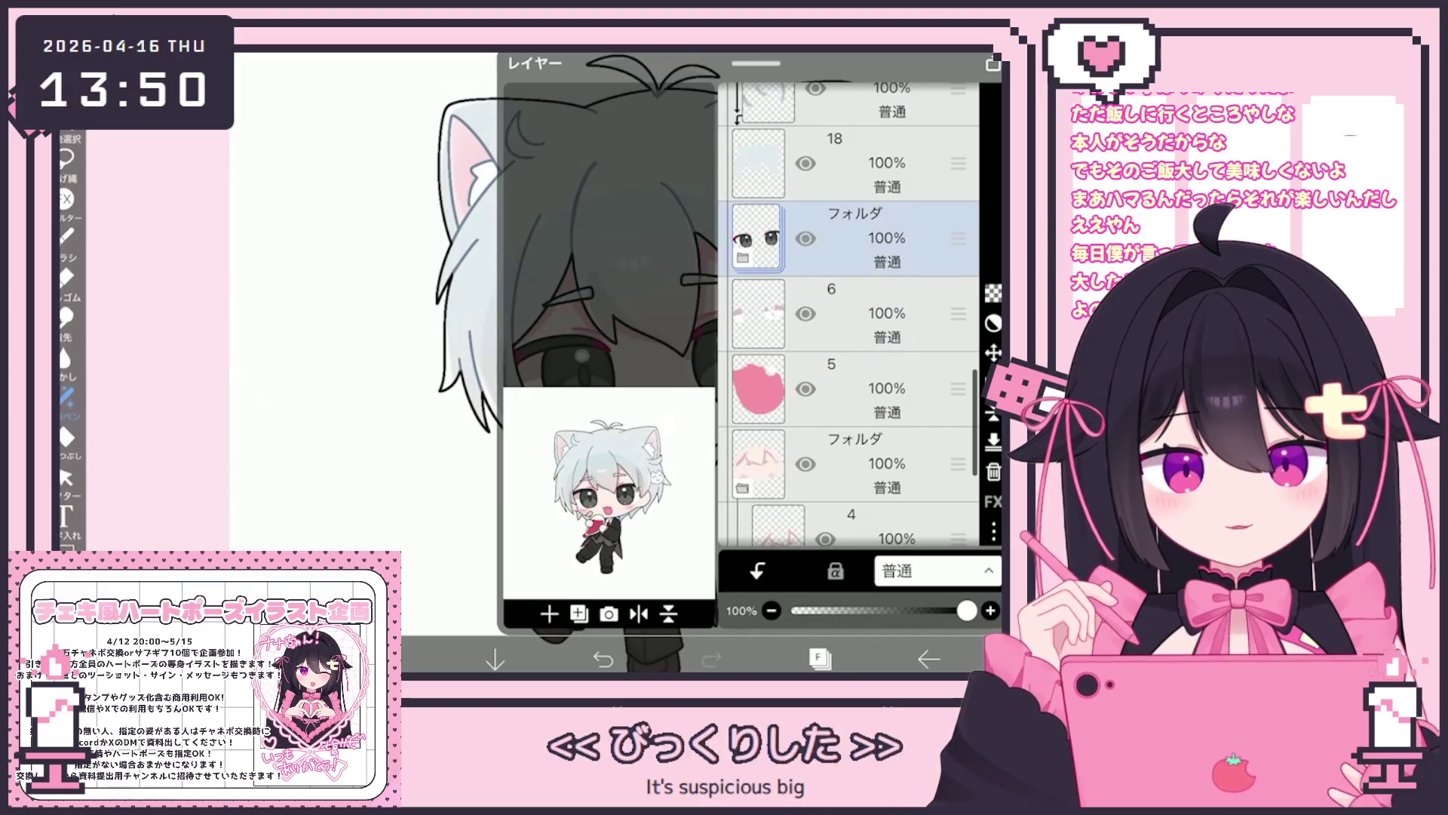
click(853, 237)
scroll(849, 317, down, 3)
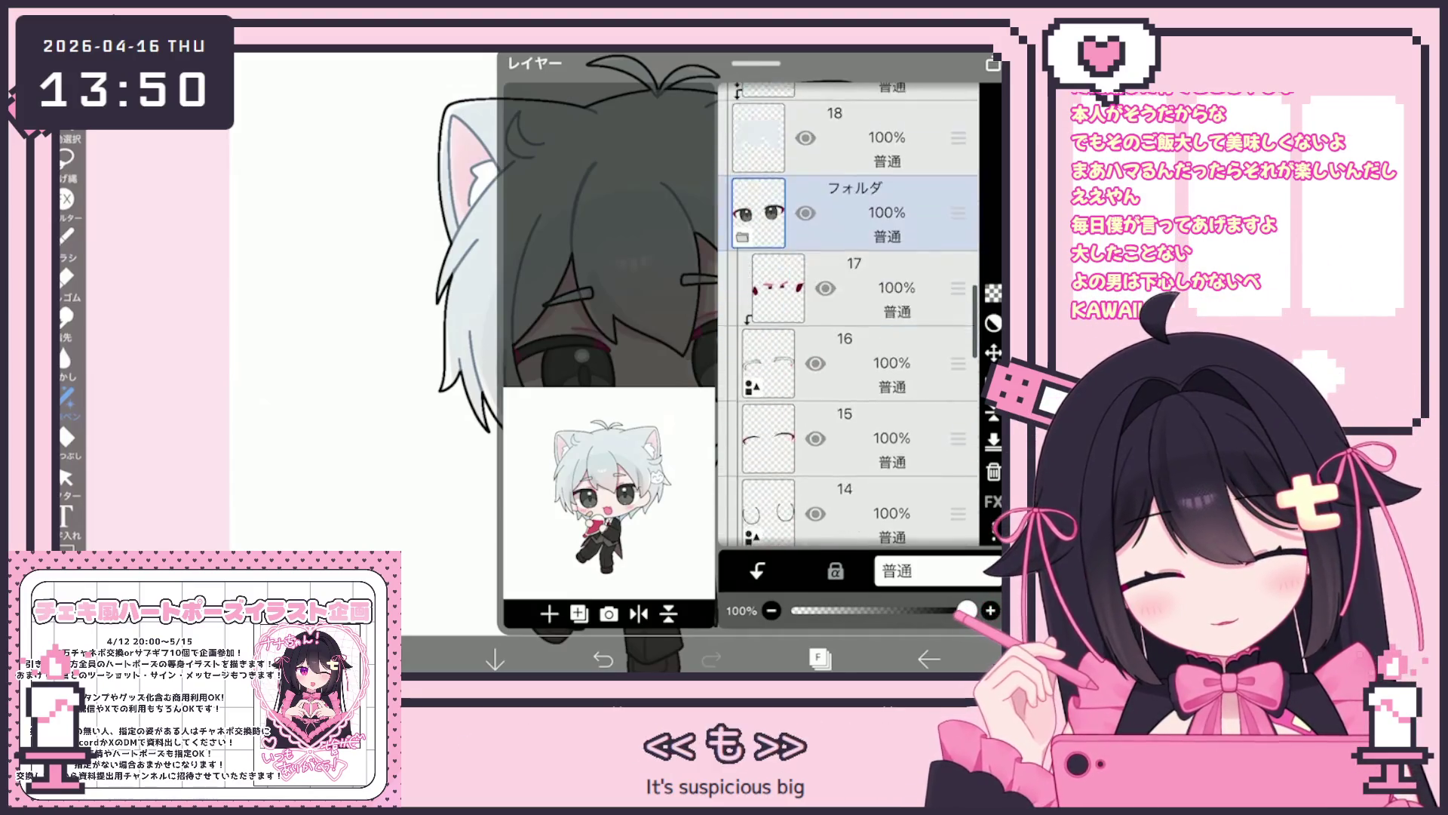
click(852, 368)
click(853, 292)
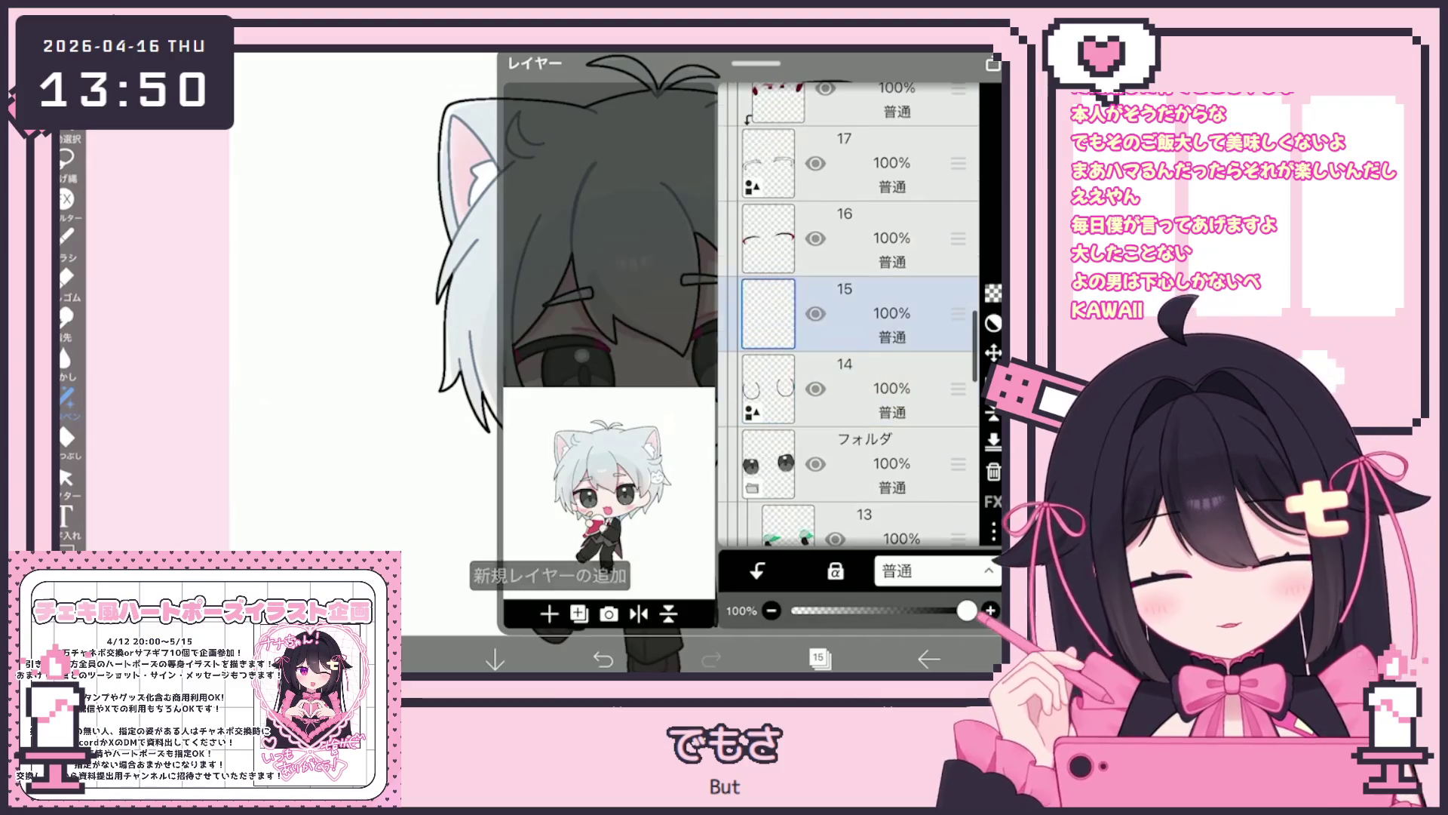
click(819, 657)
scroll(668, 362, up, 3)
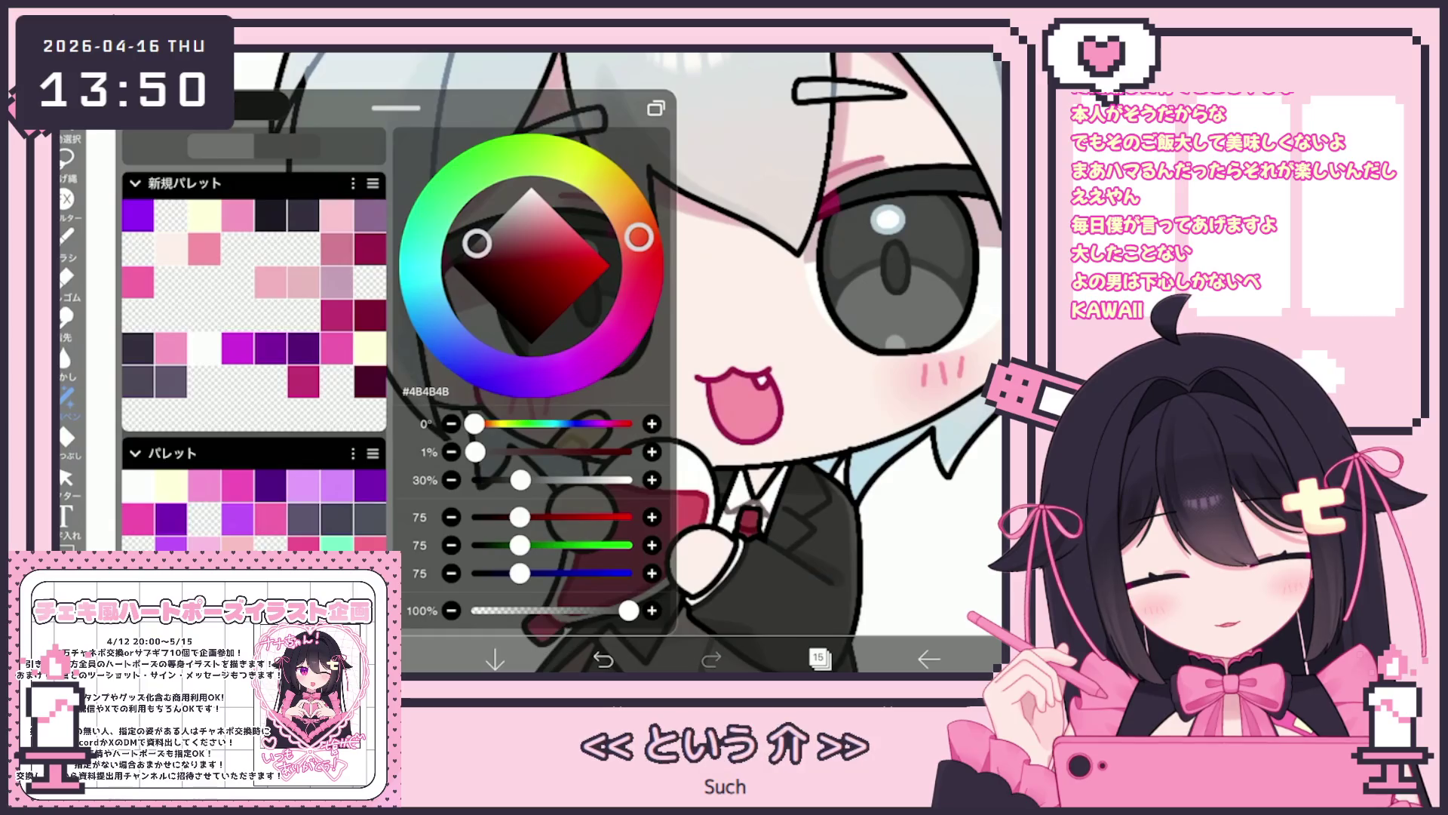
click(66, 159)
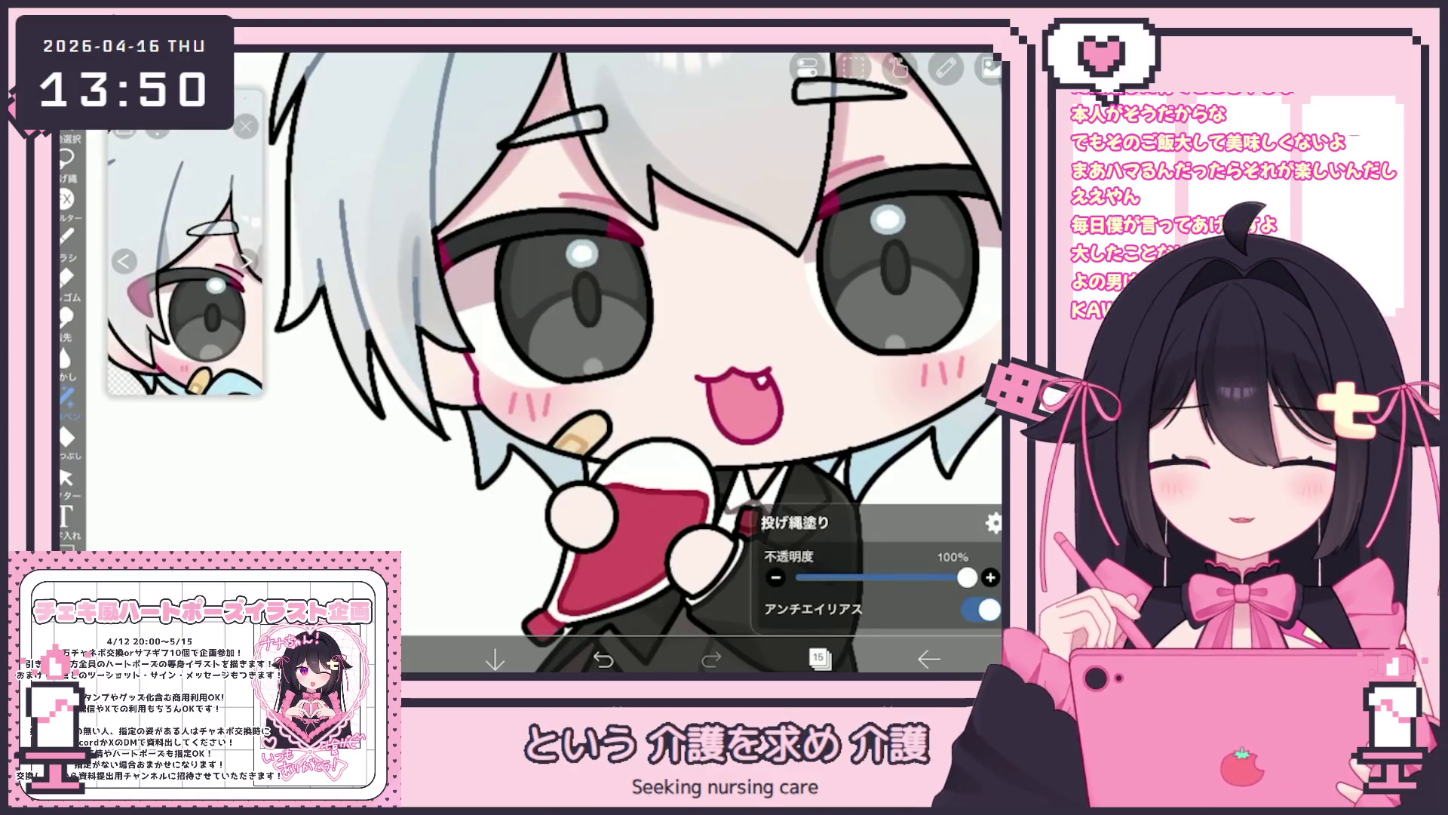
Select layer 19 and move the eye sketch layer up to slot 28.
scroll(603, 309, up, 2)
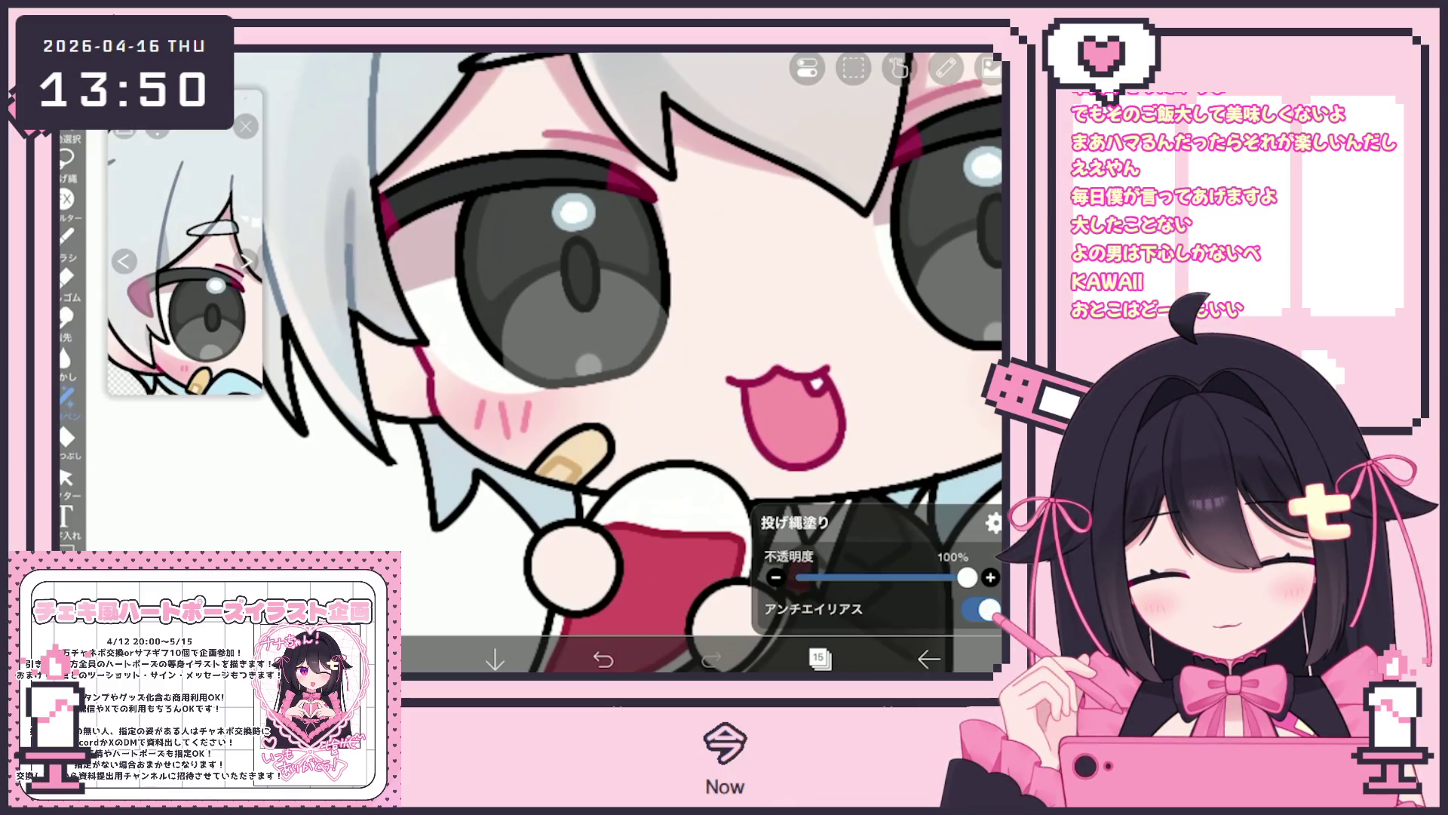
scroll(596, 363, down, 3)
scroll(596, 362, up, 3)
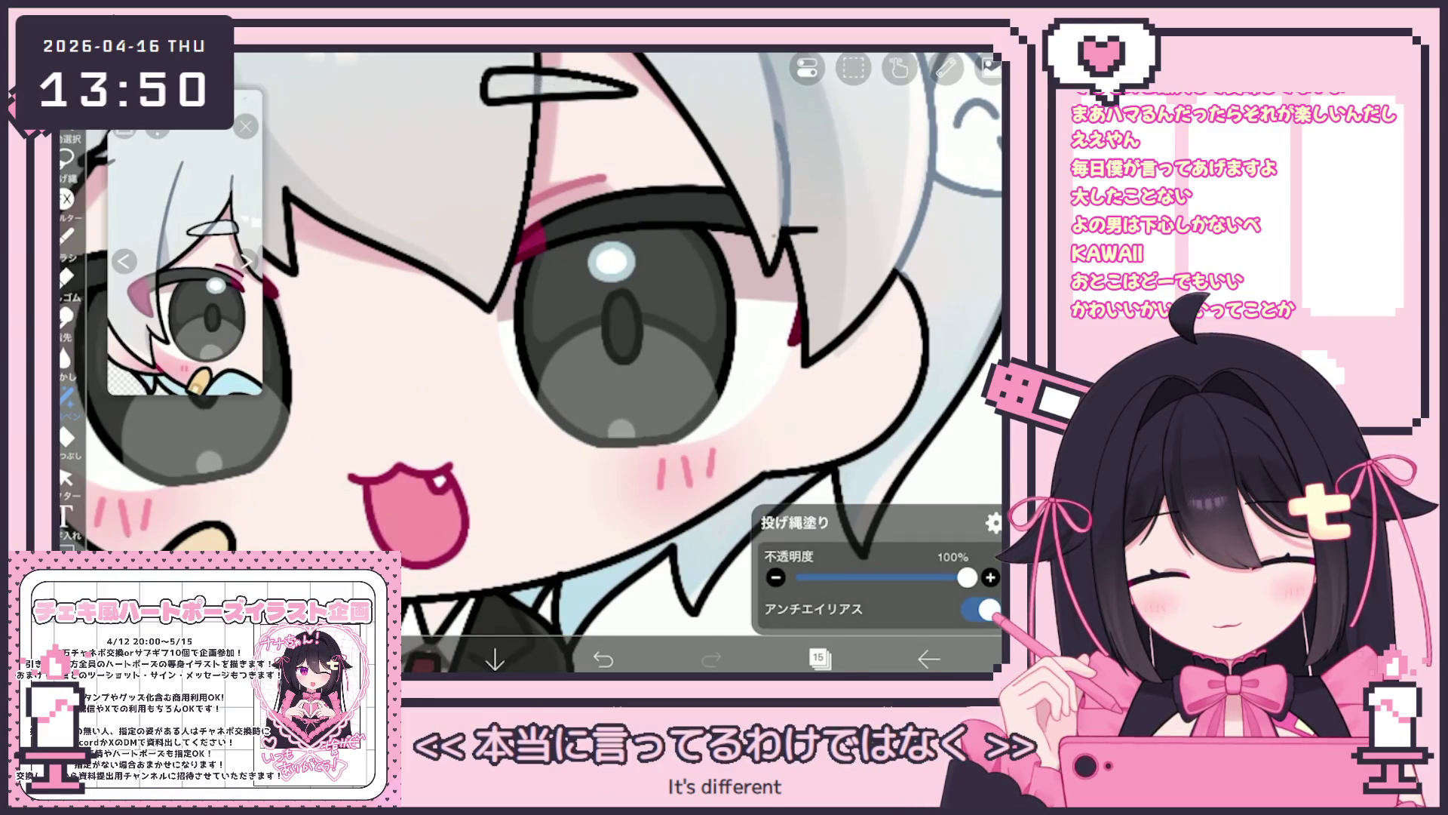
scroll(604, 362, down, 5)
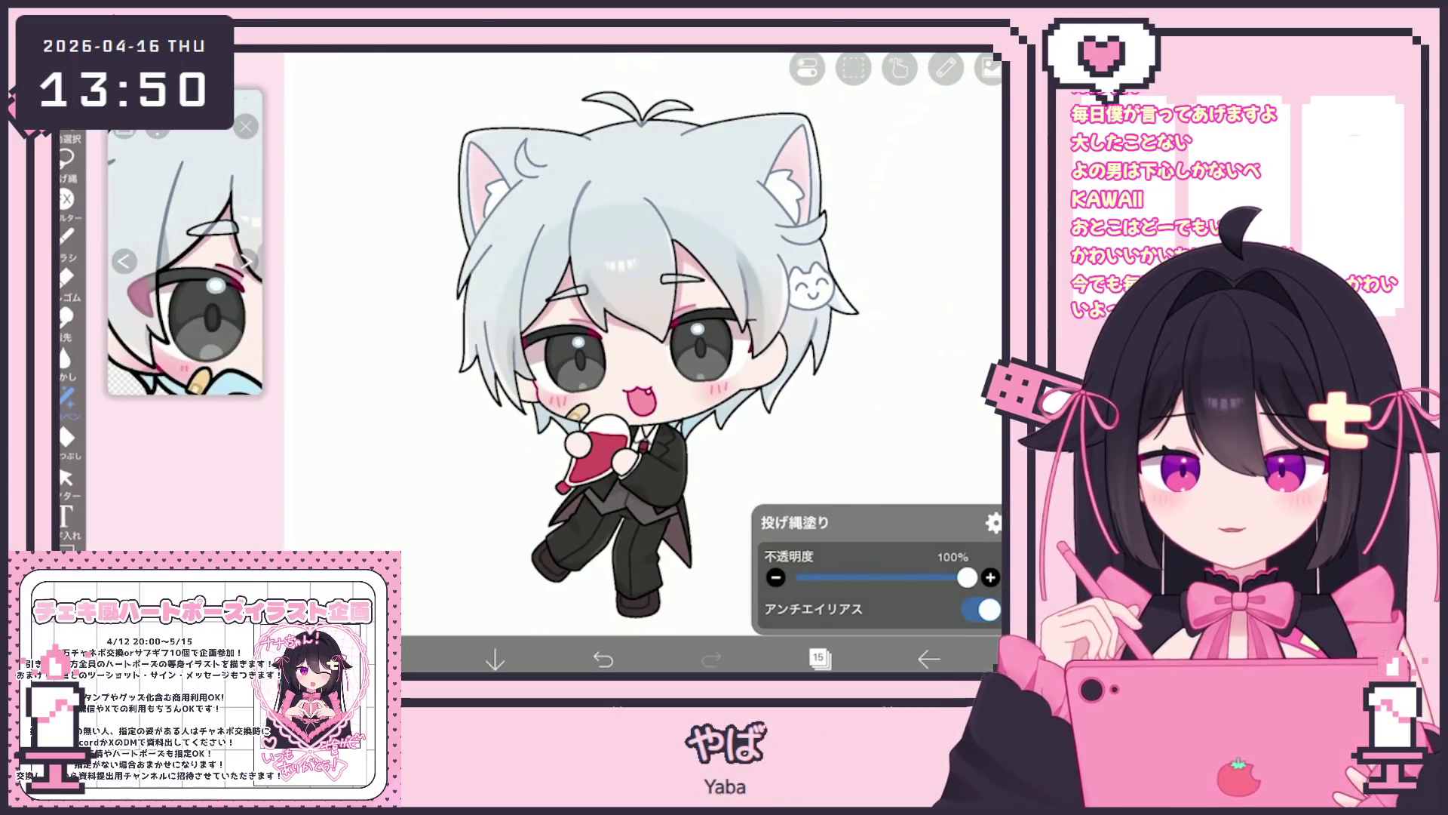
click(818, 658)
scroll(849, 302, up, 3)
click(852, 313)
scroll(849, 302, up, 2)
mouse_move(958, 403)
mouse_down()
mouse_move(958, 119)
mouse_move(958, 215)
mouse_up()
drag(966, 610, 864, 611)
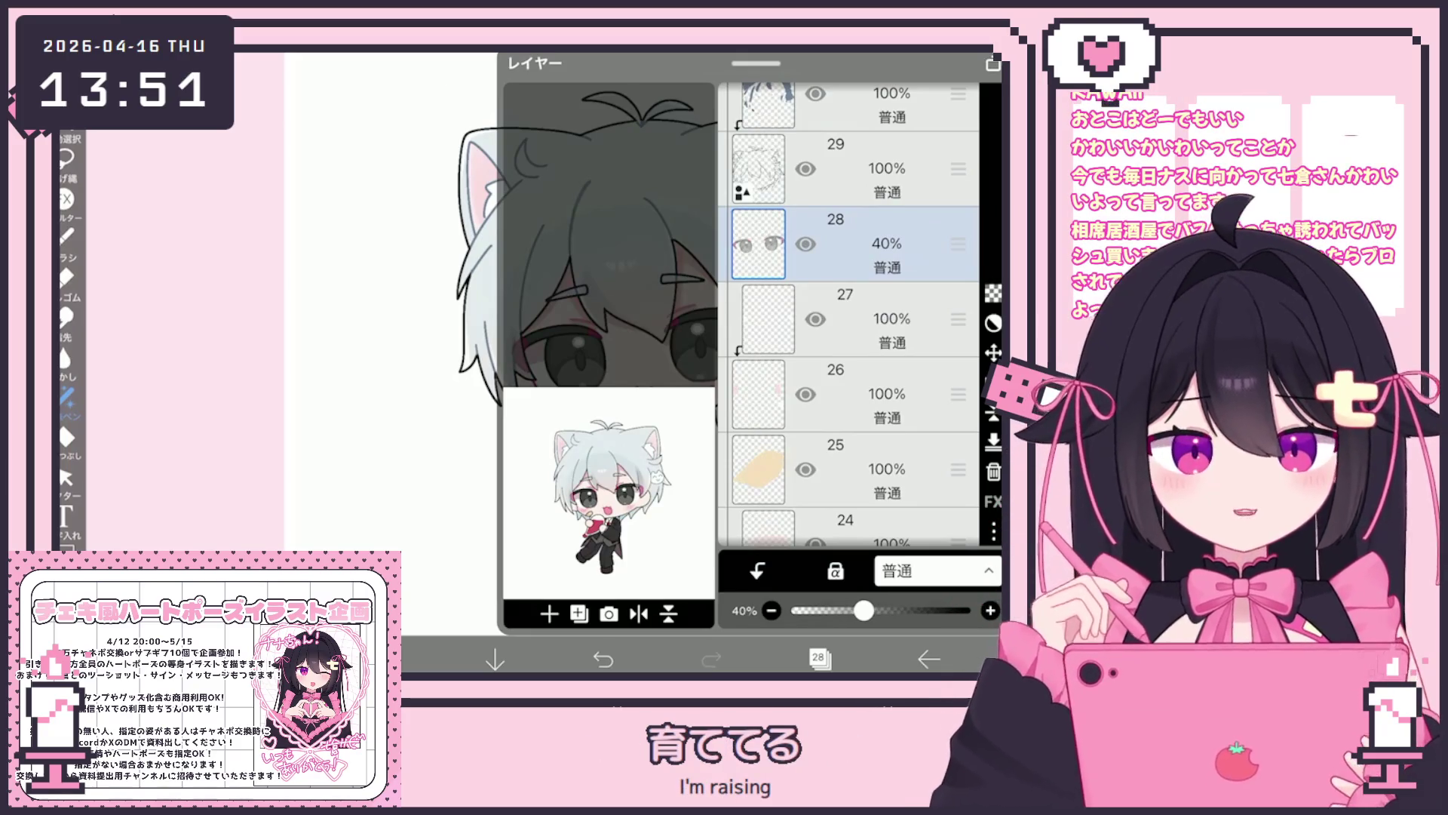
Make layer 20 the working layer.
click(819, 659)
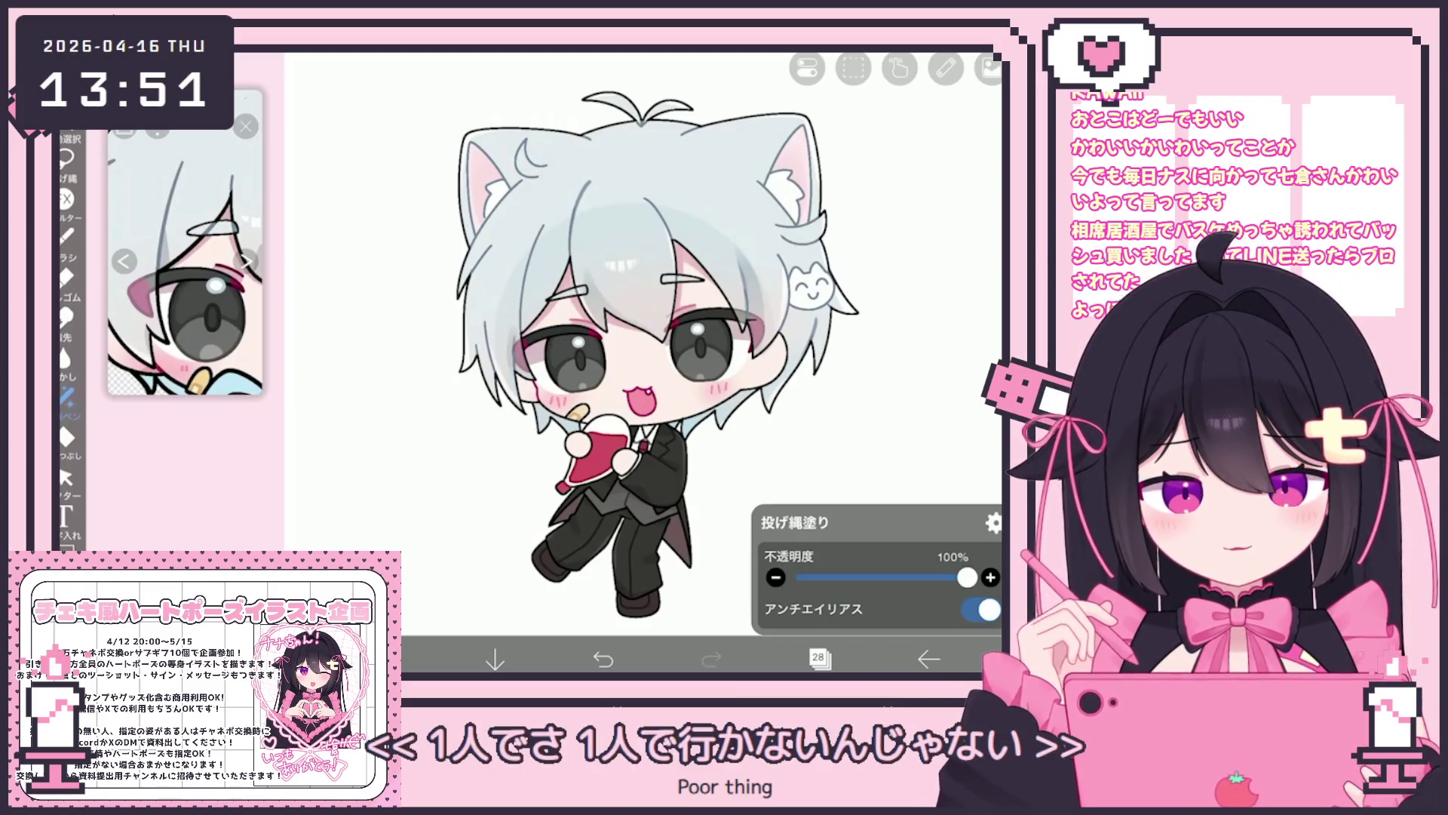
scroll(618, 344, up, 5)
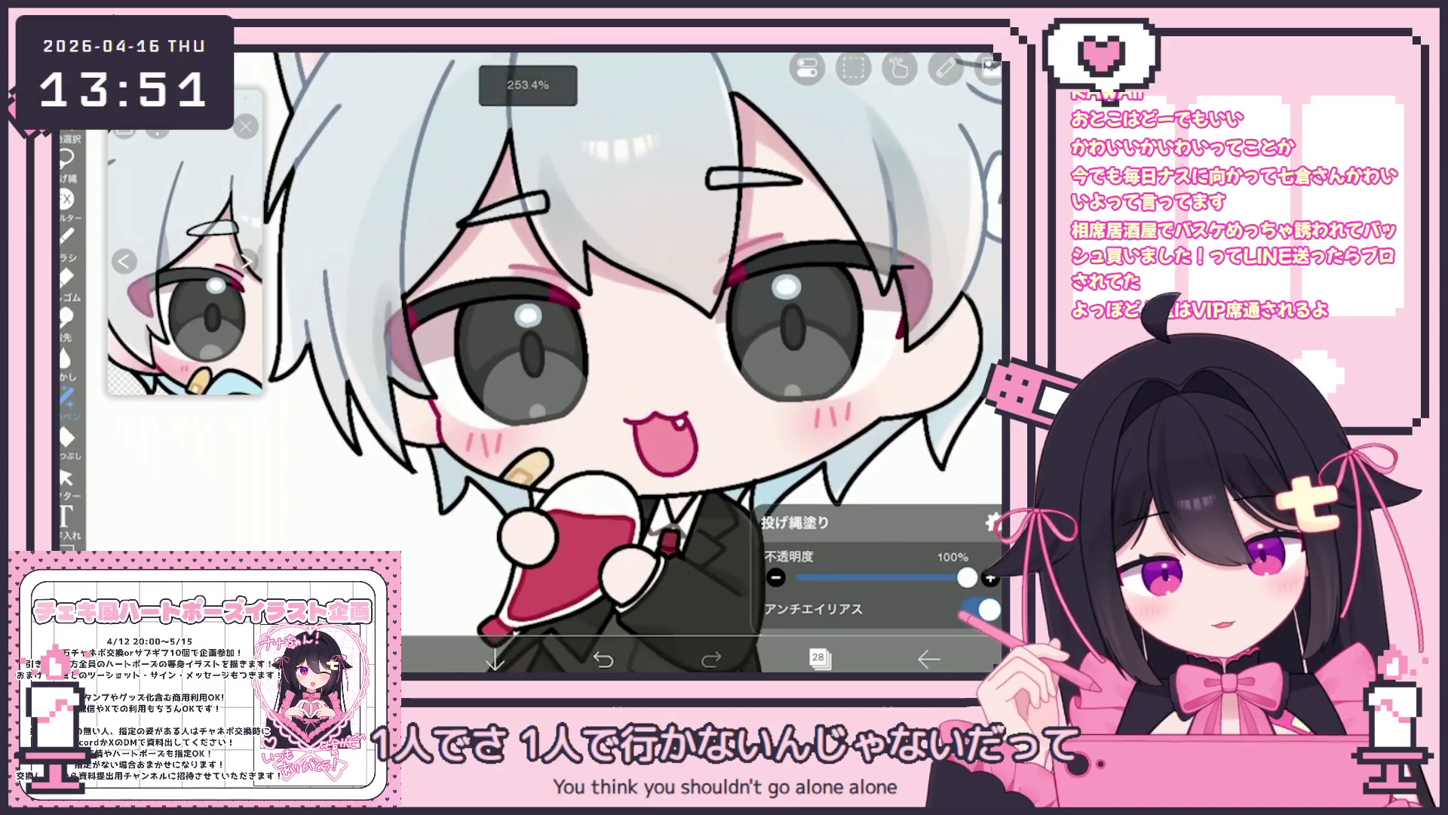
click(818, 658)
scroll(849, 317, down, 5)
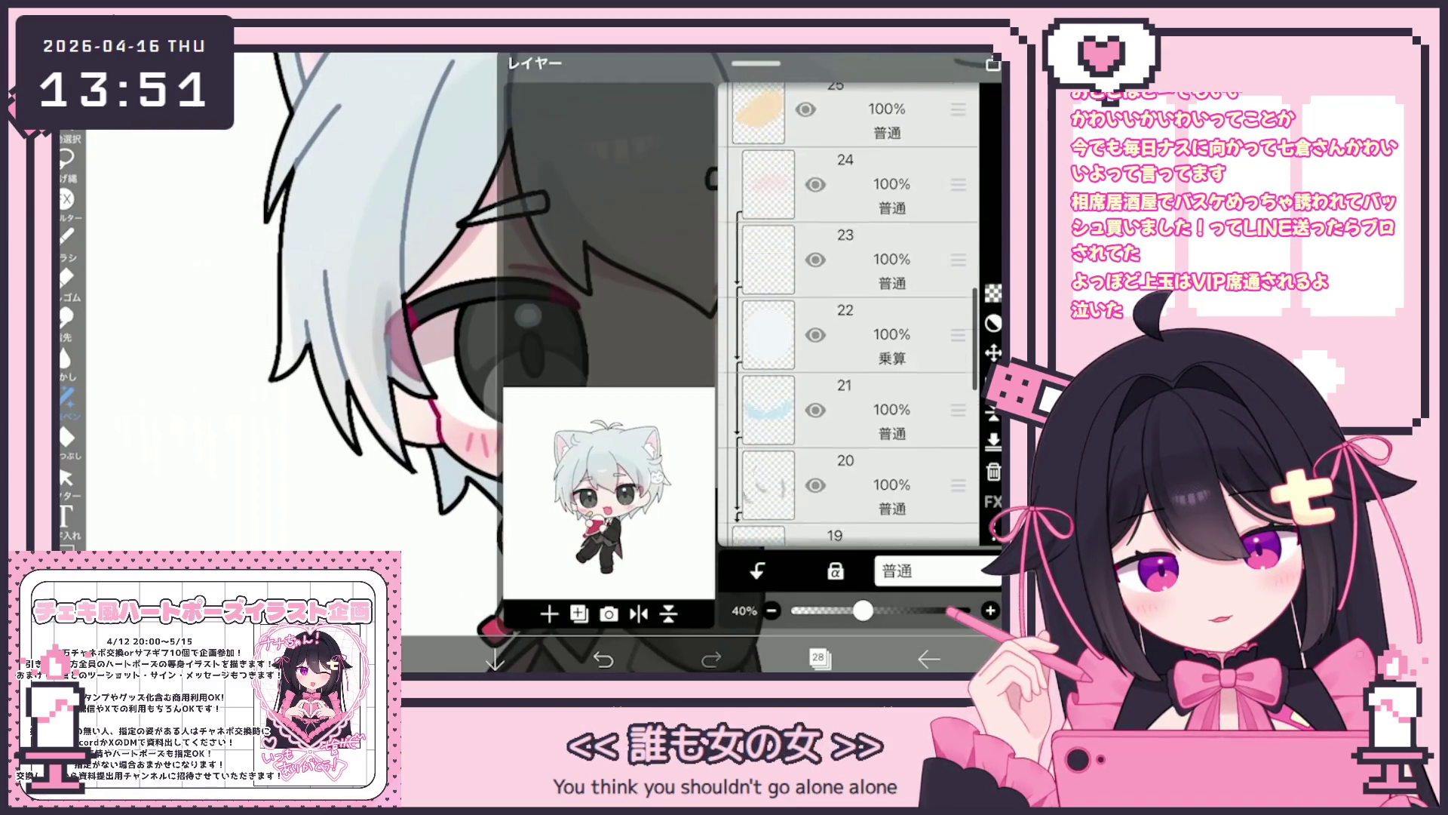
scroll(849, 316, up, 3)
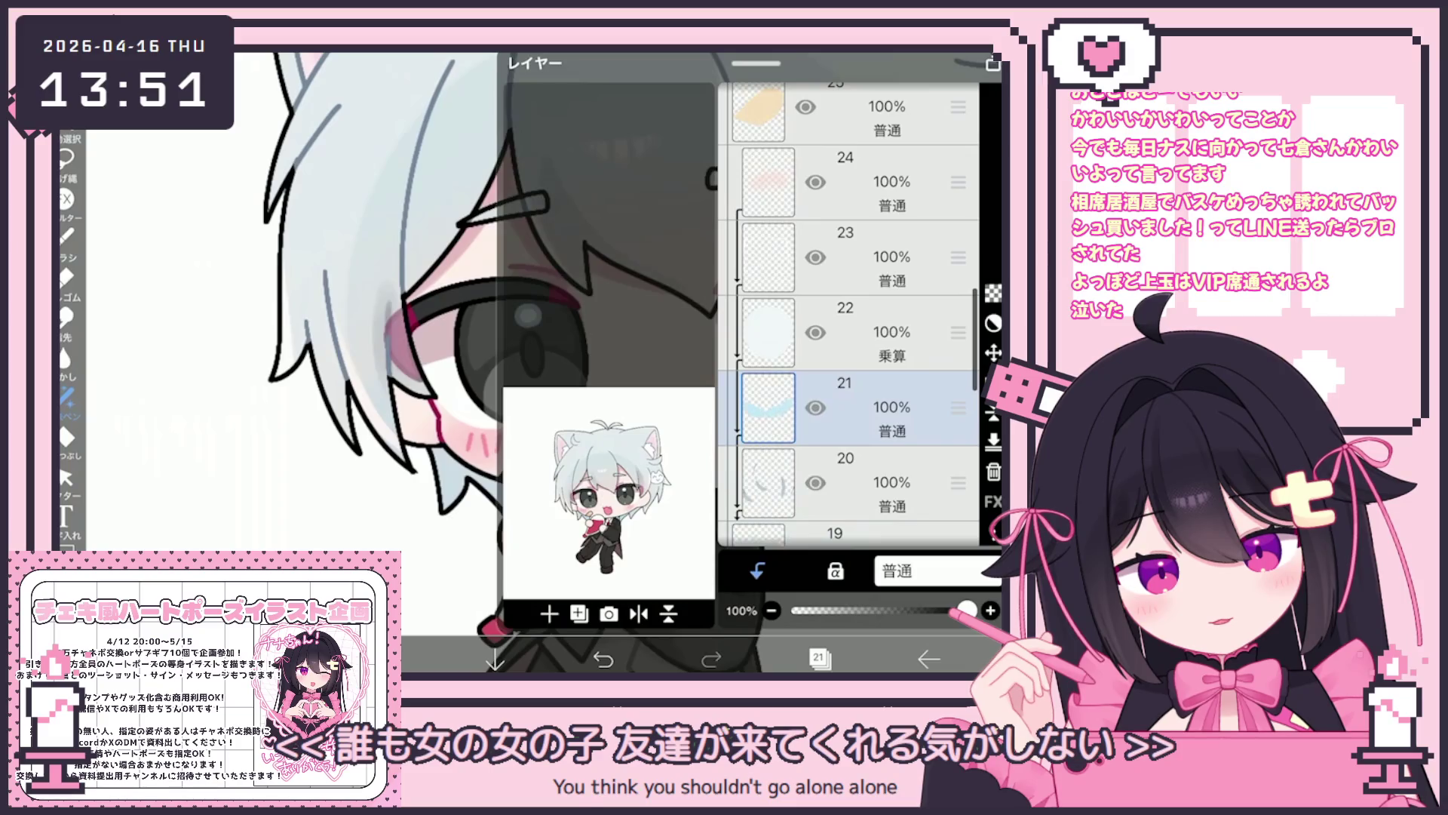
click(852, 483)
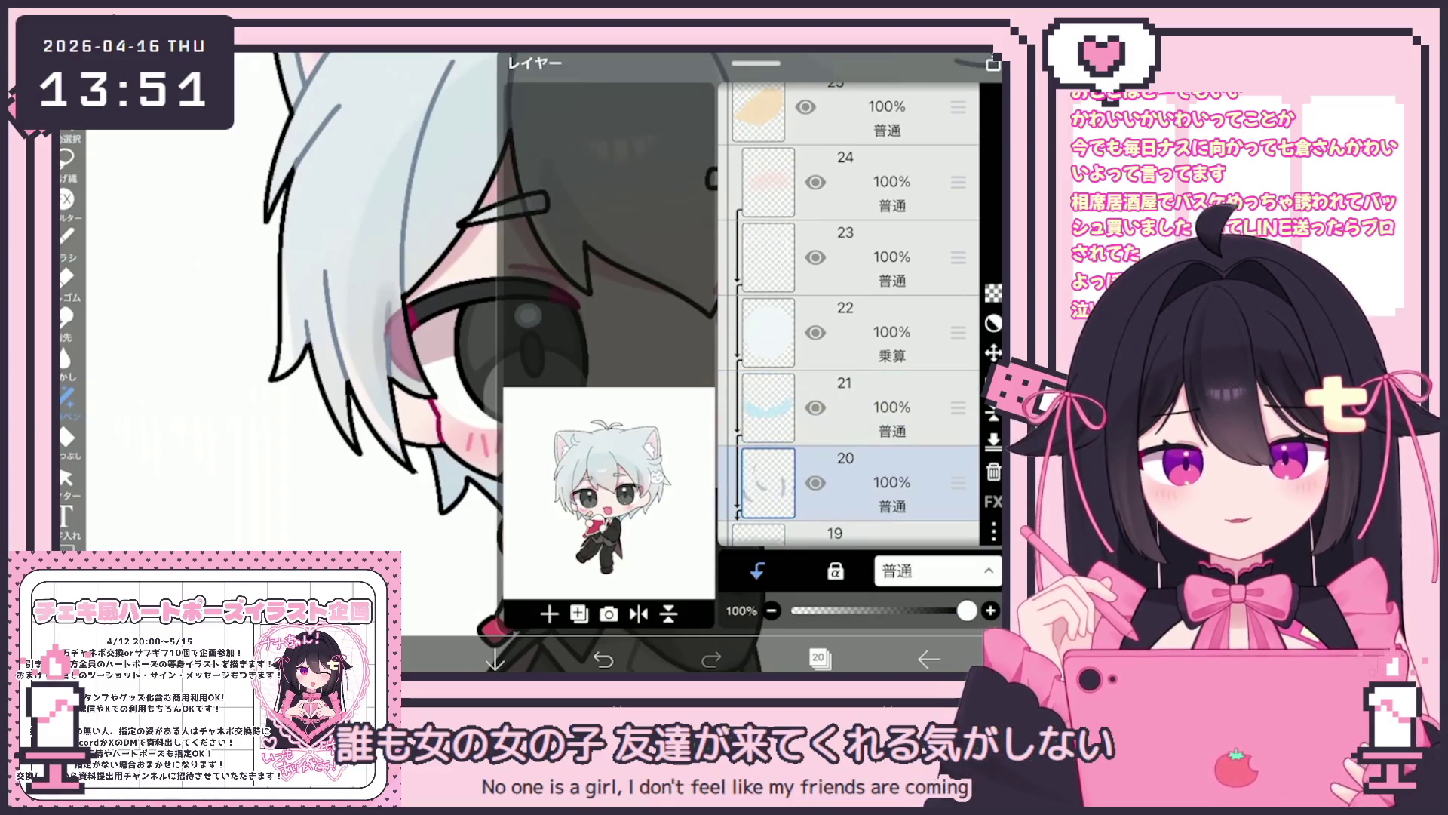
click(818, 658)
Switch to the eraser and raise its opacity to 100%.
click(66, 277)
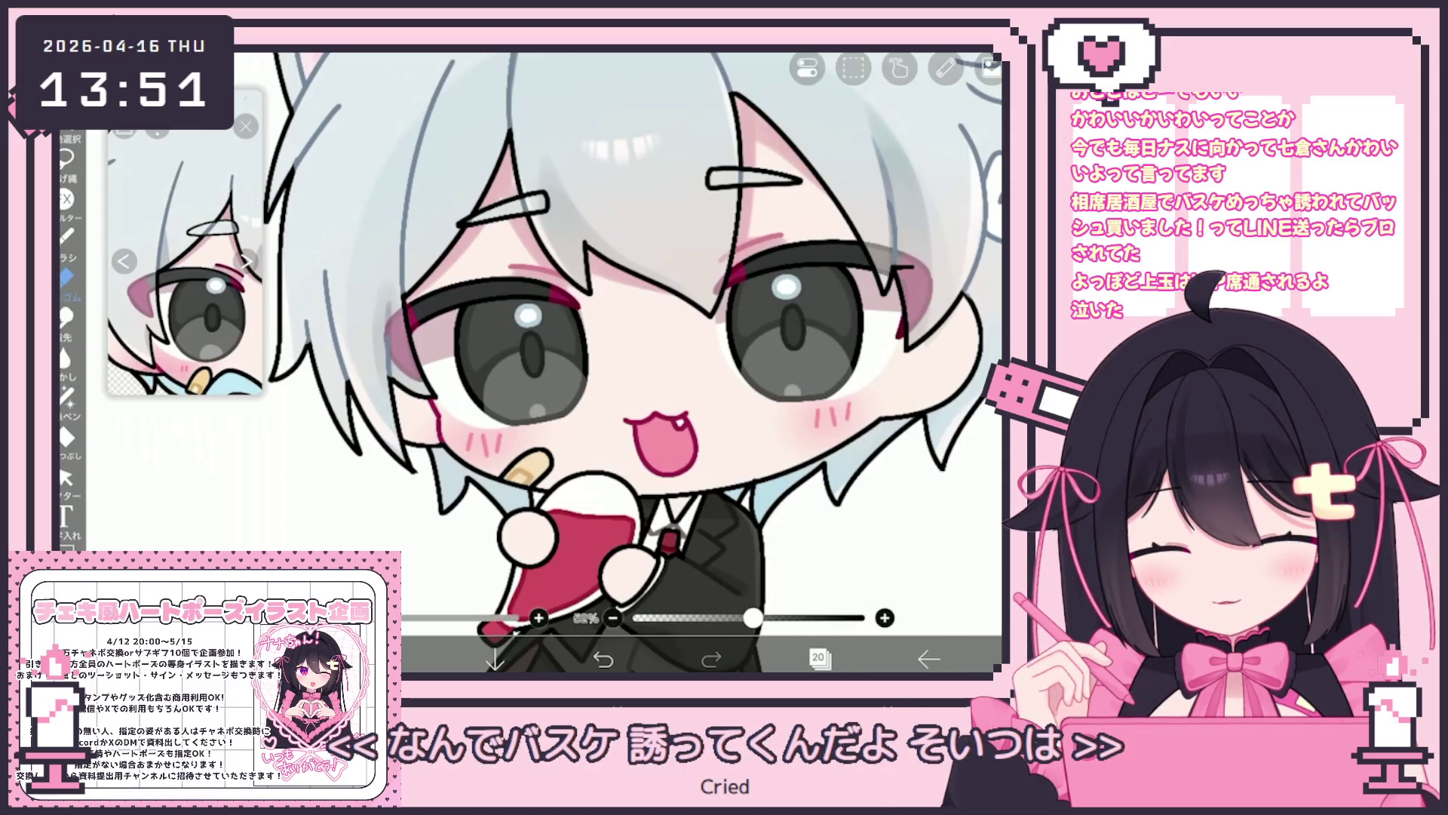
click(818, 659)
click(819, 659)
drag(753, 618, 861, 618)
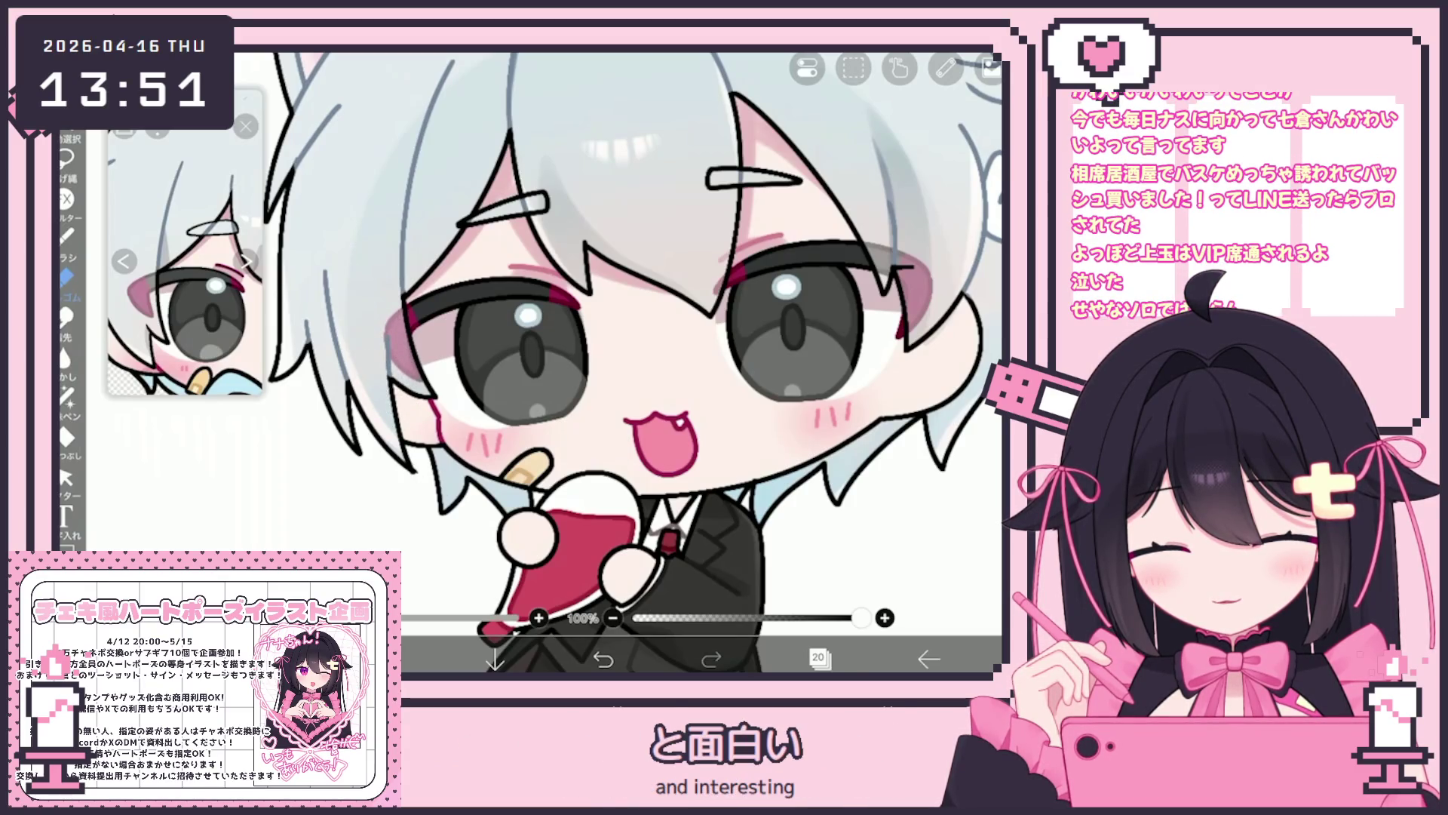
scroll(633, 361, down, 3)
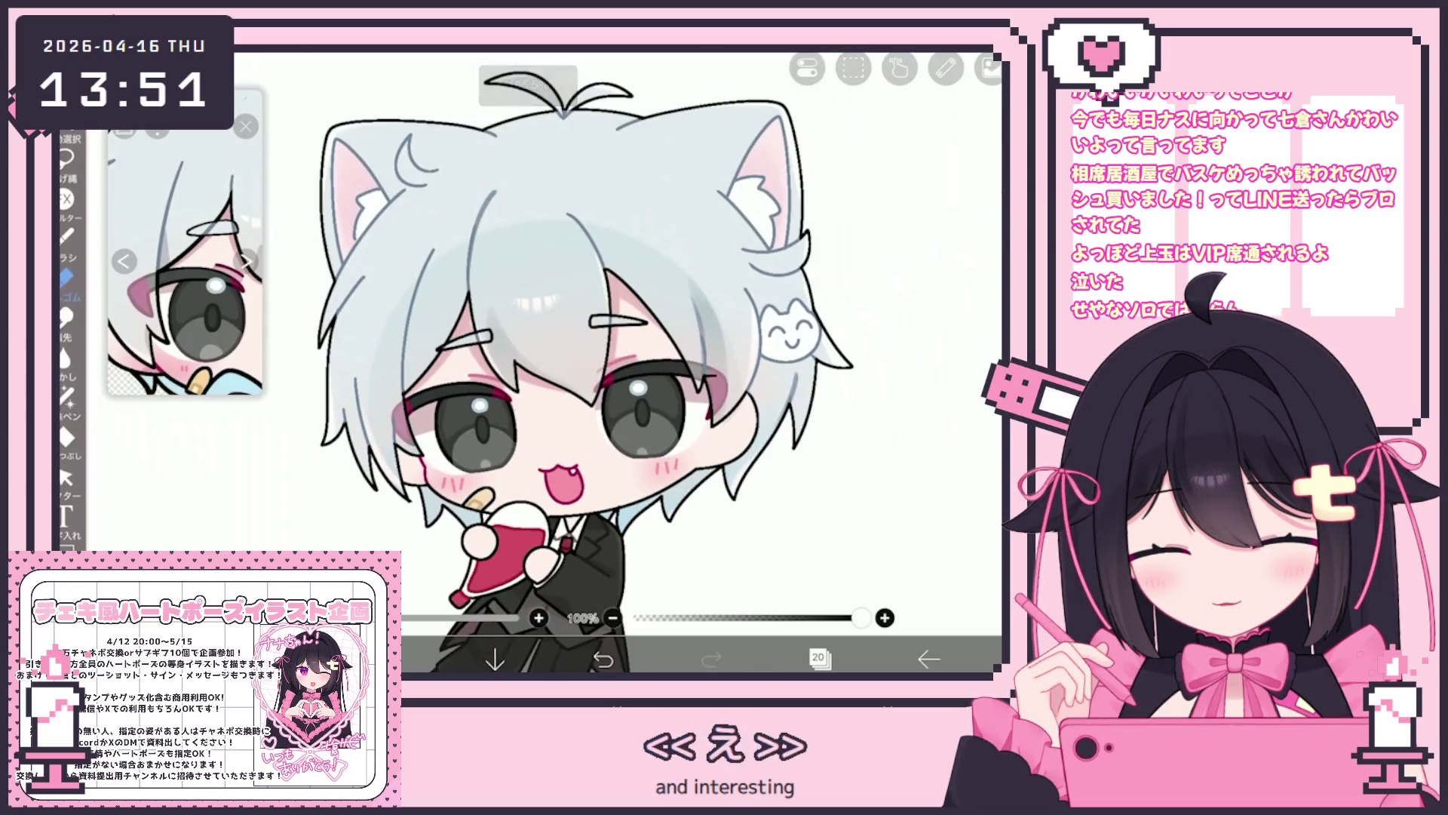
Select layer 23, then make layer 20 the working layer again.
click(819, 658)
scroll(853, 313, up, 3)
click(868, 283)
click(868, 507)
click(818, 658)
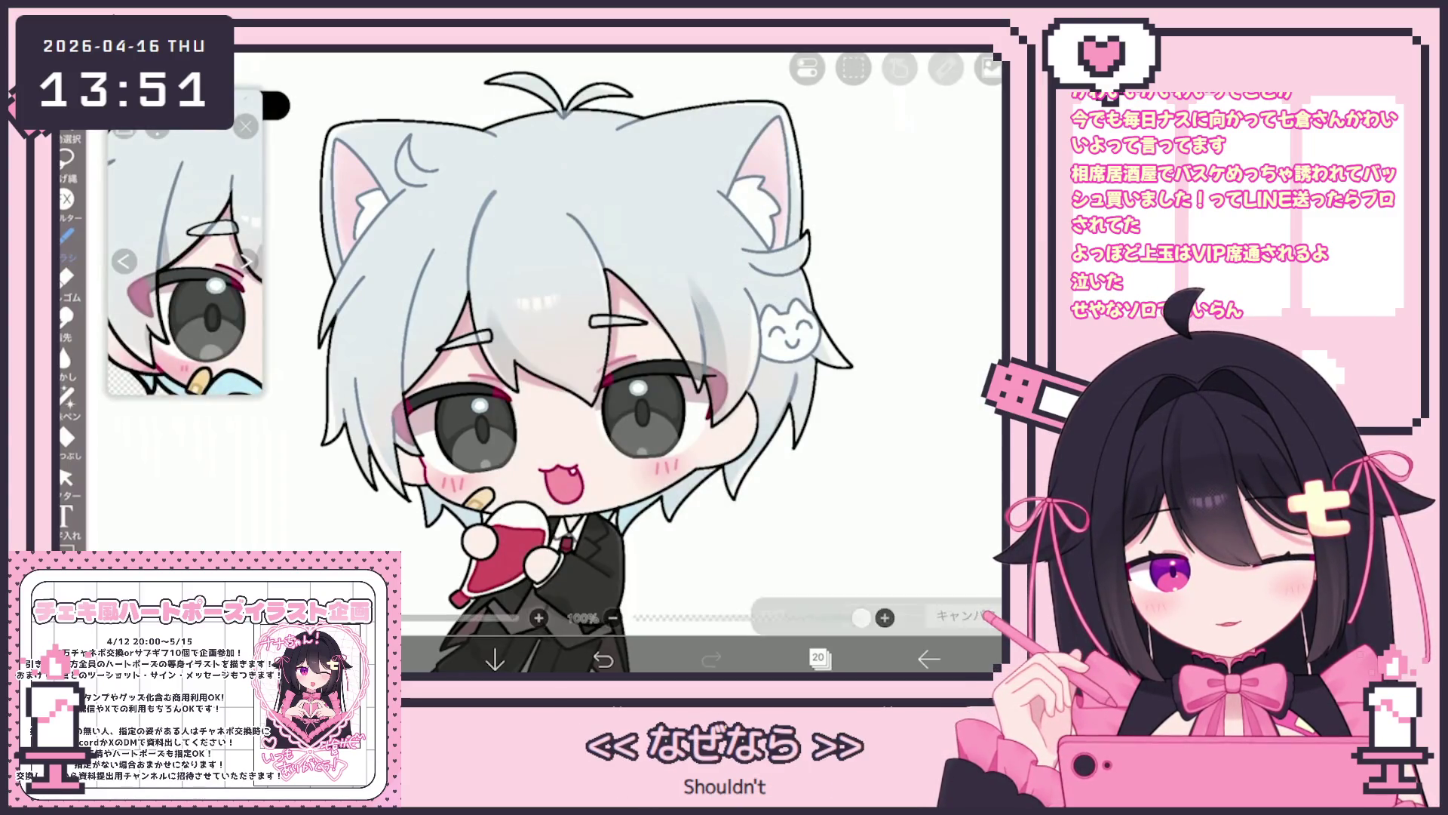
Check the brush settings, then reopen the layer list.
click(67, 238)
click(412, 518)
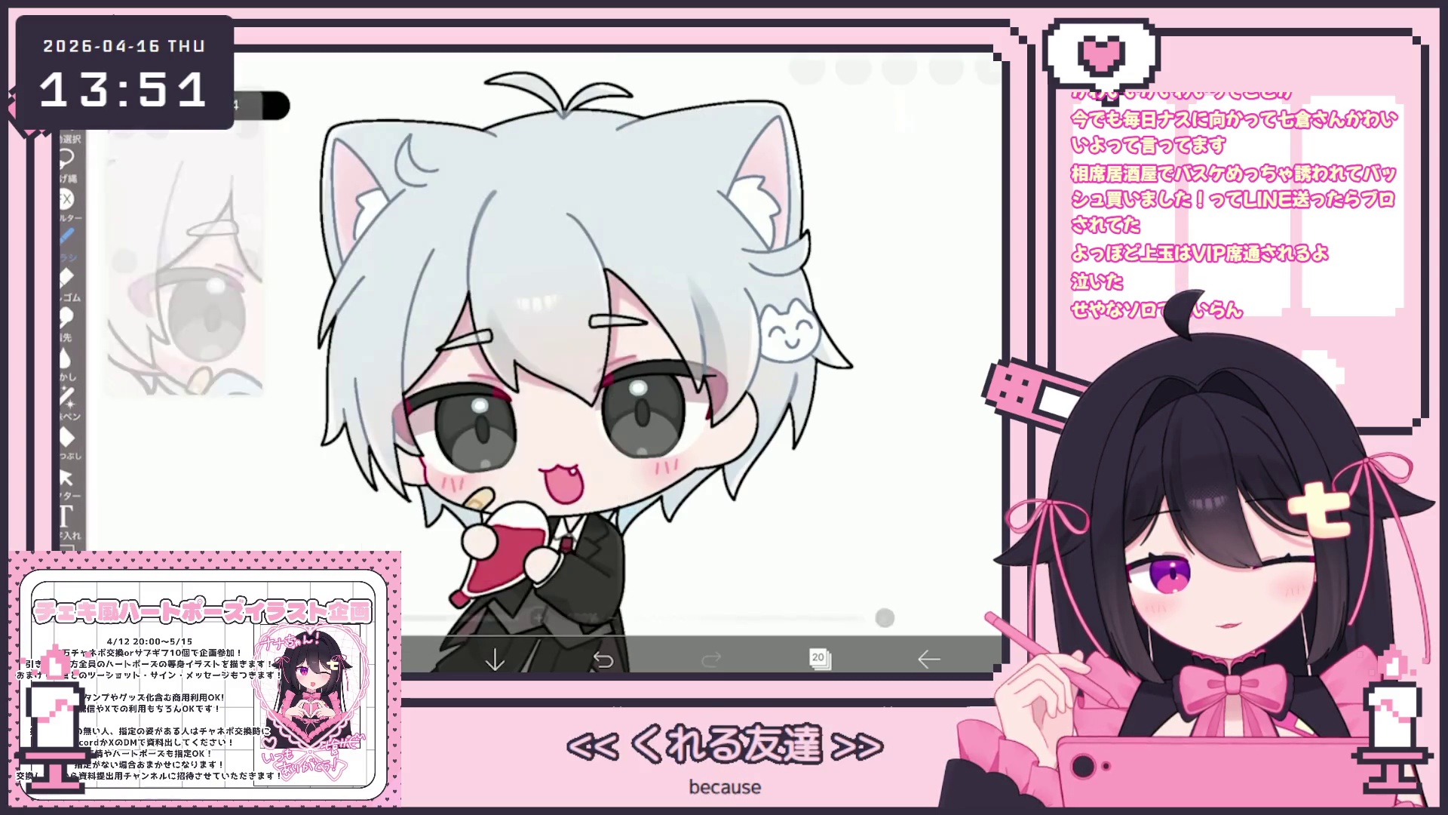
click(818, 659)
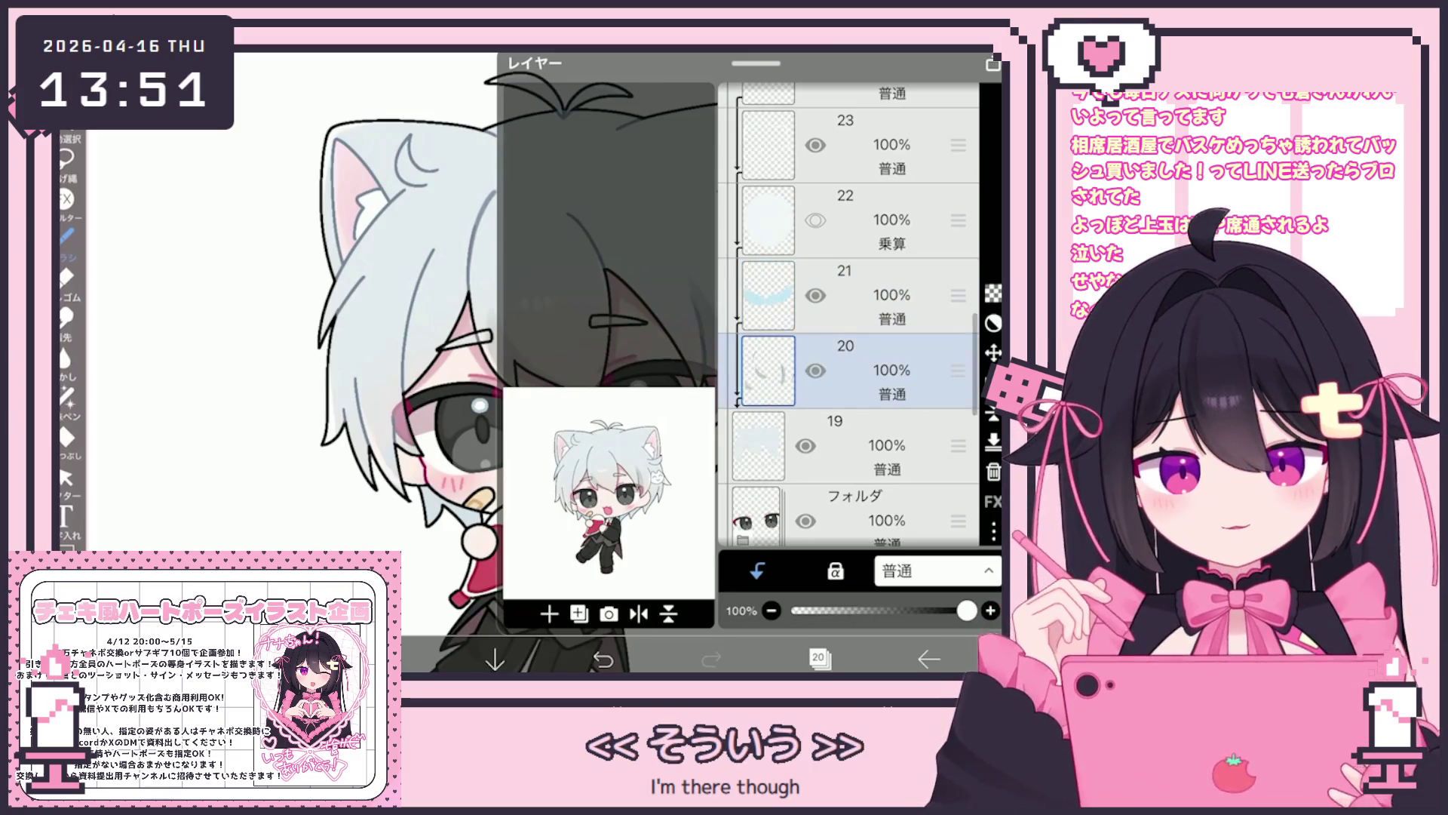
Pick pale grey-blue #C7CFD4, airbrush the hair's left edge, then undo it.
click(818, 658)
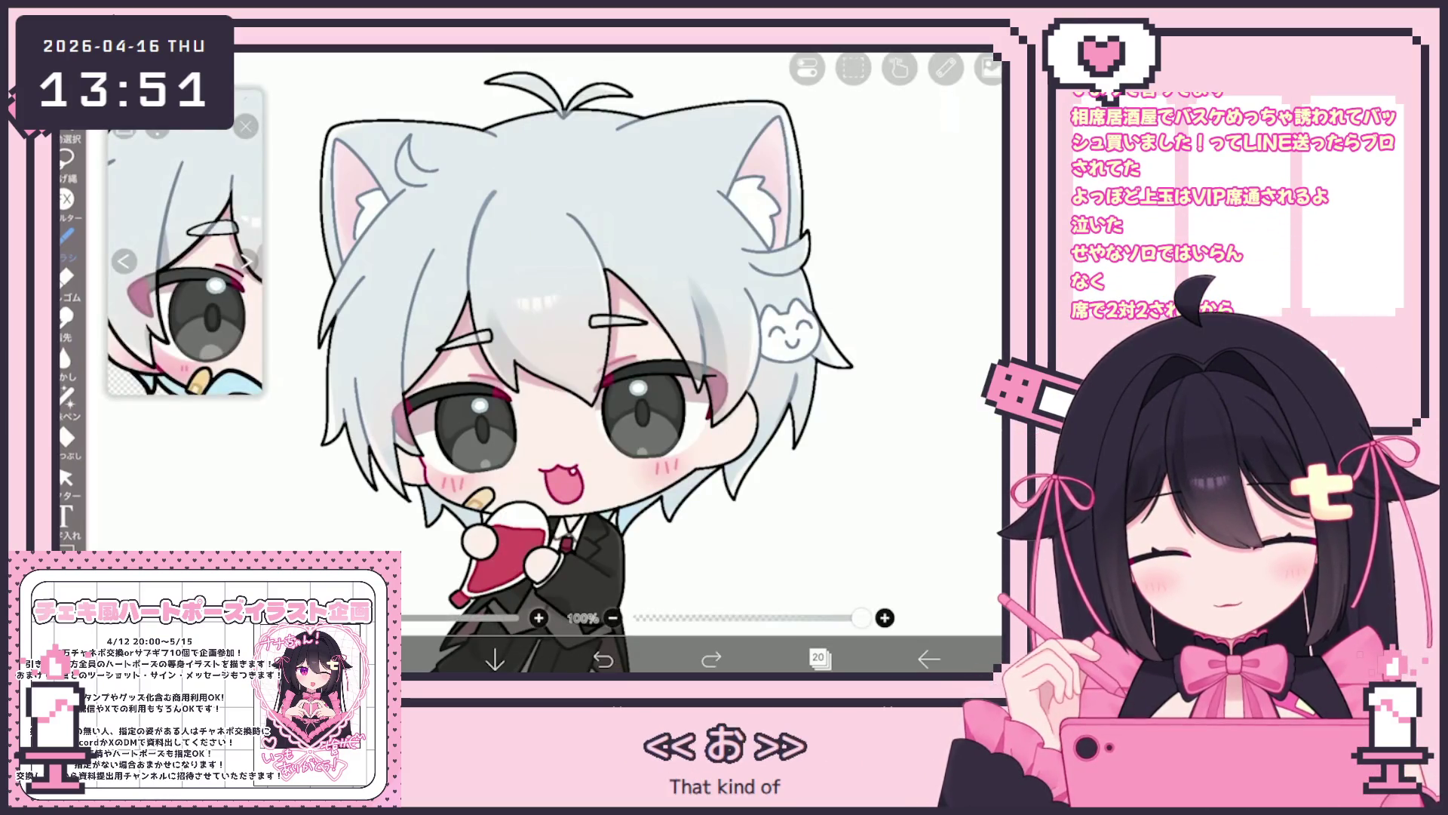
click(387, 659)
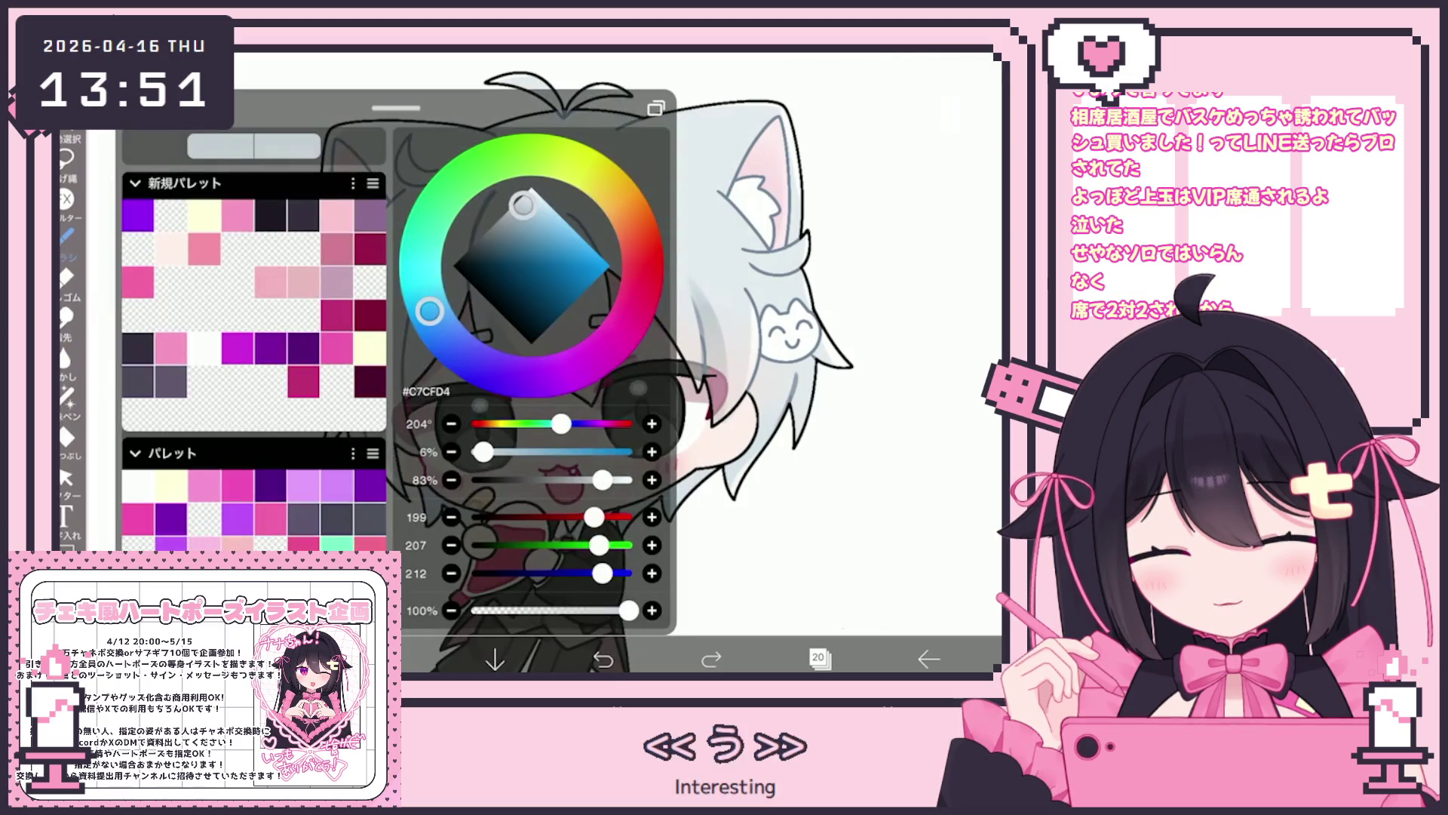
click(387, 658)
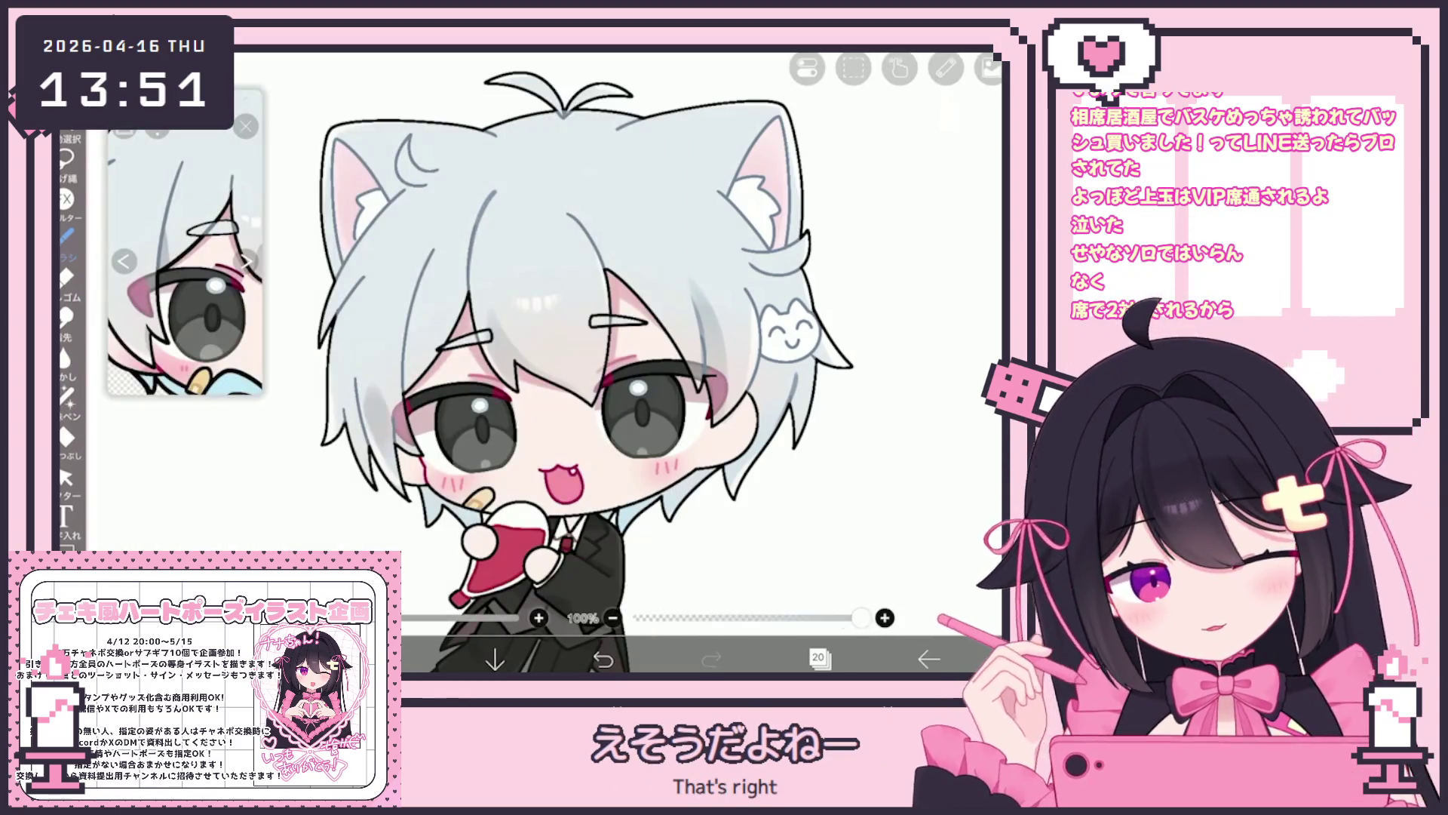
drag(381, 392, 383, 453)
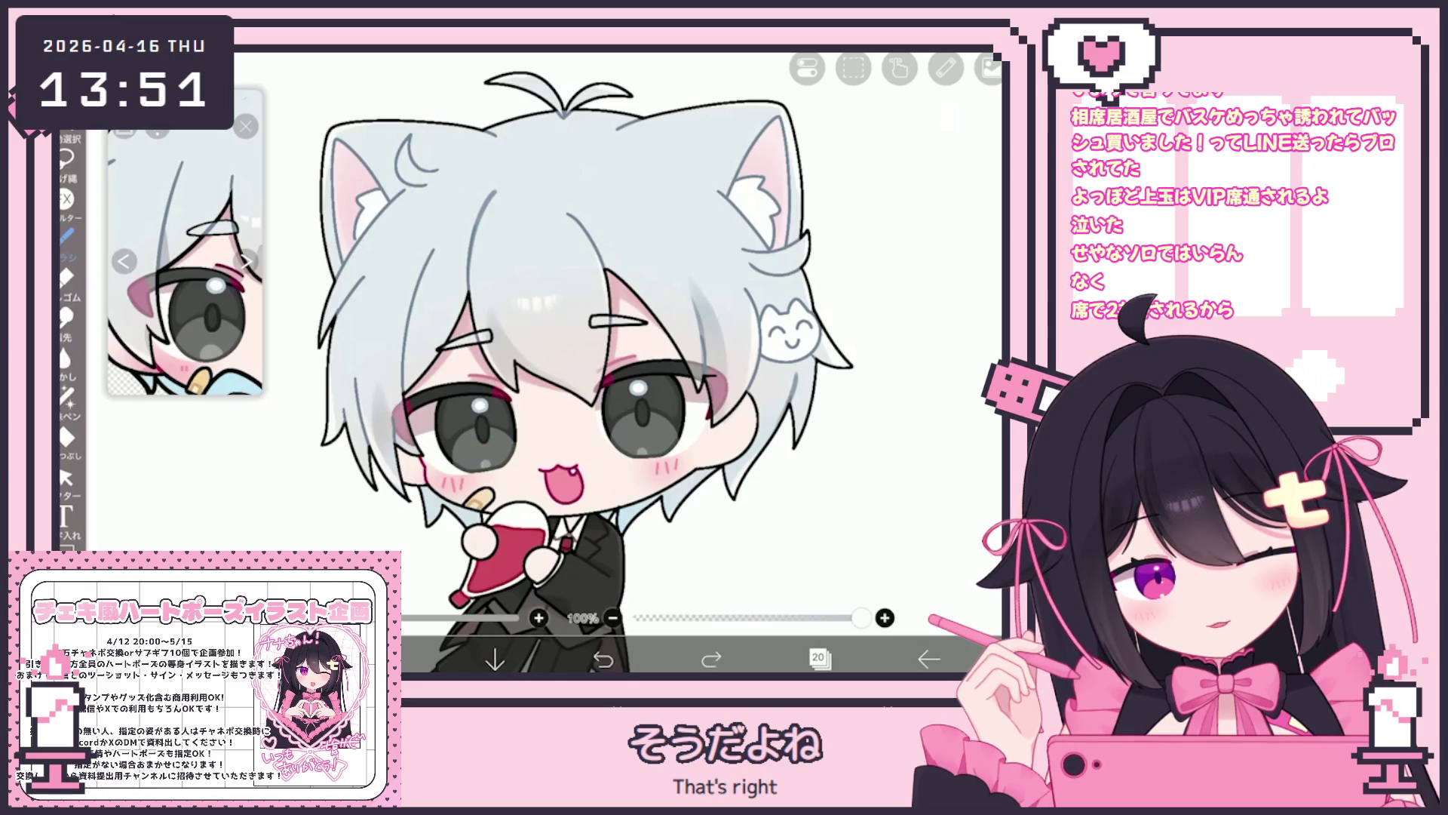
click(603, 659)
Set the colour to #BBC7CF, make layer 22 active, and reopen the layer list.
click(387, 659)
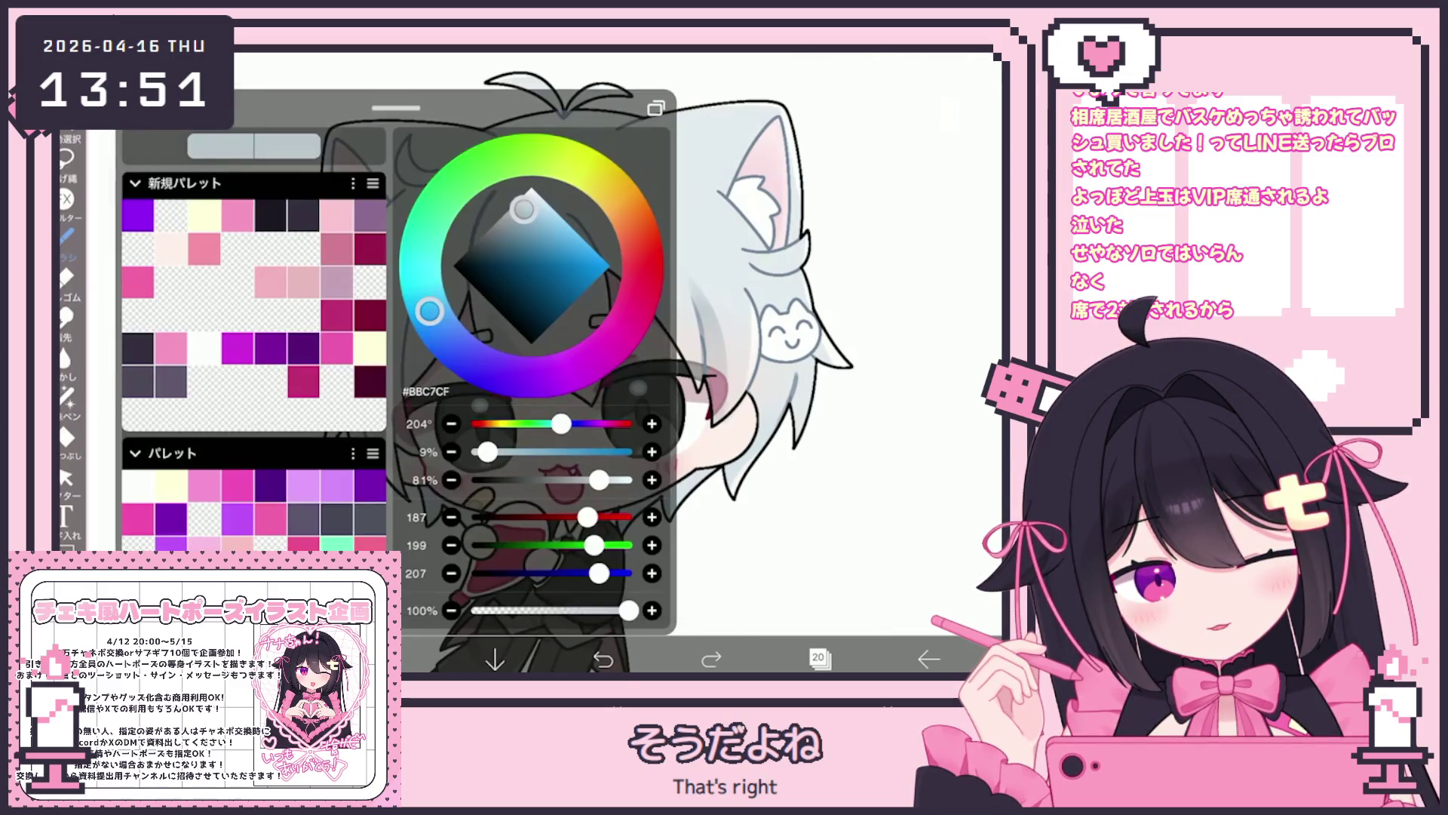
click(387, 658)
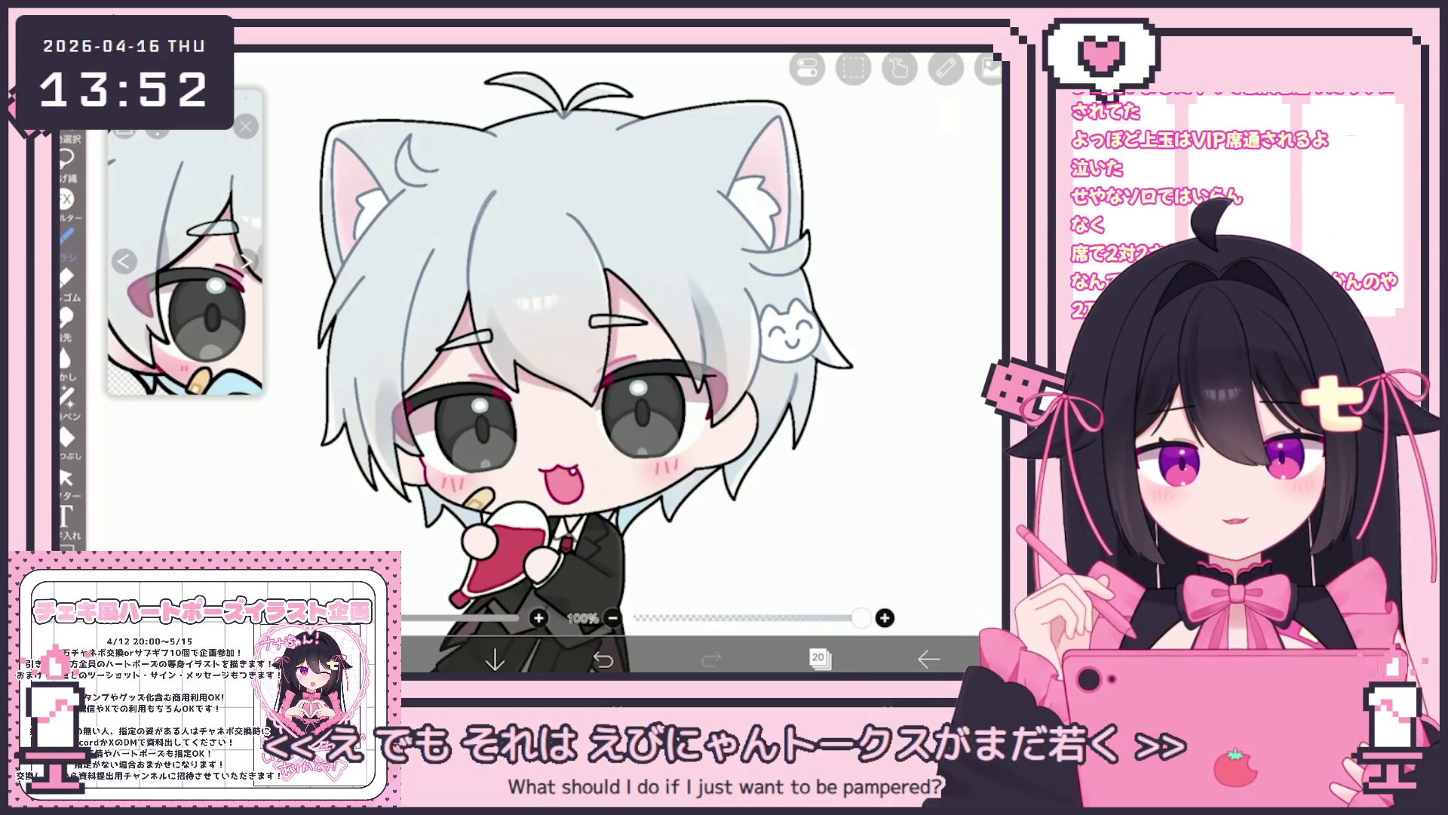
click(819, 658)
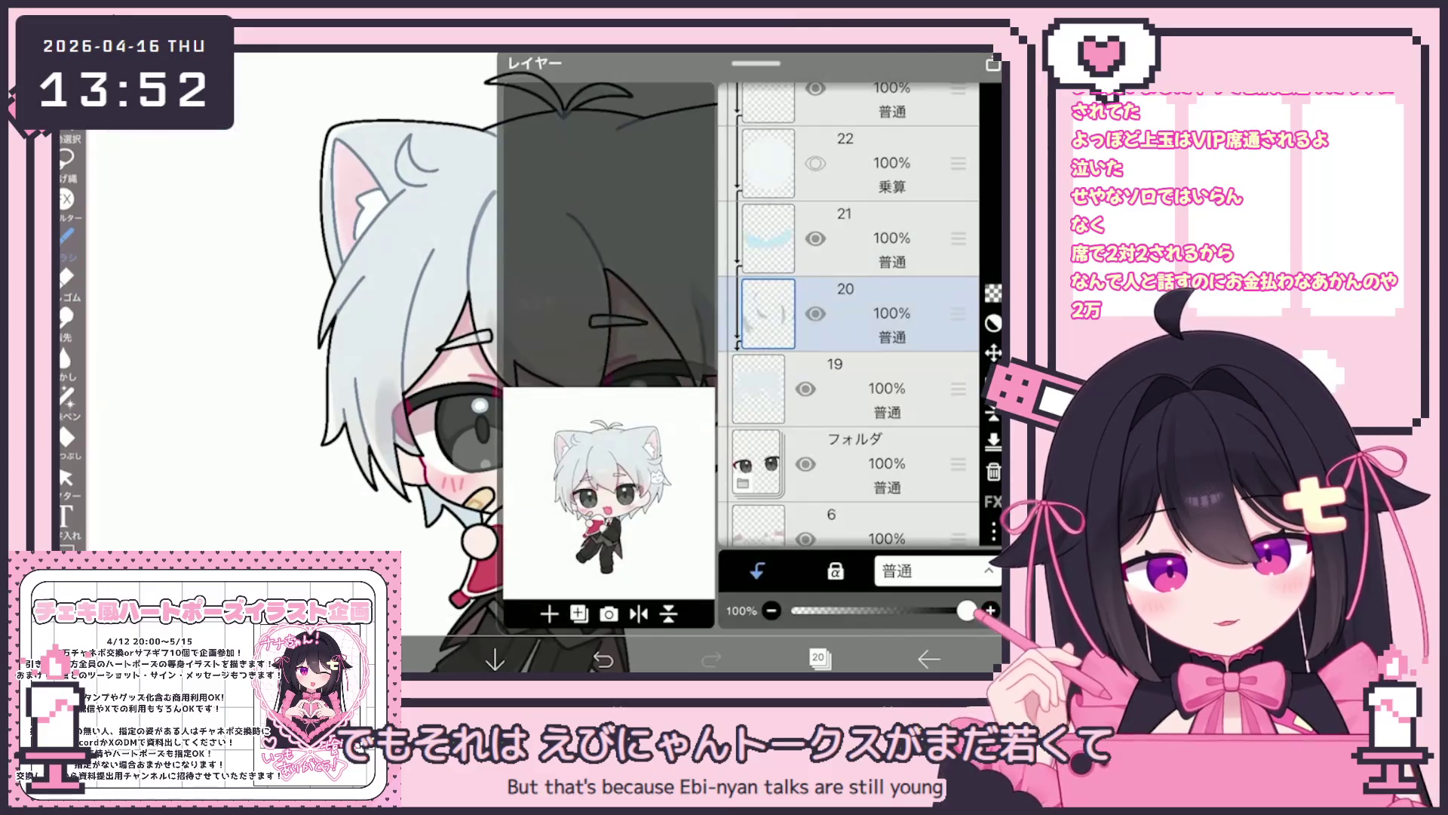
click(873, 226)
click(818, 658)
scroll(596, 362, down, 5)
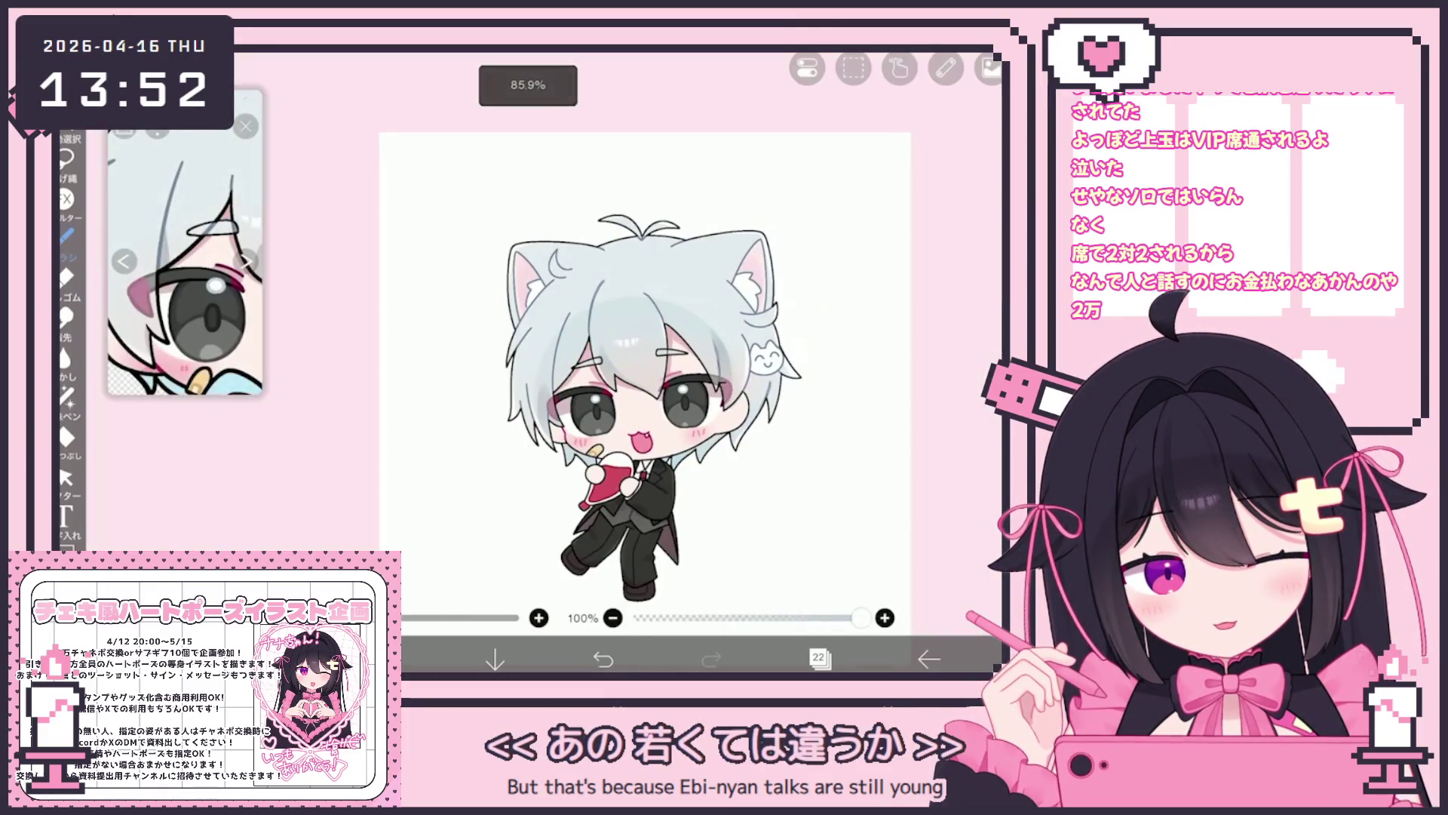
scroll(596, 362, up, 1)
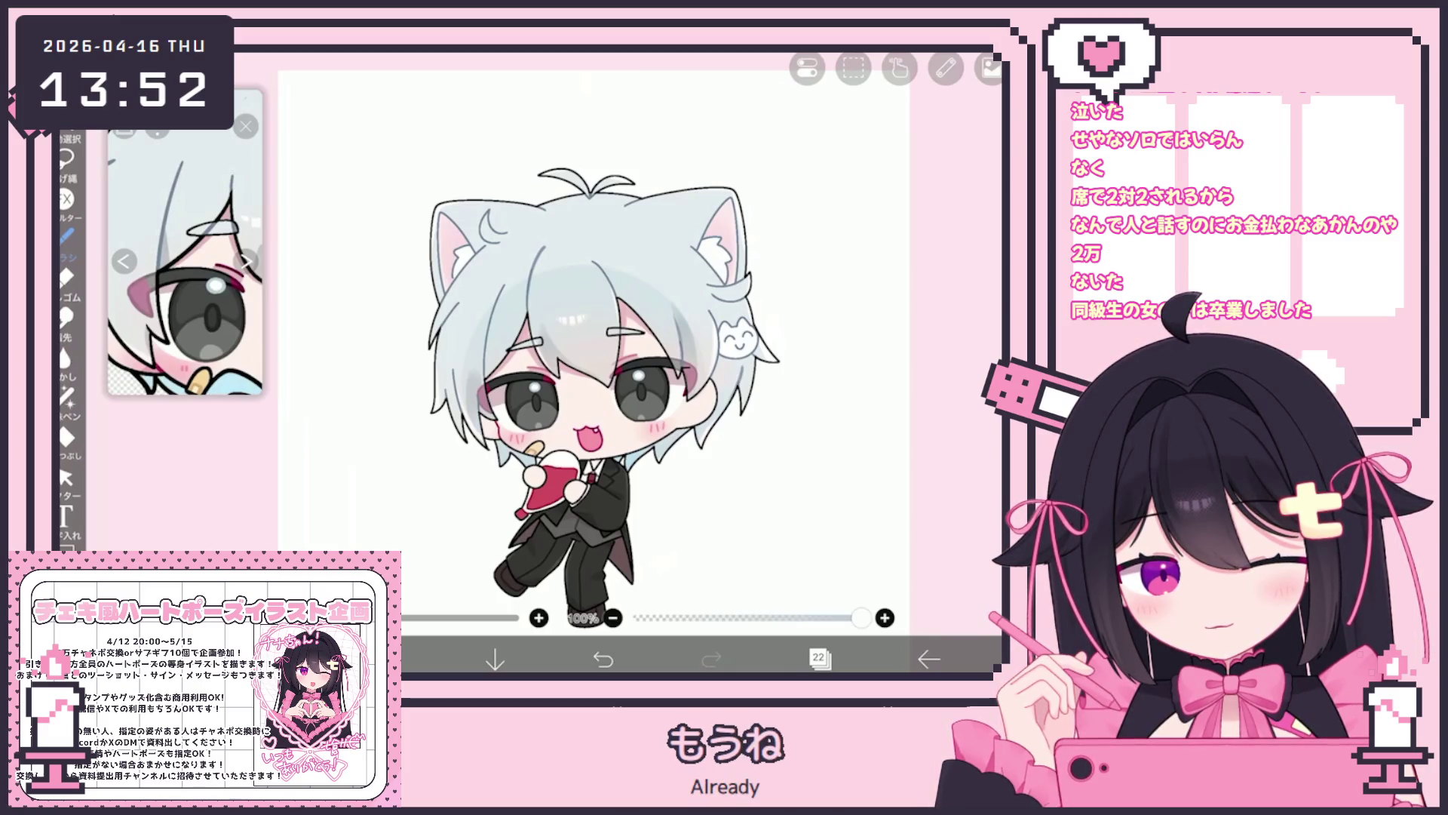
click(820, 659)
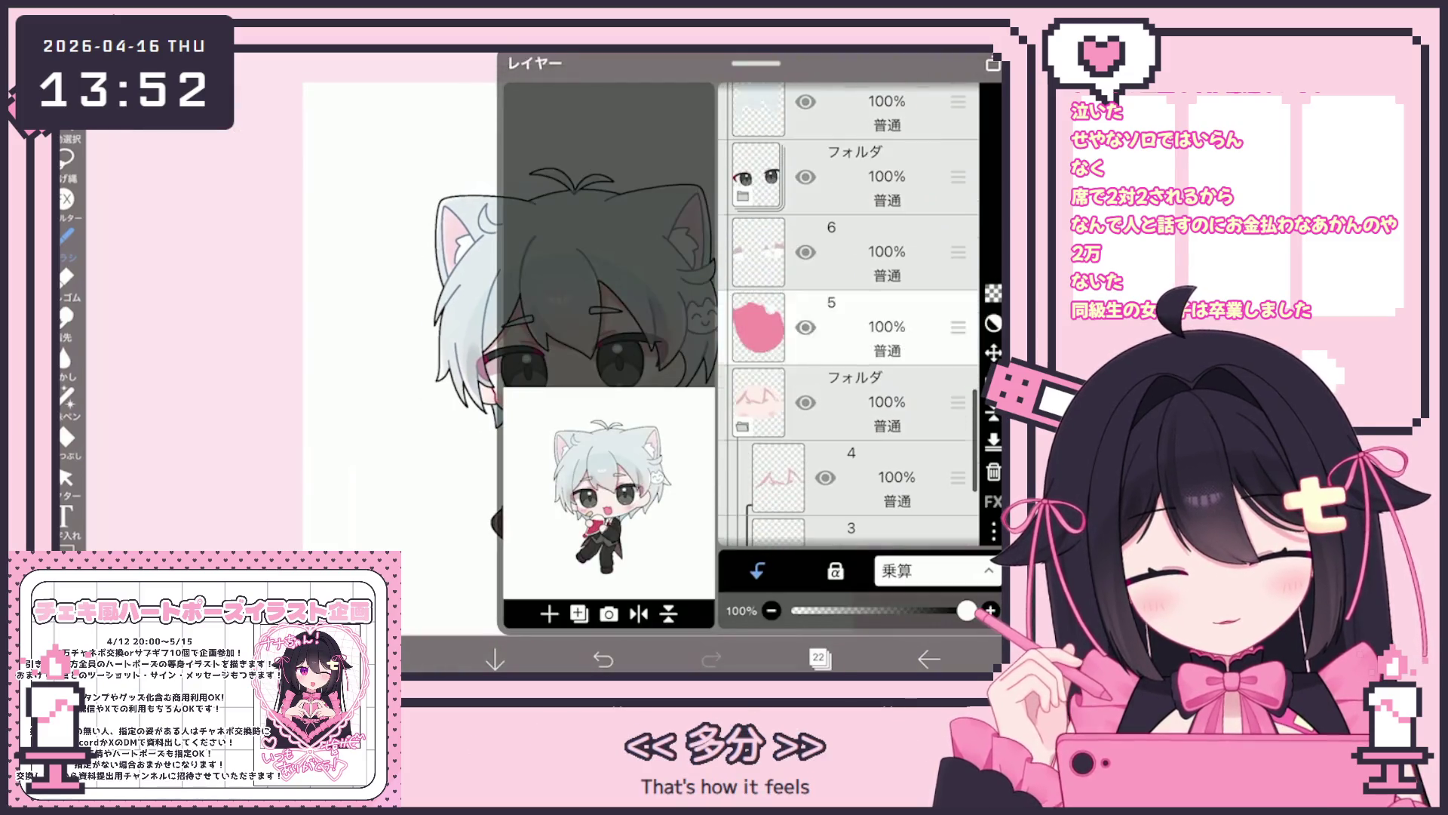
On layer 4, sample the pink skin colour #EFC6C6 and switch to the Pen.
click(852, 476)
click(820, 659)
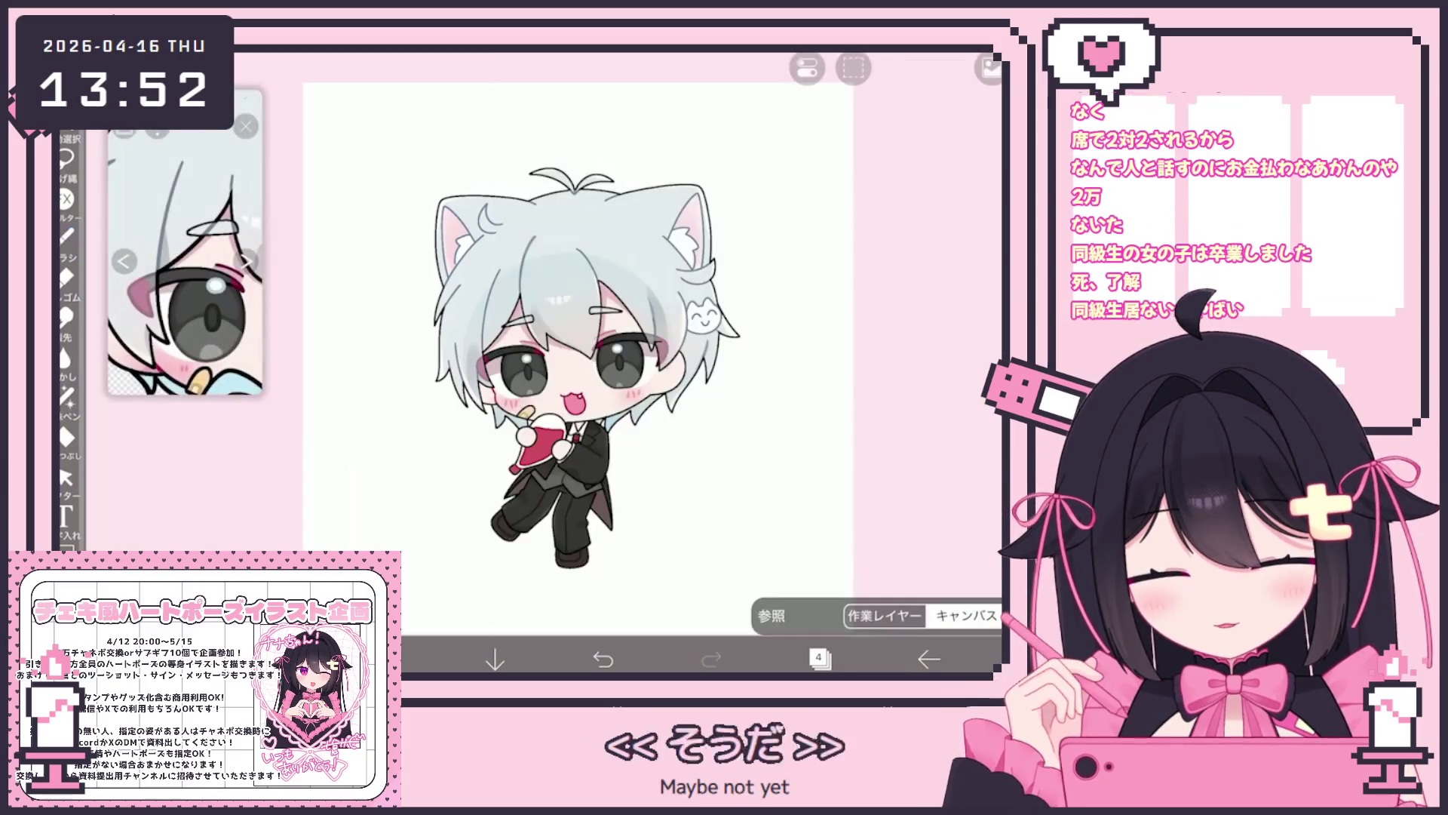
scroll(581, 362, up, 3)
scroll(581, 362, up, 2)
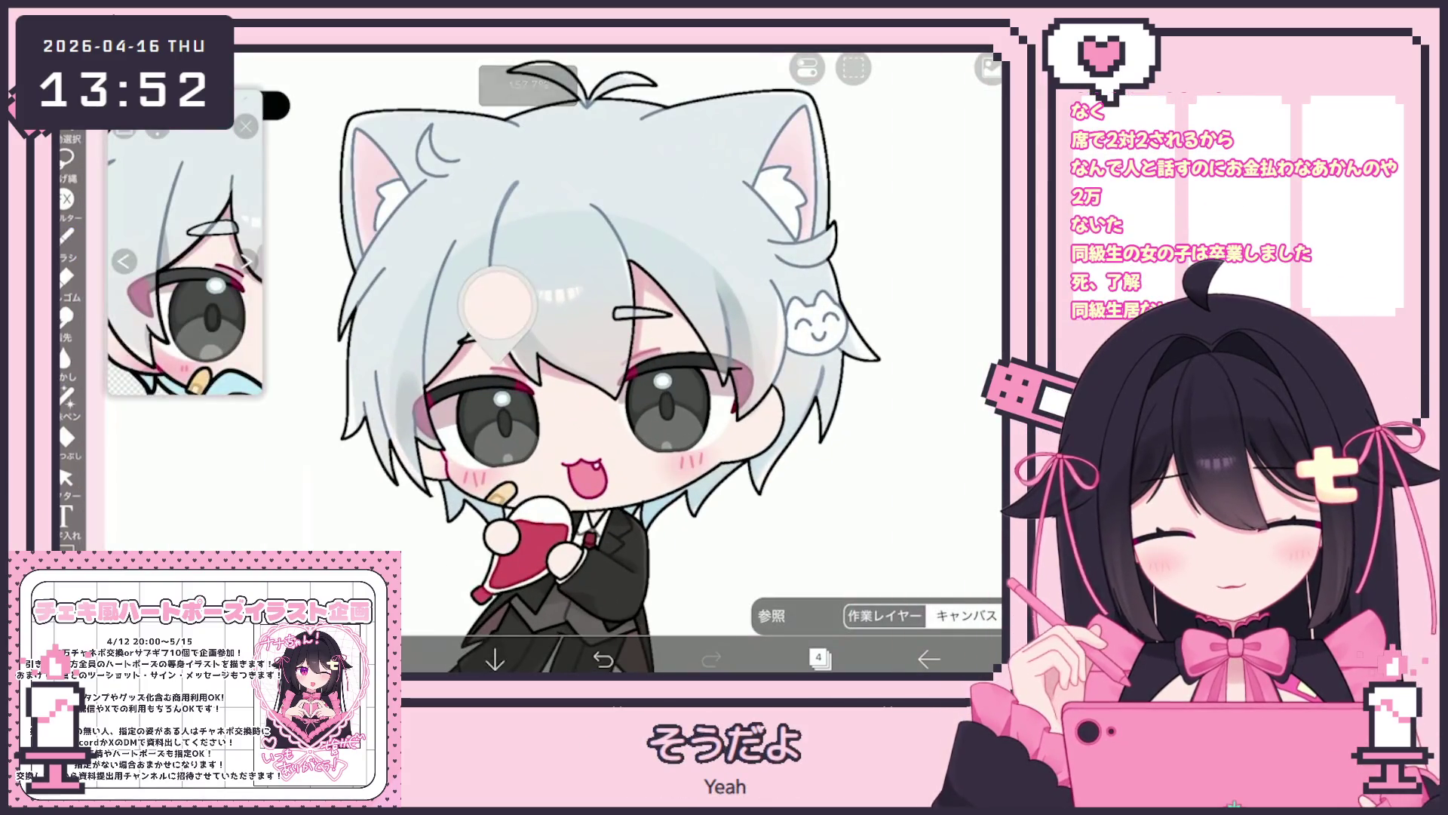
click(386, 659)
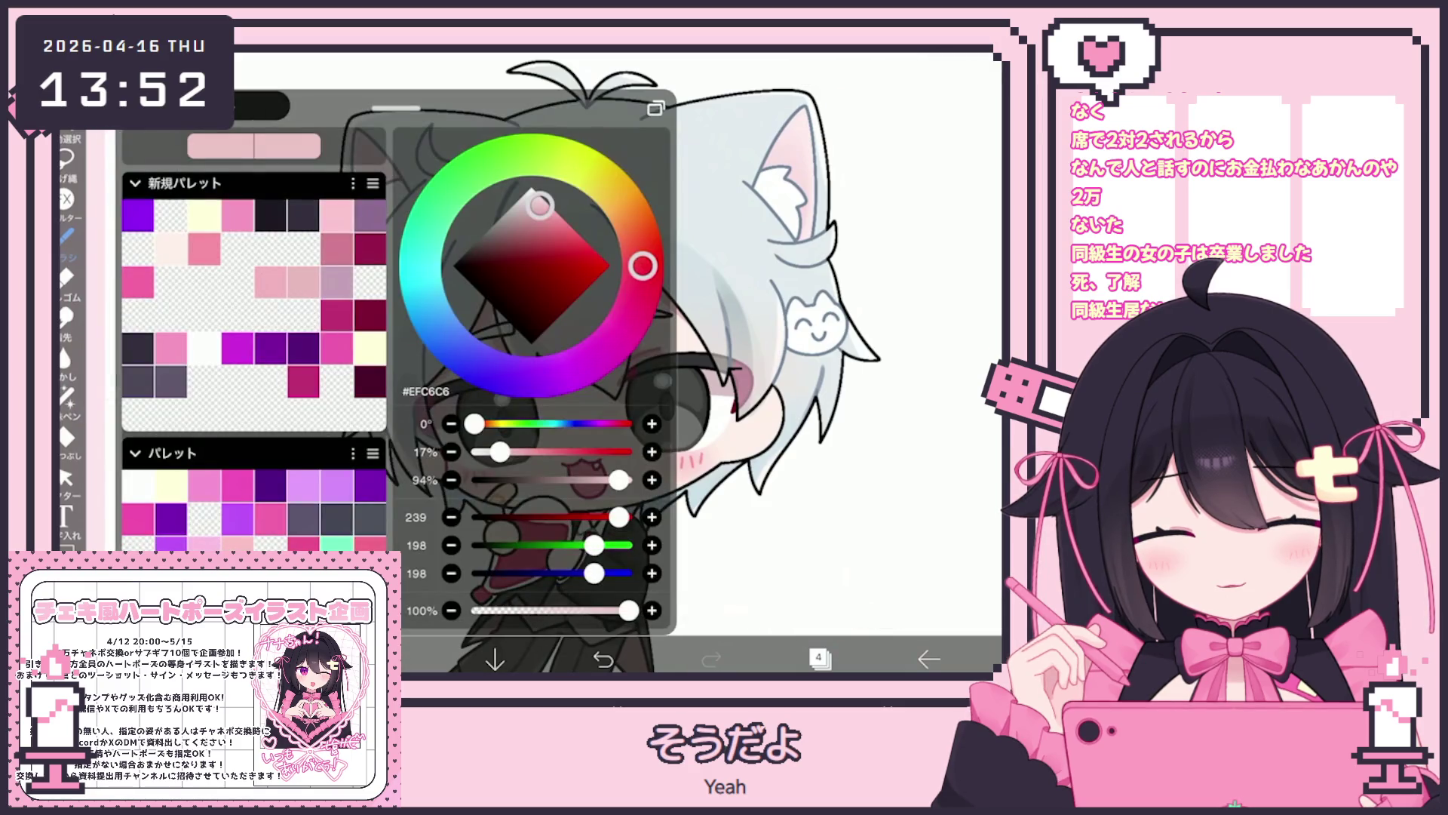
click(67, 399)
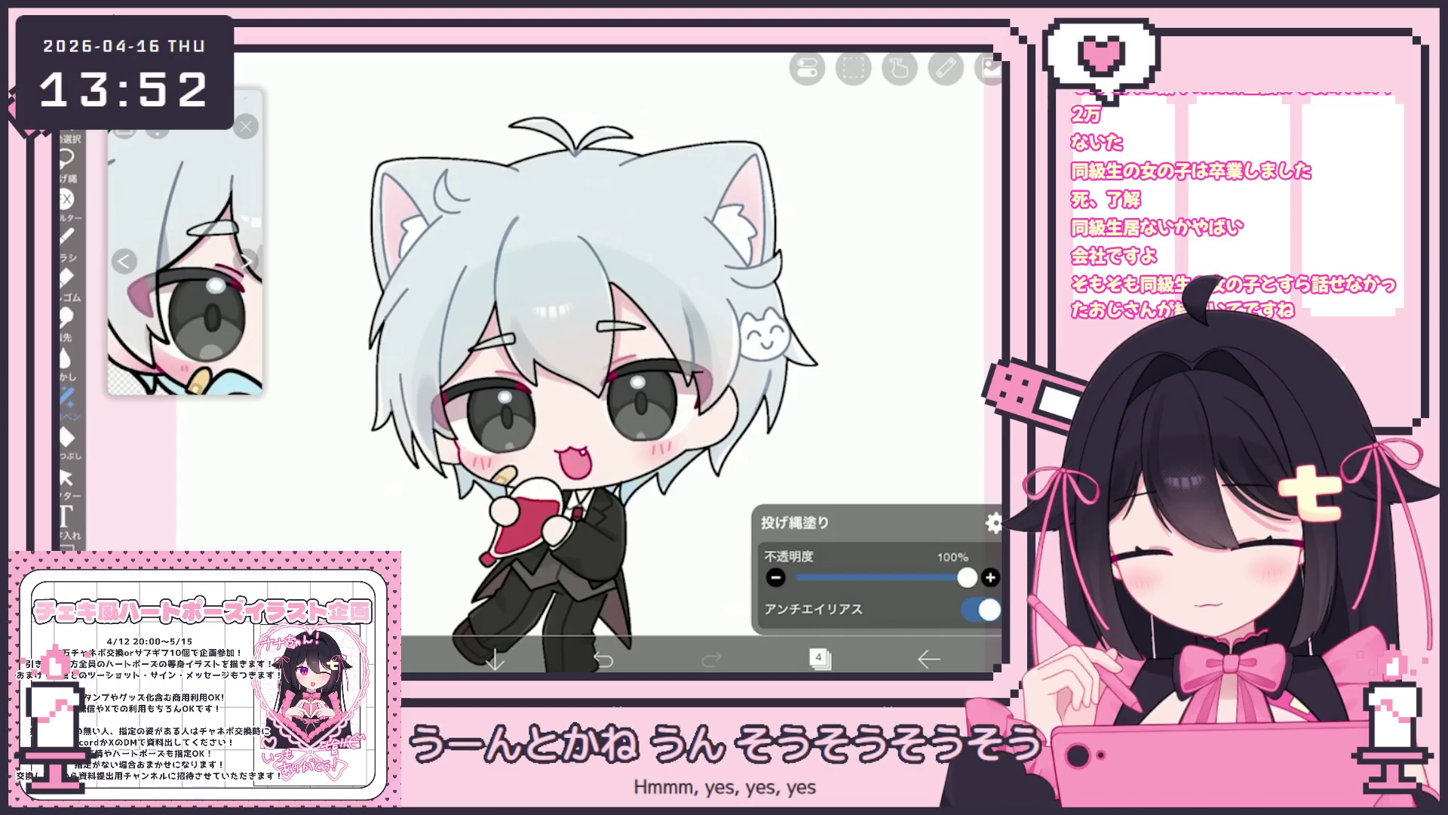
Make layer 27 the working layer, zoom out, and bring up the back-arrow menu.
click(818, 658)
scroll(849, 317, up, 15)
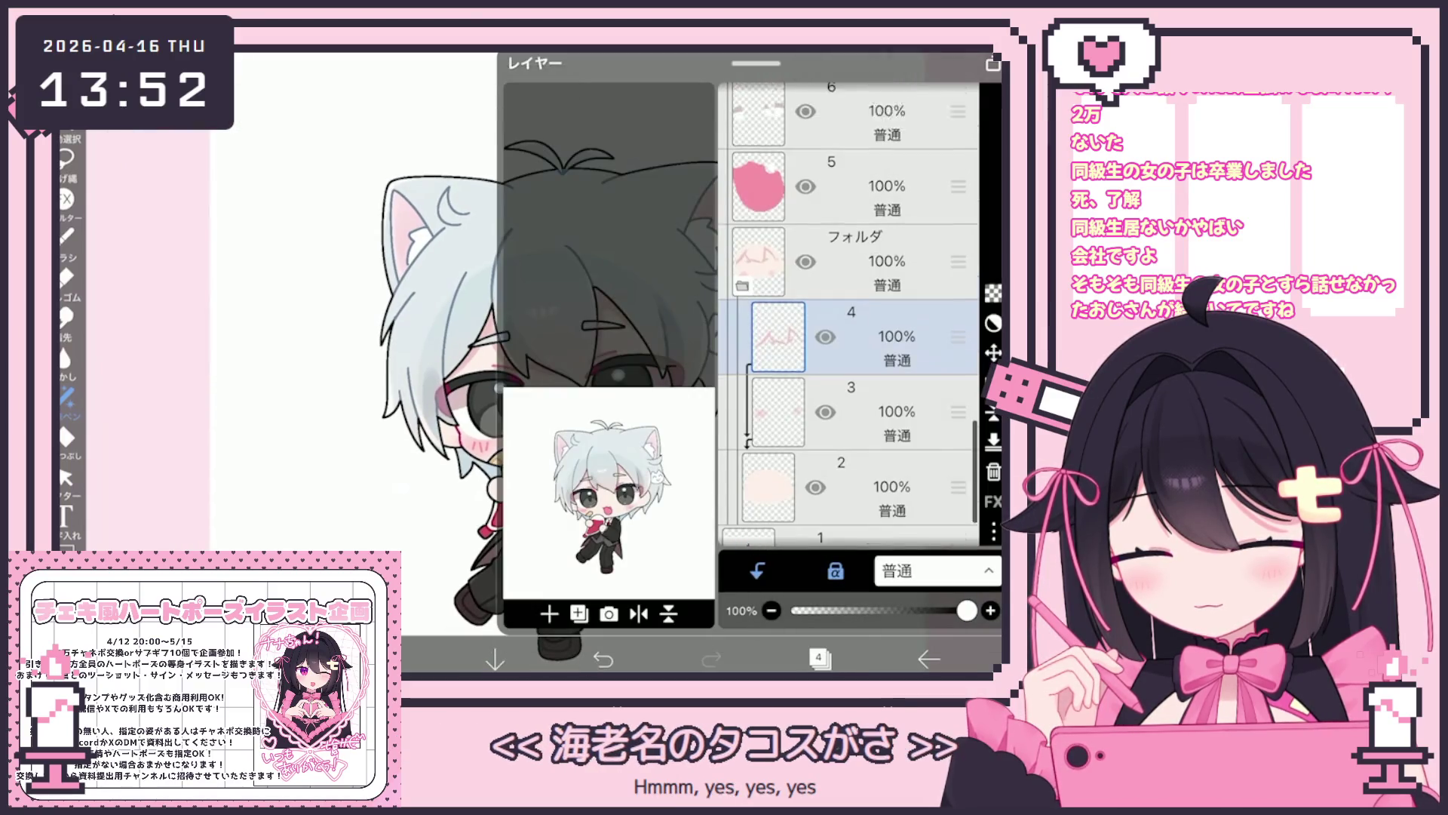
scroll(849, 317, up, 10)
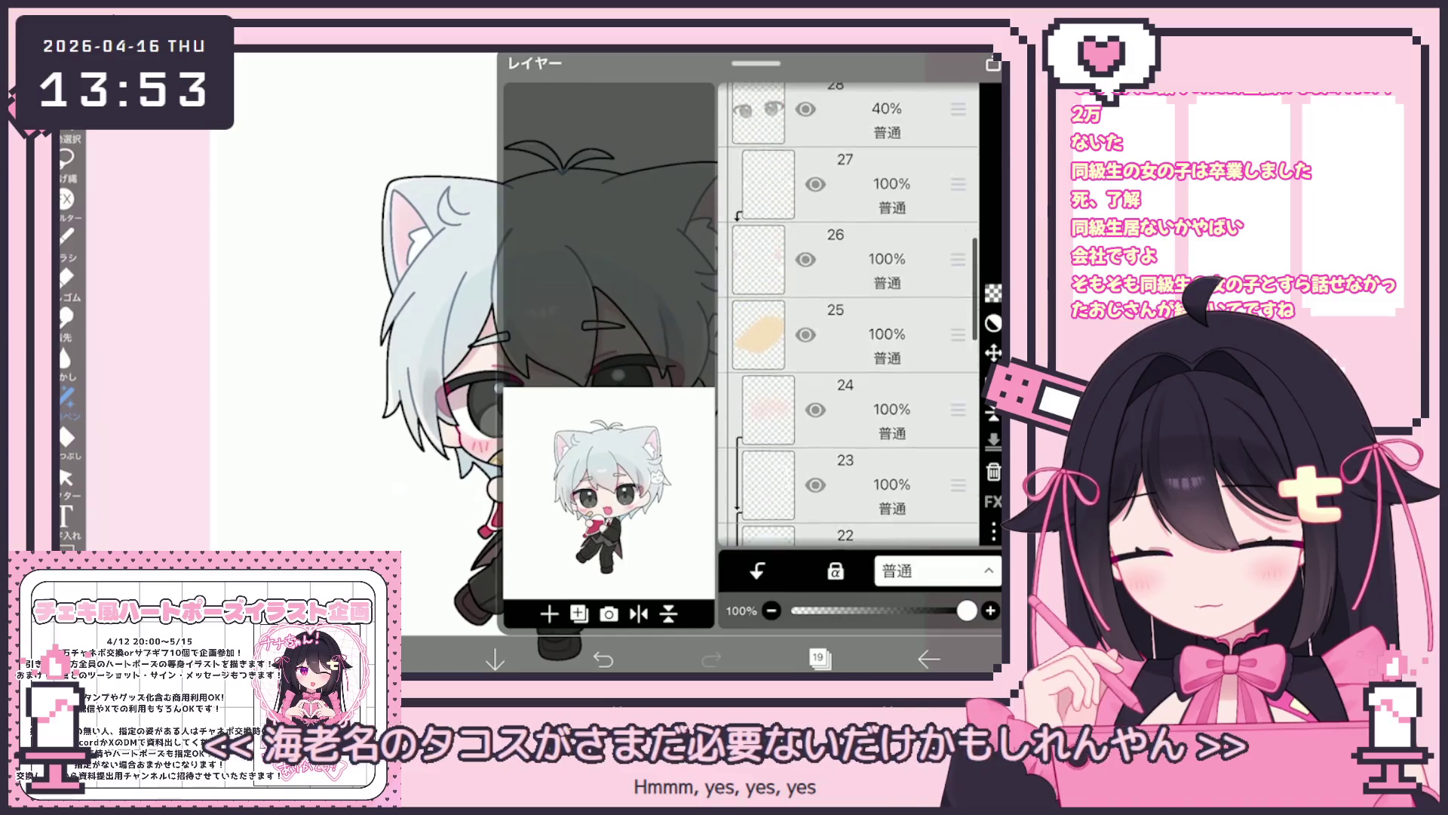
click(845, 351)
scroll(848, 317, up, 2)
click(819, 659)
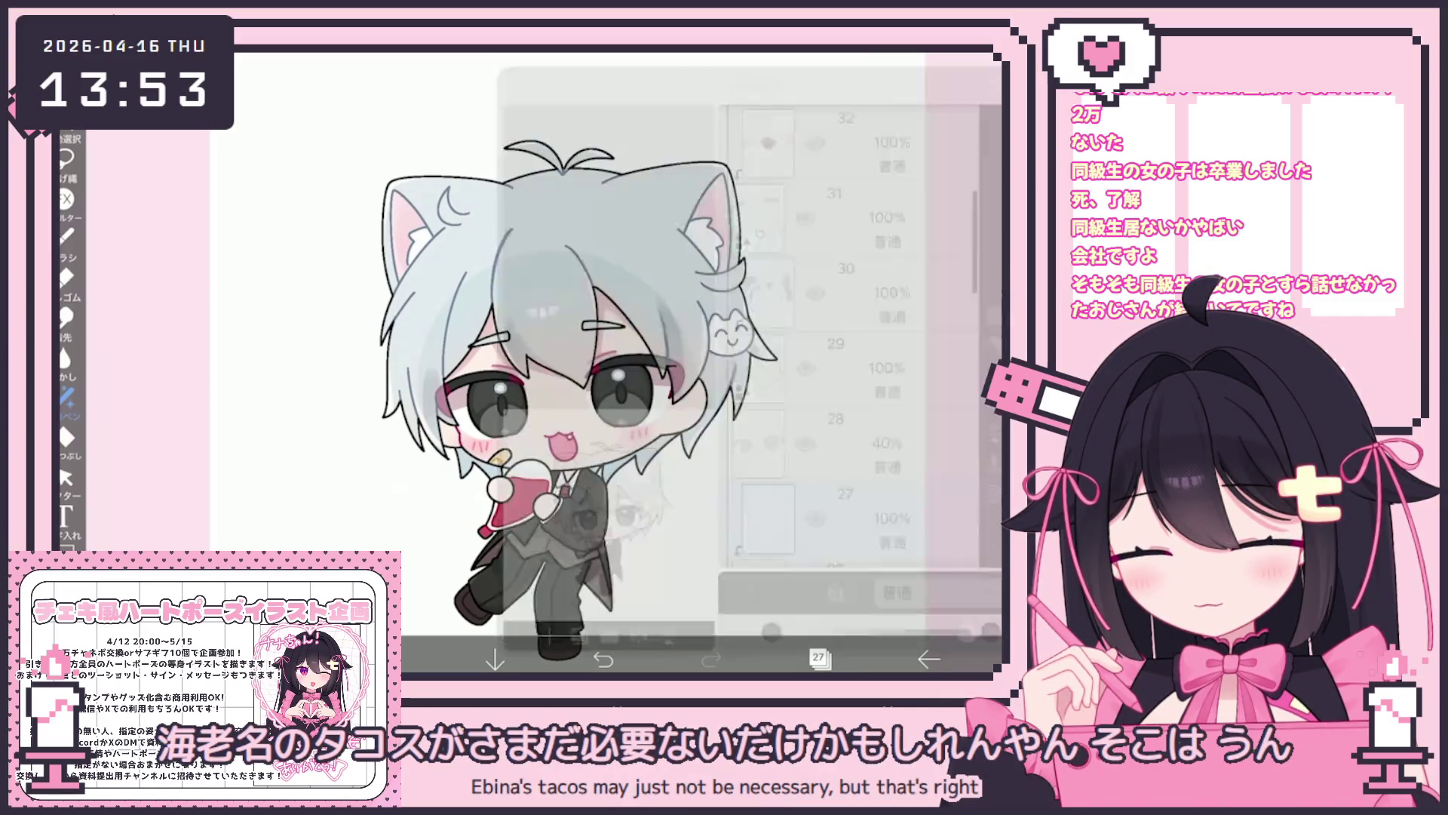
scroll(626, 362, down, 3)
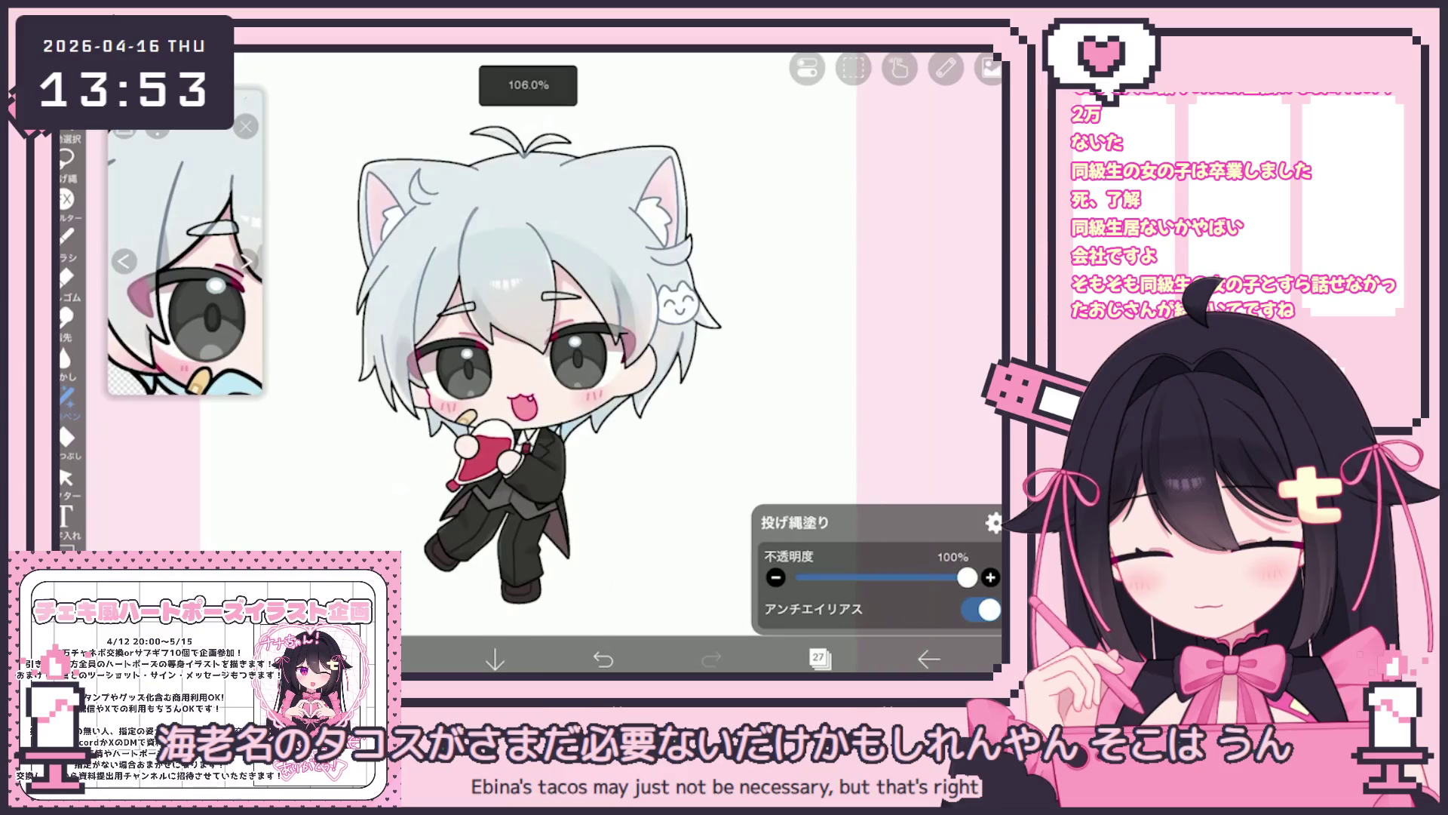
scroll(186, 254, down, 3)
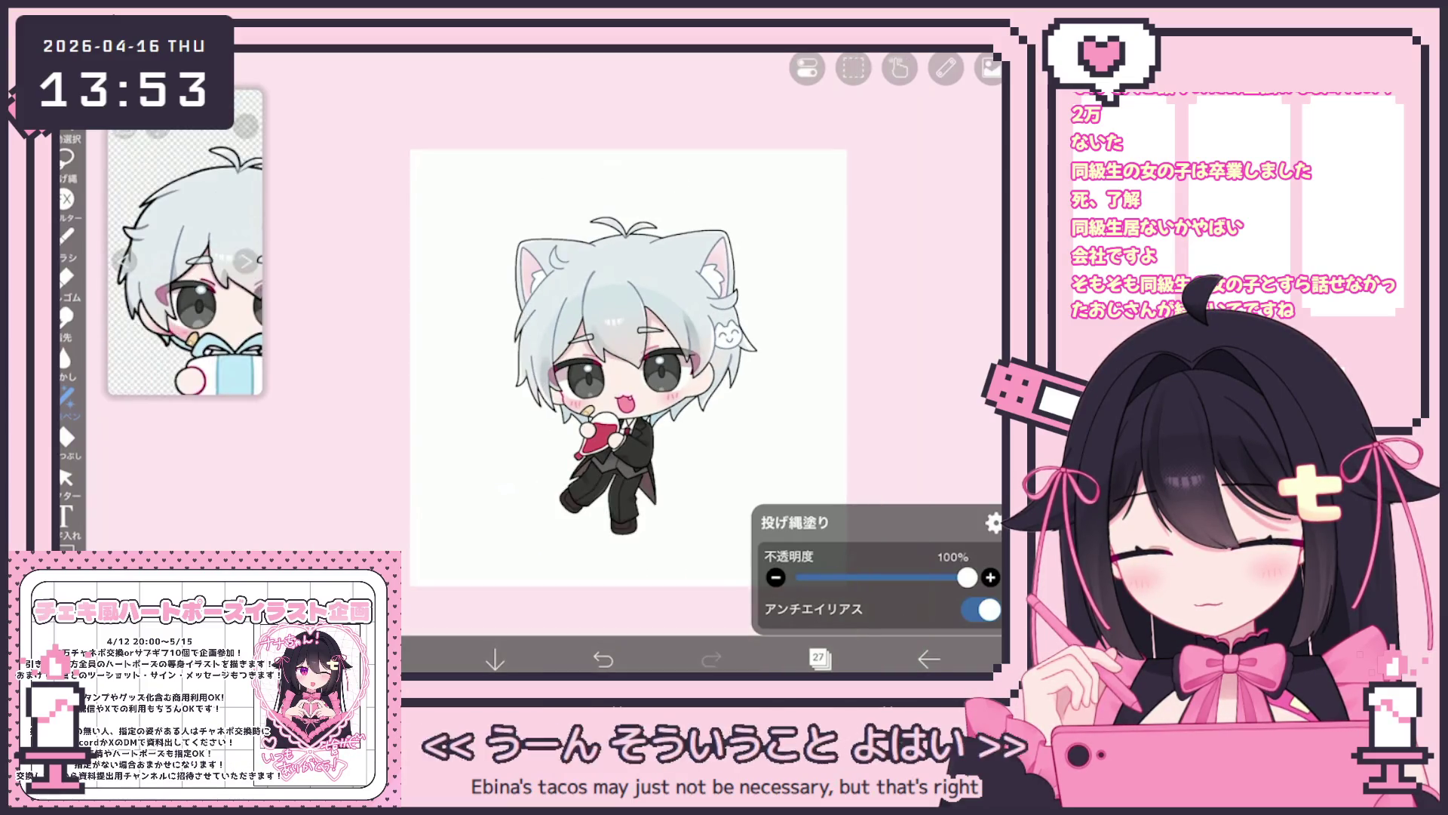
click(929, 659)
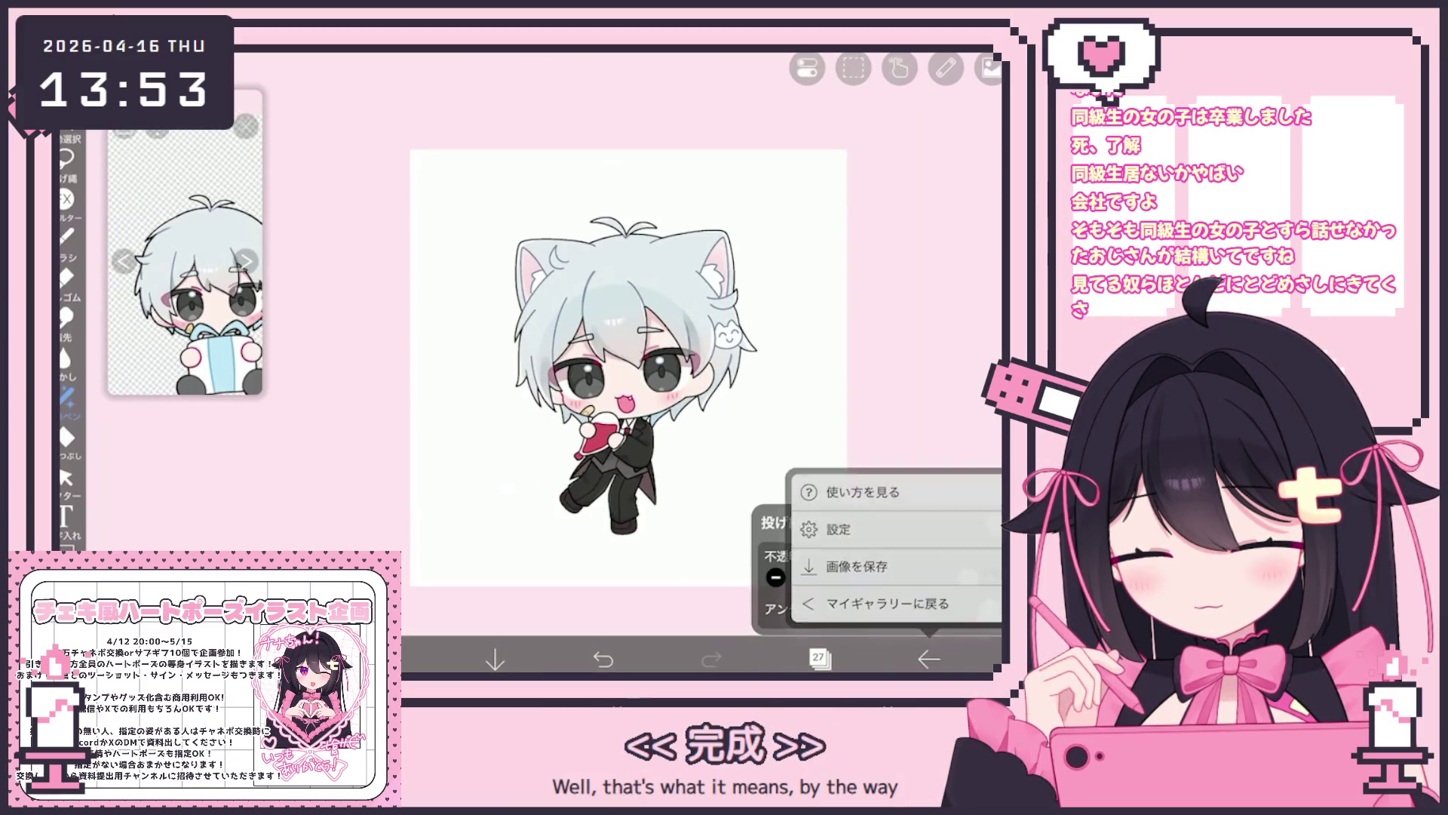
Choose マイギャラリーに戻る to save the drawing and return to My Gallery.
click(856, 566)
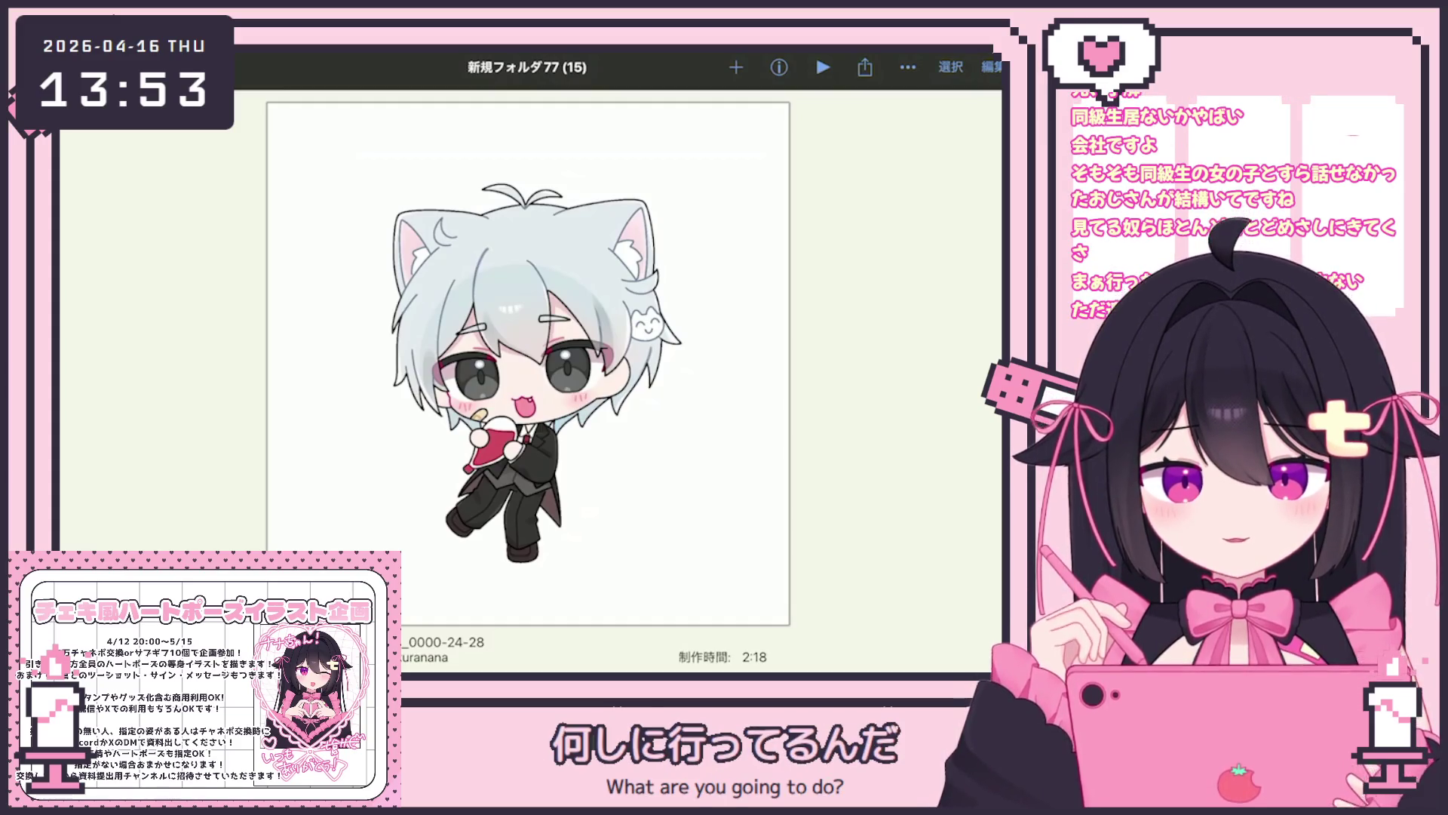
Close the current preview and view the white winged creature artwork 無題1768_0000-24-27 full size.
key(Escape)
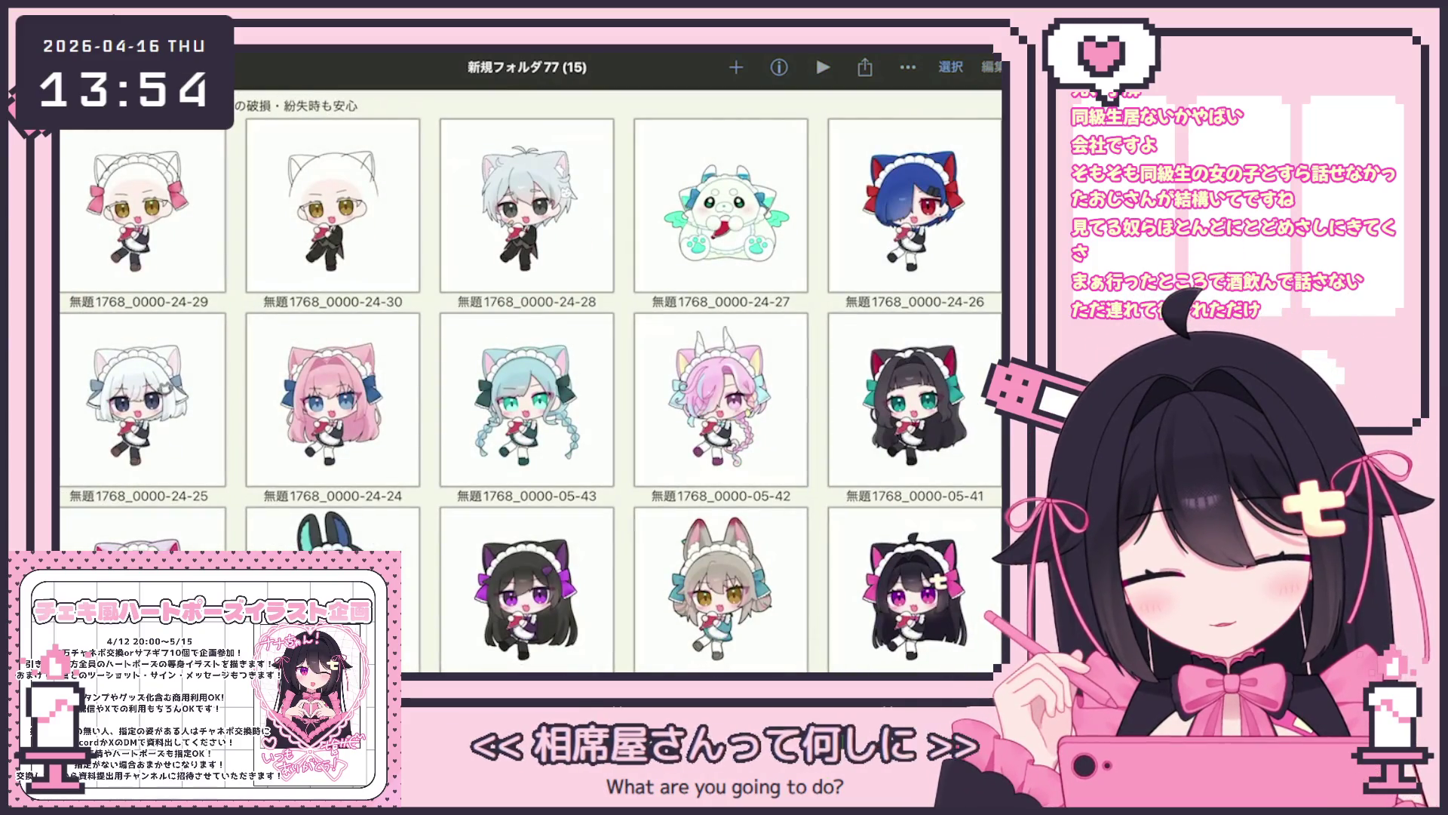
click(720, 204)
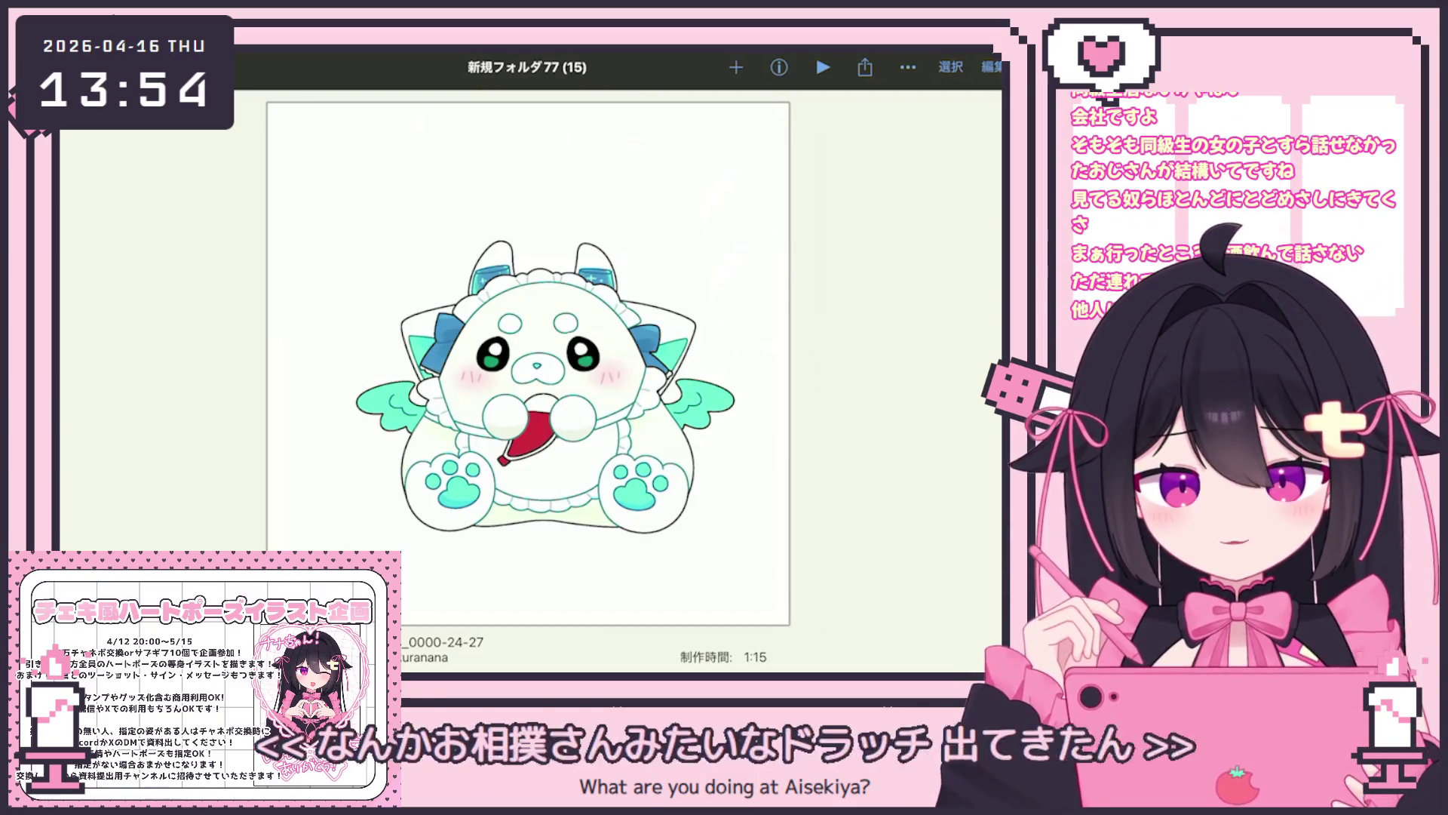
key(Escape)
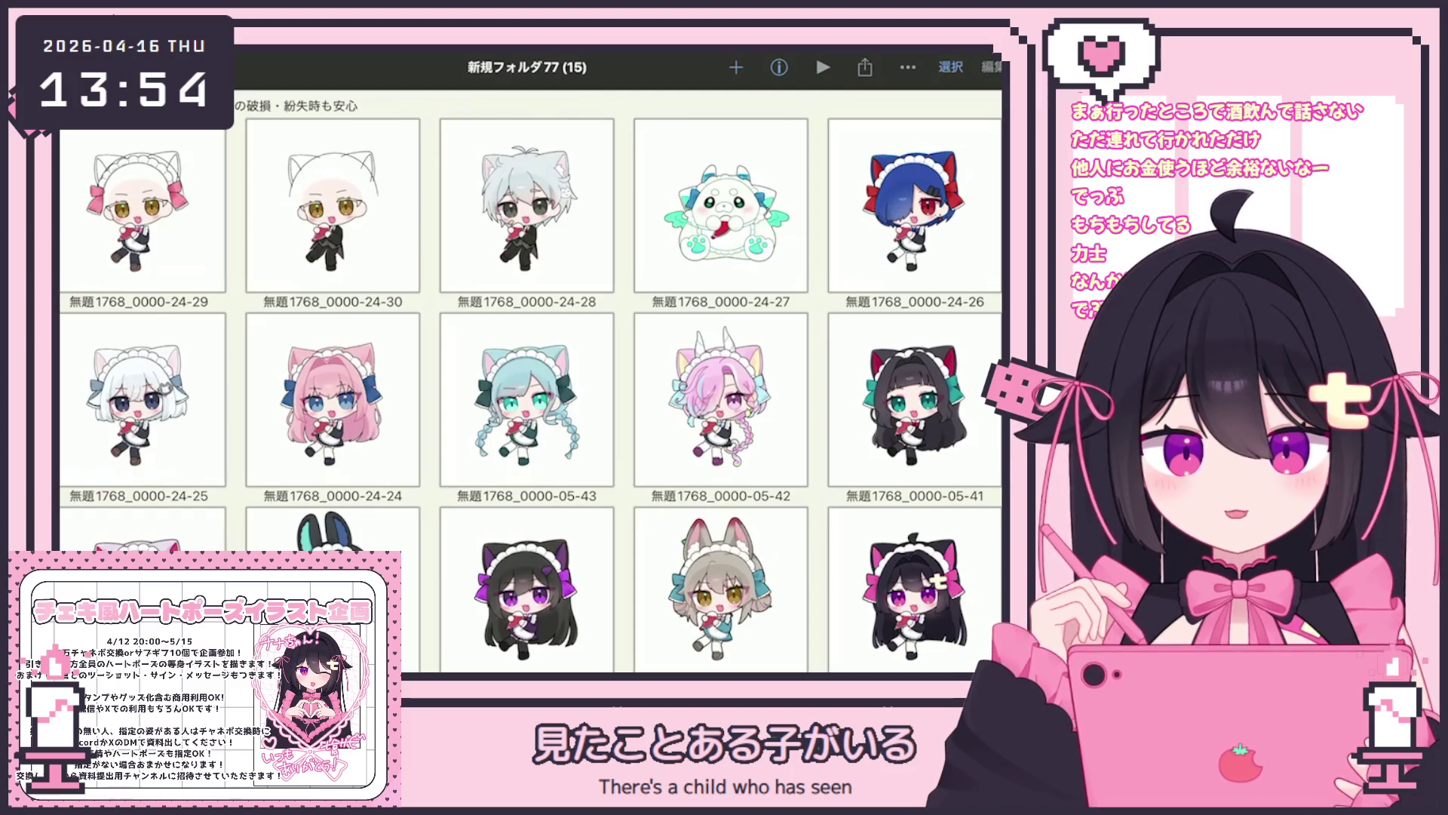
click(720, 205)
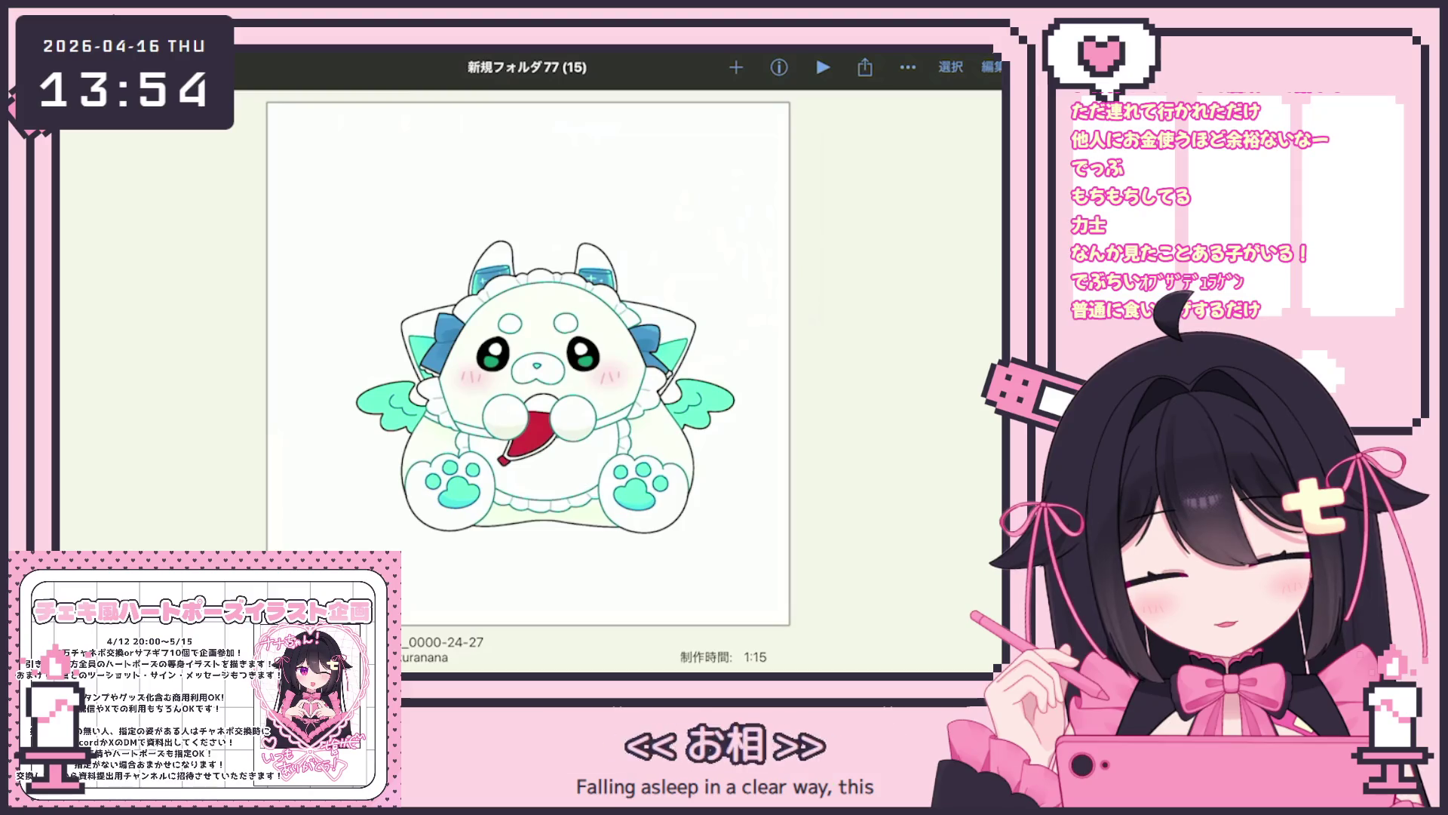
key(Escape)
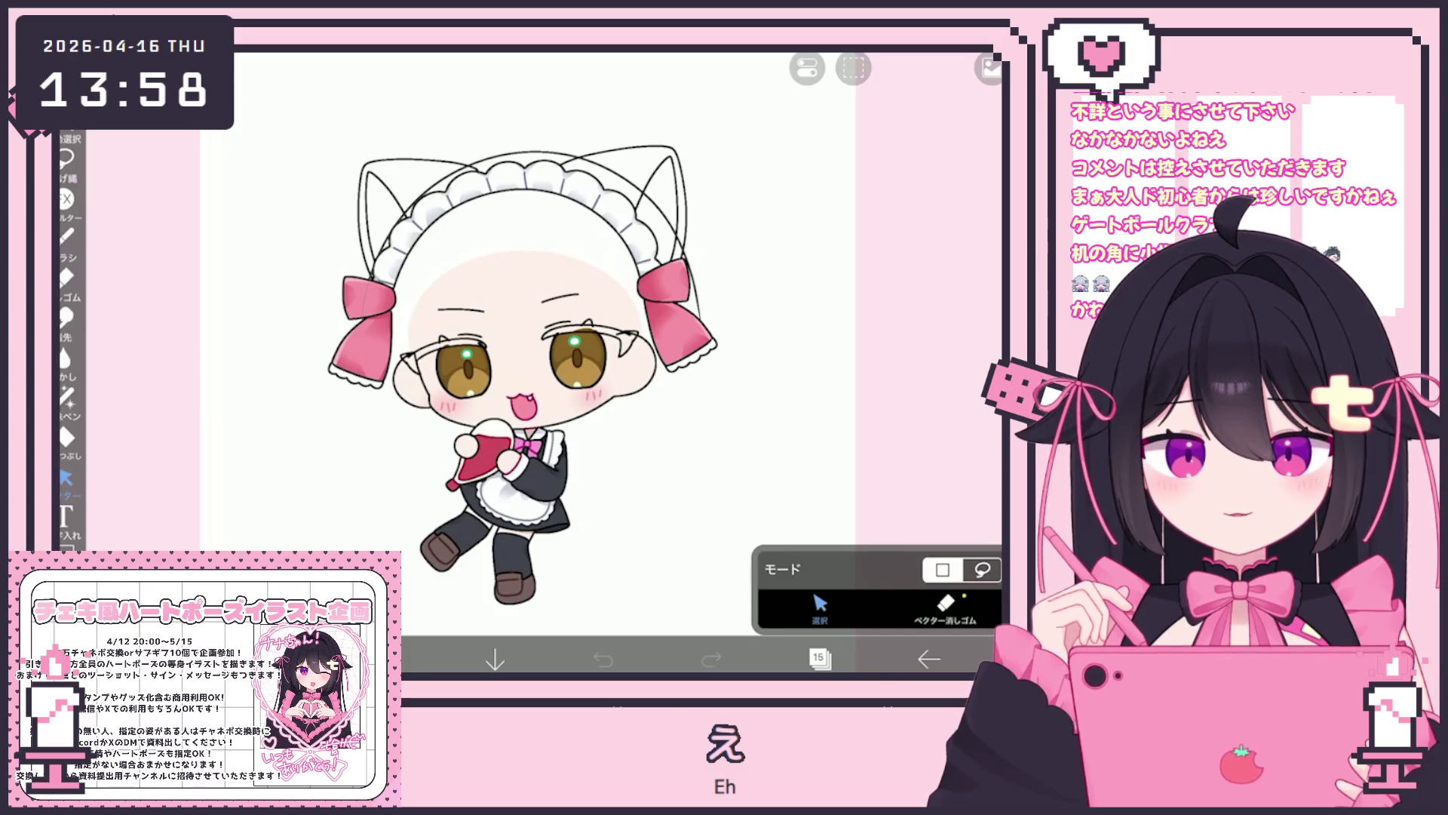
Select the Pen (Hard) brush at size 4.0 for line art.
click(819, 658)
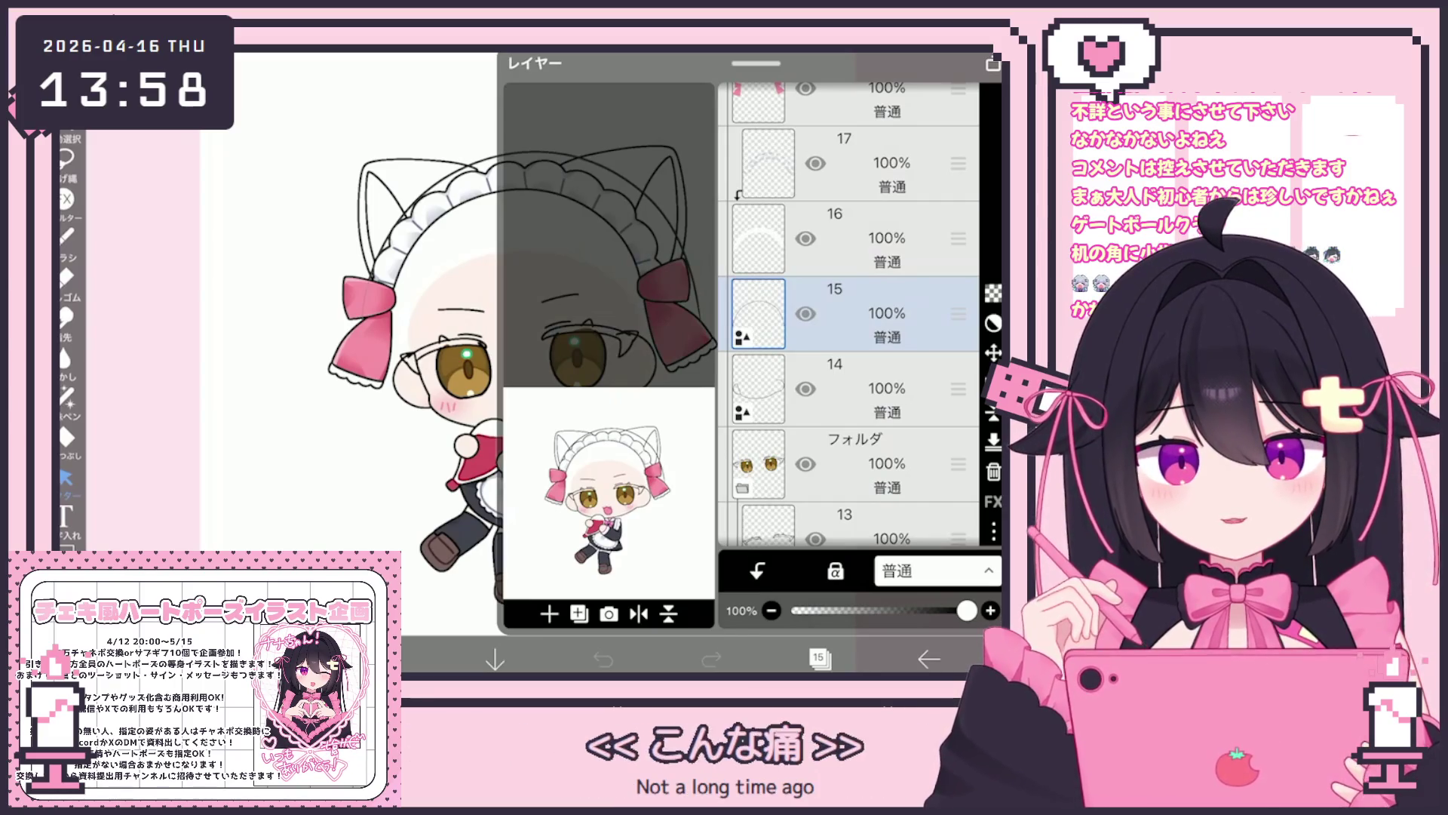
click(741, 610)
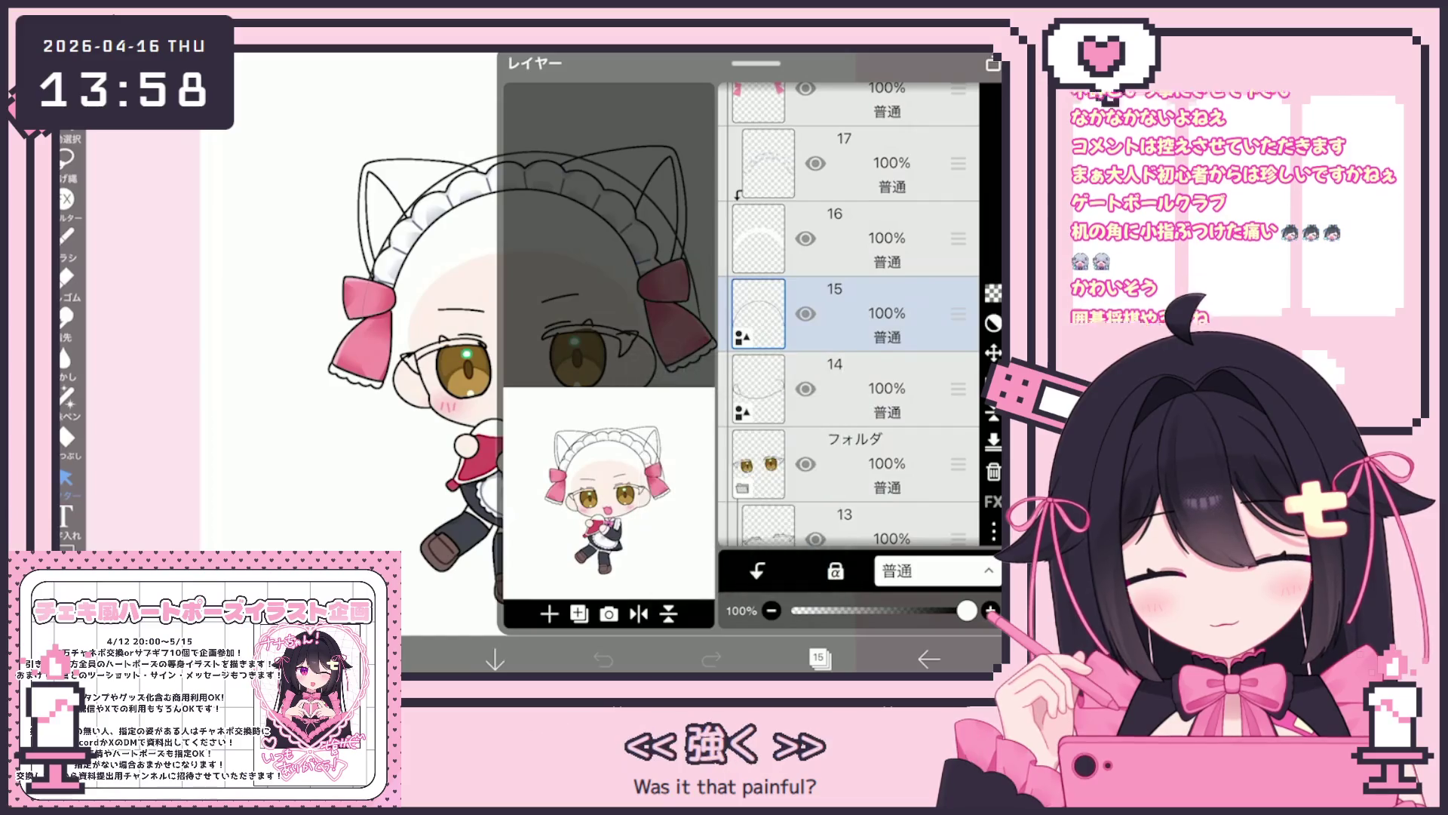
click(66, 235)
click(67, 235)
click(211, 536)
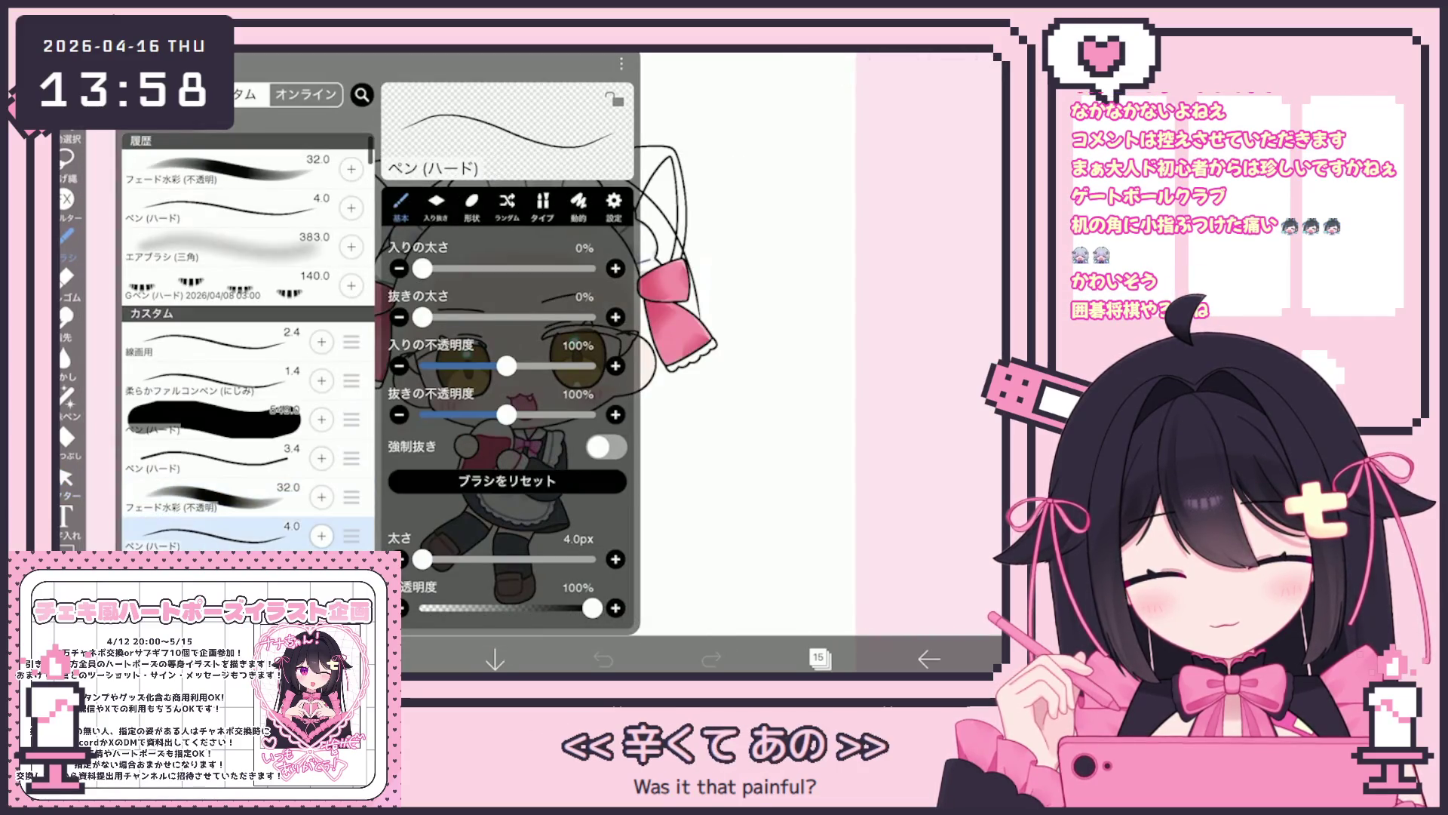
click(754, 453)
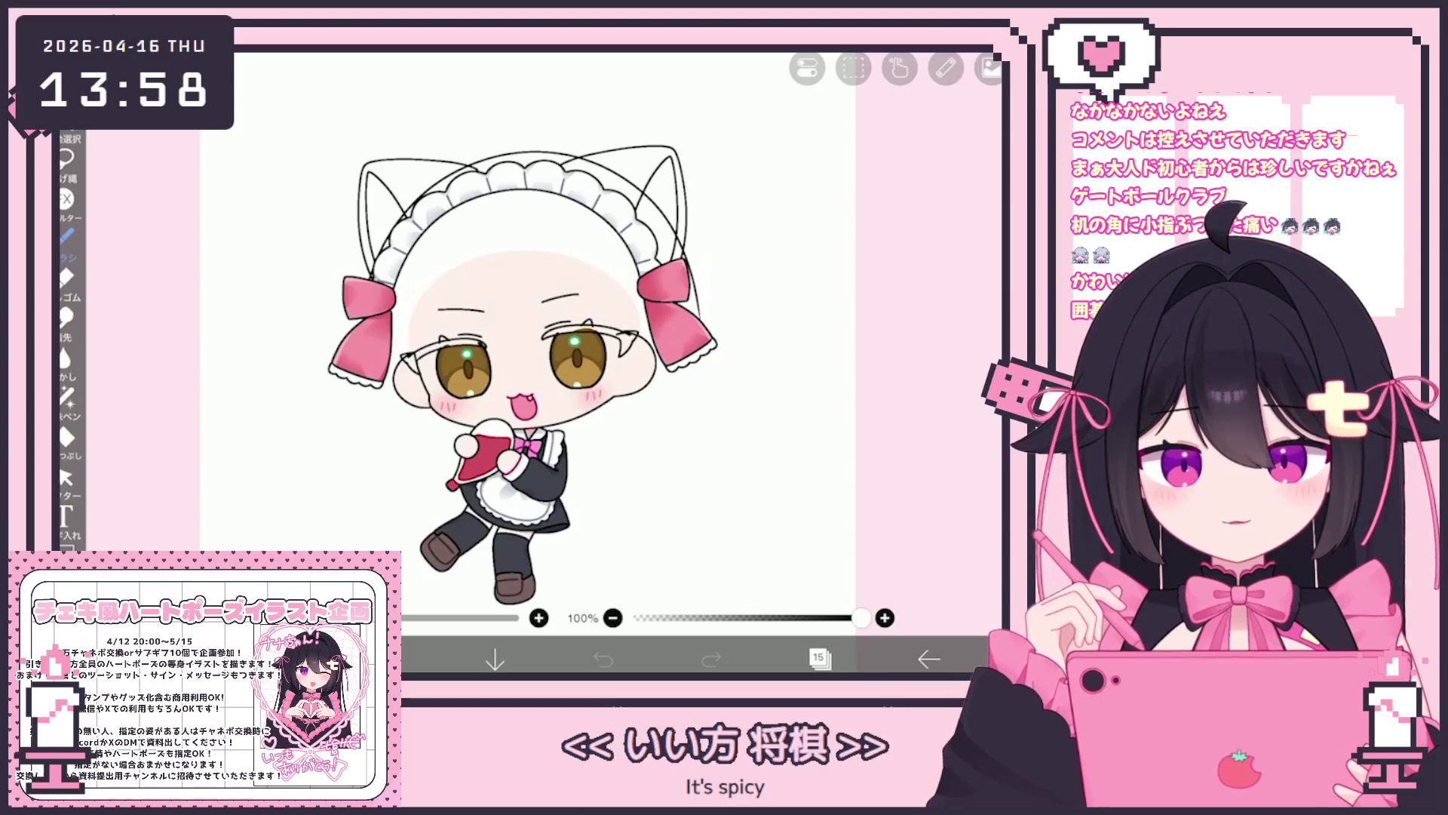
Add a new vector layer from the special layer options, bringing the count to 16.
click(819, 658)
click(579, 614)
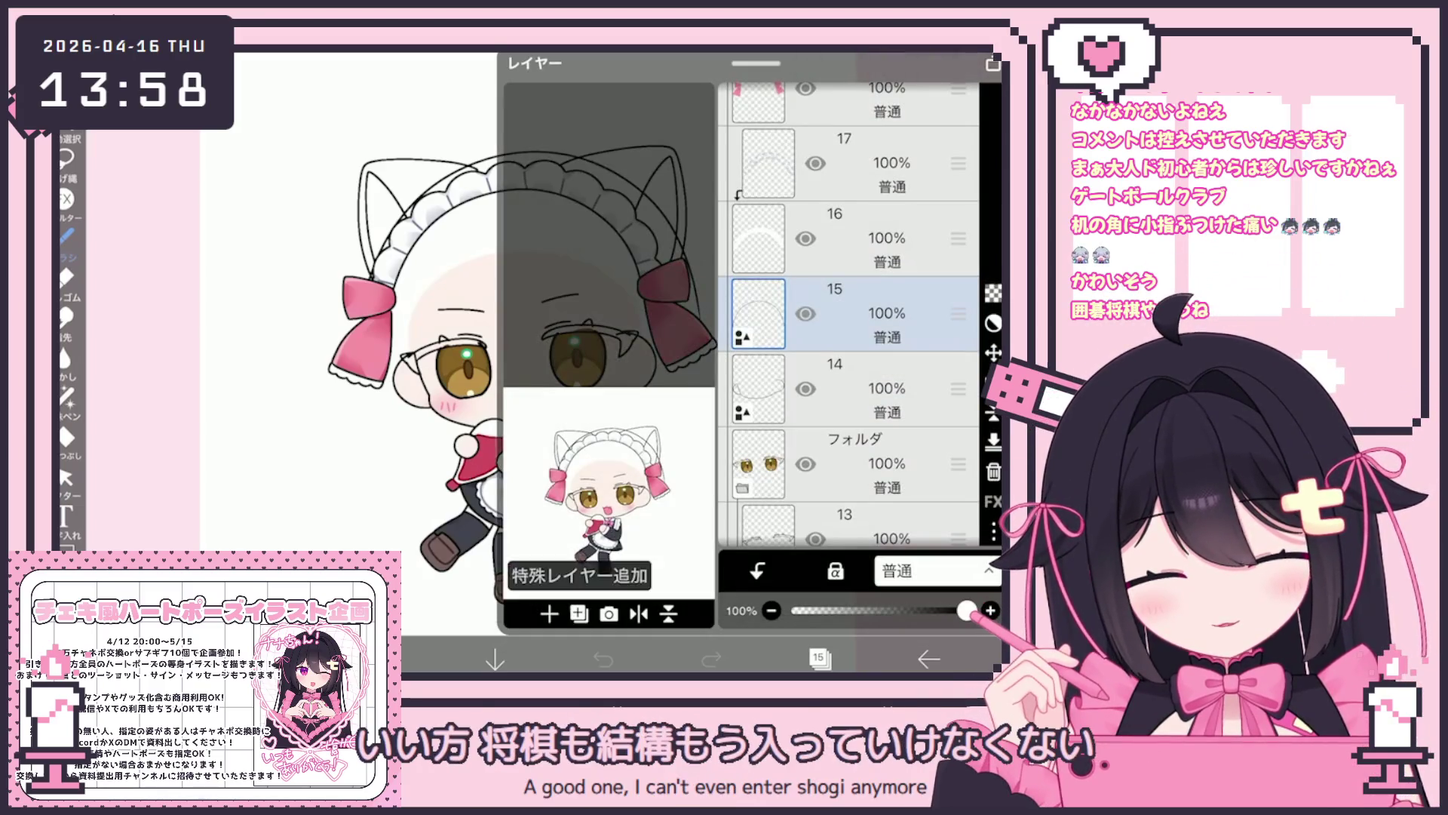
click(598, 478)
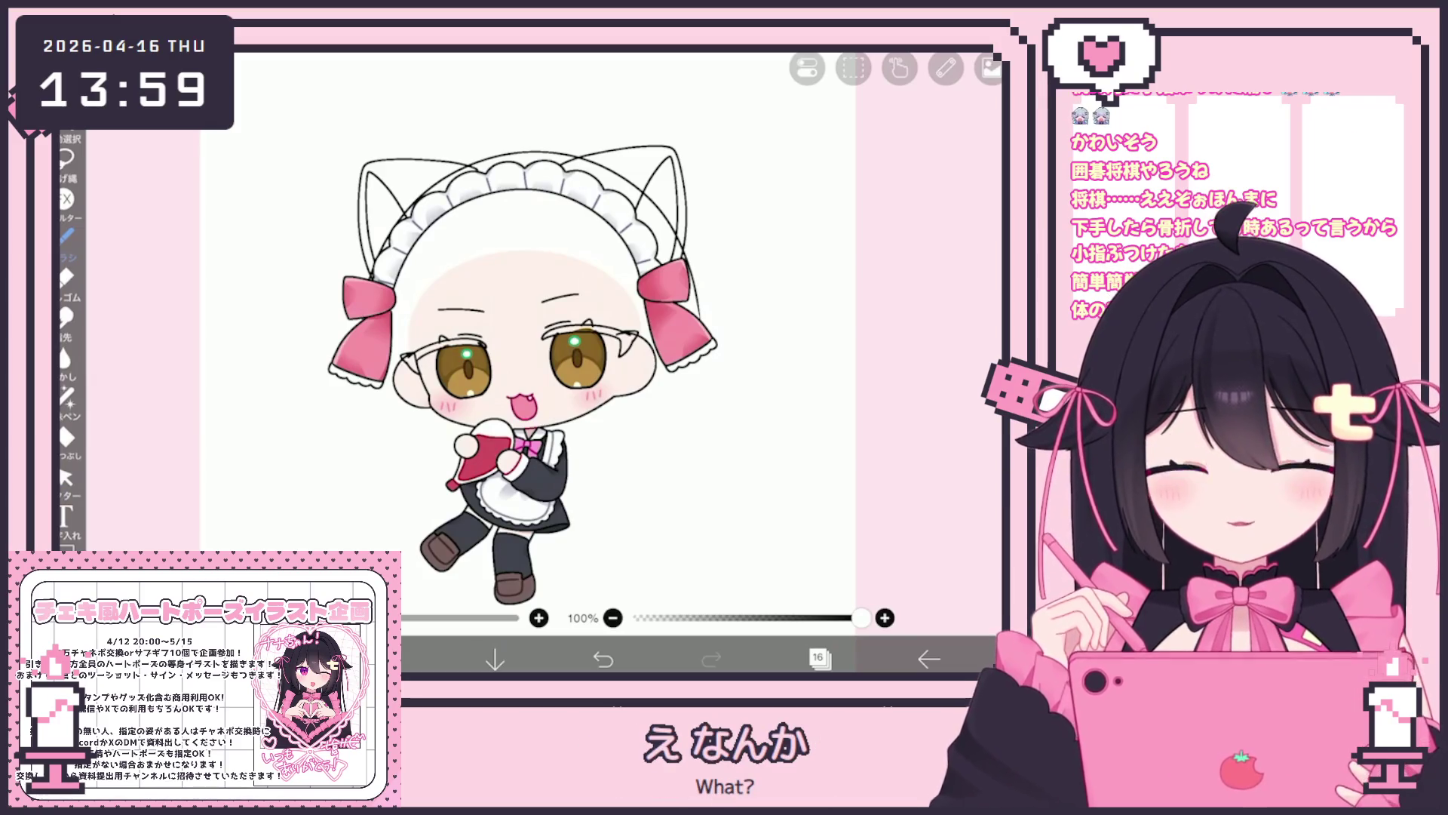
scroll(541, 241, up, 5)
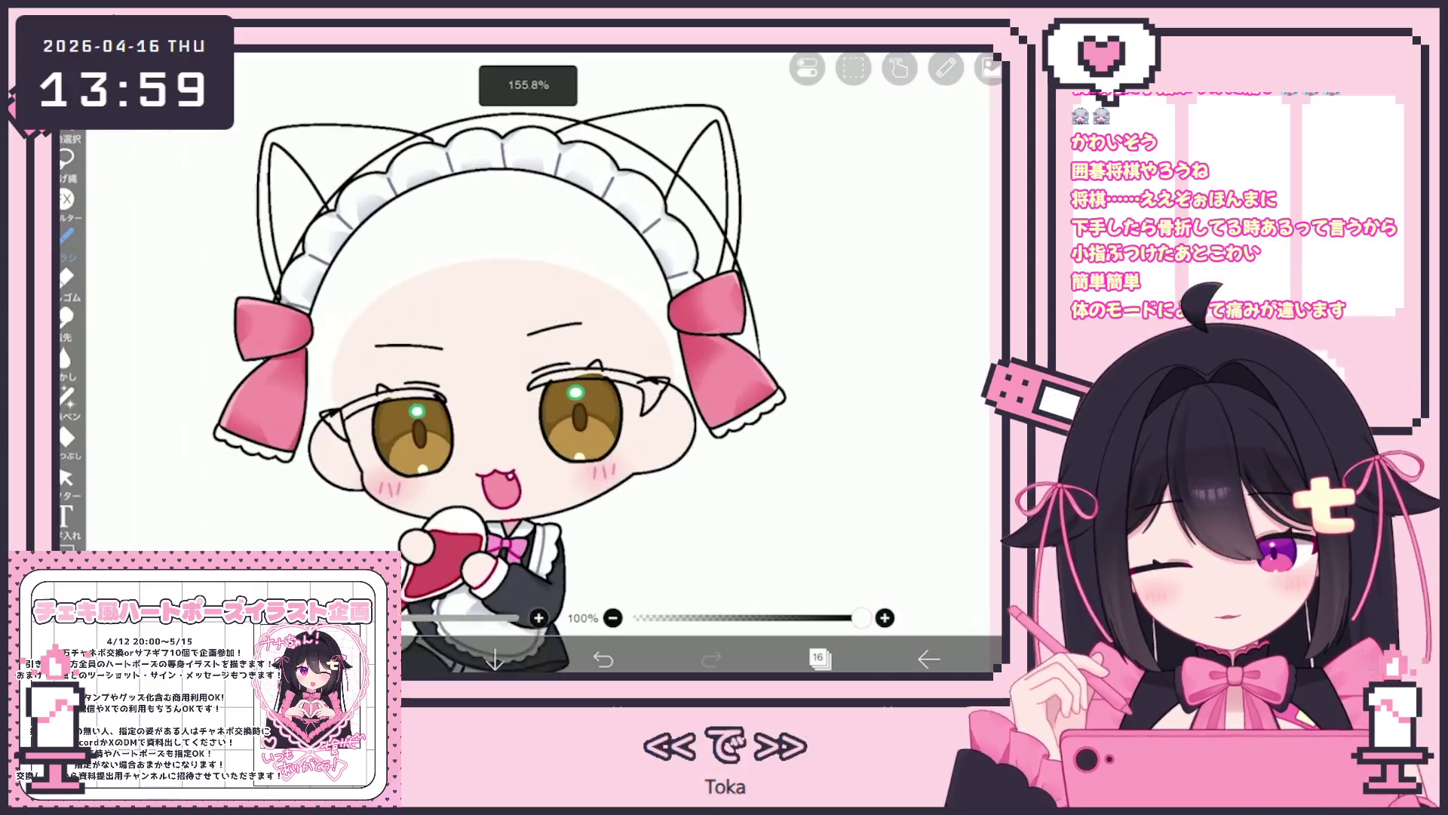
mouse_move(364, 318)
mouse_down()
mouse_move(400, 449)
mouse_move(544, 427)
mouse_up()
key(ctrl+z)
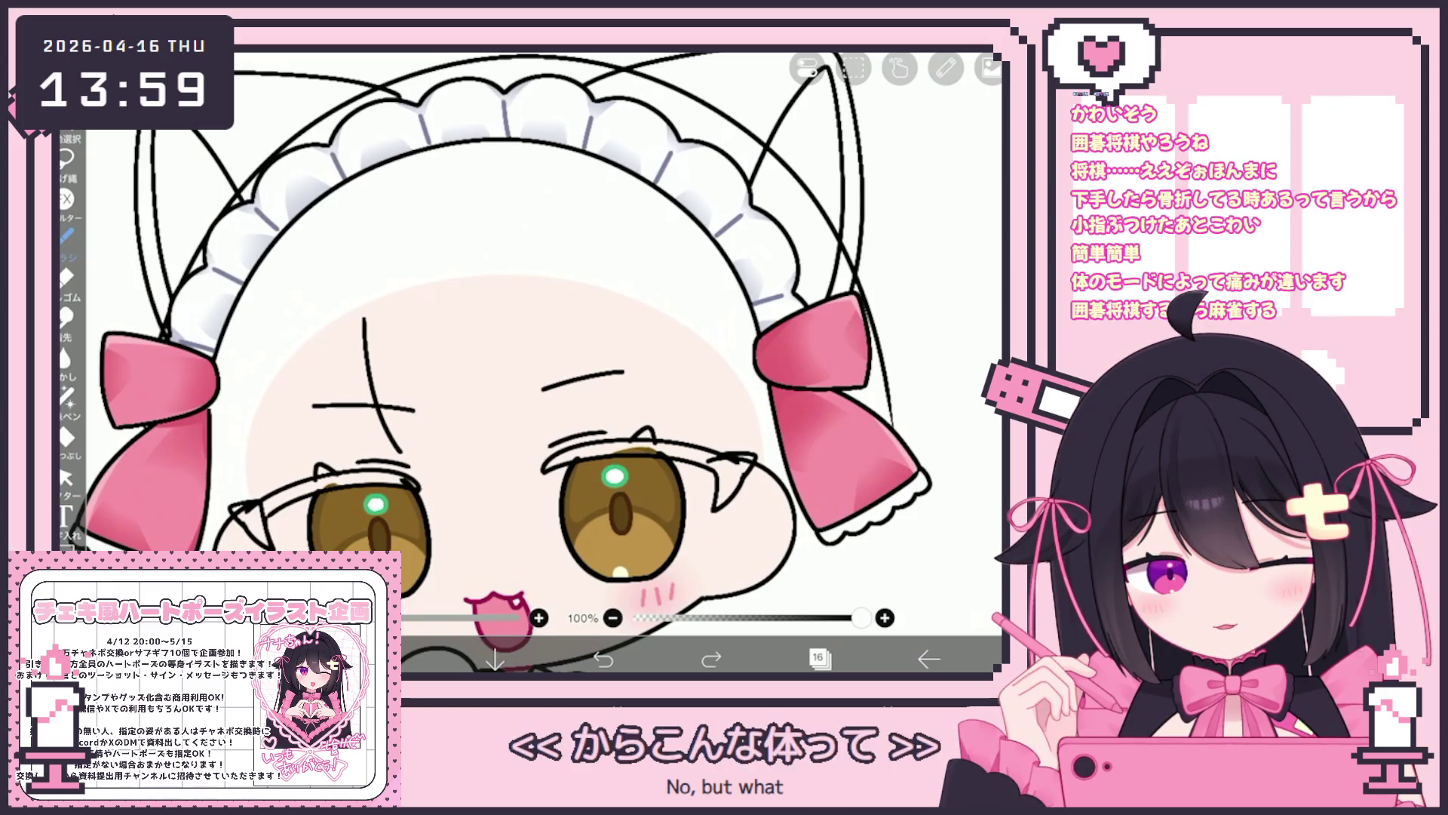
drag(414, 448, 503, 427)
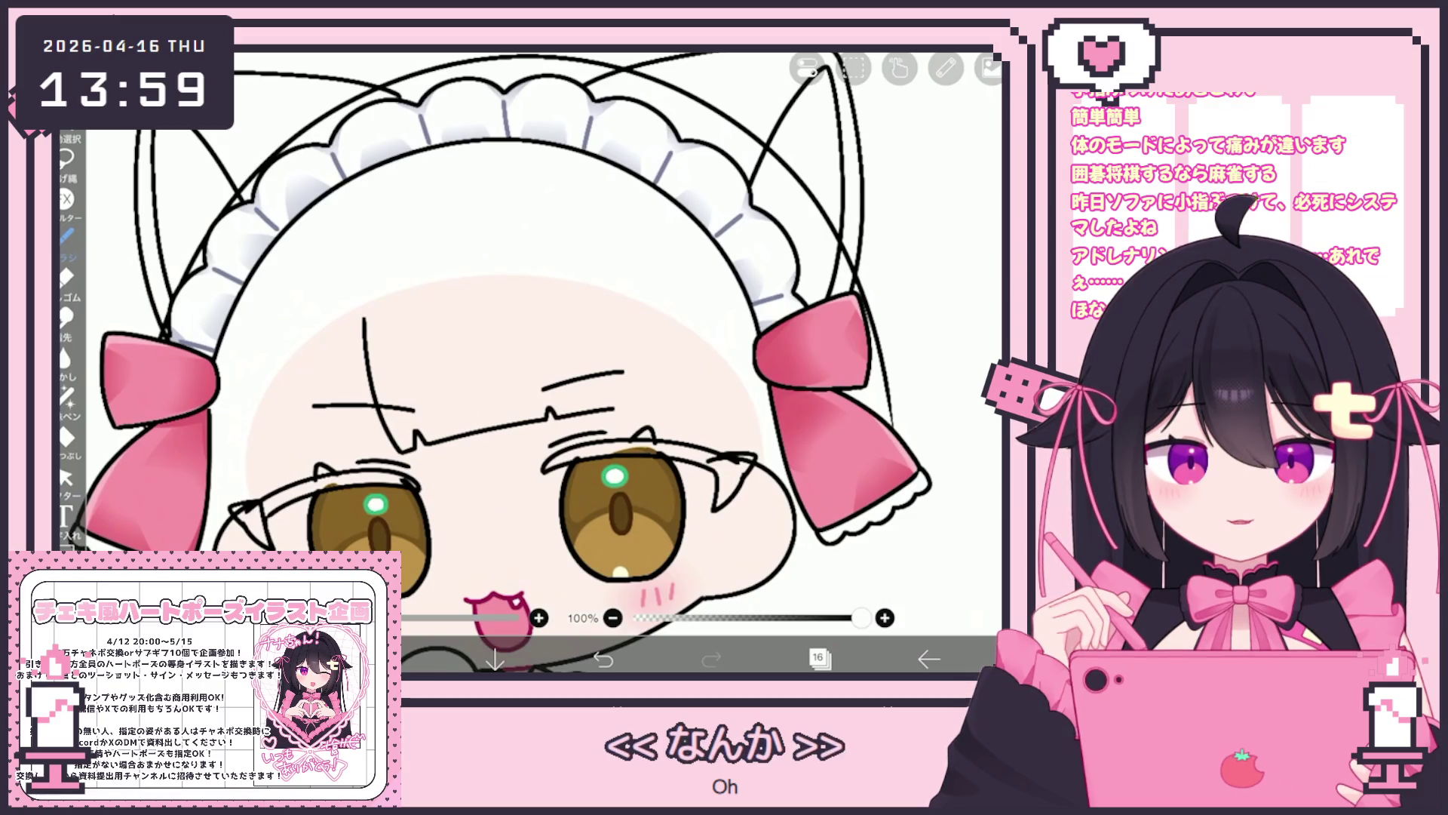
drag(566, 290, 604, 430)
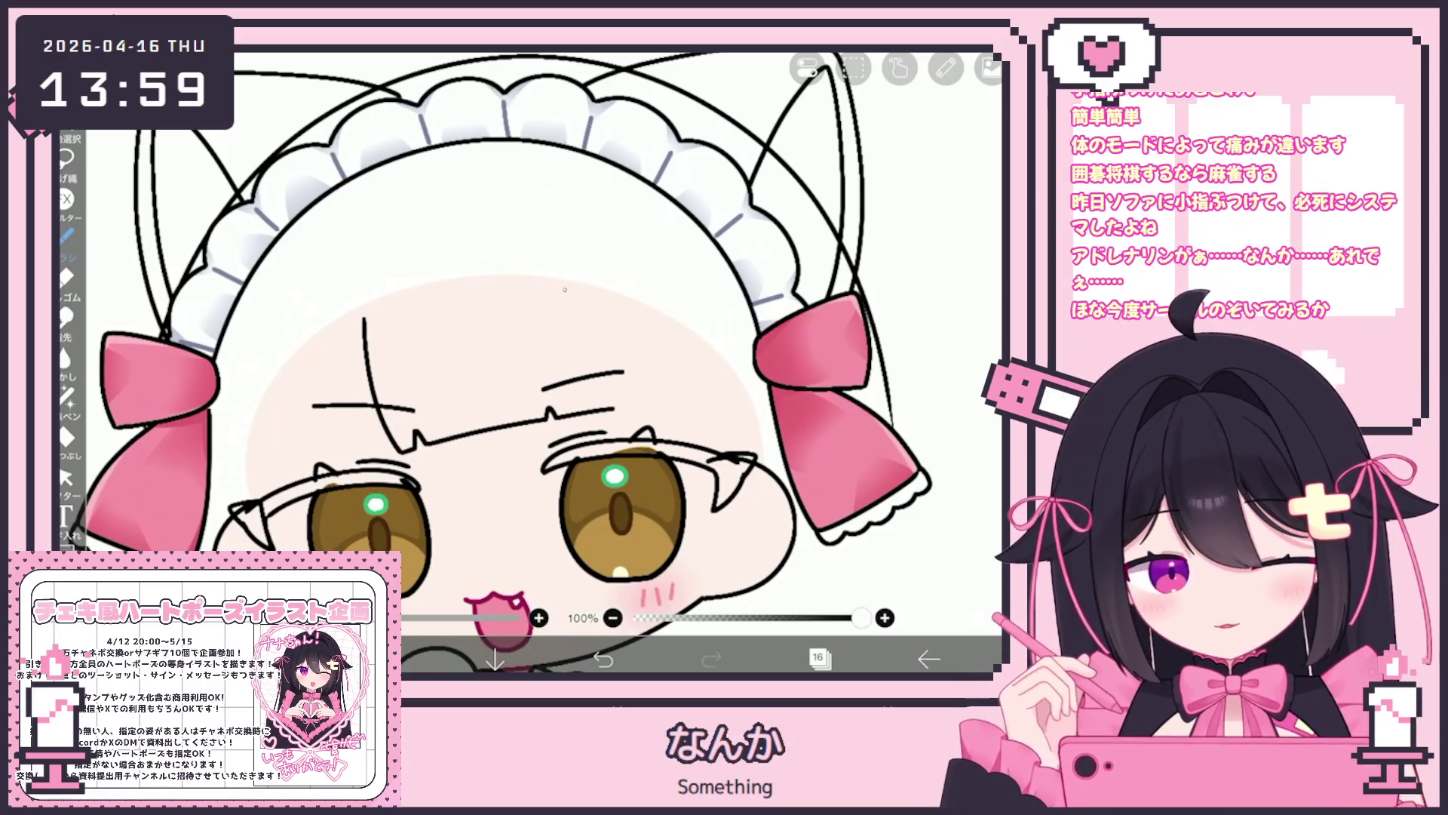
drag(556, 281, 591, 387)
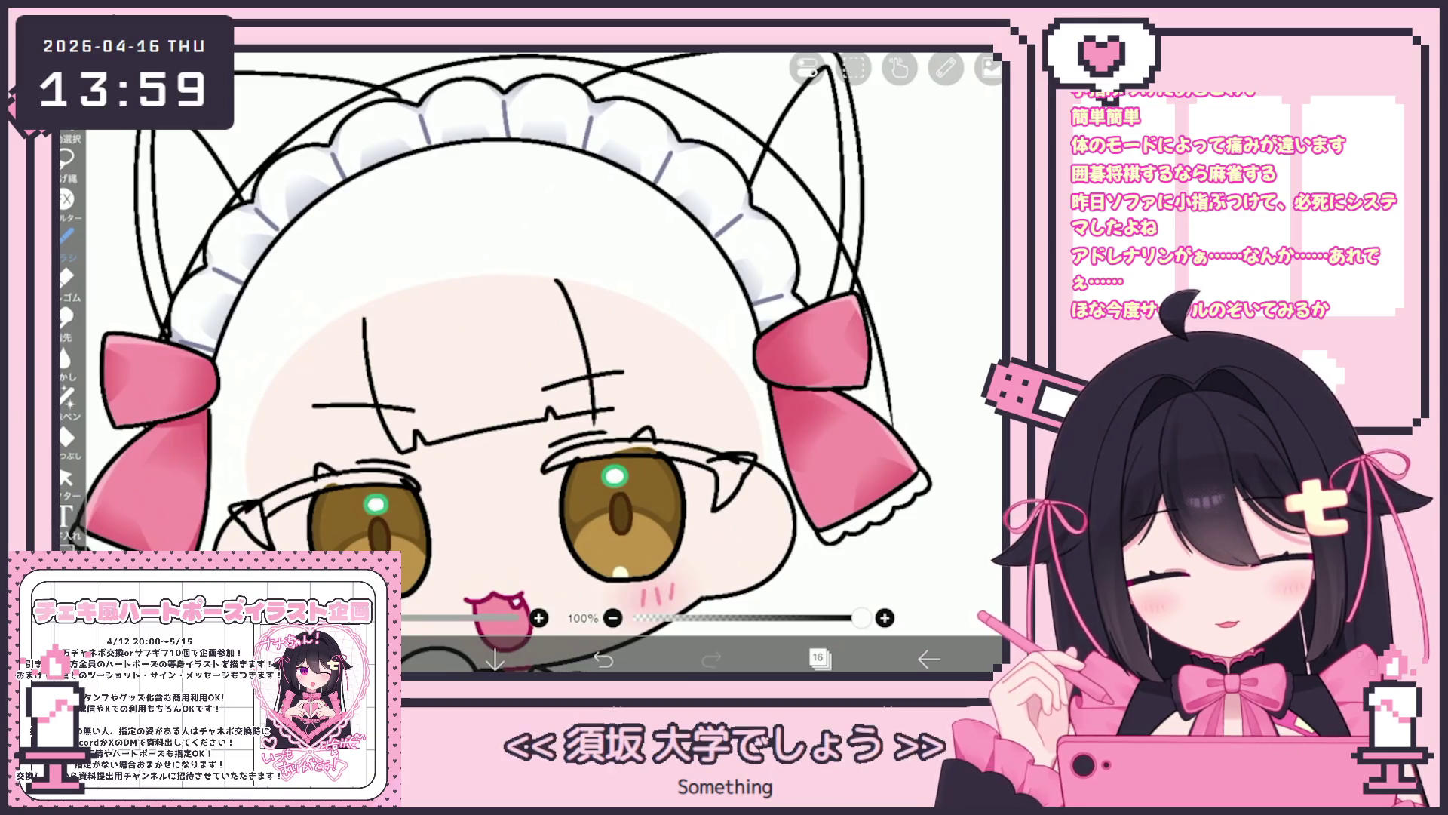
click(66, 477)
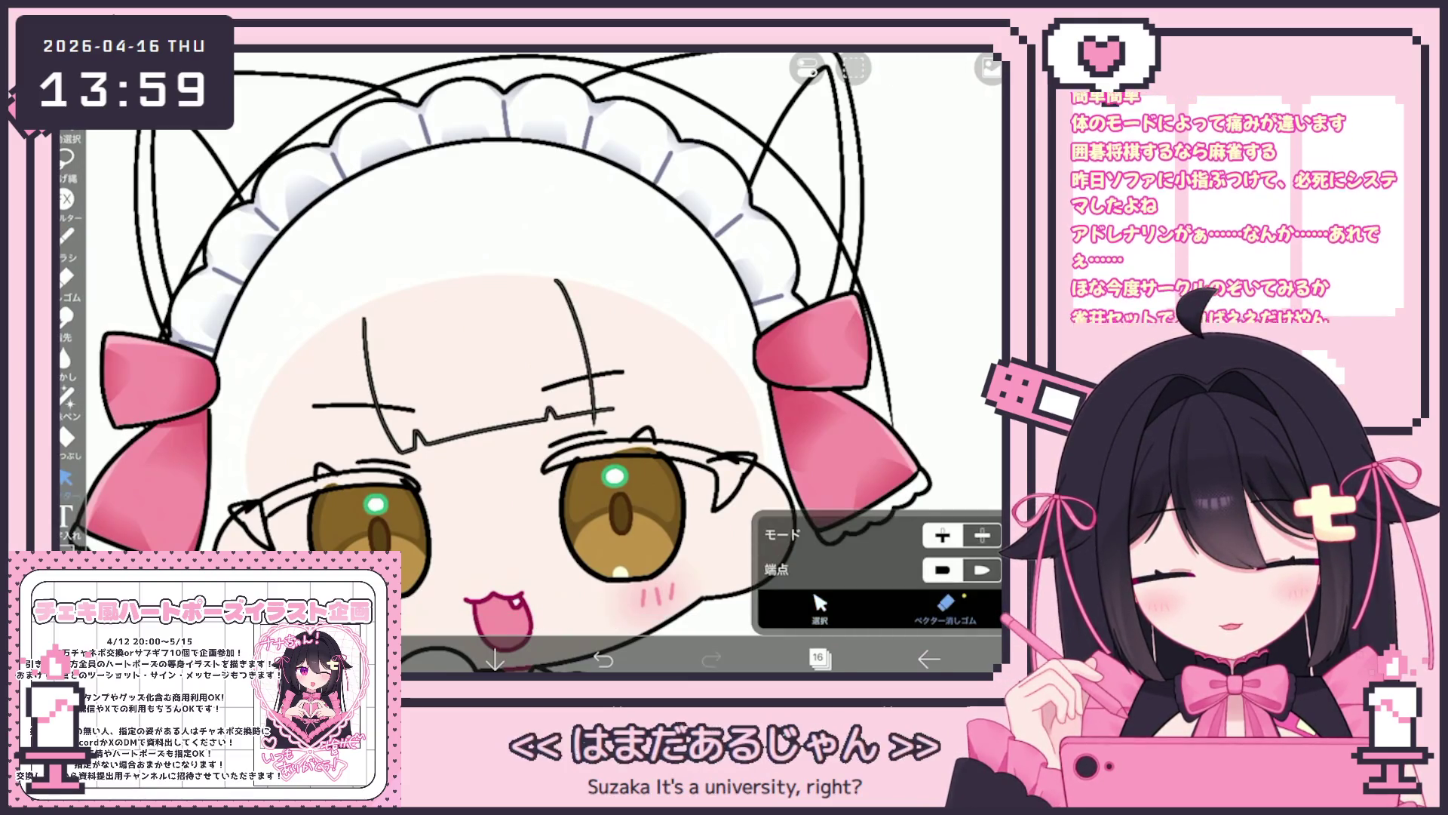
click(820, 607)
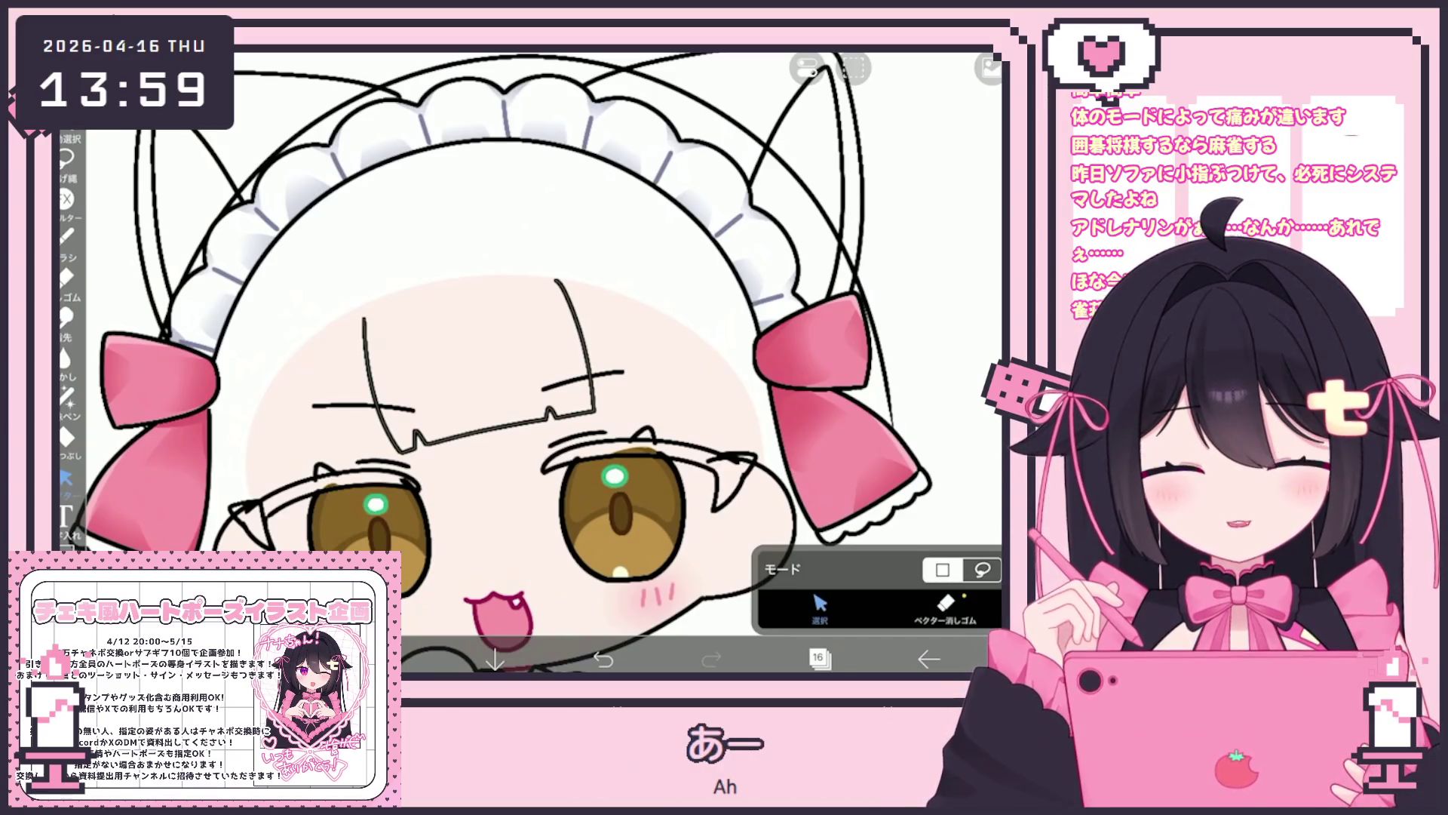
click(807, 68)
click(922, 144)
click(66, 238)
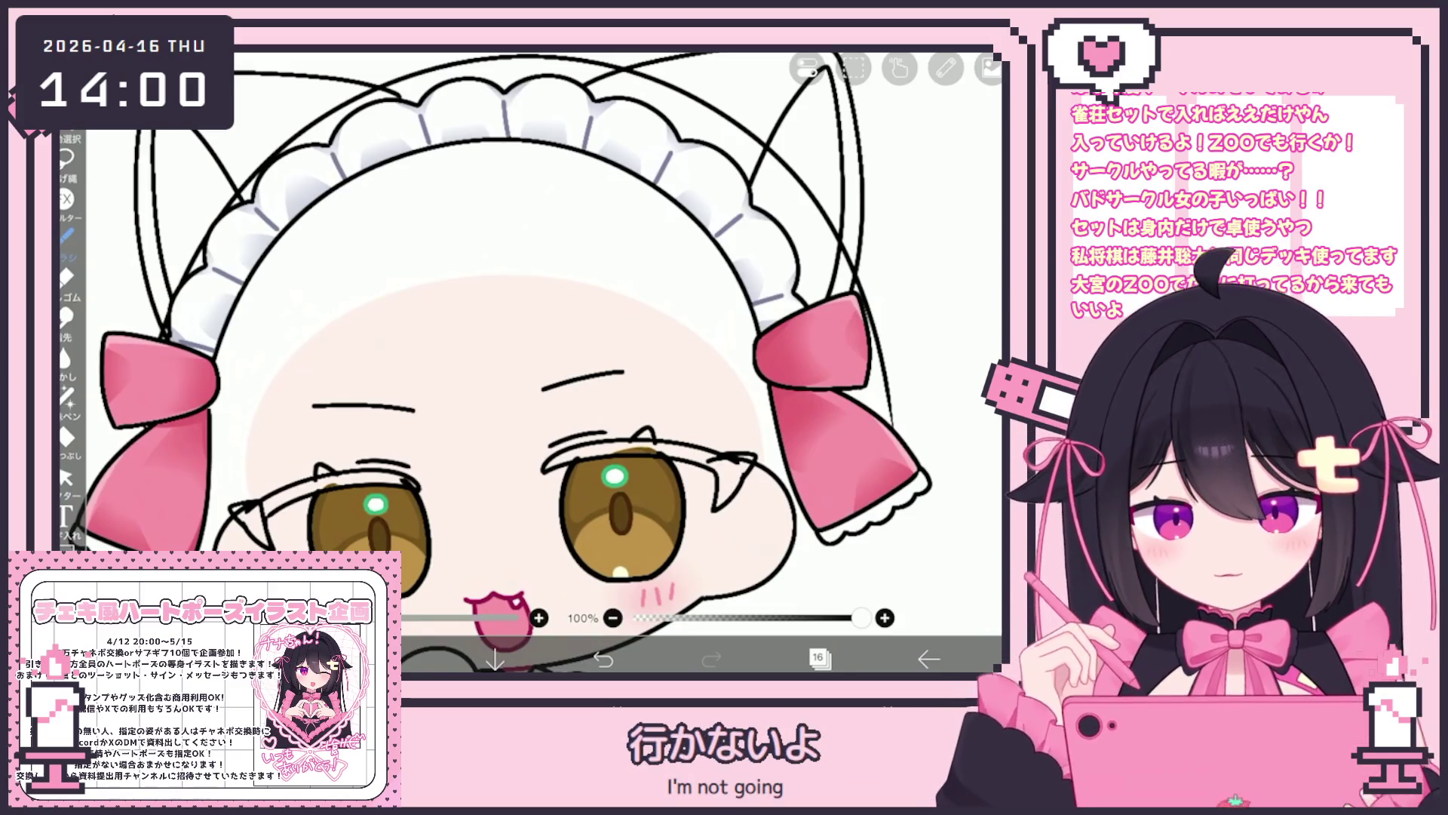
drag(348, 324, 389, 453)
click(603, 658)
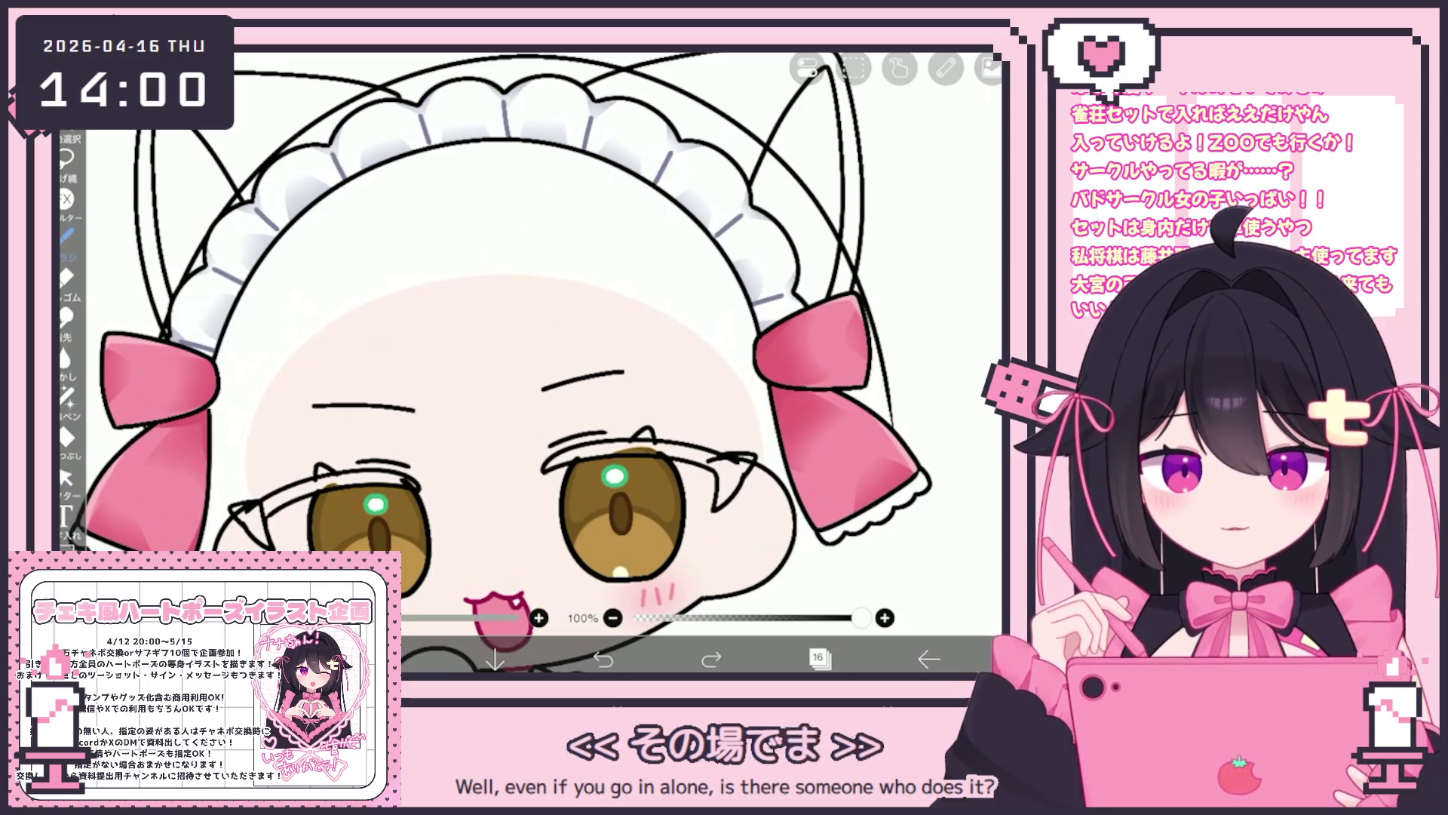
drag(359, 306, 389, 459)
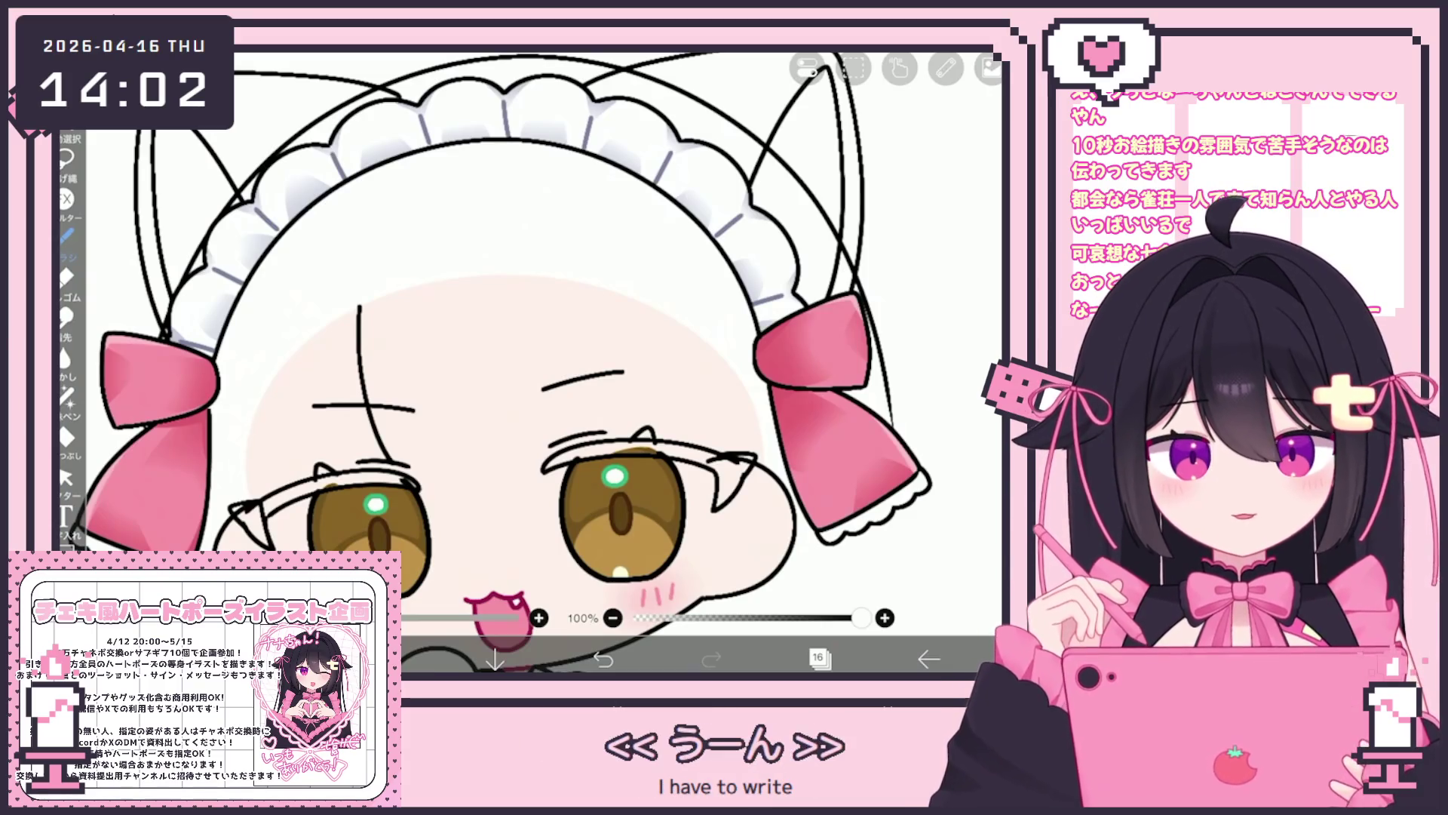
Open the layer actions menu for the current vector layer.
click(808, 68)
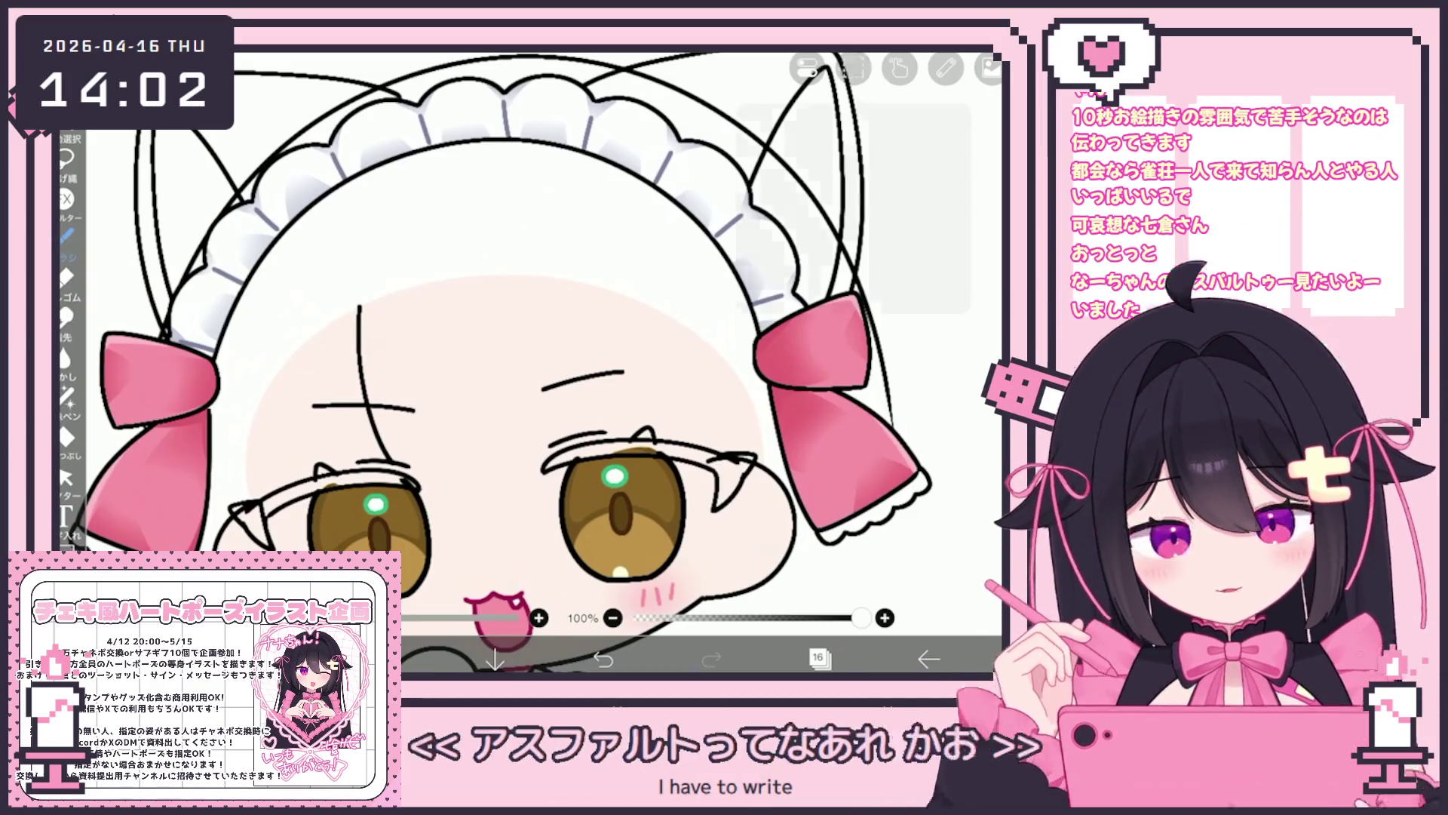
Clear and restore the layer, then draw a long bang line across the forehead.
click(852, 226)
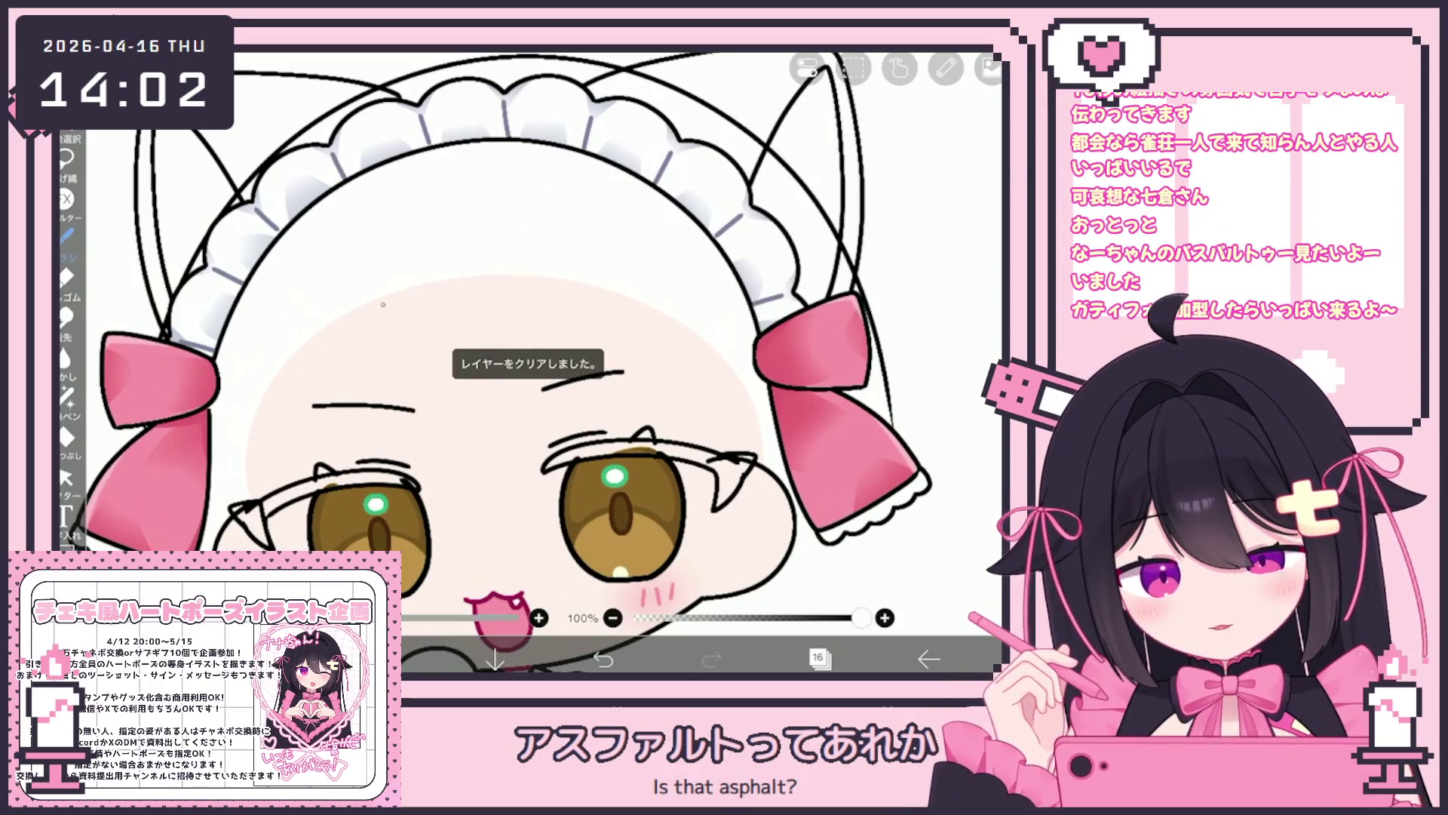
key(ctrl+z)
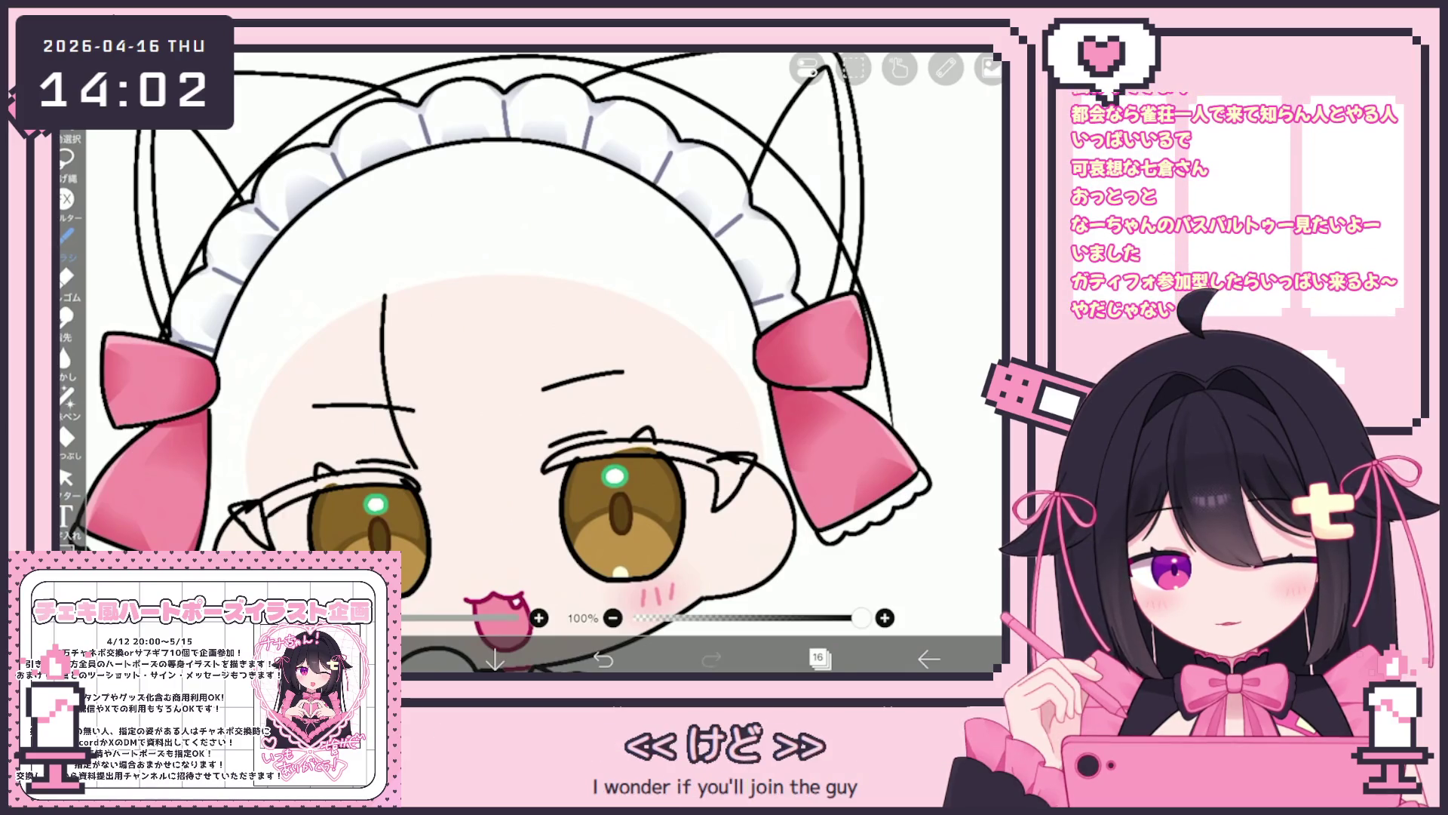
drag(388, 400, 611, 436)
key(ctrl+z)
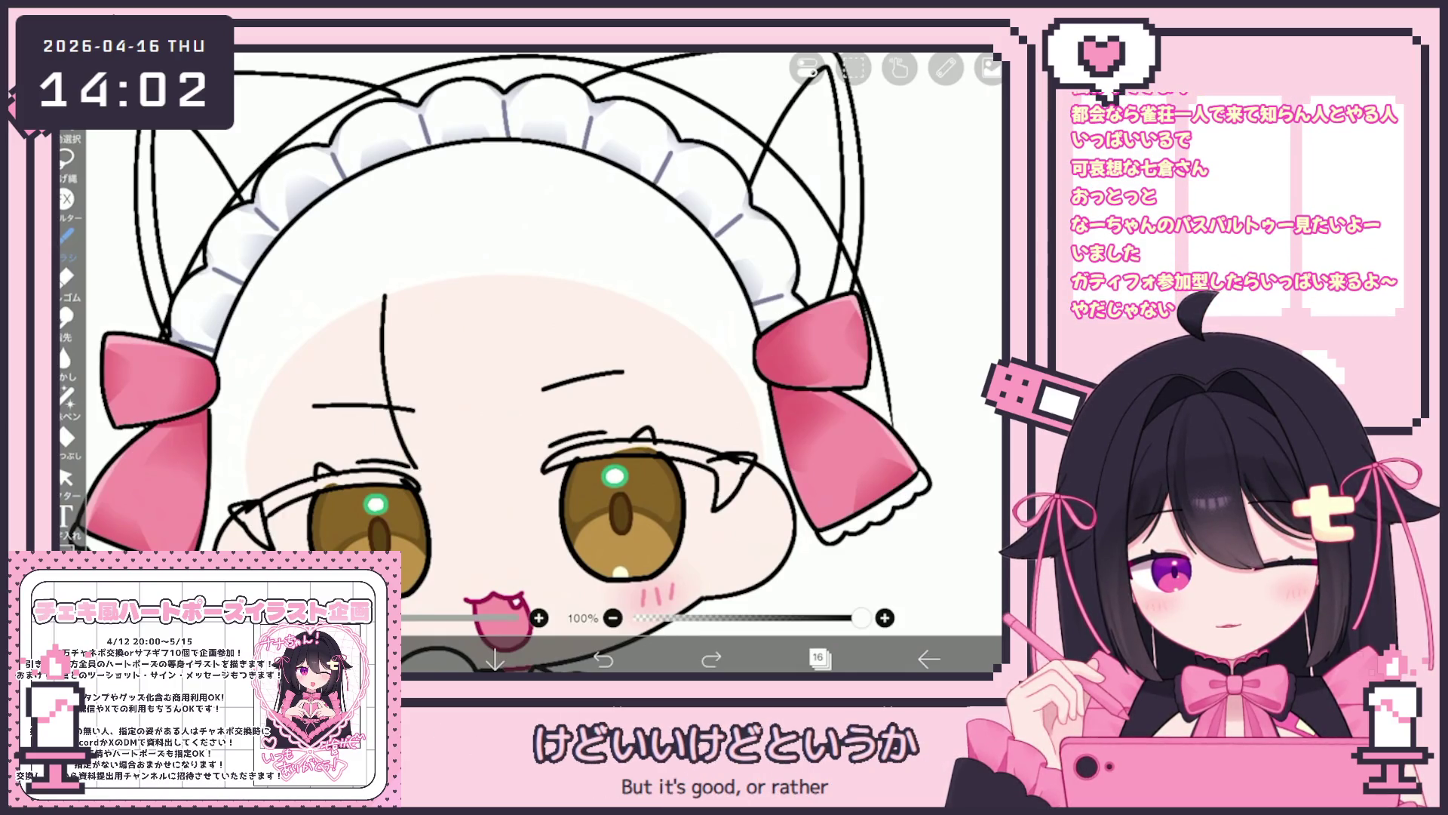
key(ctrl+z)
scroll(528, 362, down, 1)
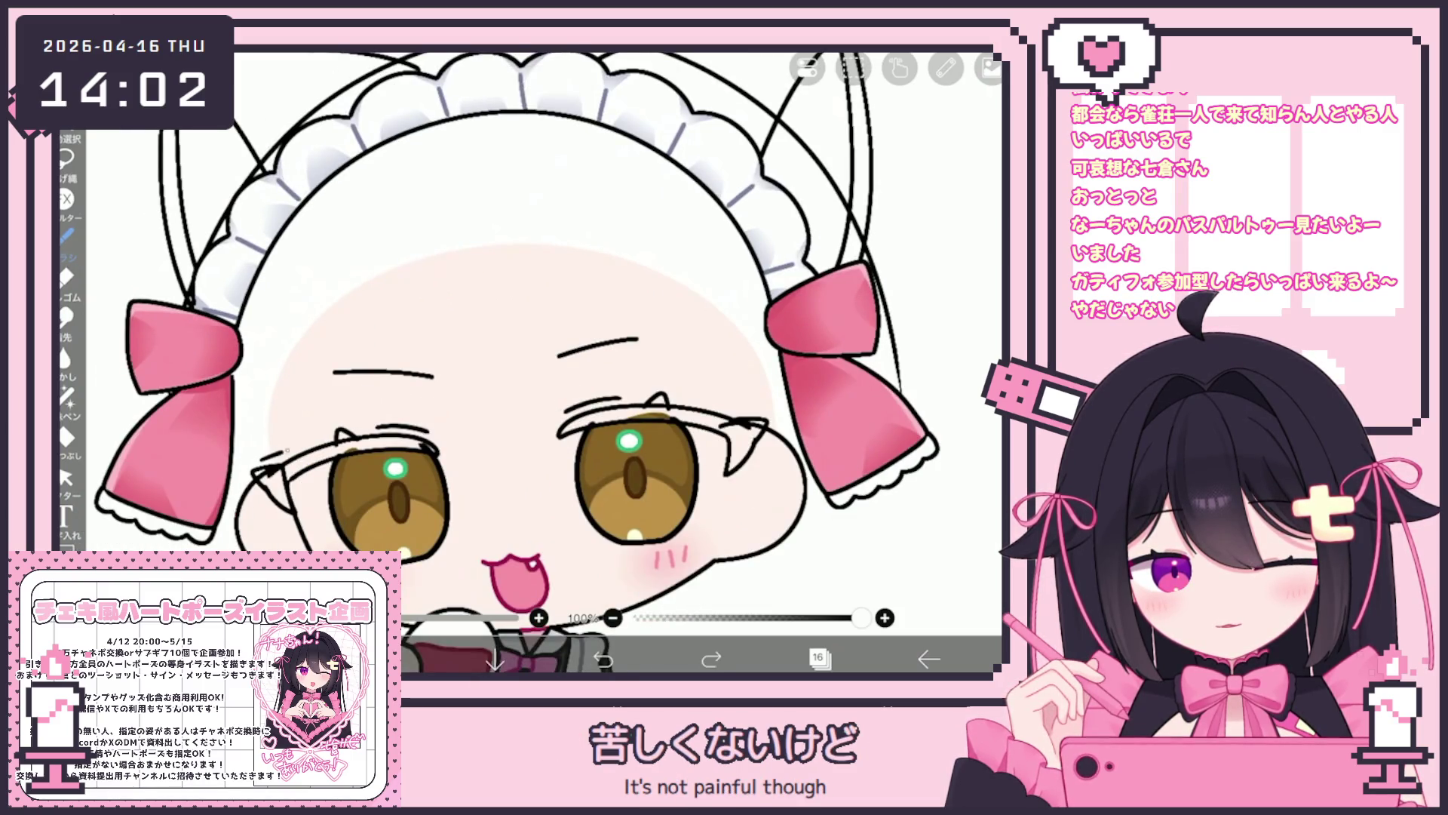
drag(260, 462, 758, 388)
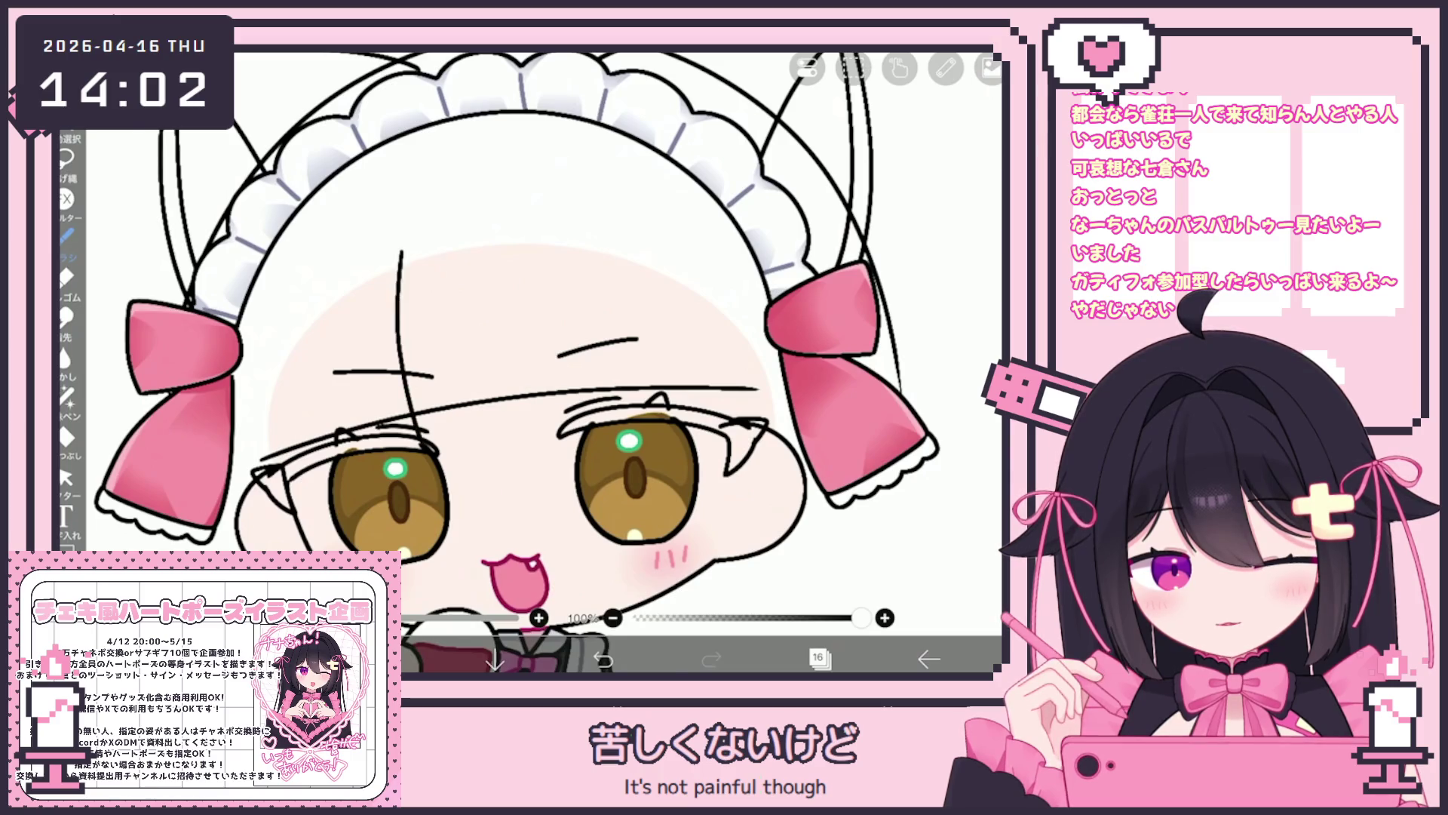
scroll(528, 363, up, 2)
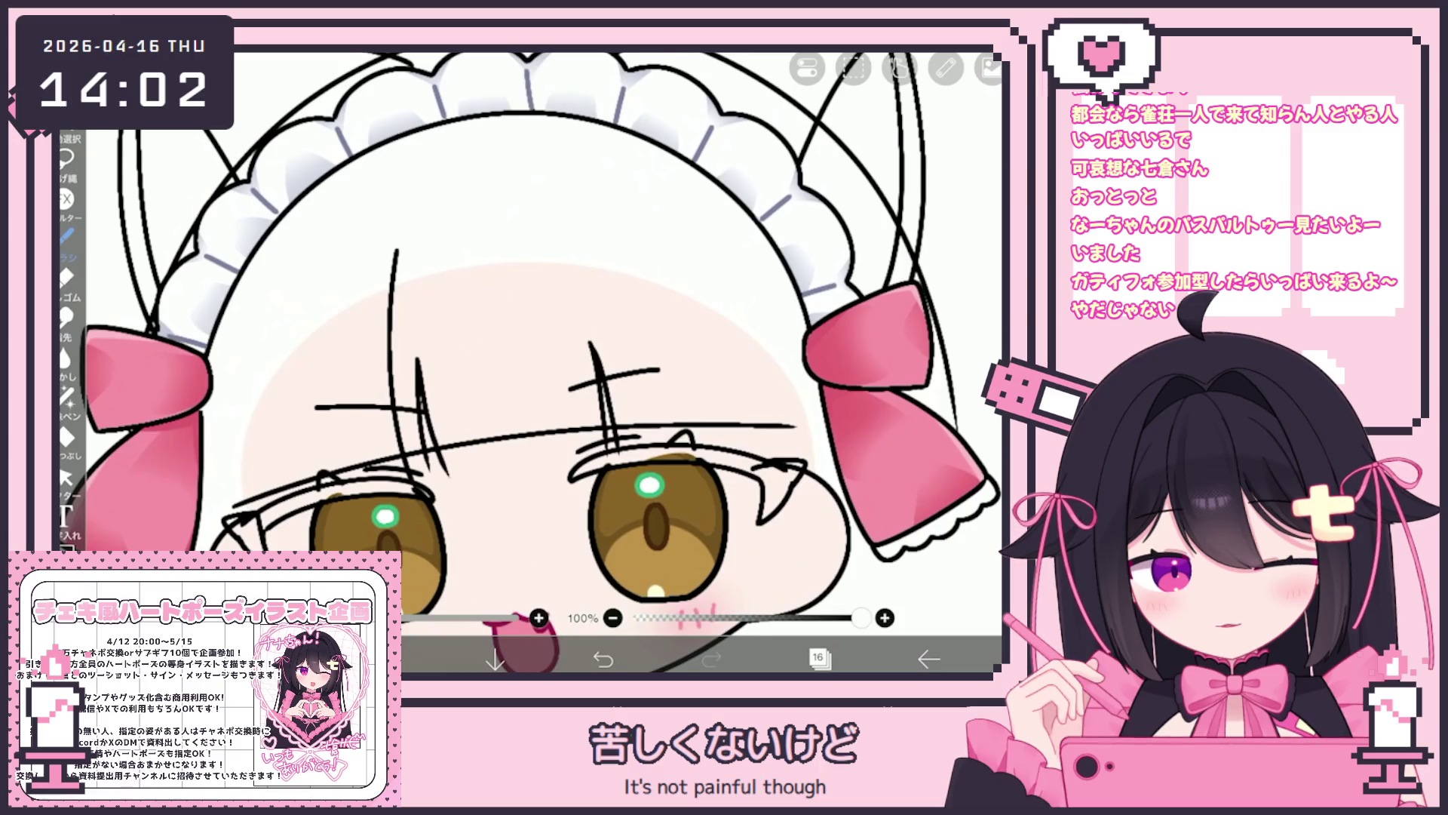
Redo the vertical strands, adding short and long strands over the right eye.
scroll(528, 362, down, 1)
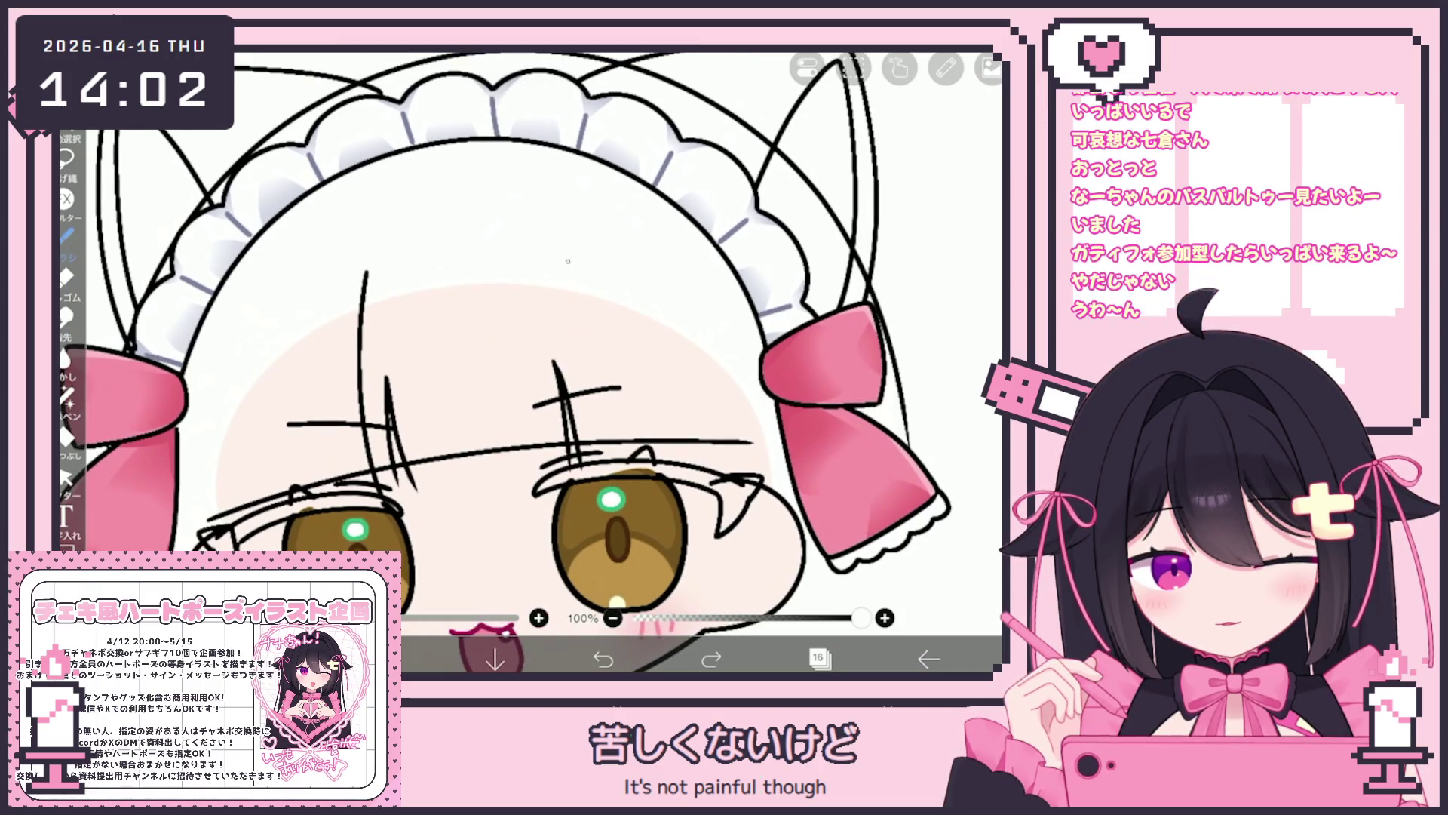
click(604, 659)
key(ctrl+z)
click(604, 659)
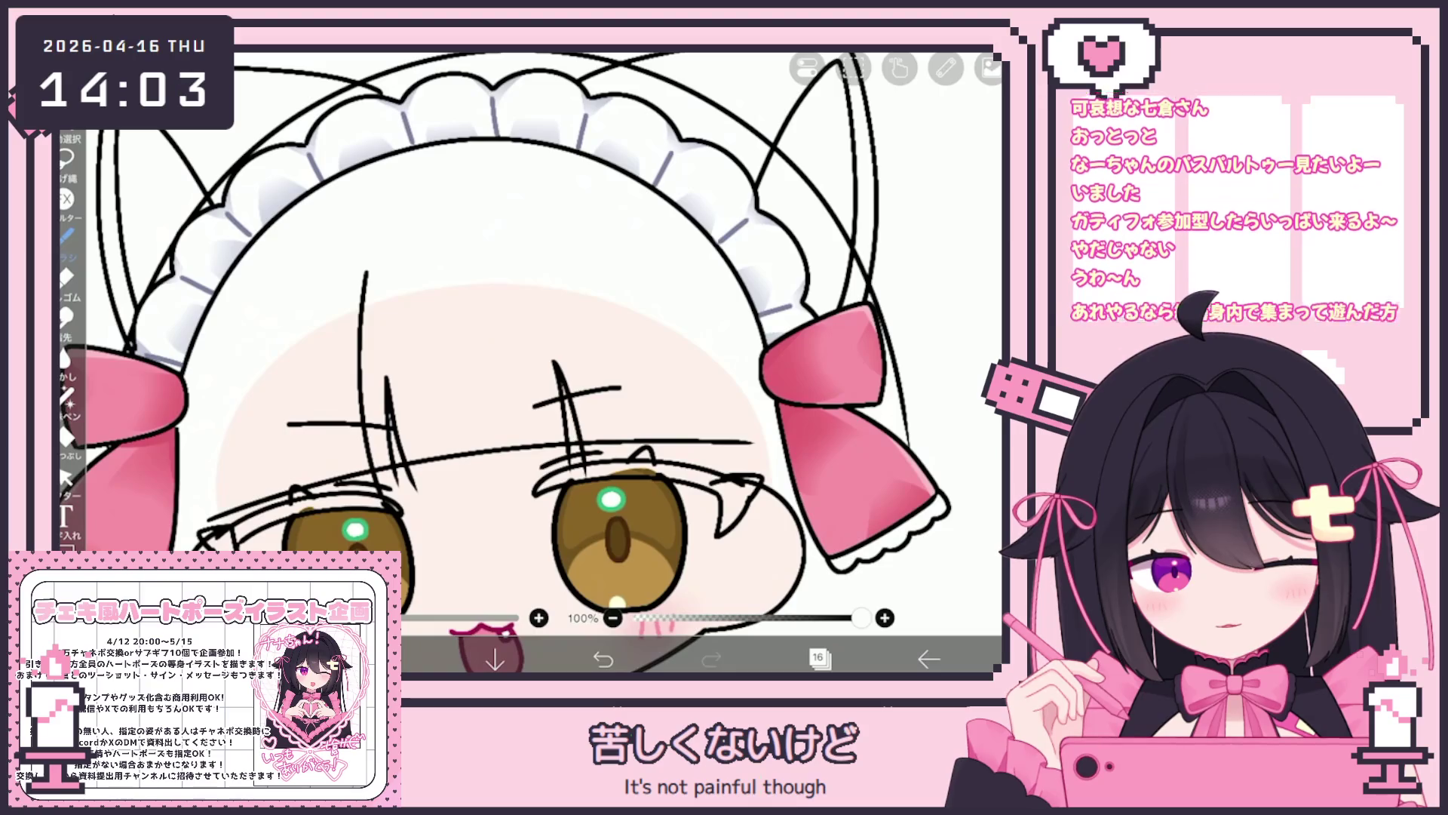
drag(572, 268, 589, 331)
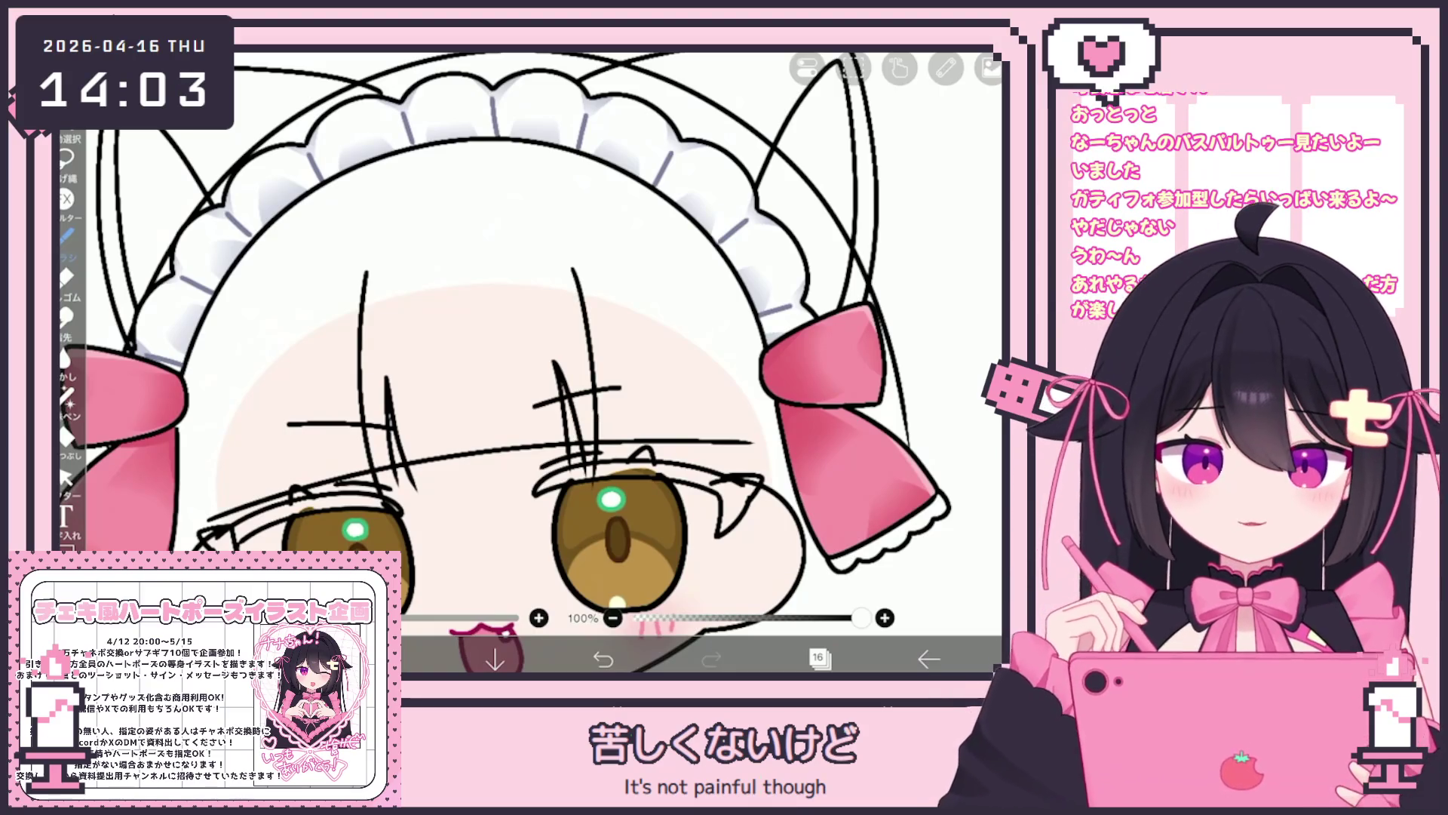
drag(570, 255, 611, 440)
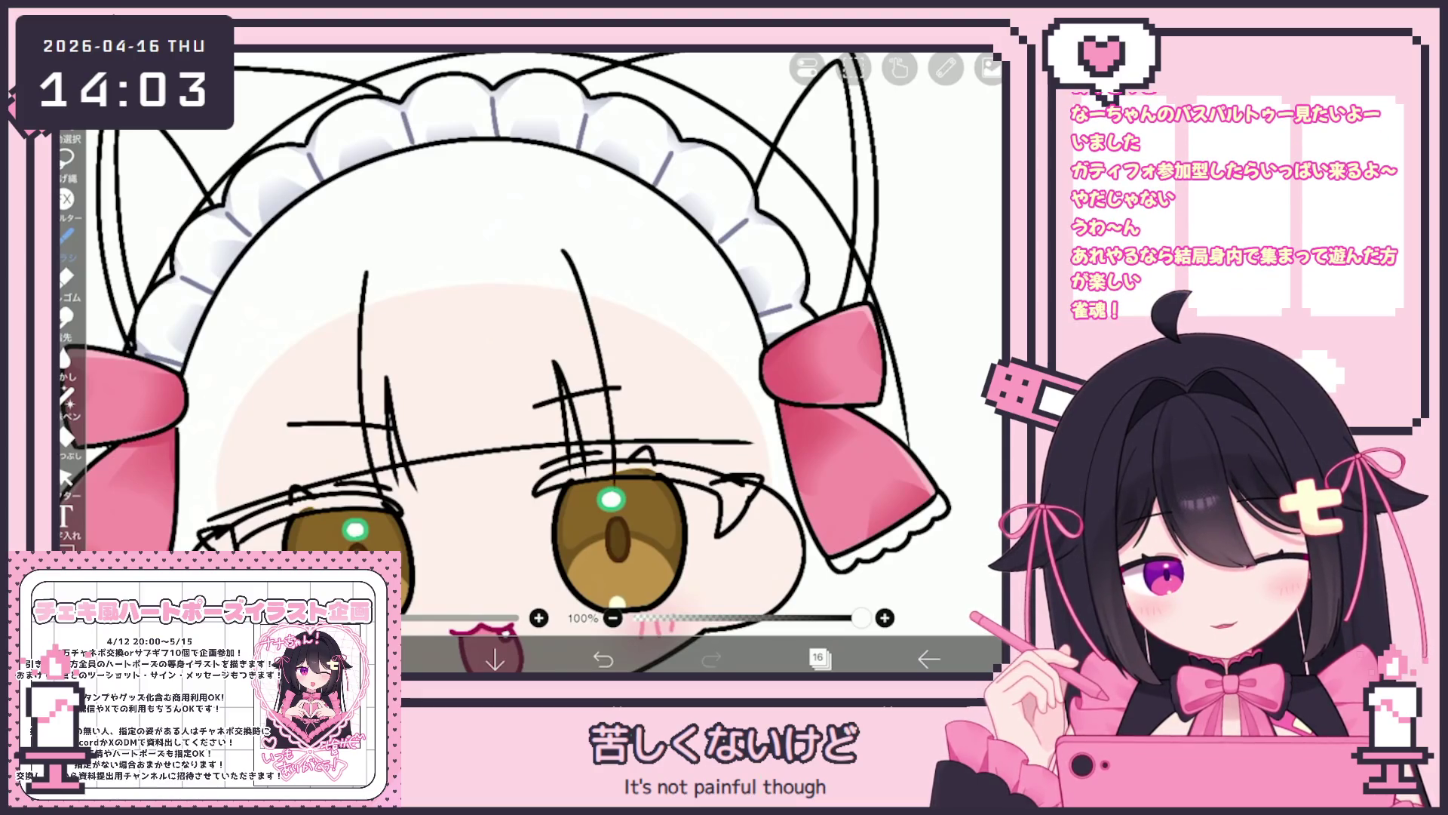
drag(573, 273, 610, 442)
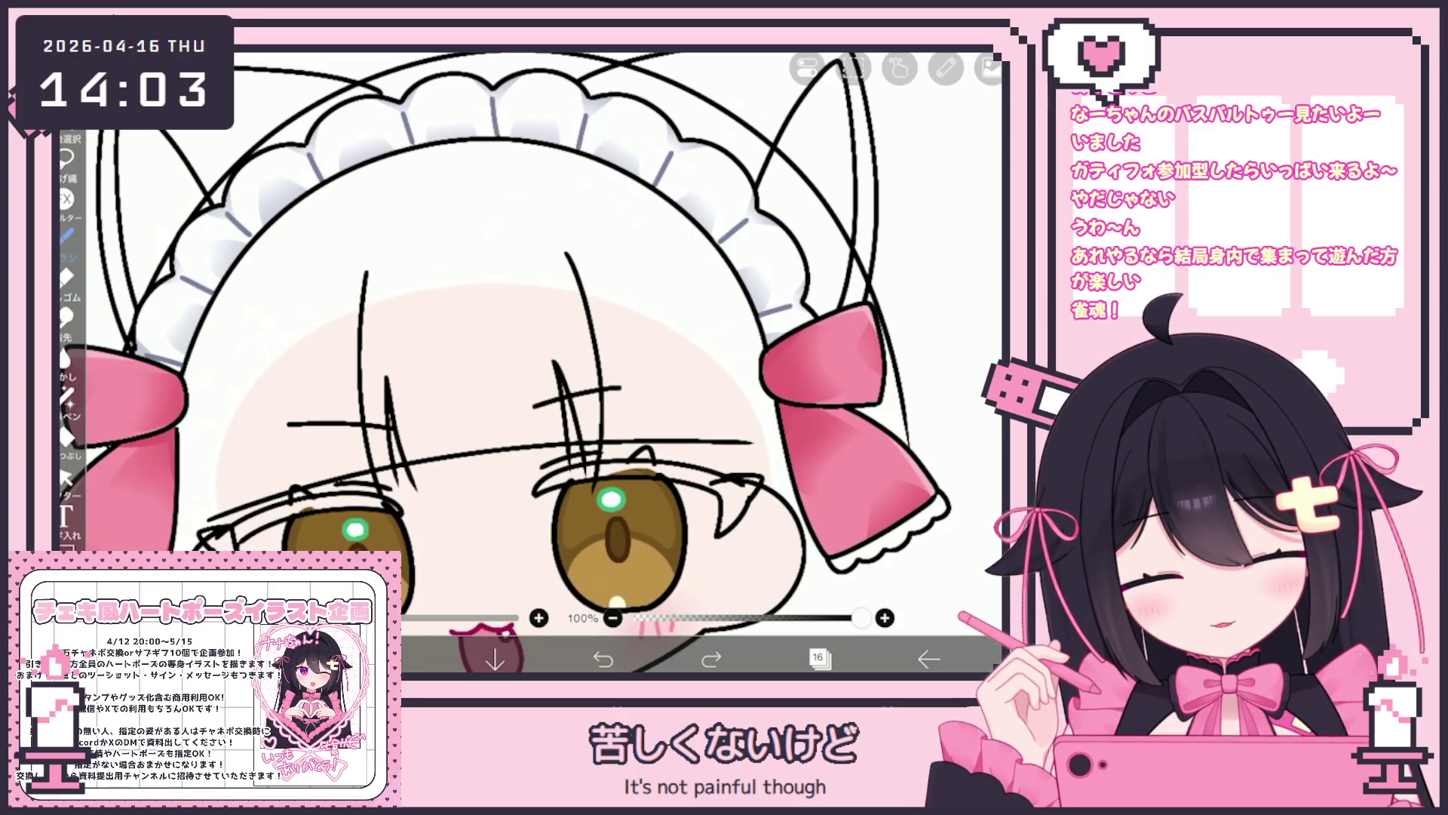
click(603, 659)
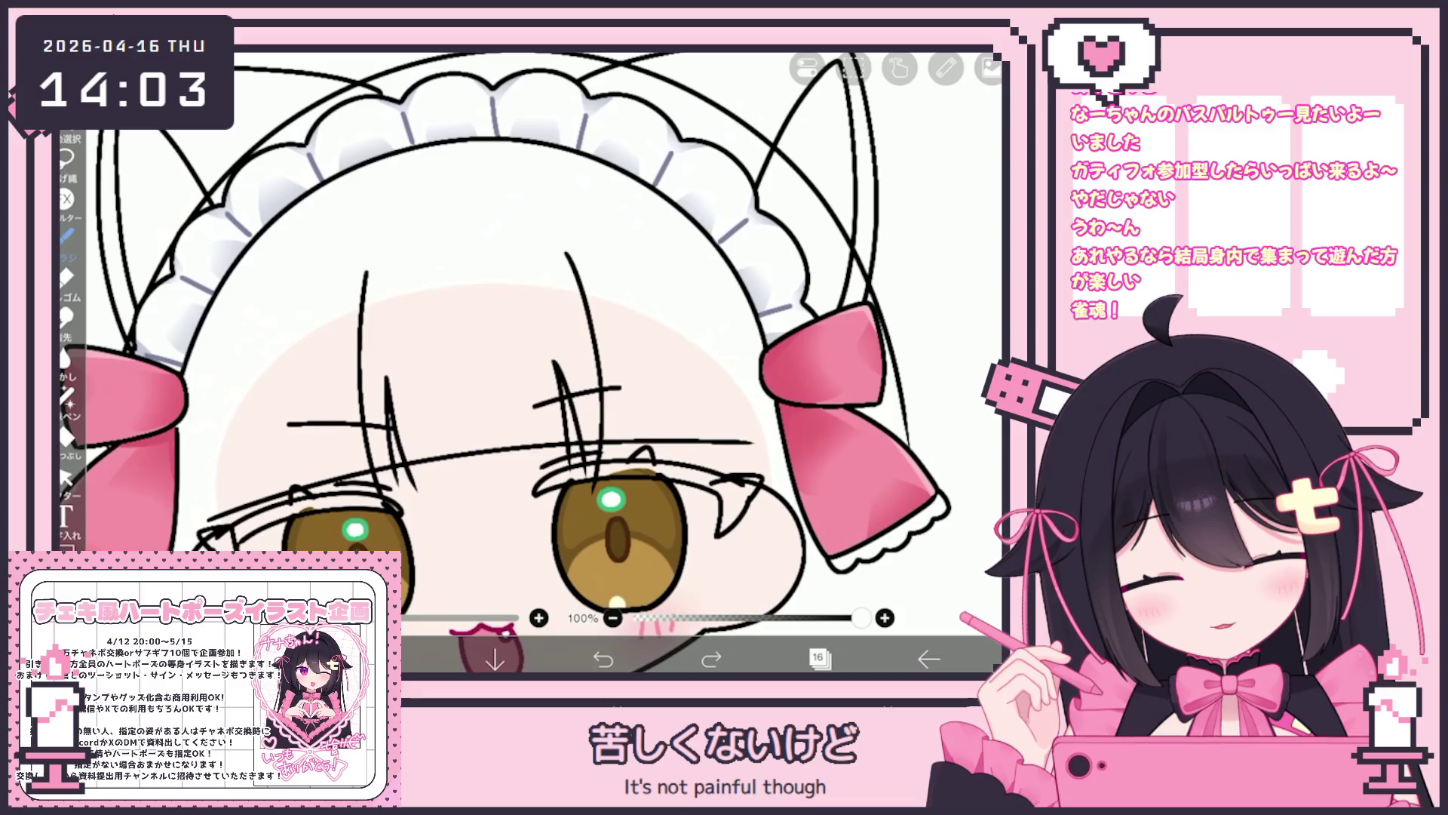
scroll(498, 362, down, 3)
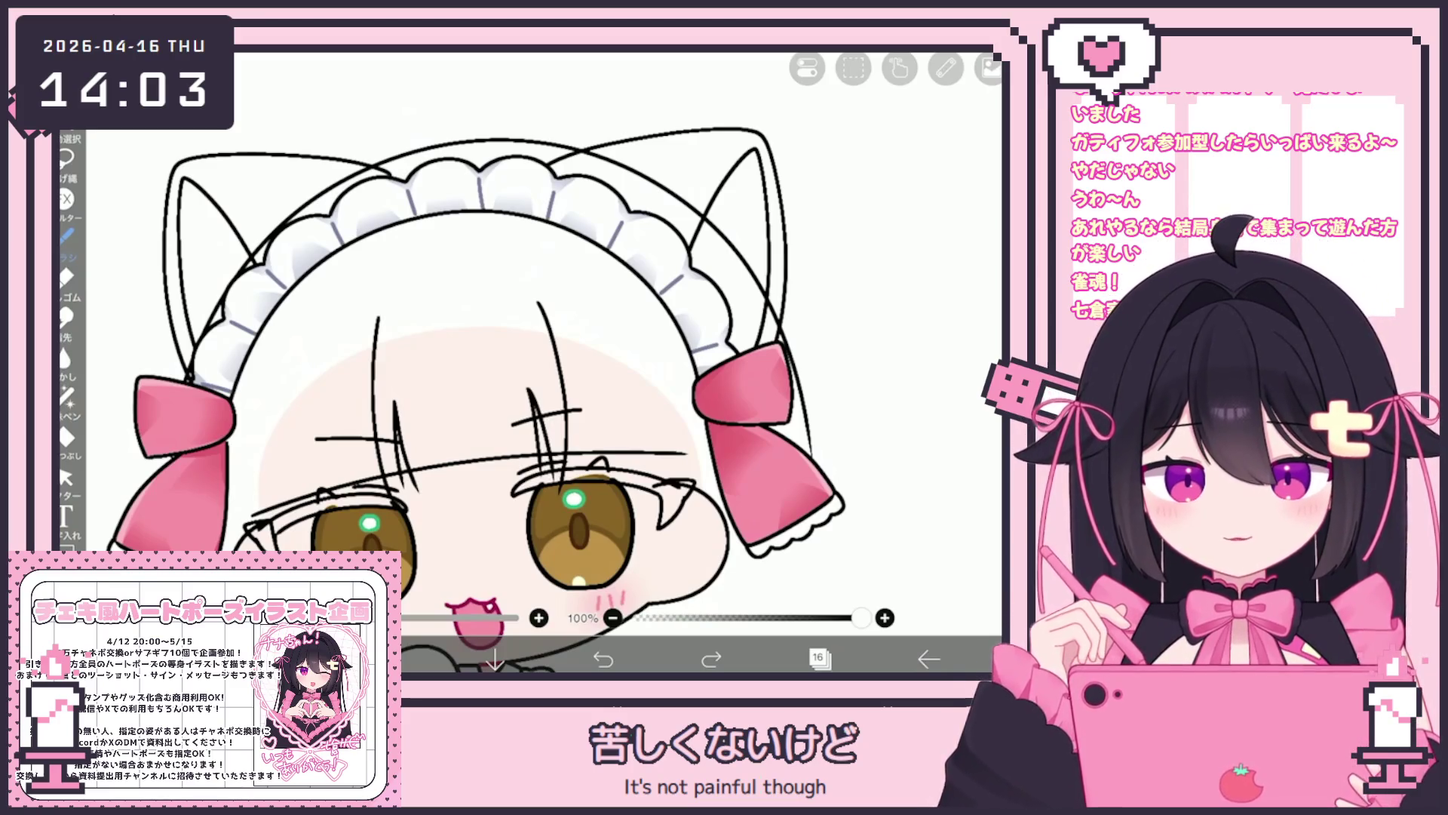
Redraw the curved bang strands over the right eye, retrying until they sit right.
scroll(498, 362, up, 2)
key(ctrl+z)
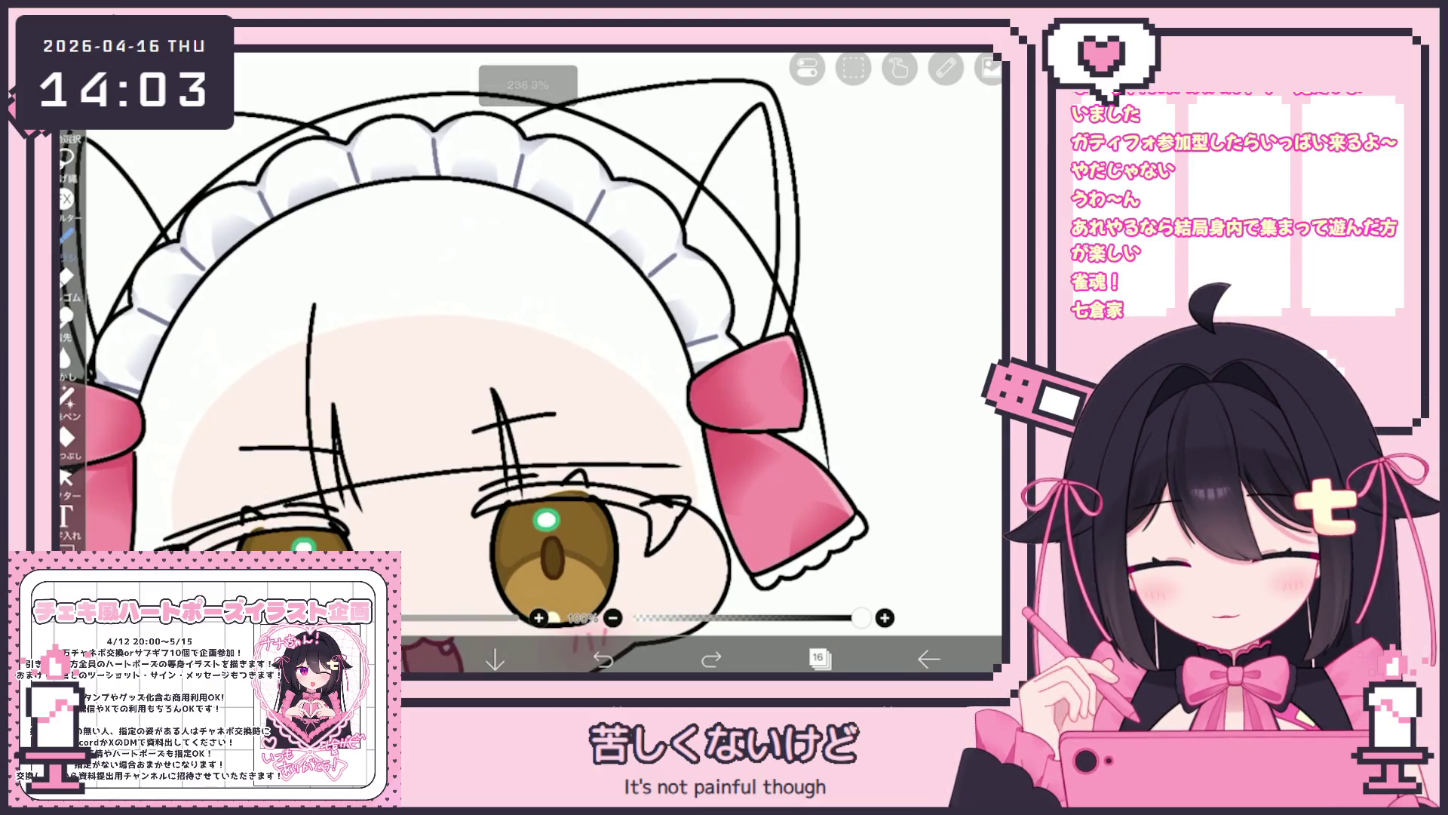
drag(521, 295, 554, 462)
drag(519, 296, 555, 462)
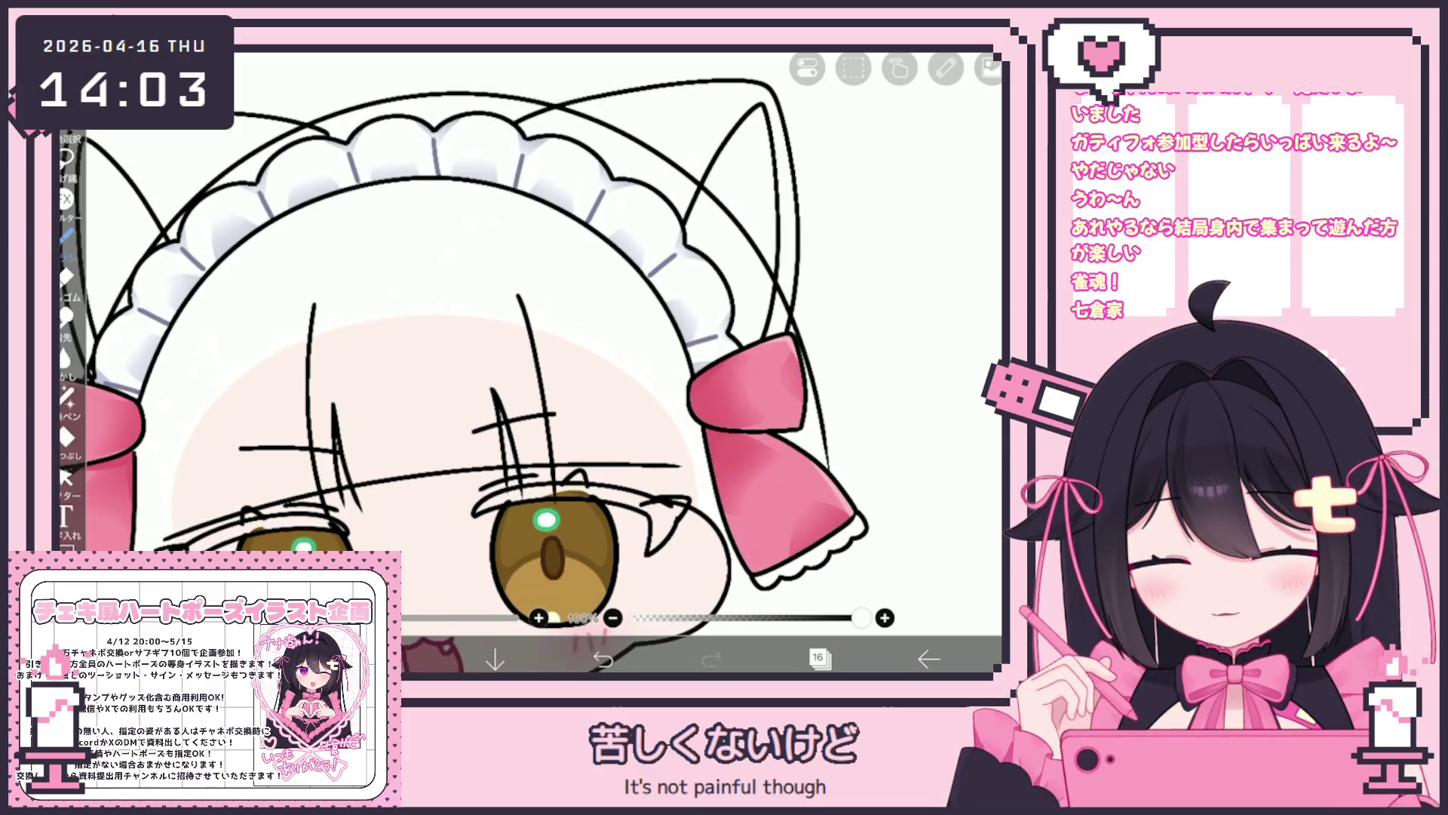
key(ctrl+z)
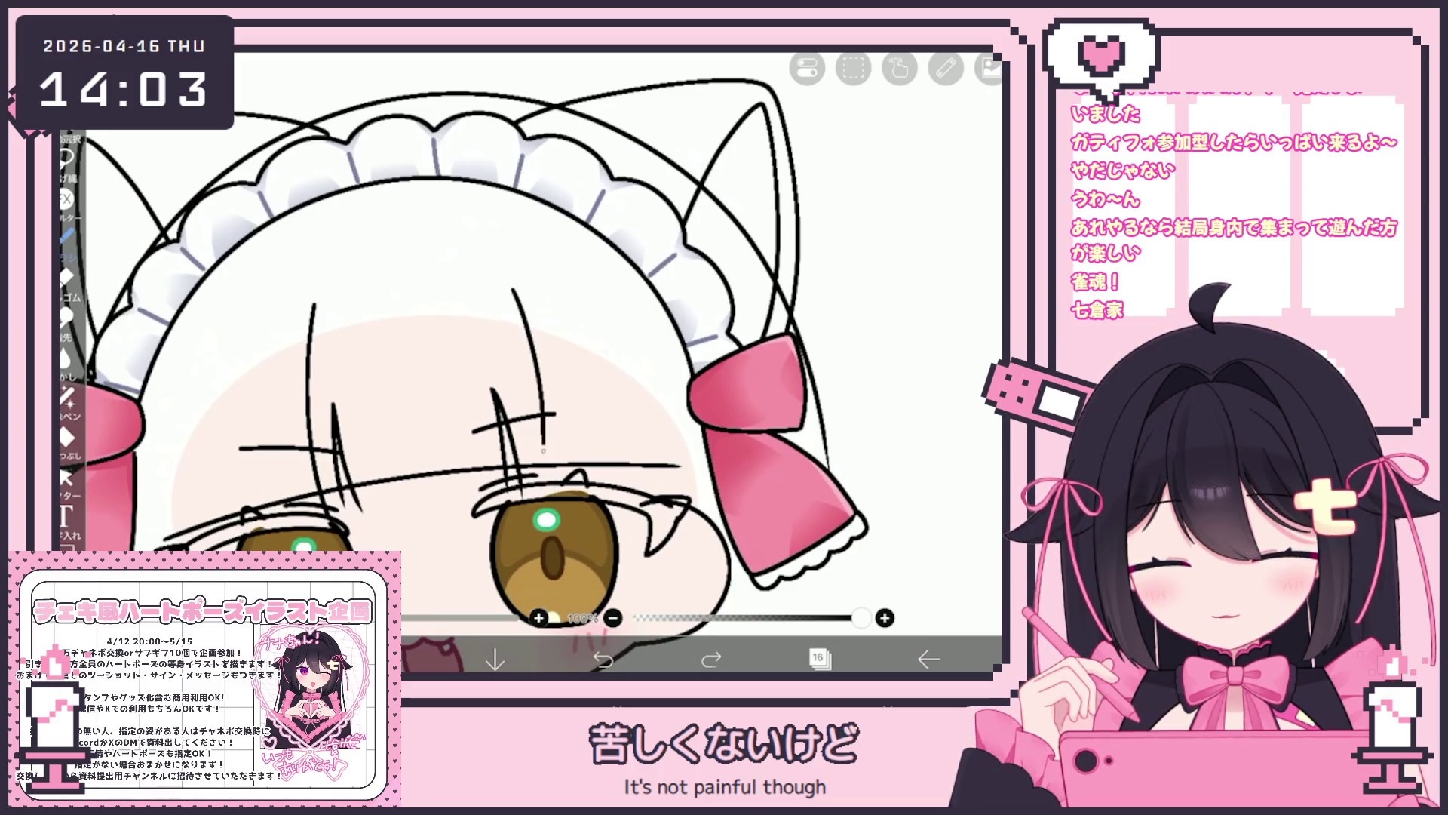
key(ctrl+z)
key(ctrl+z)
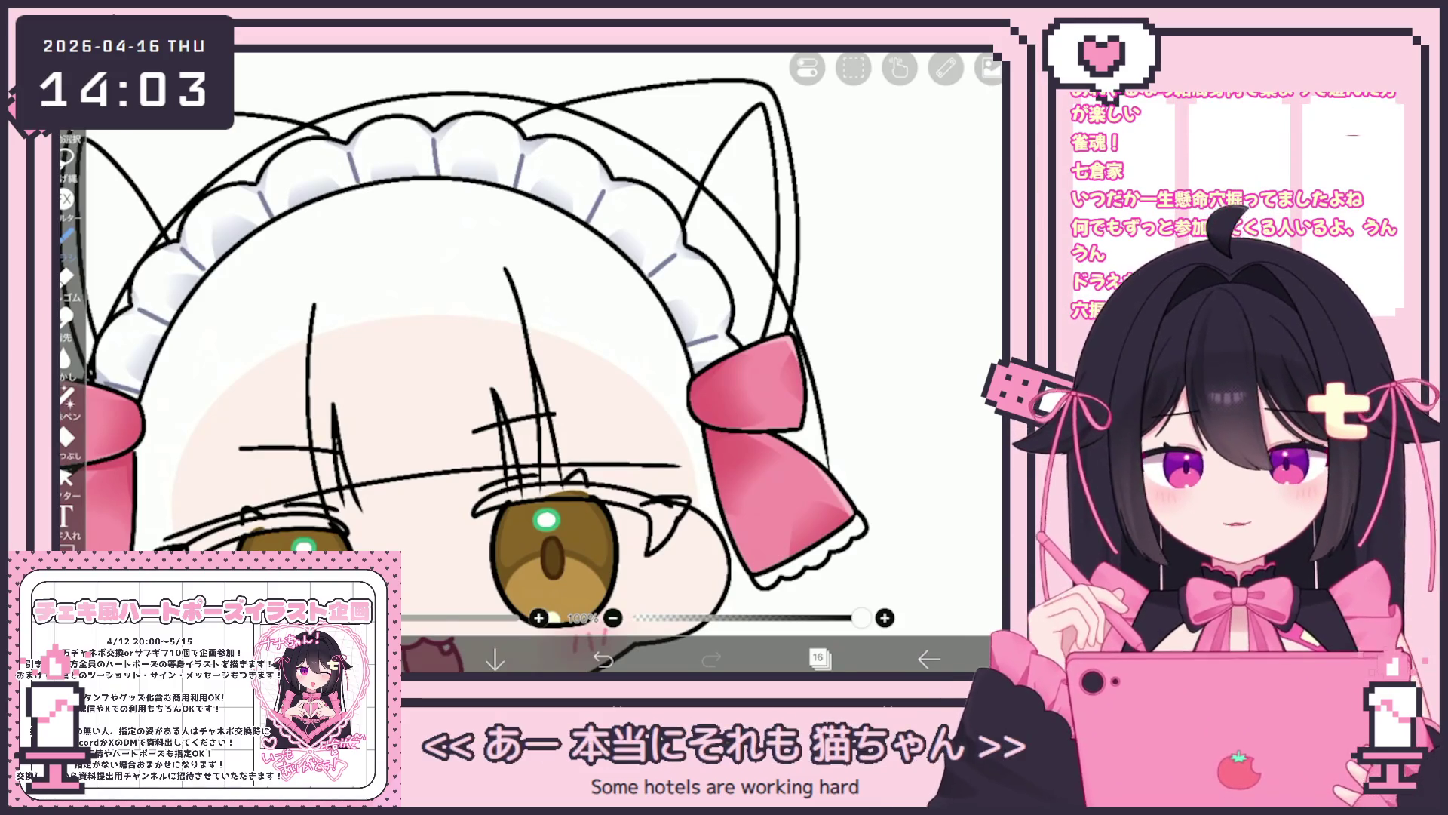
drag(570, 405, 594, 483)
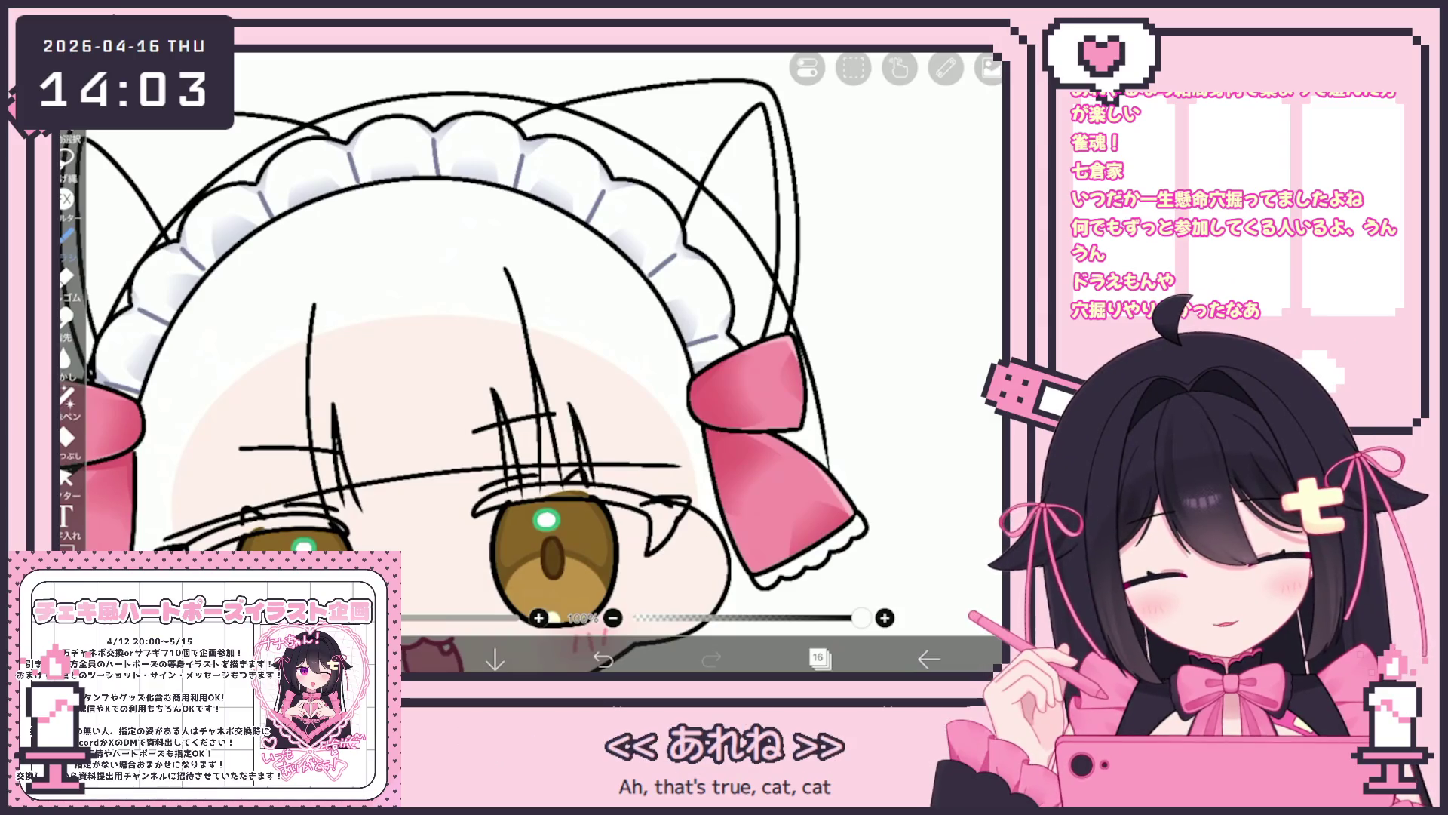
key(ctrl+z)
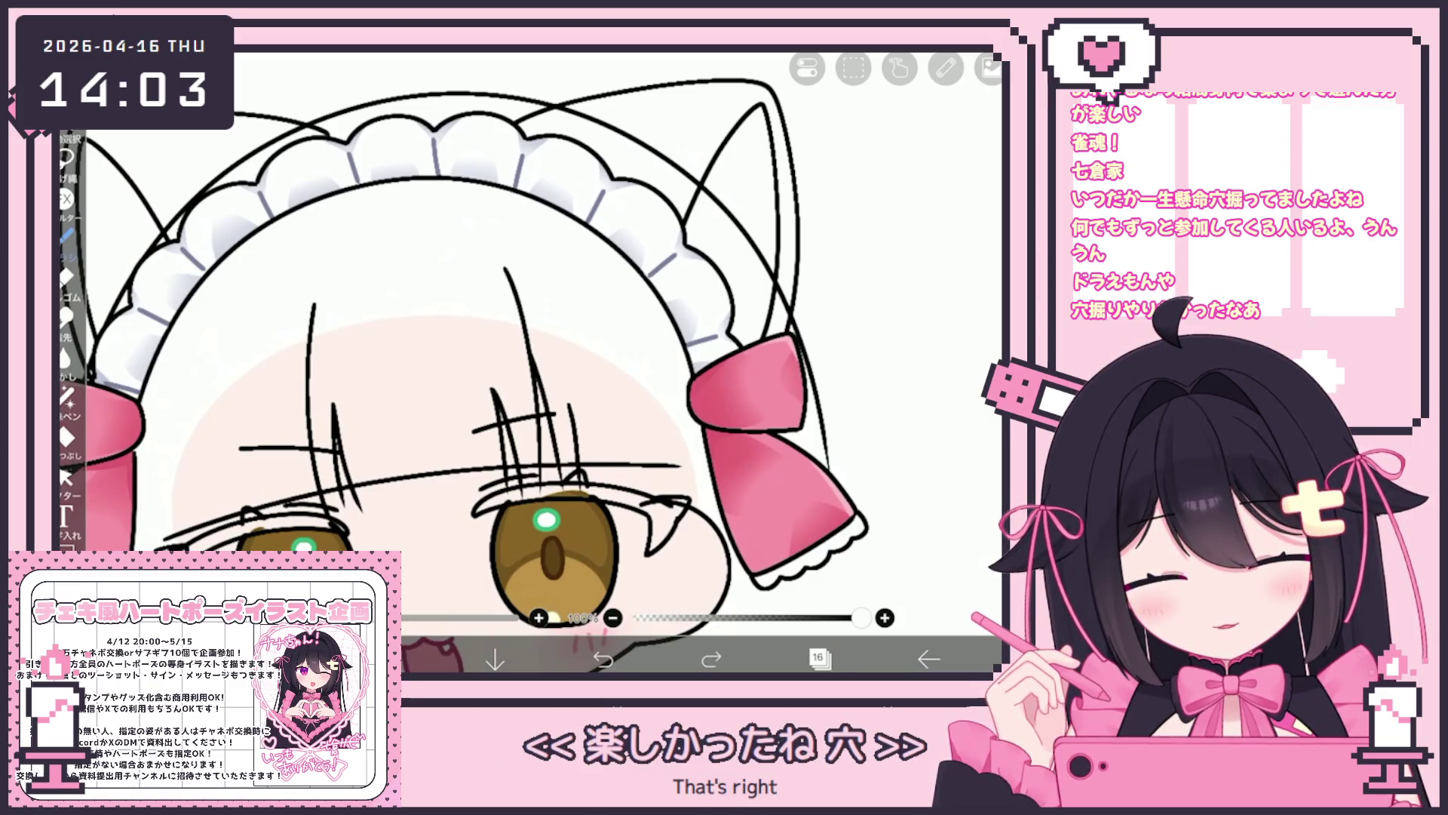
key(ctrl+z)
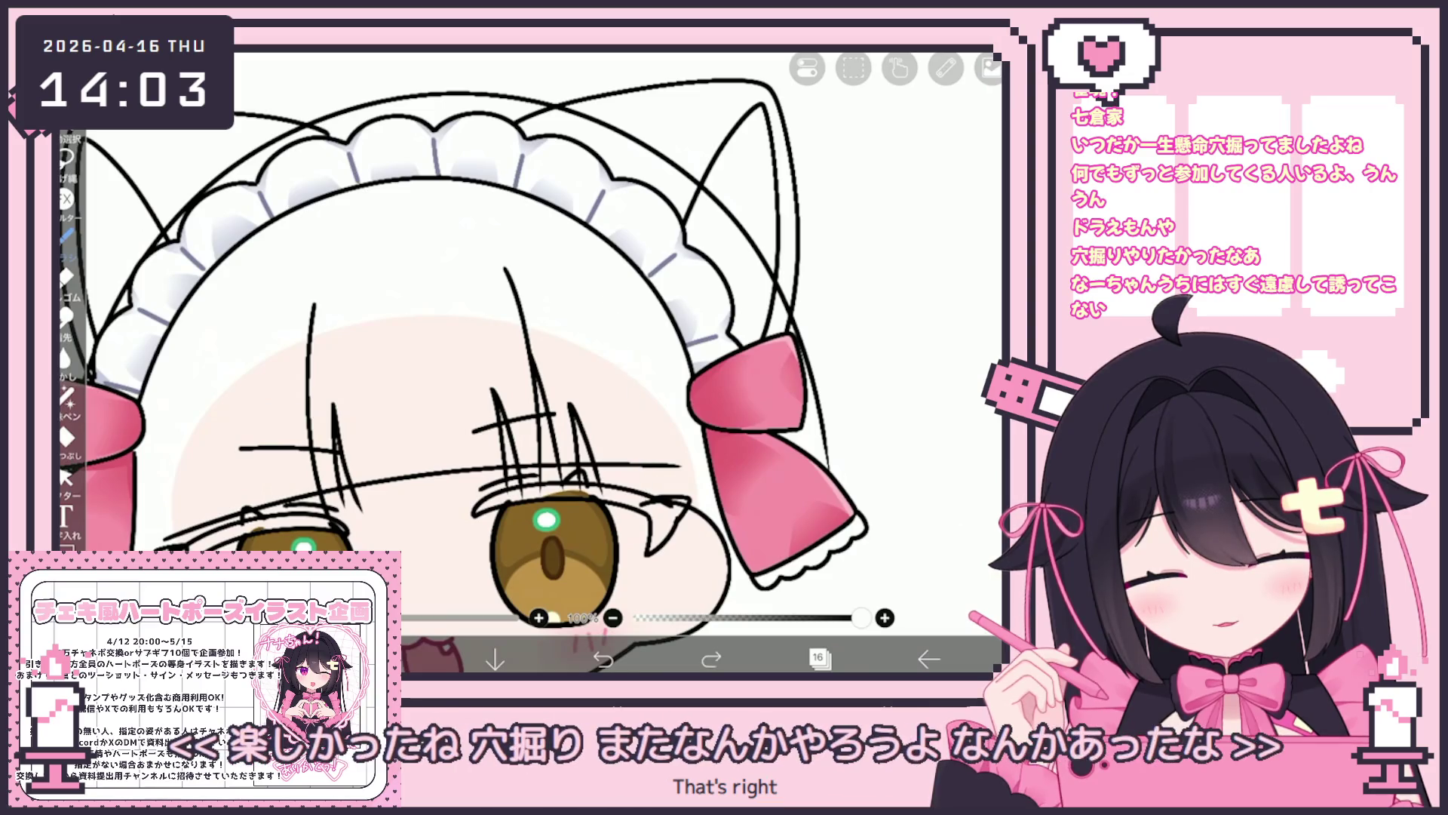
drag(622, 332, 651, 462)
drag(635, 381, 654, 461)
key(ctrl+z)
drag(625, 345, 653, 462)
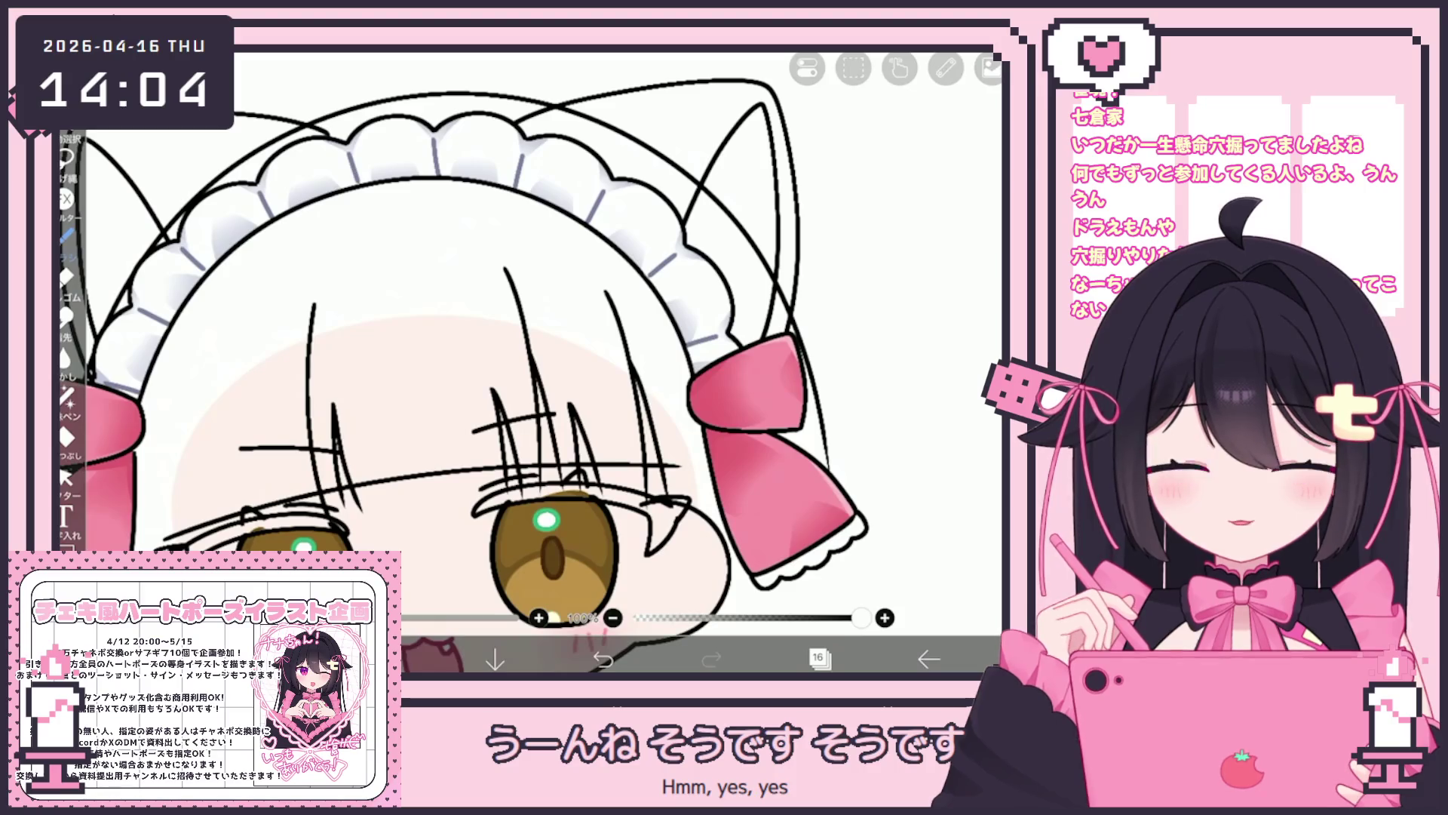
Add a short bang strand and rework the long strand on the face's left side.
scroll(528, 362, down, 2)
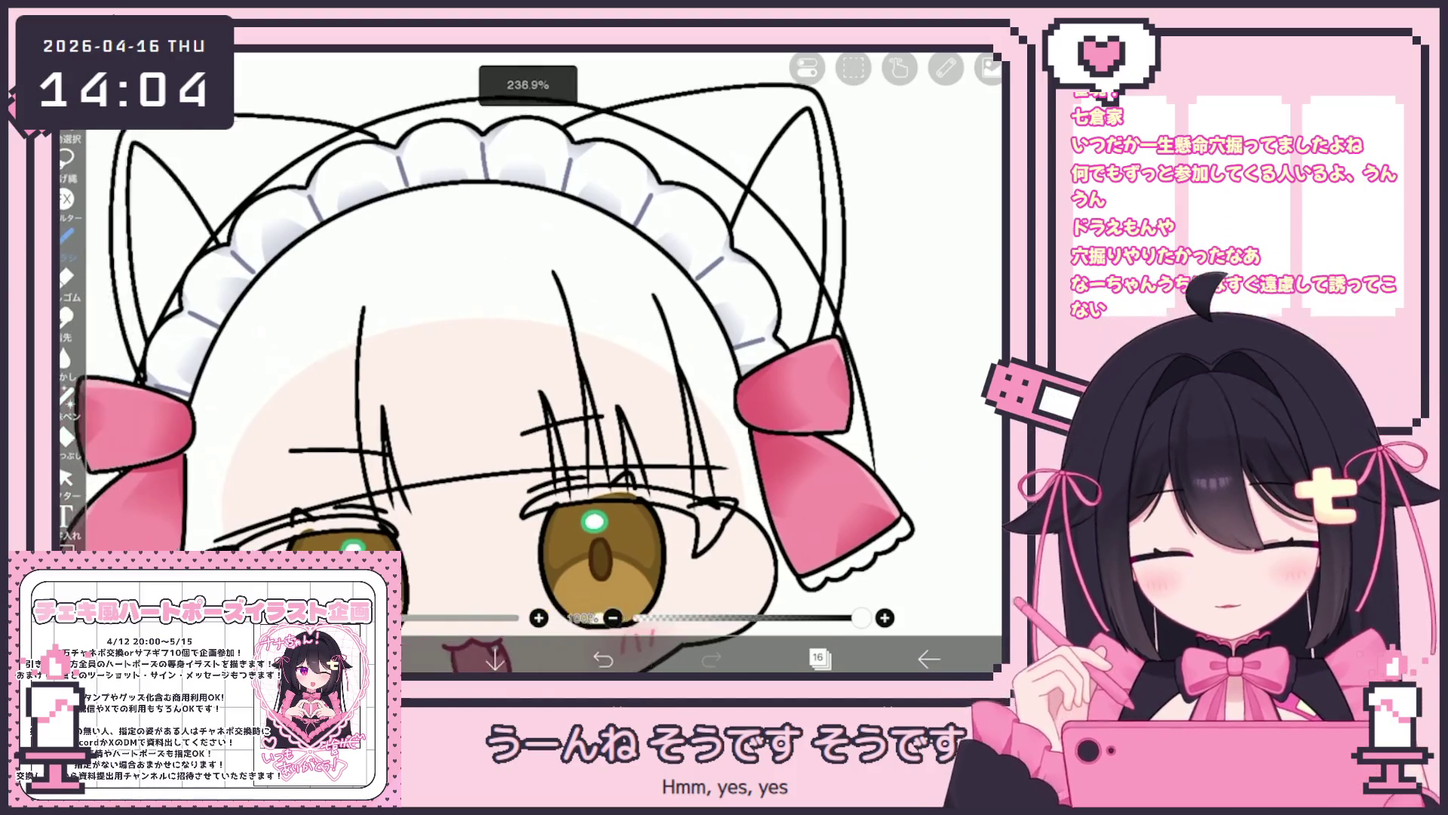
drag(457, 346, 445, 450)
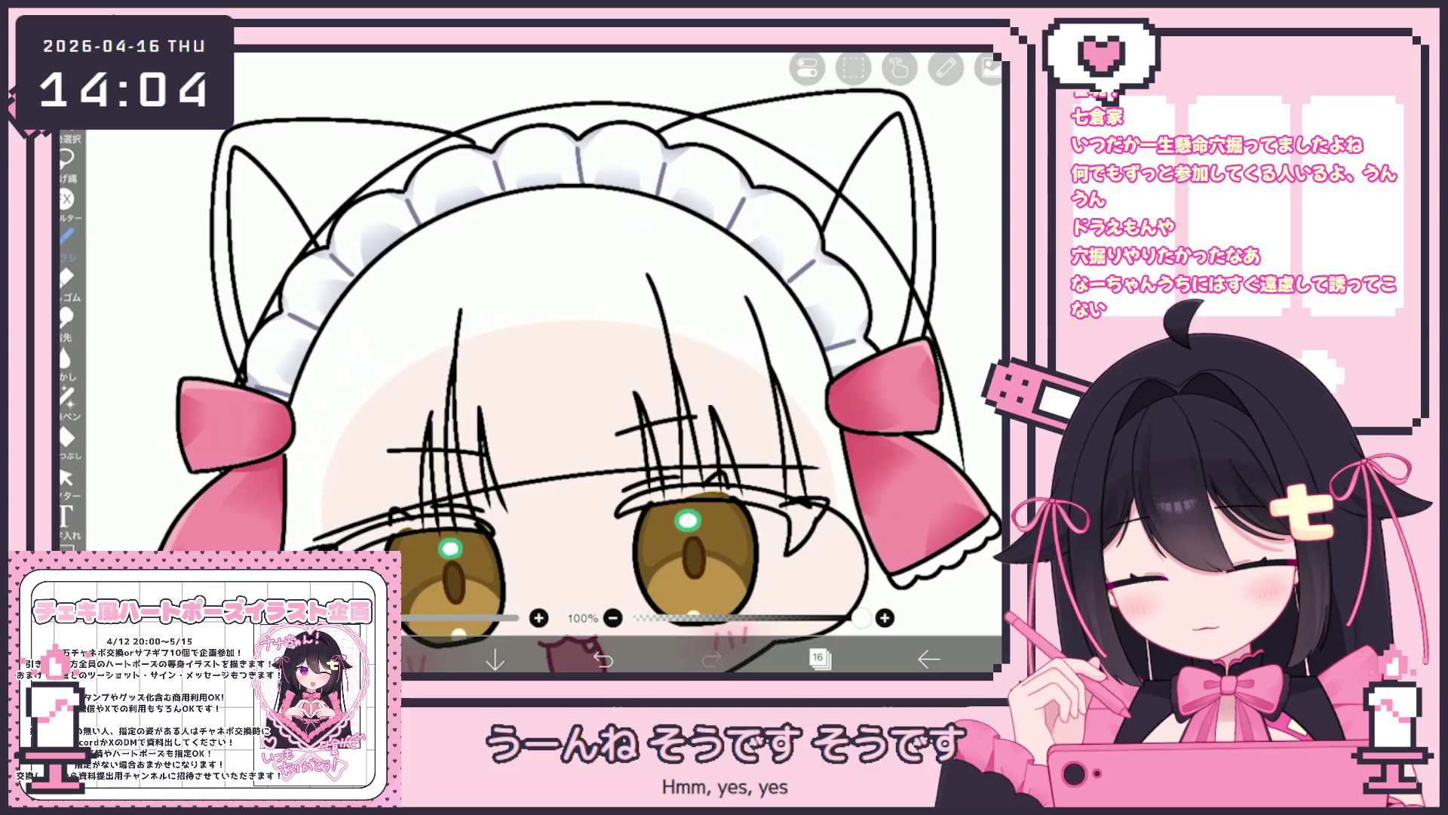
drag(350, 375, 361, 543)
drag(347, 434, 339, 551)
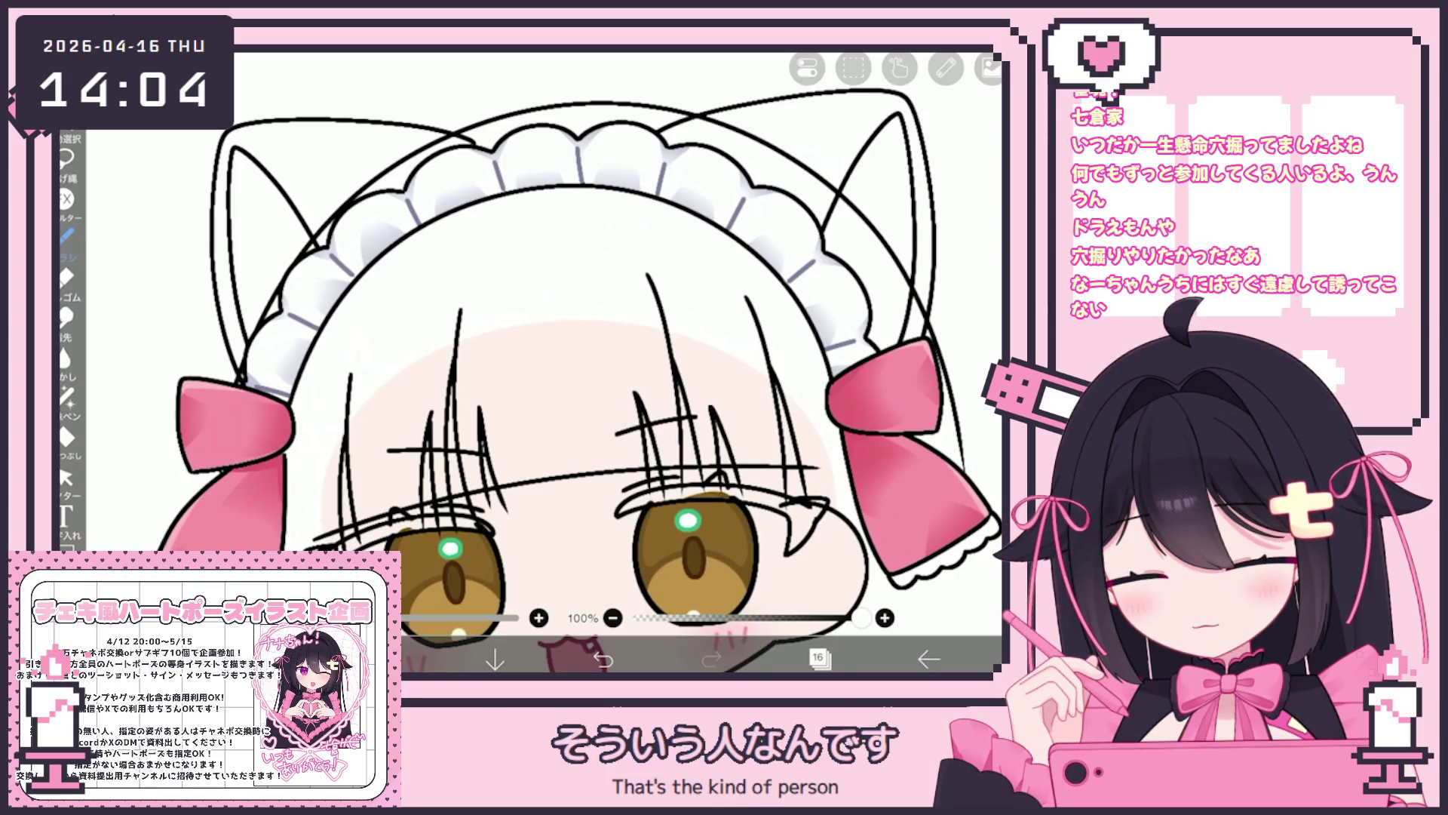
key(ctrl+z)
drag(361, 353, 344, 496)
click(604, 658)
drag(344, 441, 332, 530)
drag(353, 406, 359, 552)
click(604, 657)
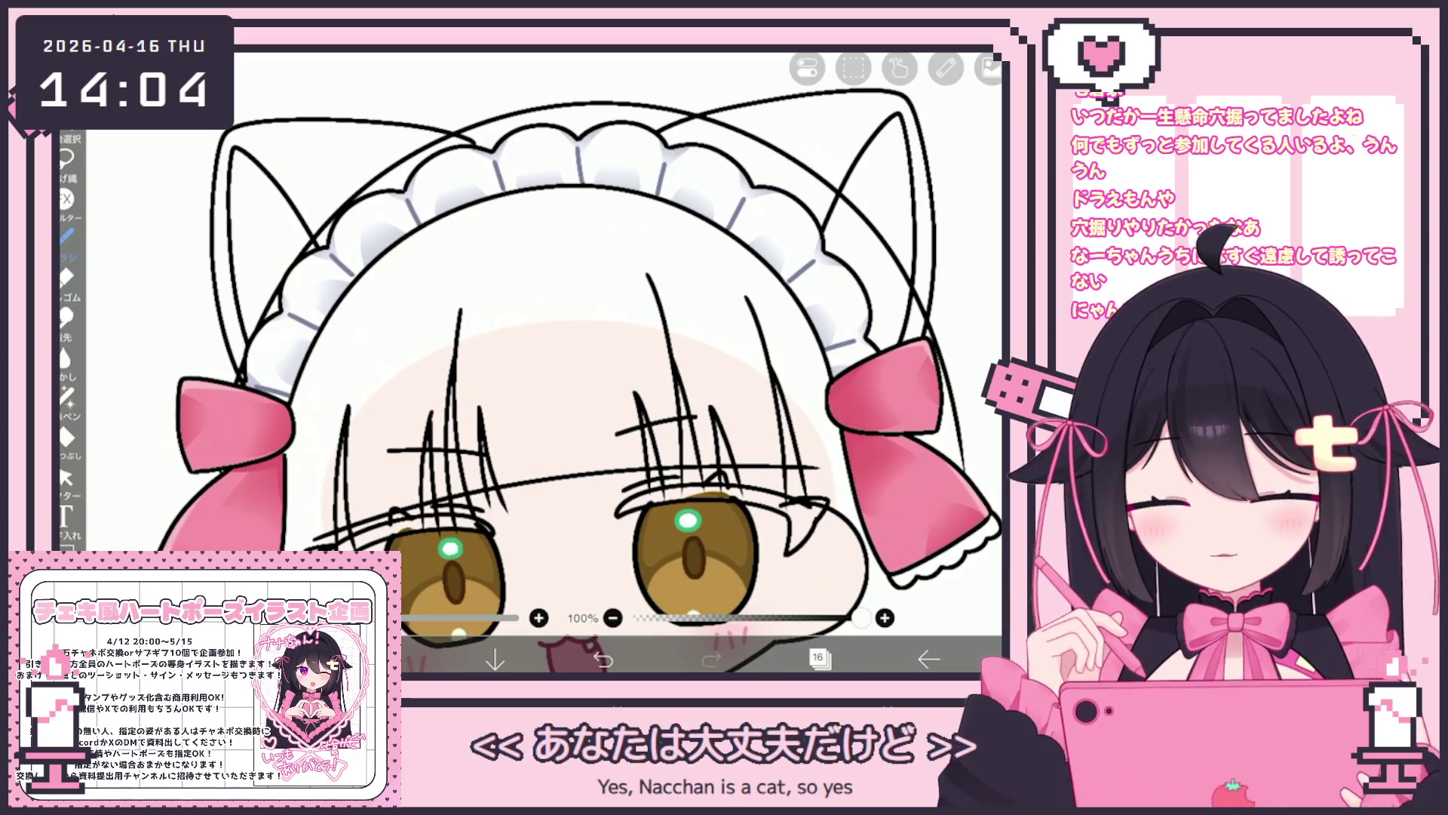
Trim eyelash lines crossing both upper eyelids and add a lash at the outer corner.
scroll(550, 362, up, 3)
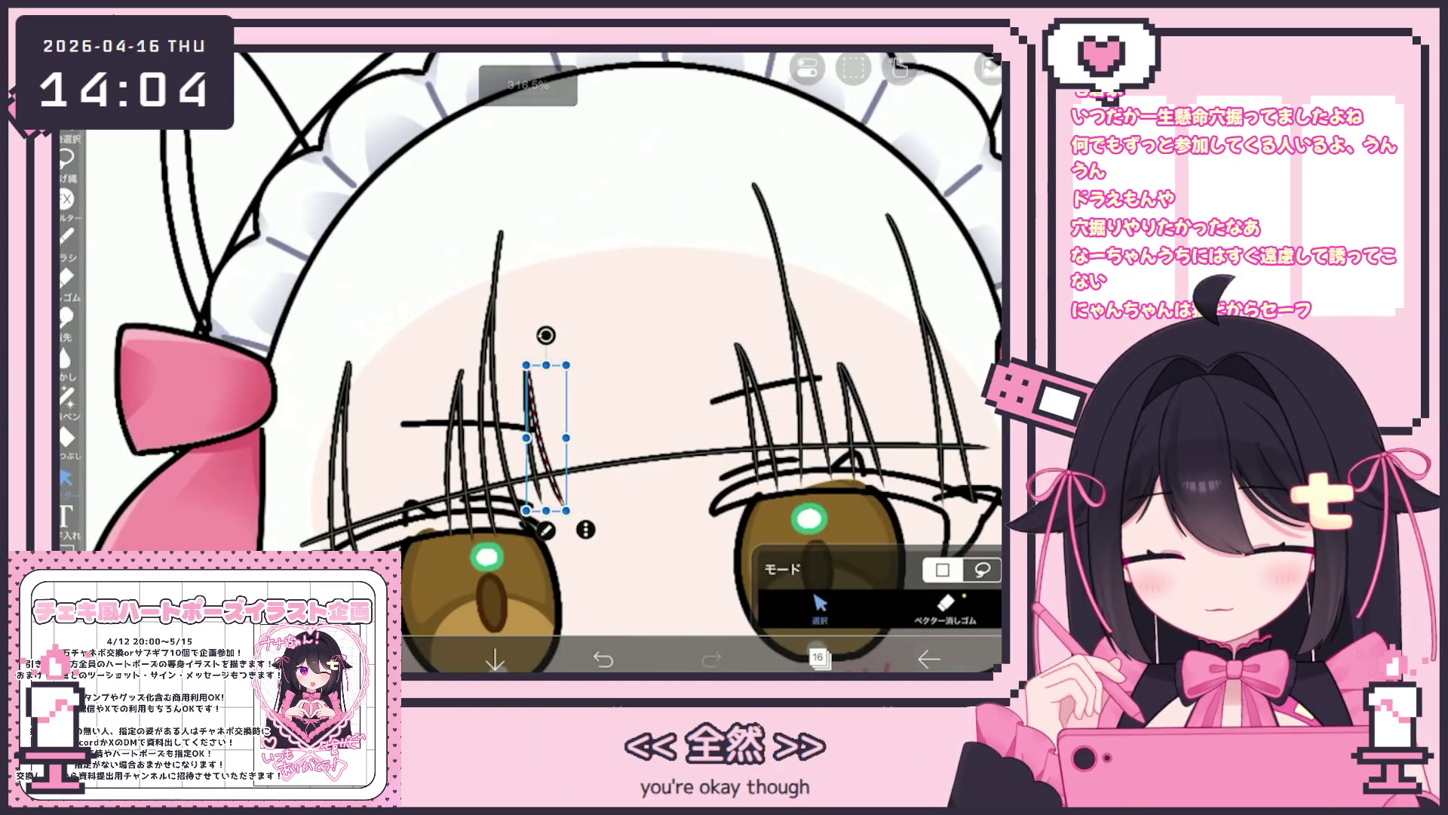
click(324, 537)
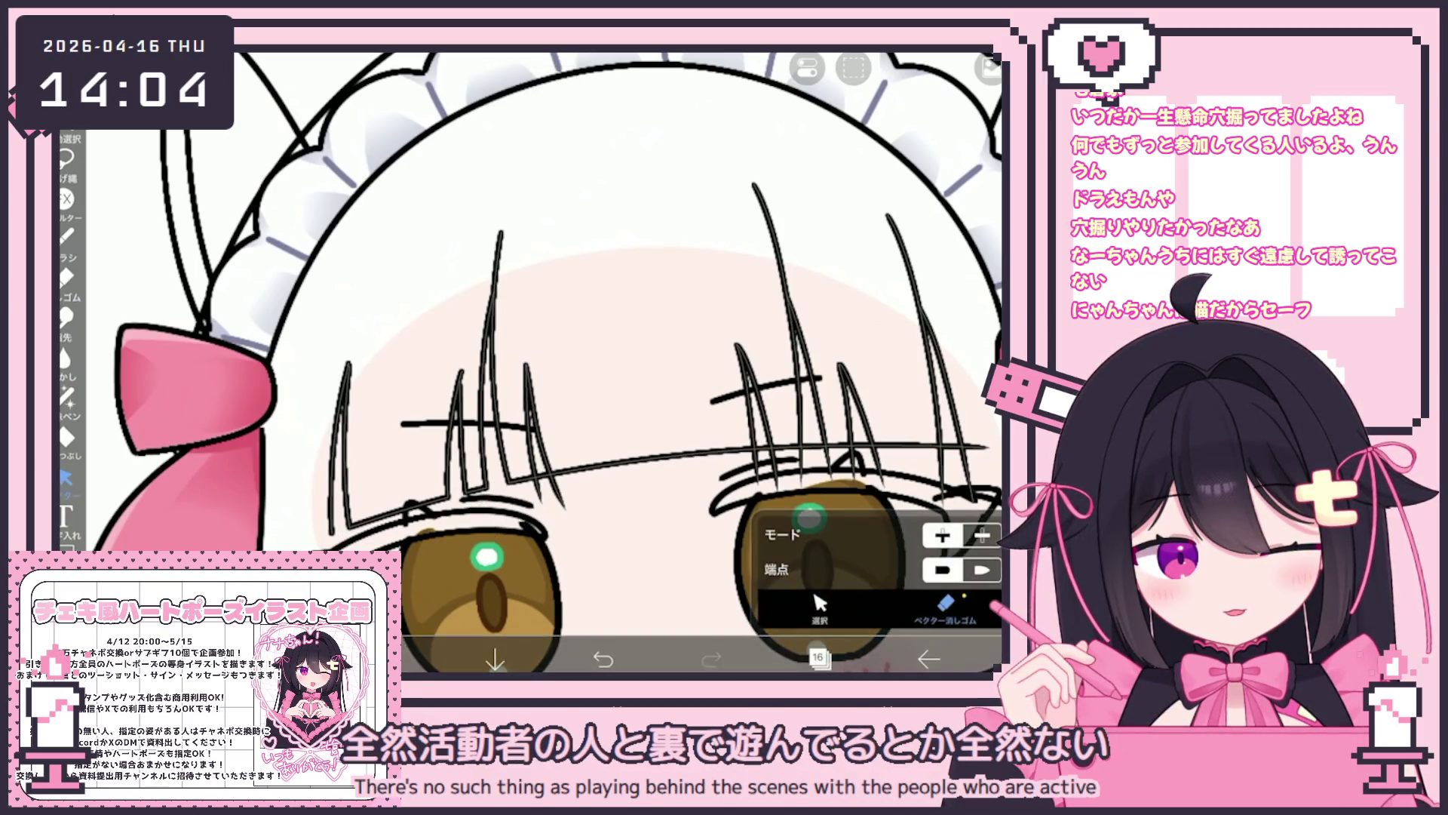
scroll(528, 362, up, 1)
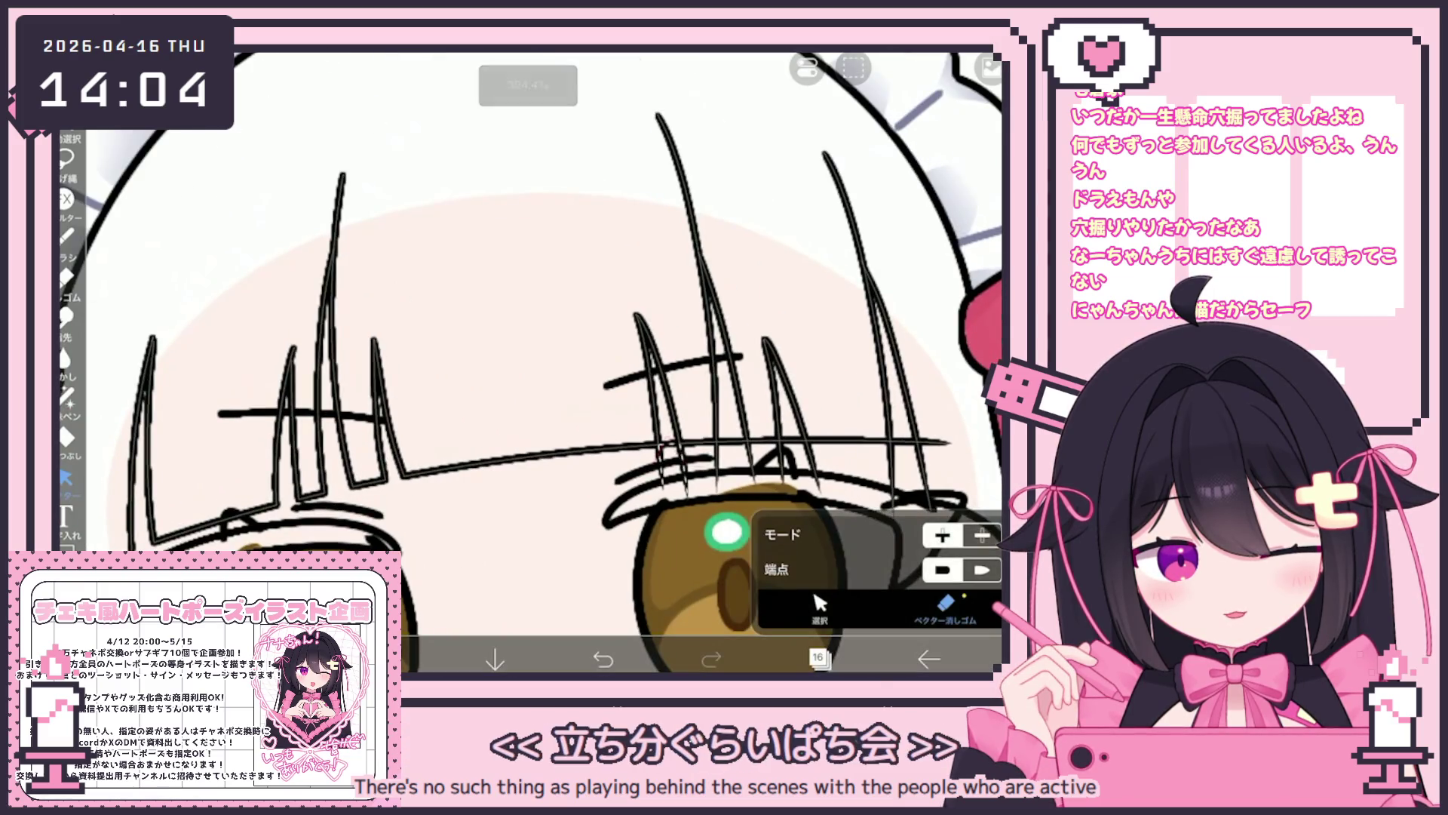
click(716, 471)
click(796, 468)
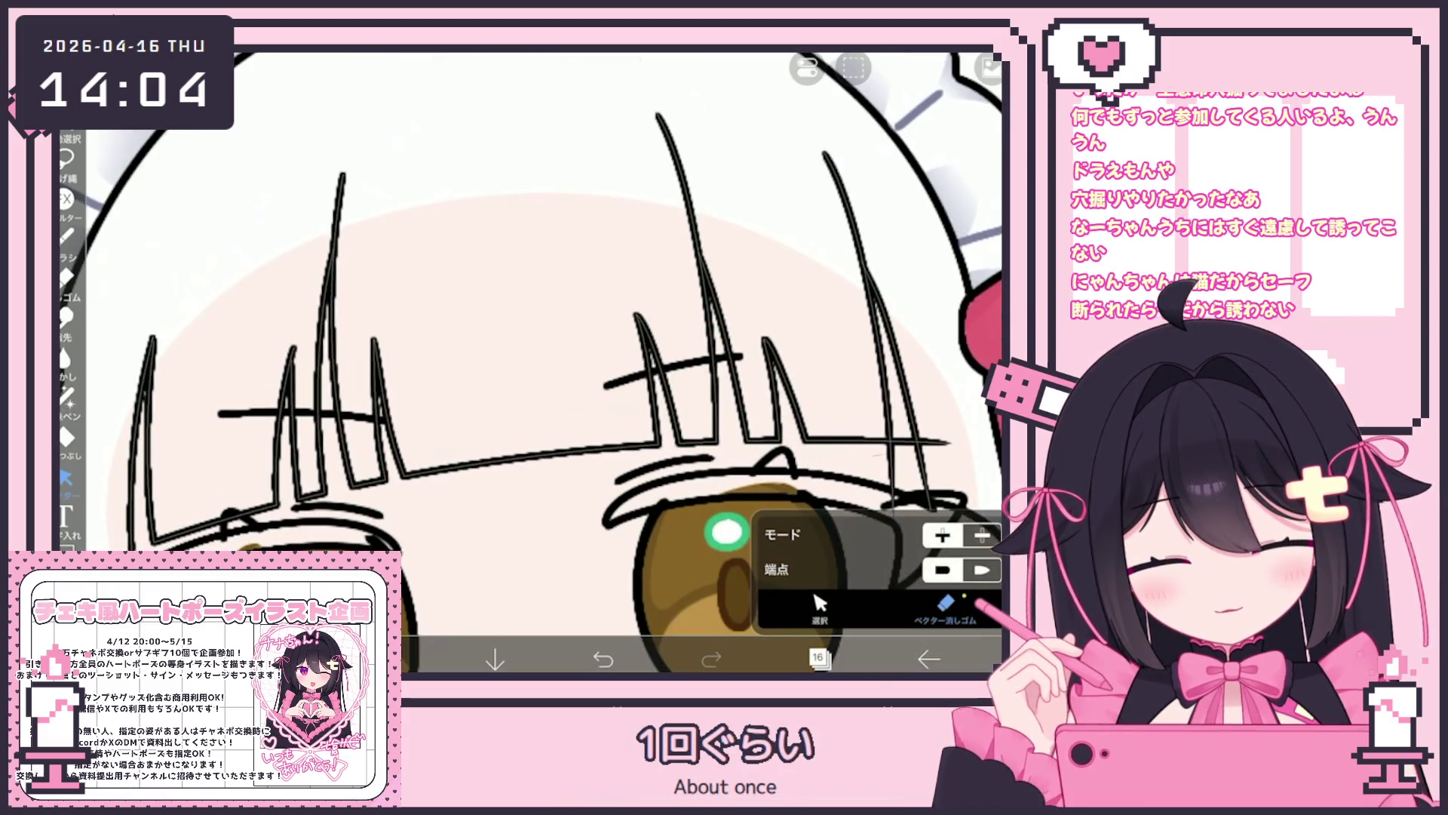
click(917, 471)
scroll(528, 362, down, 3)
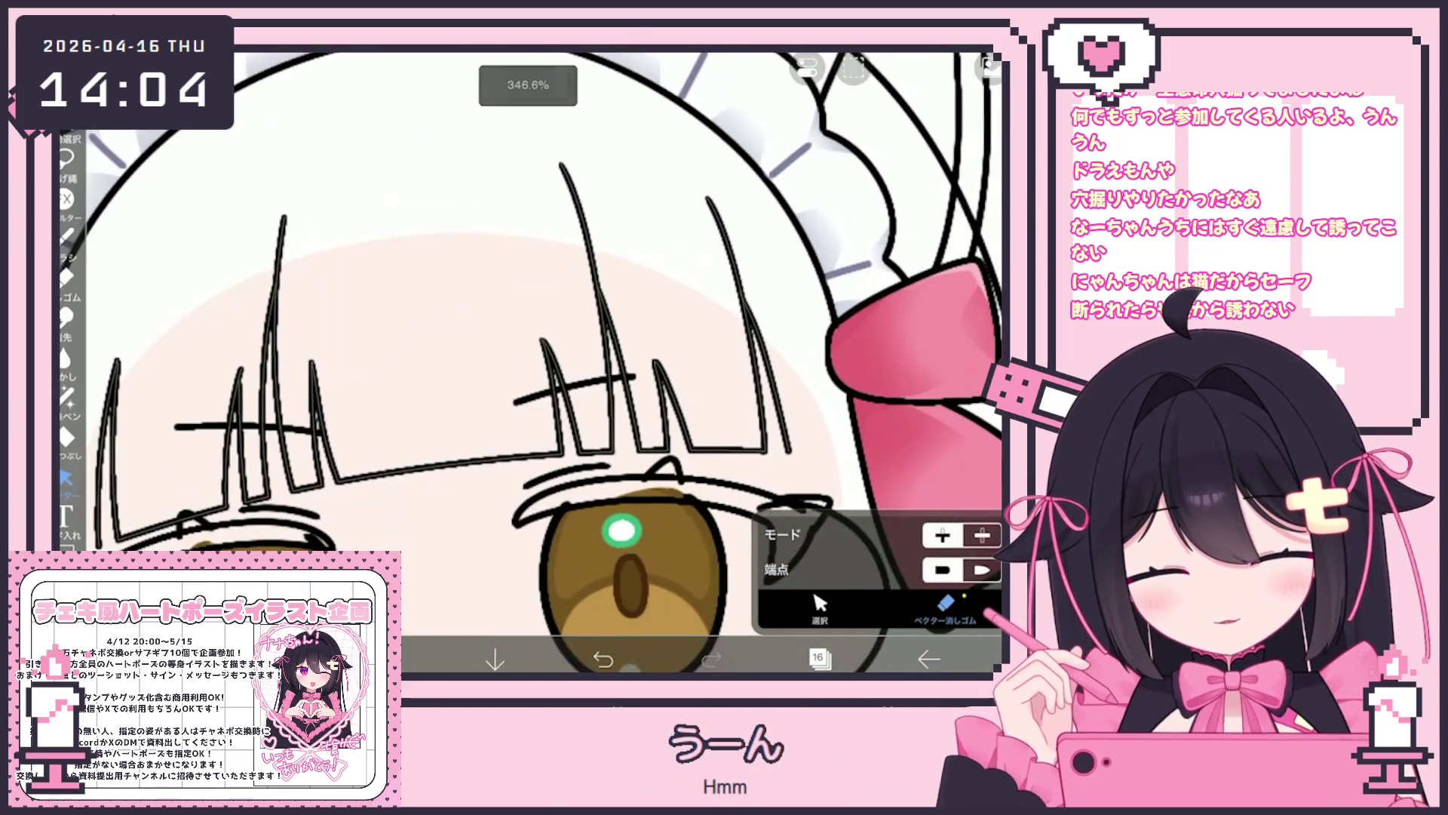
scroll(528, 362, up, 3)
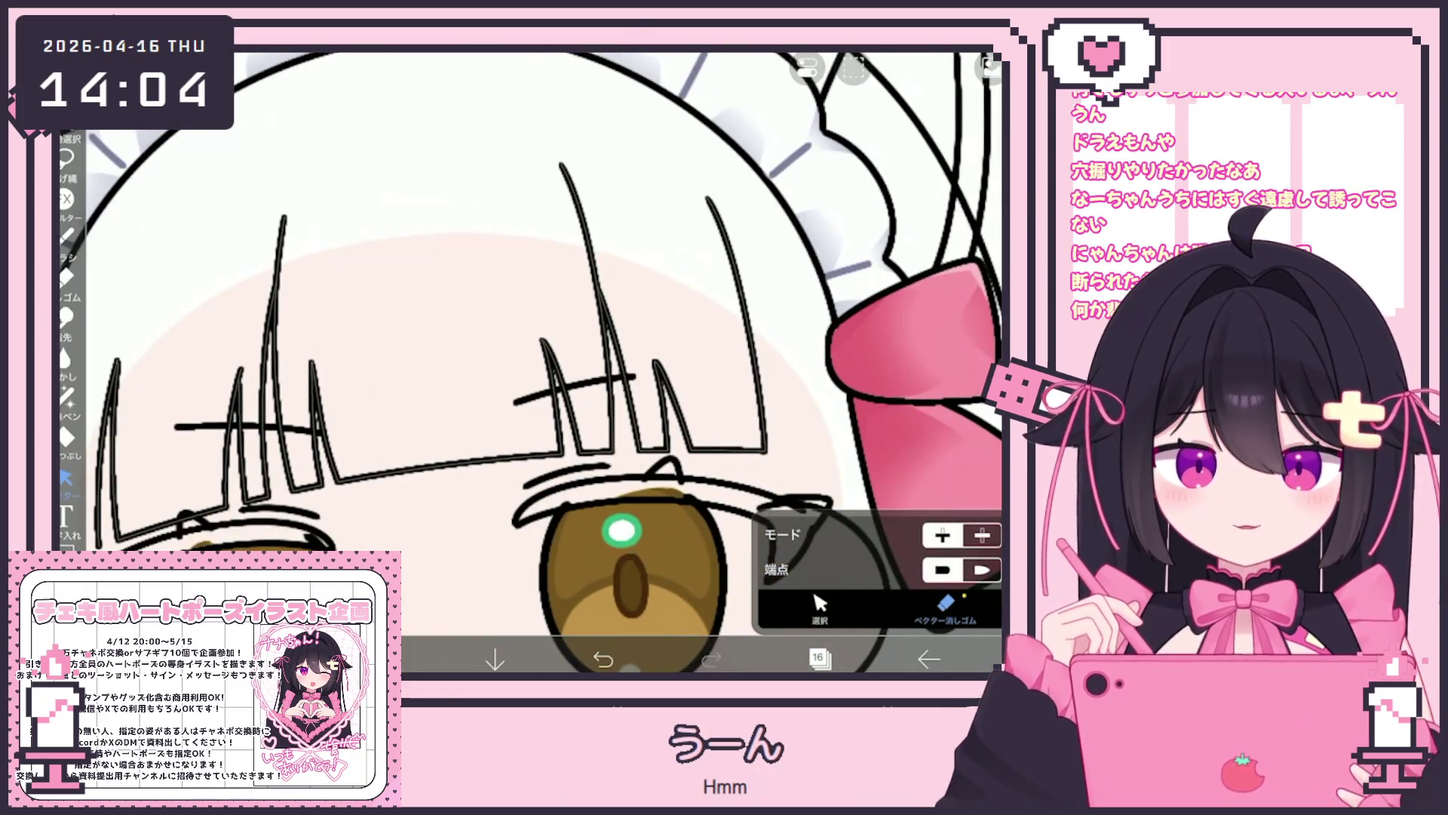
drag(826, 504, 761, 577)
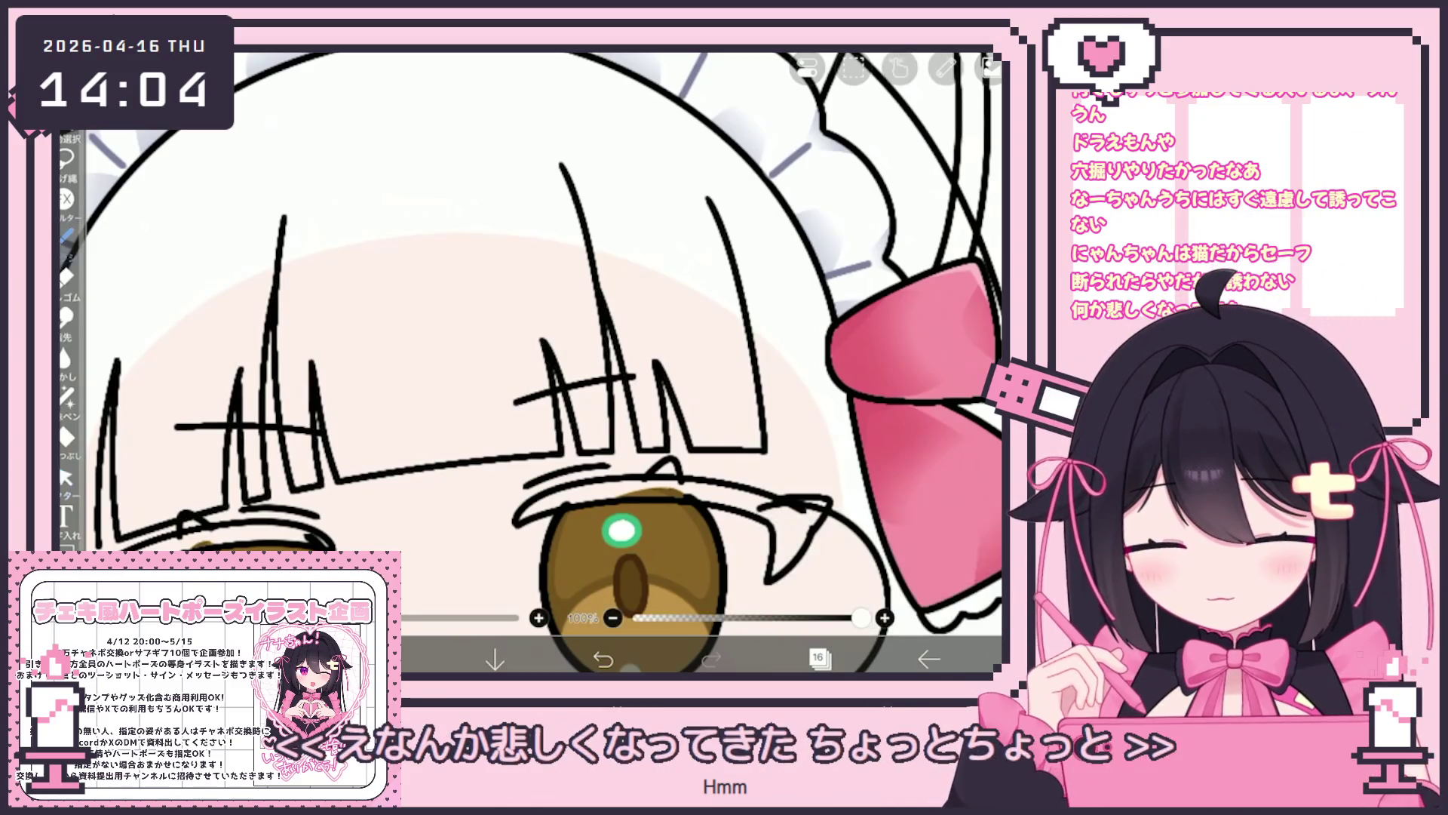
scroll(528, 362, down, 5)
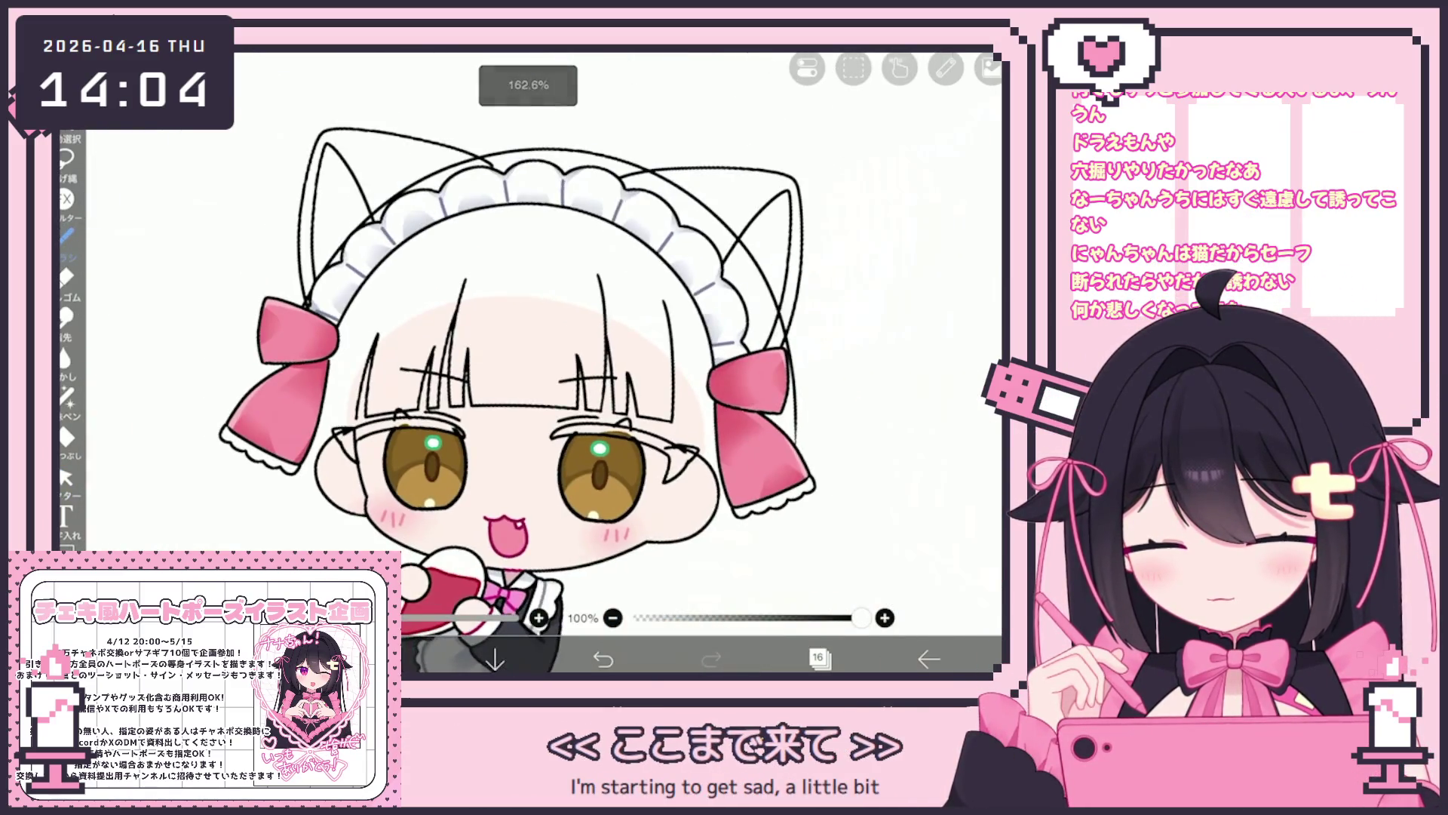
Make layer 26 the active layer in the layer list.
click(818, 659)
scroll(849, 317, up, 10)
click(845, 276)
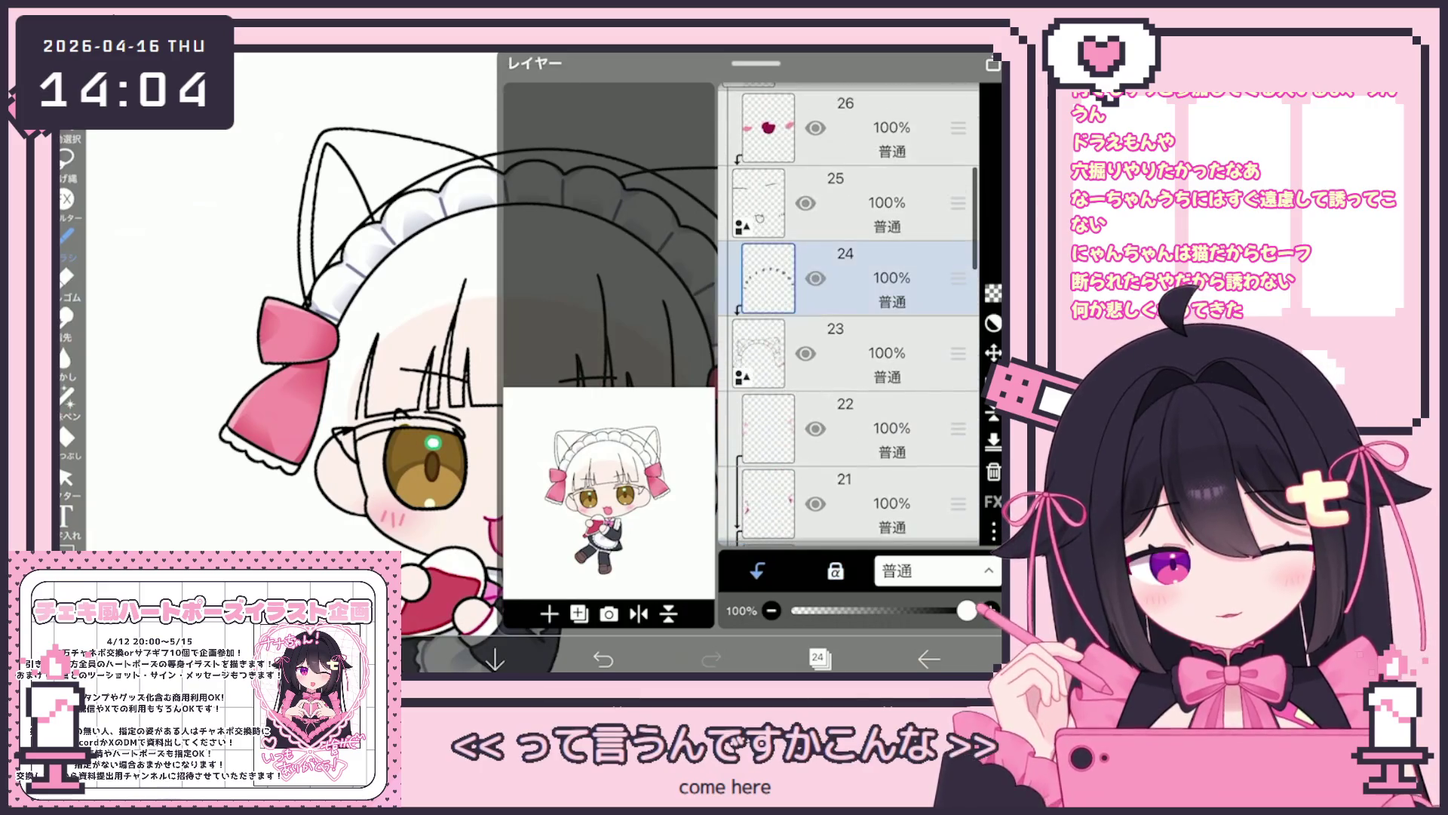
scroll(849, 317, up, 3)
click(853, 323)
click(819, 659)
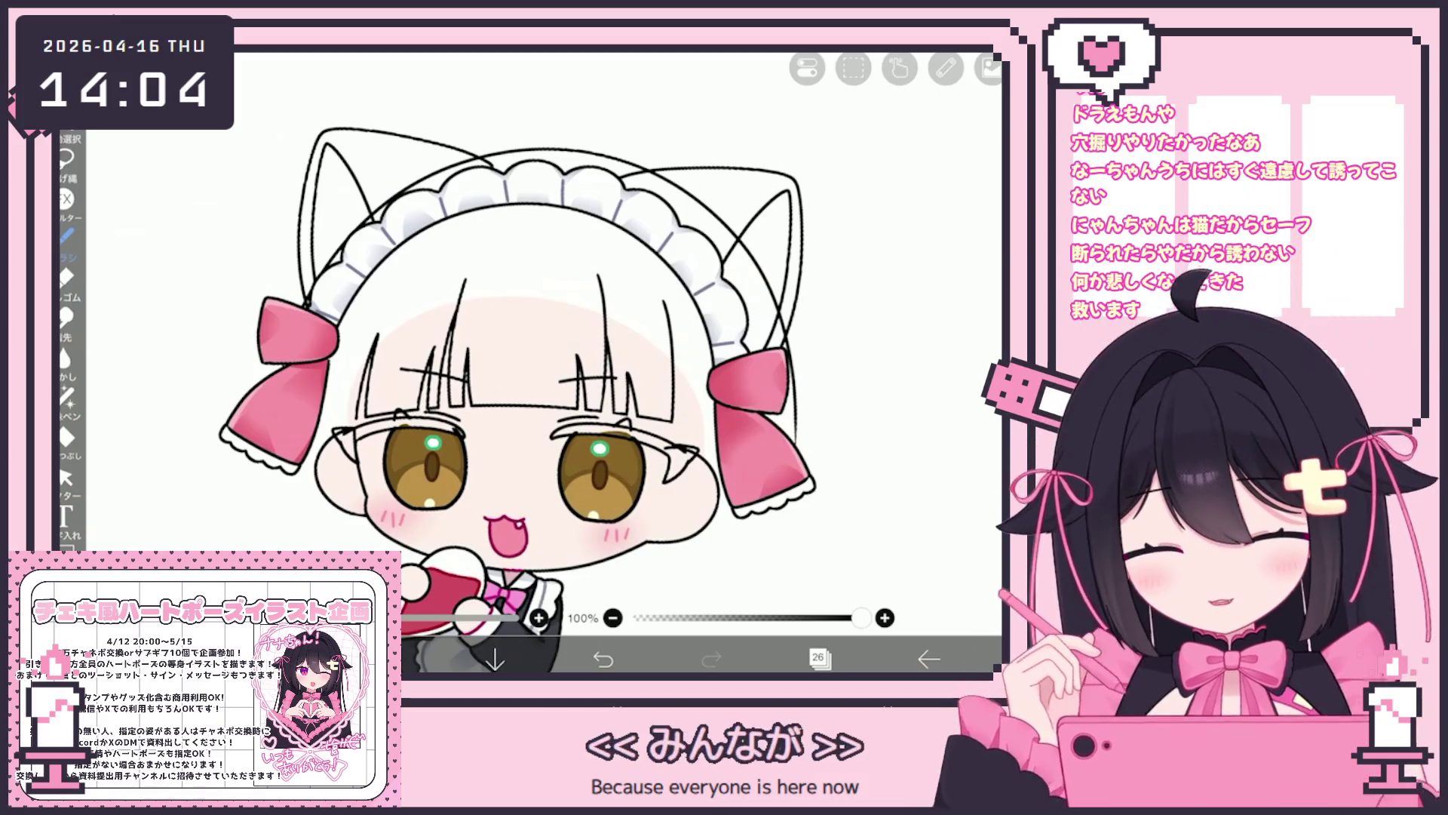
Frame the head on the canvas and undo the stray sketch lines.
drag(528, 340, 472, 320)
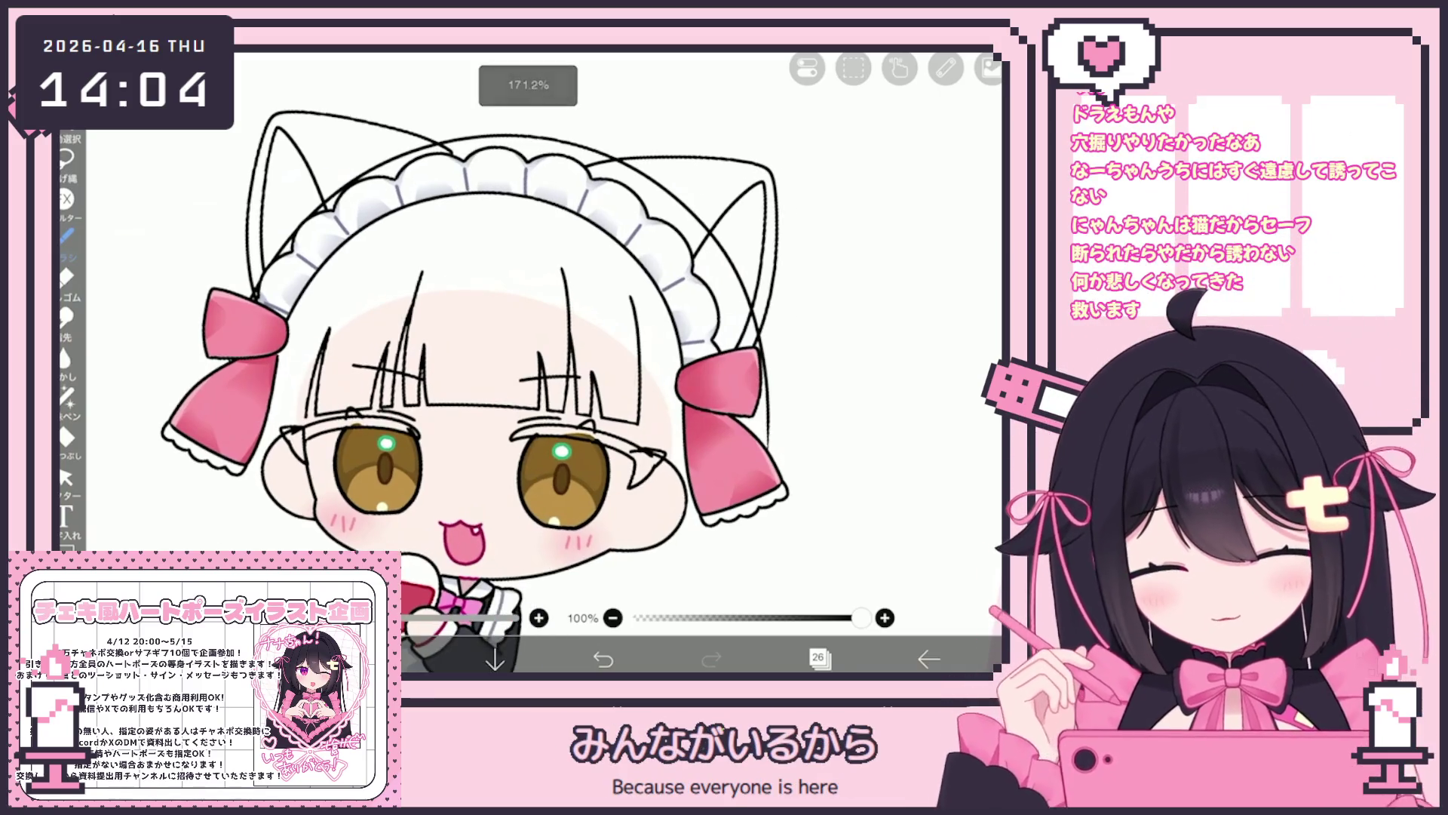
key(ctrl+z)
key(ctrl+y)
drag(491, 377, 455, 314)
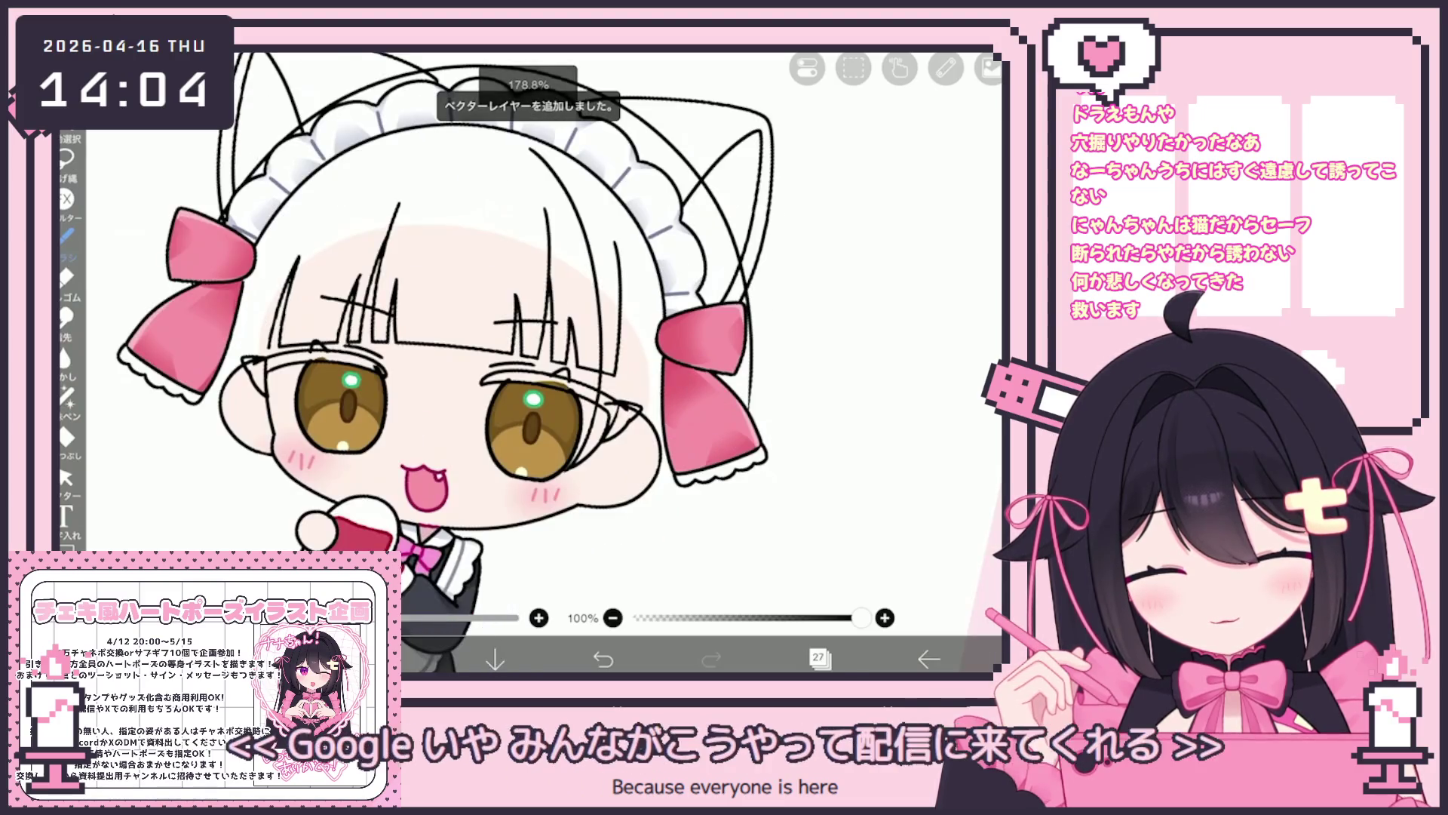
key(ctrl+z)
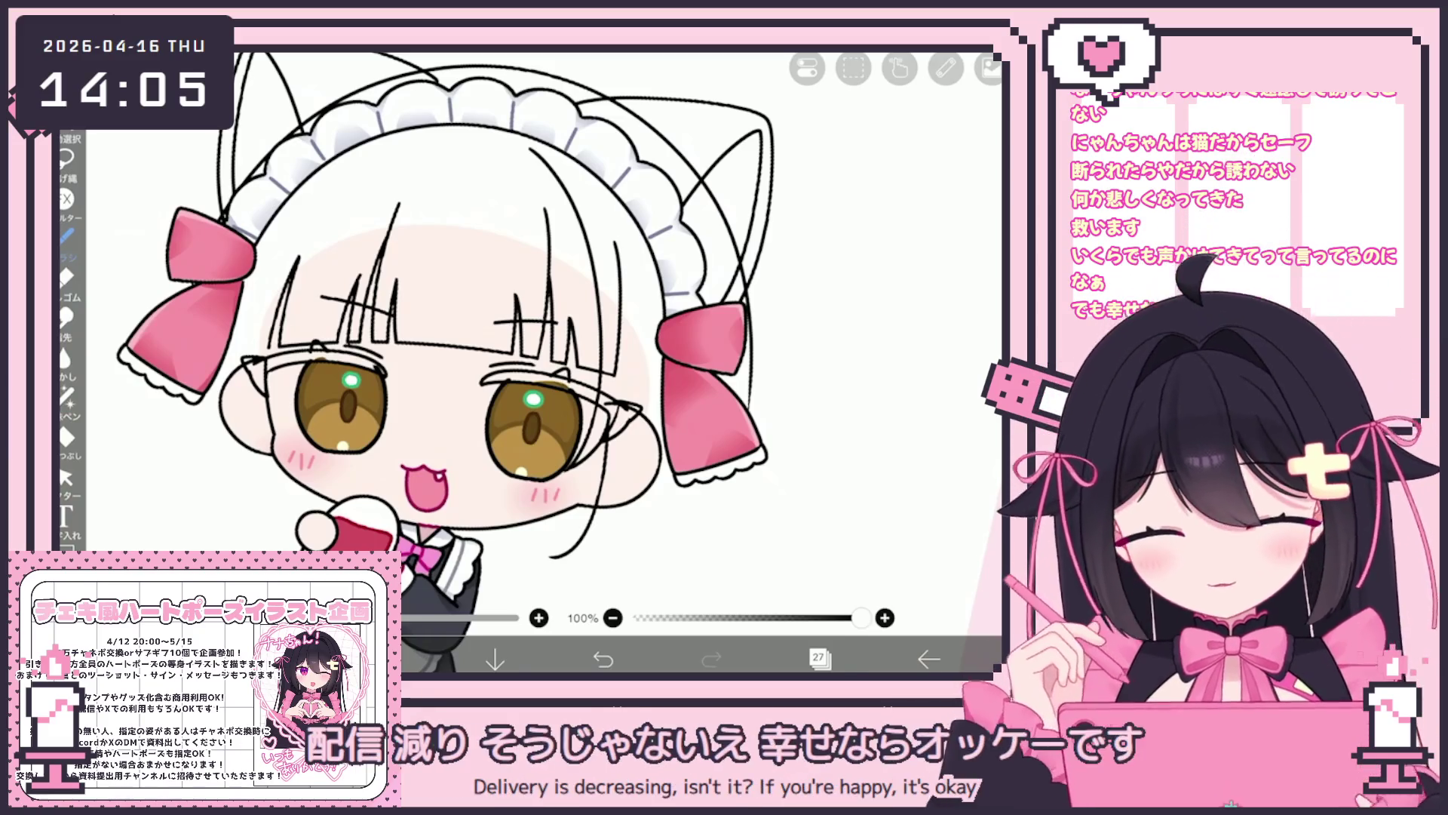
scroll(445, 332, down, 2)
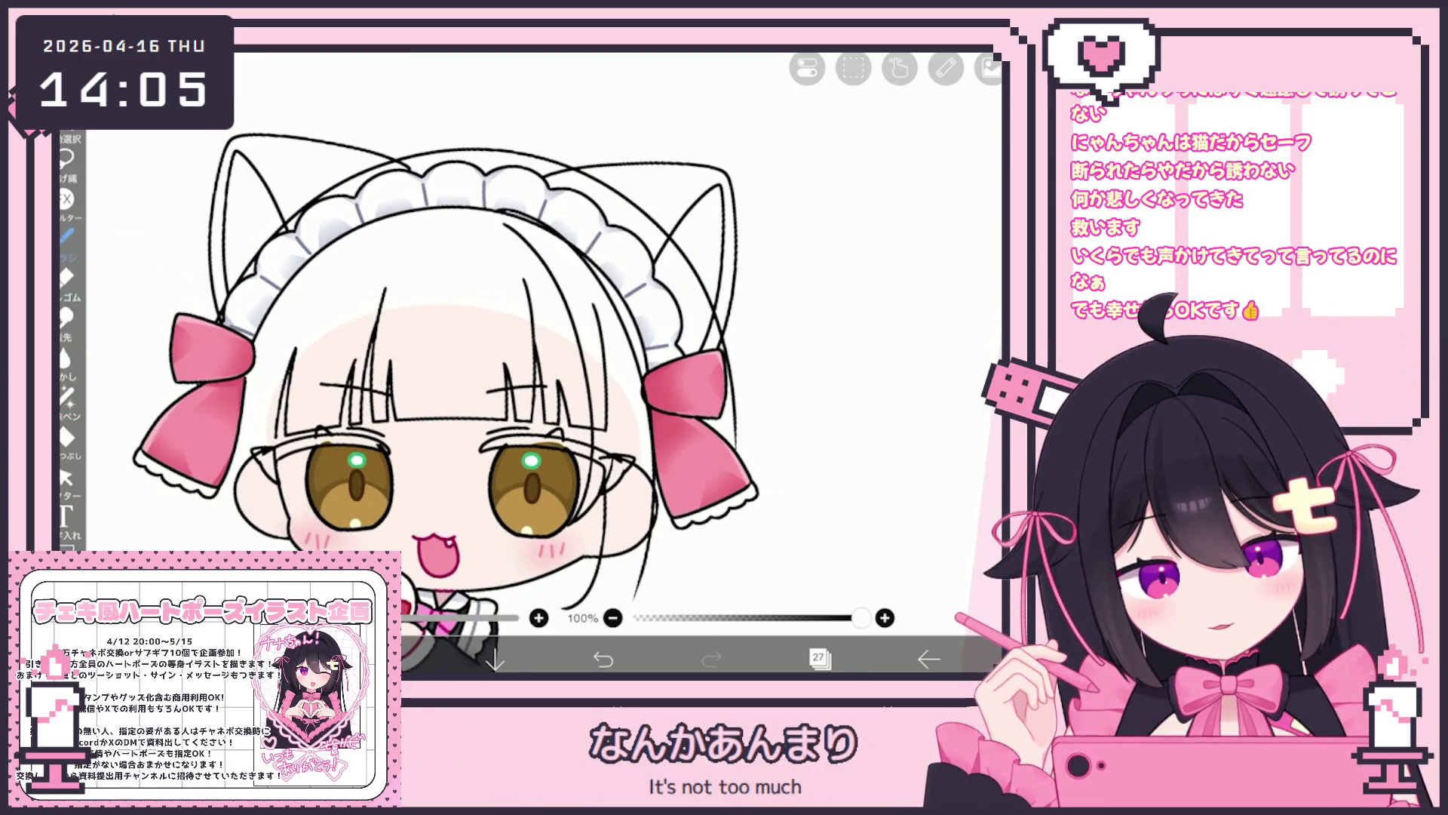
key(ctrl+z)
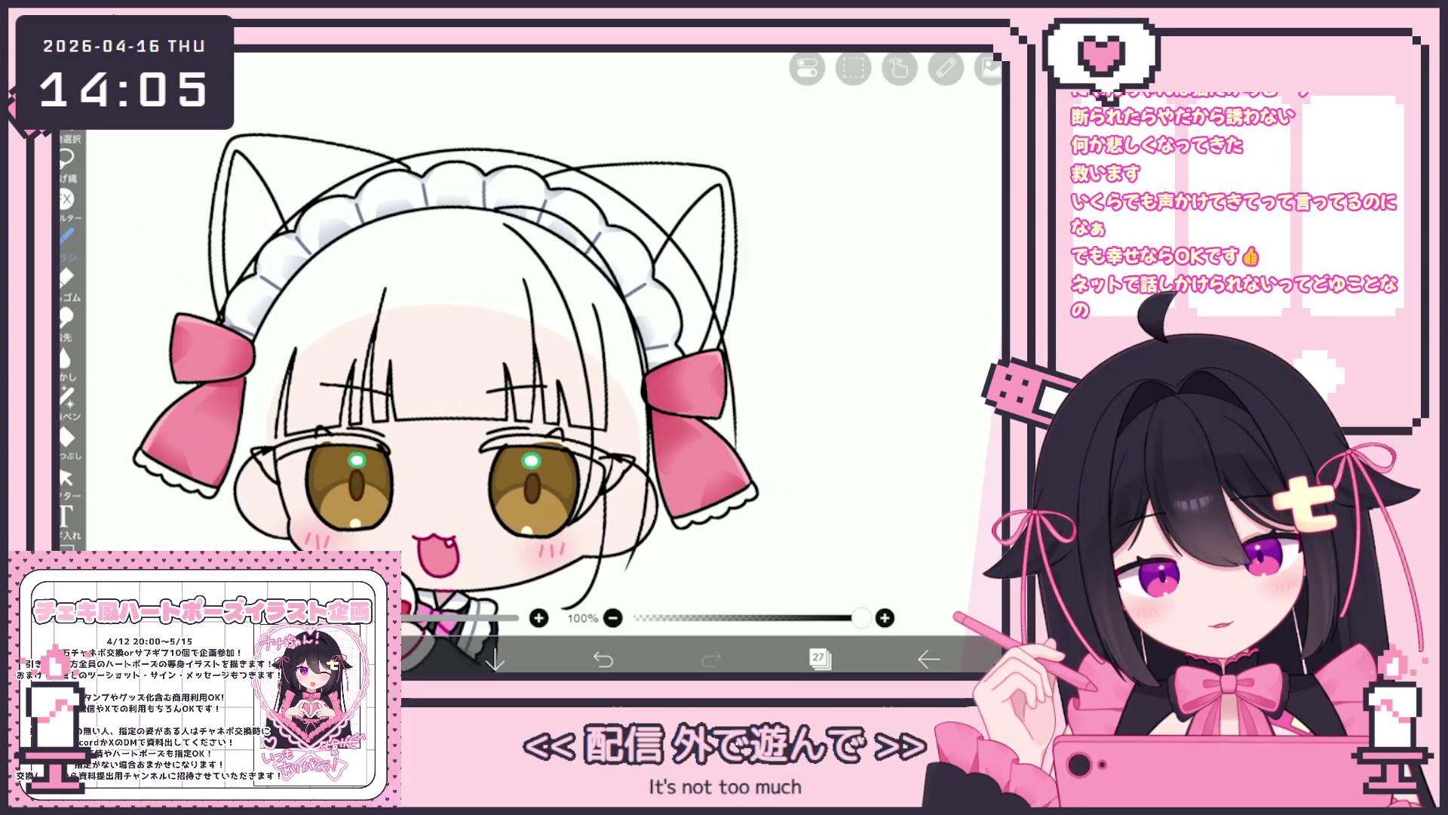
key(Delete)
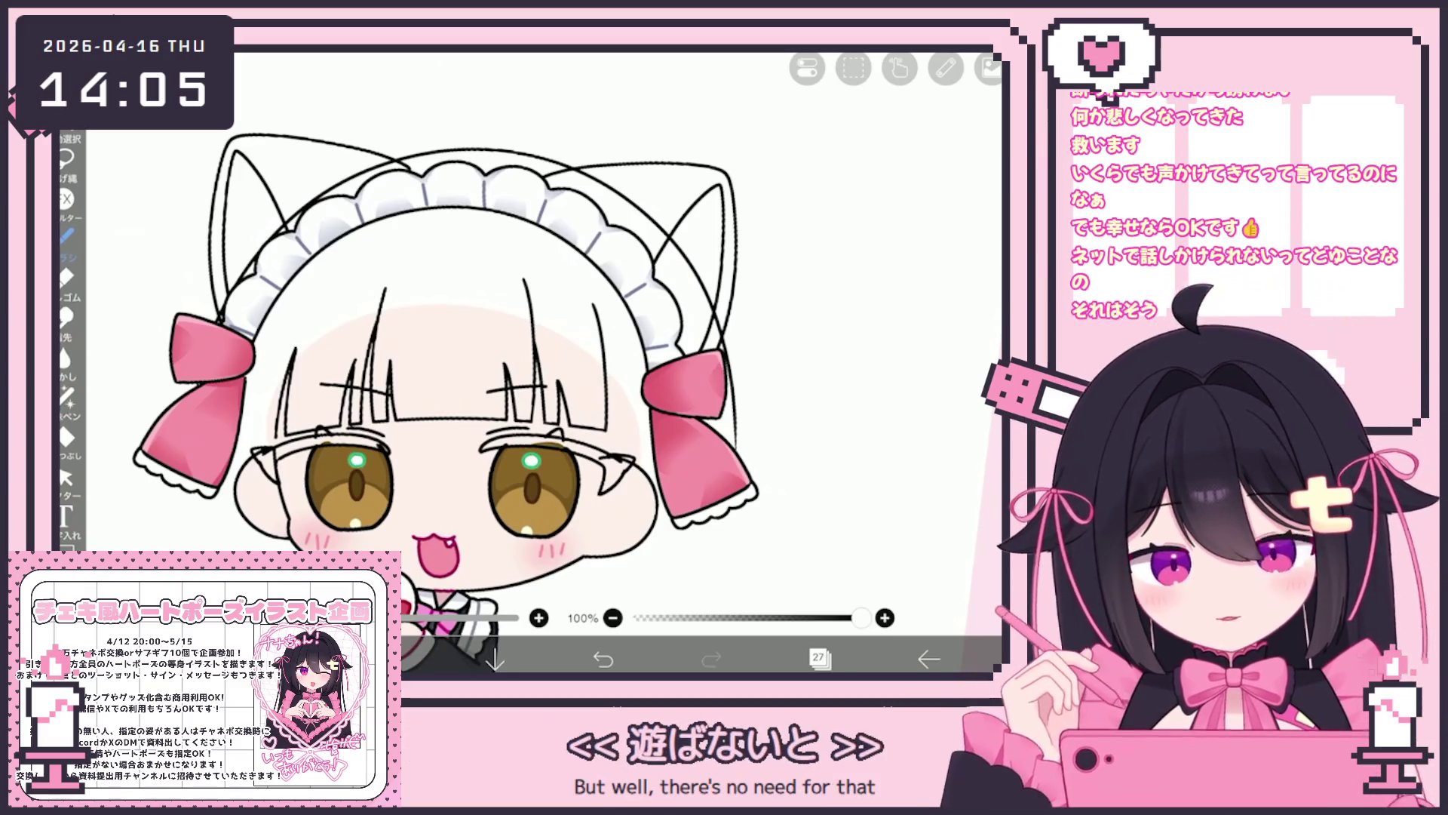
key(ctrl+z)
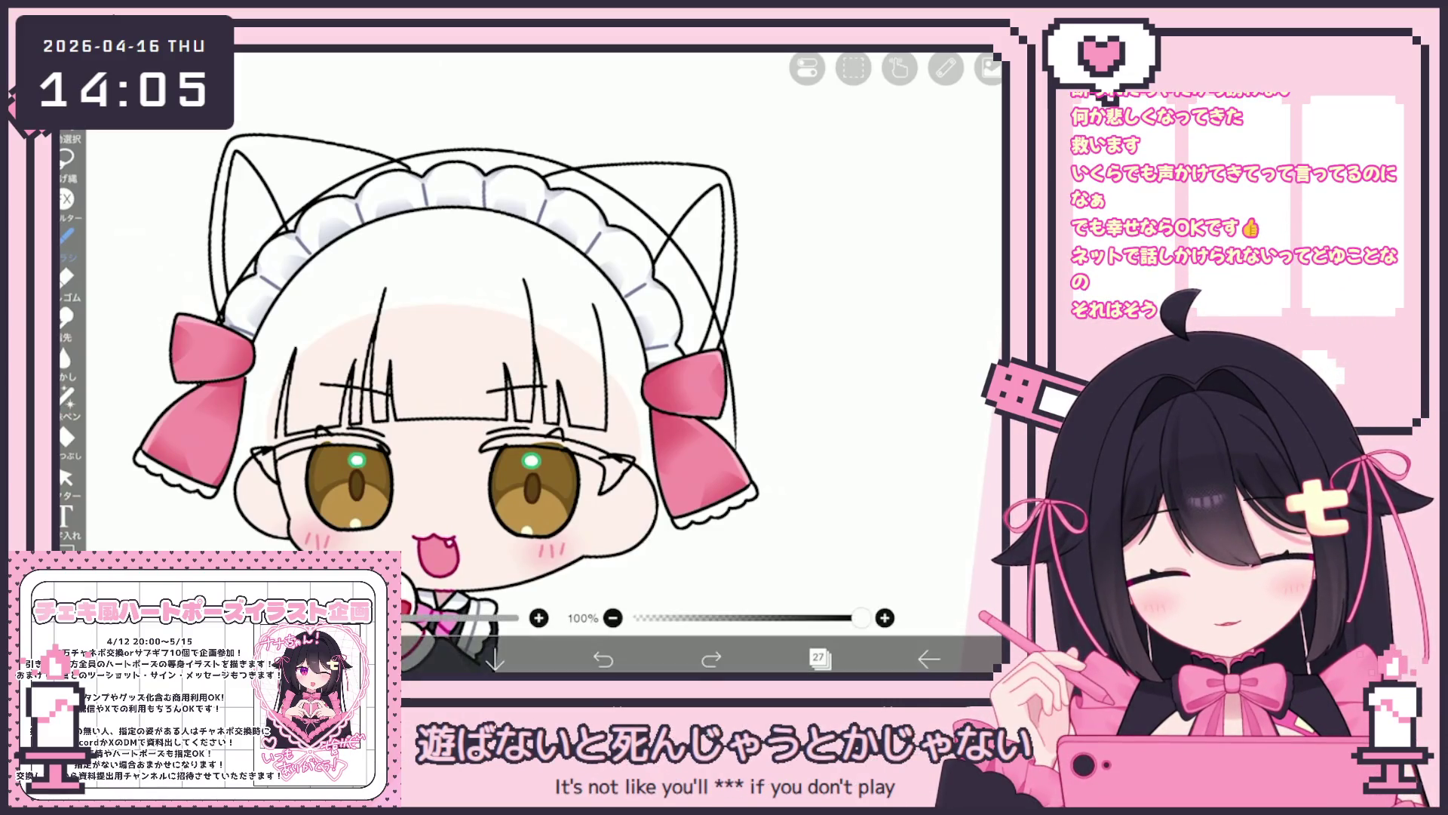
Draw a curved hair strand down the right side of the head past the cheek.
drag(663, 324, 626, 610)
drag(453, 377, 483, 336)
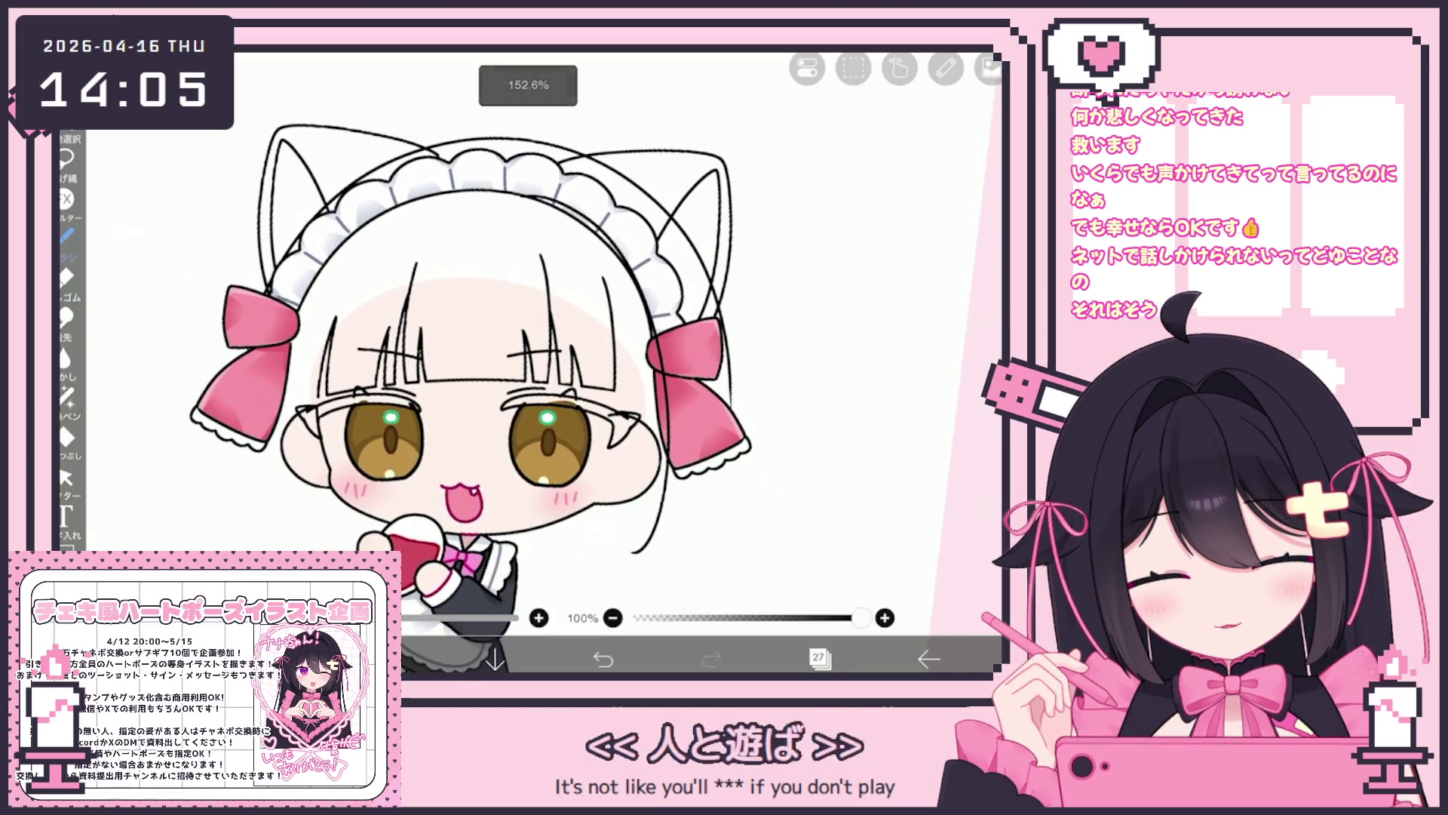
drag(620, 263, 608, 577)
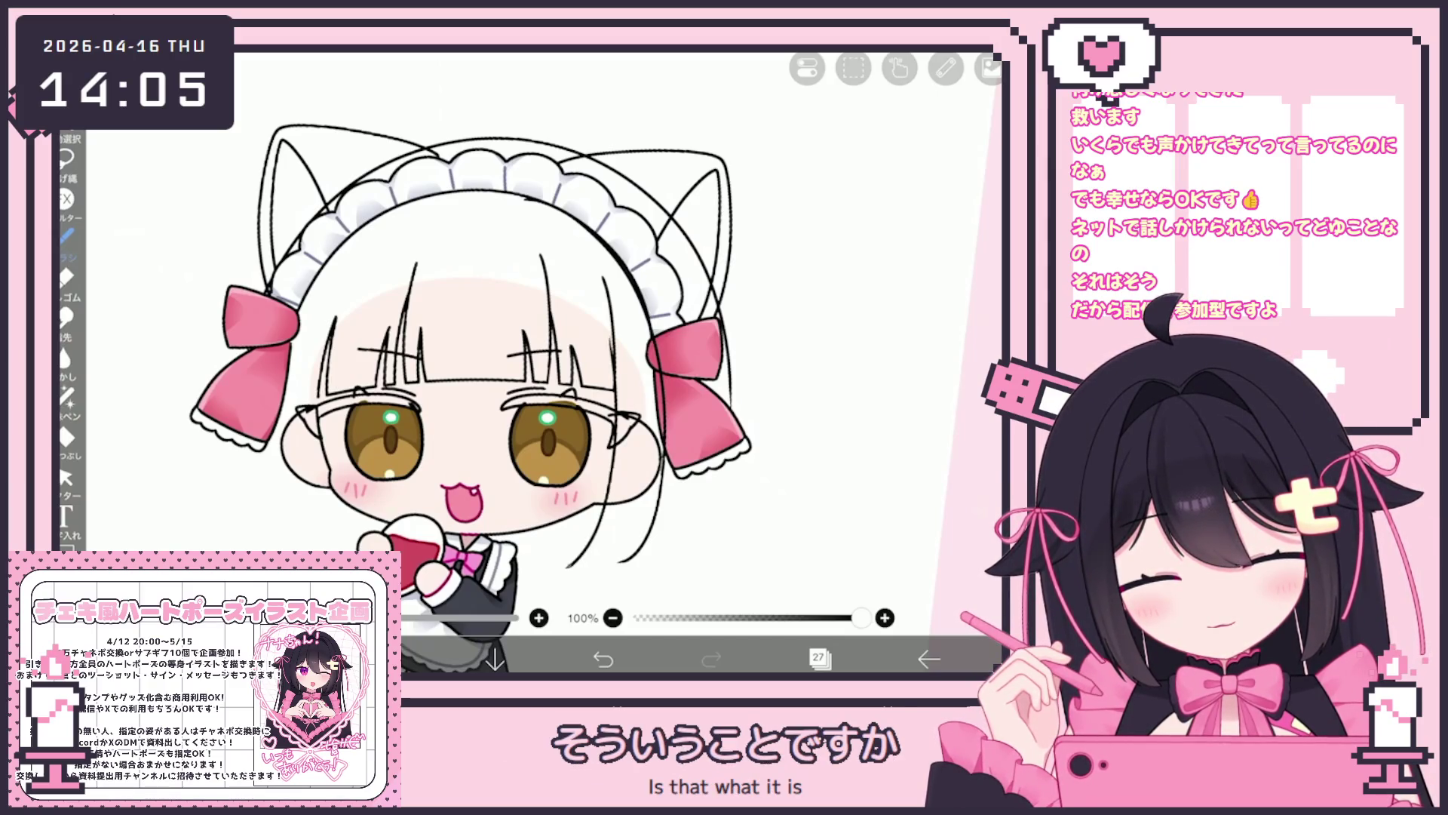
scroll(683, 445, up, 3)
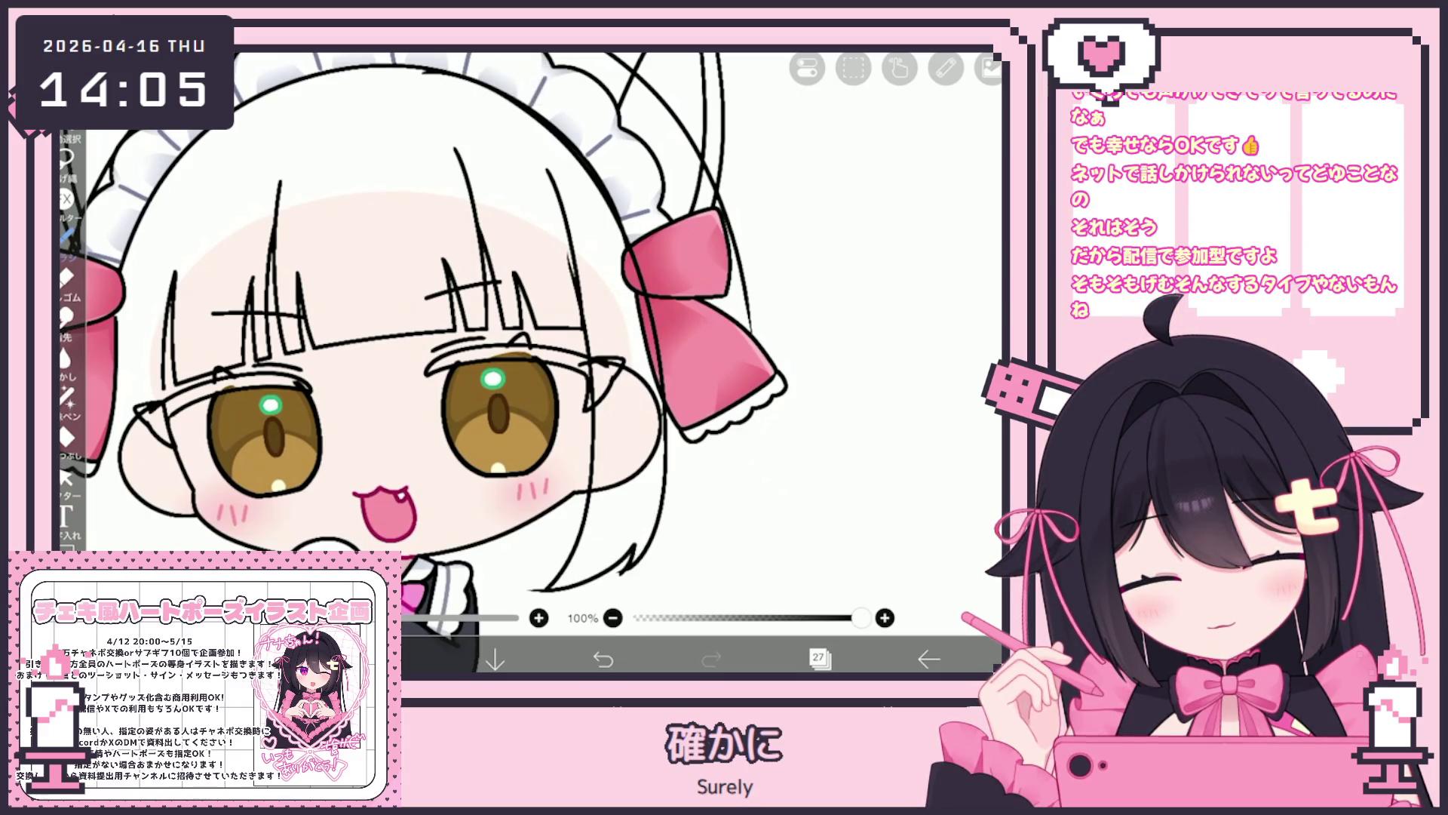
Nudge the tip of a side hair stroke slightly right with the Vector tool, then return to the brush.
click(67, 477)
scroll(645, 543, up, 3)
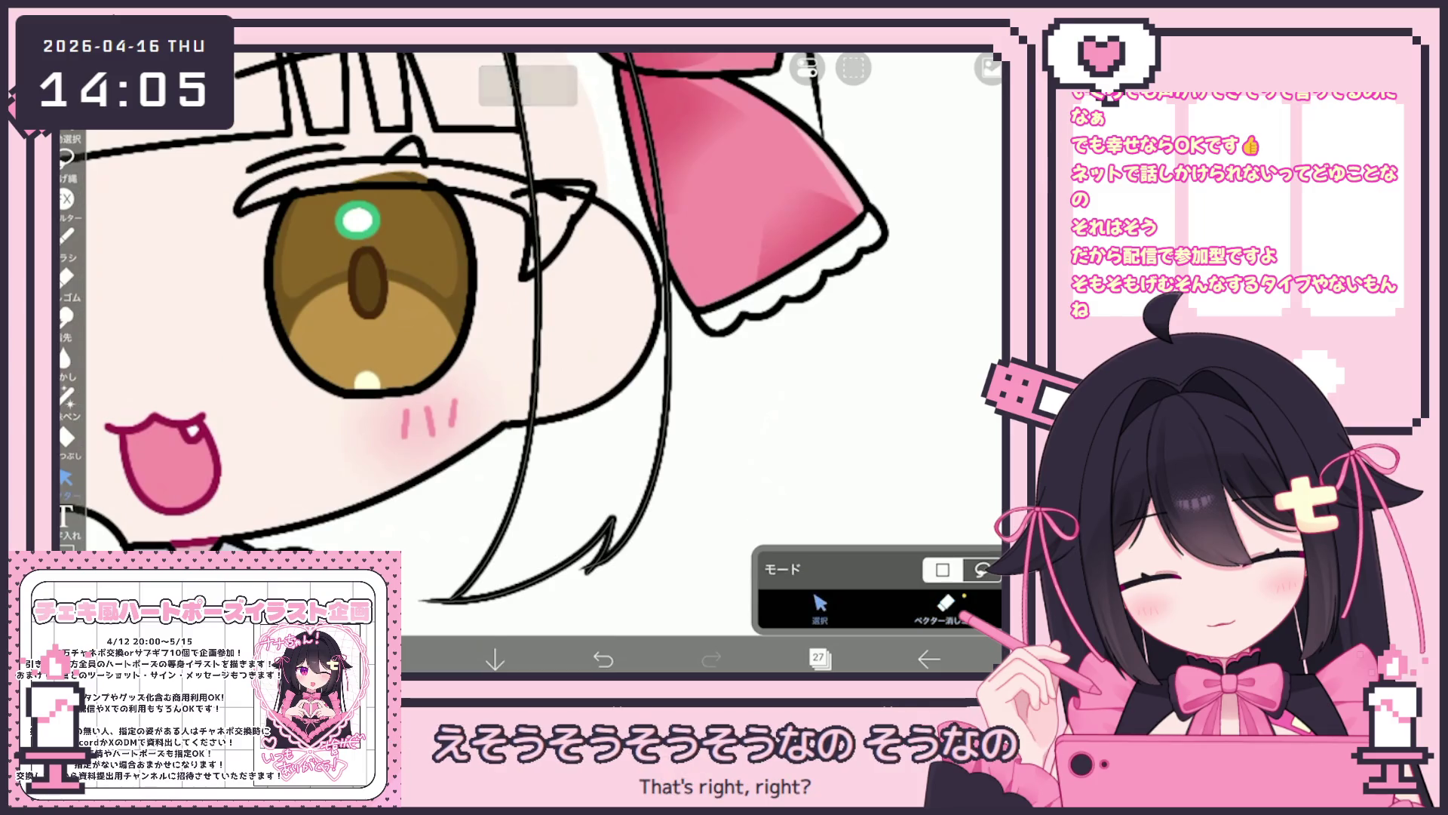
click(532, 339)
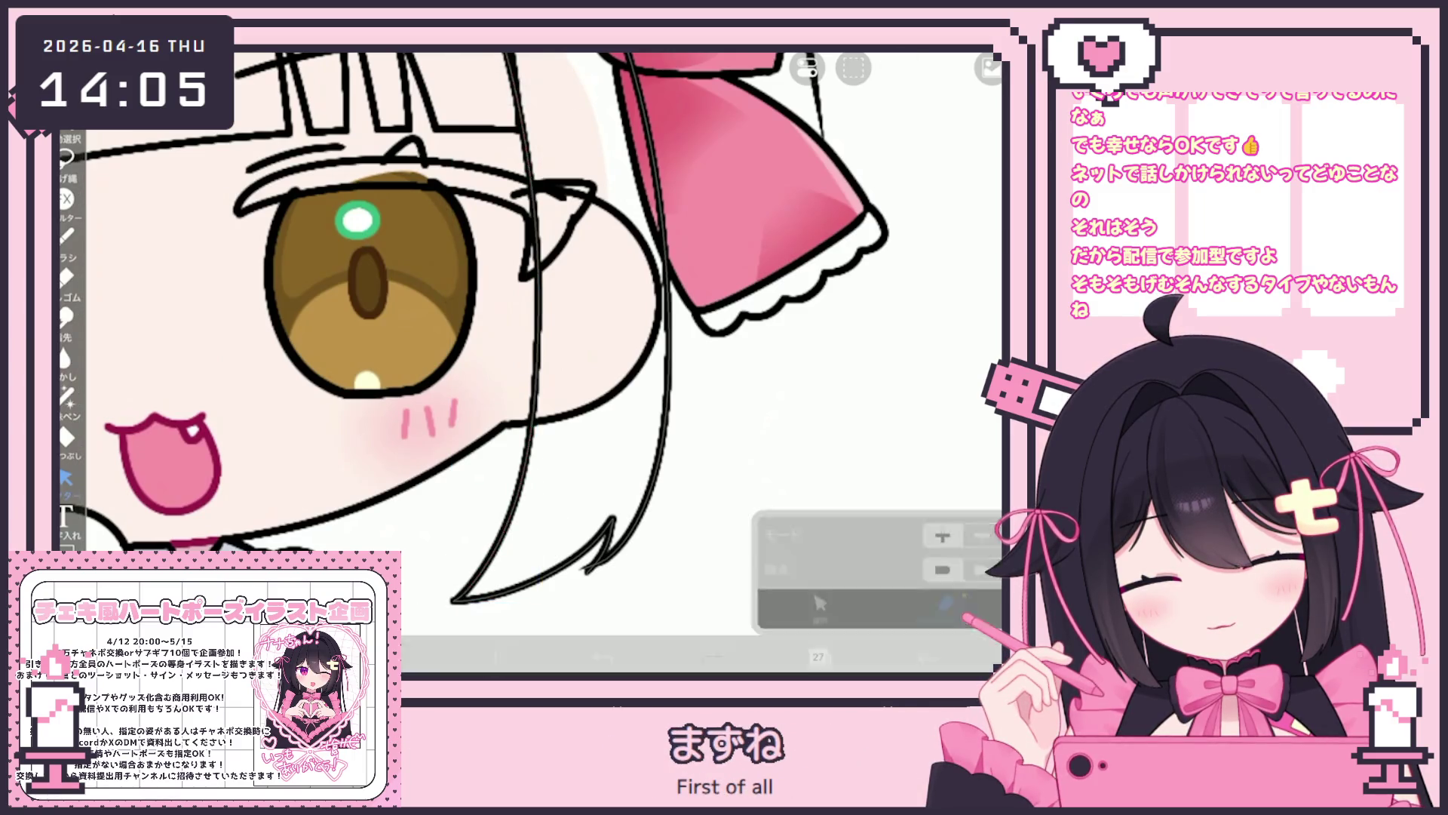
scroll(528, 362, down, 5)
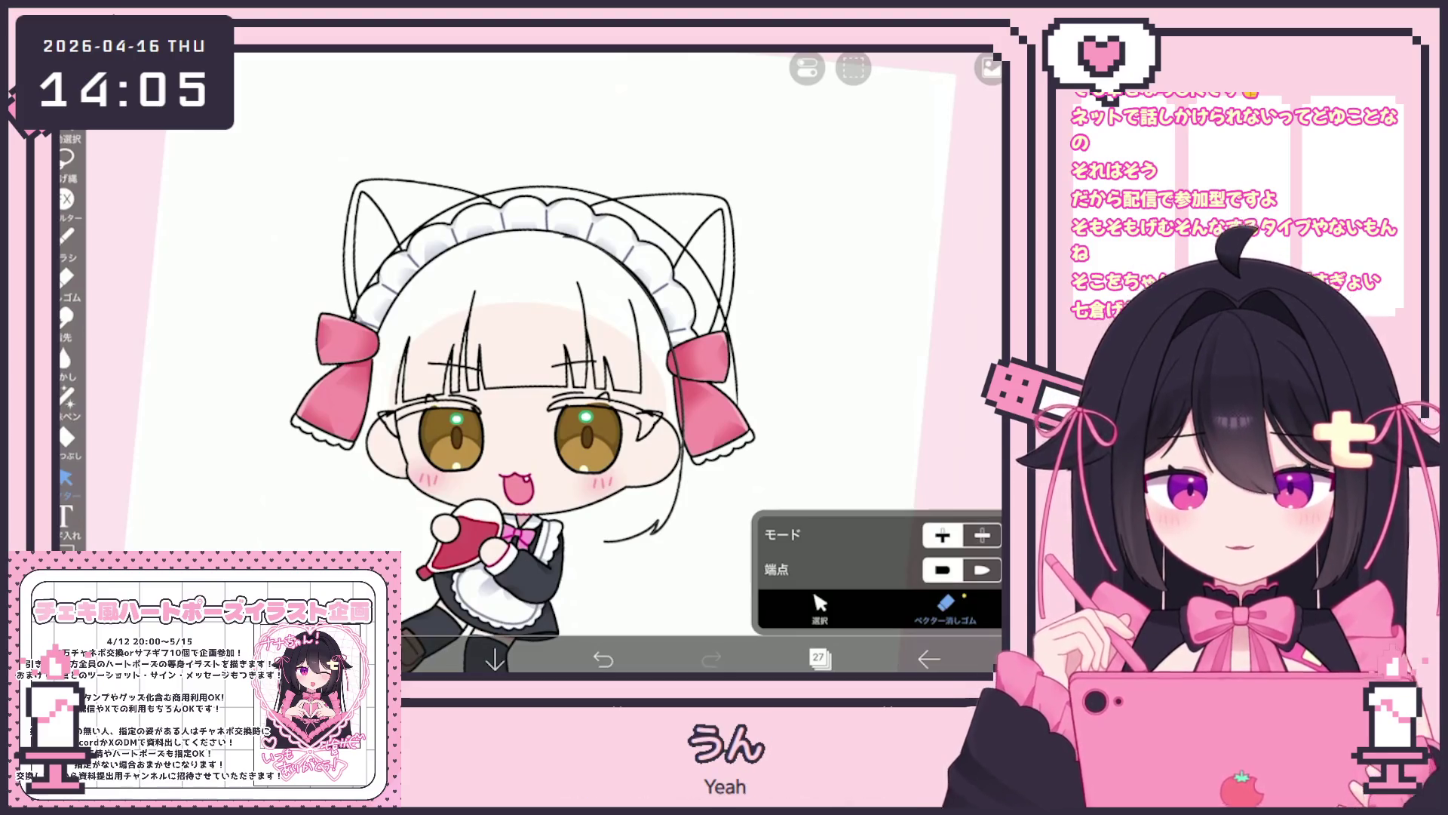
click(66, 238)
click(468, 385)
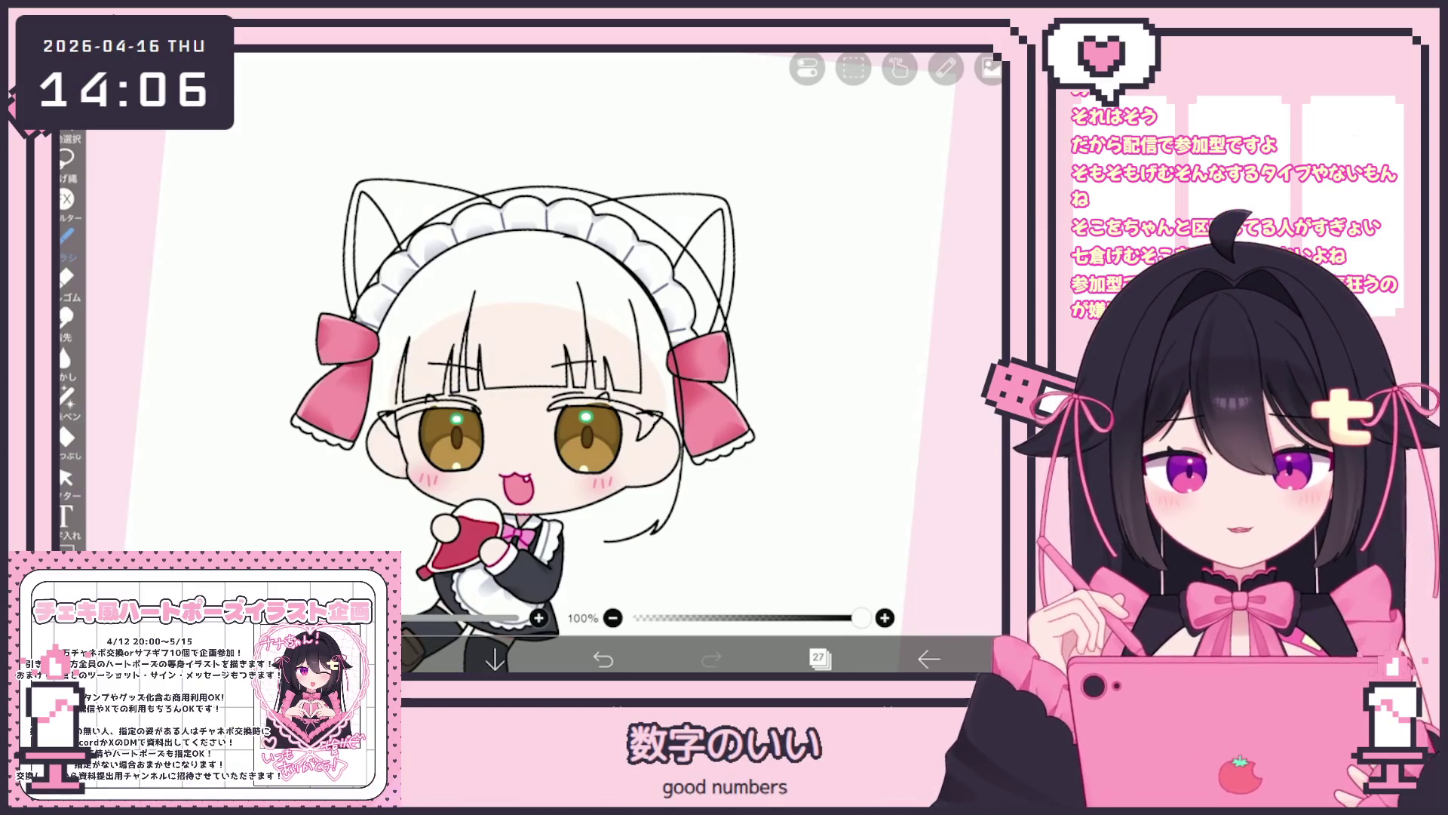
Try several curved strands on the right hair and undo the unwanted ones.
scroll(529, 362, up, 5)
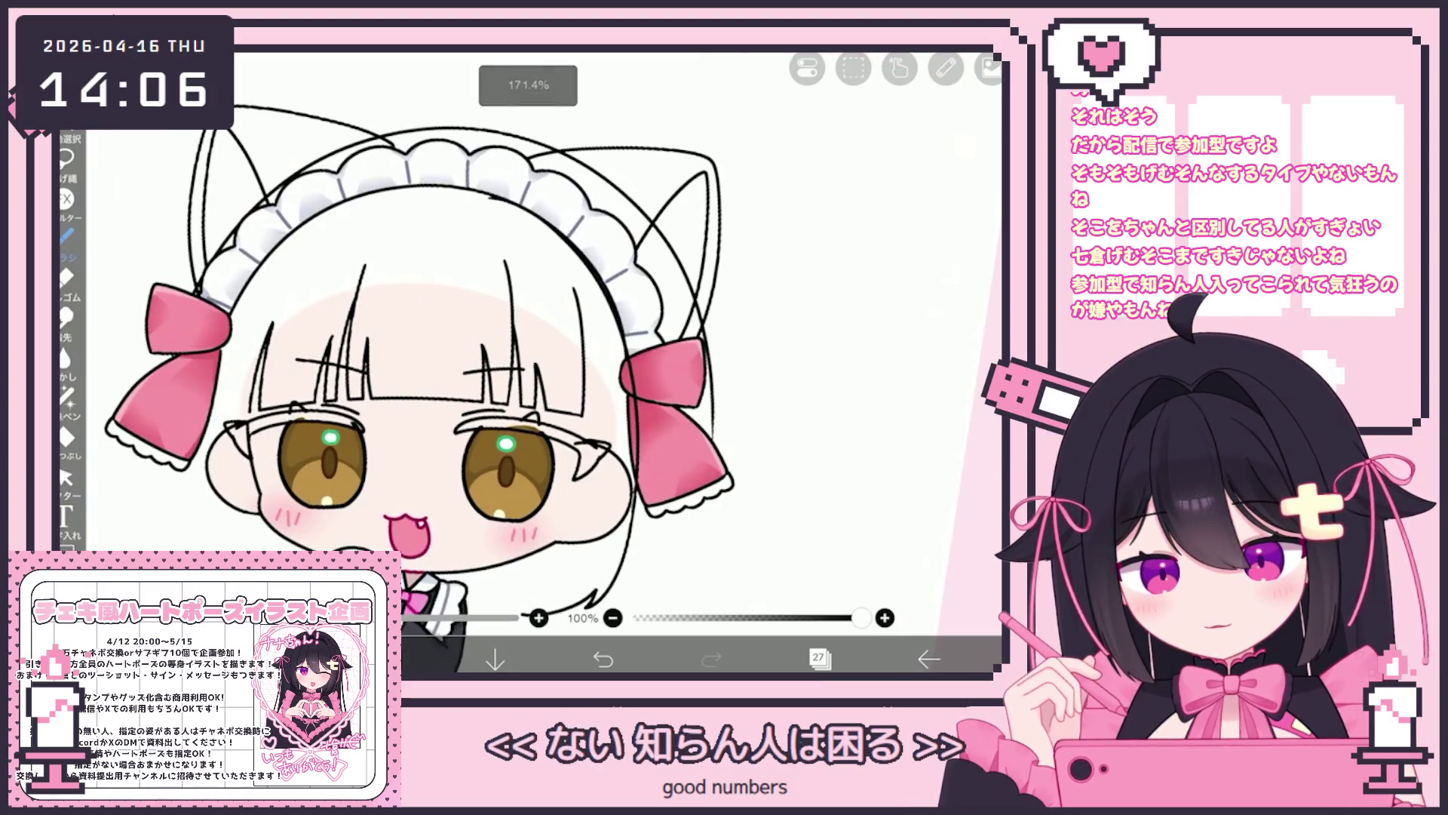
drag(492, 230, 562, 309)
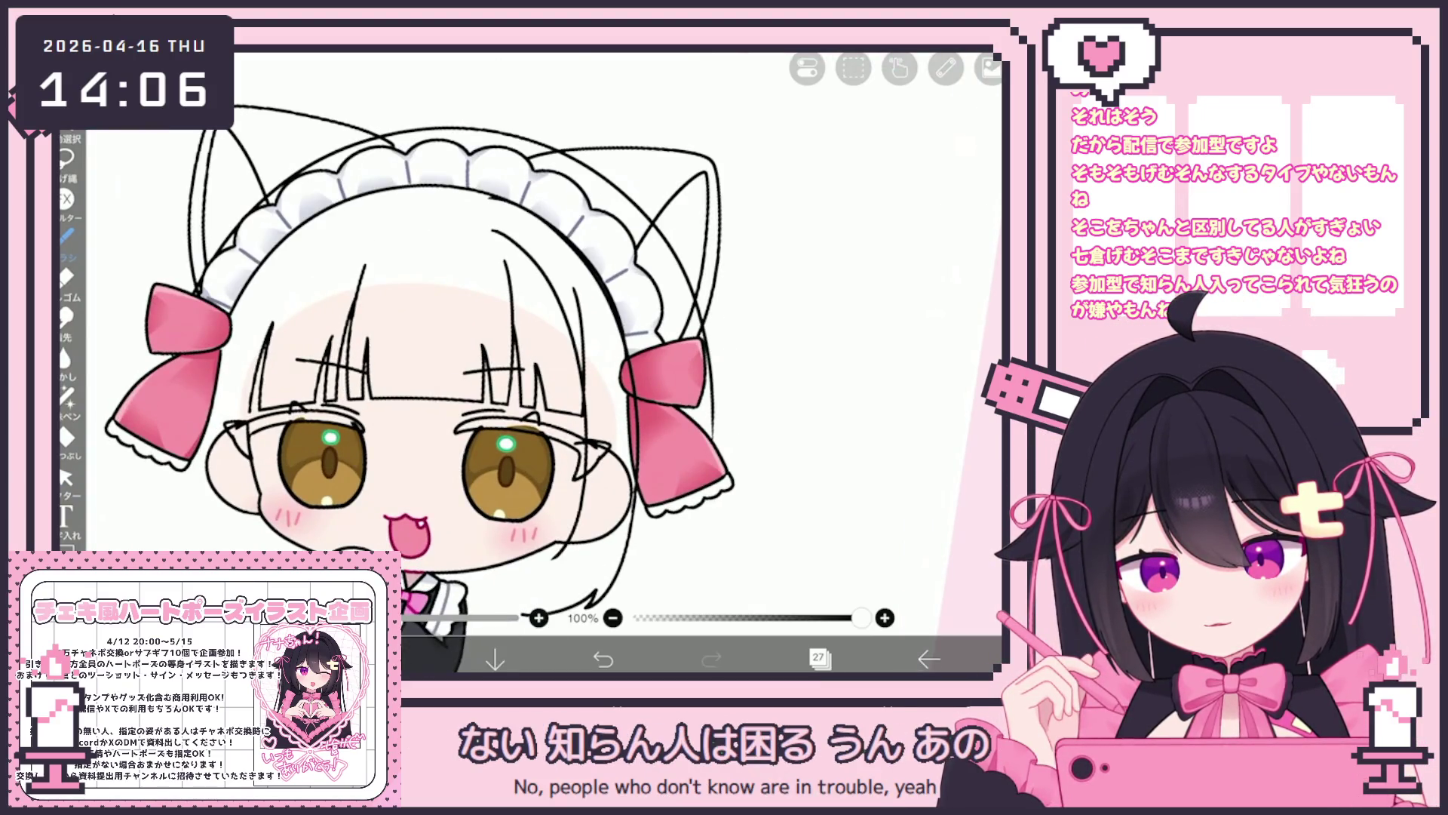
drag(596, 468, 558, 562)
click(603, 659)
drag(492, 236, 562, 321)
click(603, 659)
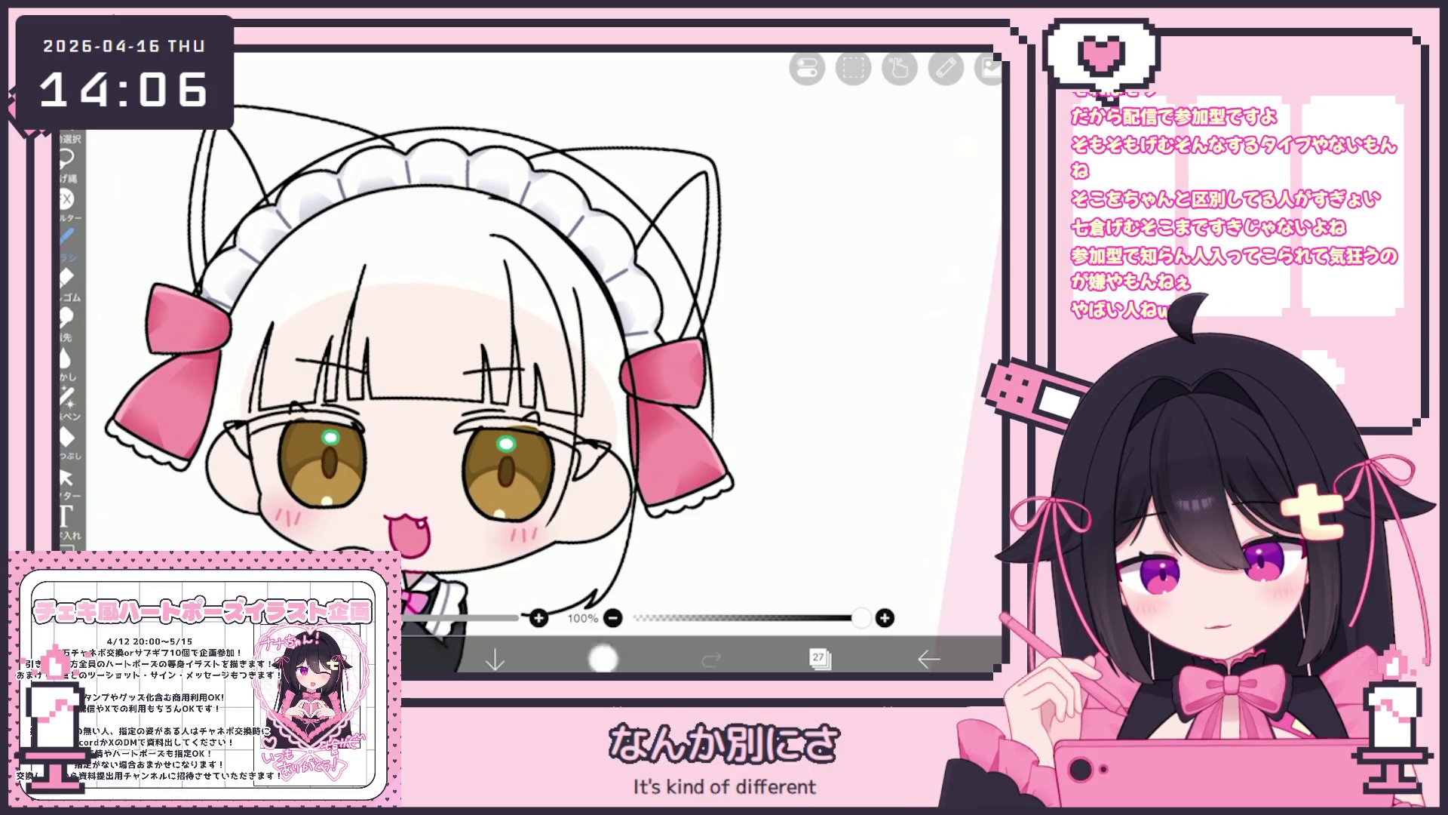
key(ctrl+z)
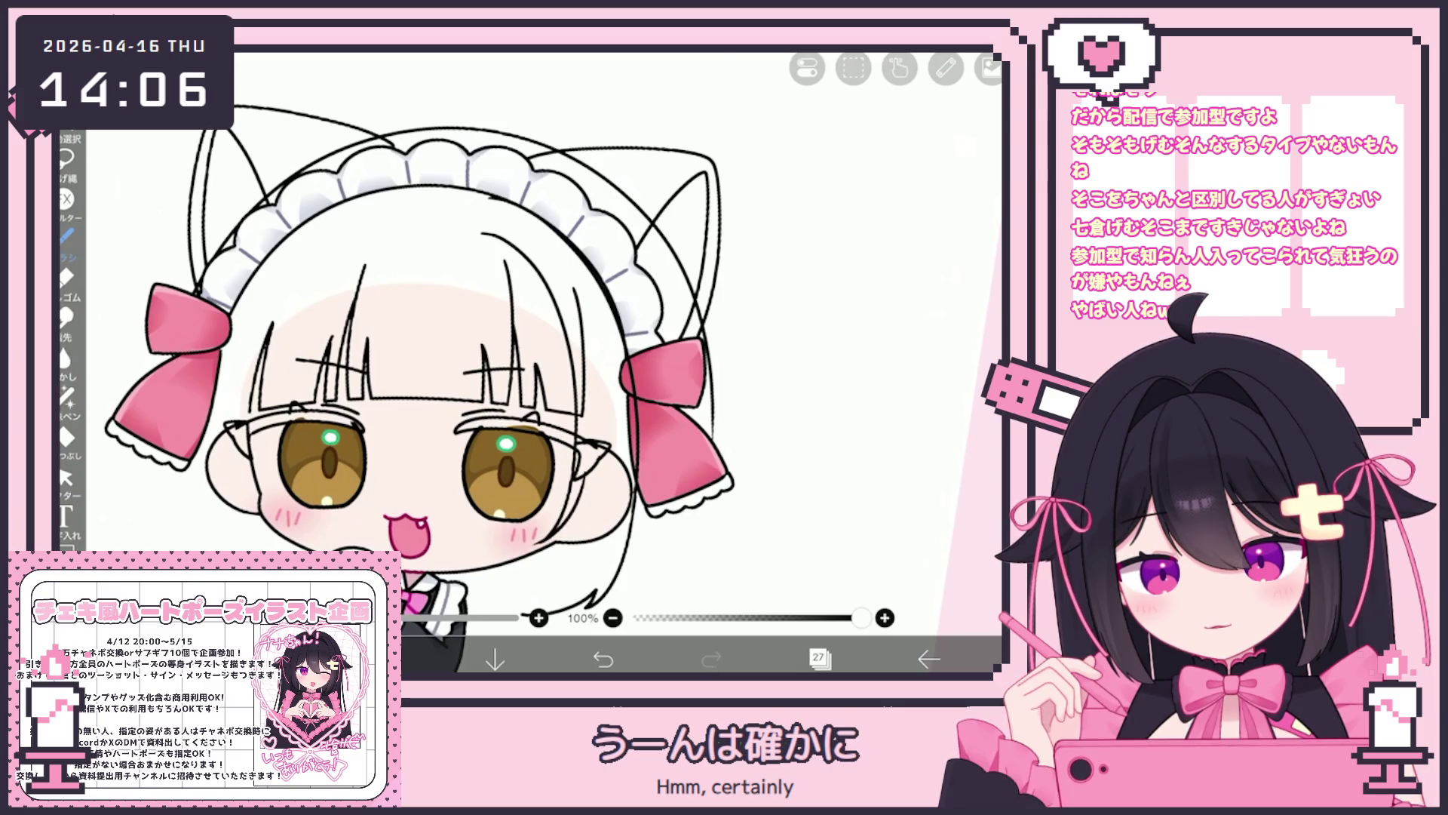
scroll(422, 332, up, 5)
key(ctrl+z)
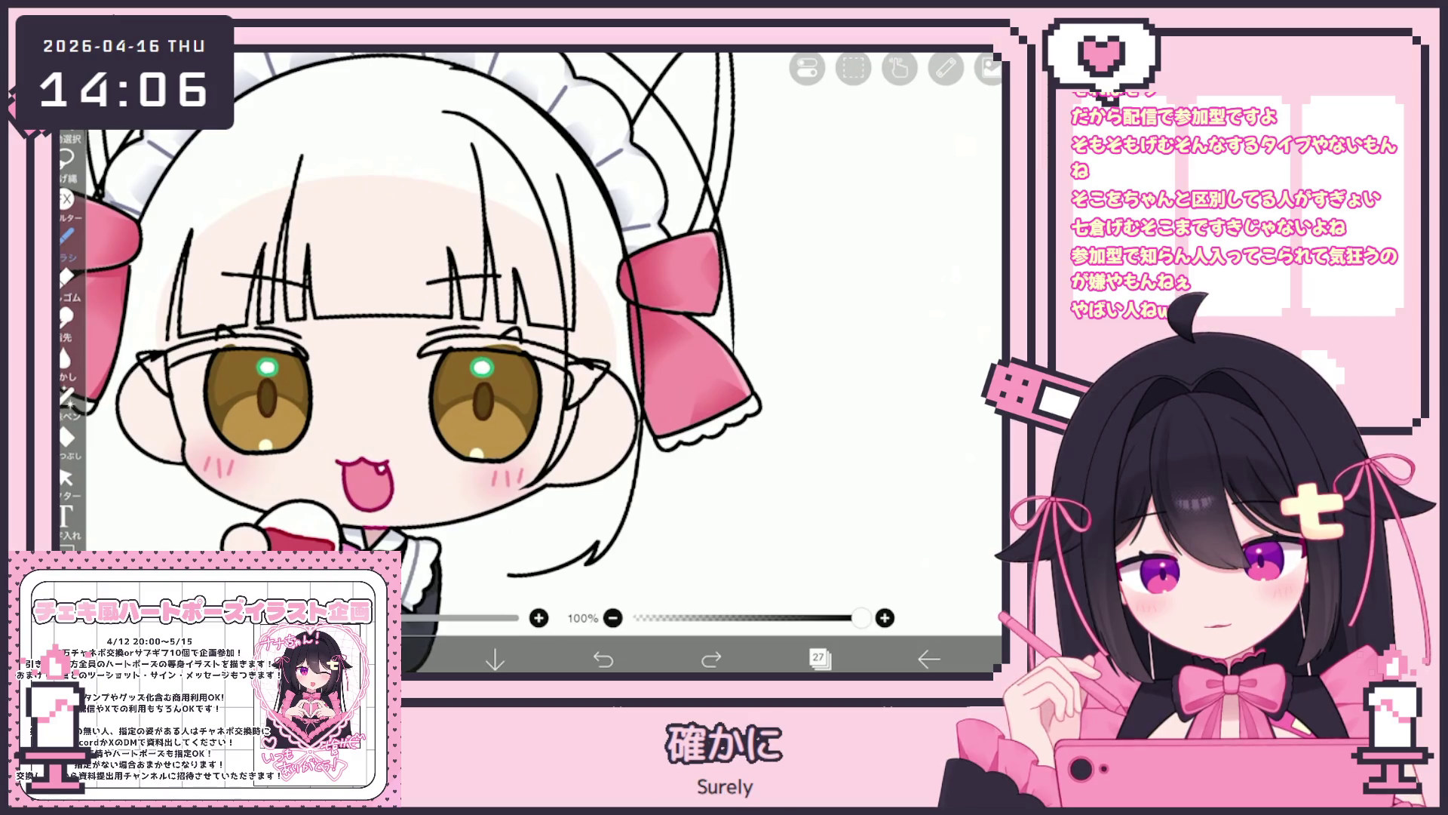
Select a single hair stroke with the Vector tool, deselect it, and go back to the brush.
click(66, 478)
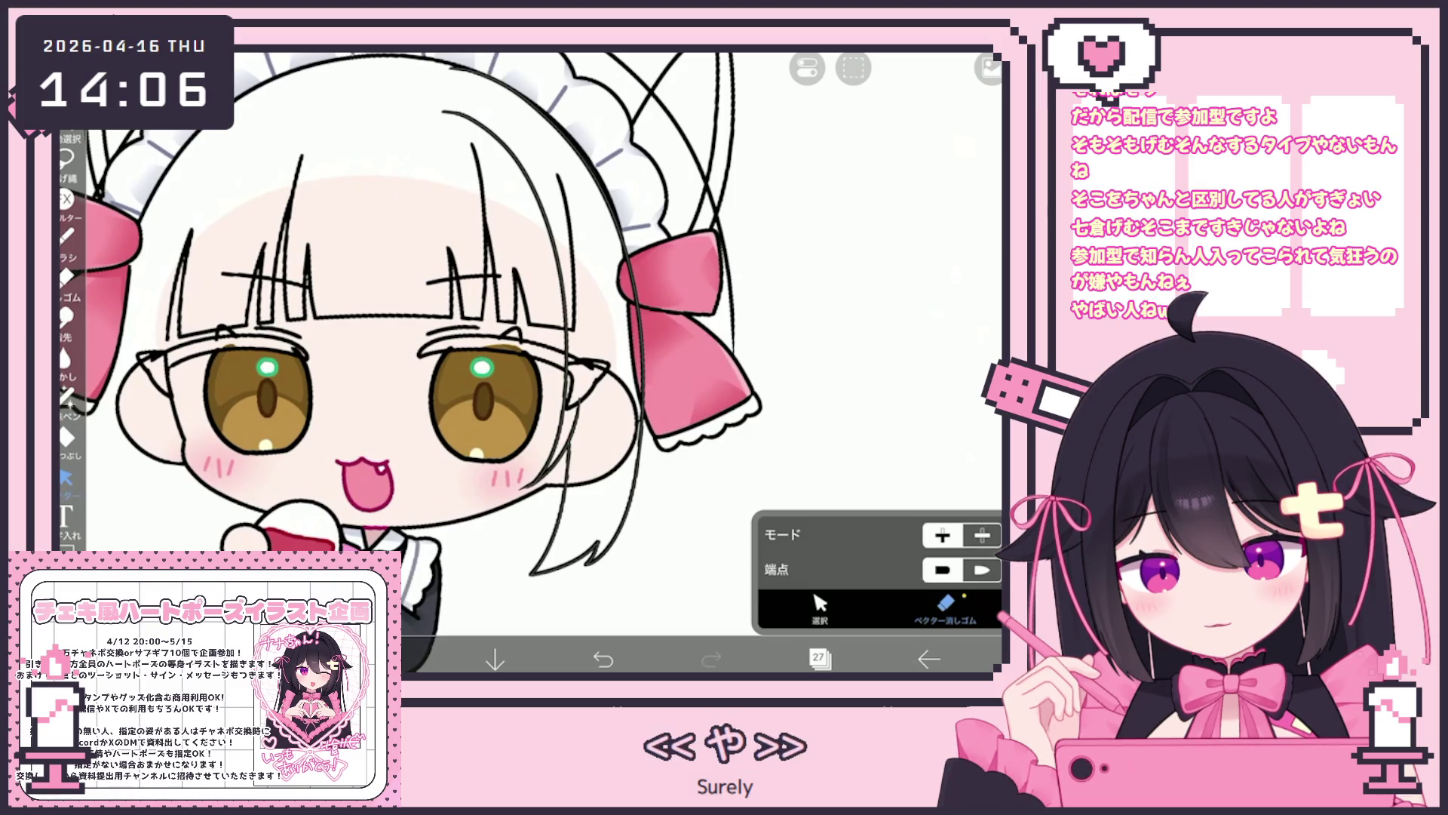
scroll(528, 340, up, 5)
click(820, 604)
click(562, 340)
click(945, 604)
scroll(528, 340, down, 5)
scroll(528, 339, down, 2)
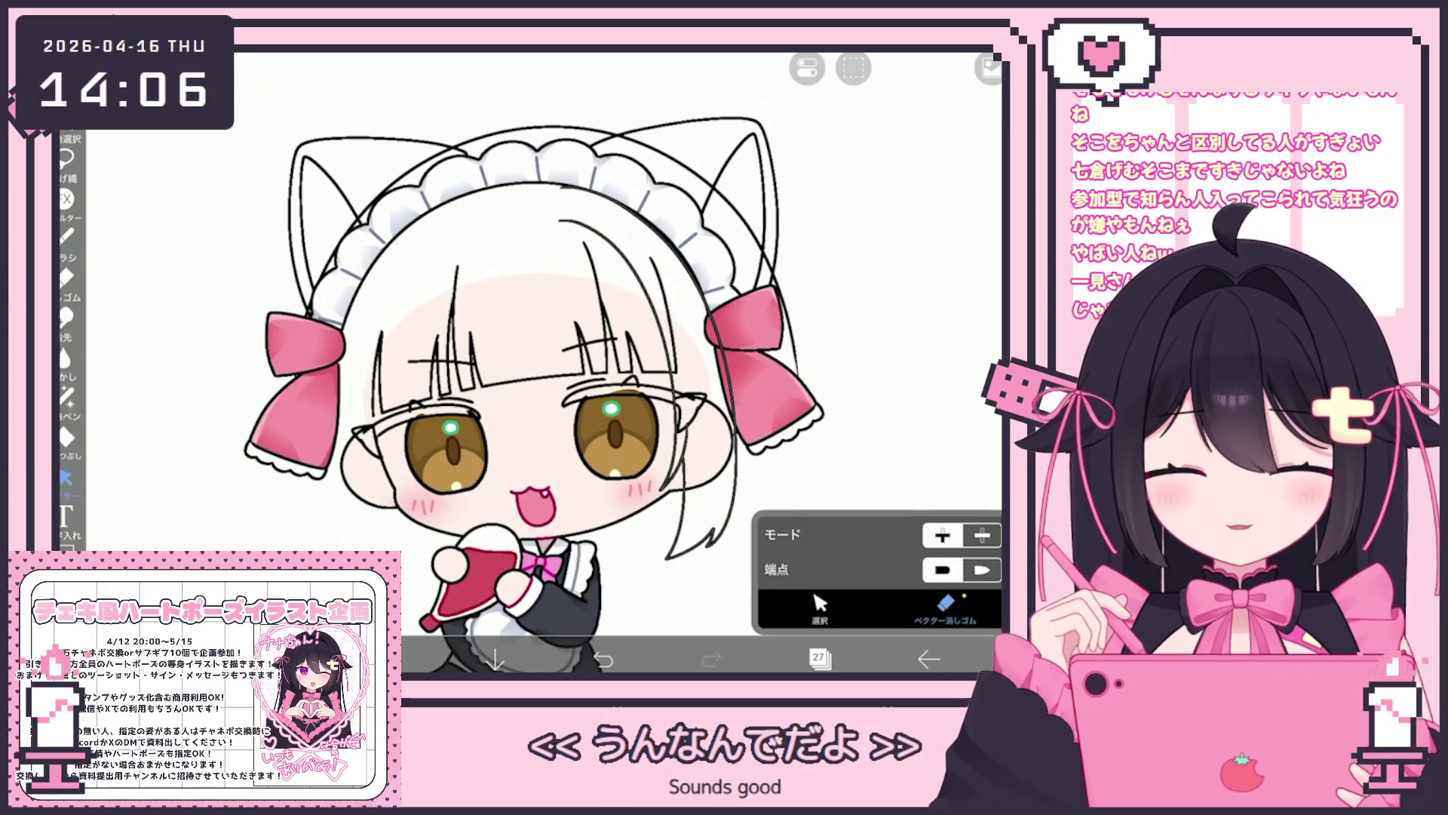
scroll(528, 339, up, 2)
key(b)
scroll(528, 340, up, 1)
key(ctrl+z)
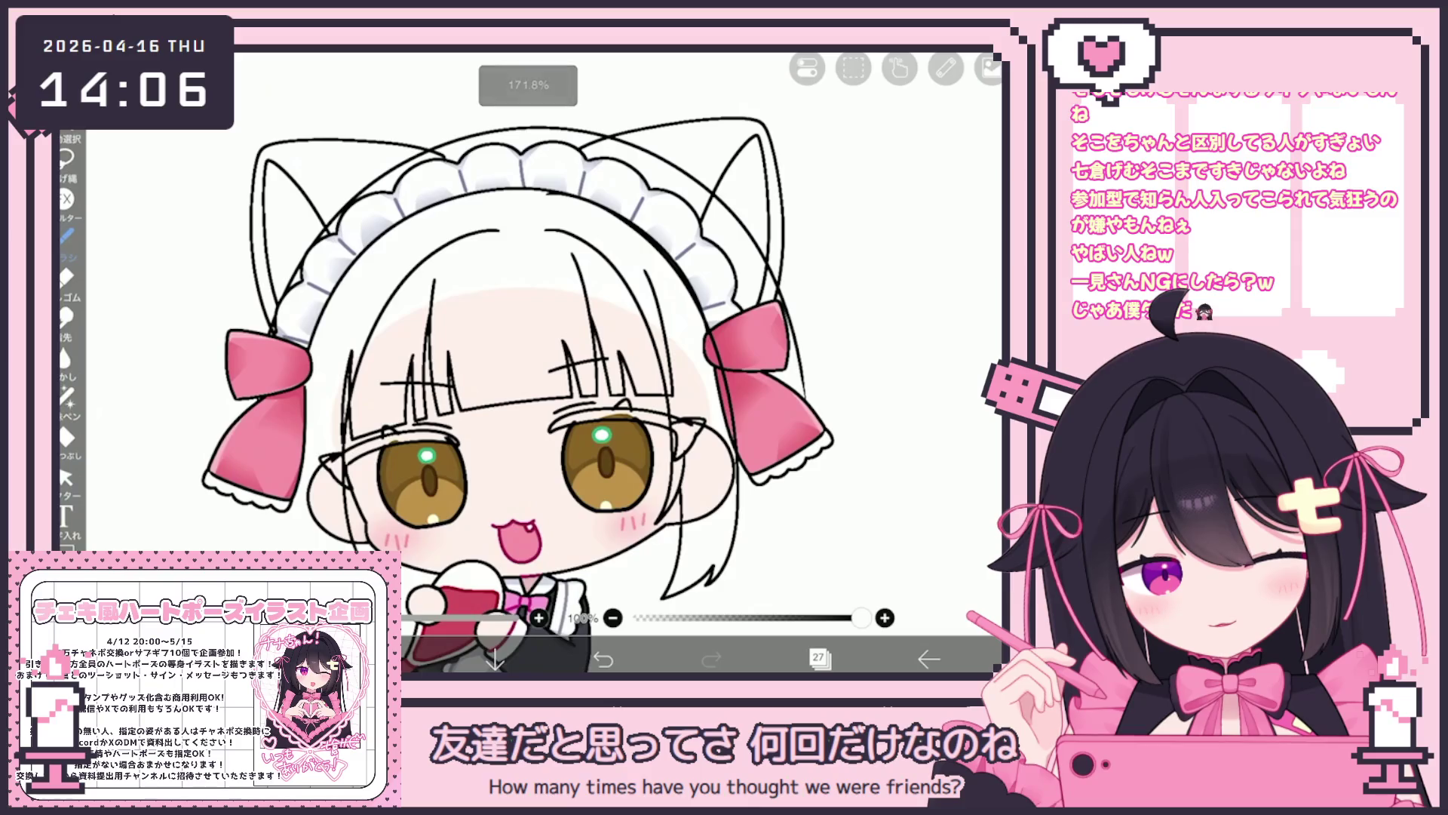
Add short forehead hair marks and strand lines tracing the left side of the hair.
drag(468, 231, 353, 351)
key(ctrl+z)
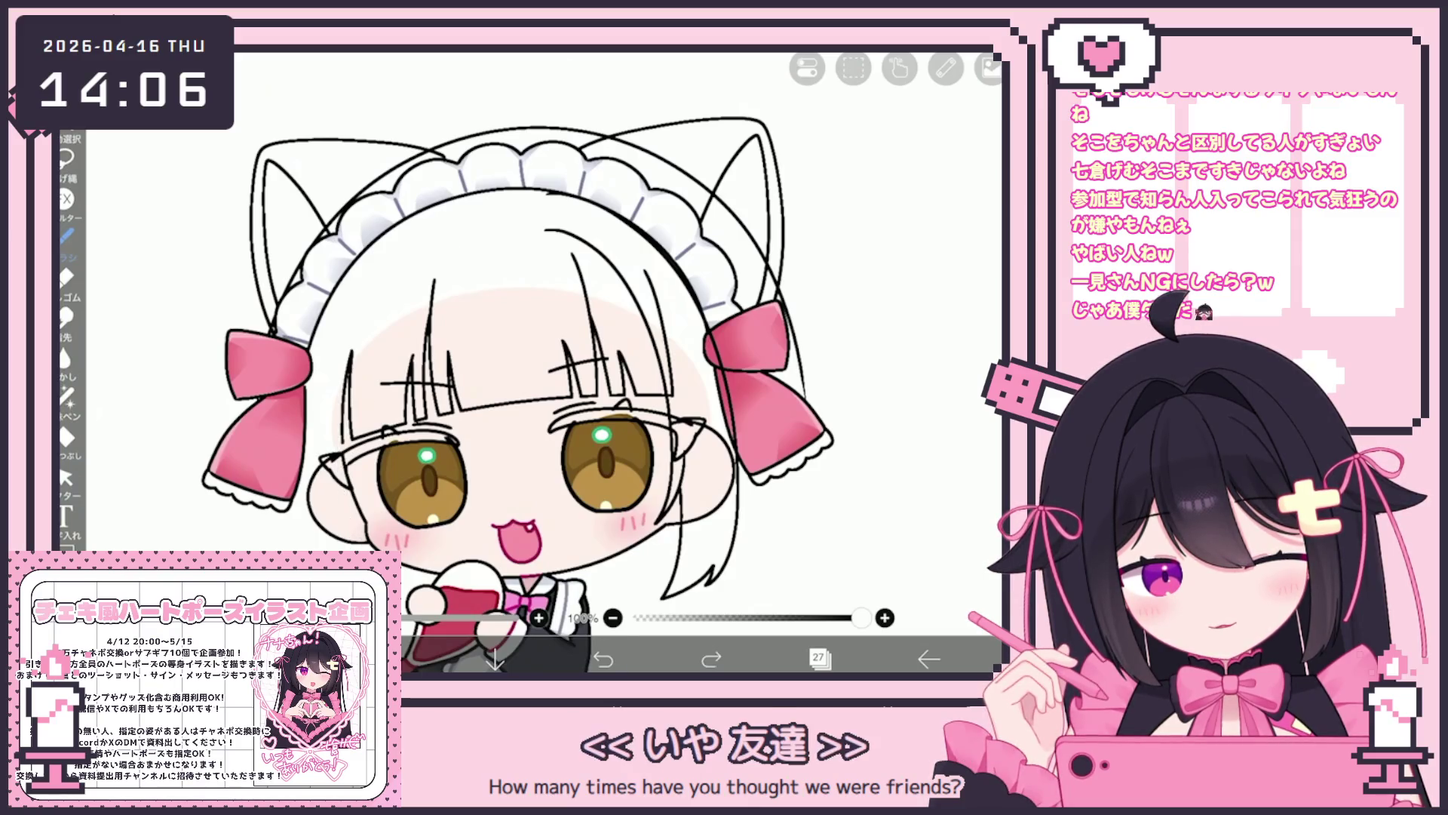
drag(422, 247, 461, 239)
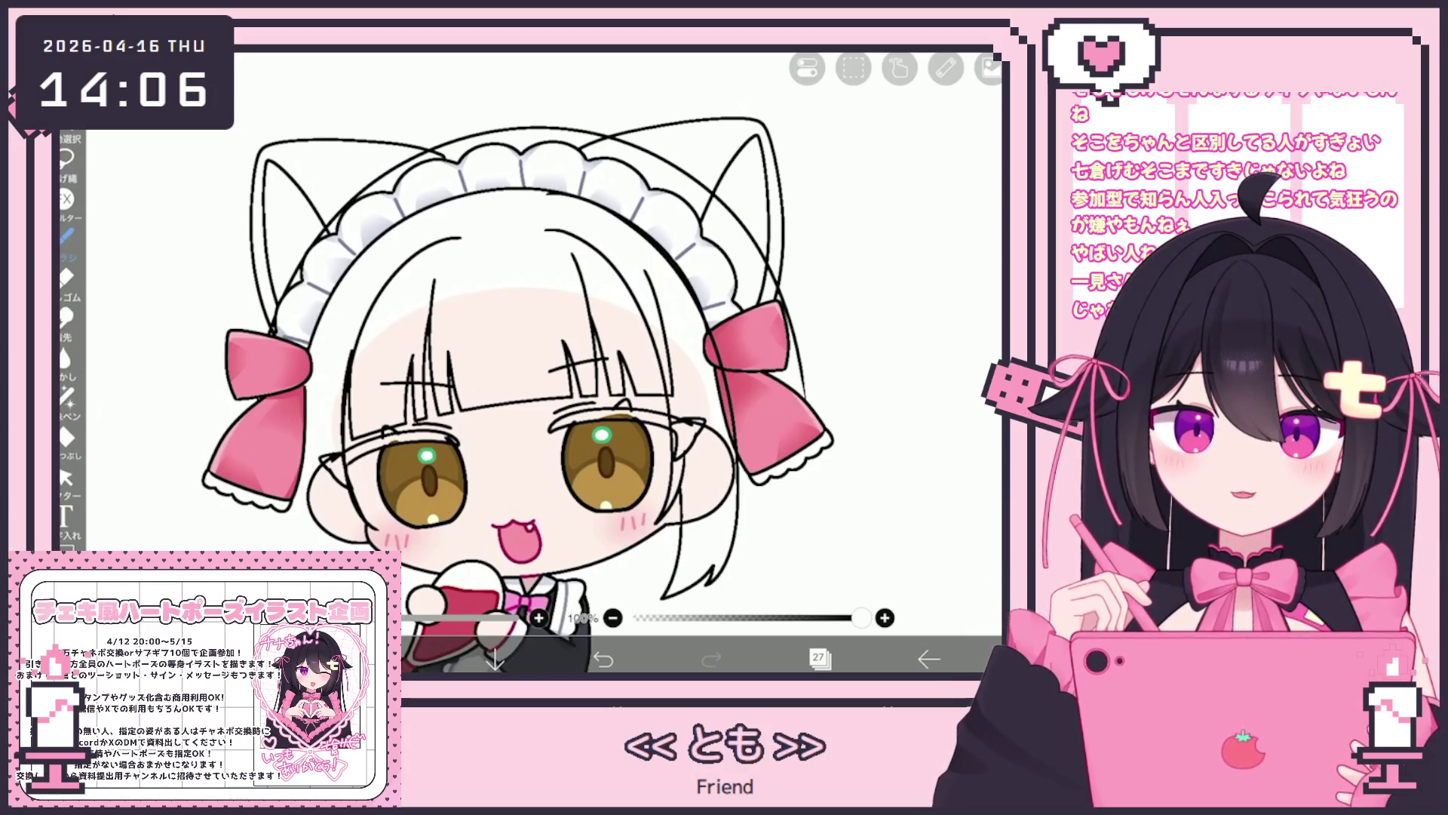
key(ctrl+z)
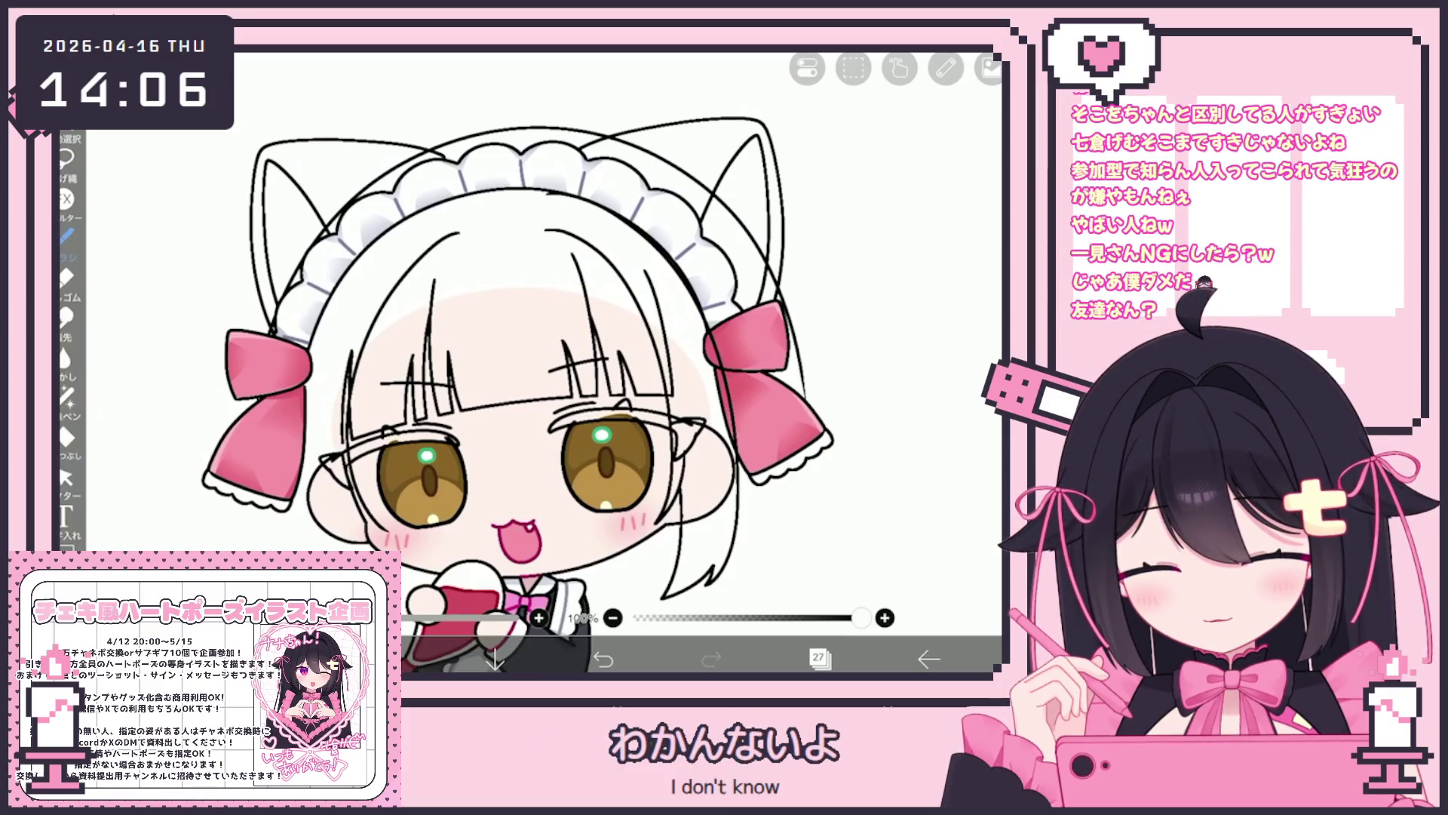
scroll(543, 362, up, 2)
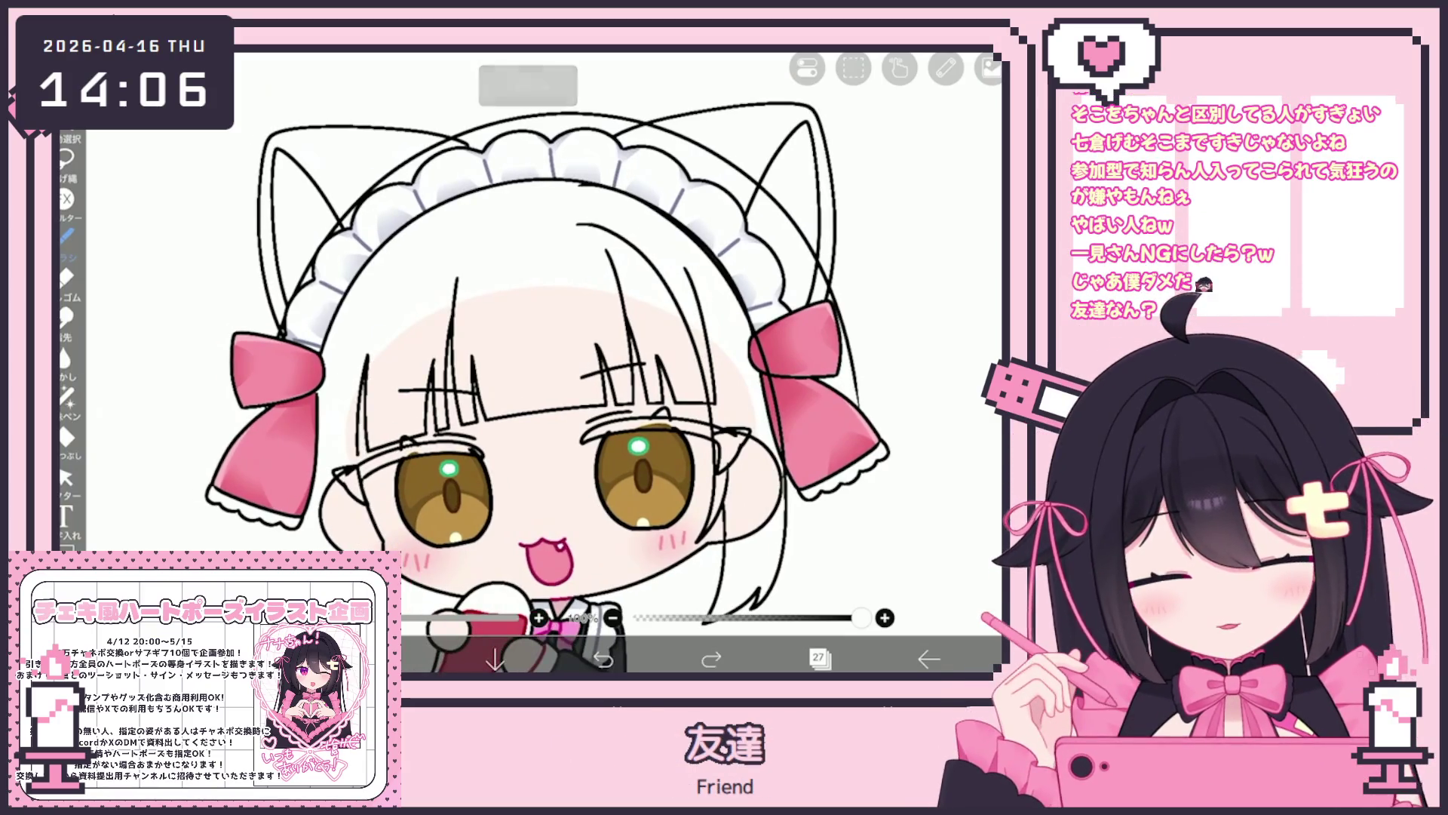
drag(435, 246, 479, 230)
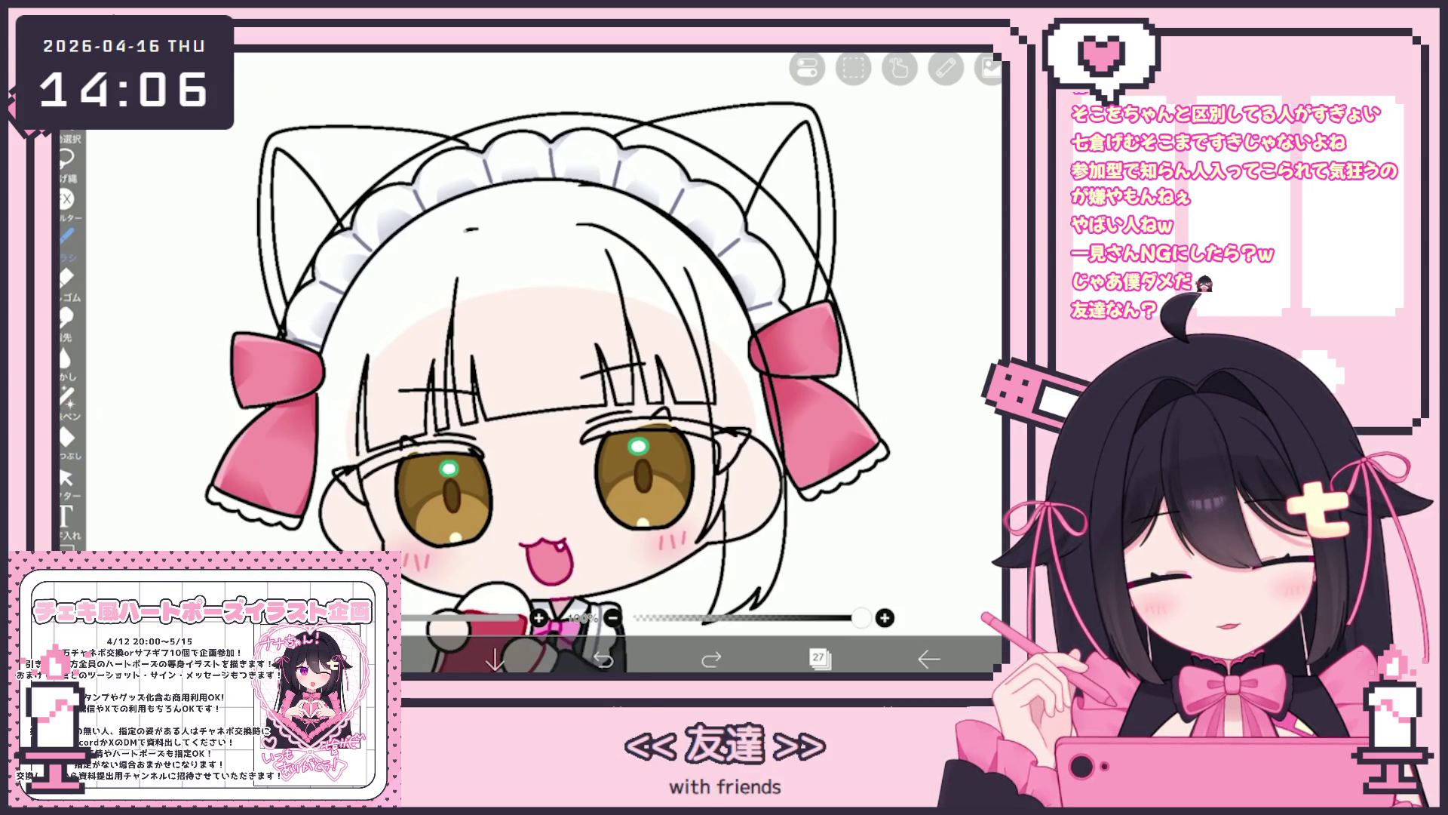
drag(369, 331, 400, 550)
click(603, 658)
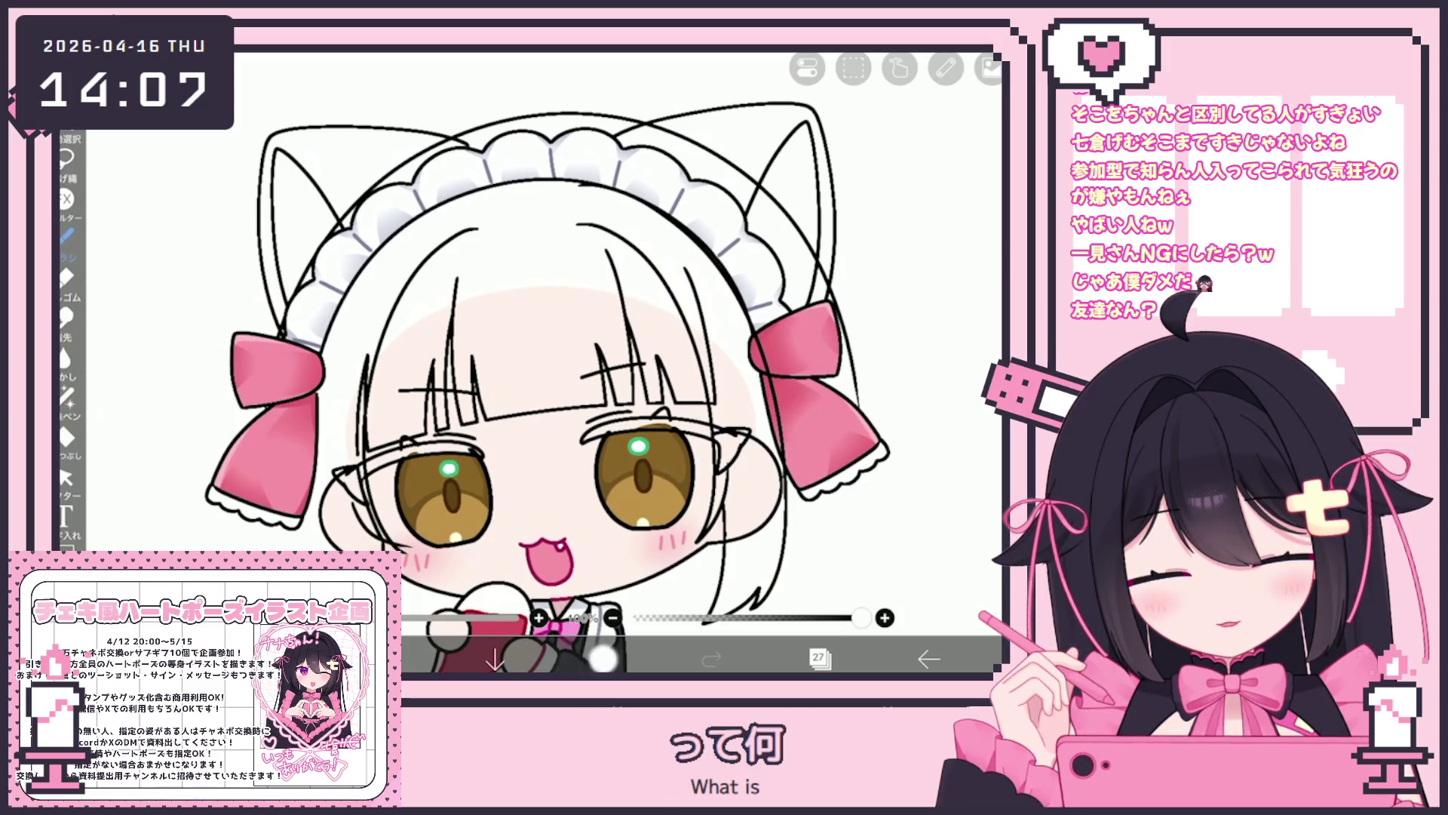
drag(468, 232, 367, 422)
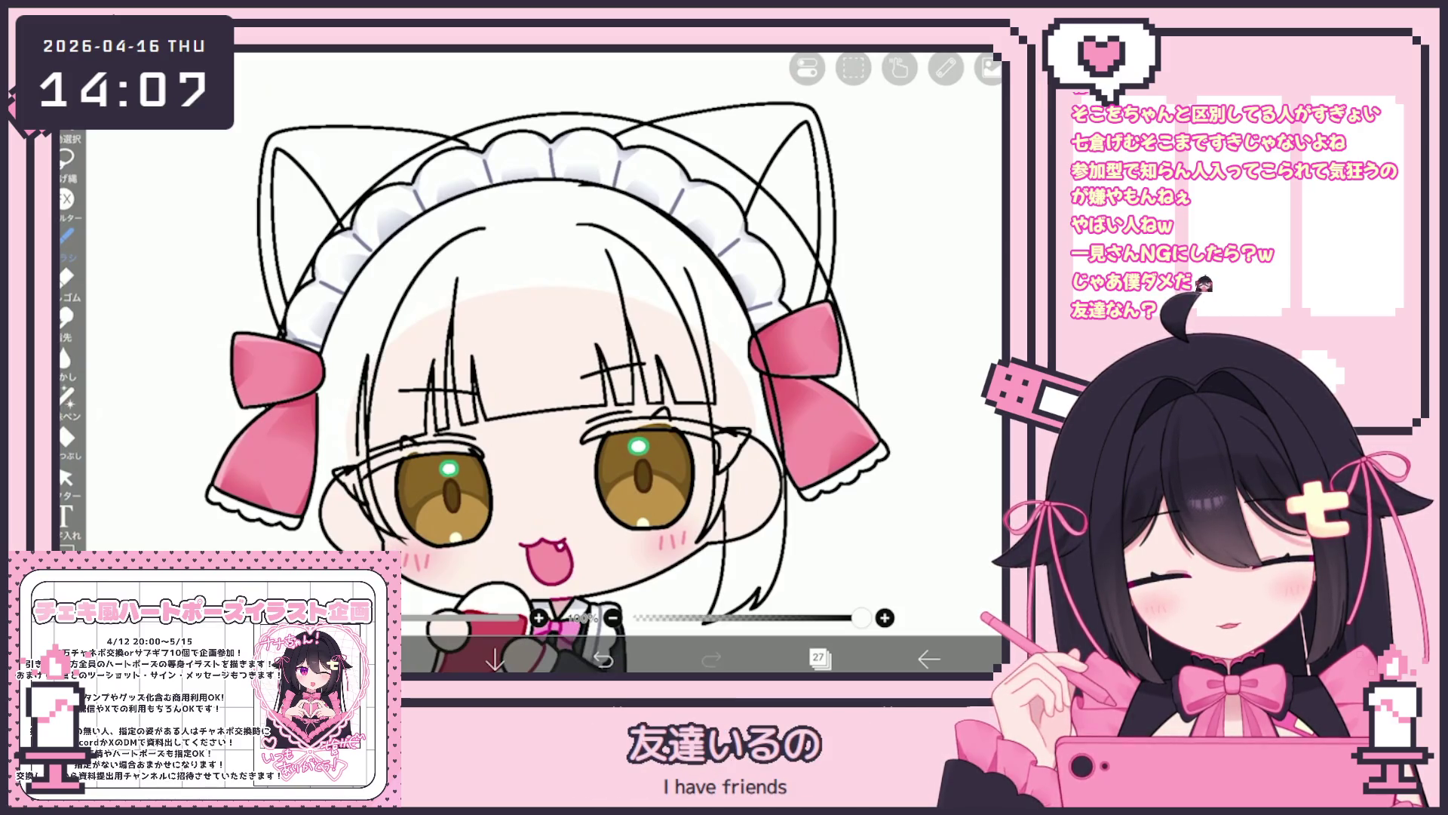
scroll(543, 362, down, 3)
scroll(543, 362, up, 2)
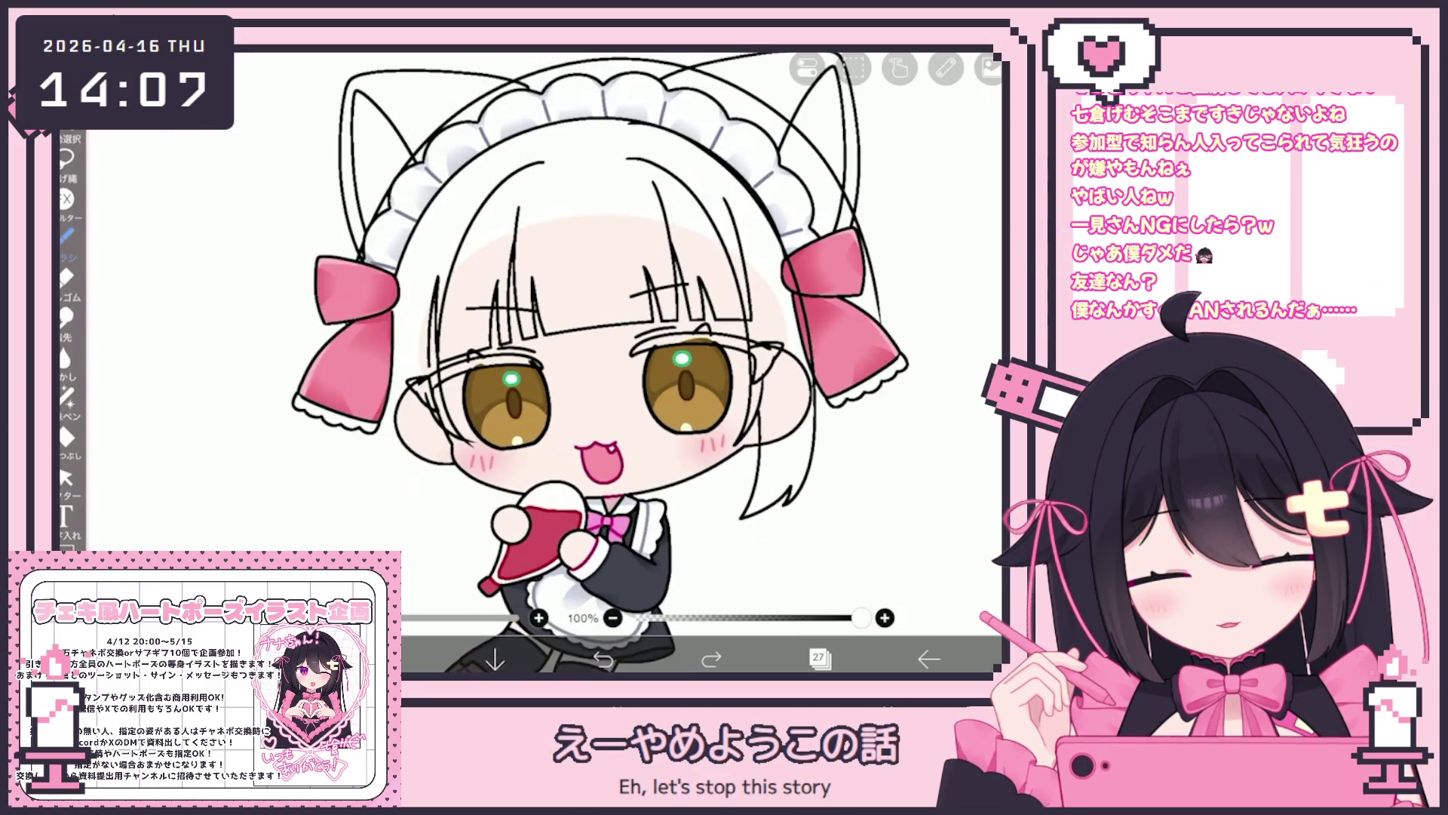
scroll(611, 362, up, 2)
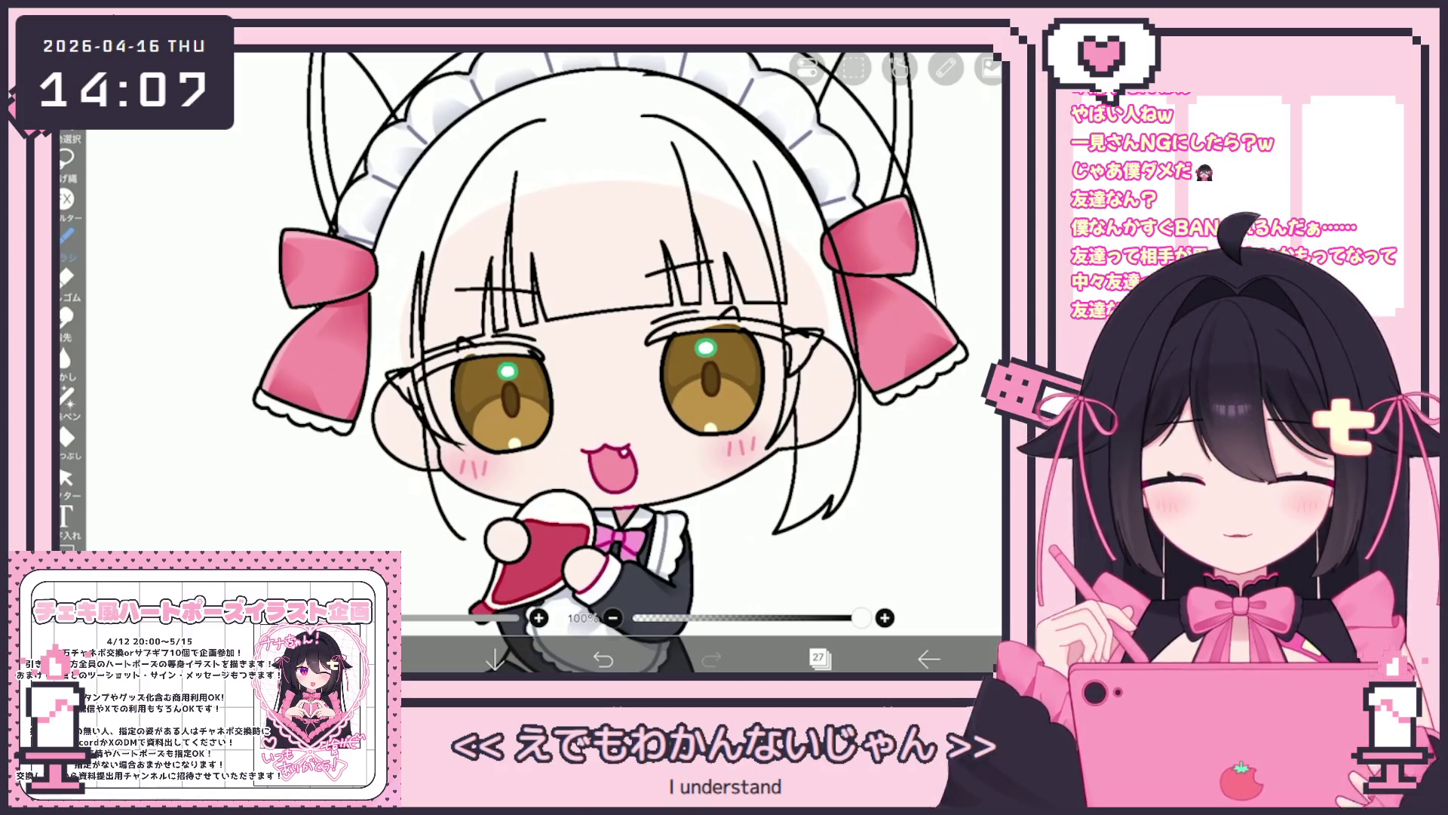
scroll(615, 363, up, 5)
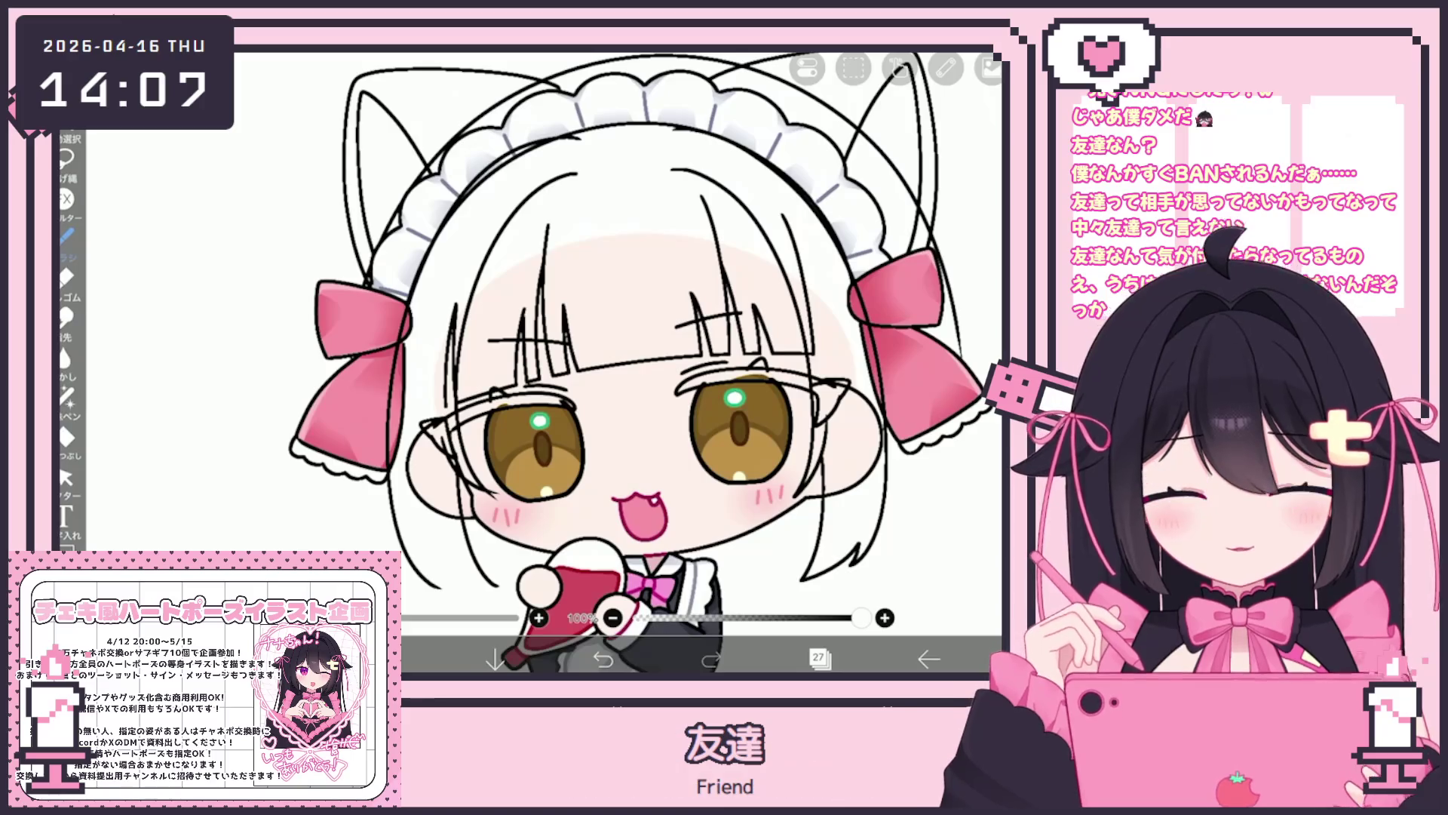
scroll(645, 362, up, 1)
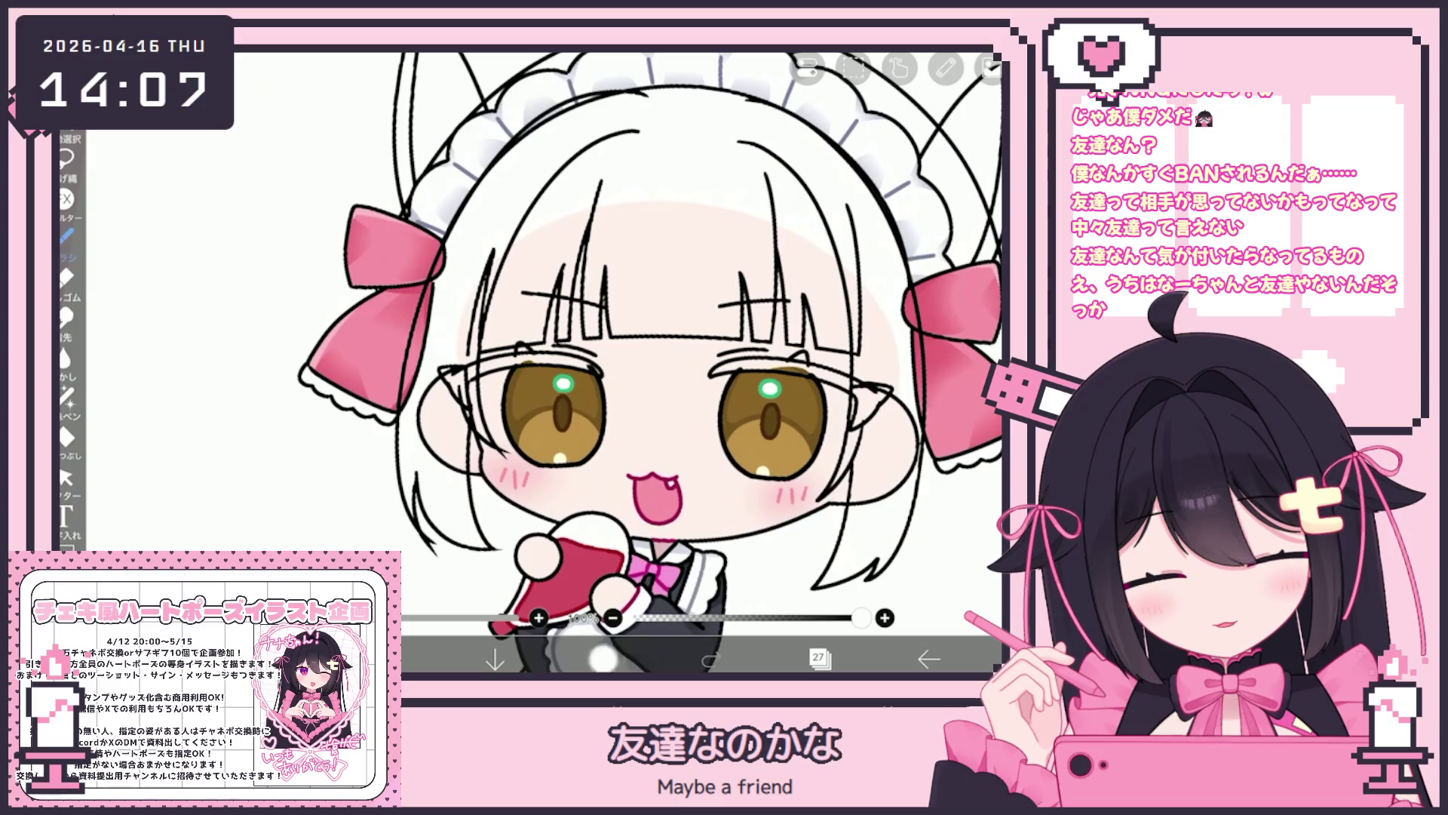
scroll(664, 363, down, 2)
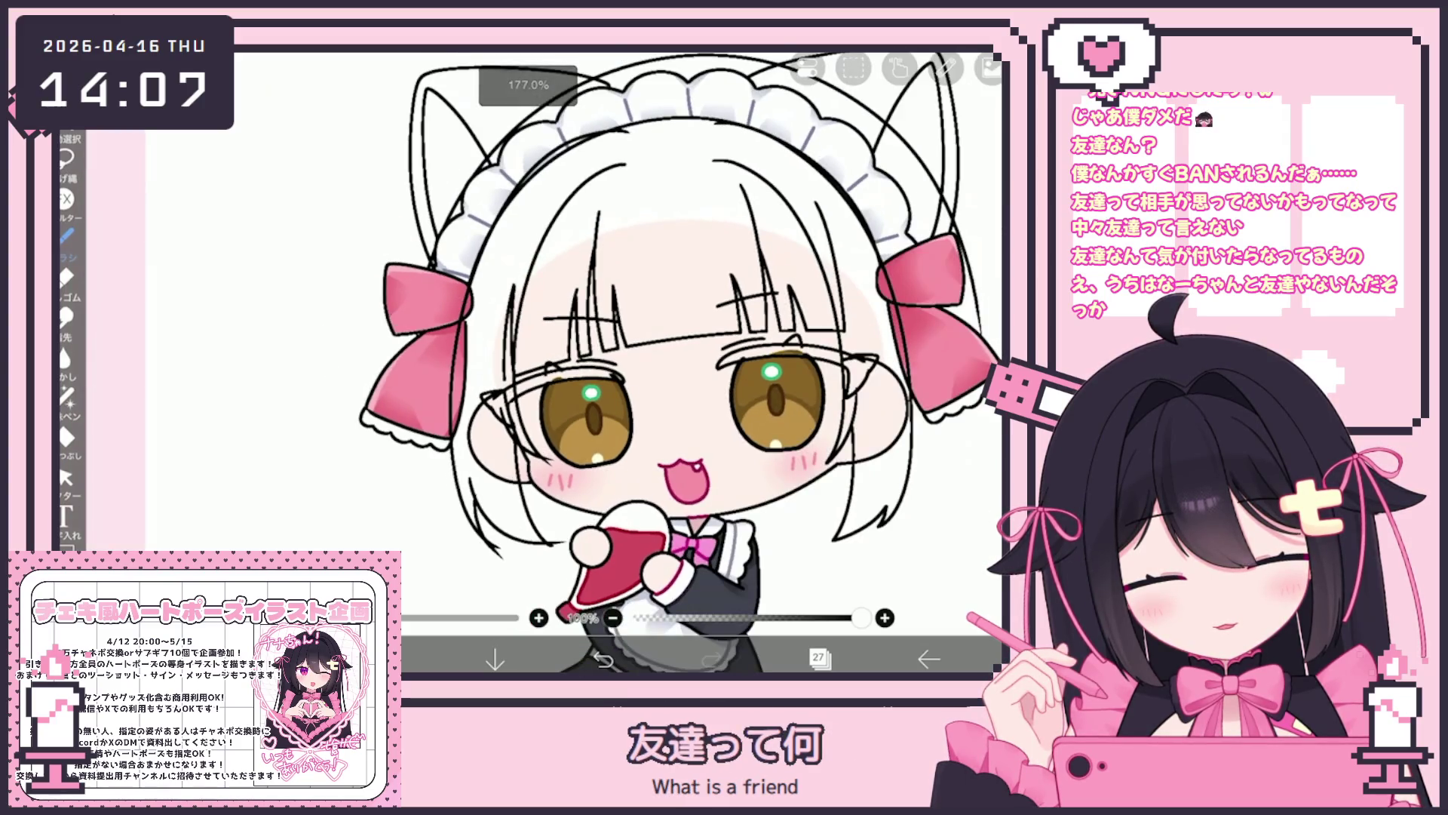
click(67, 478)
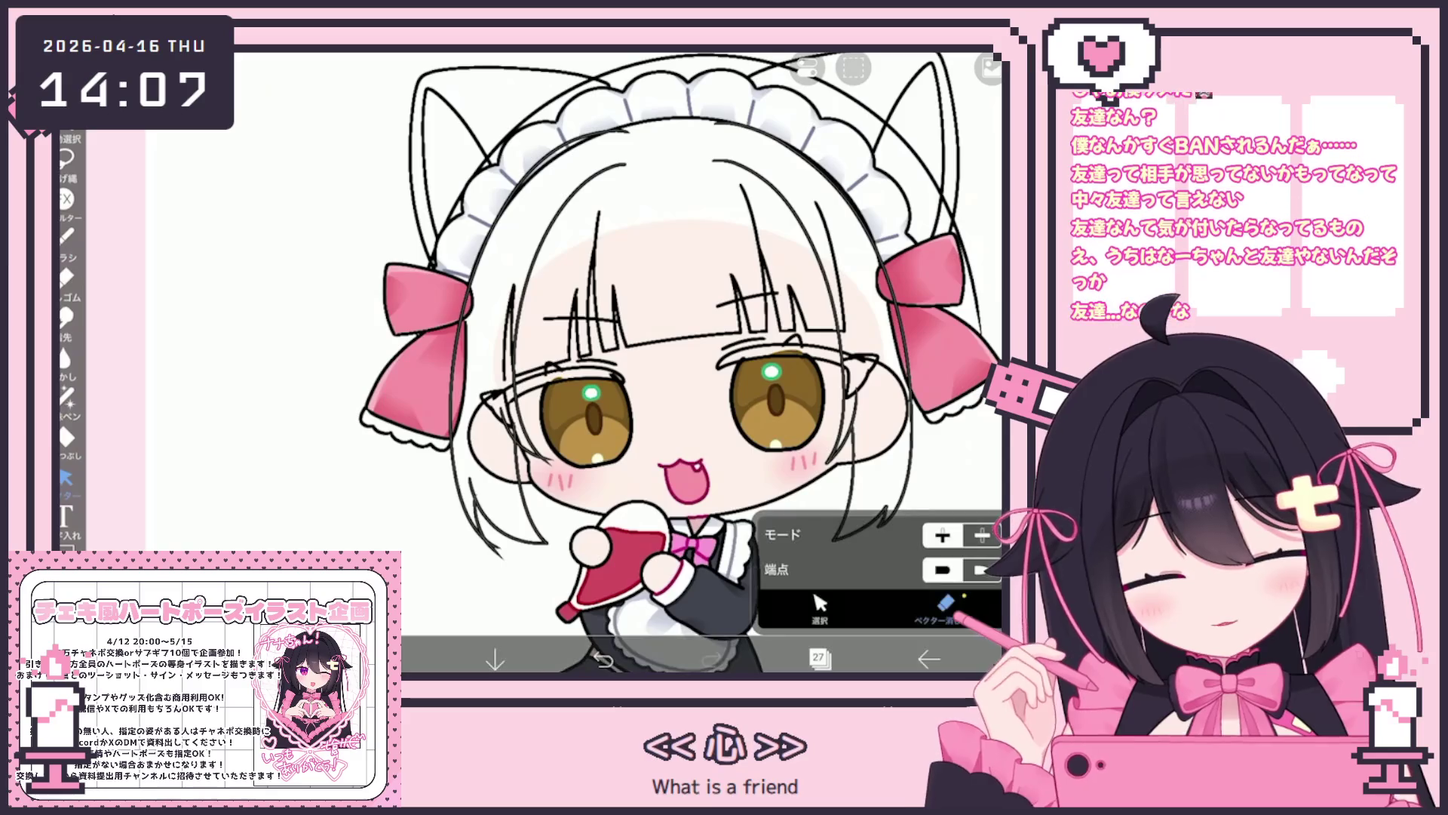
Area-select the left hair strands, leave them unchanged, then select the right-side strands.
click(820, 603)
drag(439, 435, 541, 556)
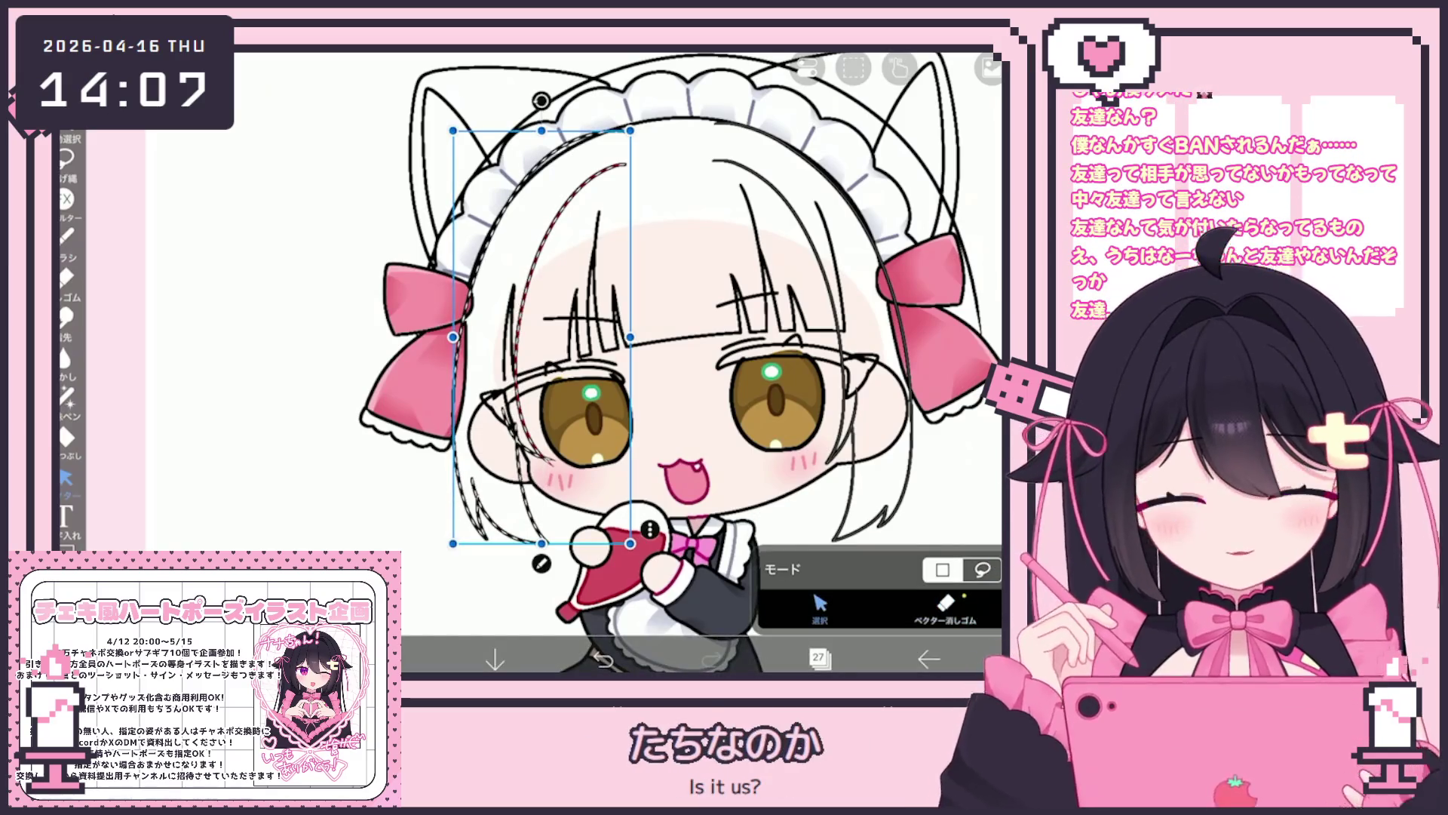
key(Escape)
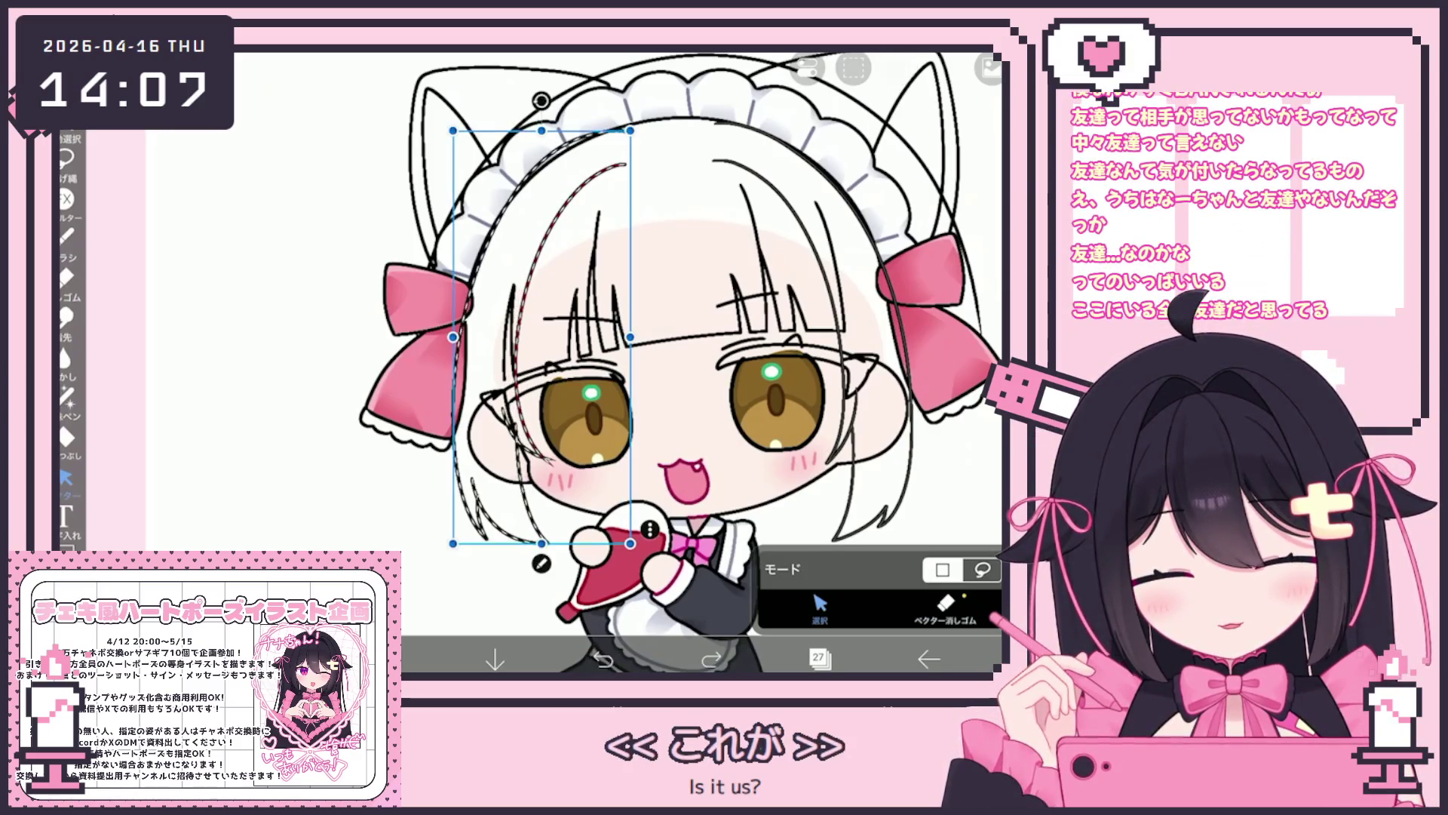
drag(448, 133, 628, 545)
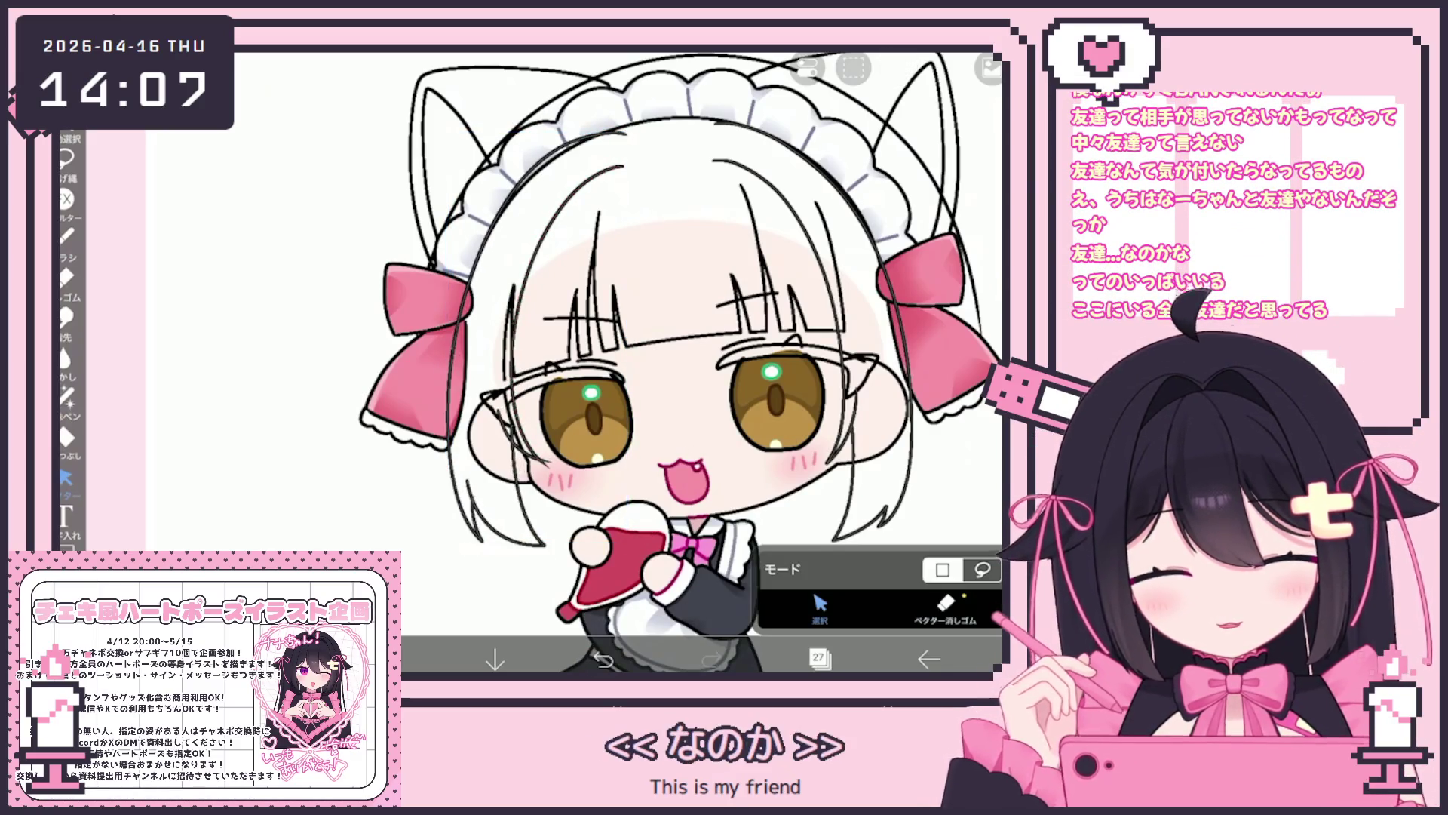
click(946, 608)
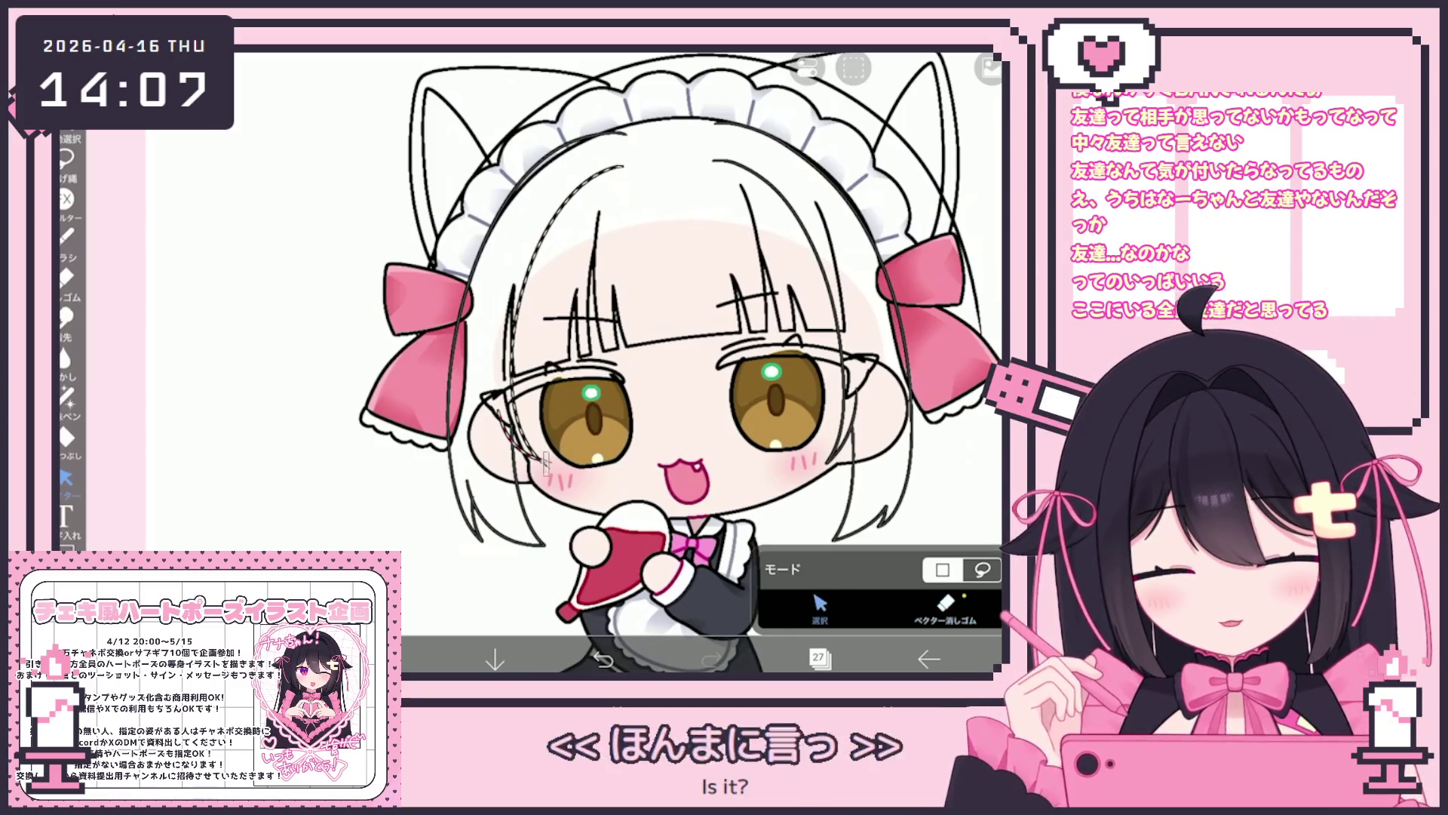
drag(482, 151, 573, 452)
key(Escape)
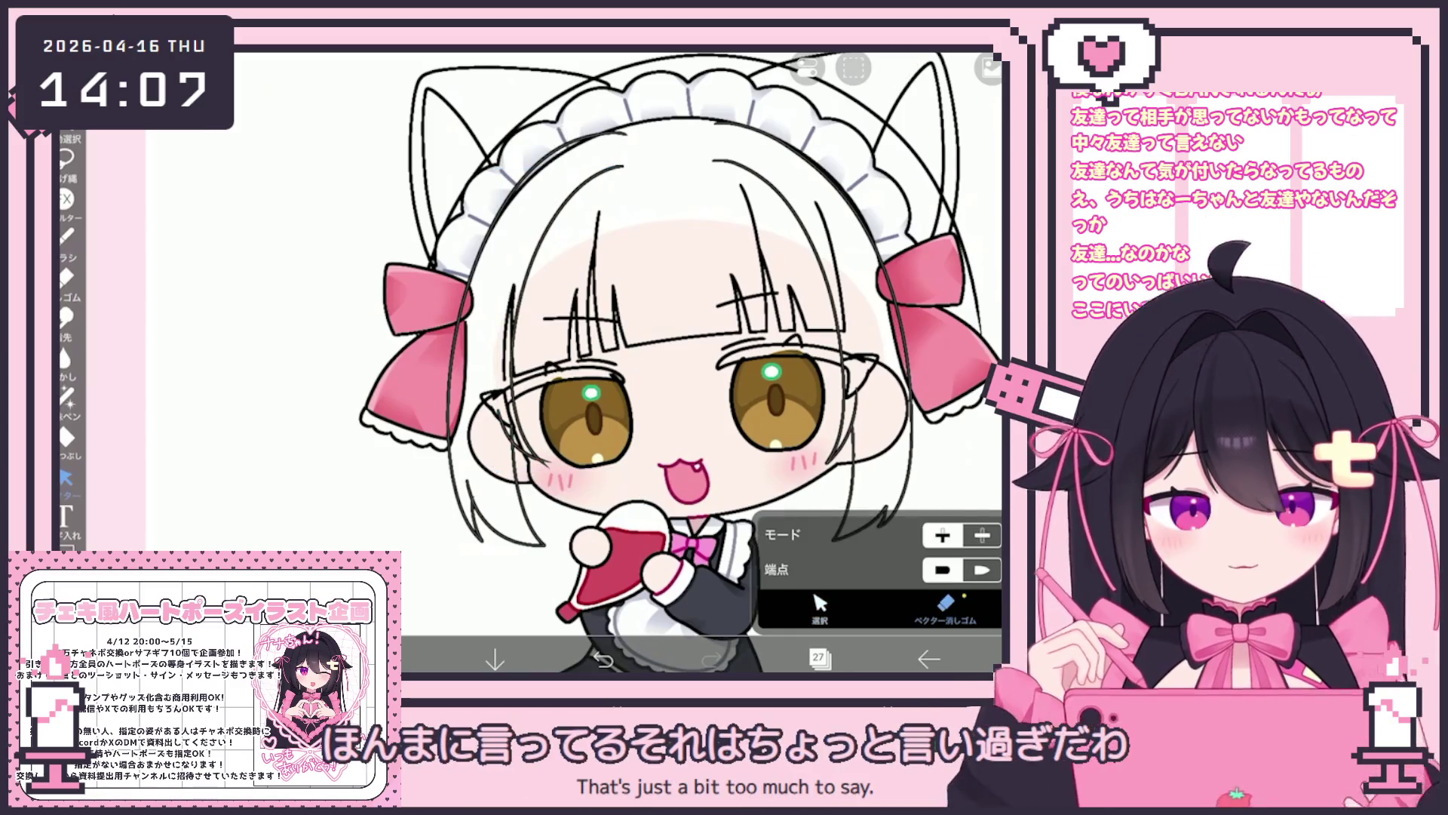
scroll(551, 432, up, 3)
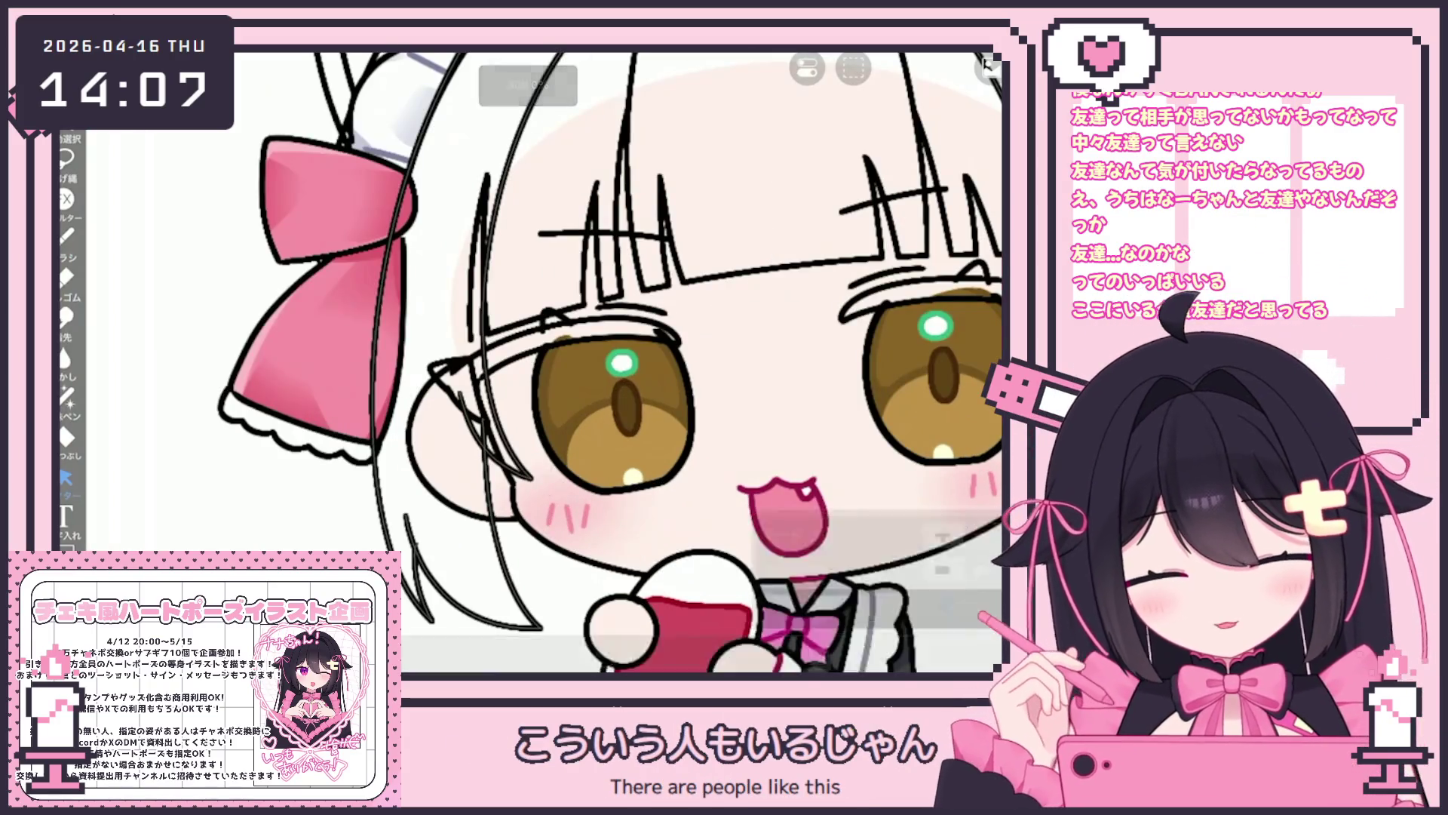
scroll(619, 362, down, 2)
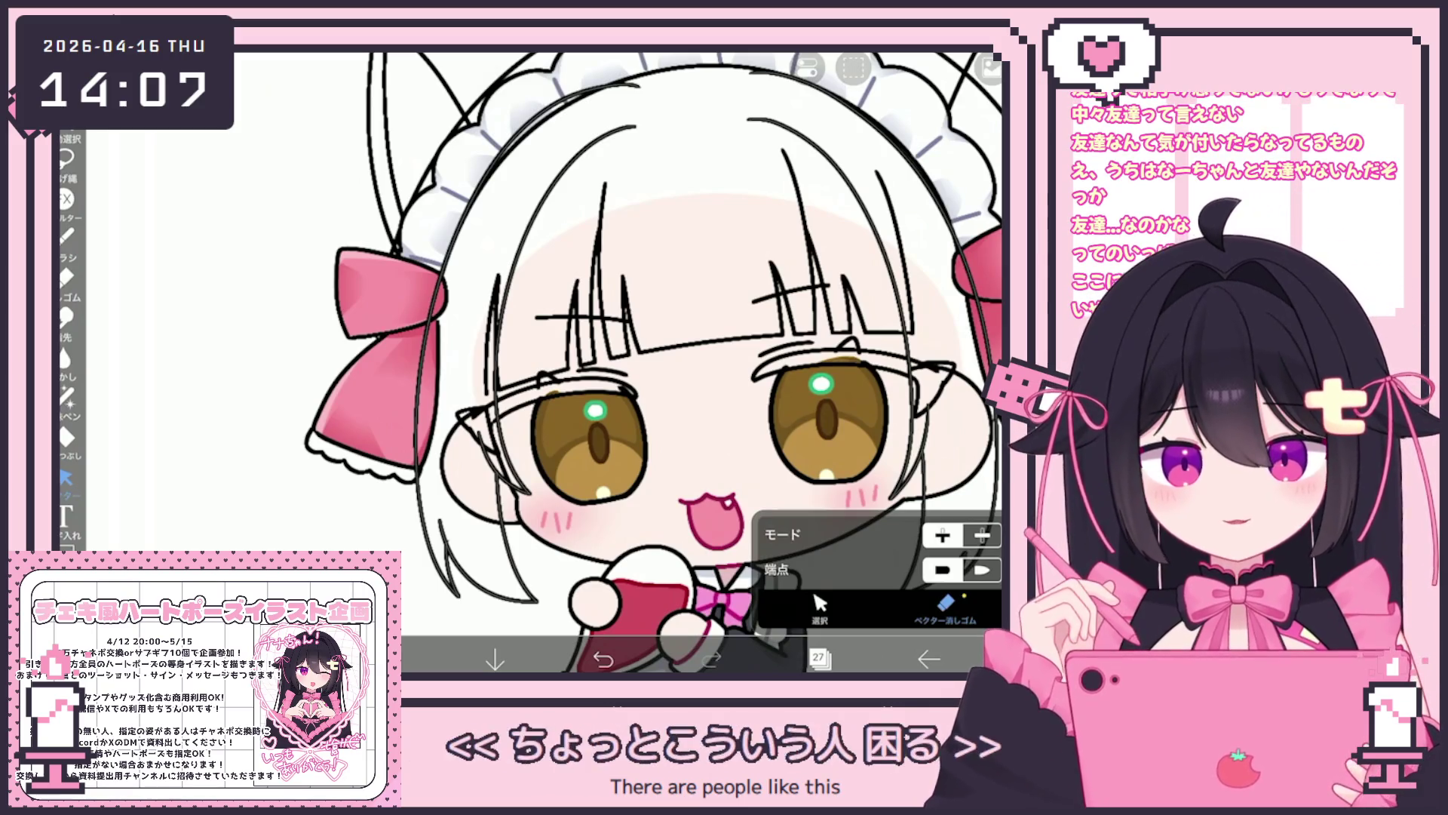
scroll(652, 362, down, 3)
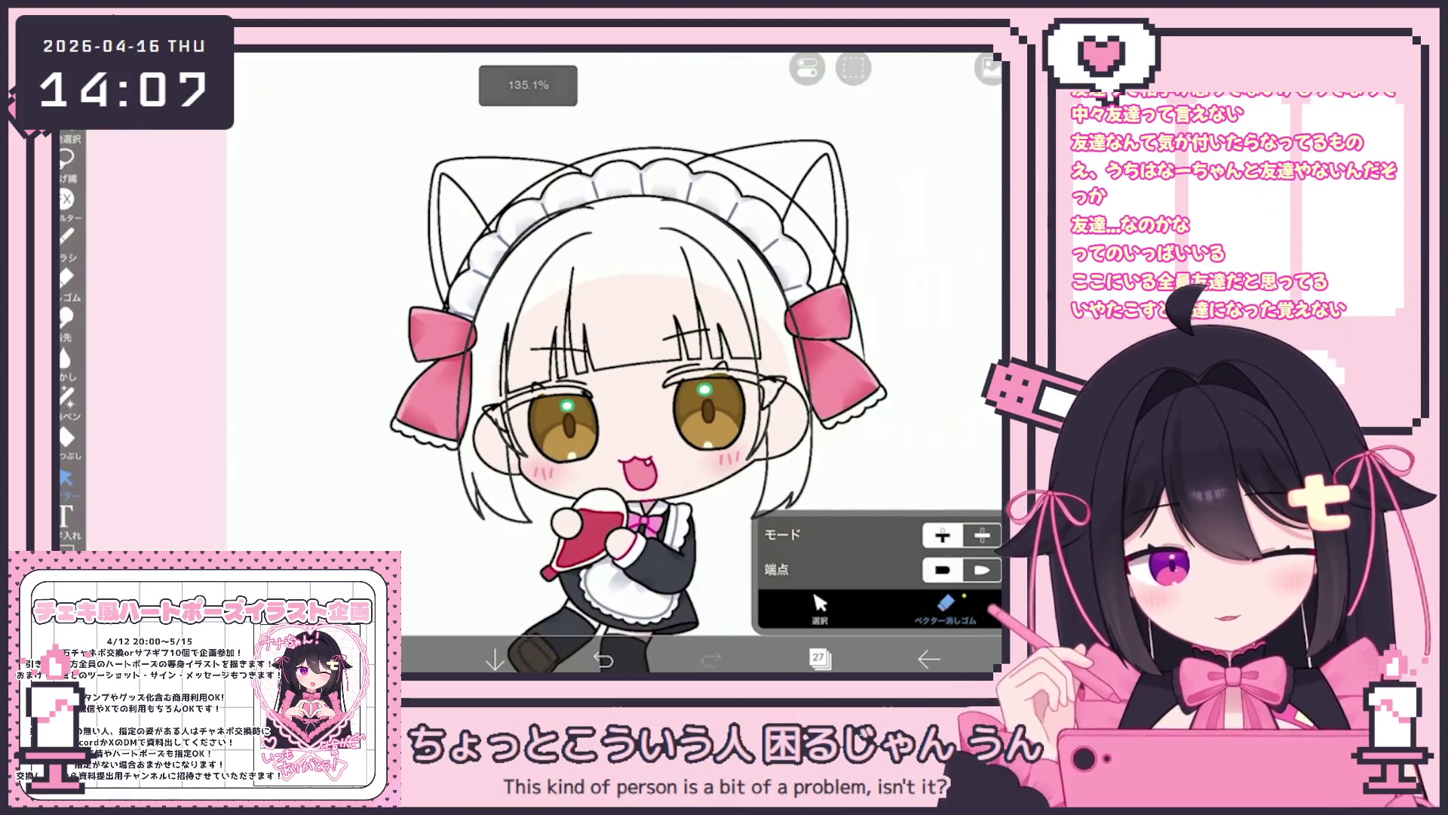
scroll(619, 362, up, 2)
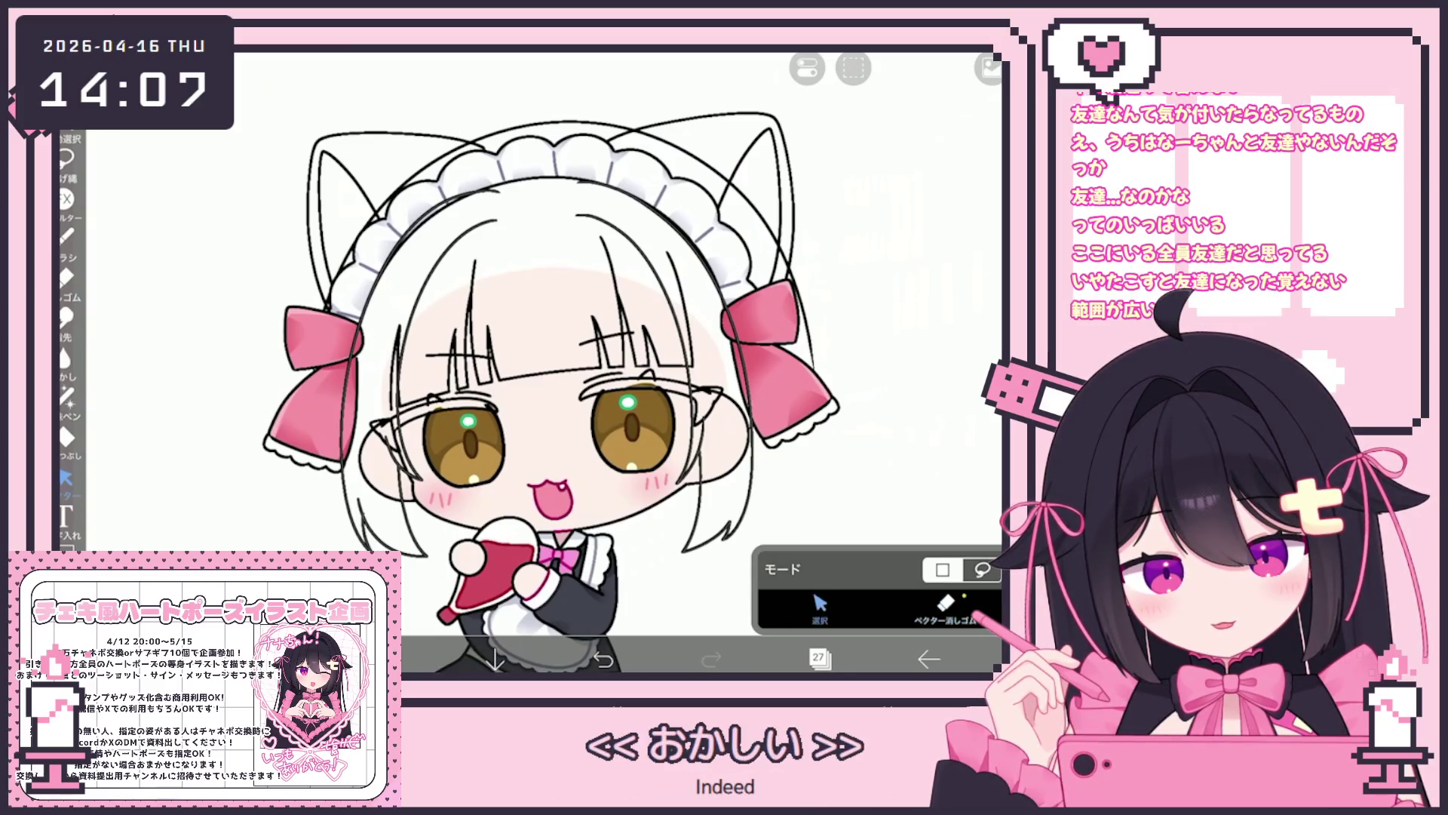
drag(581, 185, 747, 547)
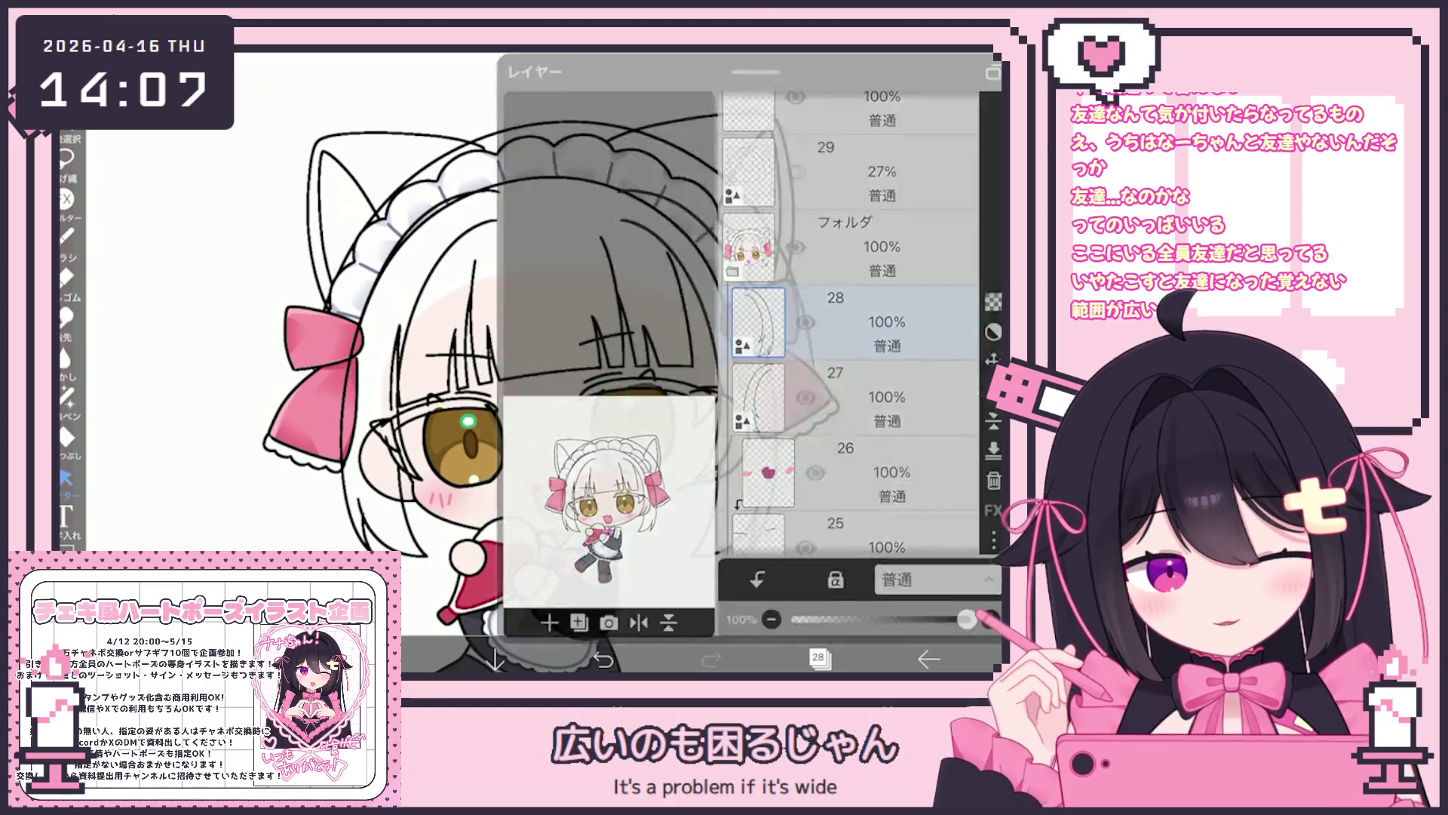
Rotate the right-side hair strands about -2°, shift them slightly up-left, and commit.
mouse_move(589, 183)
mouse_down()
mouse_move(743, 544)
mouse_move(587, 547)
mouse_up()
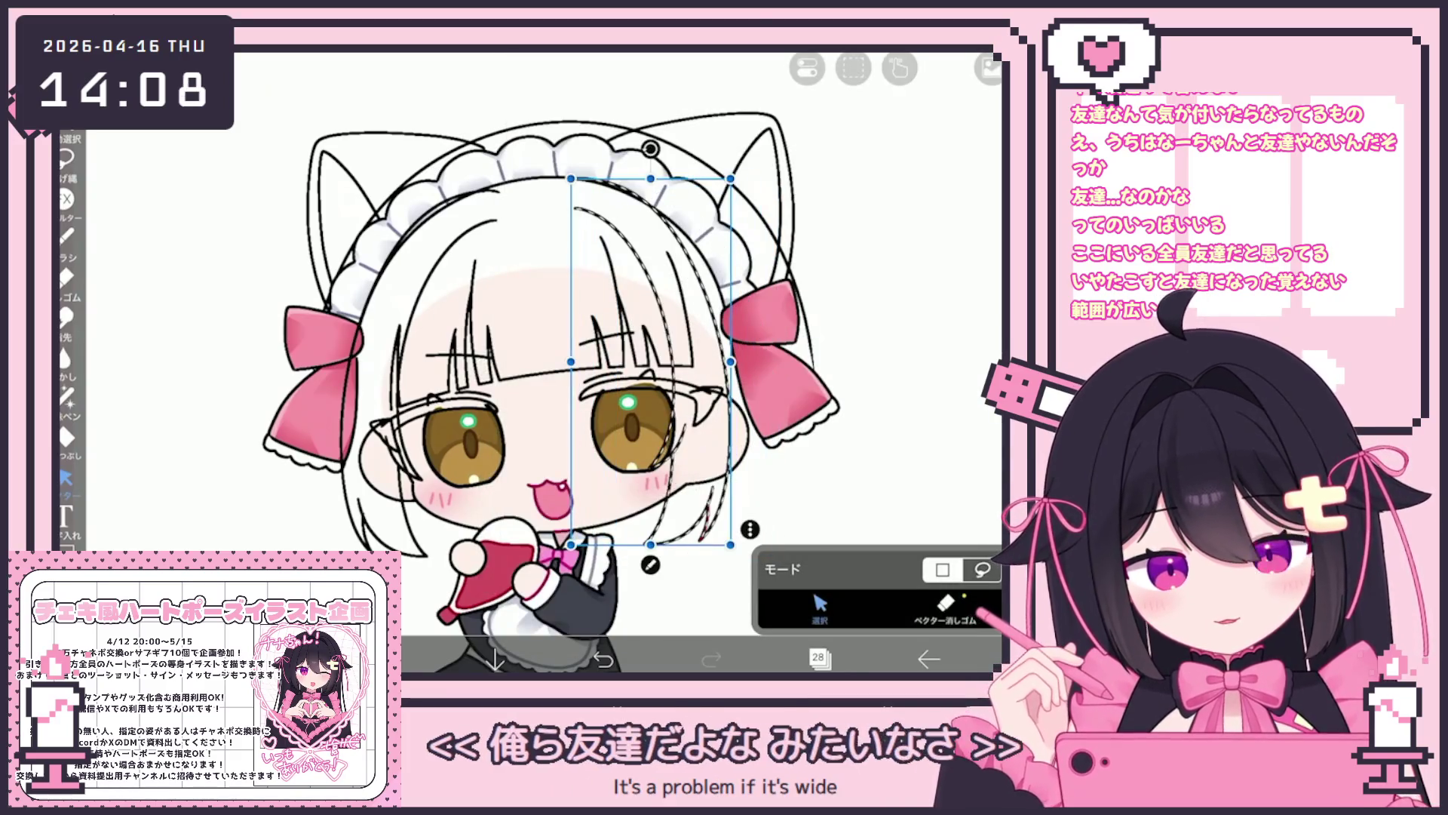
drag(664, 151, 660, 153)
drag(667, 370, 661, 363)
key(Escape)
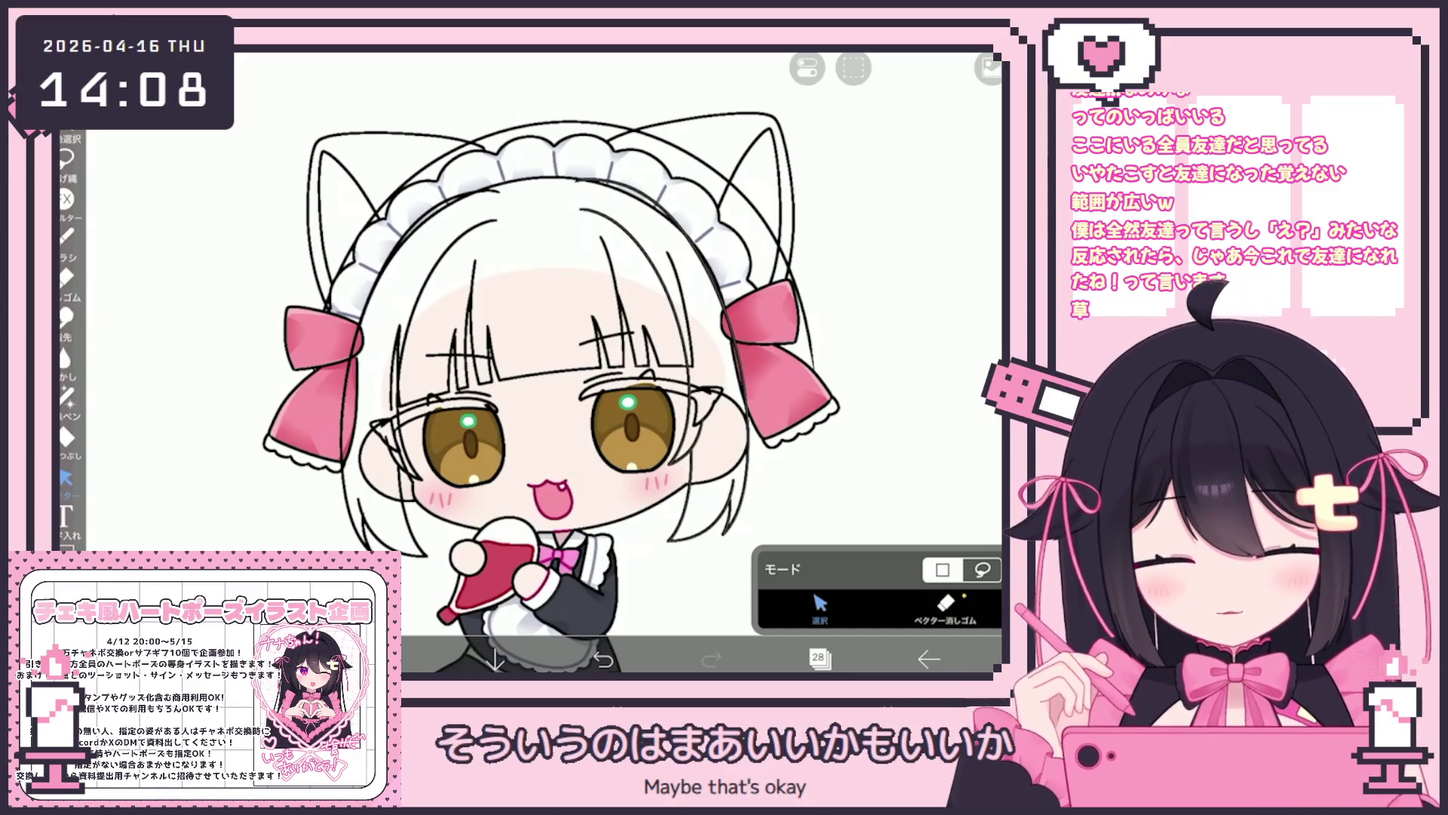
scroll(551, 392, down, 2)
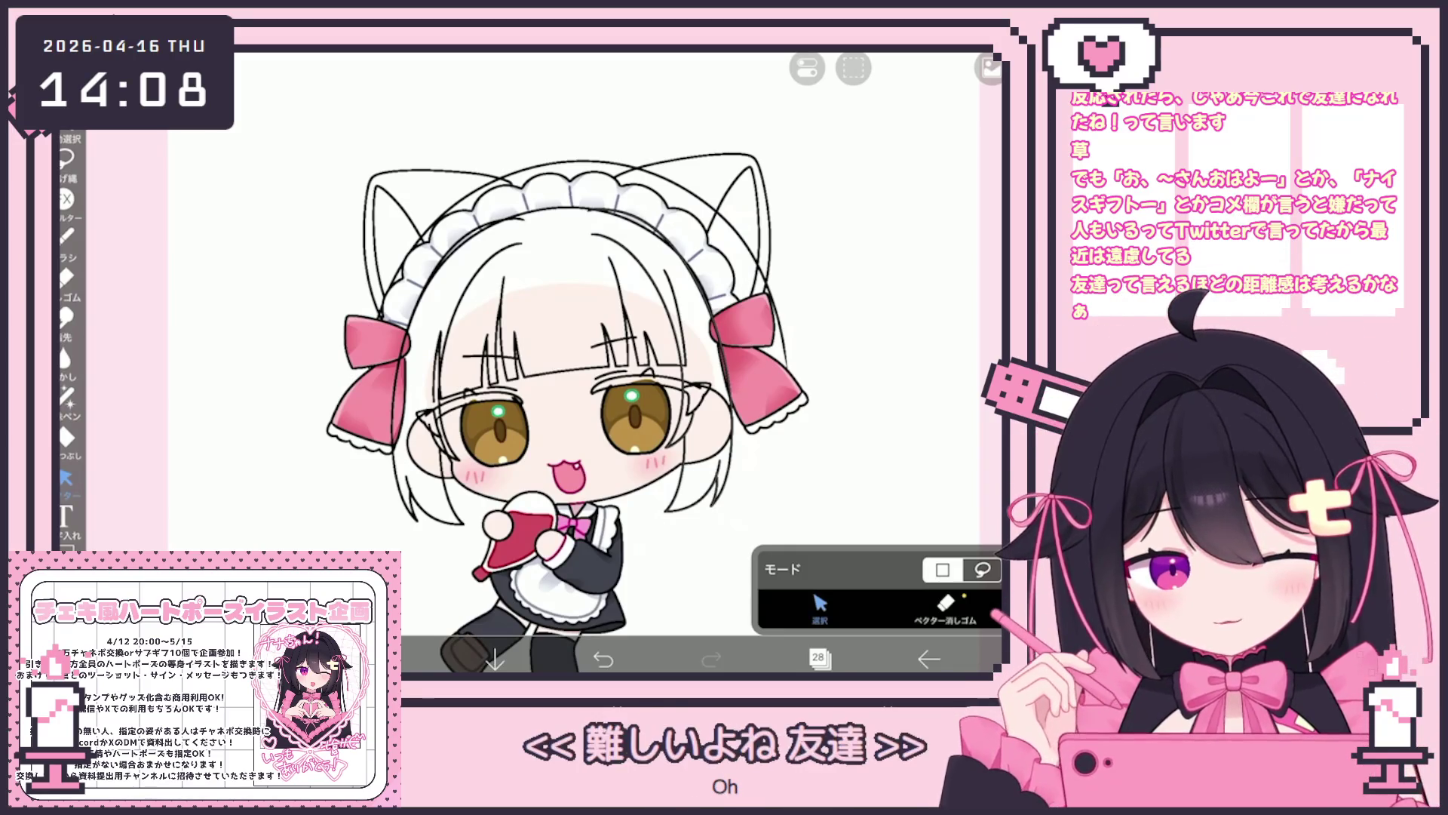
Undo the accidental merge of layer 28 down into layer 27.
click(820, 658)
click(993, 414)
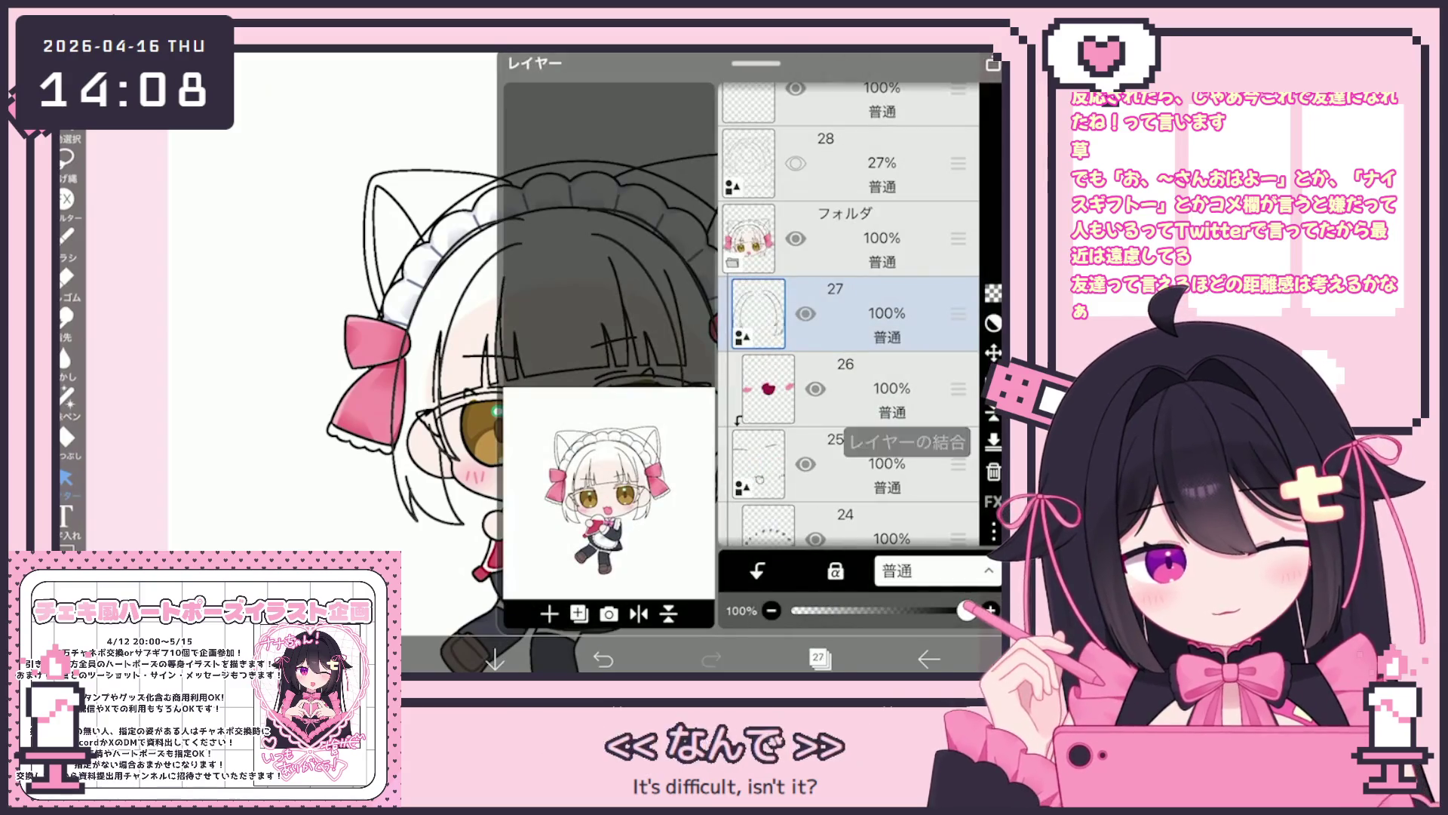
key(ctrl+z)
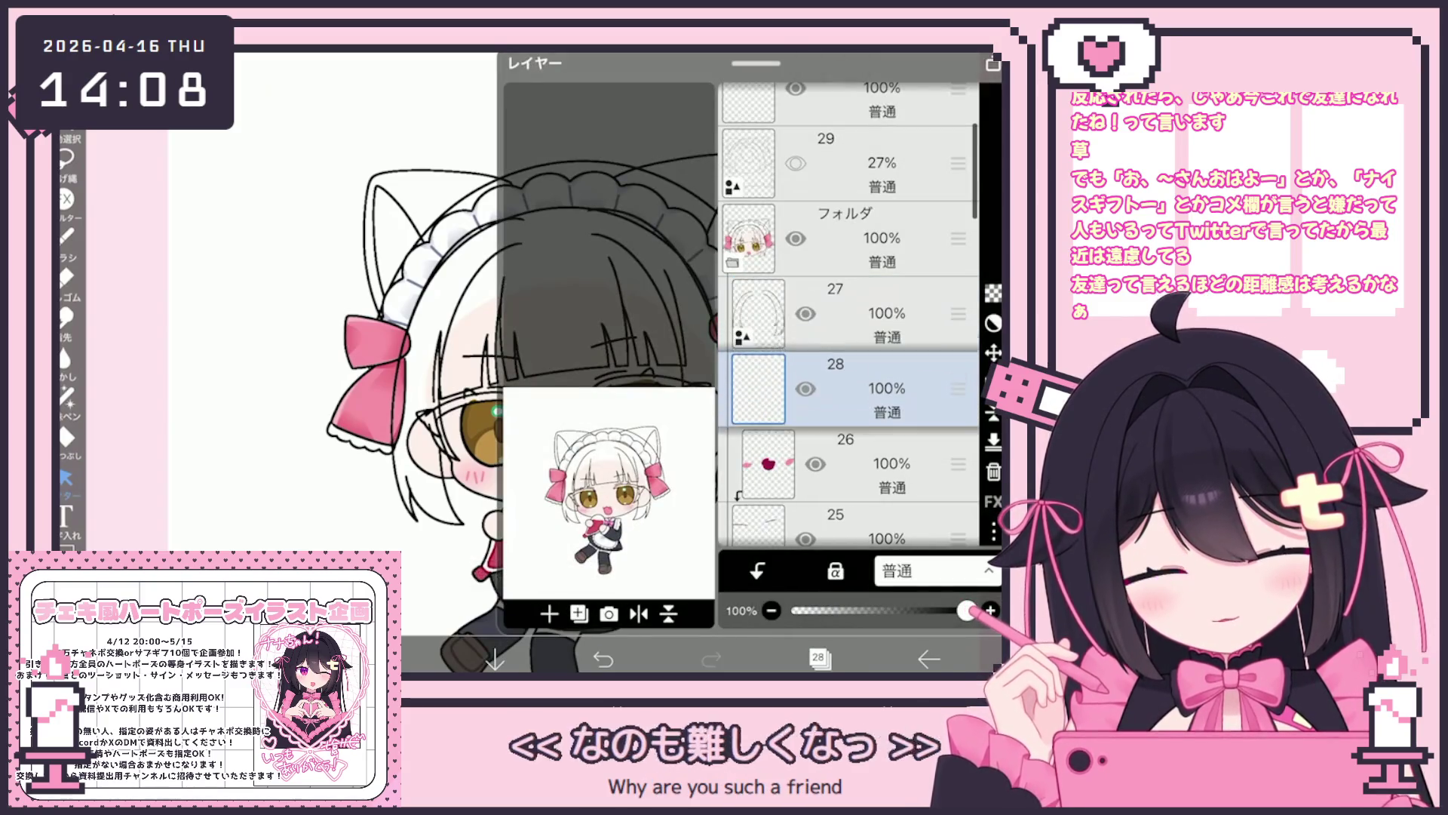
scroll(603, 362, up, 5)
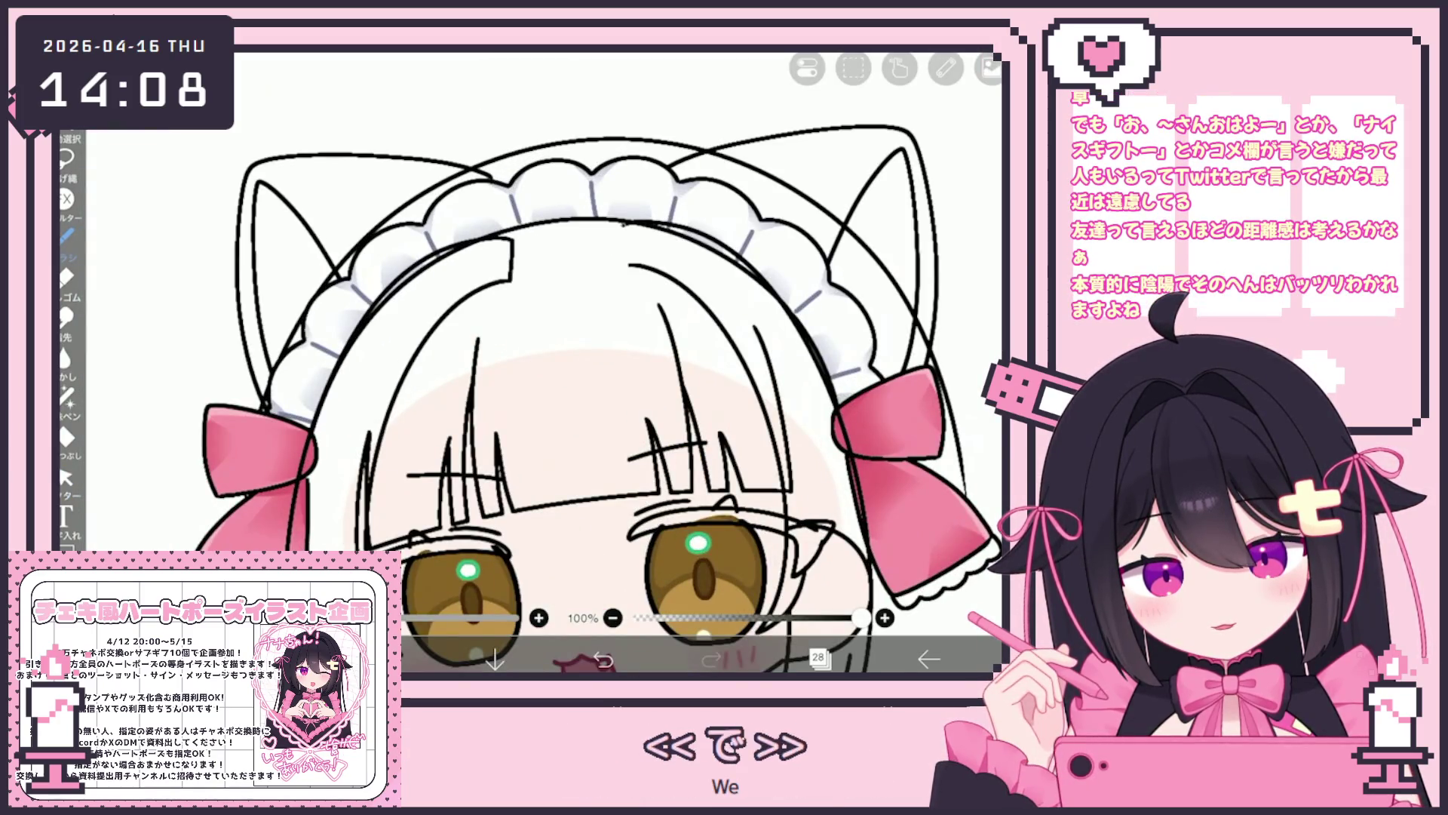
scroll(603, 362, down, 3)
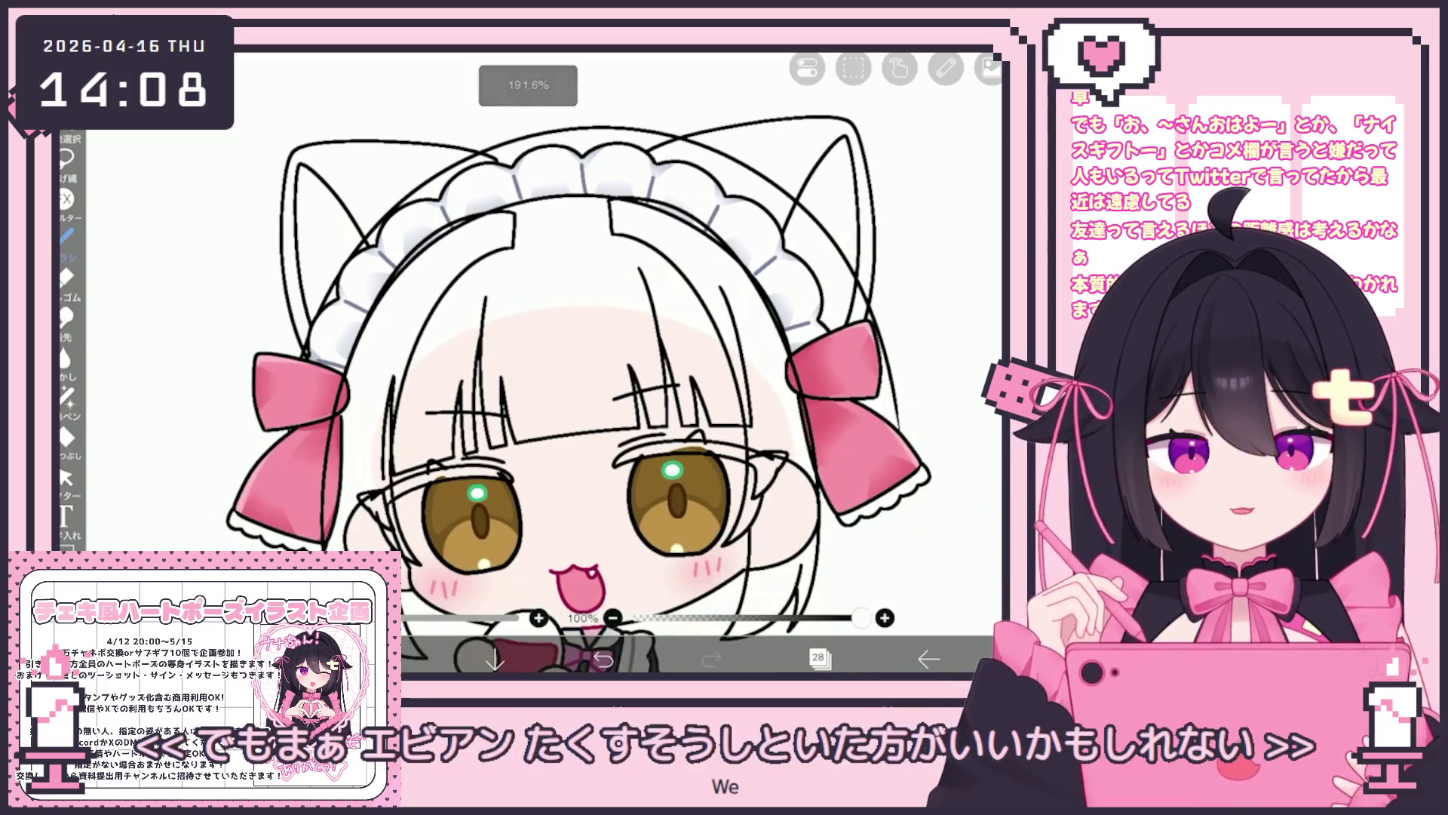
Check empty layer 27, go back to line-art layer 28, and pick the selection tool.
click(818, 659)
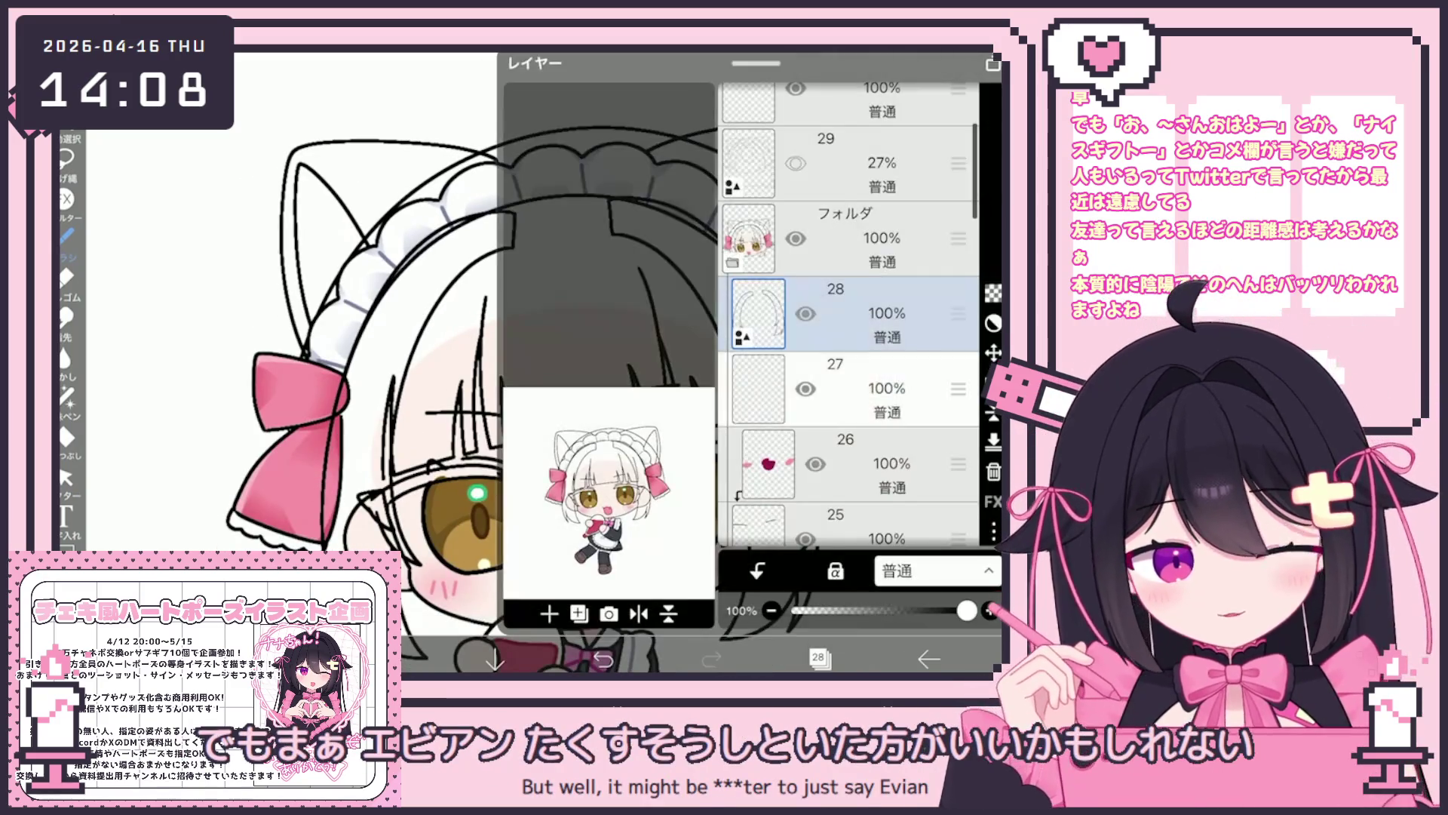
click(873, 382)
click(818, 658)
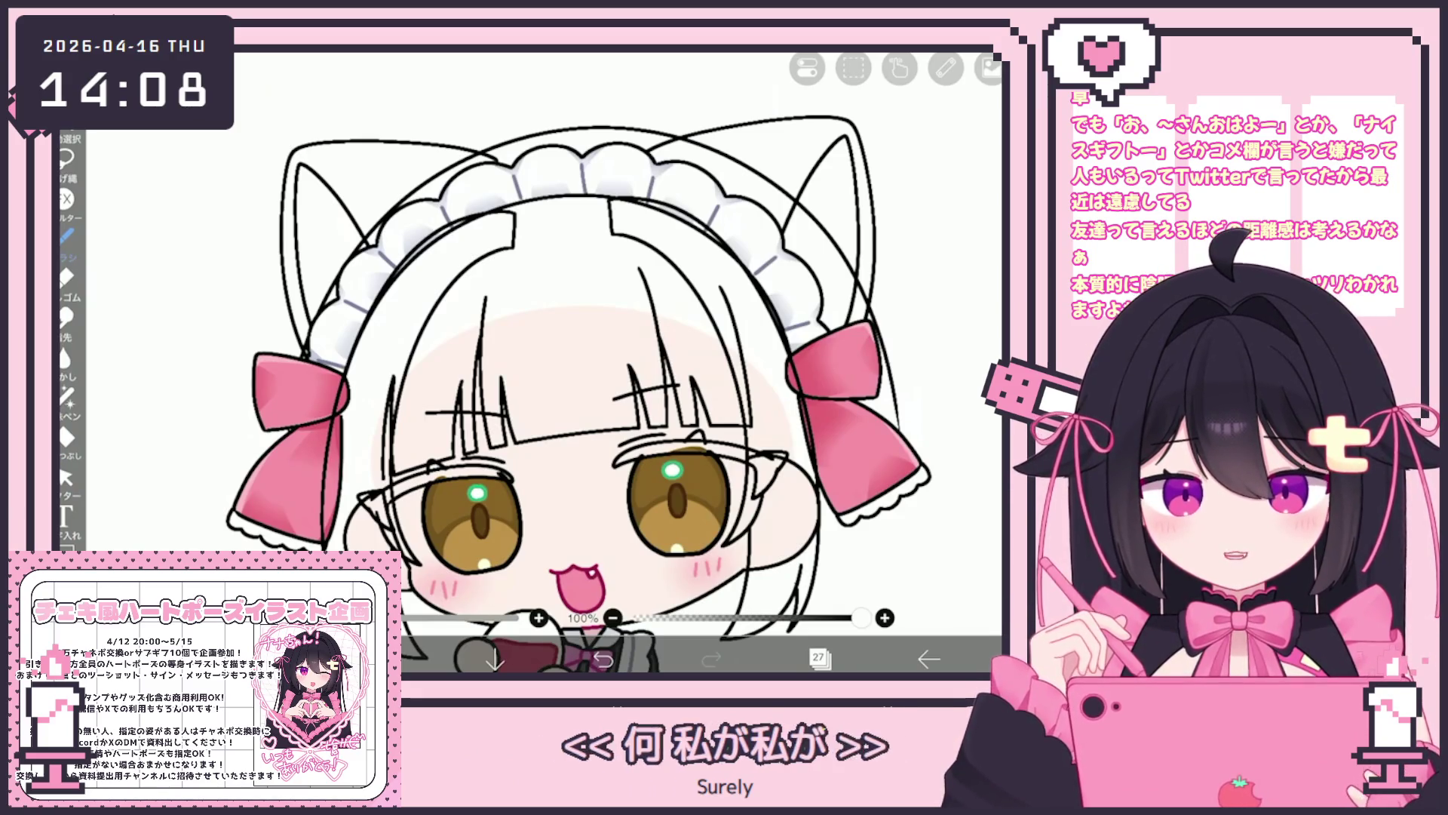
click(818, 658)
click(867, 237)
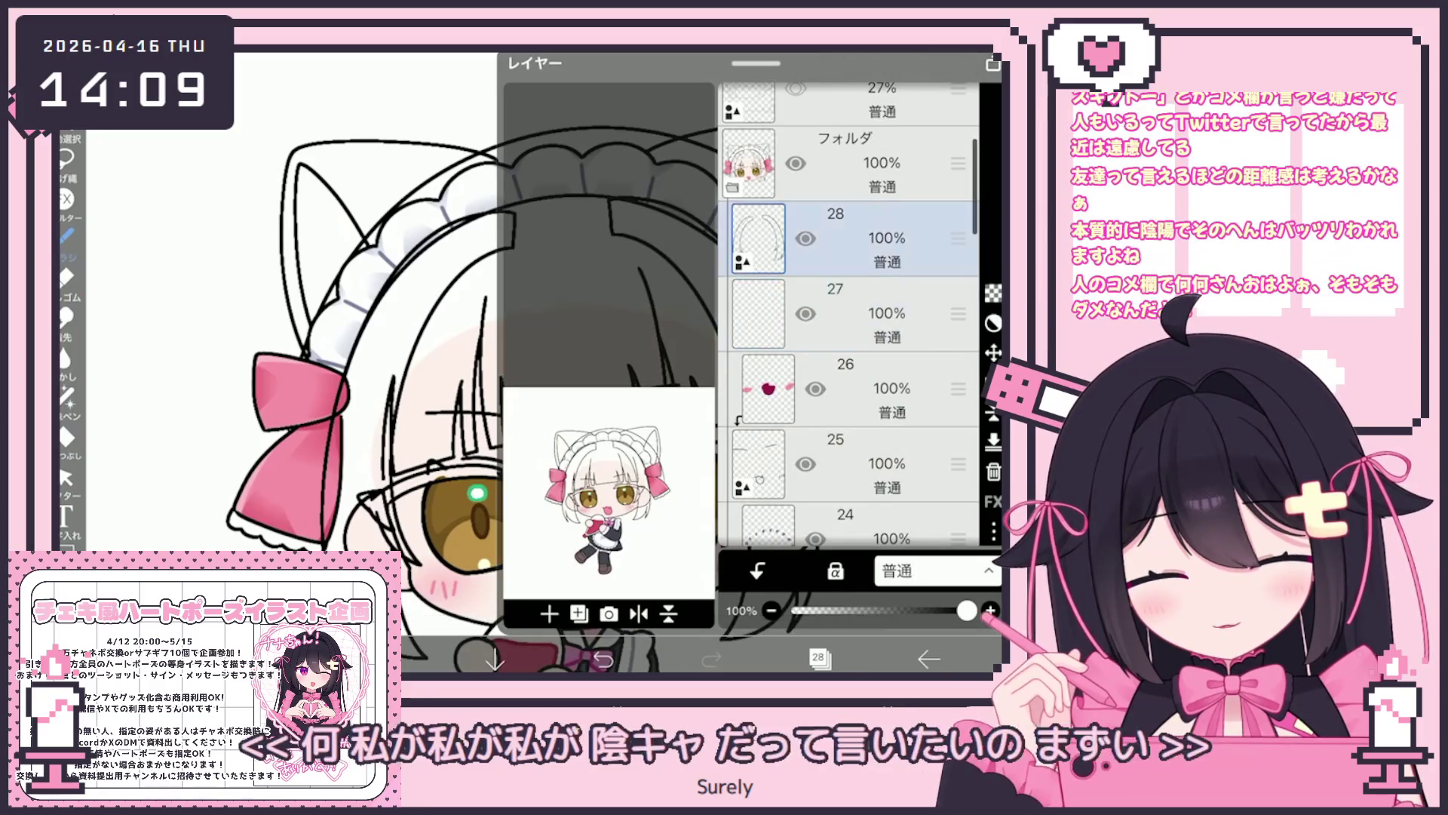
click(817, 659)
click(66, 477)
Tilt the centre hair strands about -3°, then select empty layer 27 and open the colour picker.
scroll(529, 339, down, 3)
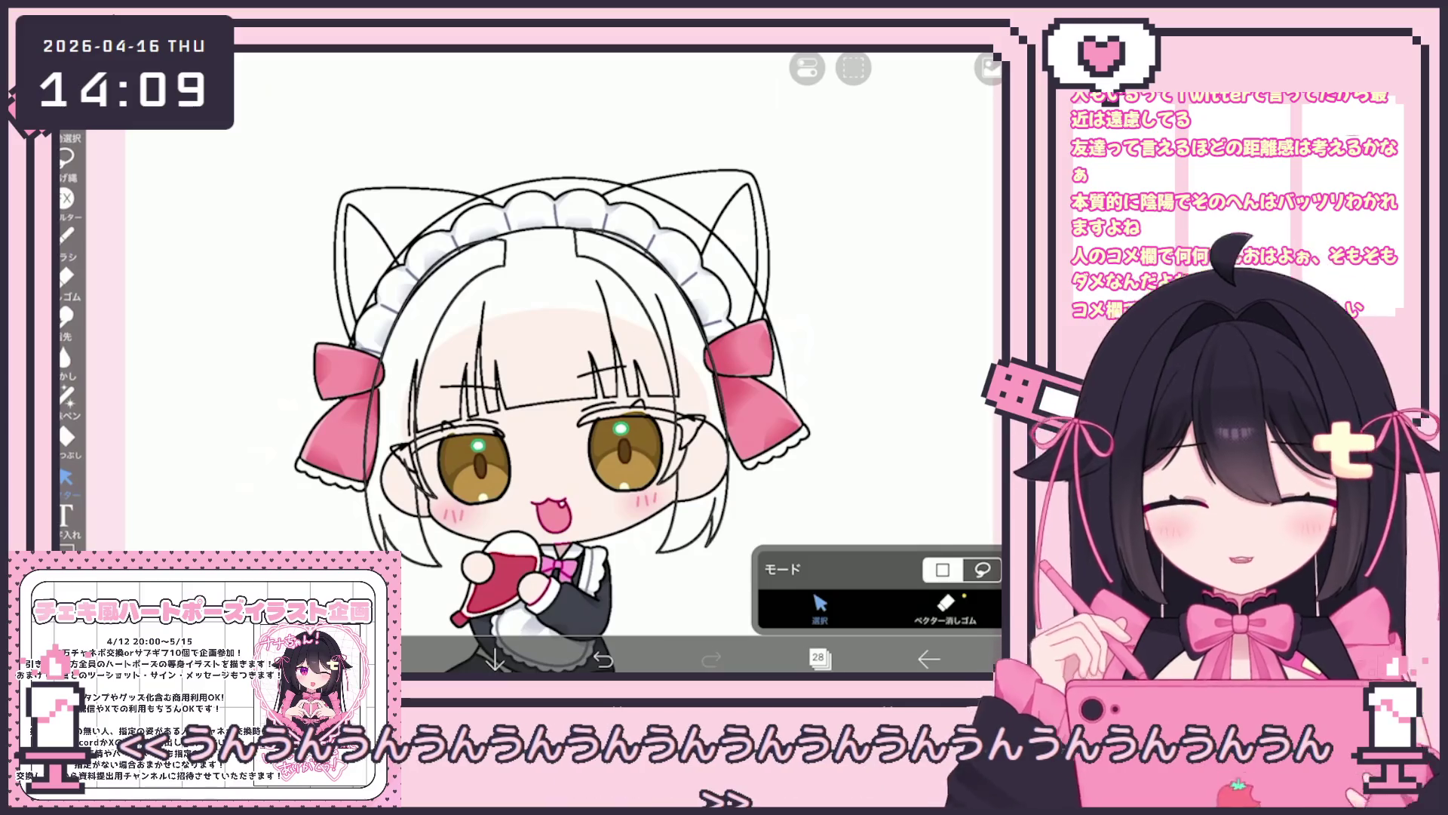
mouse_move(679, 185)
mouse_down()
mouse_move(762, 415)
mouse_move(573, 234)
mouse_move(641, 199)
mouse_up()
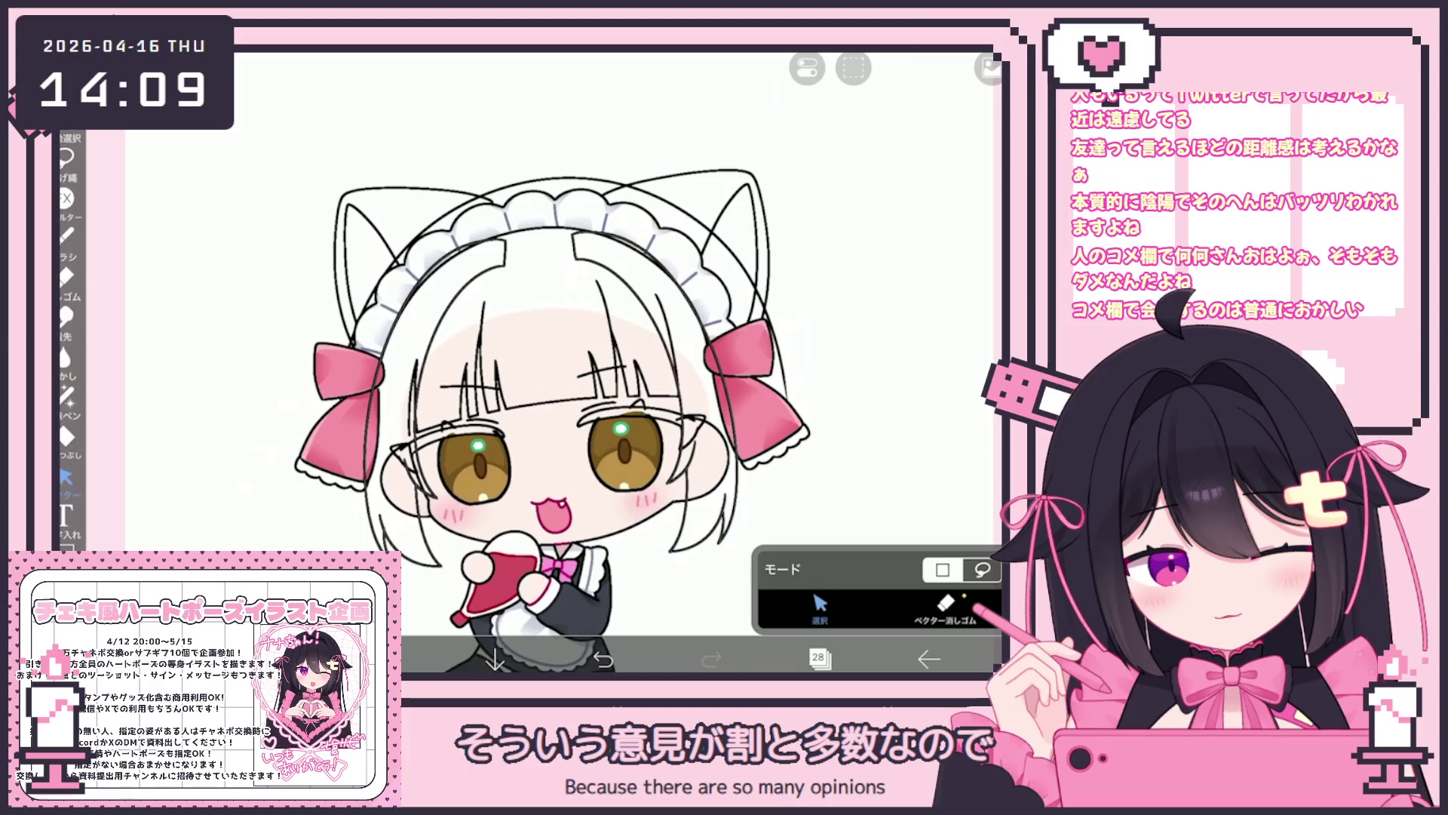
click(820, 659)
click(838, 378)
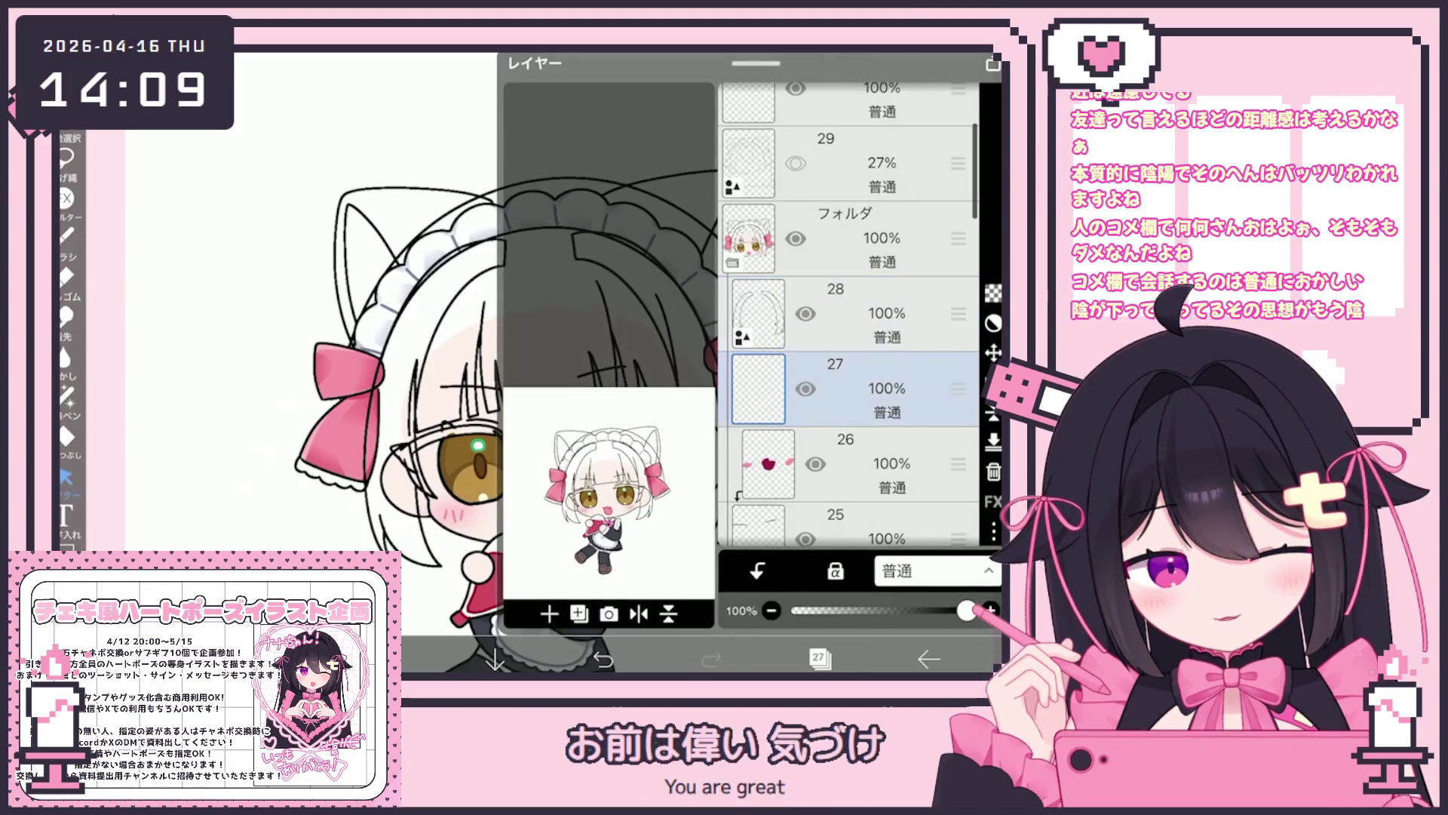
click(820, 658)
click(386, 659)
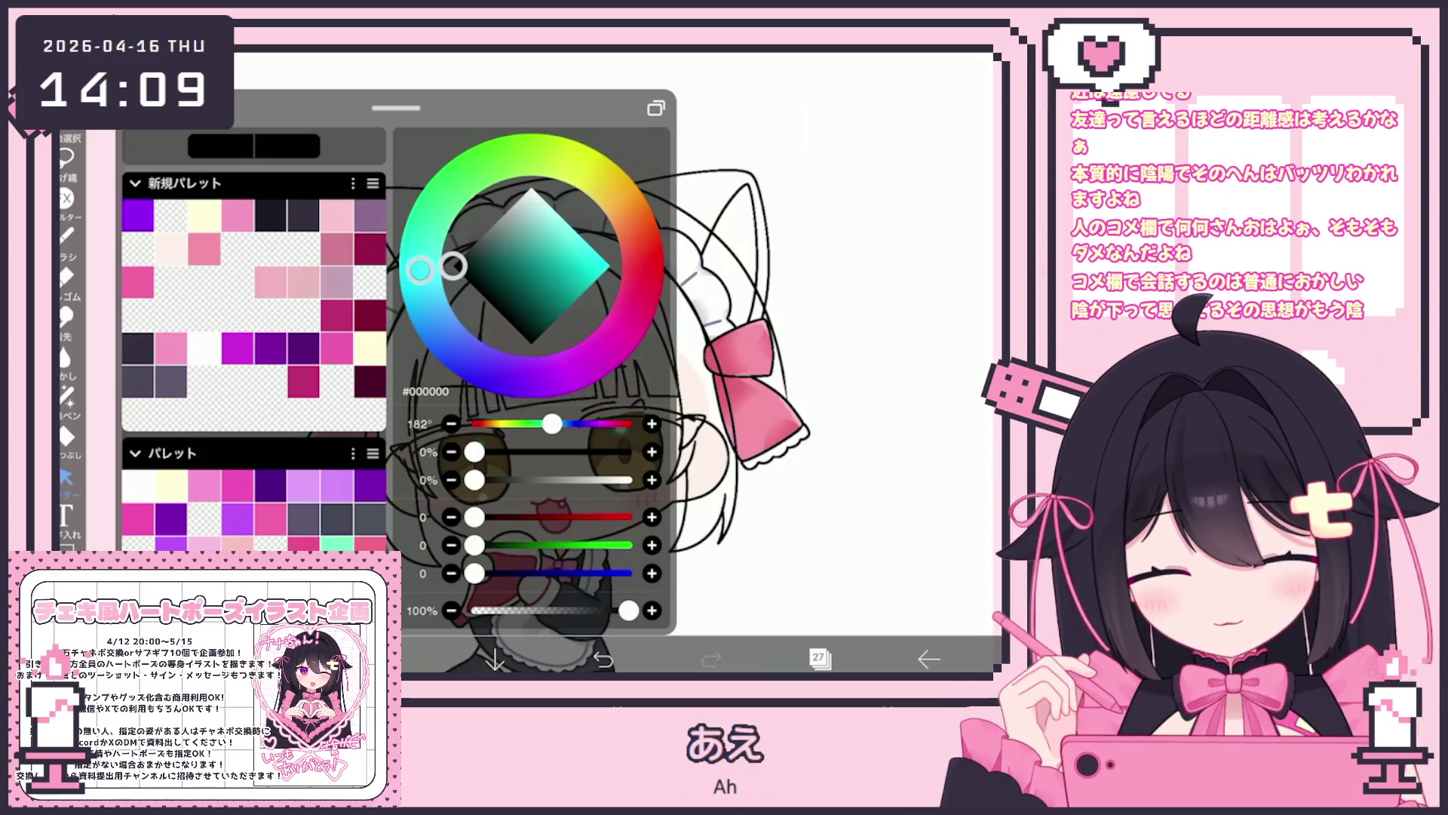
Set the drawing colour to a cool pale blue, #E1EAF3.
drag(639, 237, 537, 197)
drag(454, 265, 422, 290)
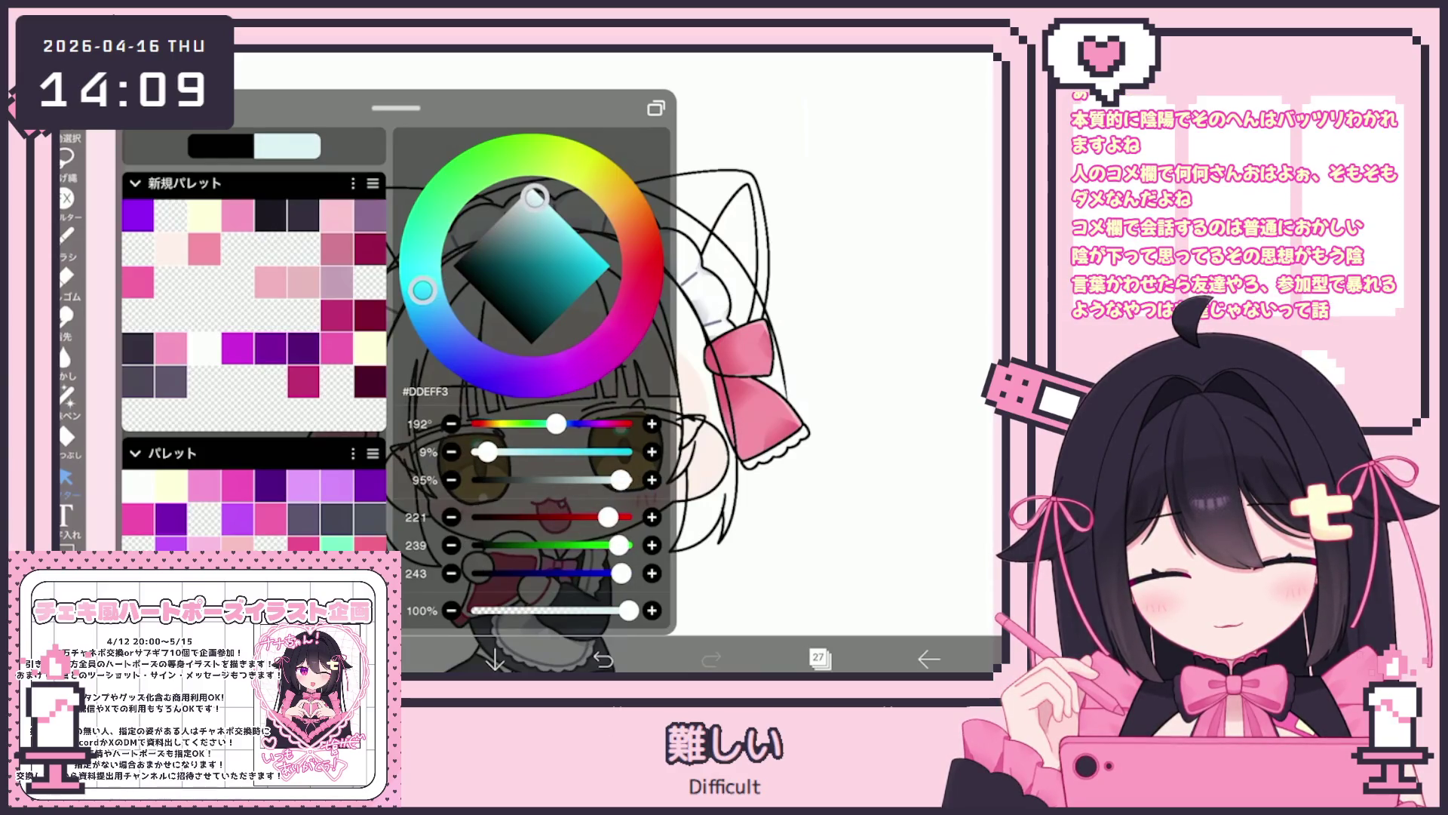
drag(536, 198, 533, 196)
drag(422, 290, 435, 322)
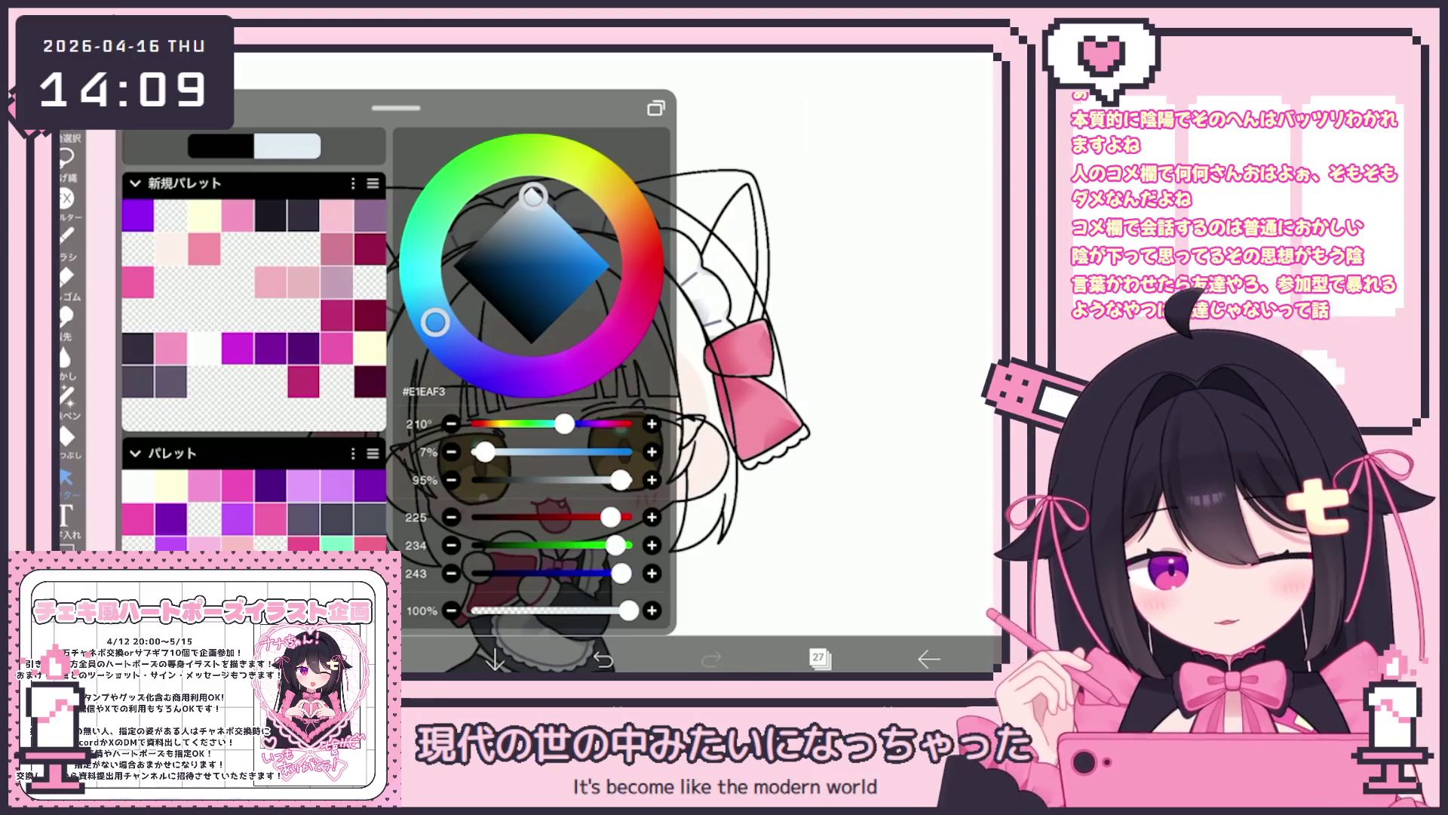
Using the Fill tool with the line-art layer as reference, fill both sides of the hair.
click(66, 436)
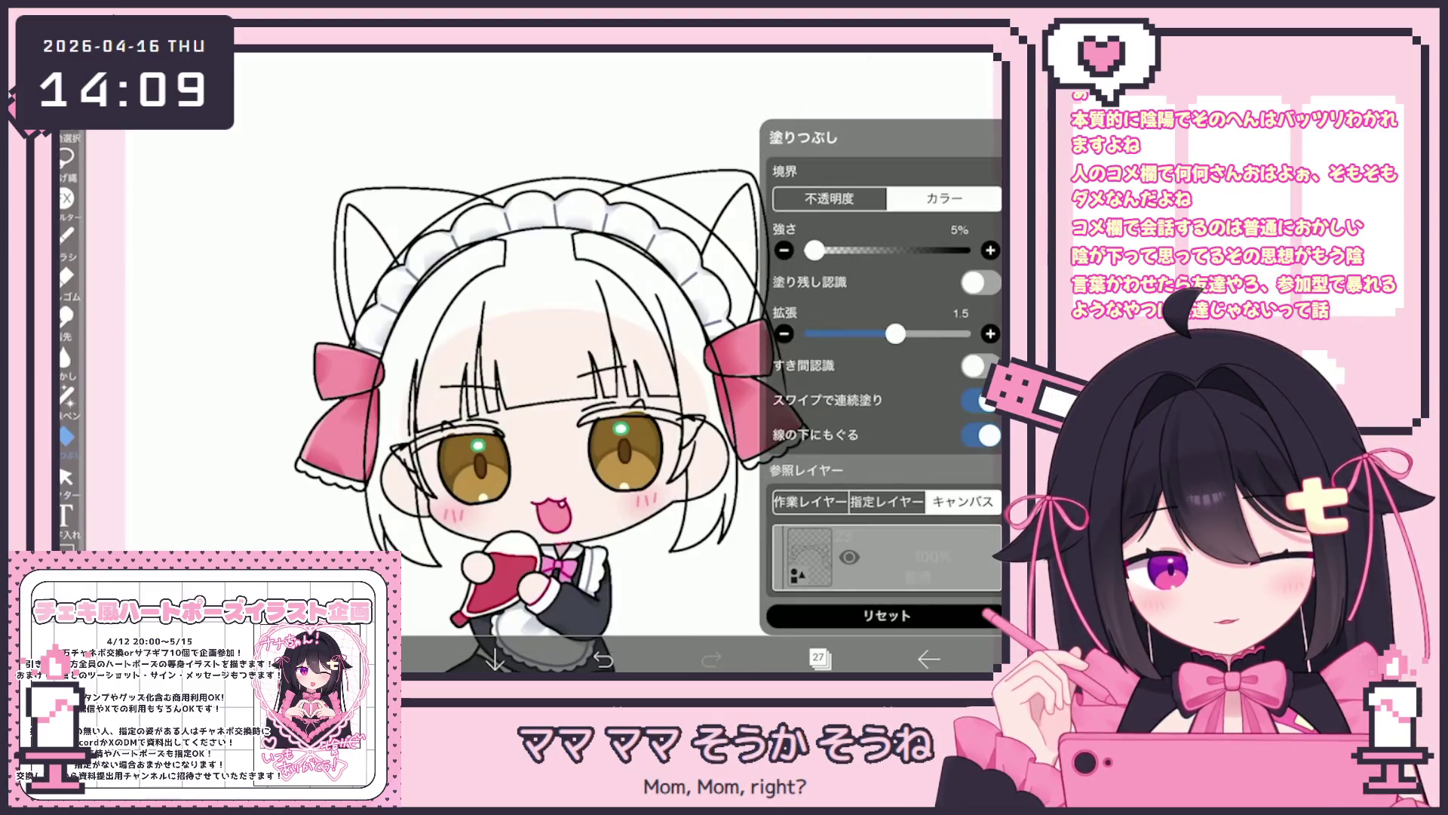
click(818, 659)
scroll(886, 301, up, 5)
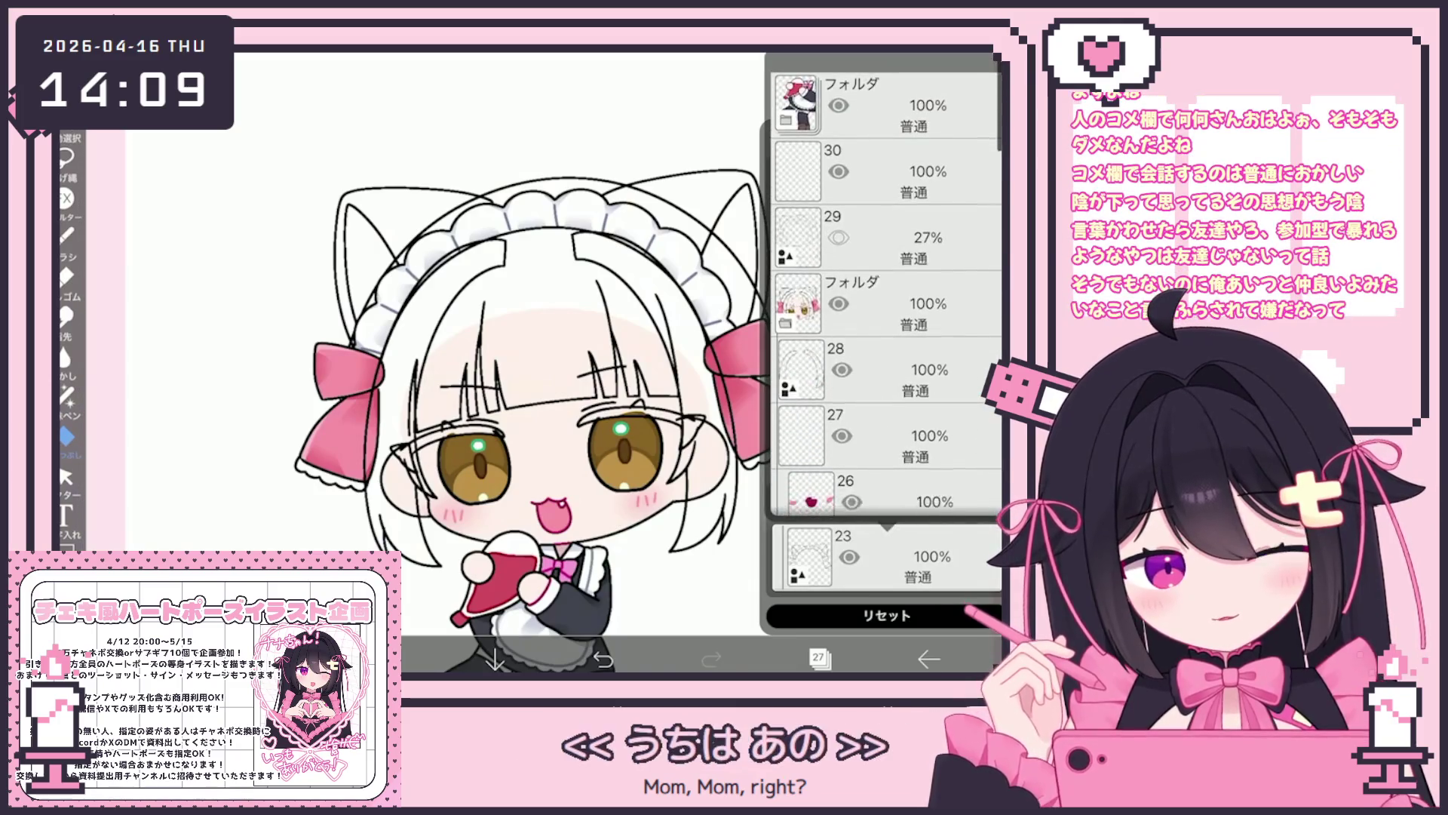
click(818, 658)
click(705, 392)
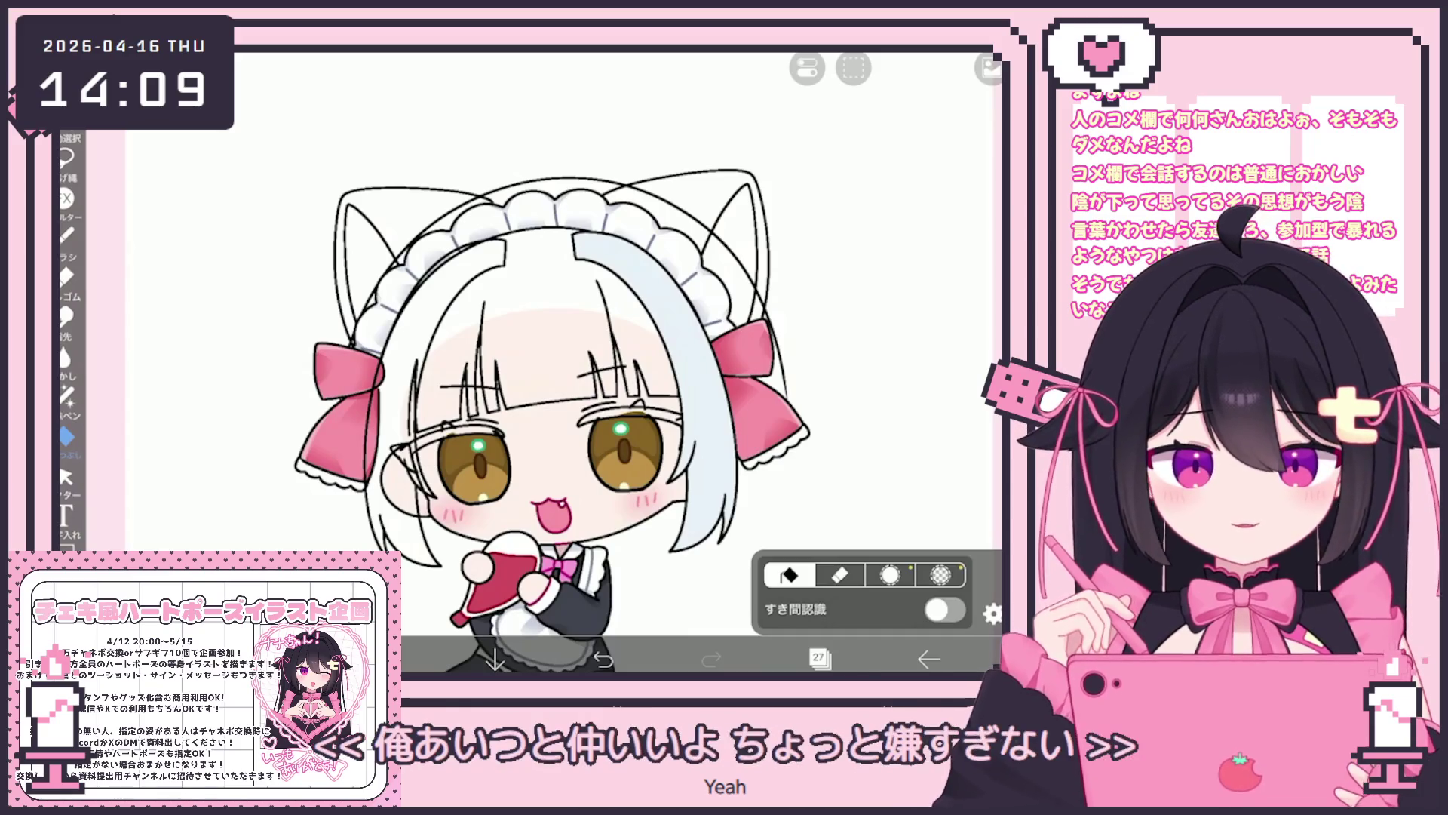
click(430, 286)
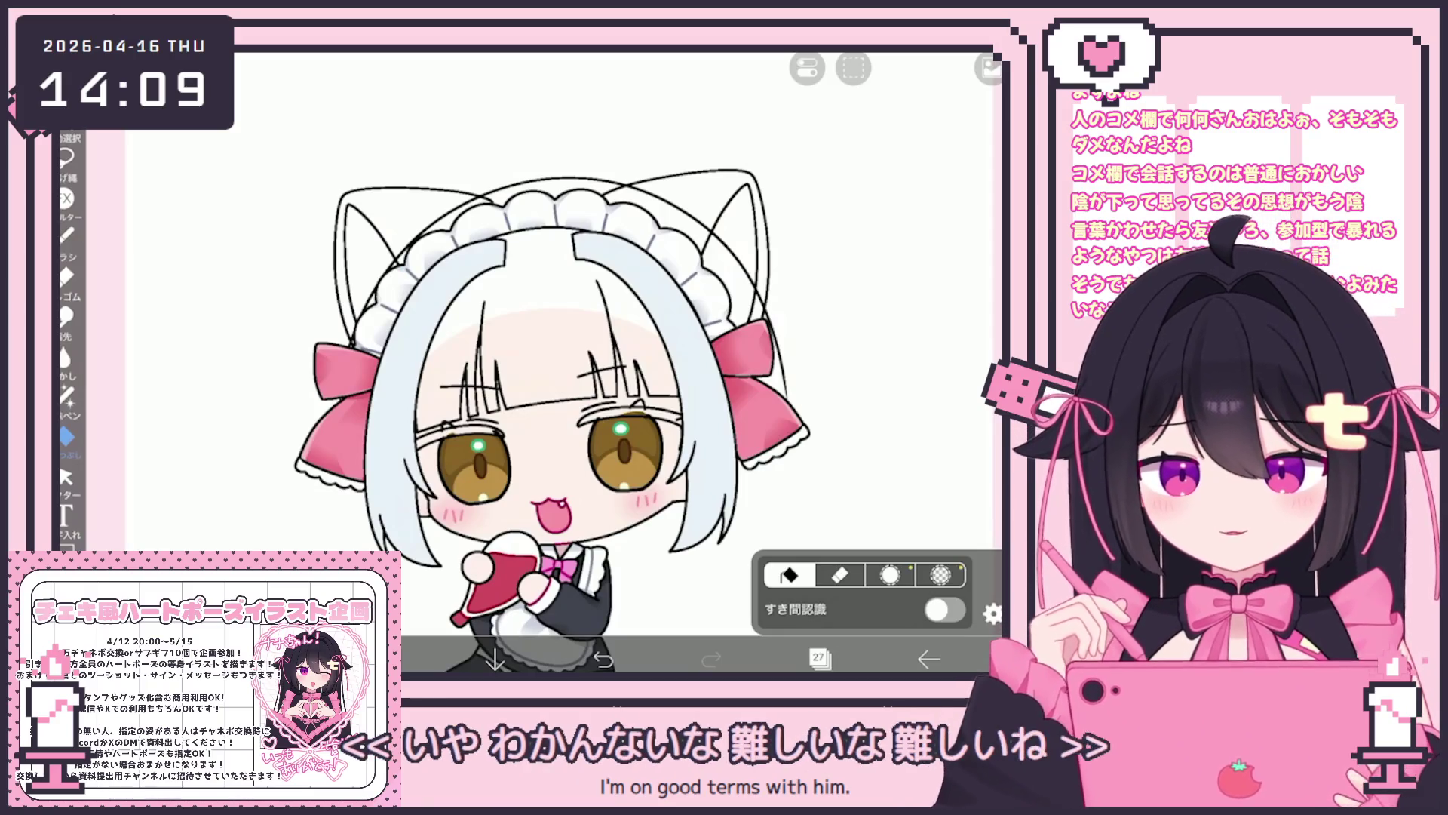
click(818, 659)
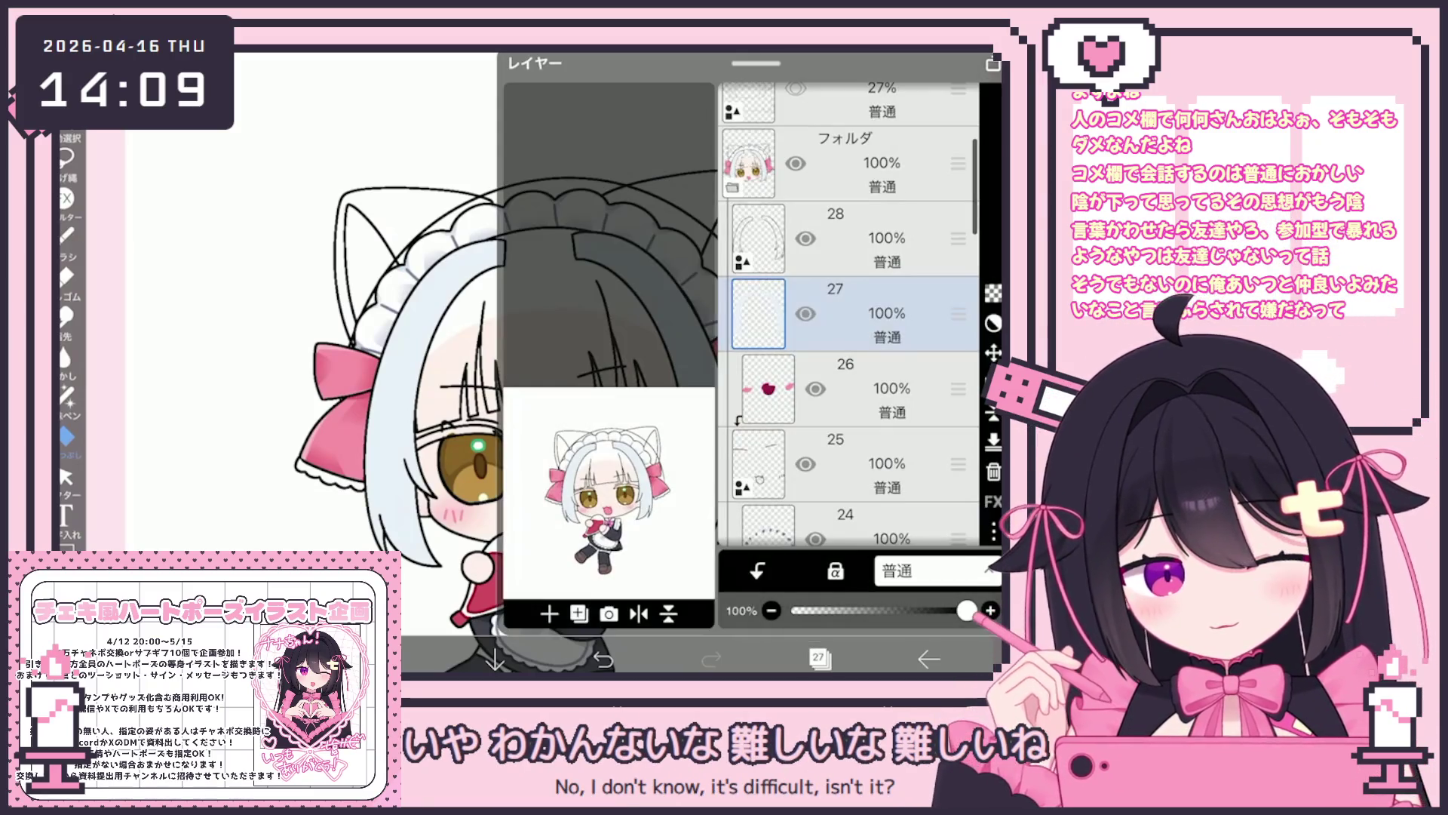
Select line-art layer 28 and clear the current layer's contents.
click(853, 238)
click(818, 658)
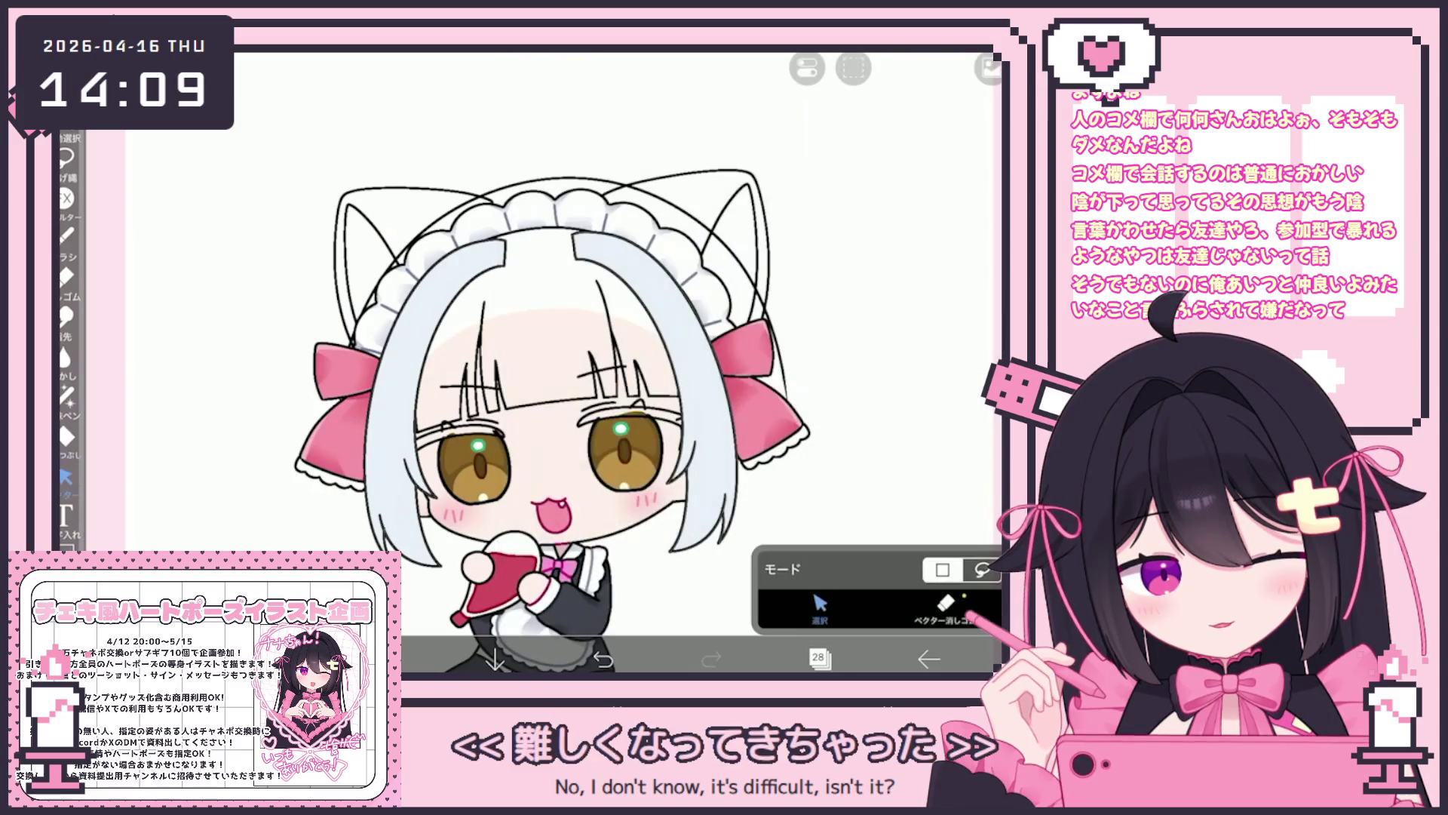
click(899, 68)
click(853, 189)
scroll(528, 378, down, 3)
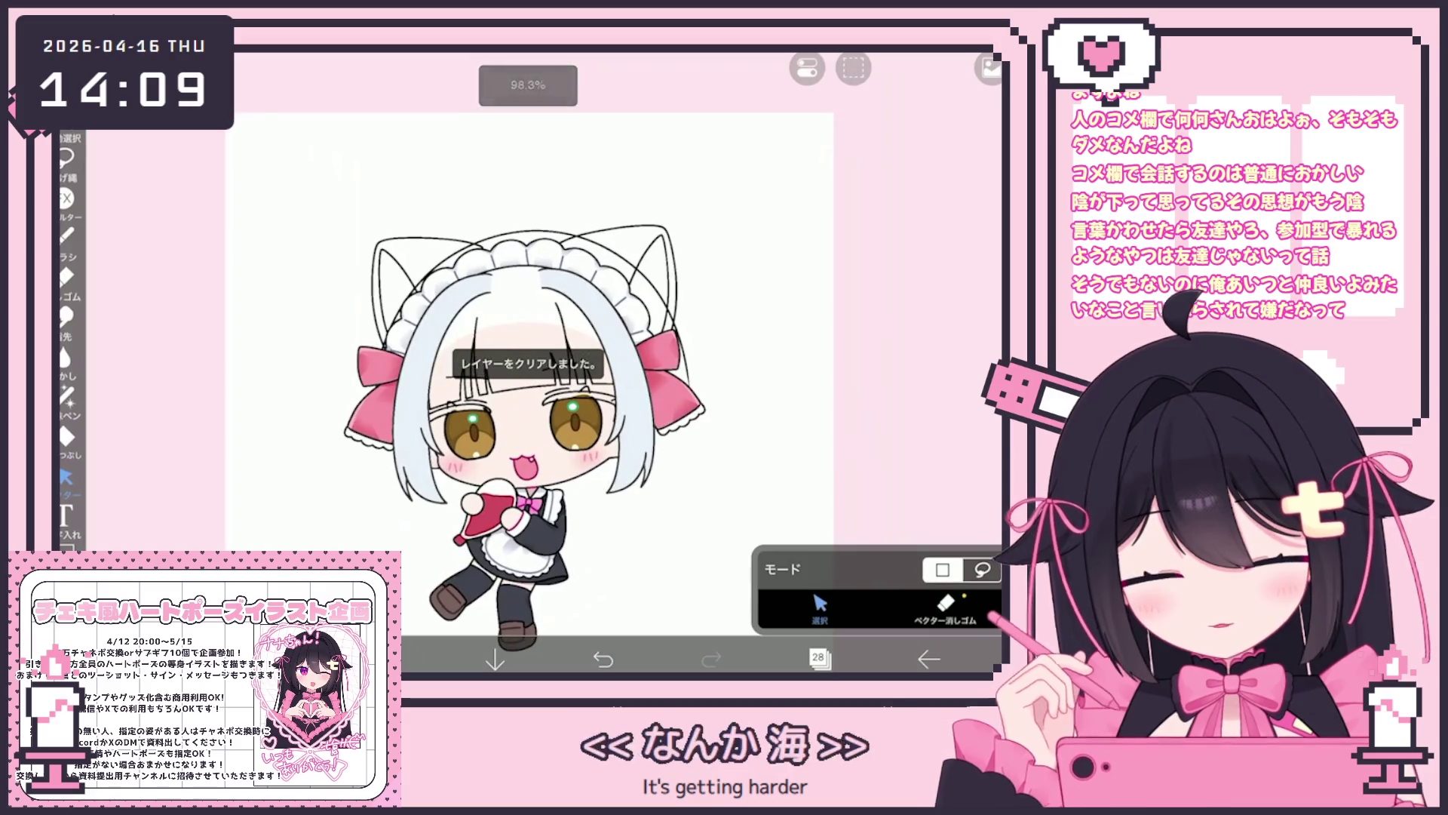
Add a new folder, move layers 28 and 27 into it, and select layer 15.
click(819, 659)
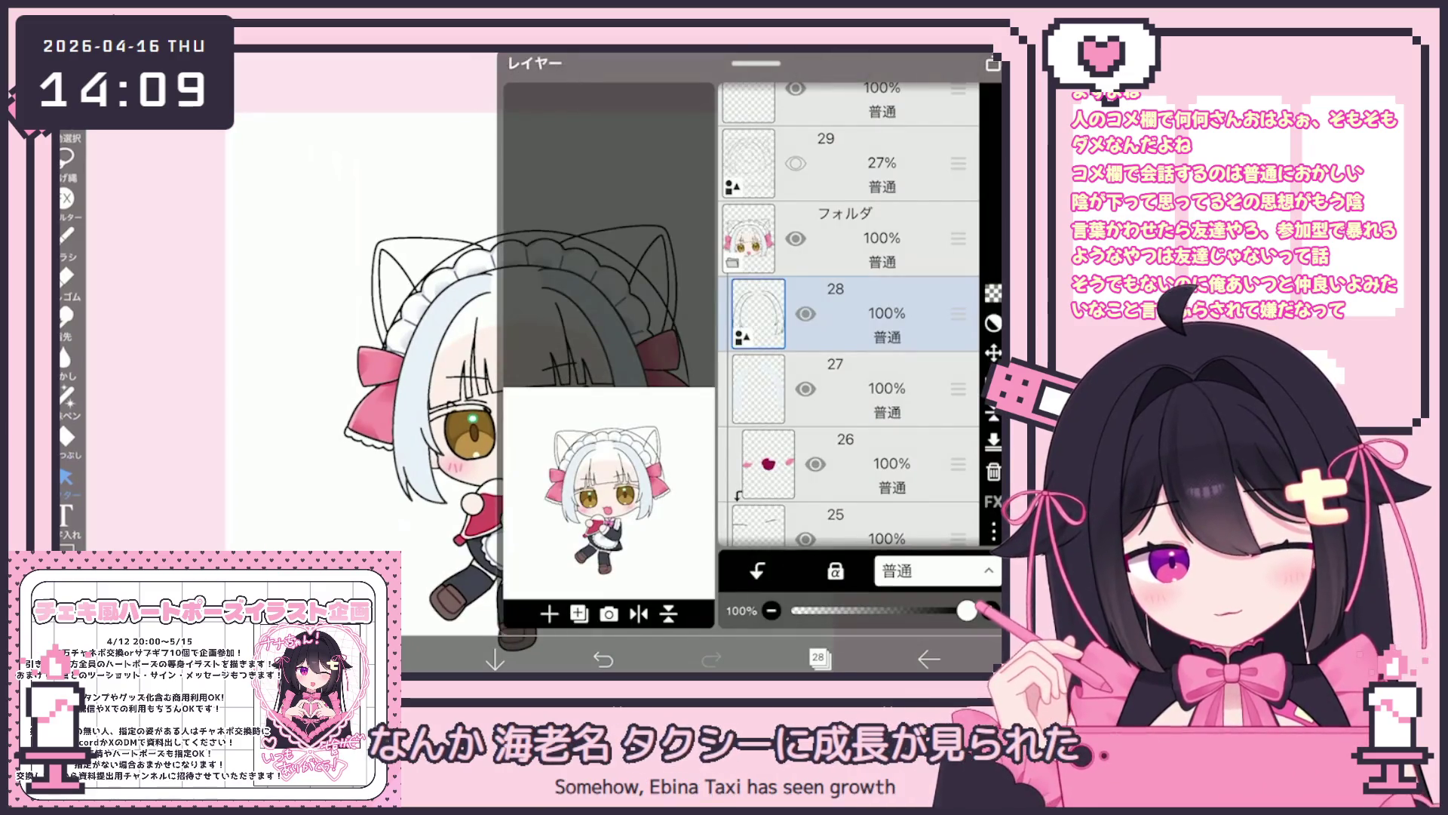
click(549, 613)
click(573, 450)
drag(958, 362, 958, 302)
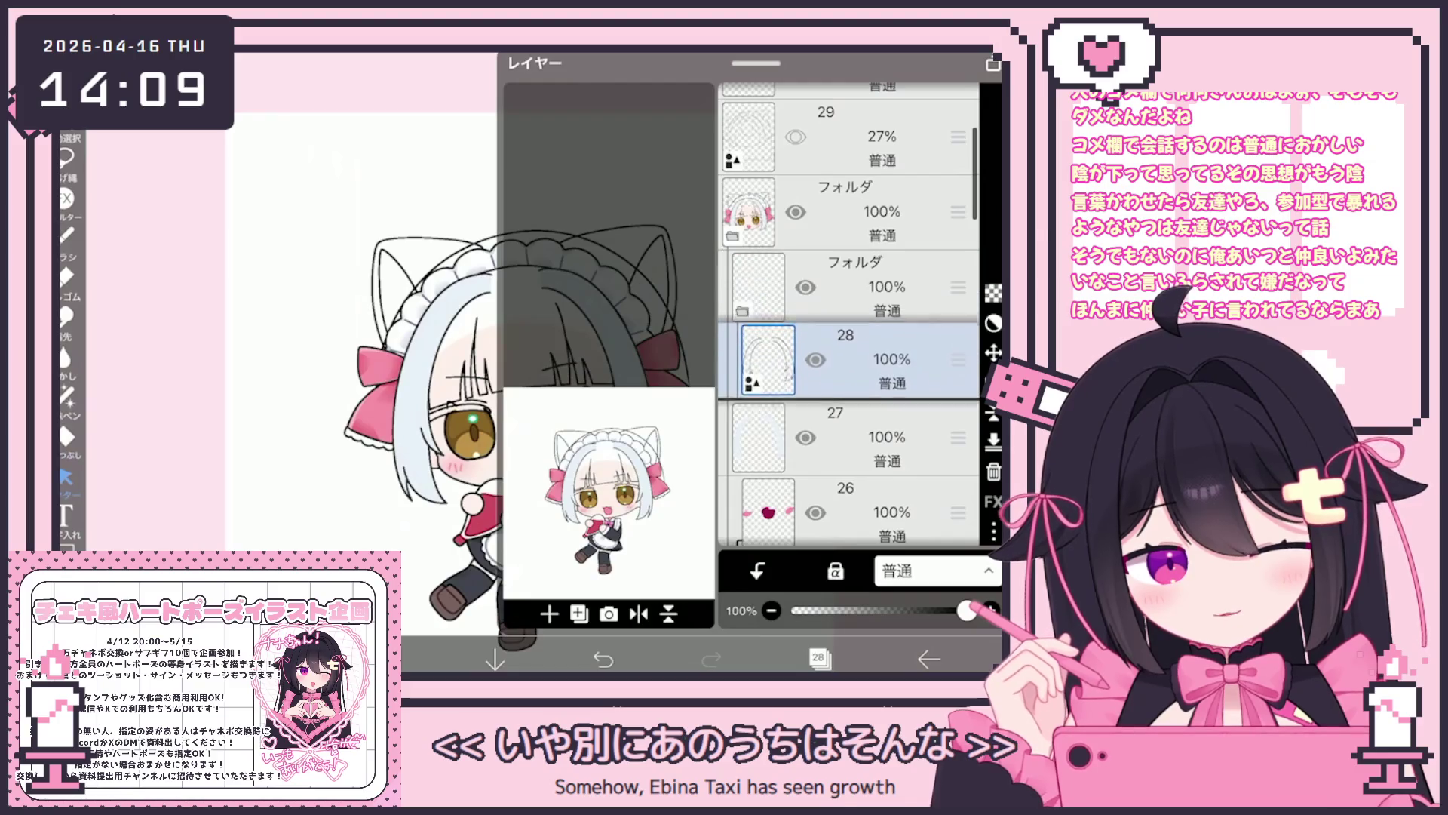
drag(958, 438, 958, 302)
scroll(849, 313, down, 10)
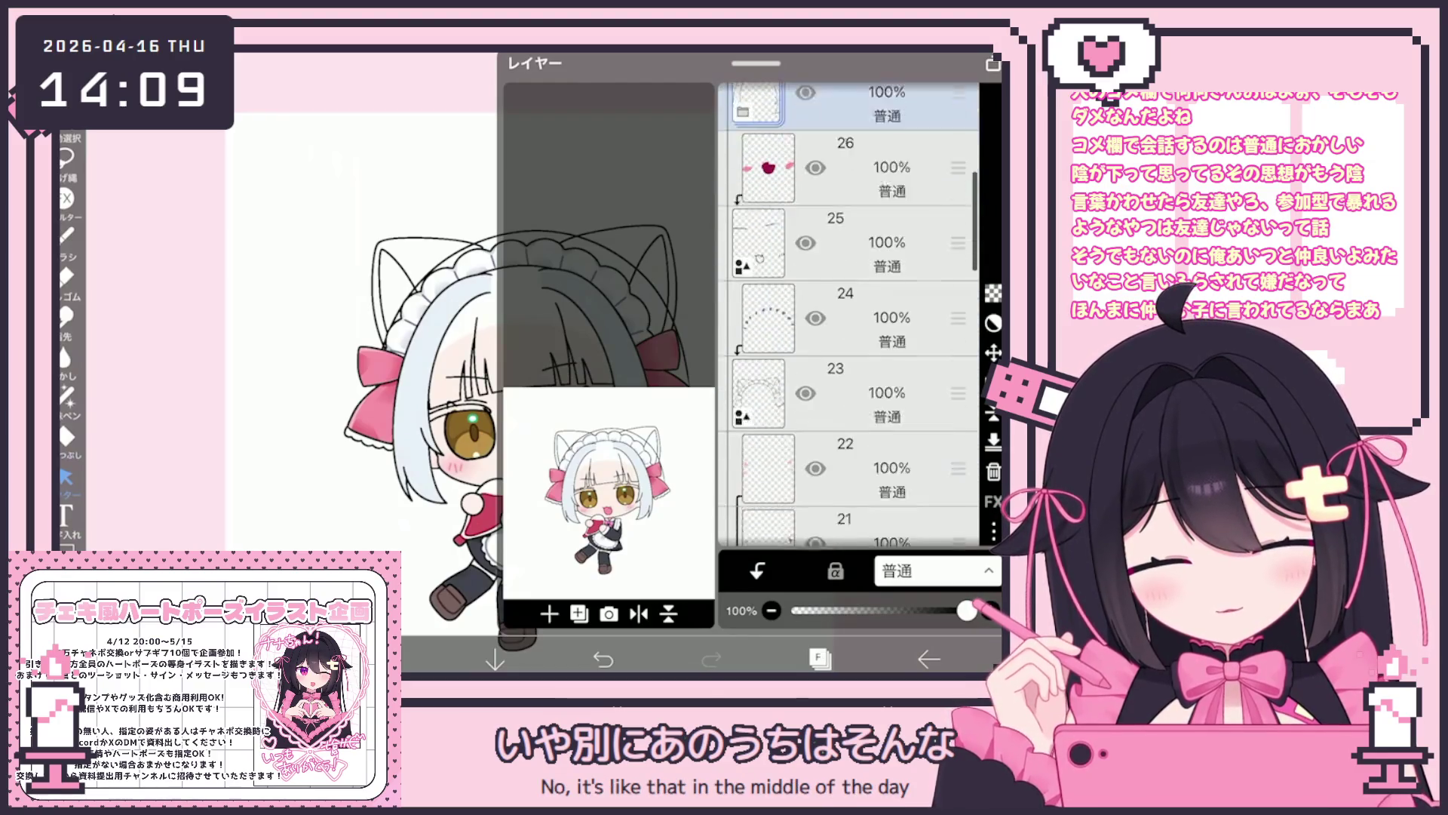
scroll(848, 313, down, 3)
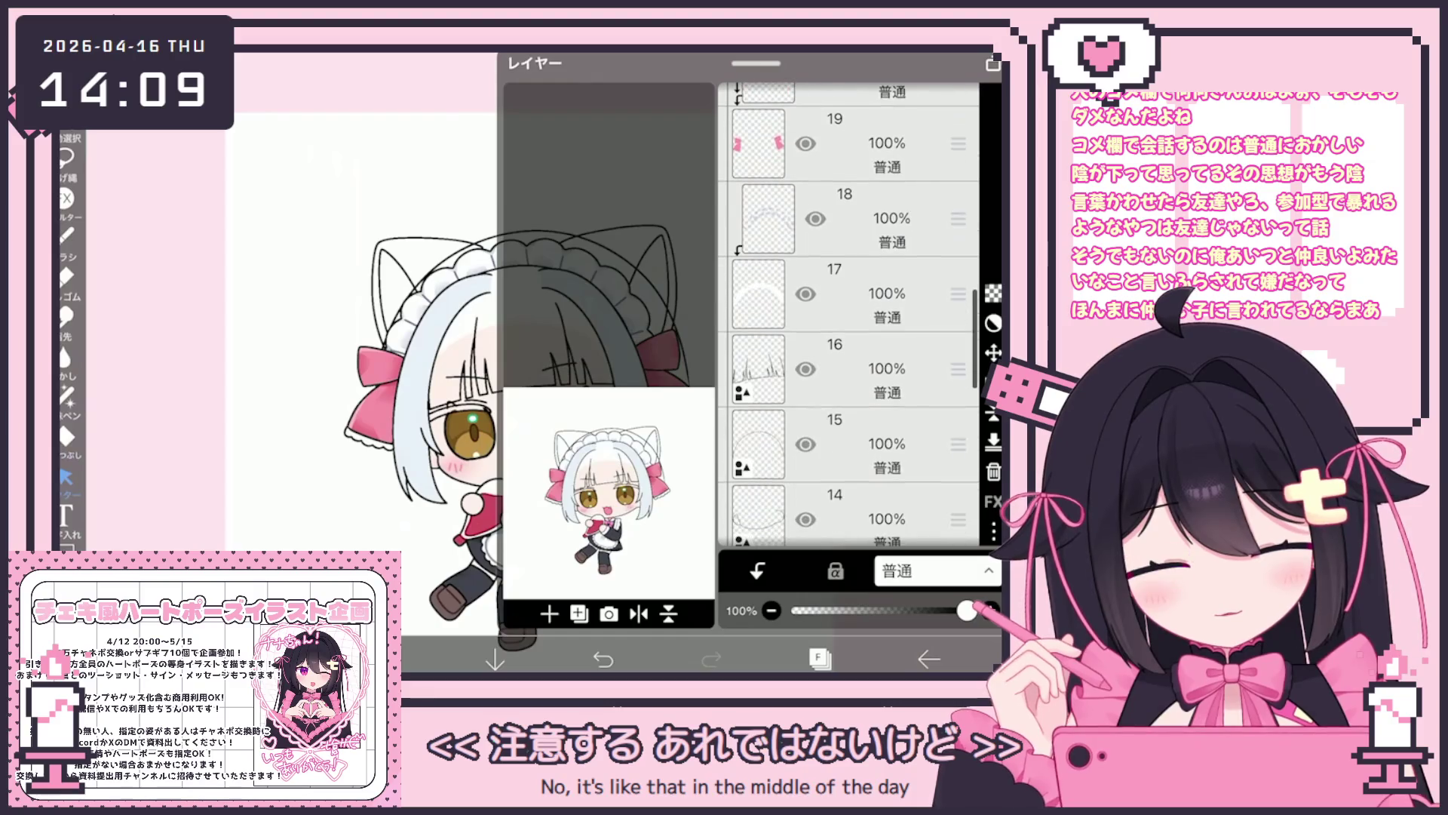
click(845, 453)
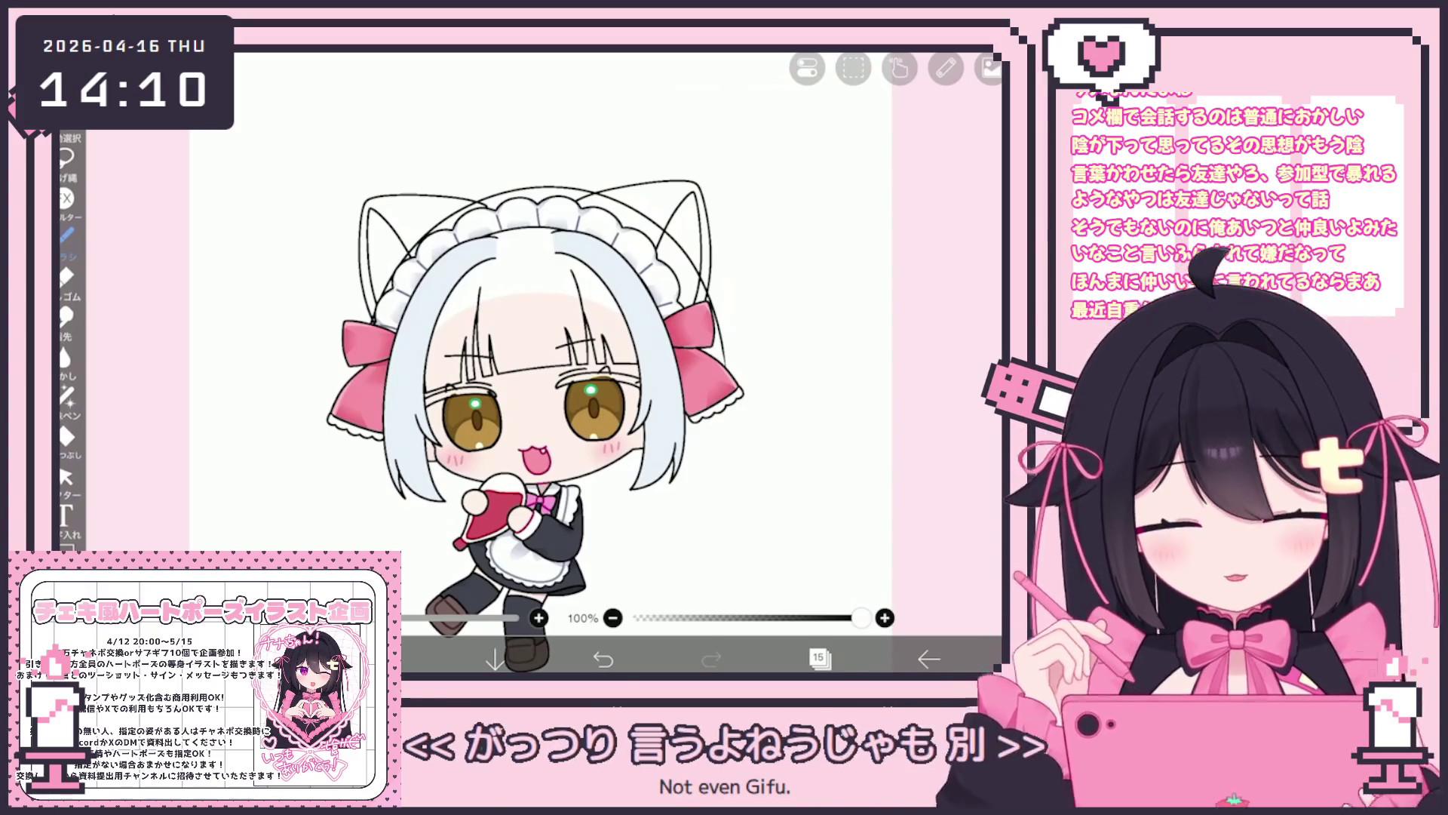
Zoom into the face and redraw the hair-strand stroke along the left hair, undoing failed tries.
scroll(563, 362, up, 3)
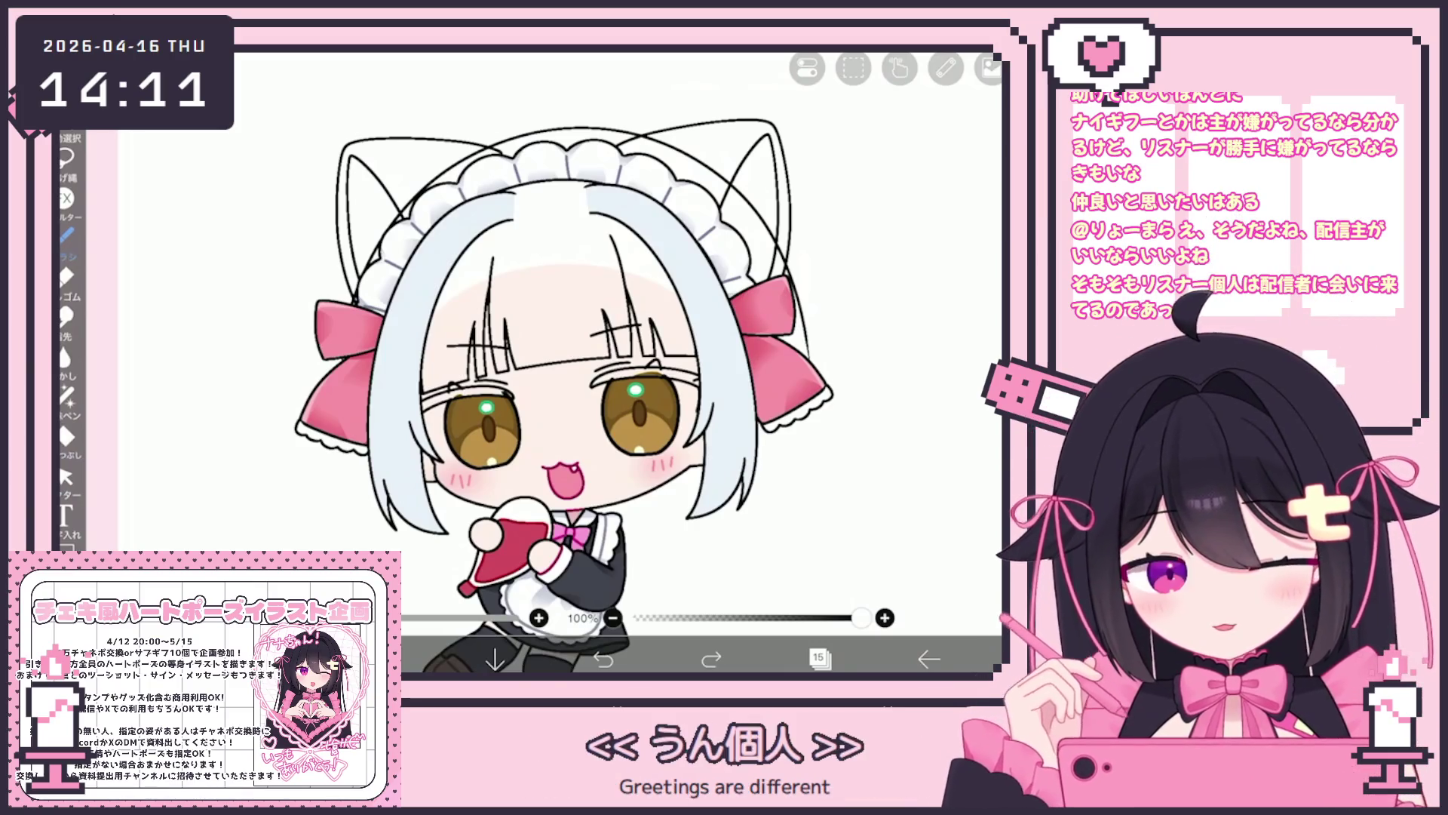
scroll(544, 355, up, 3)
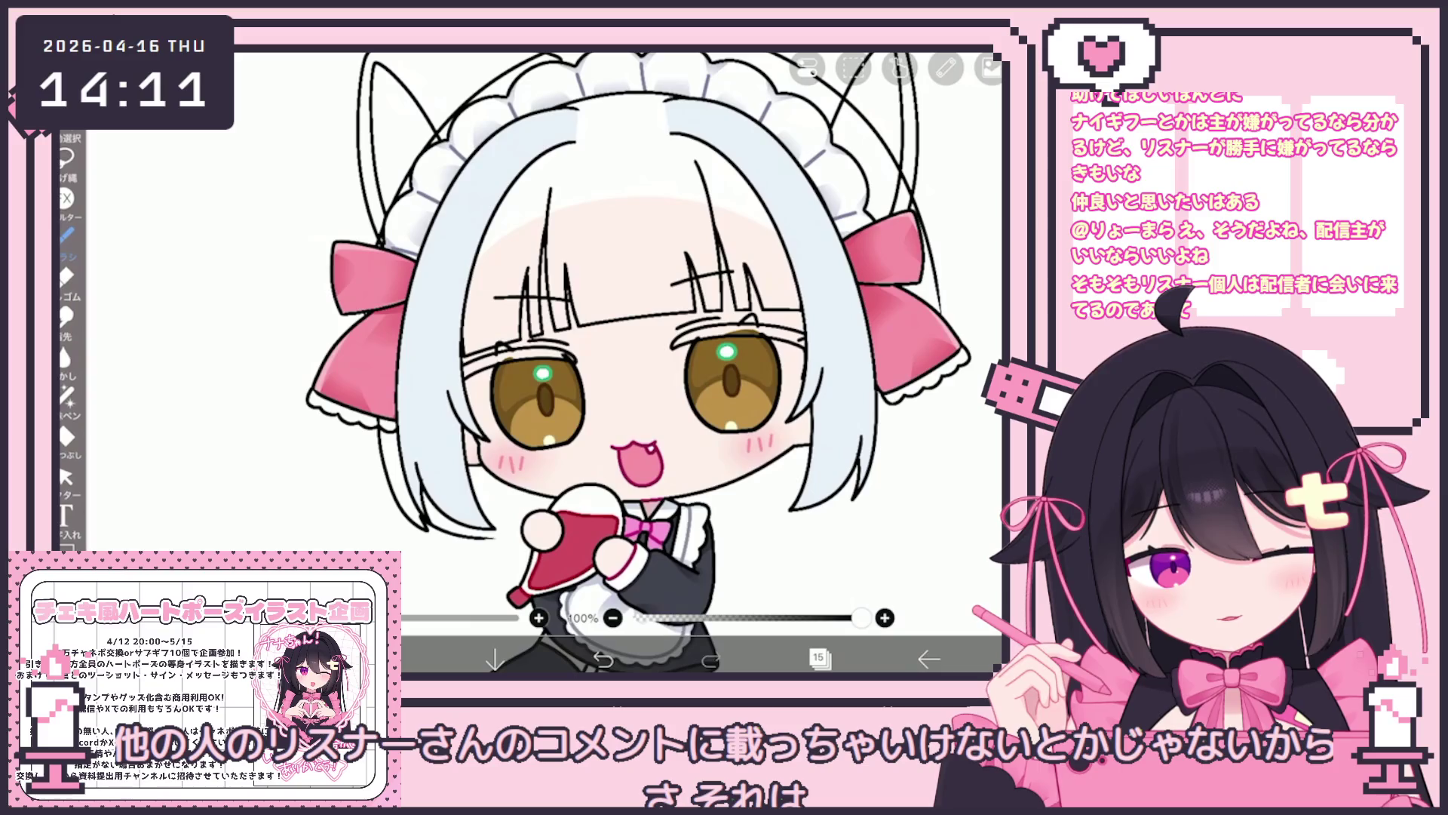
scroll(546, 362, down, 3)
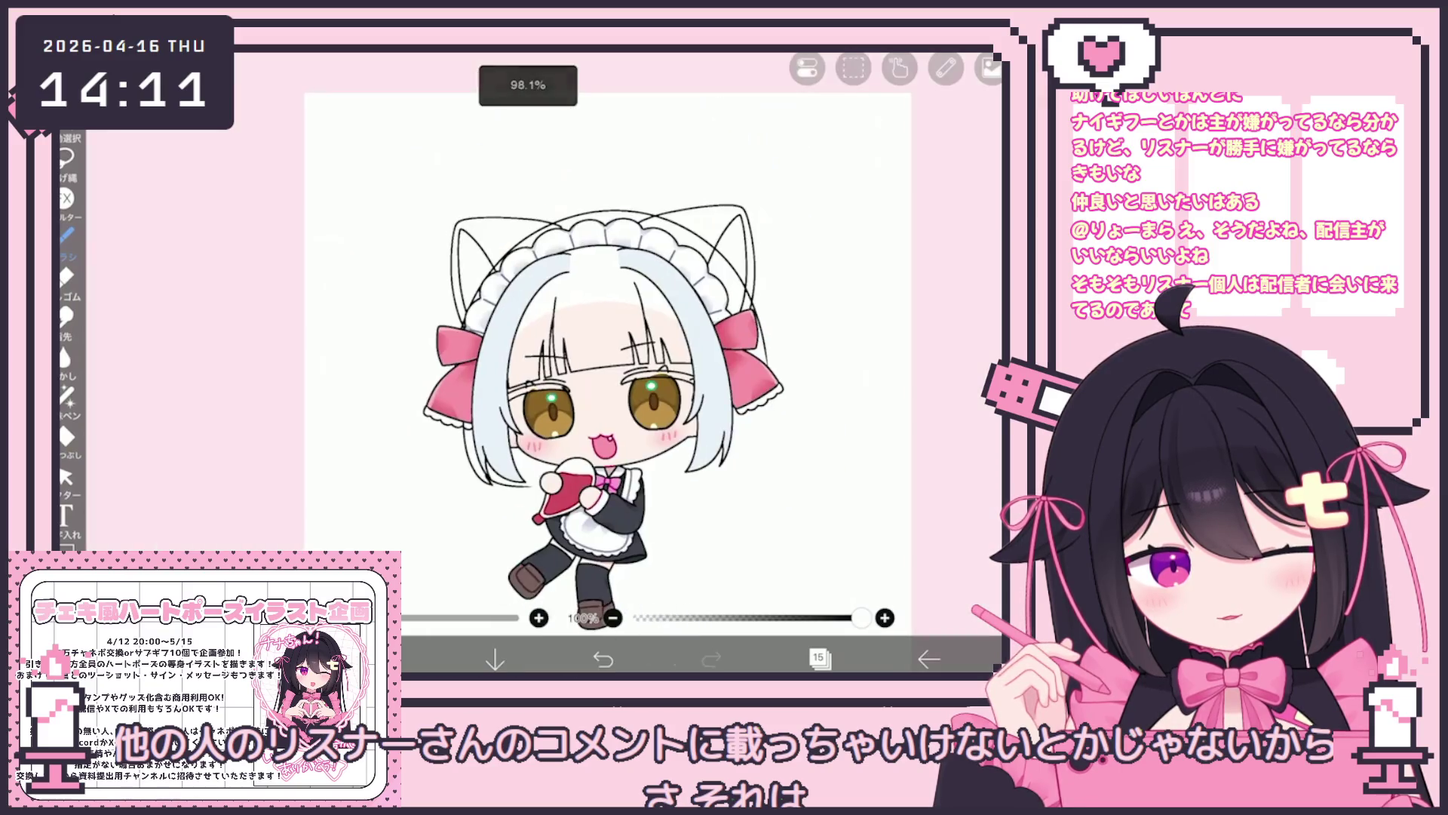
scroll(546, 362, up, 4)
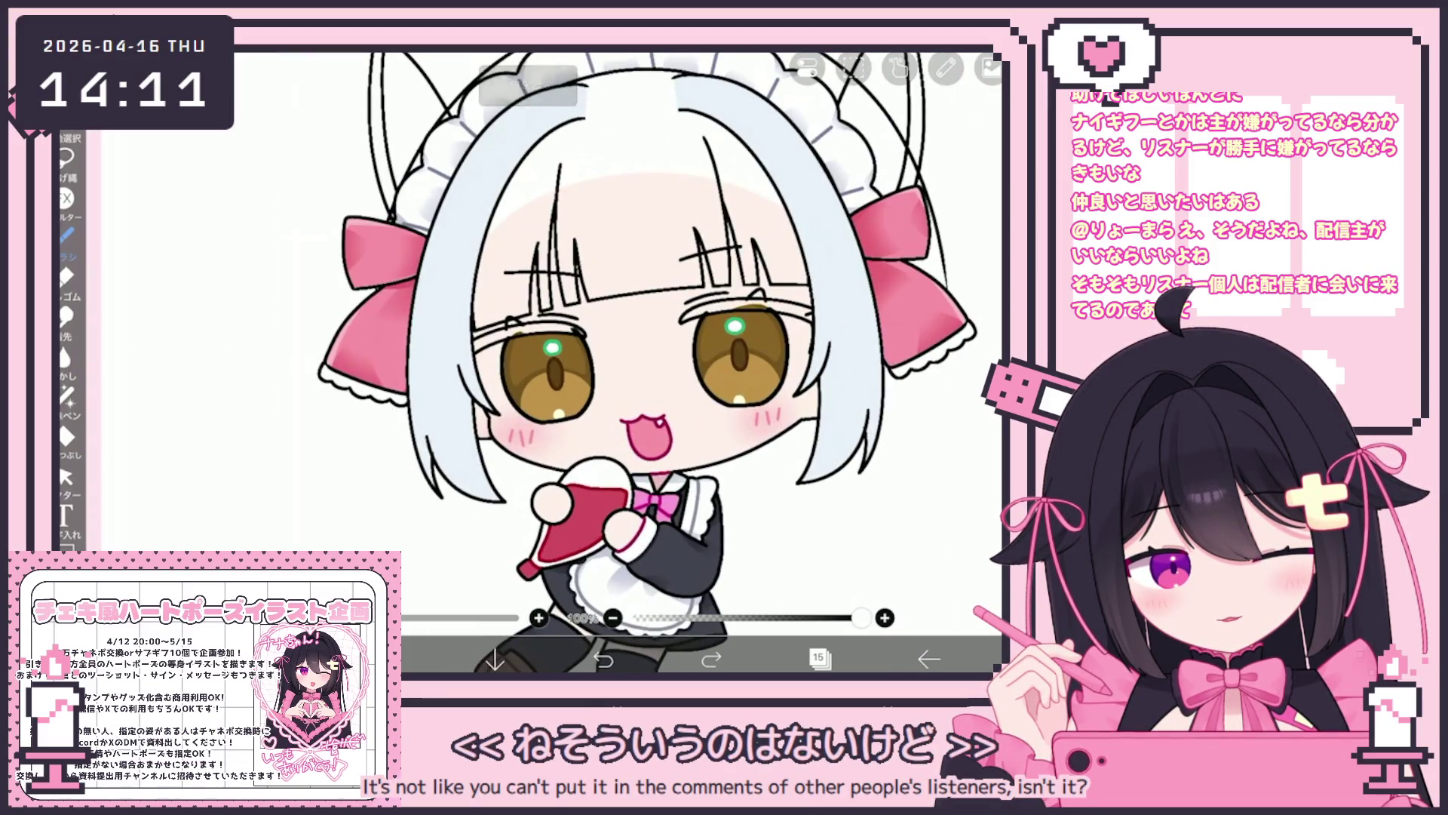
click(603, 658)
drag(407, 393, 437, 505)
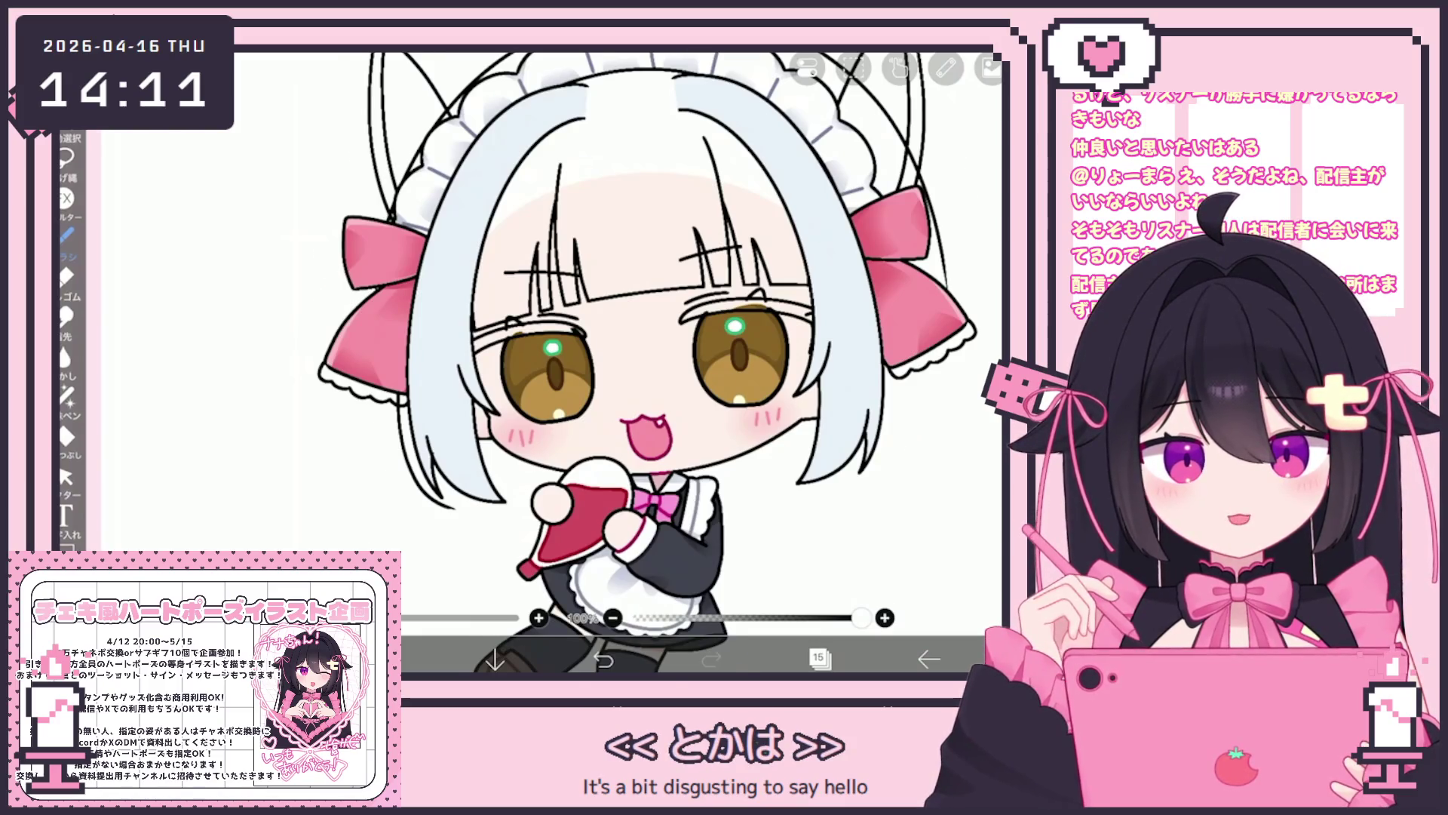
scroll(592, 563, up, 2)
click(603, 658)
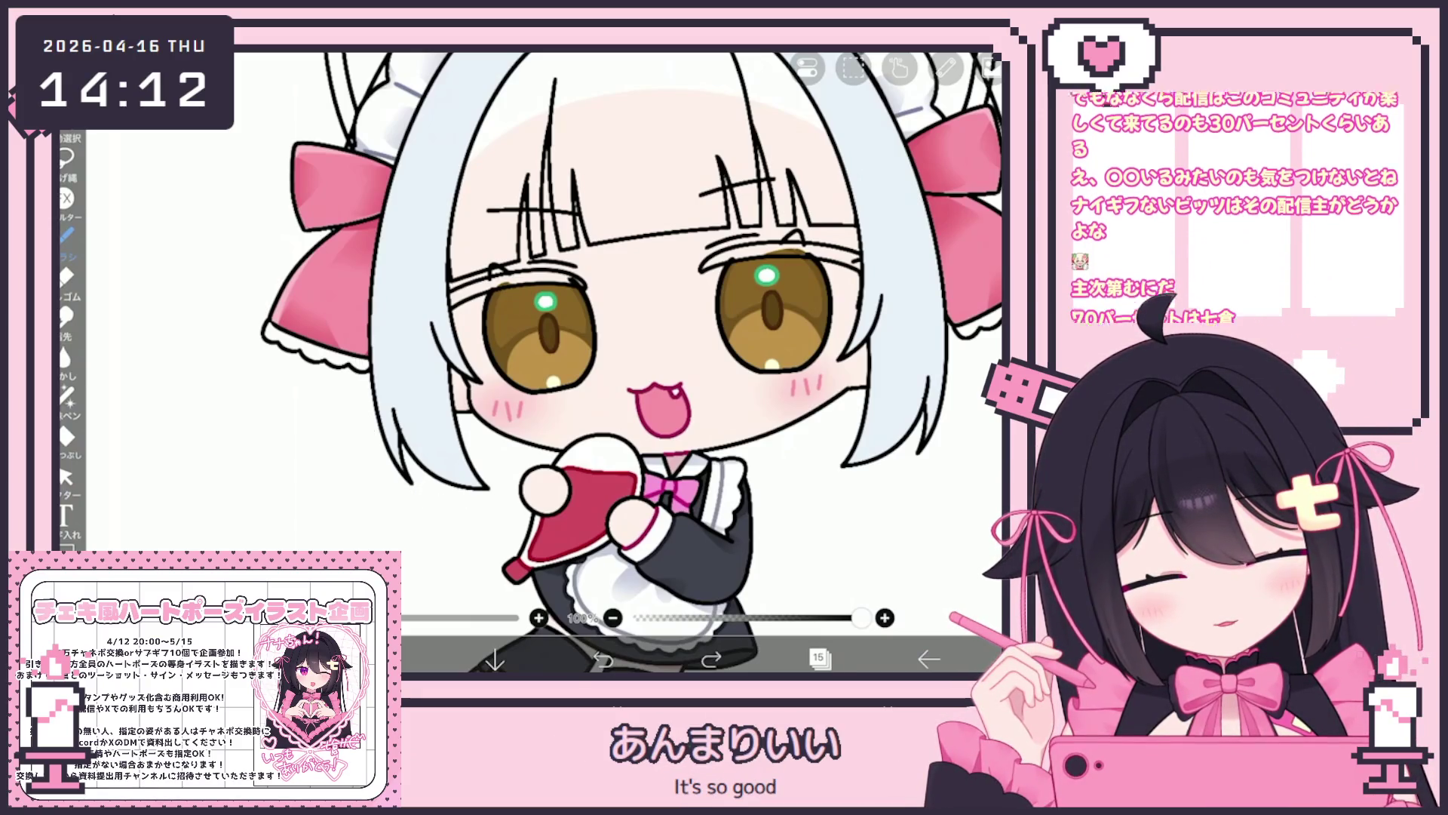
scroll(630, 362, down, 3)
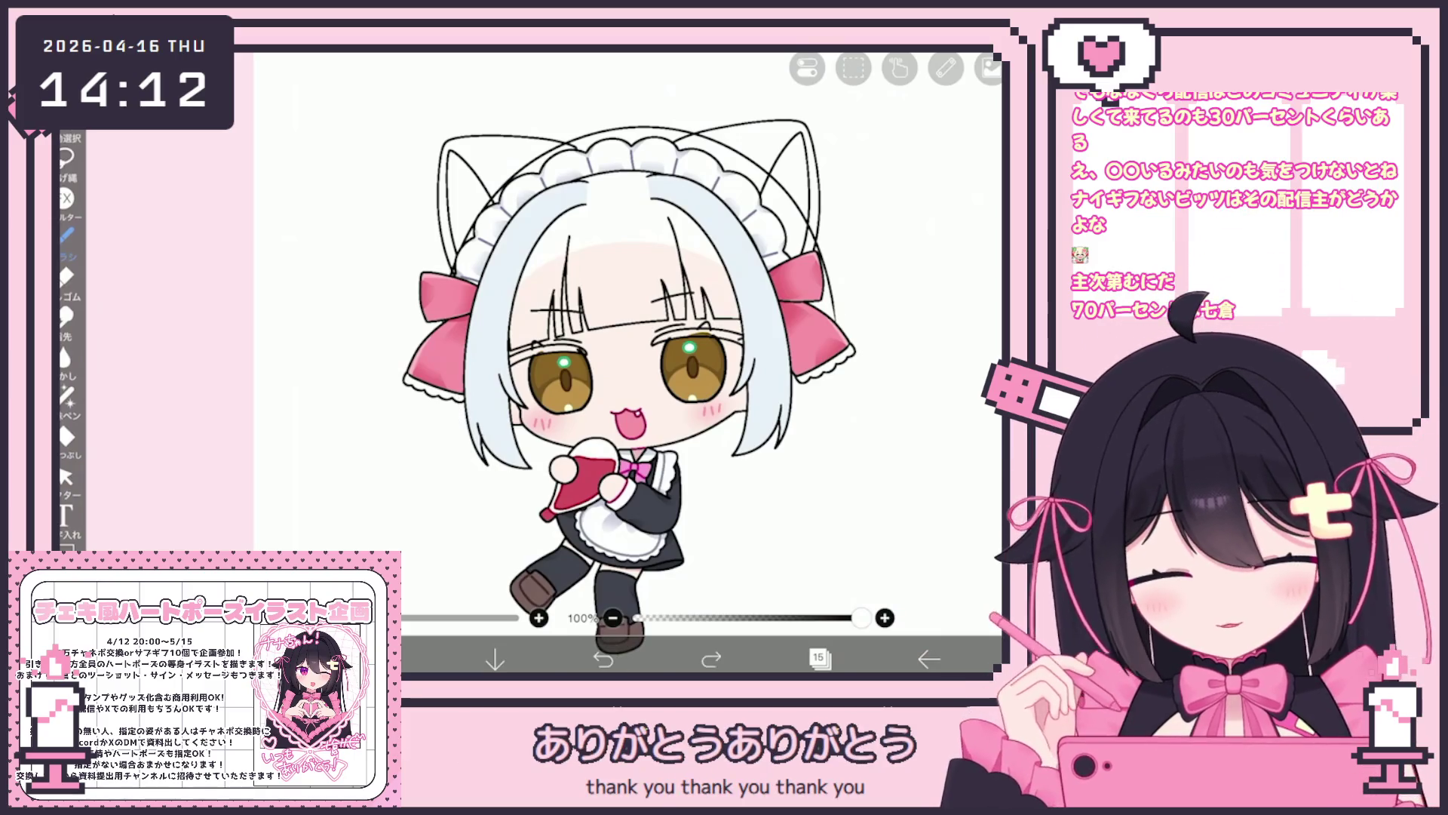
scroll(659, 362, up, 2)
scroll(672, 362, up, 2)
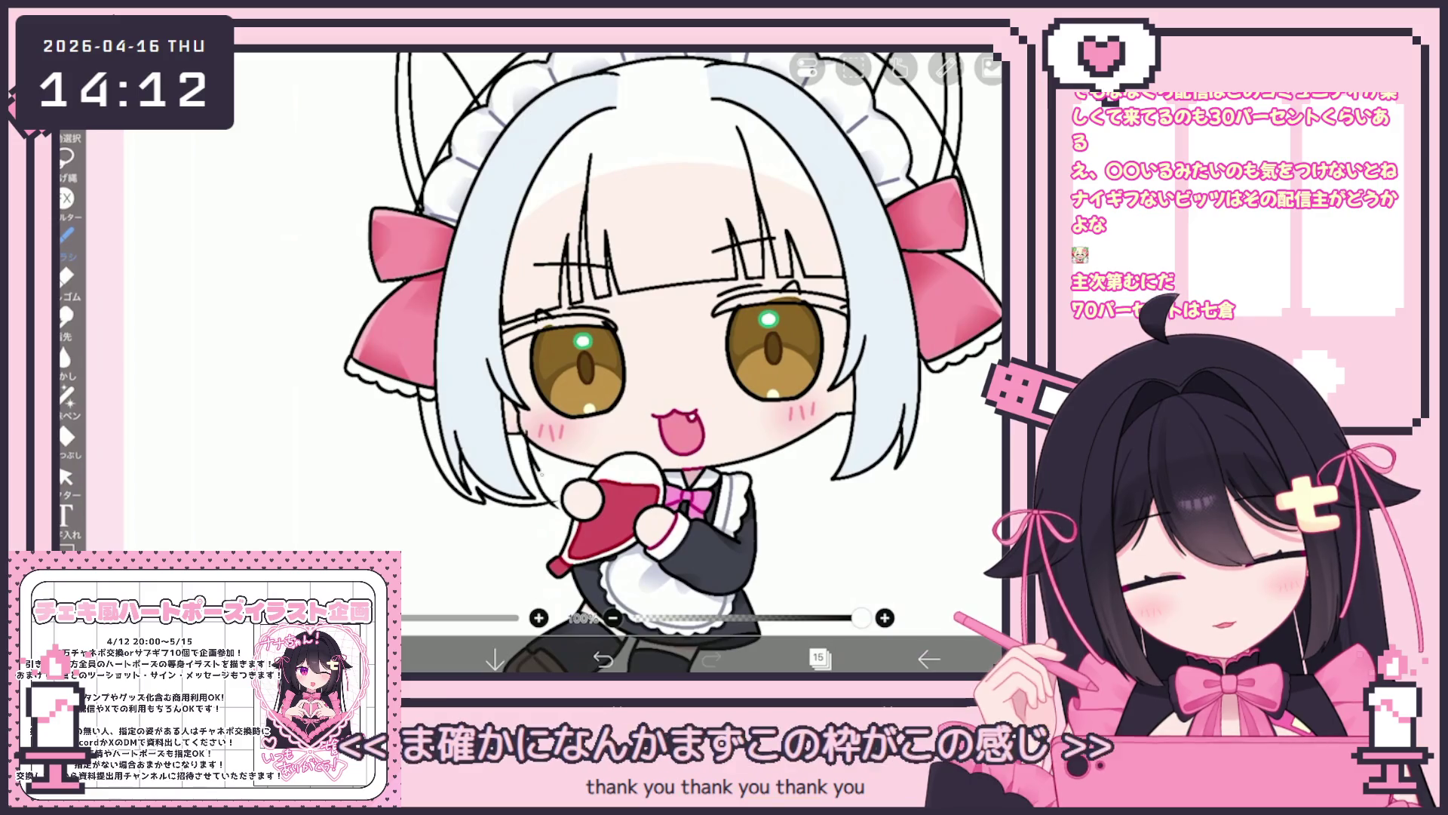
scroll(659, 363, down, 2)
key(ctrl+z)
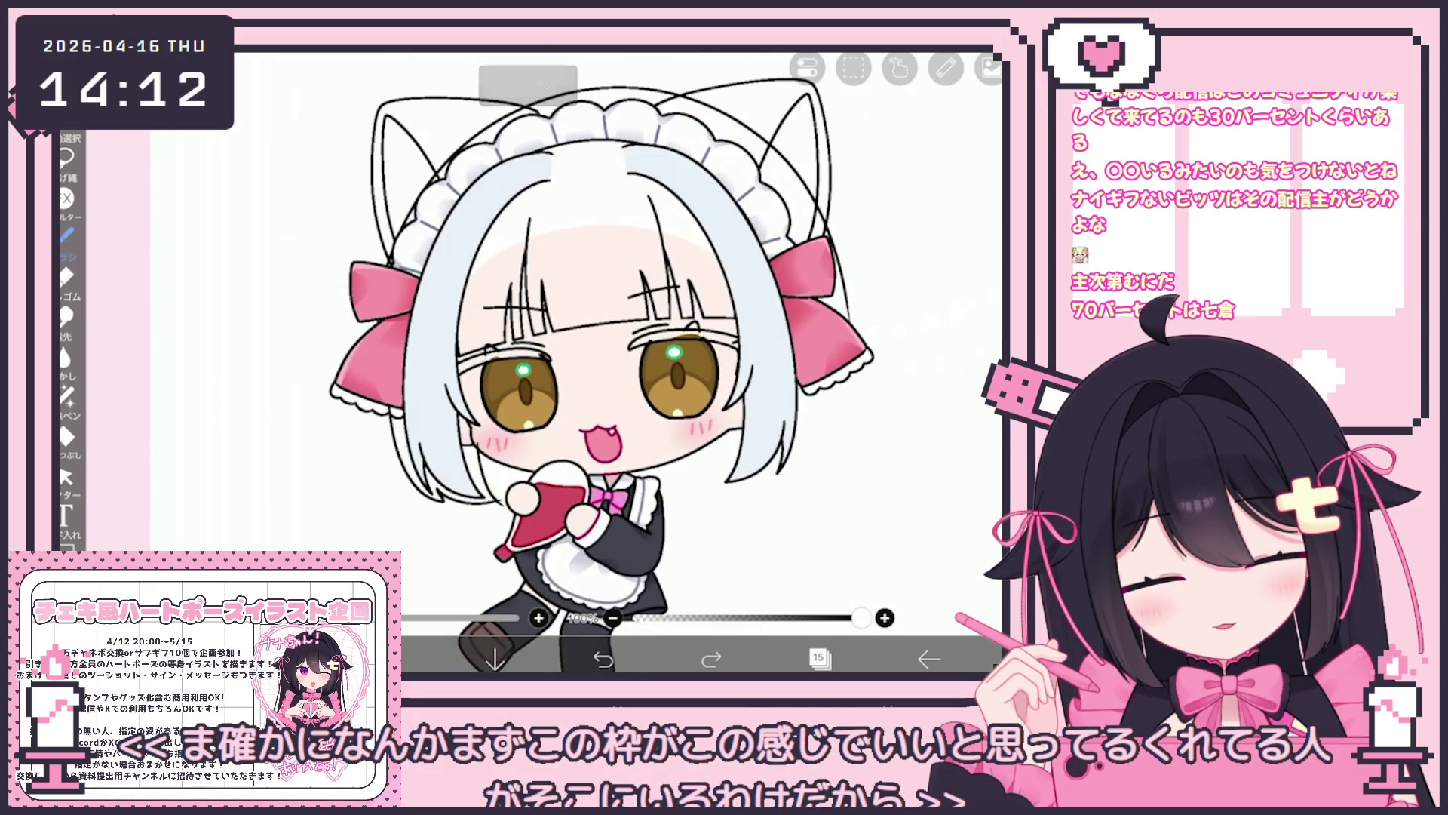
scroll(528, 362, down, 1)
scroll(528, 363, up, 3)
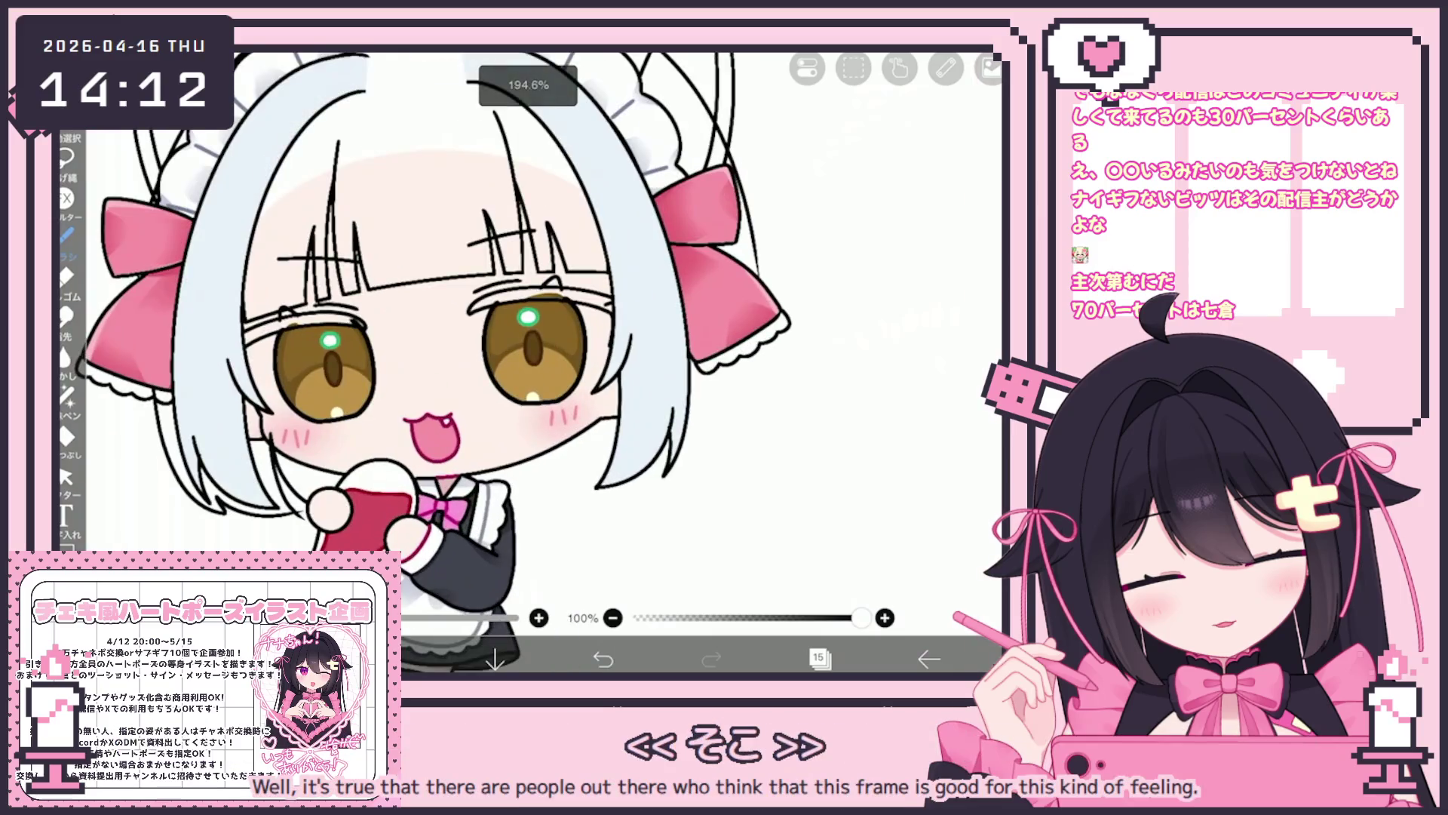
key(ctrl+z)
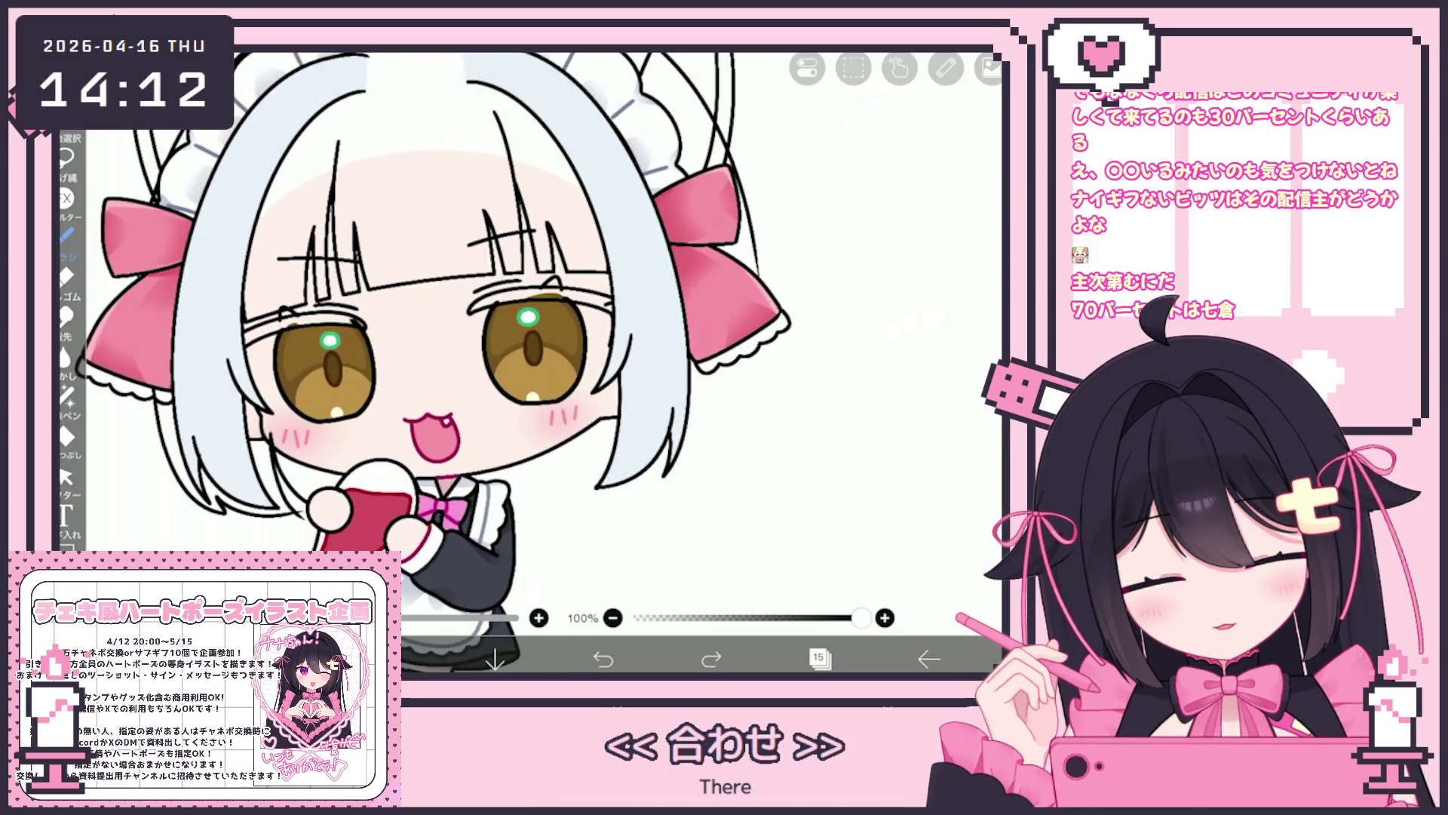
scroll(438, 332, down, 2)
key(ctrl+shift+z)
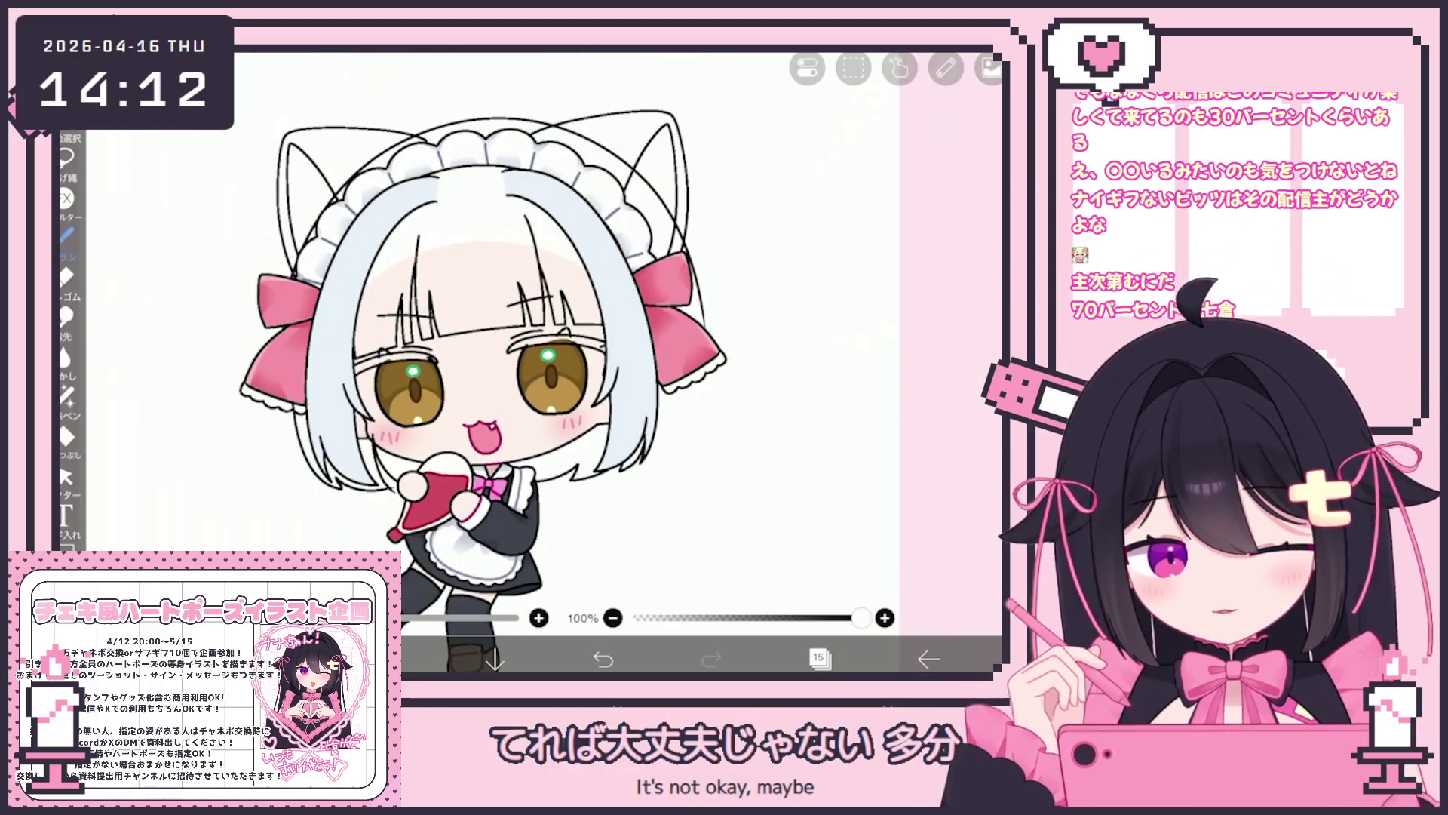
scroll(419, 338, up, 2)
Remove and redraw the hair-tip line on the right side.
key(ctrl+z)
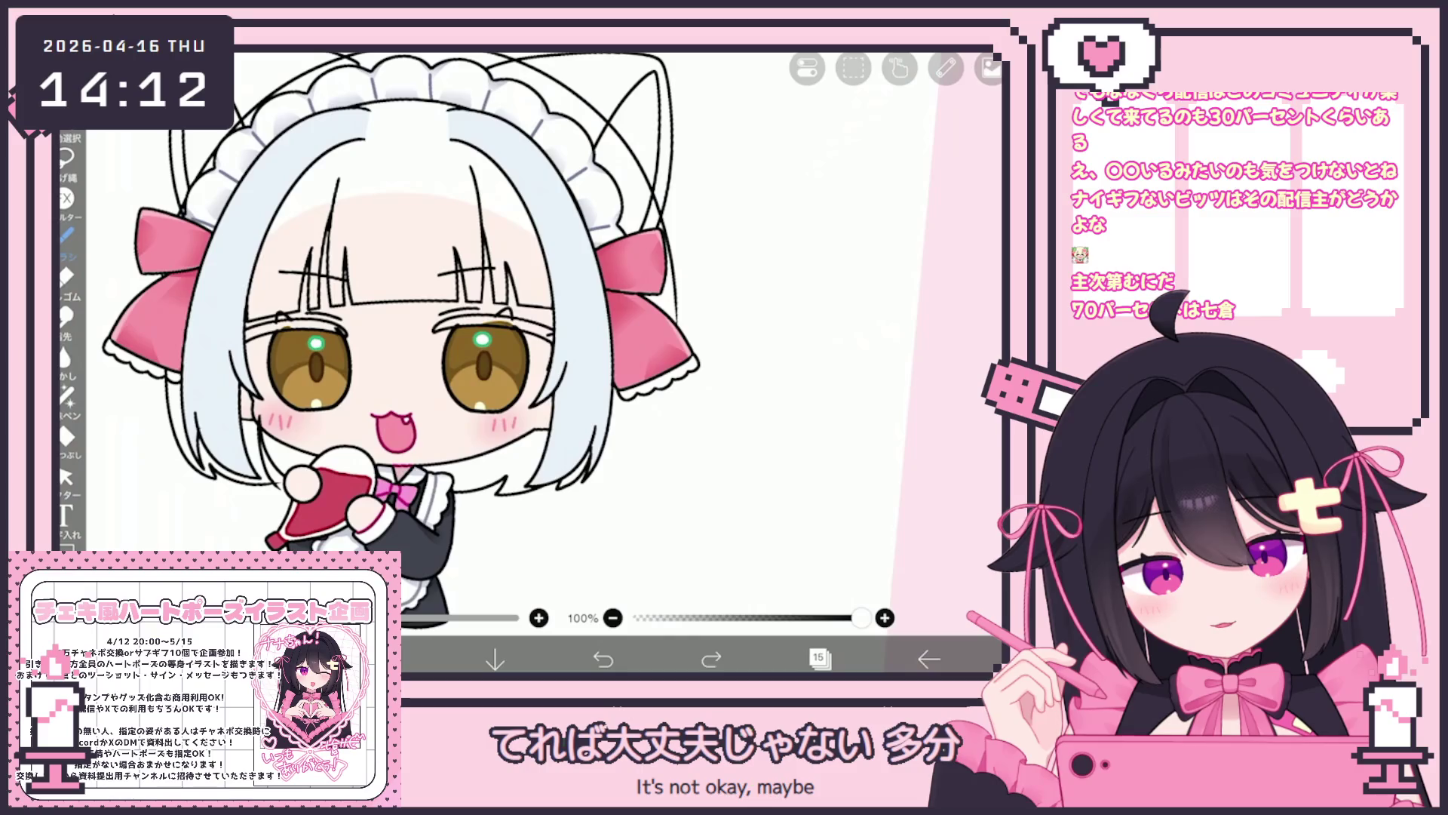
drag(682, 370, 641, 491)
drag(663, 404, 634, 491)
key(ctrl+z)
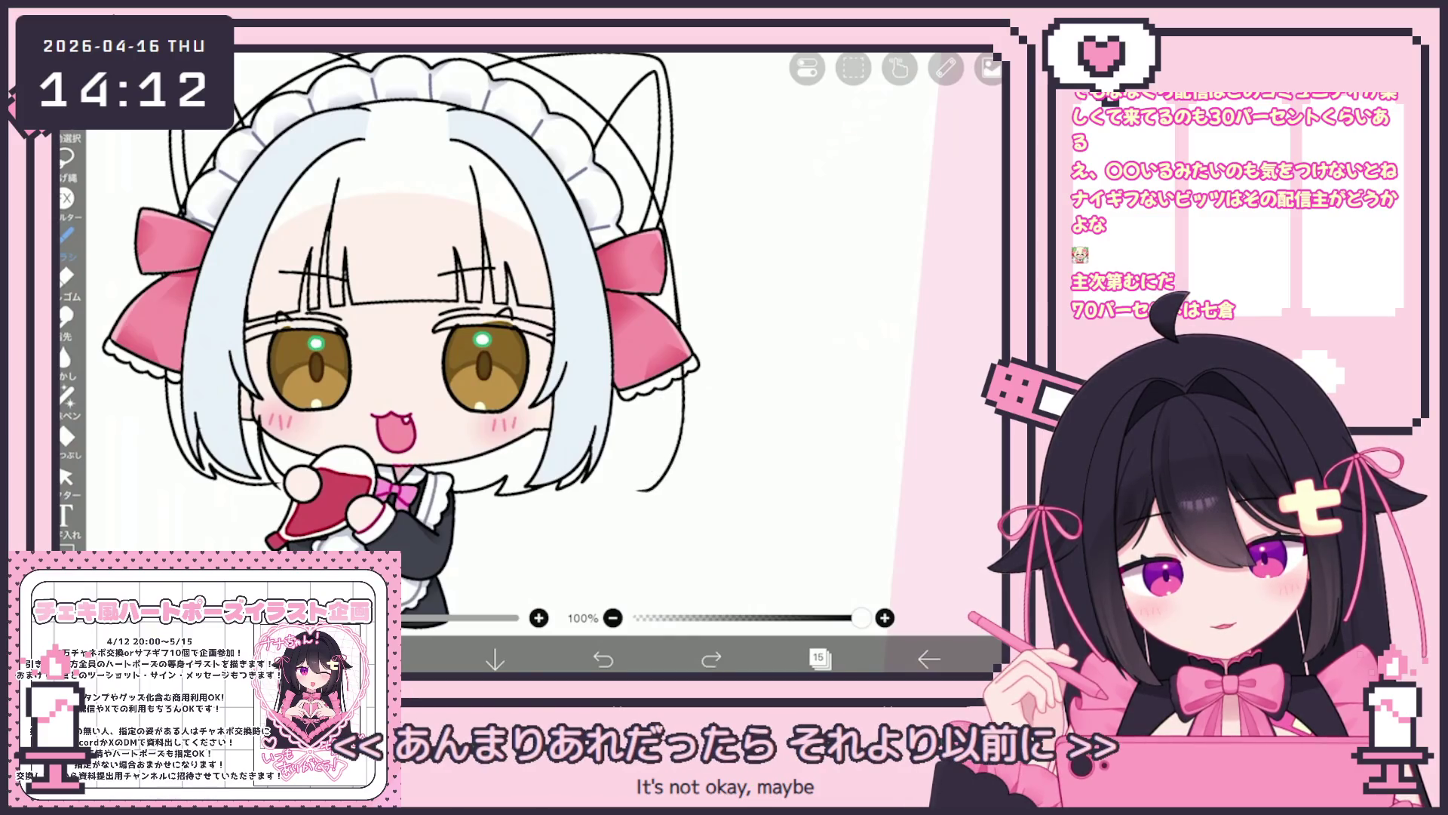
key(ctrl+z)
drag(664, 399, 641, 486)
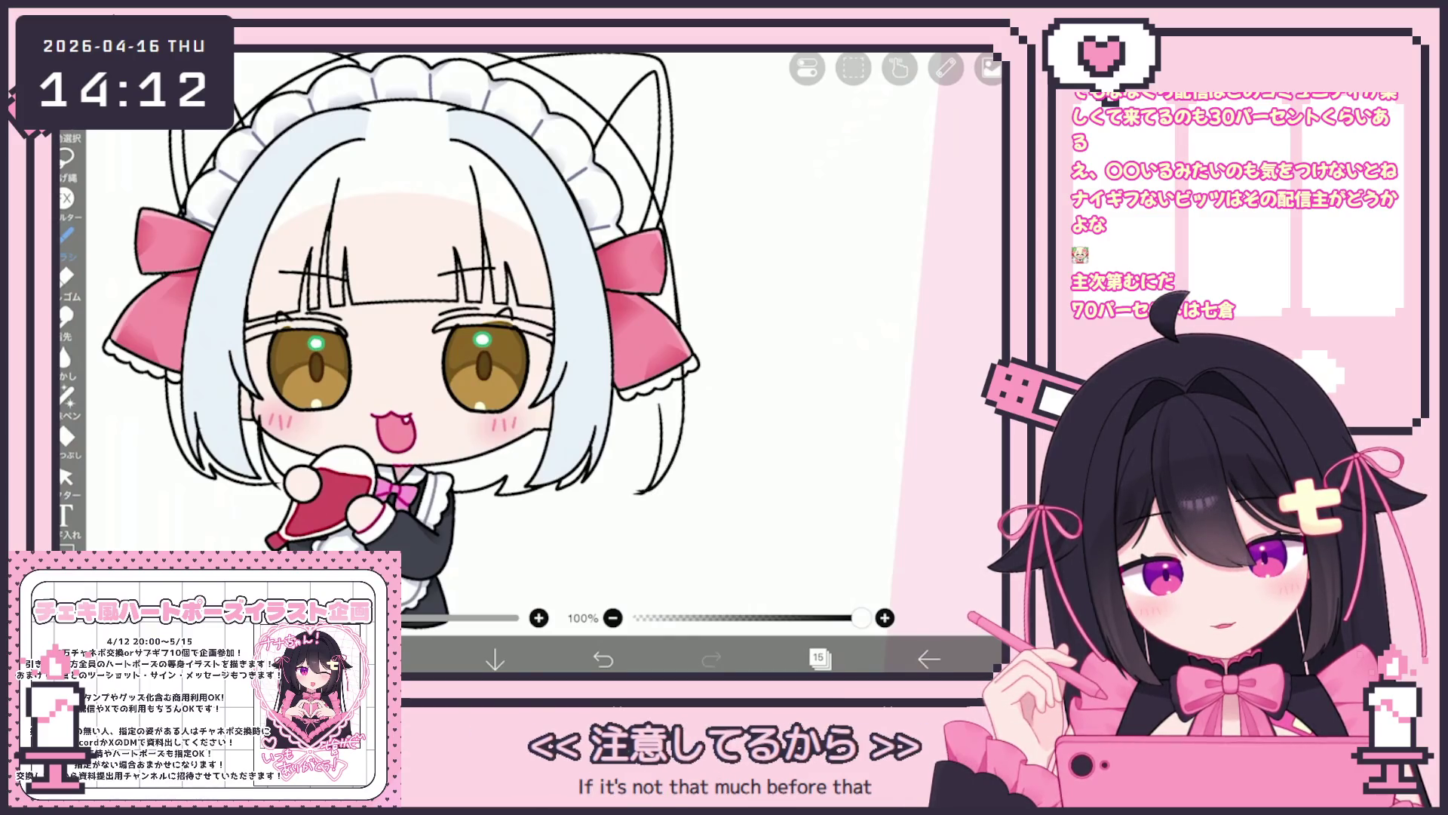
scroll(498, 340, down, 2)
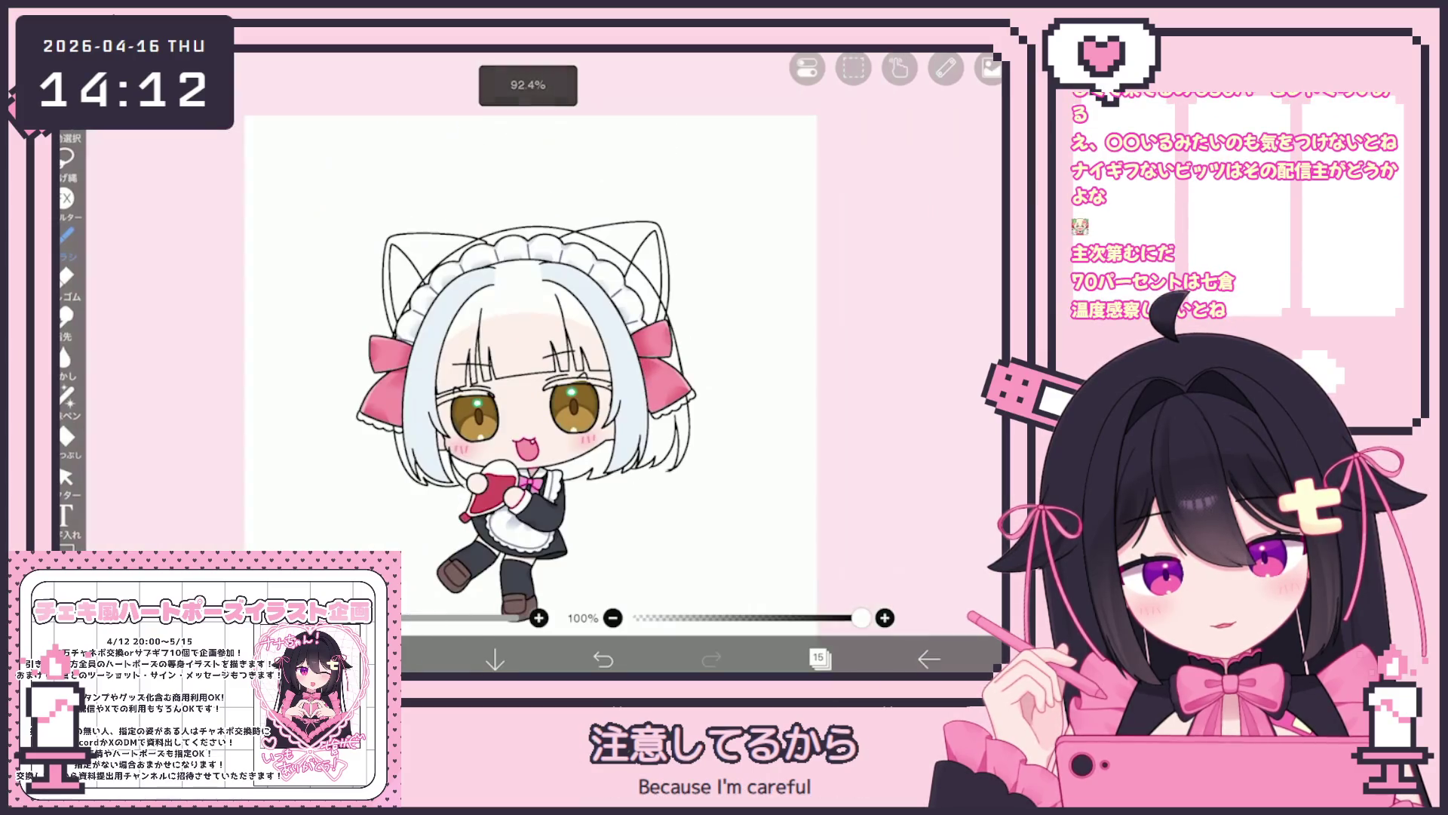
scroll(498, 340, up, 4)
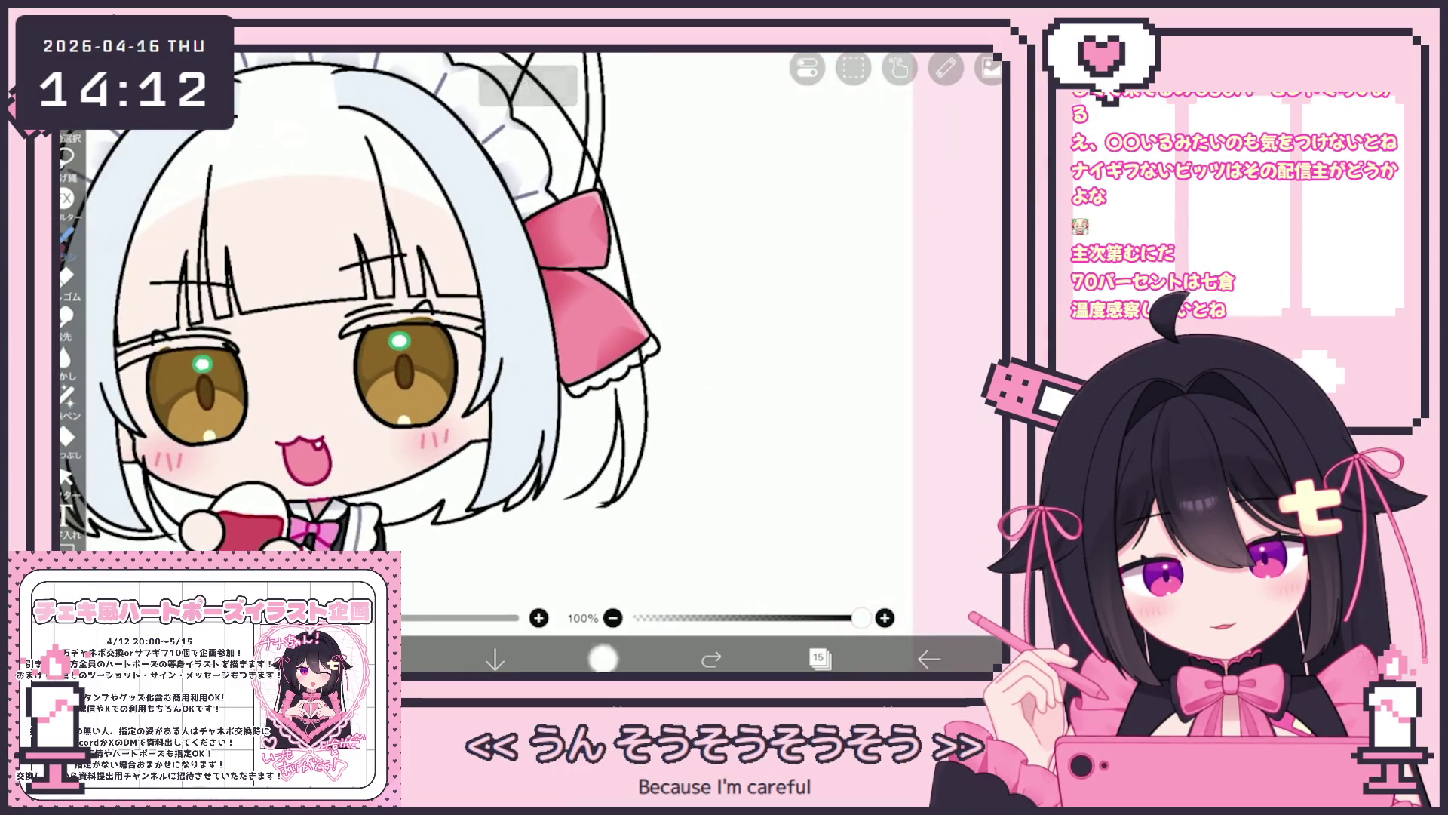
Draw a curved hair strand down the right side, redrawing it until it fits.
key(ctrl+z)
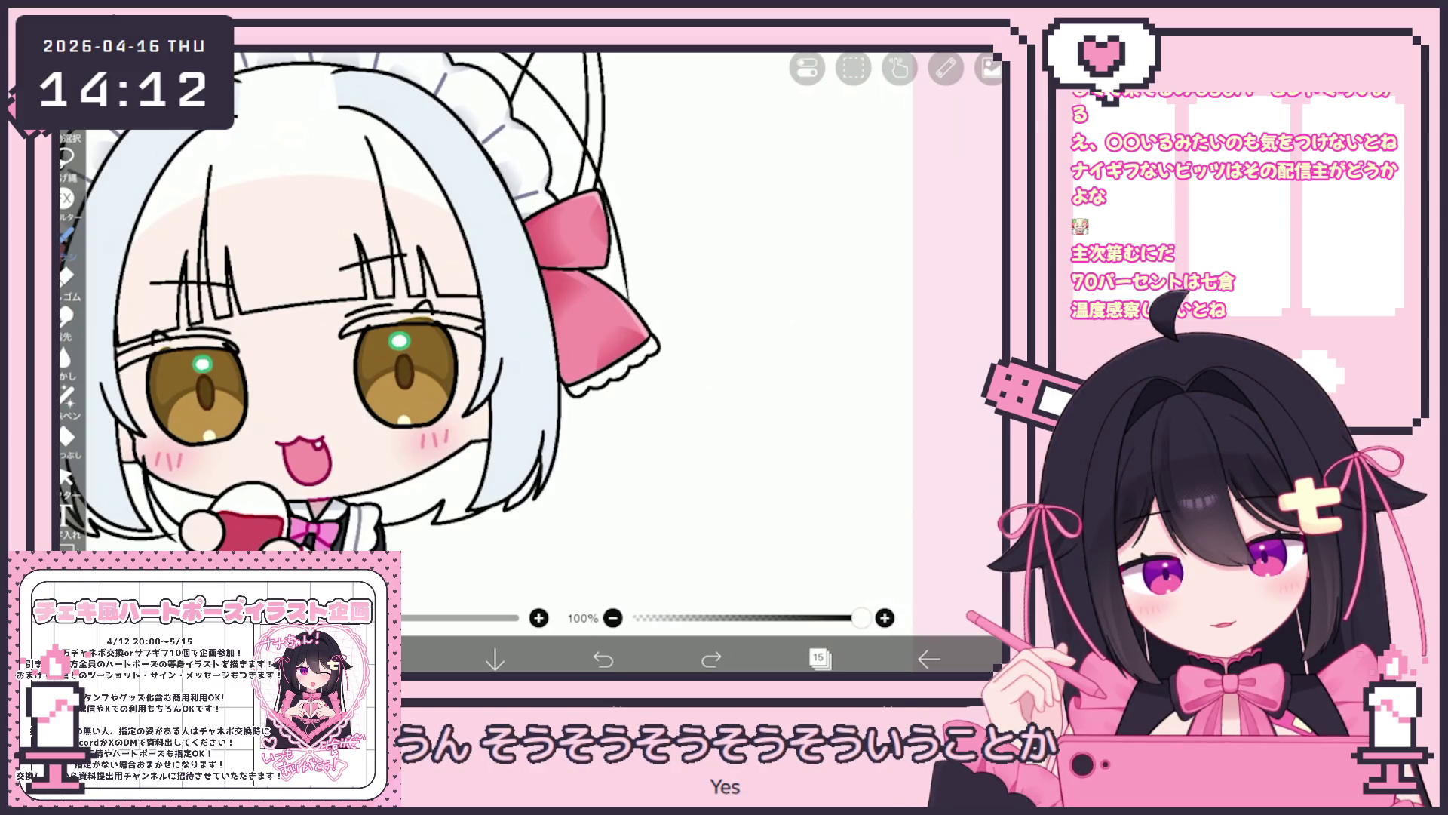
drag(640, 360, 608, 497)
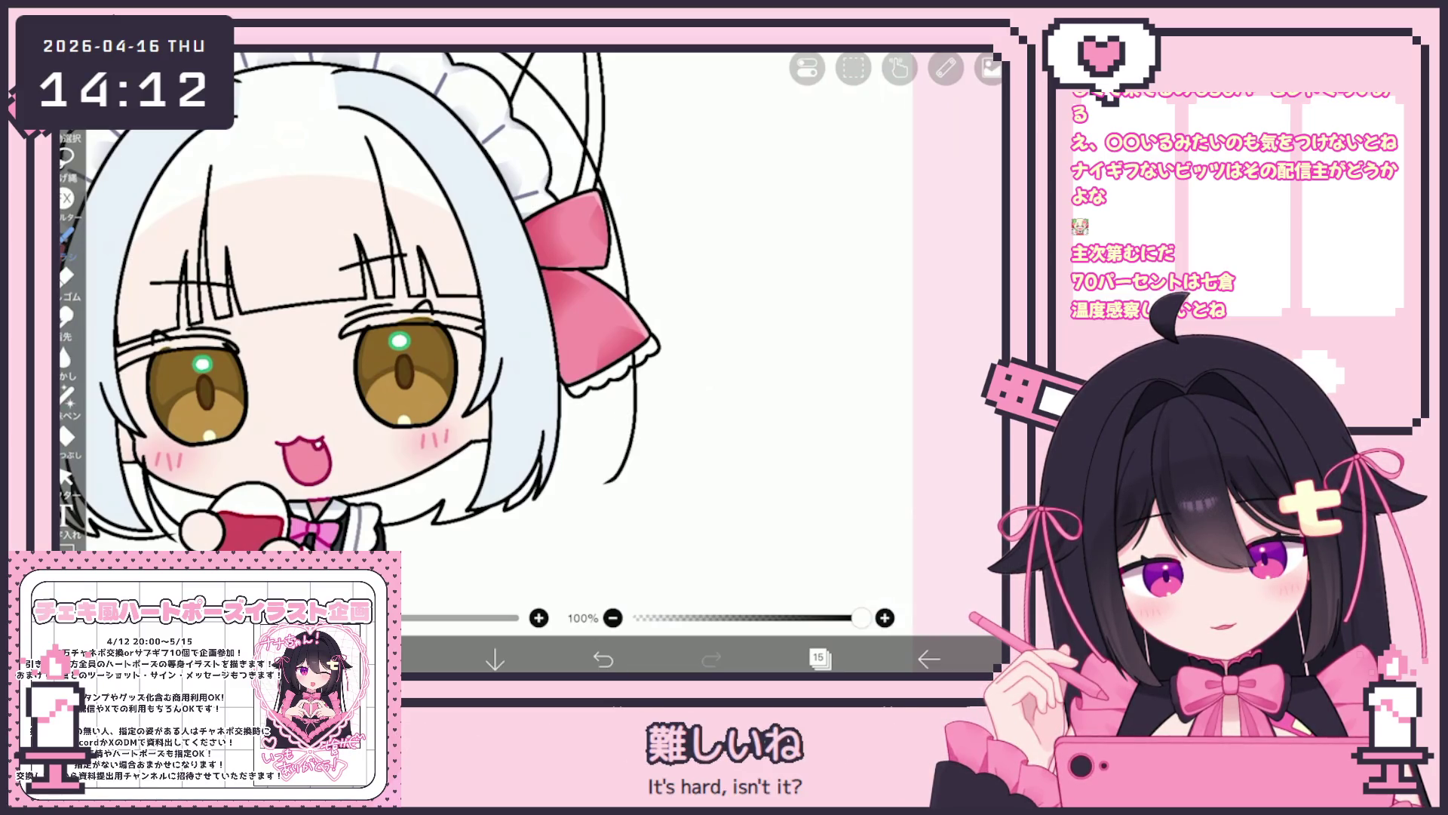
drag(640, 462, 621, 489)
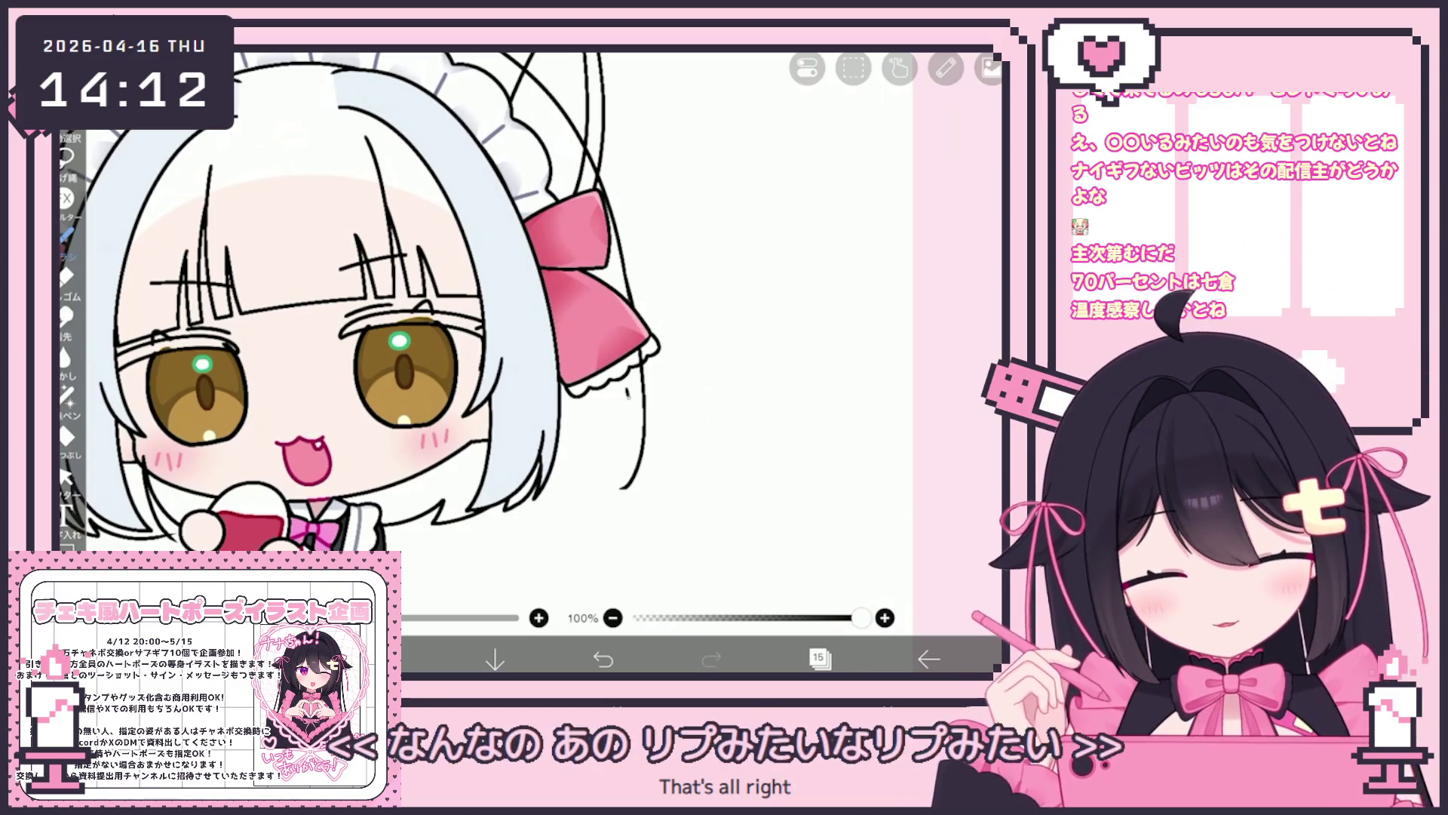
drag(632, 394, 609, 505)
drag(628, 392, 614, 494)
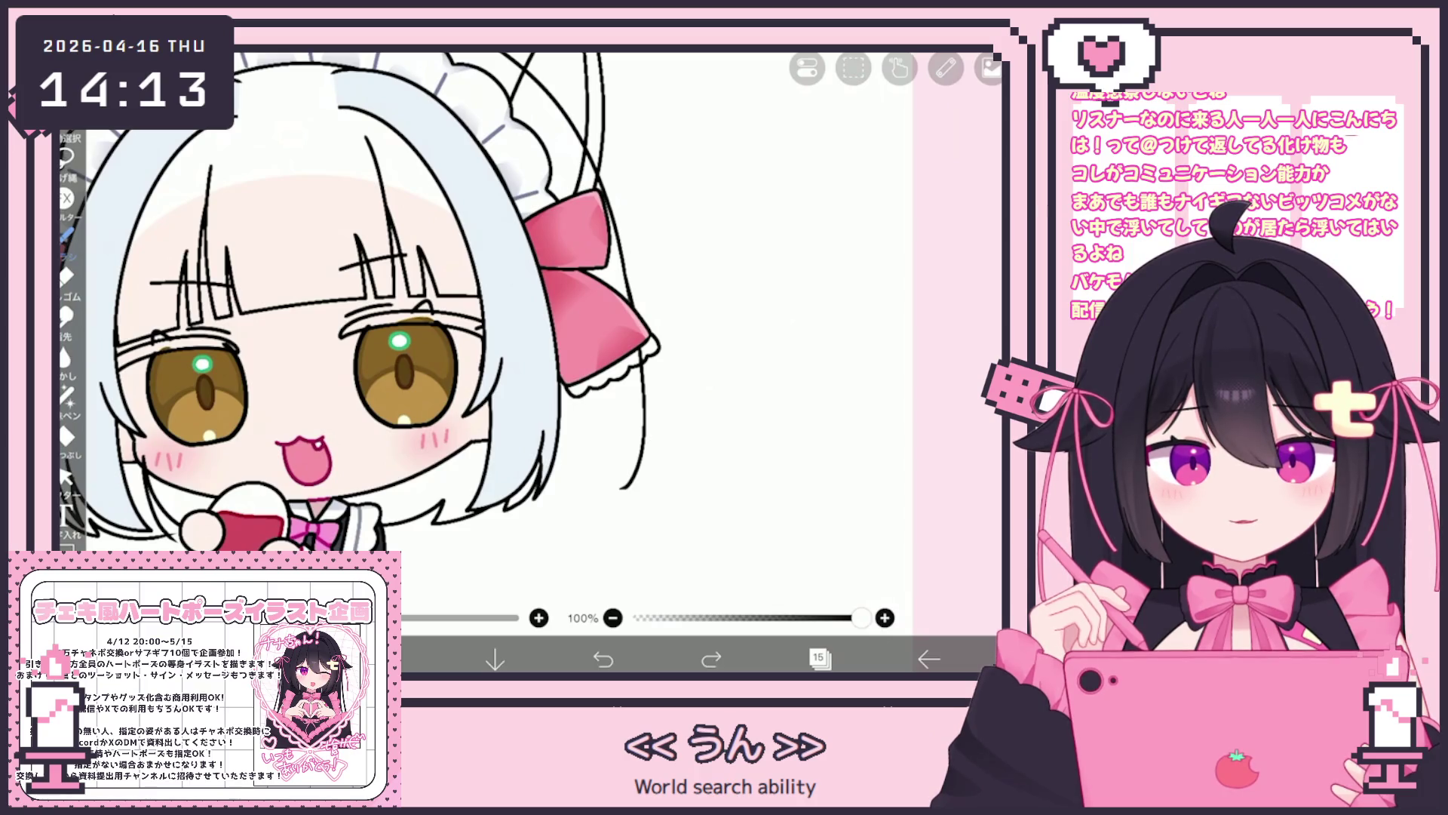
drag(645, 348, 626, 489)
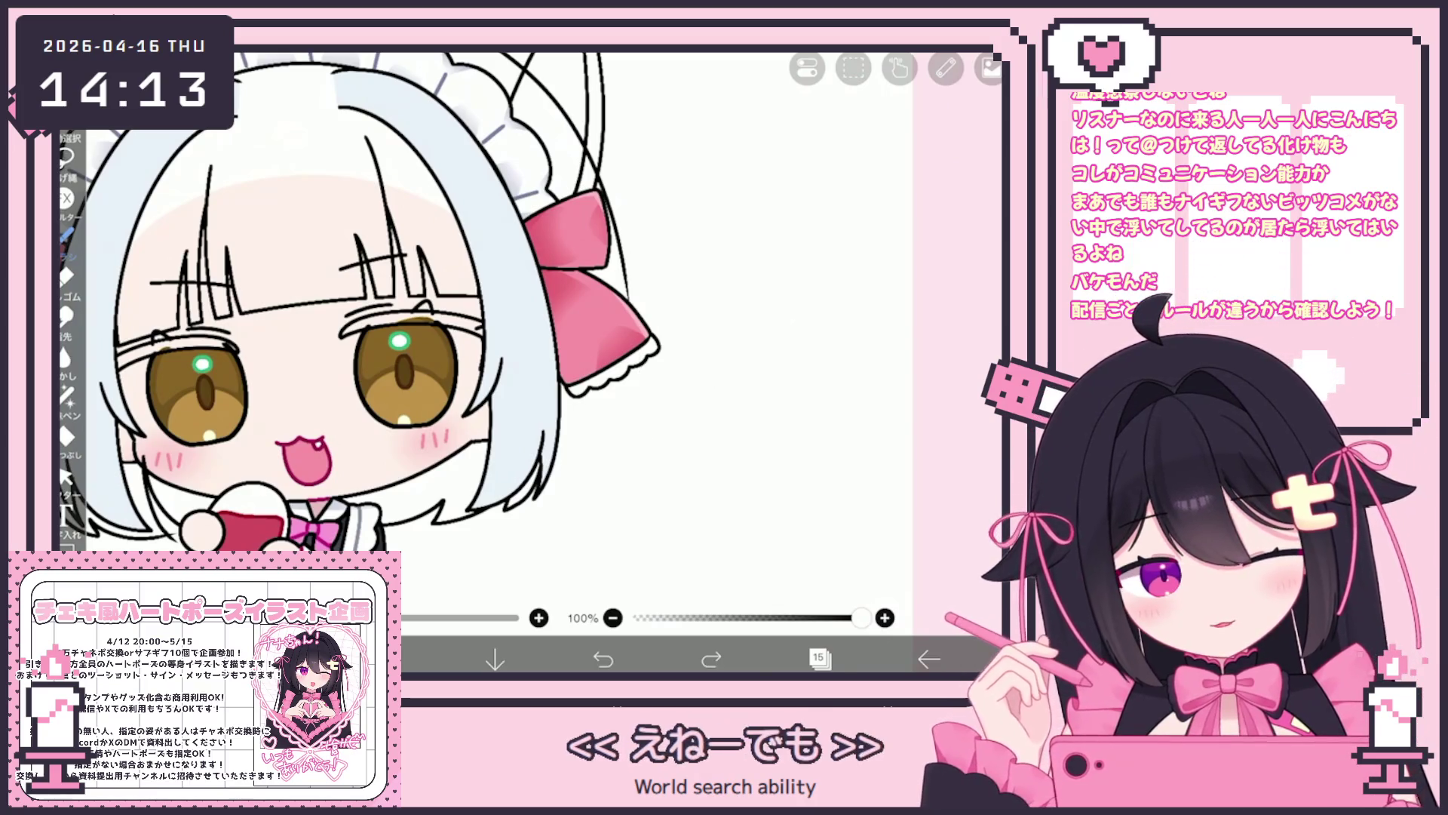
key(ctrl+z)
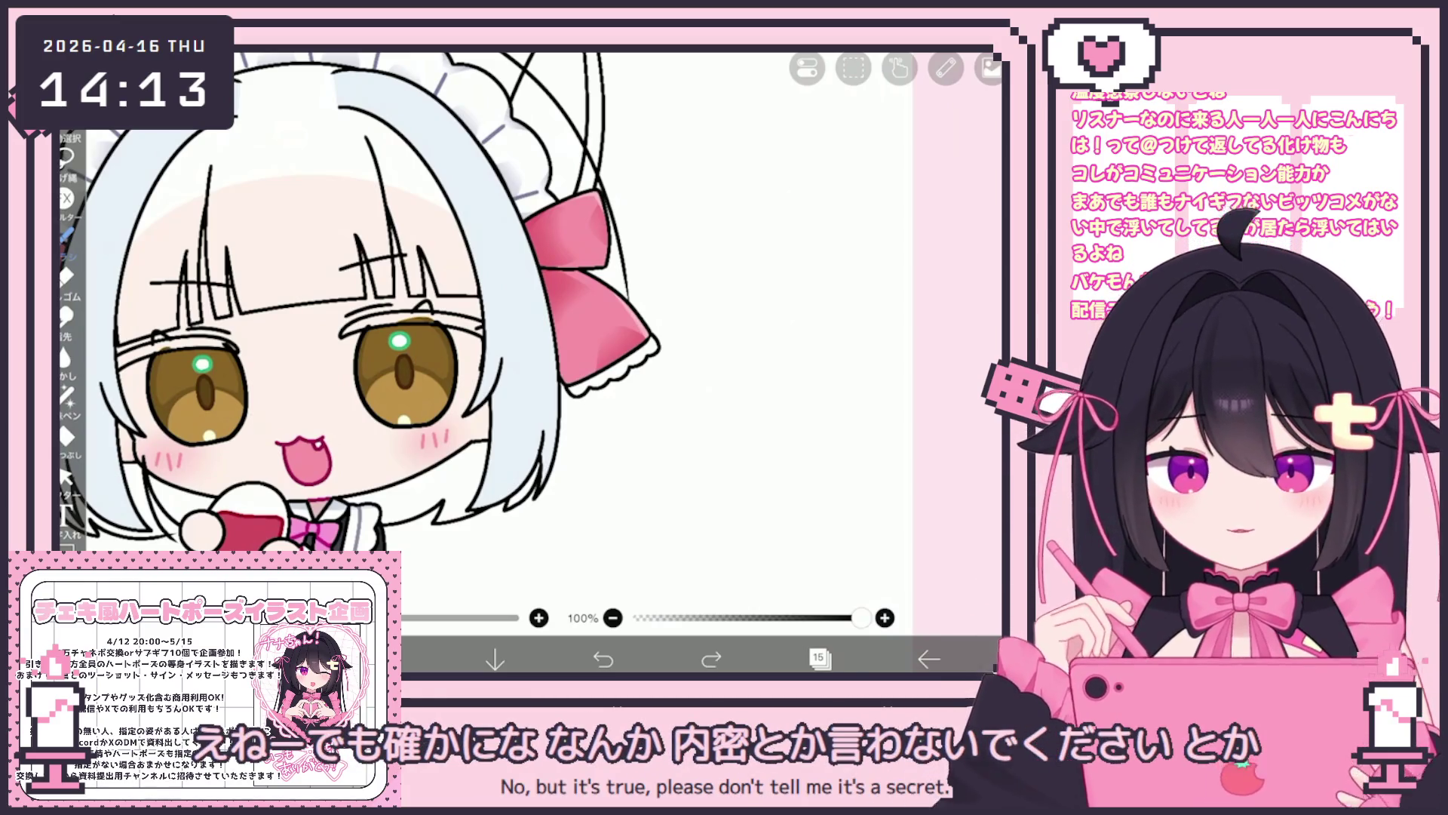
click(709, 389)
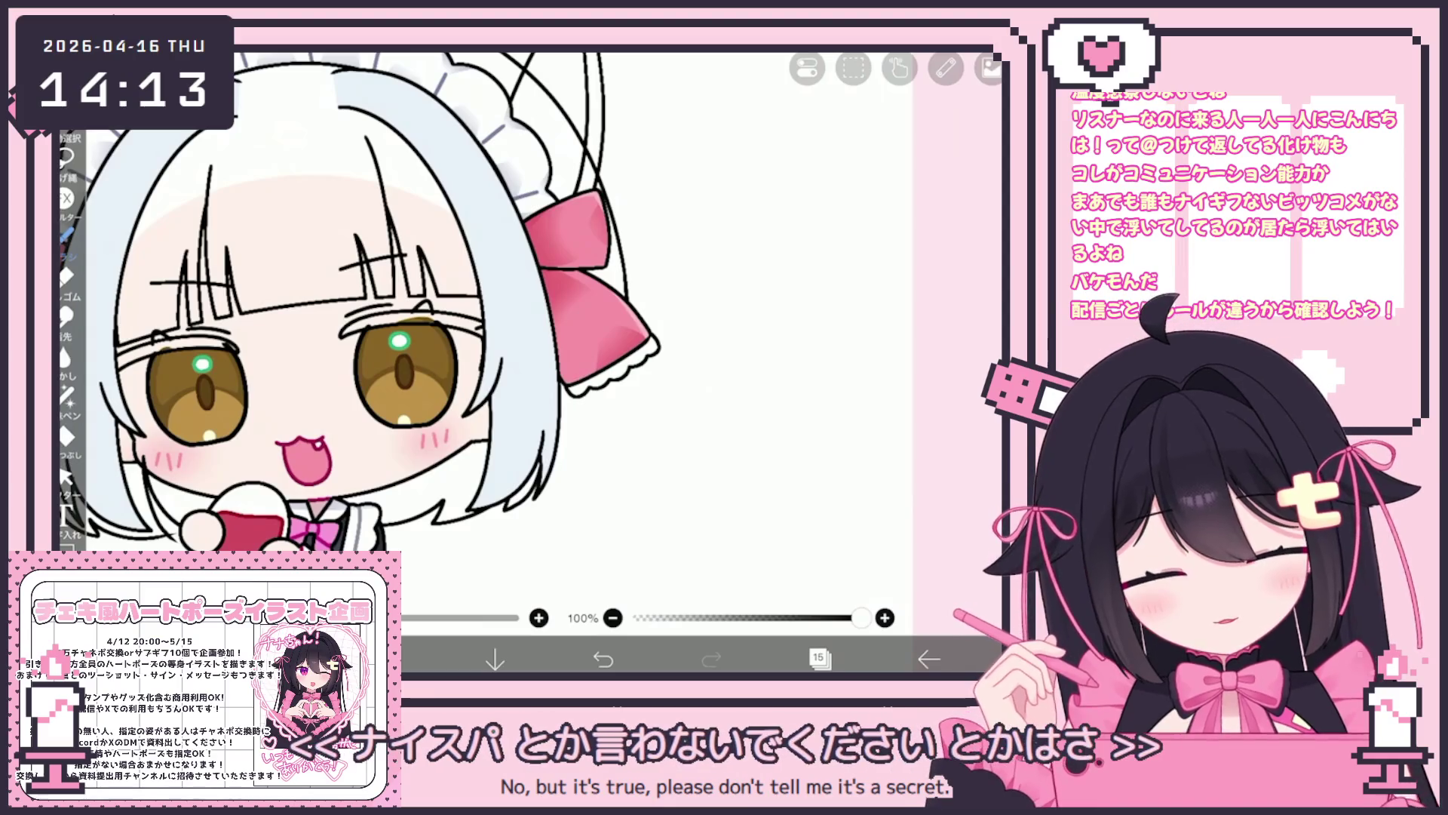
drag(645, 348, 634, 488)
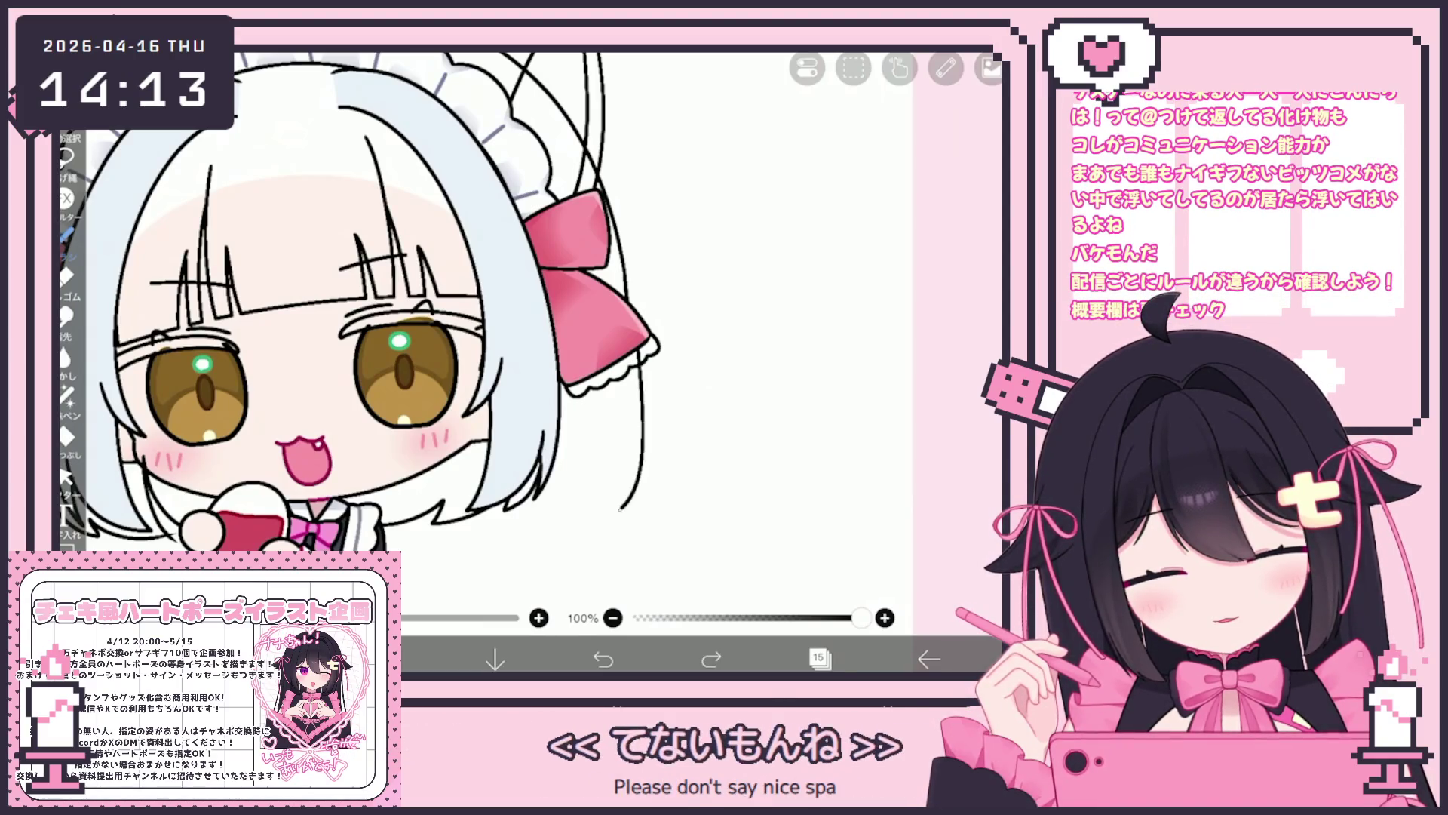
At 100% brush opacity, draw the right strand ending in a curled hair tip.
click(885, 617)
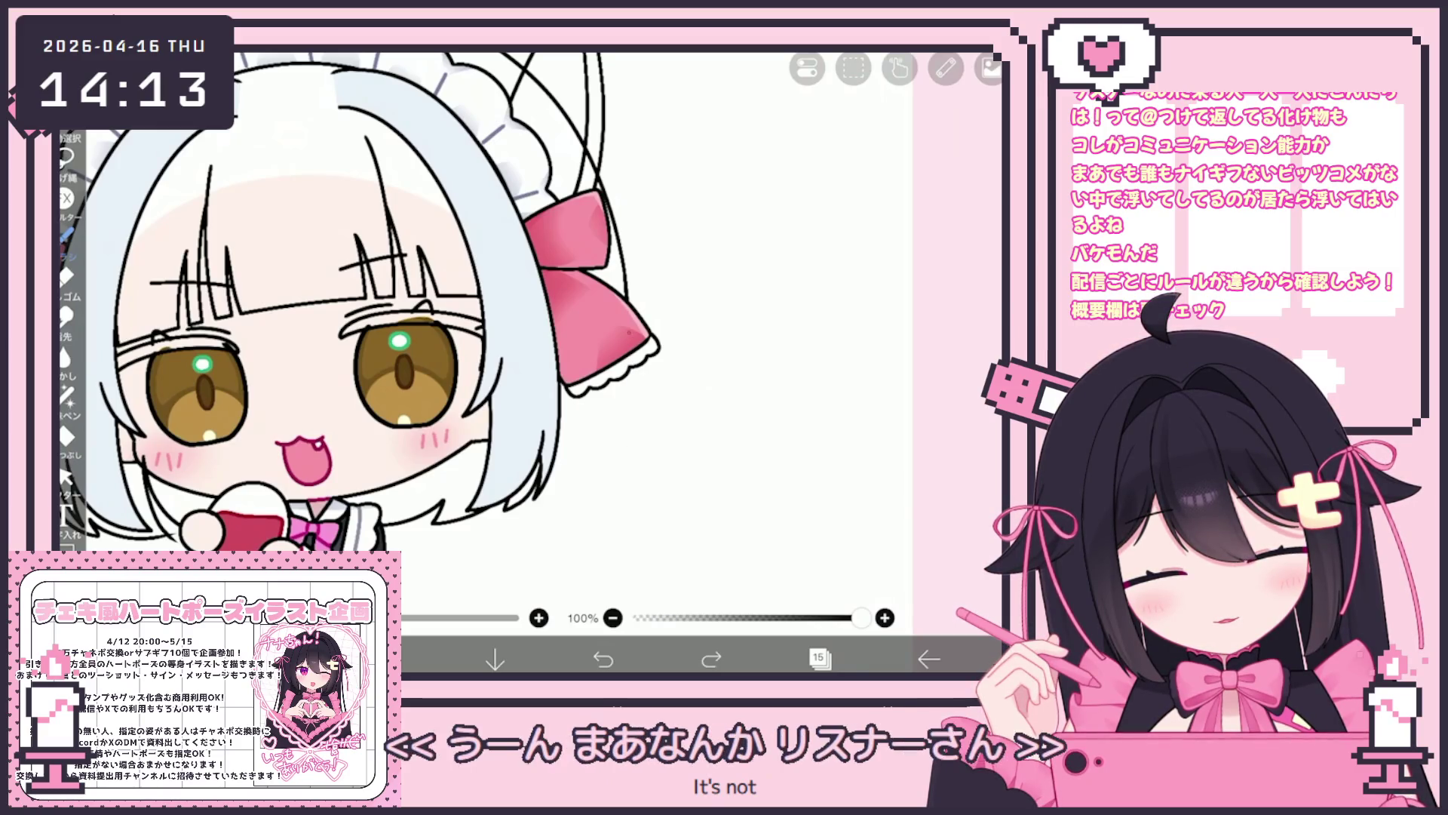
drag(634, 355, 615, 474)
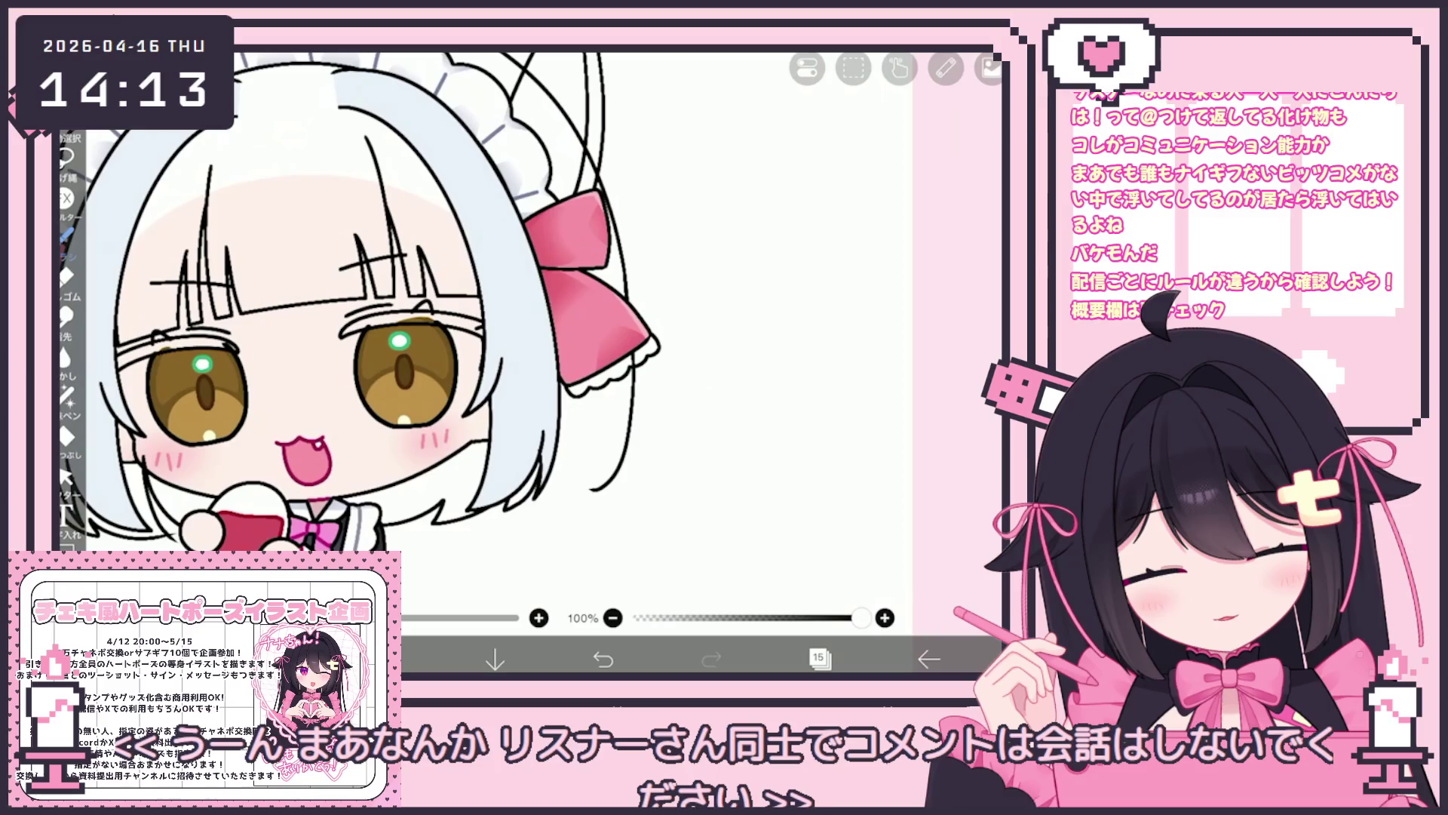
key(ctrl+z)
drag(633, 362, 593, 489)
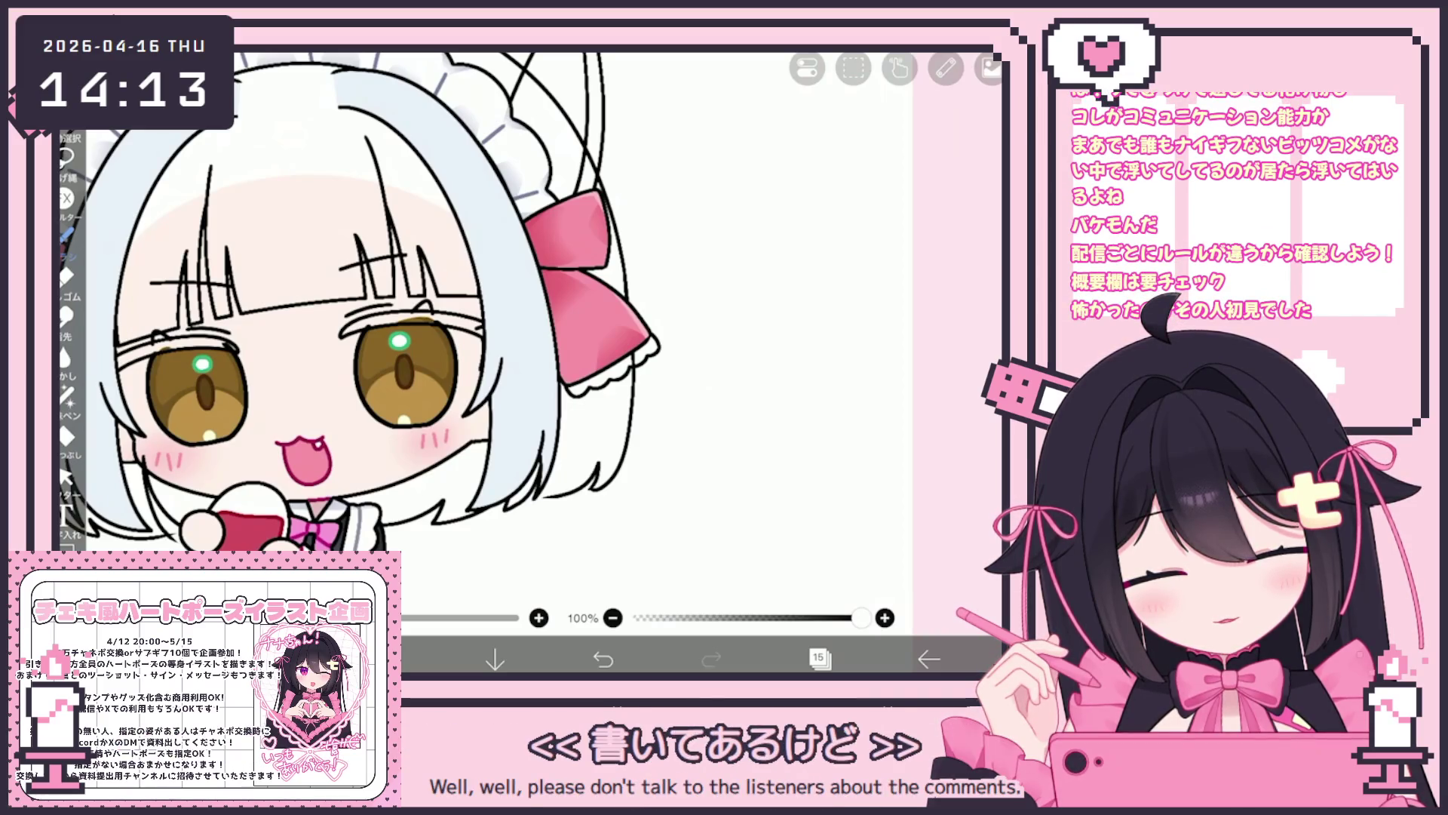
drag(632, 363, 540, 477)
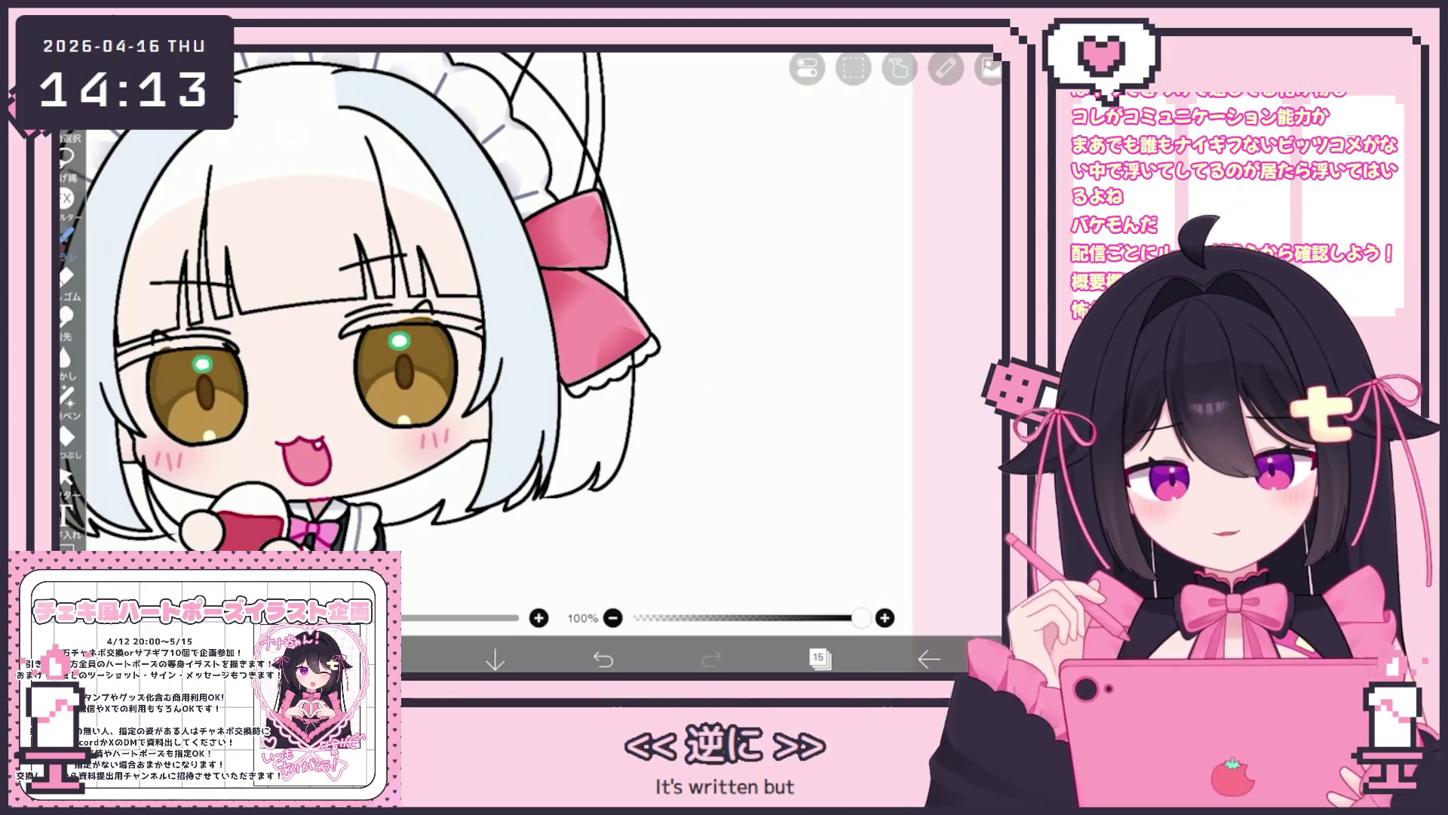
scroll(505, 340, down, 5)
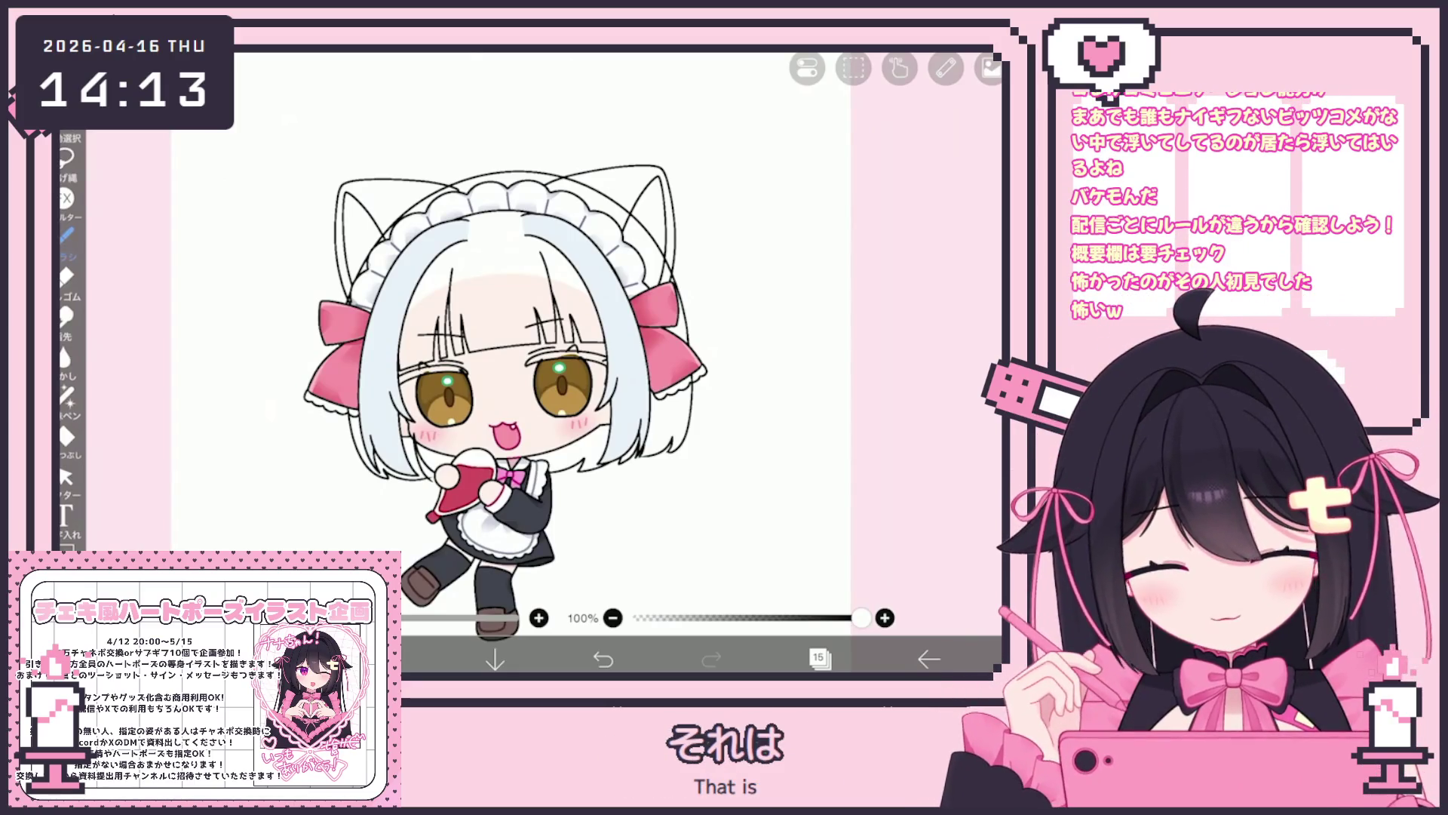
scroll(641, 370, up, 5)
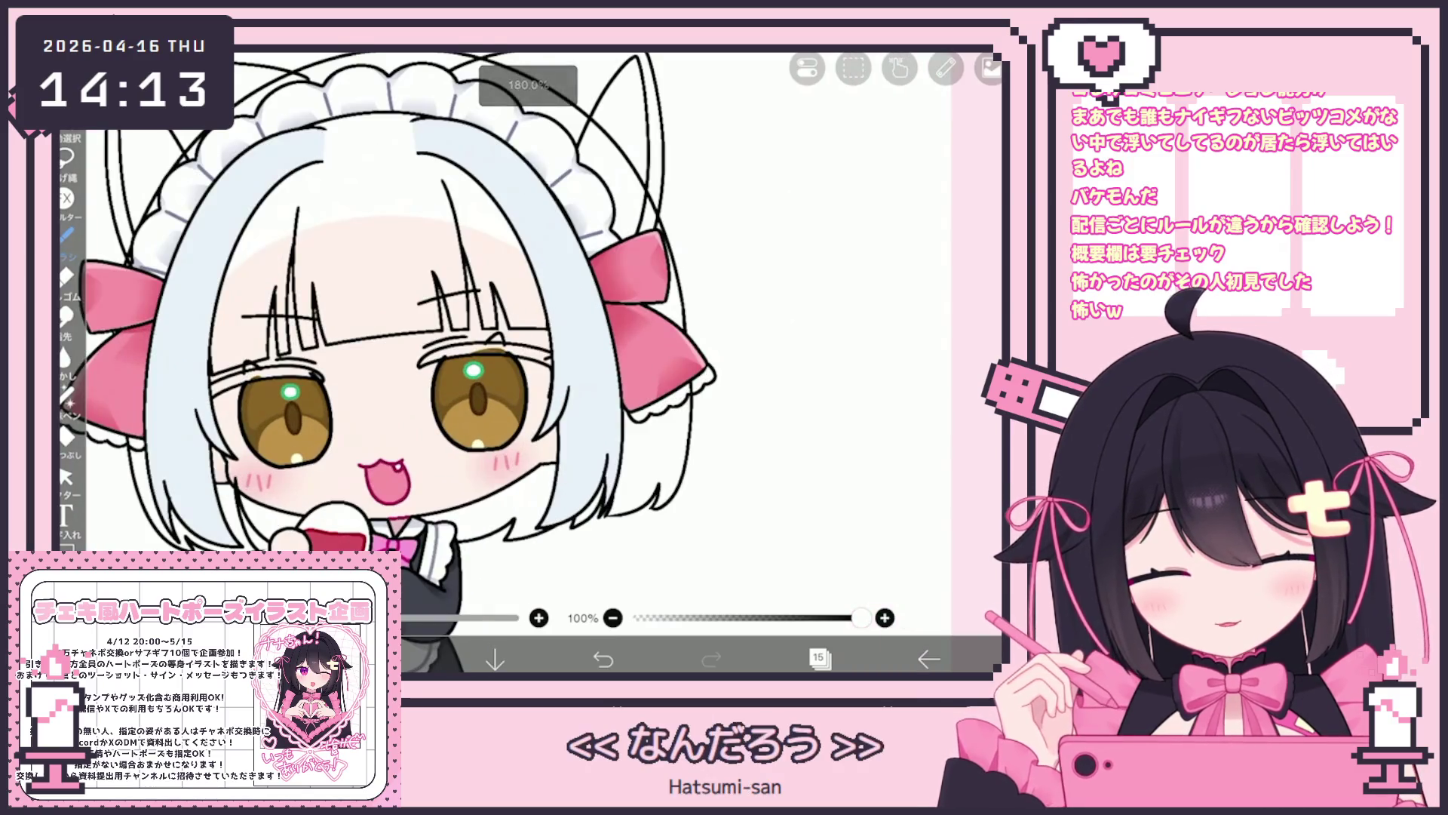
key(ctrl+z)
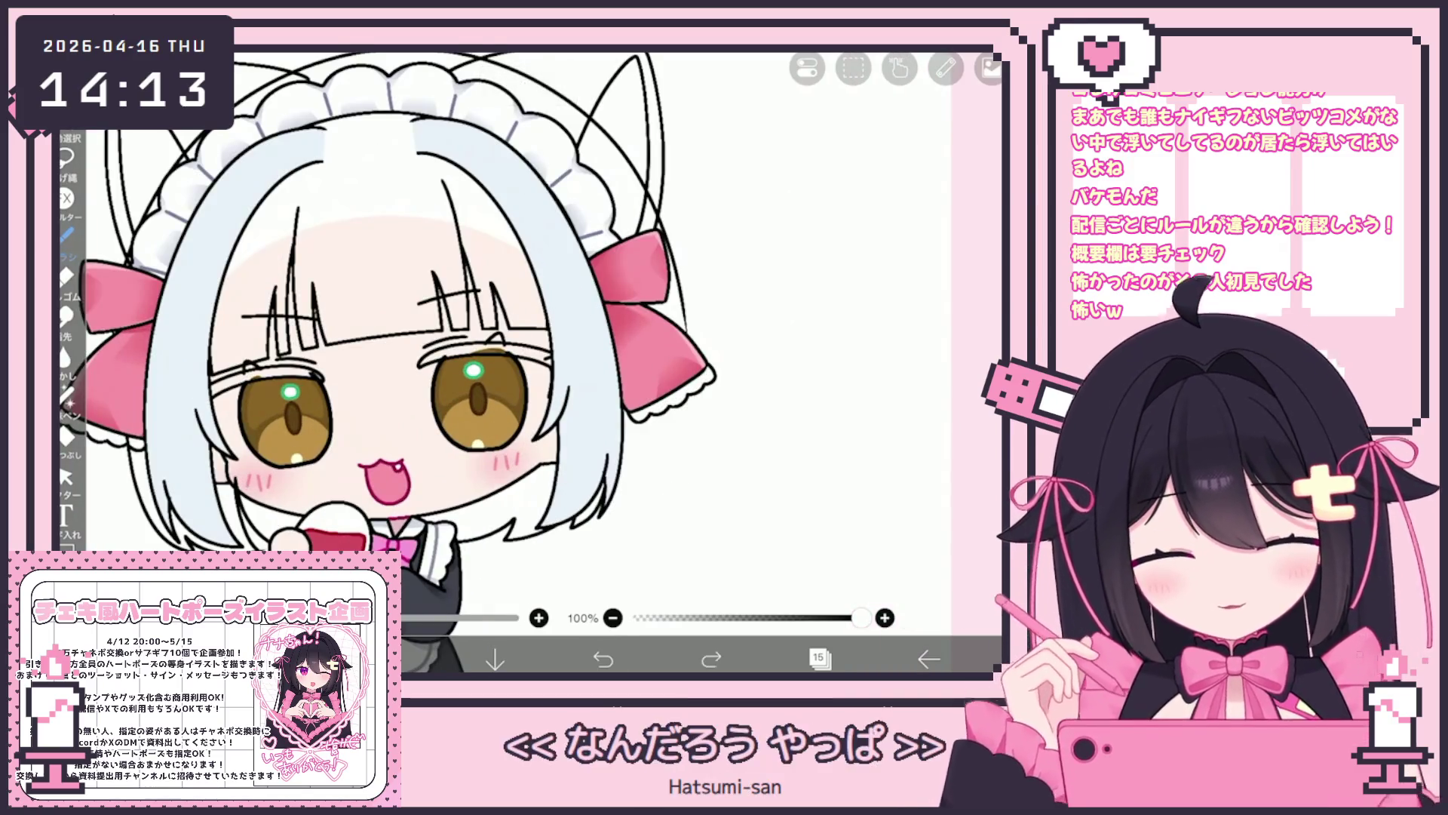
Add long outline strokes beside the right hair and redraw the hair tip more cleanly.
drag(453, 339, 398, 344)
drag(619, 220, 641, 344)
drag(618, 226, 607, 520)
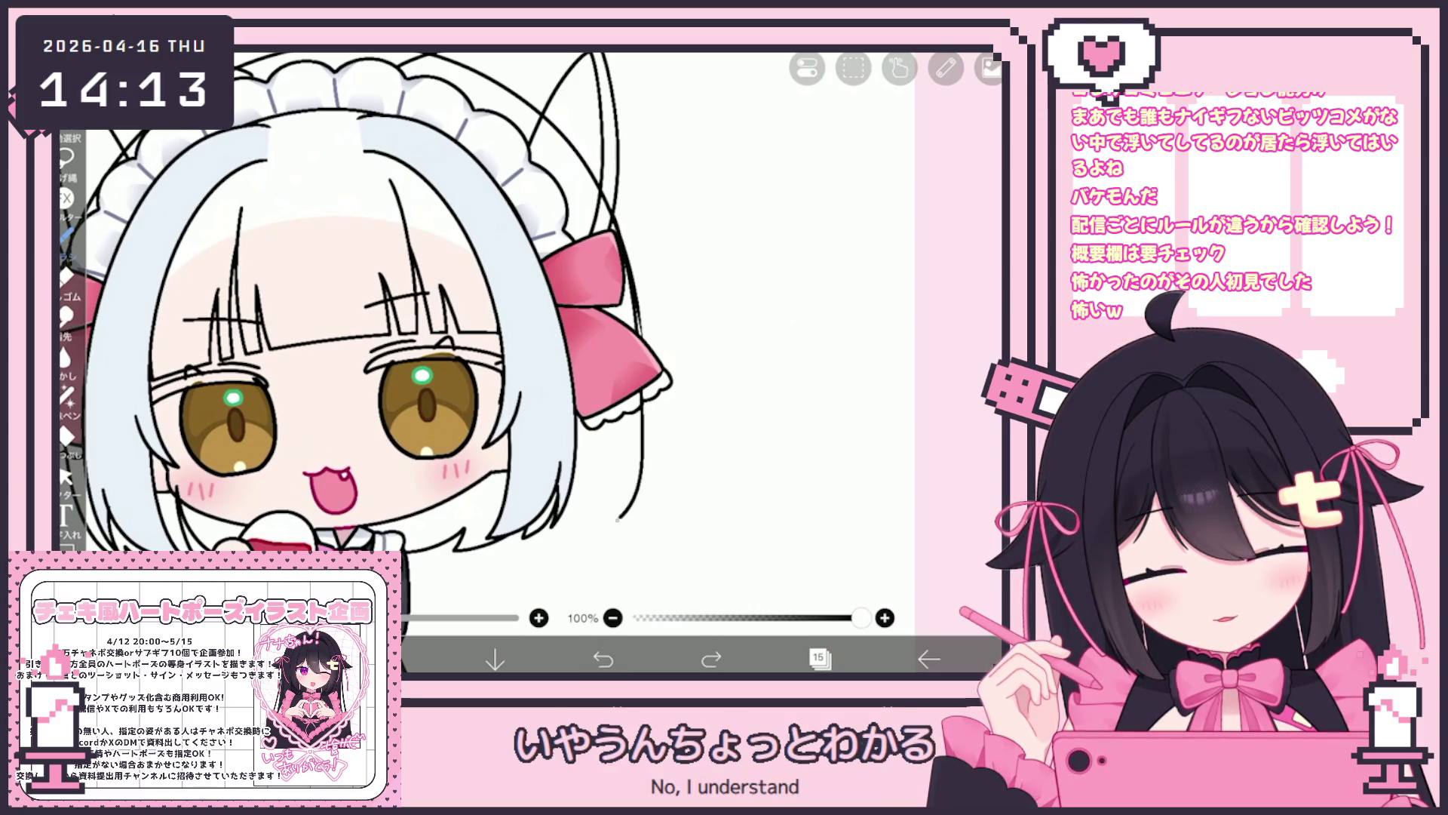
key(ctrl+z)
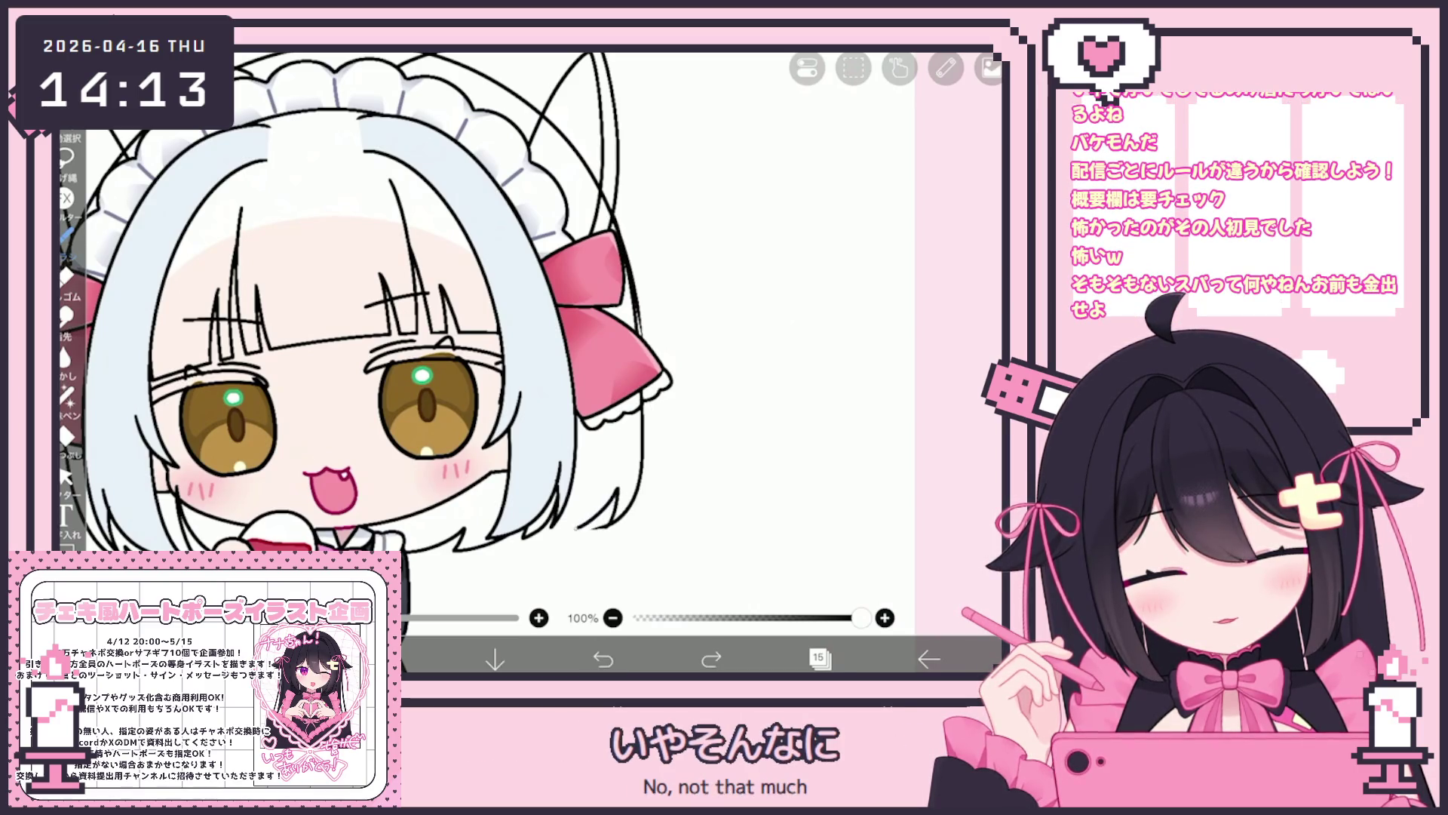
key(ctrl+z)
drag(609, 492, 563, 533)
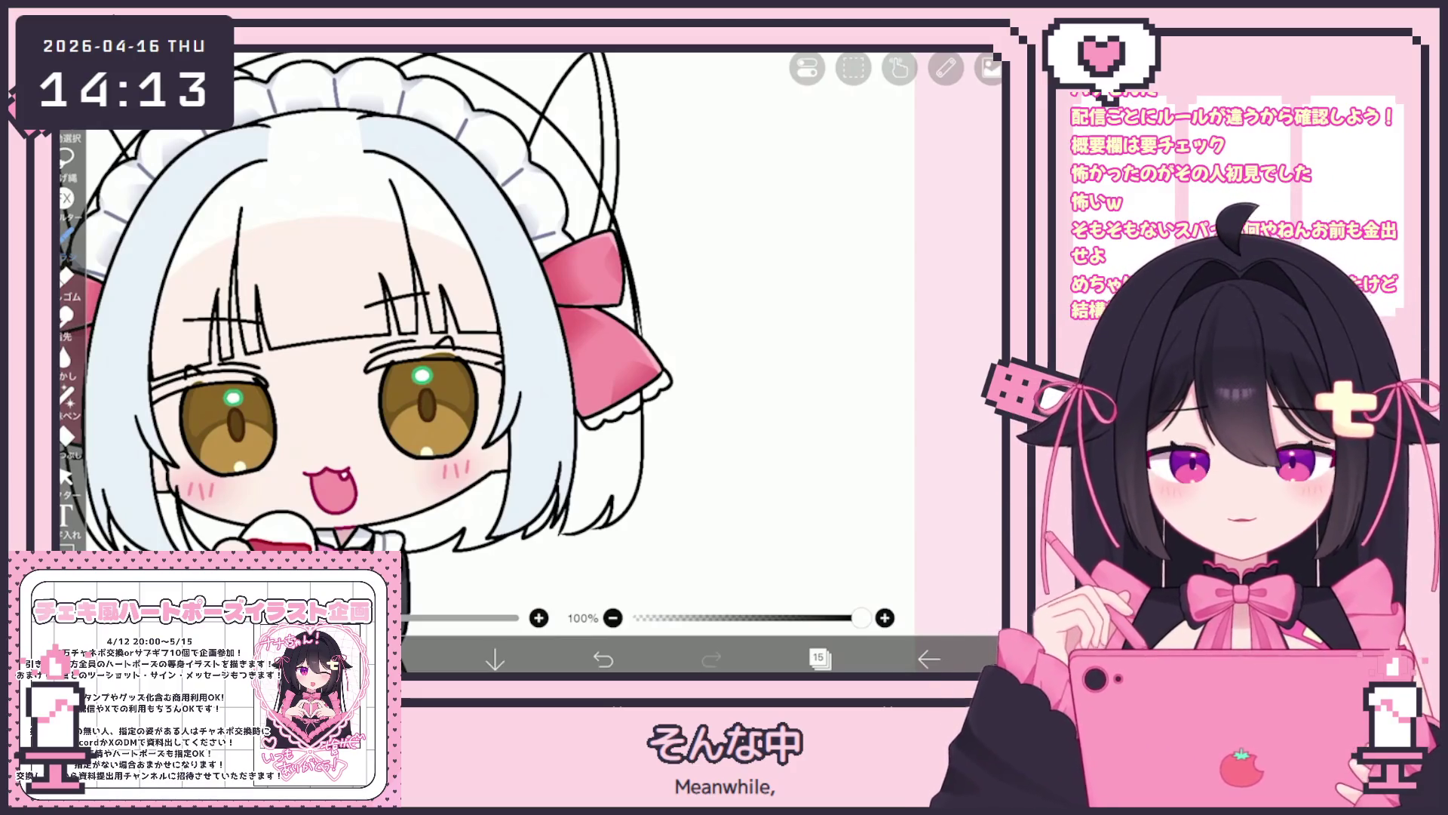
scroll(718, 394, up, 3)
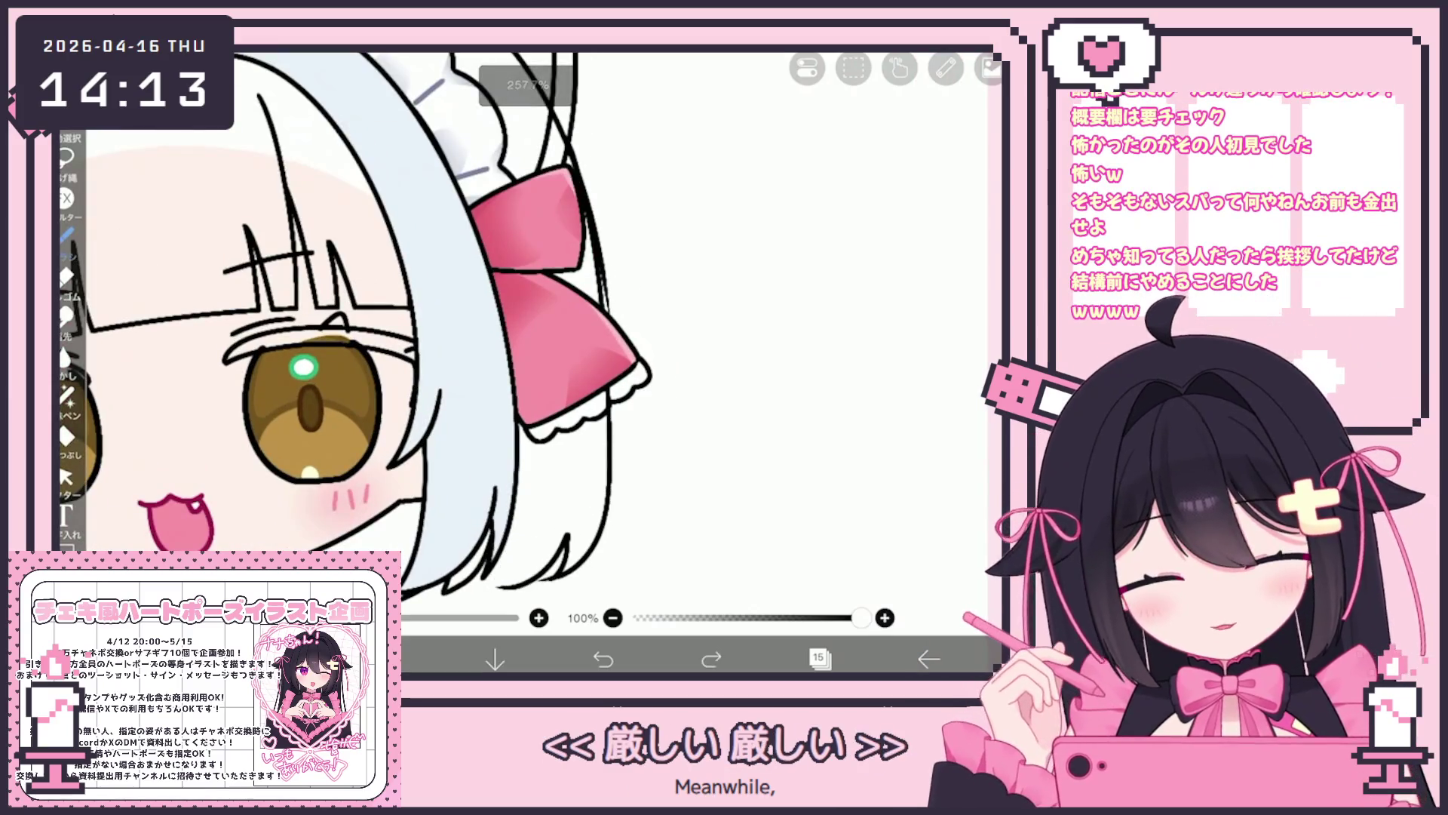
Switch to the vector eraser and check the layer list.
click(65, 477)
scroll(377, 325, up, 2)
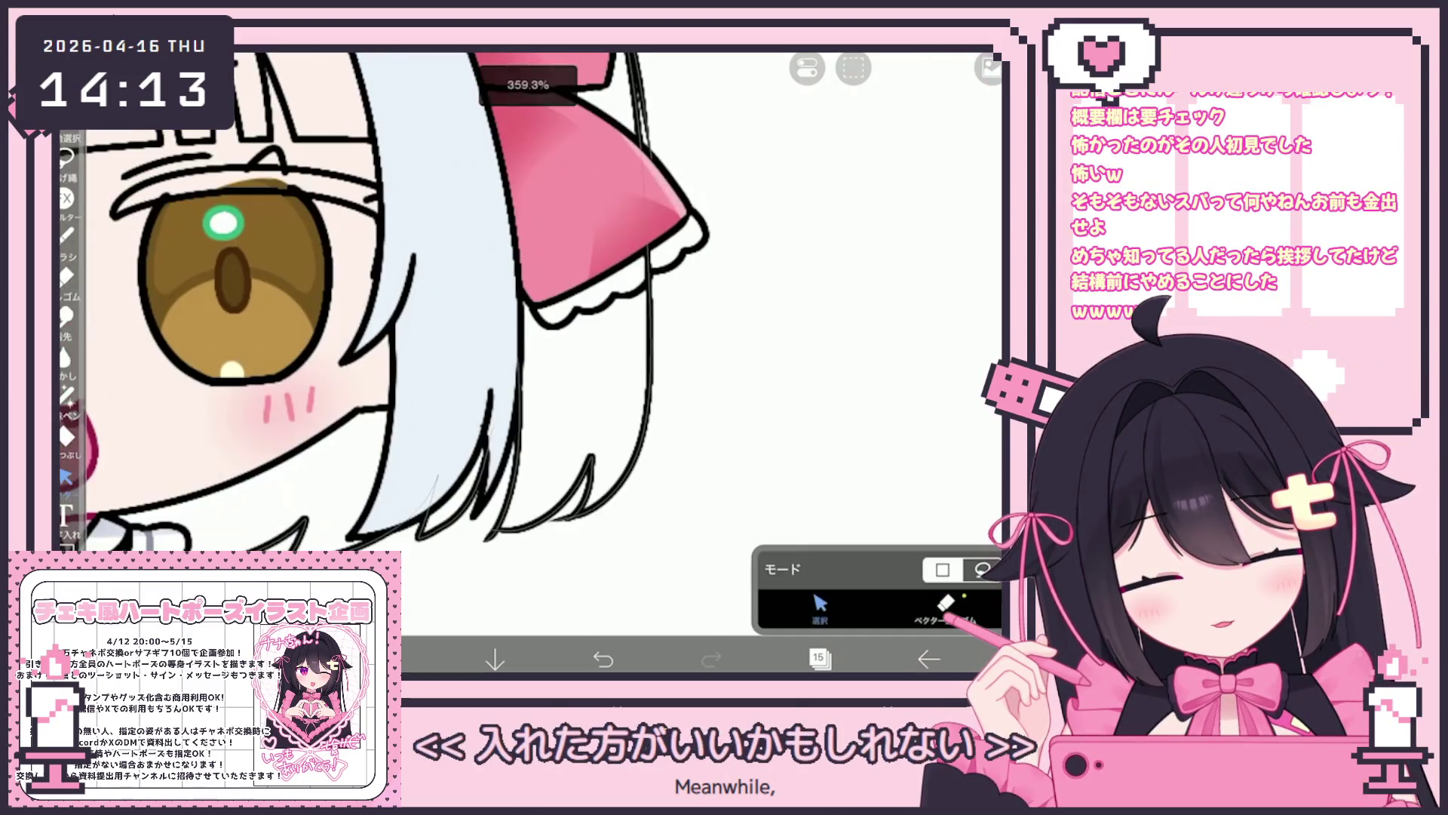
click(946, 604)
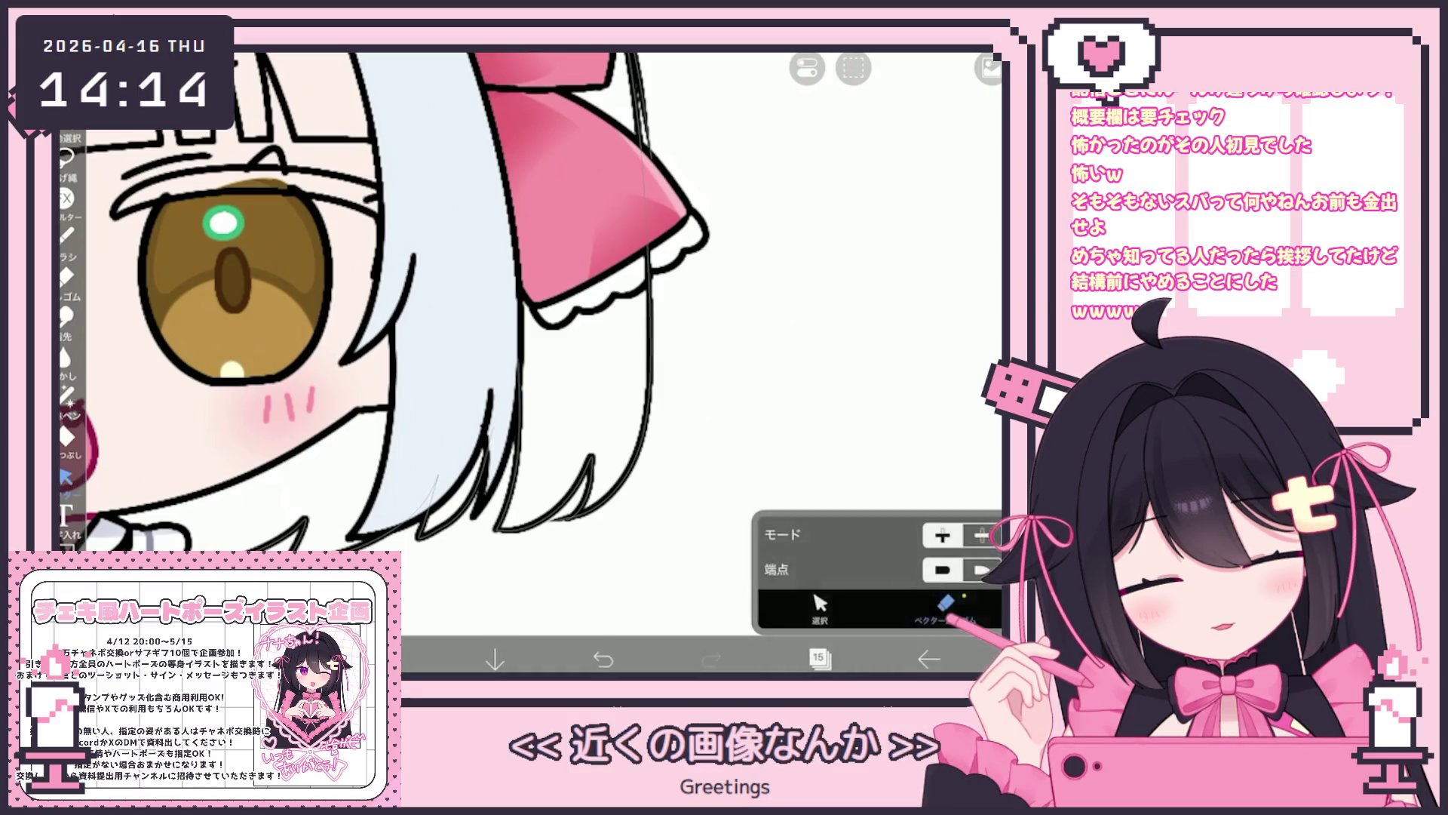
scroll(498, 362, down, 5)
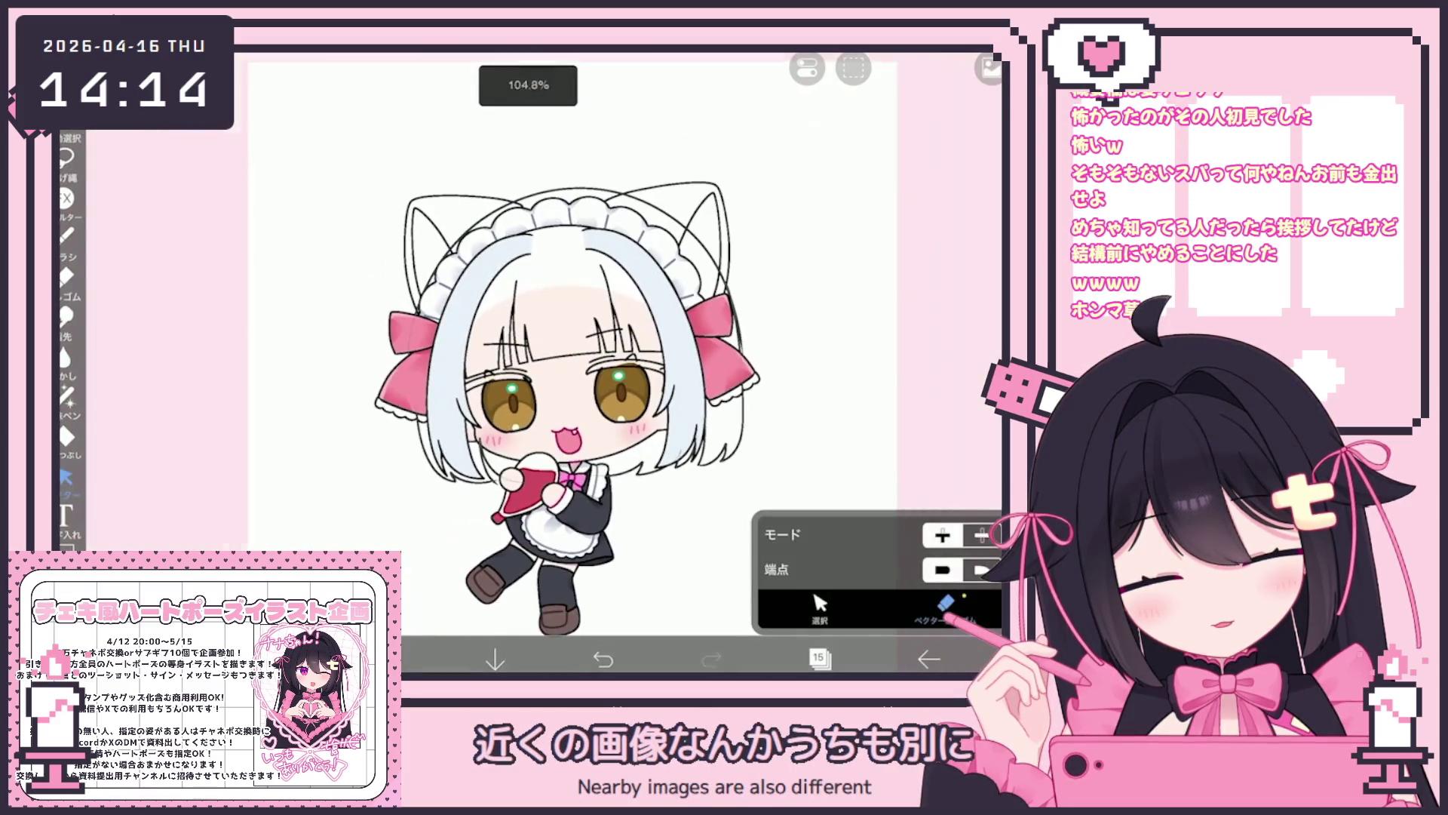
scroll(498, 362, up, 3)
click(818, 658)
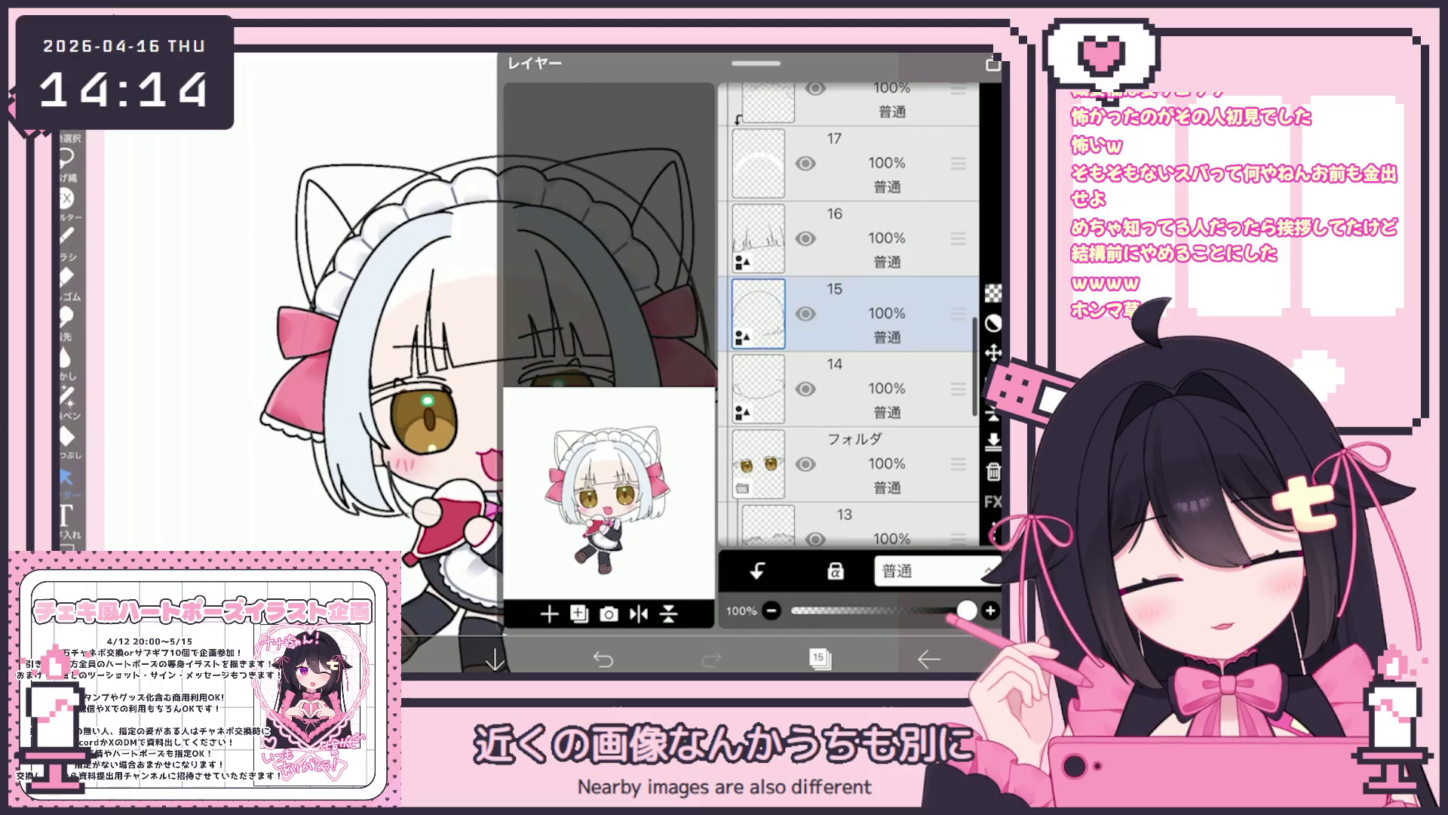
click(819, 658)
scroll(498, 362, up, 2)
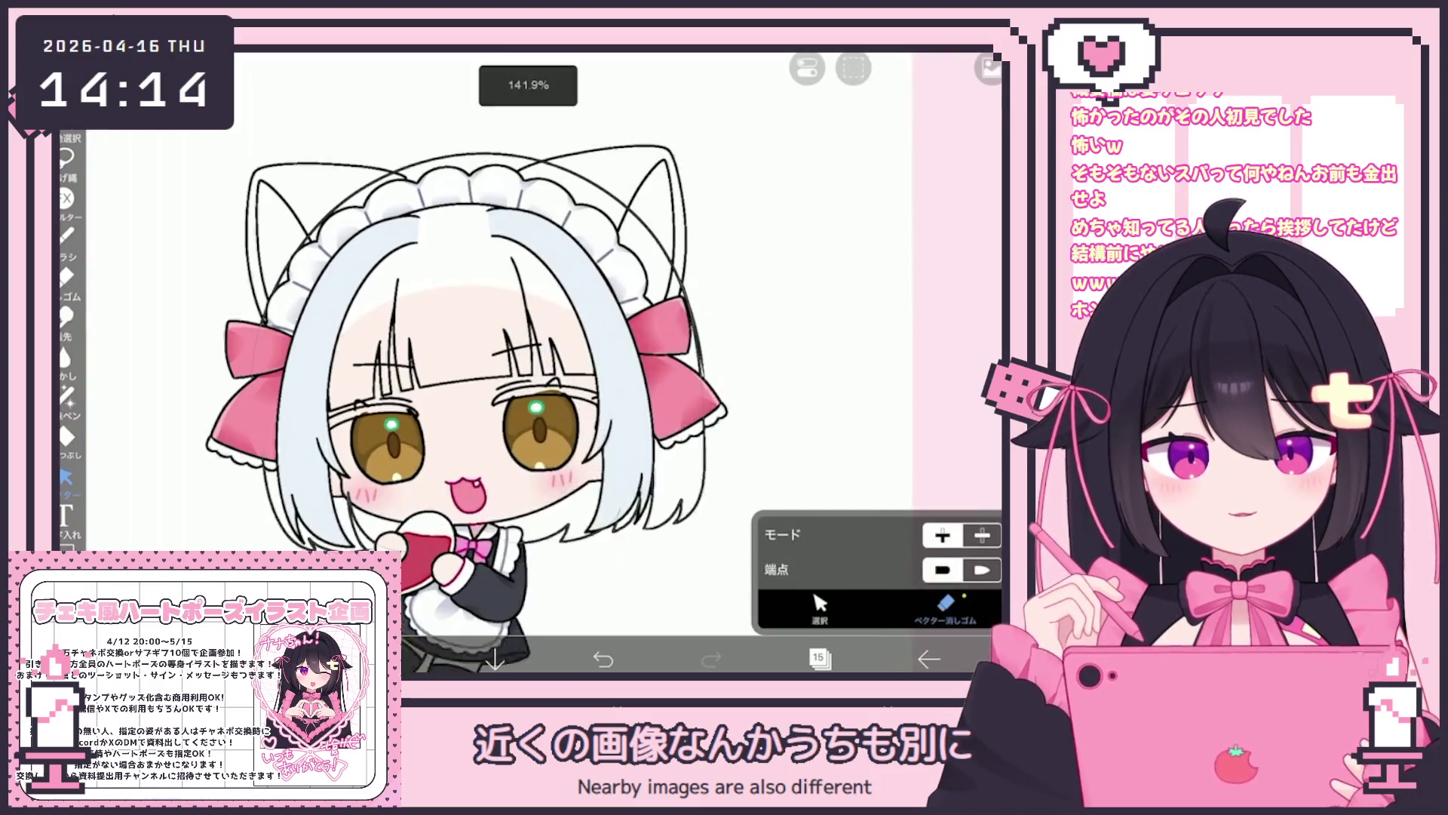
scroll(438, 408, up, 2)
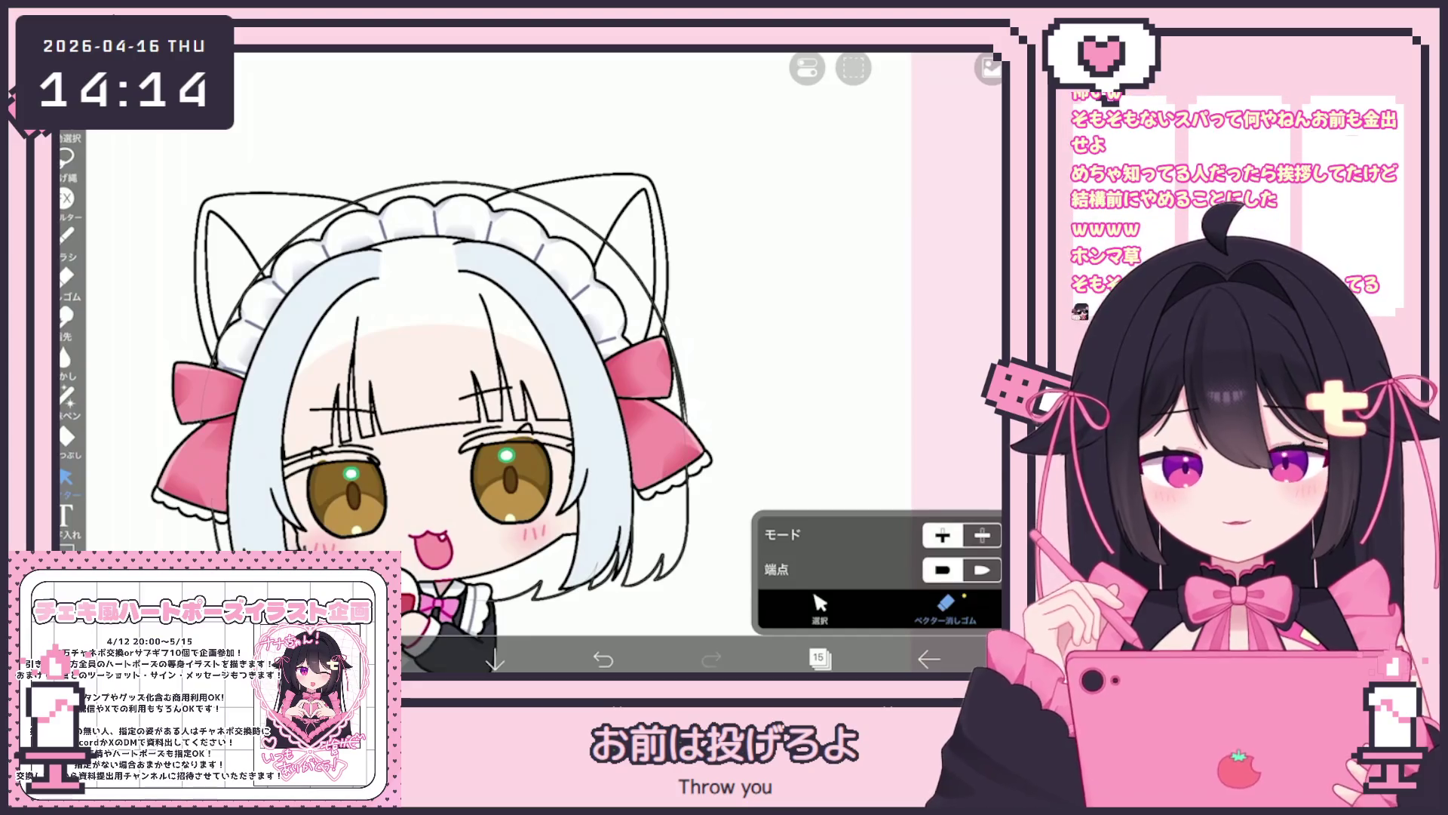
Lasso-select the stroke beside the bow, then clear layer 15 via the selection menu.
click(67, 156)
scroll(453, 339, up, 3)
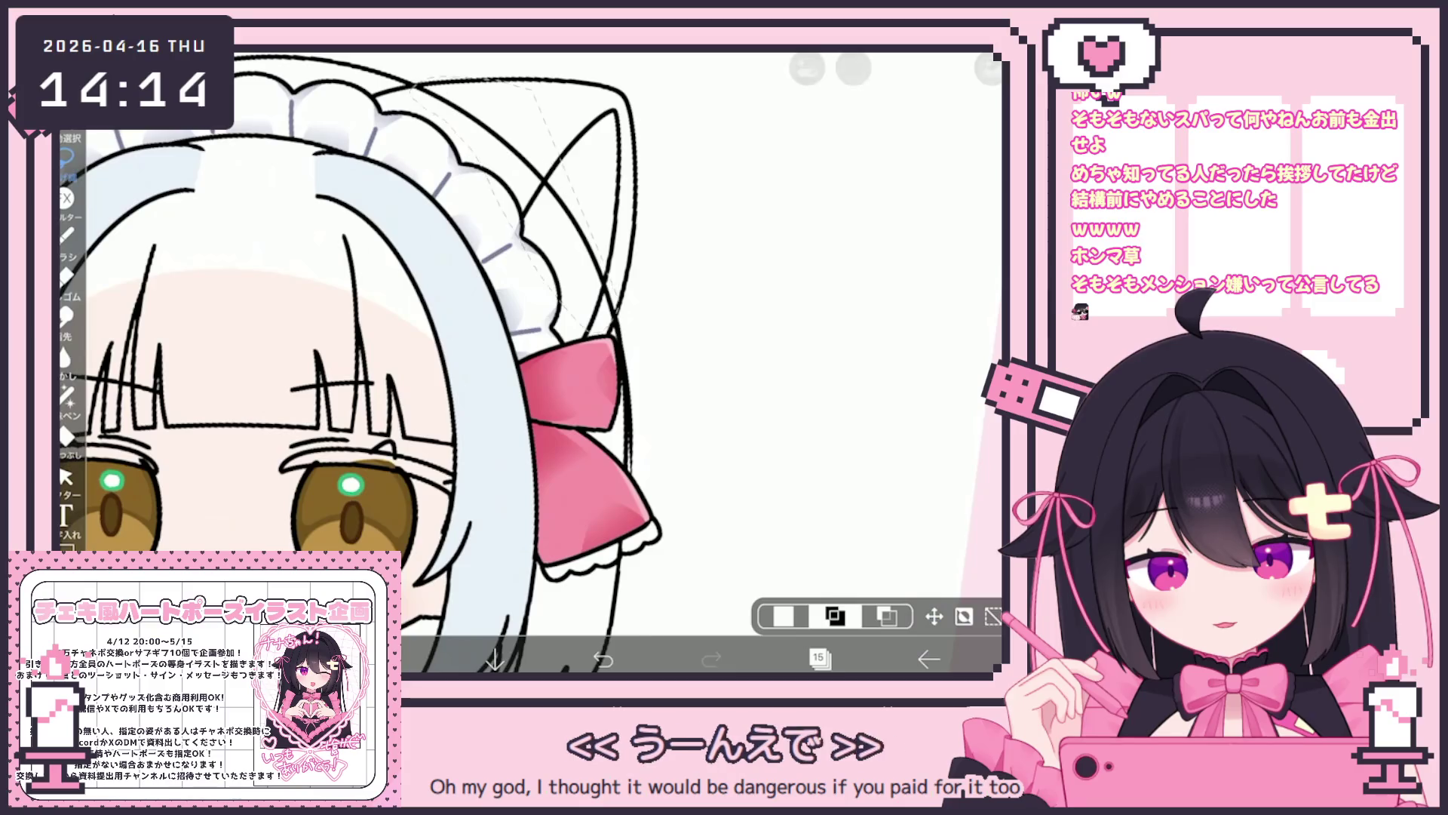
scroll(453, 340, down, 1)
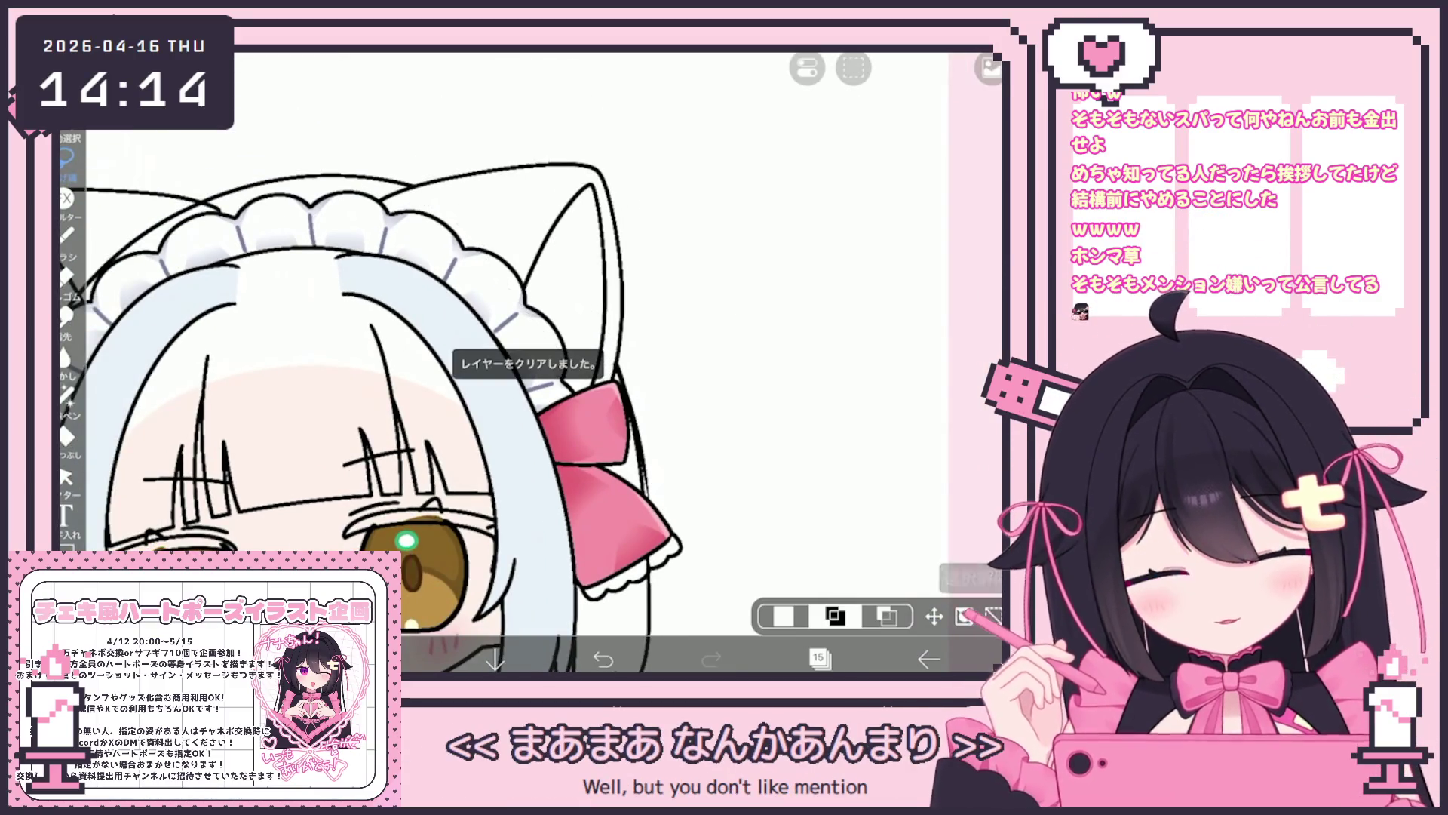
click(820, 608)
scroll(453, 339, up, 3)
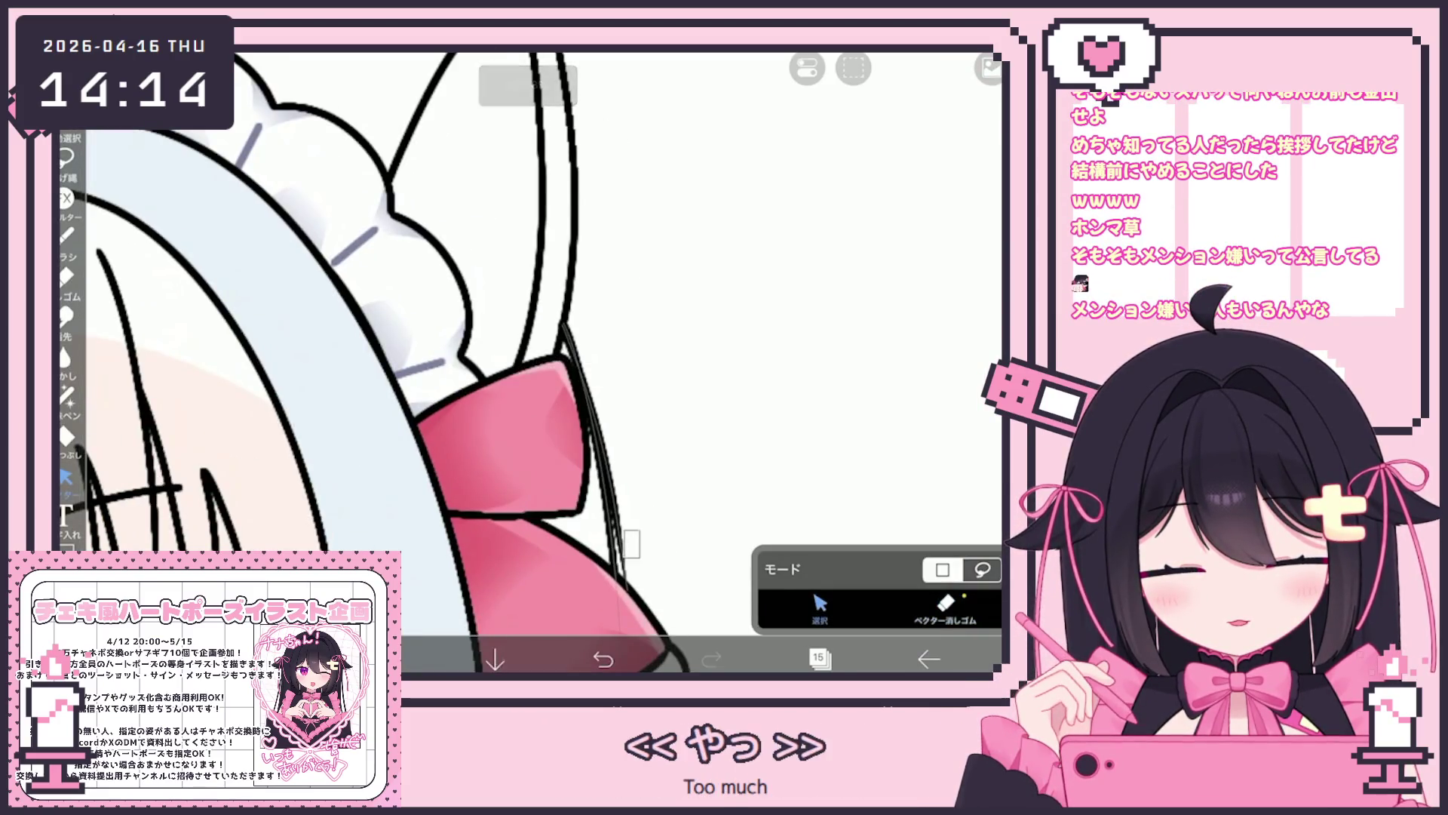
click(596, 458)
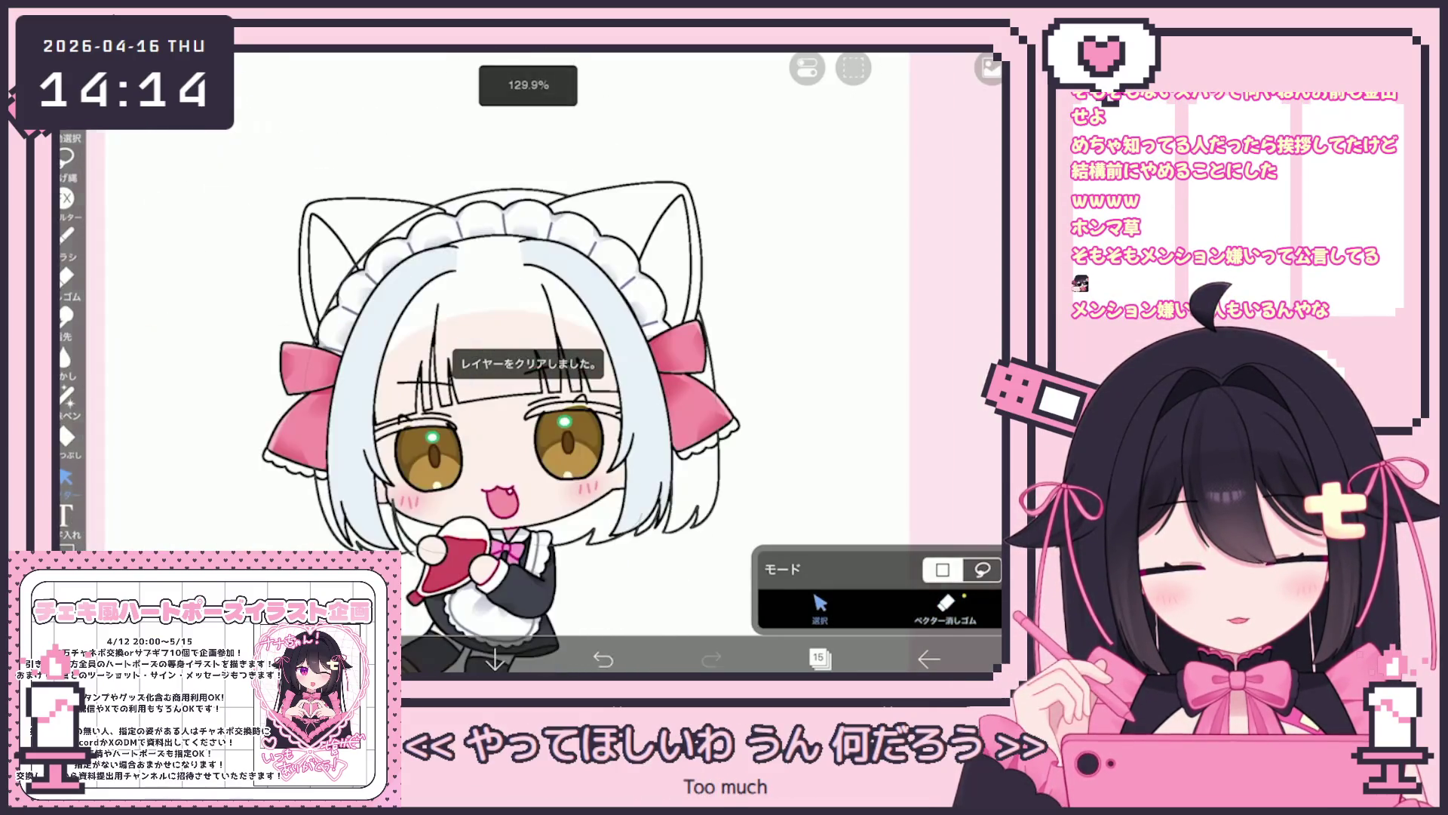
scroll(513, 422, up, 1)
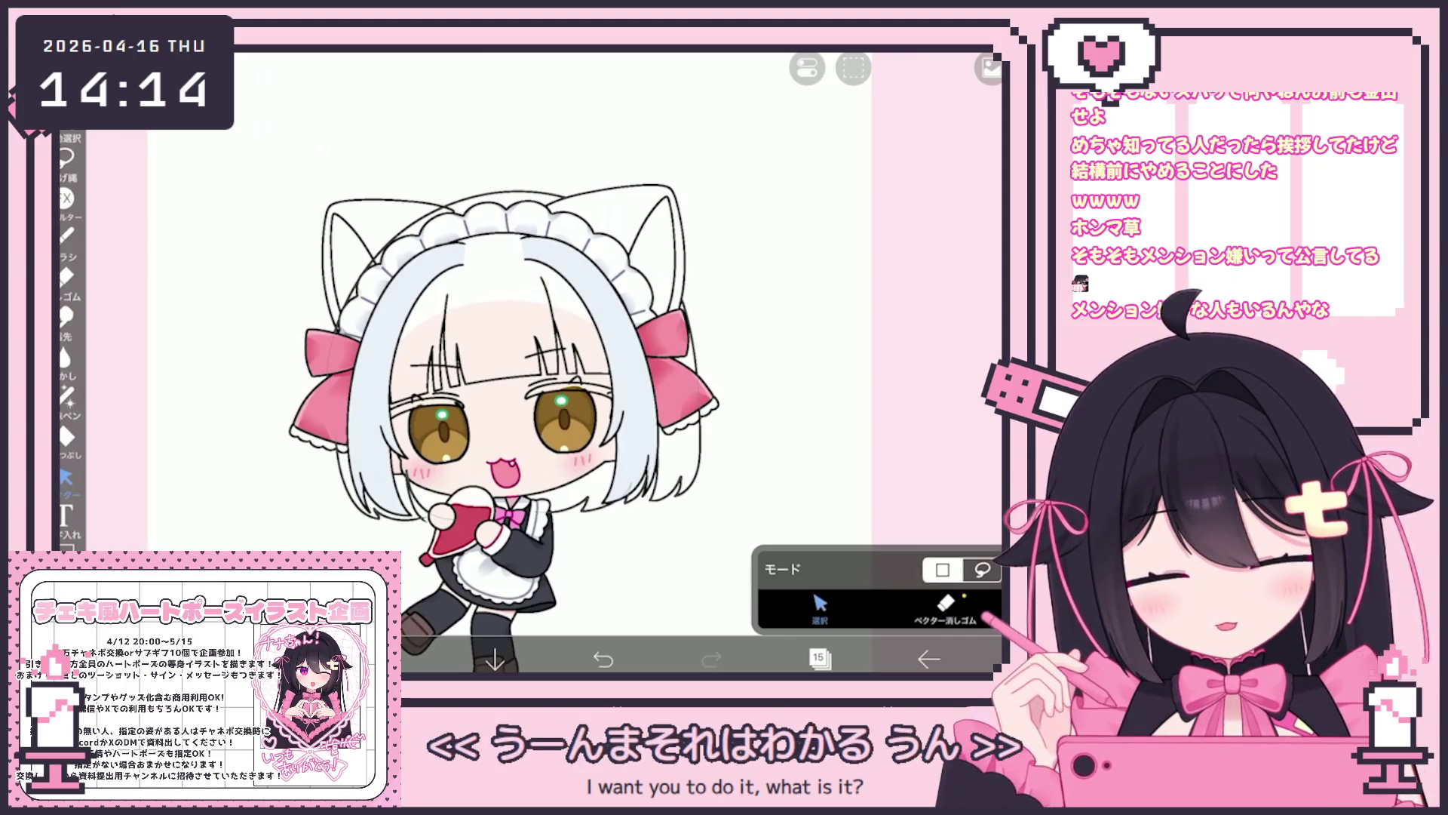
scroll(528, 377, up, 3)
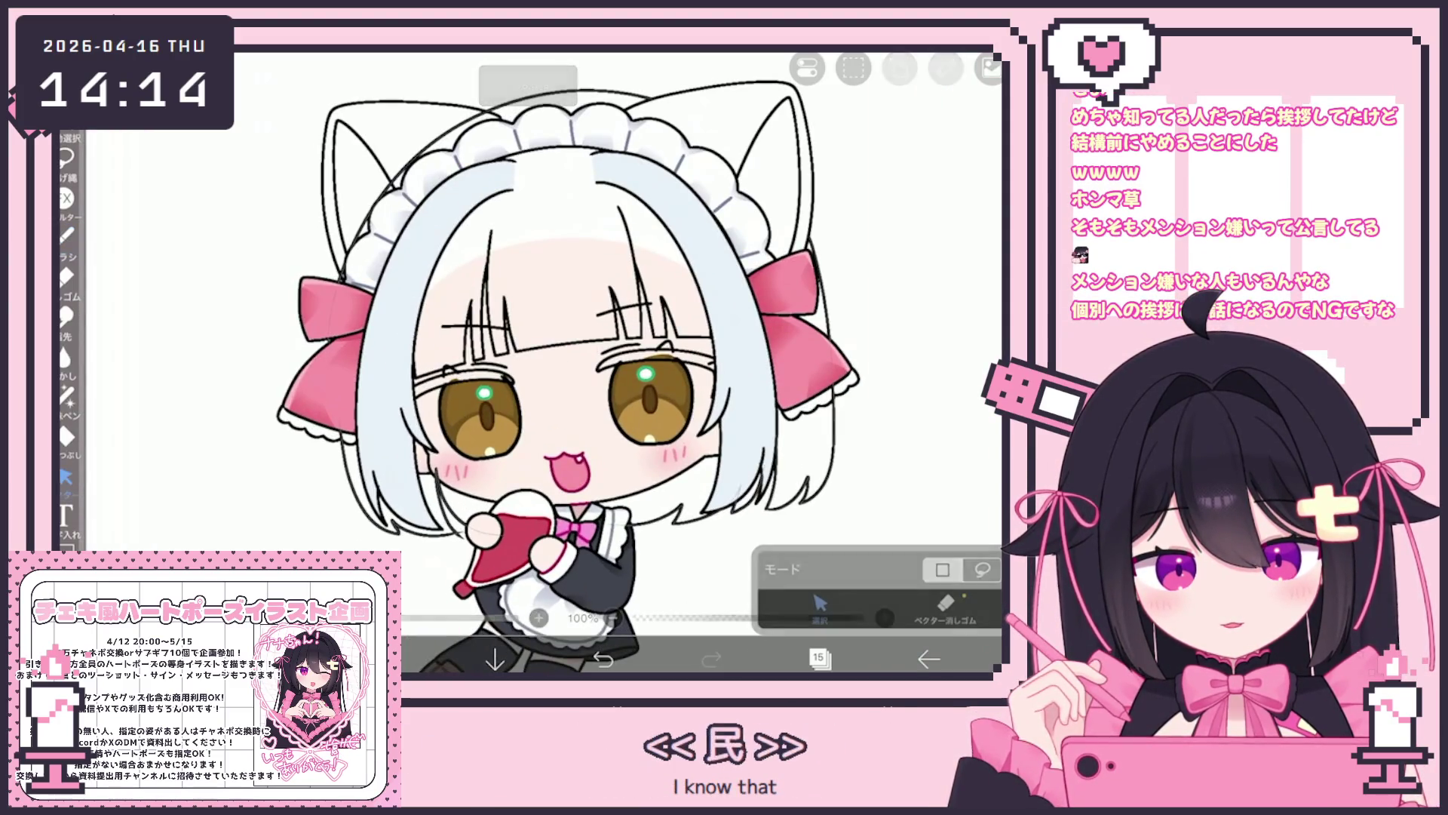
click(66, 156)
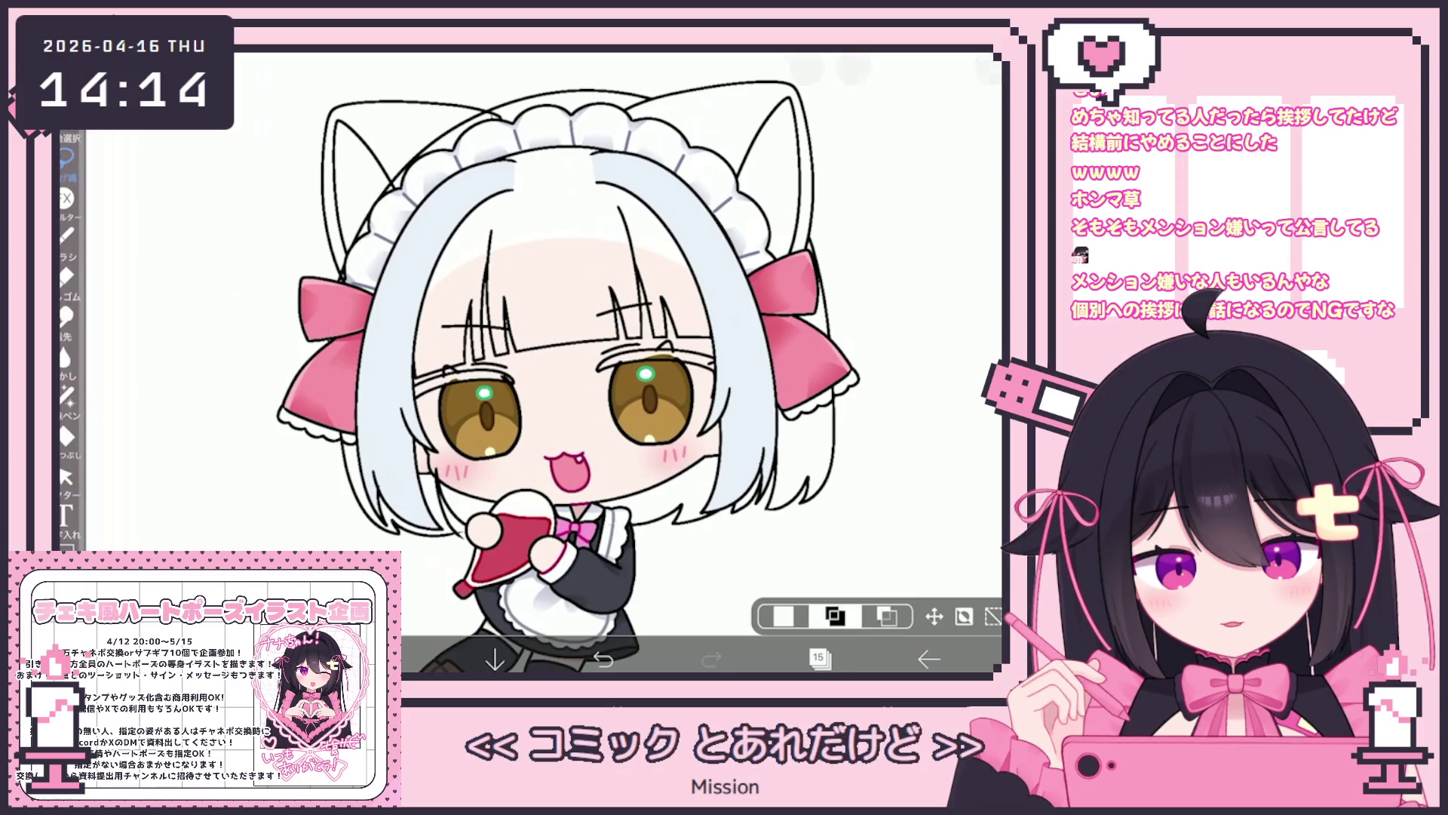
click(854, 68)
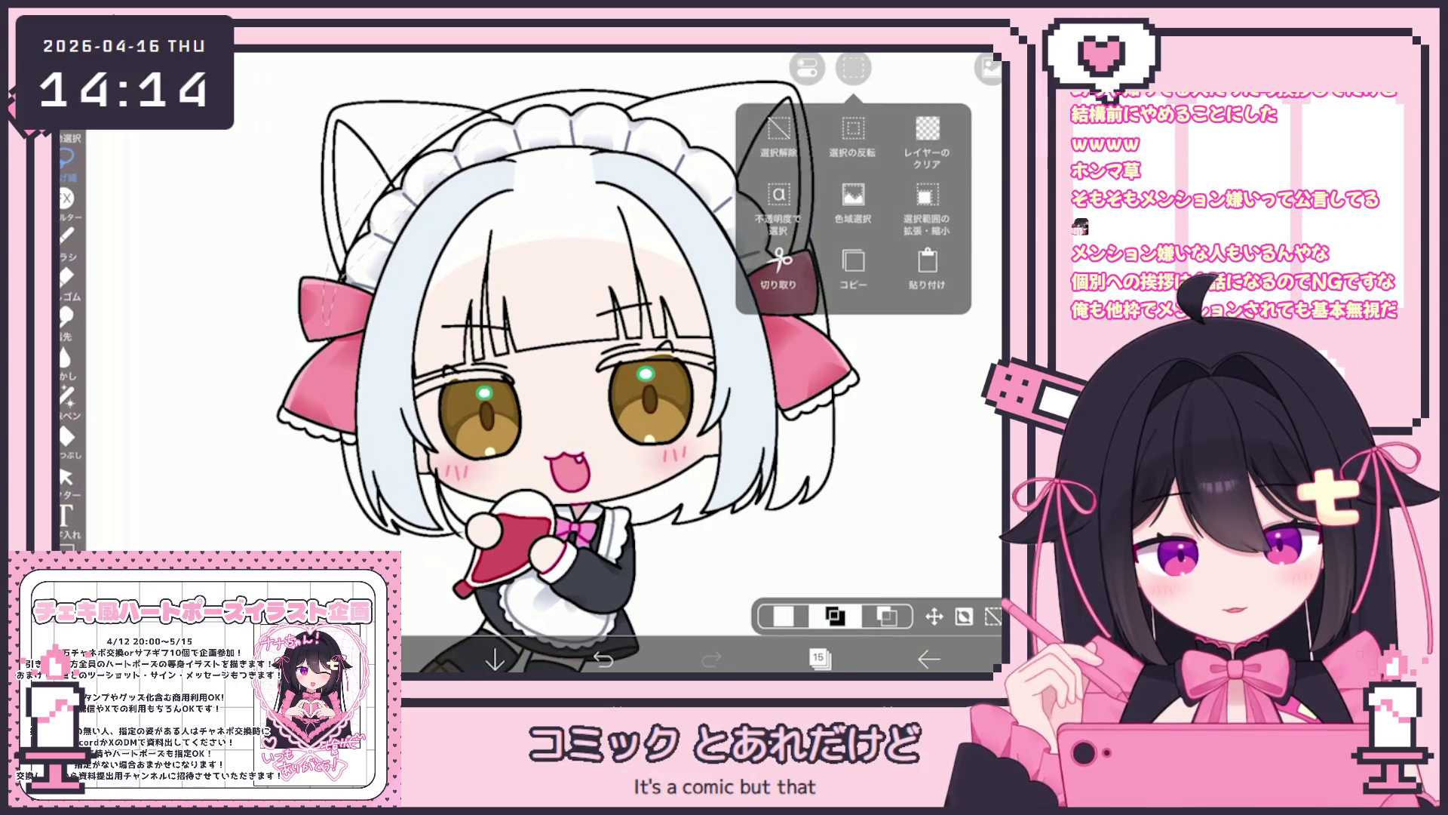
click(852, 204)
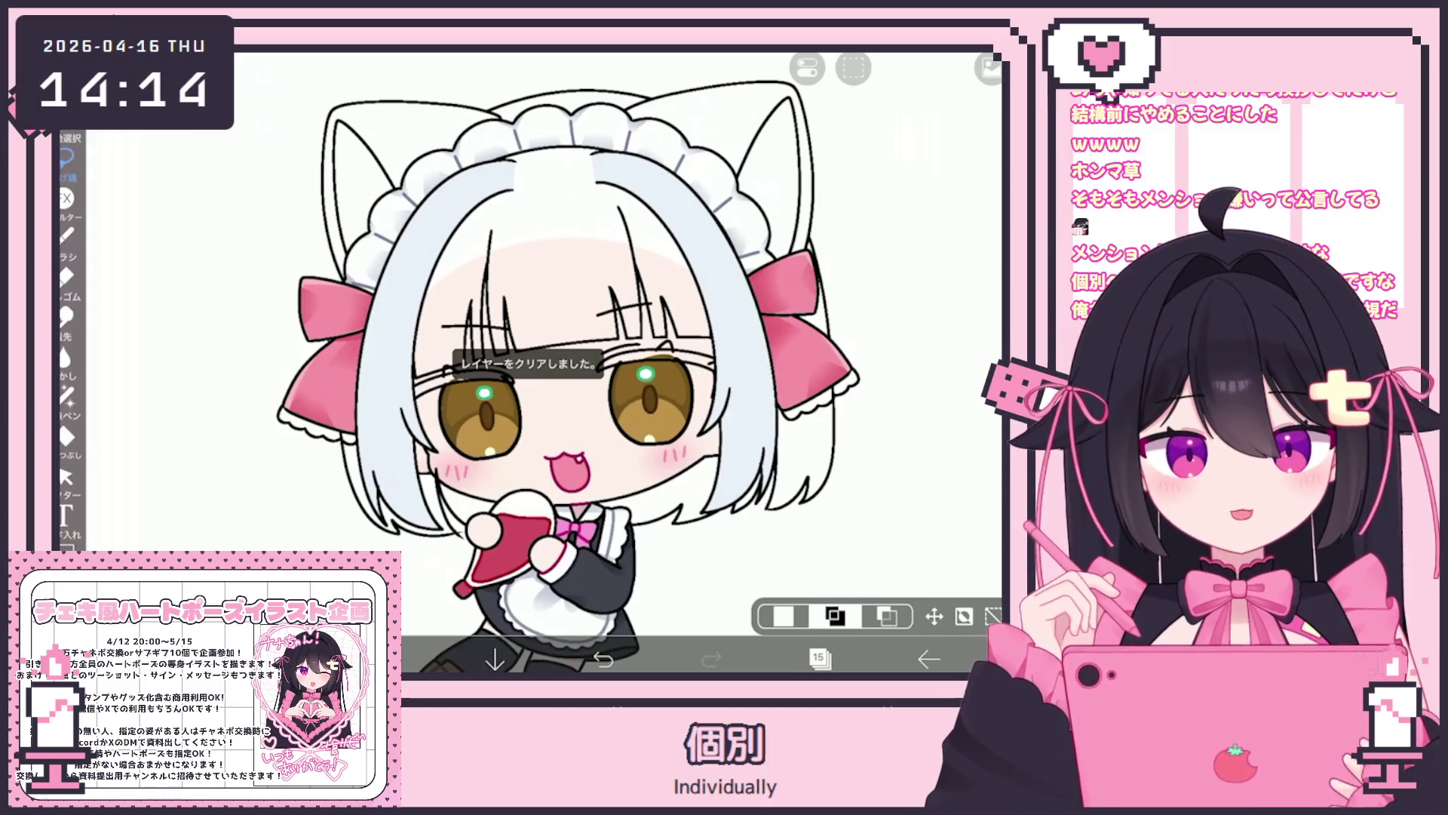
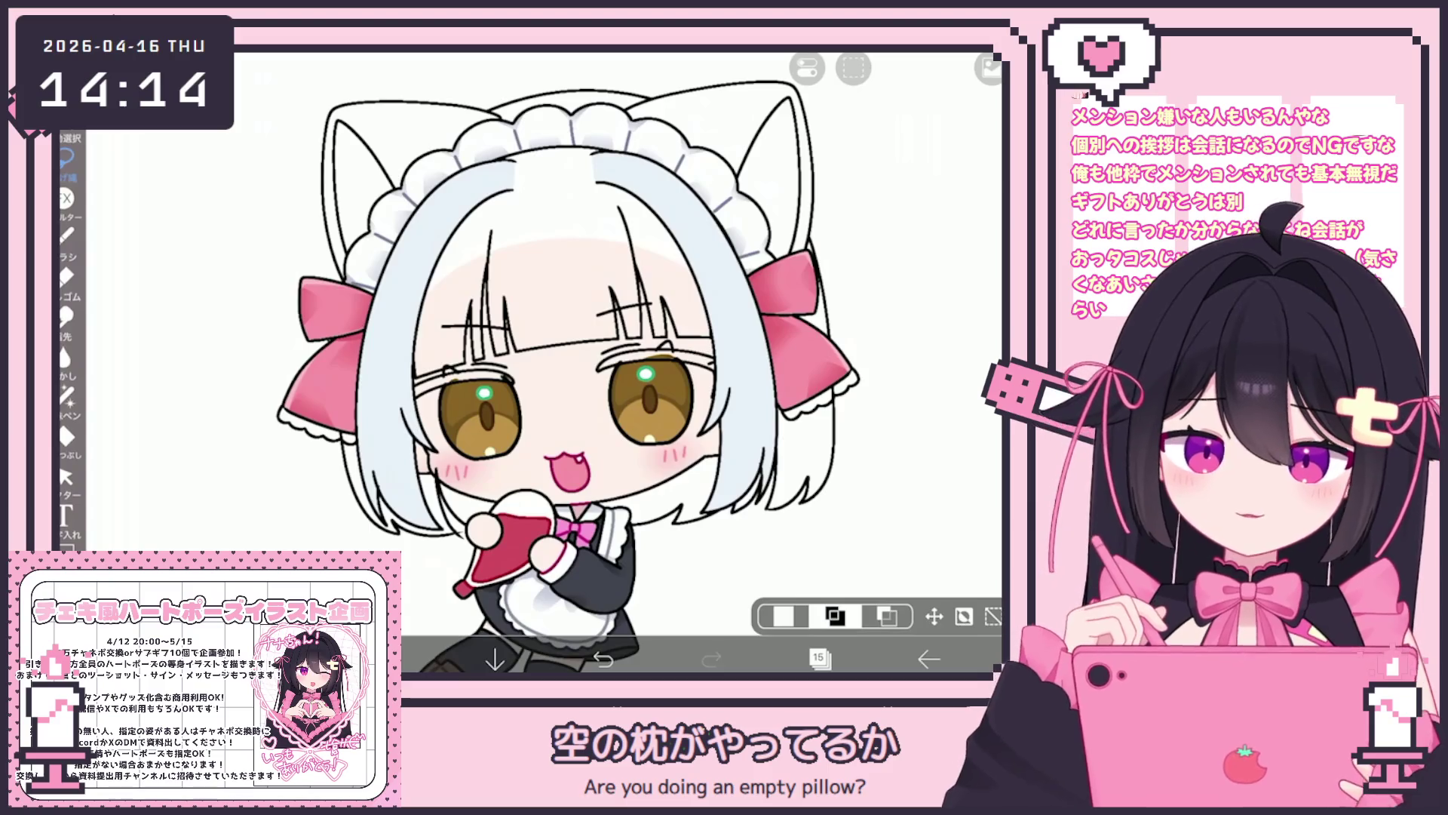
Look over the Vector Select and vector eraser options, then return to the brush.
scroll(604, 362, down, 3)
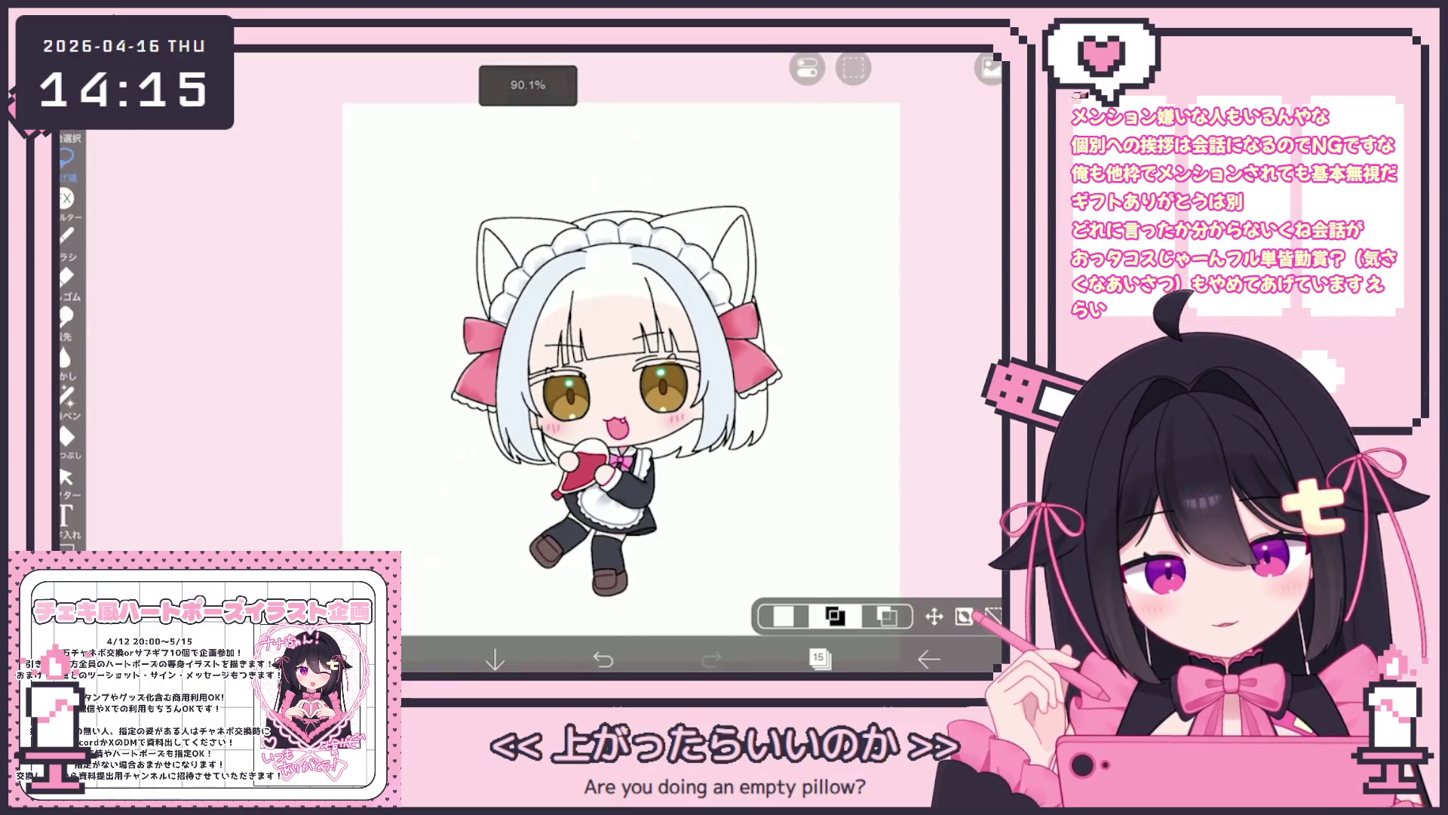
click(66, 477)
scroll(481, 452, up, 3)
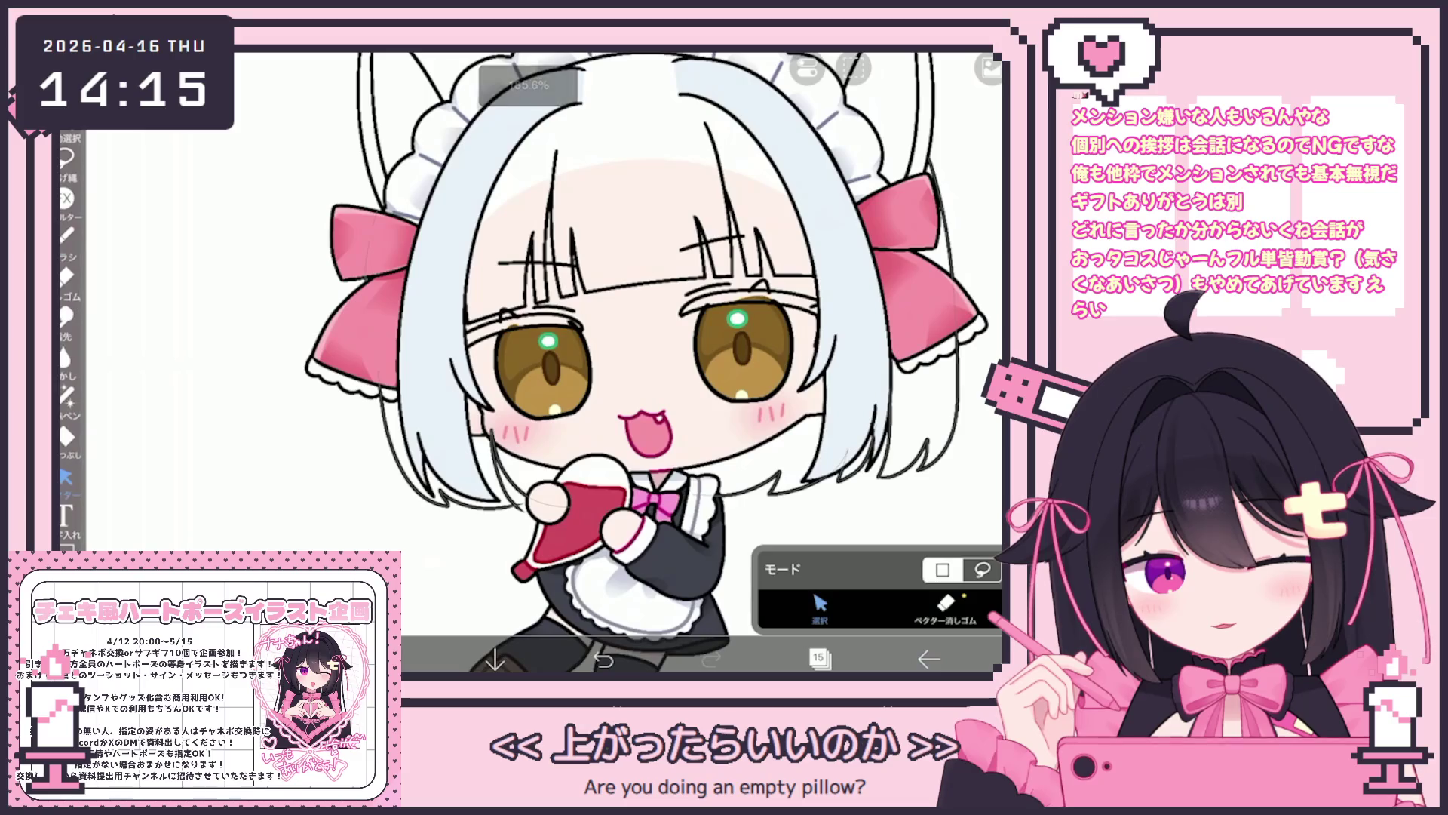
click(945, 607)
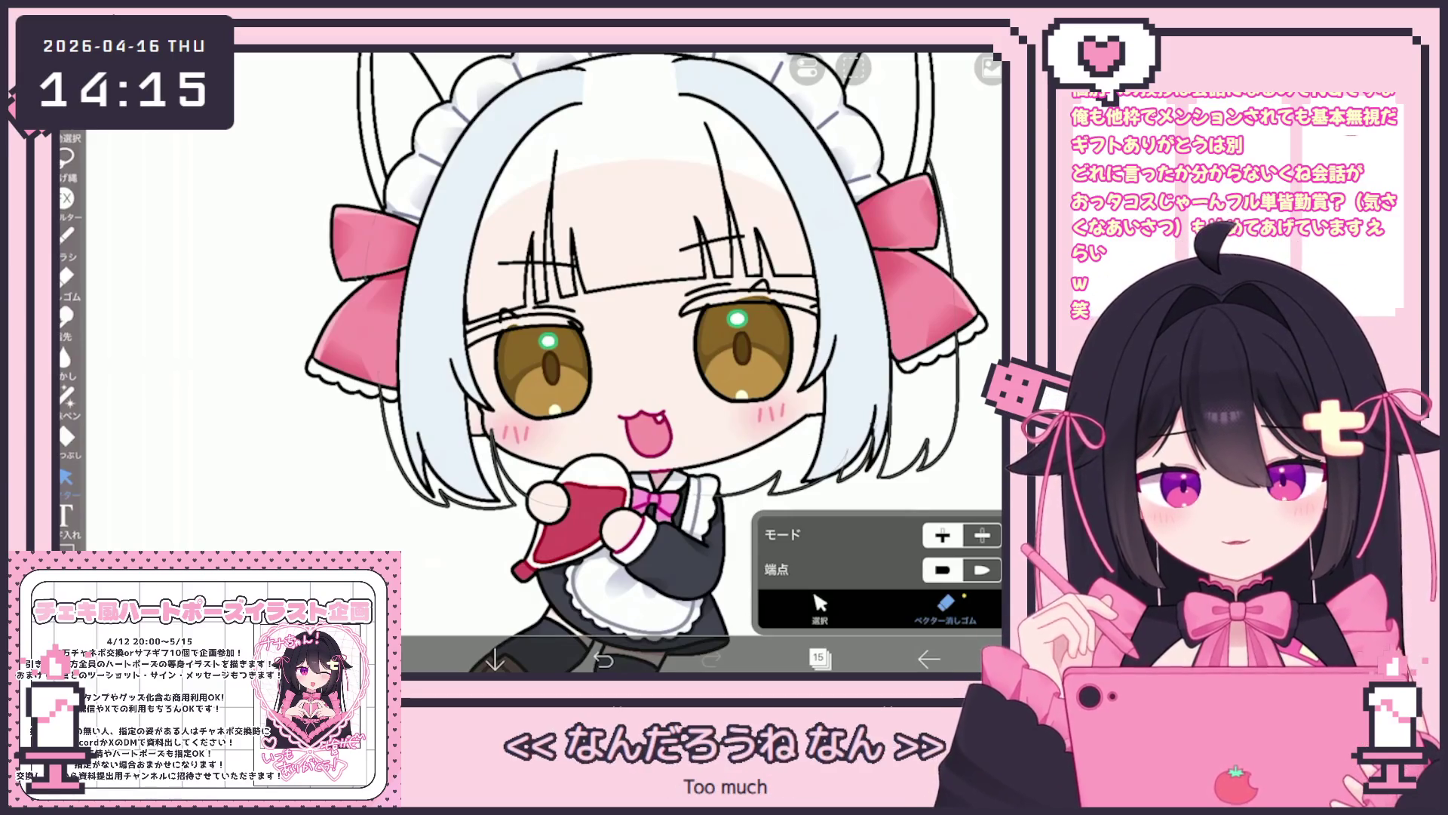
scroll(647, 362, down, 1)
scroll(617, 362, down, 2)
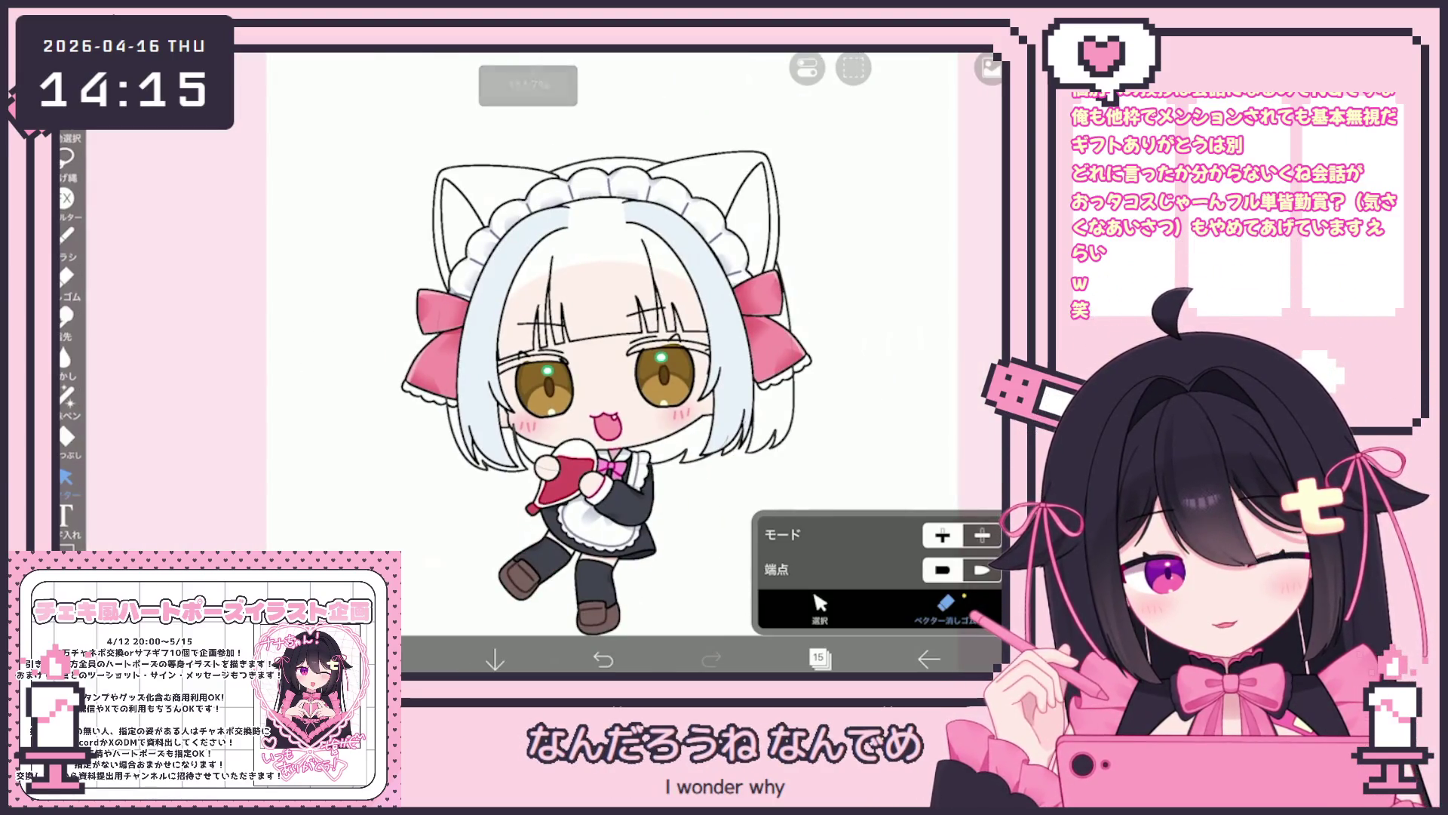
scroll(648, 362, up, 4)
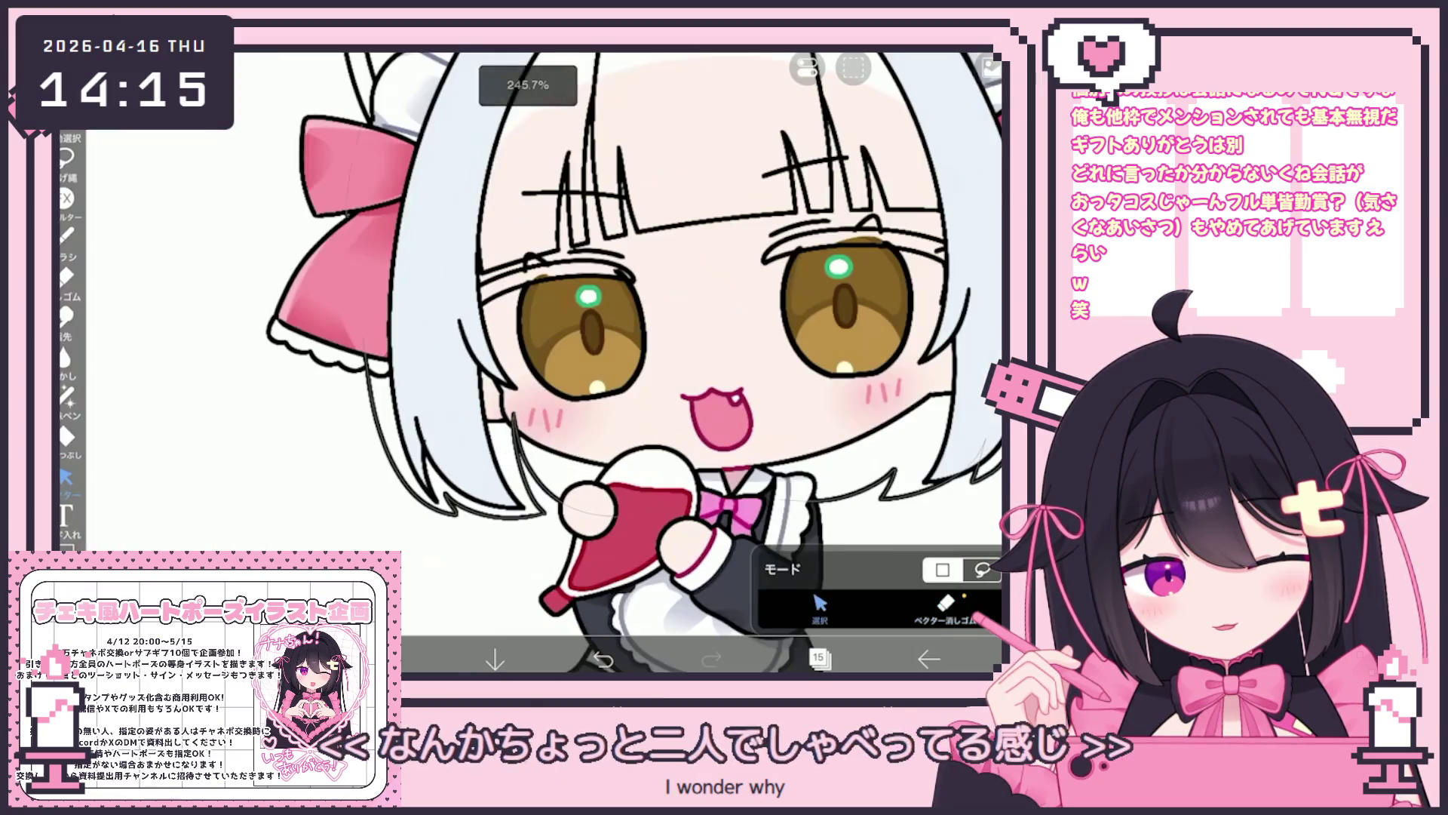
click(67, 236)
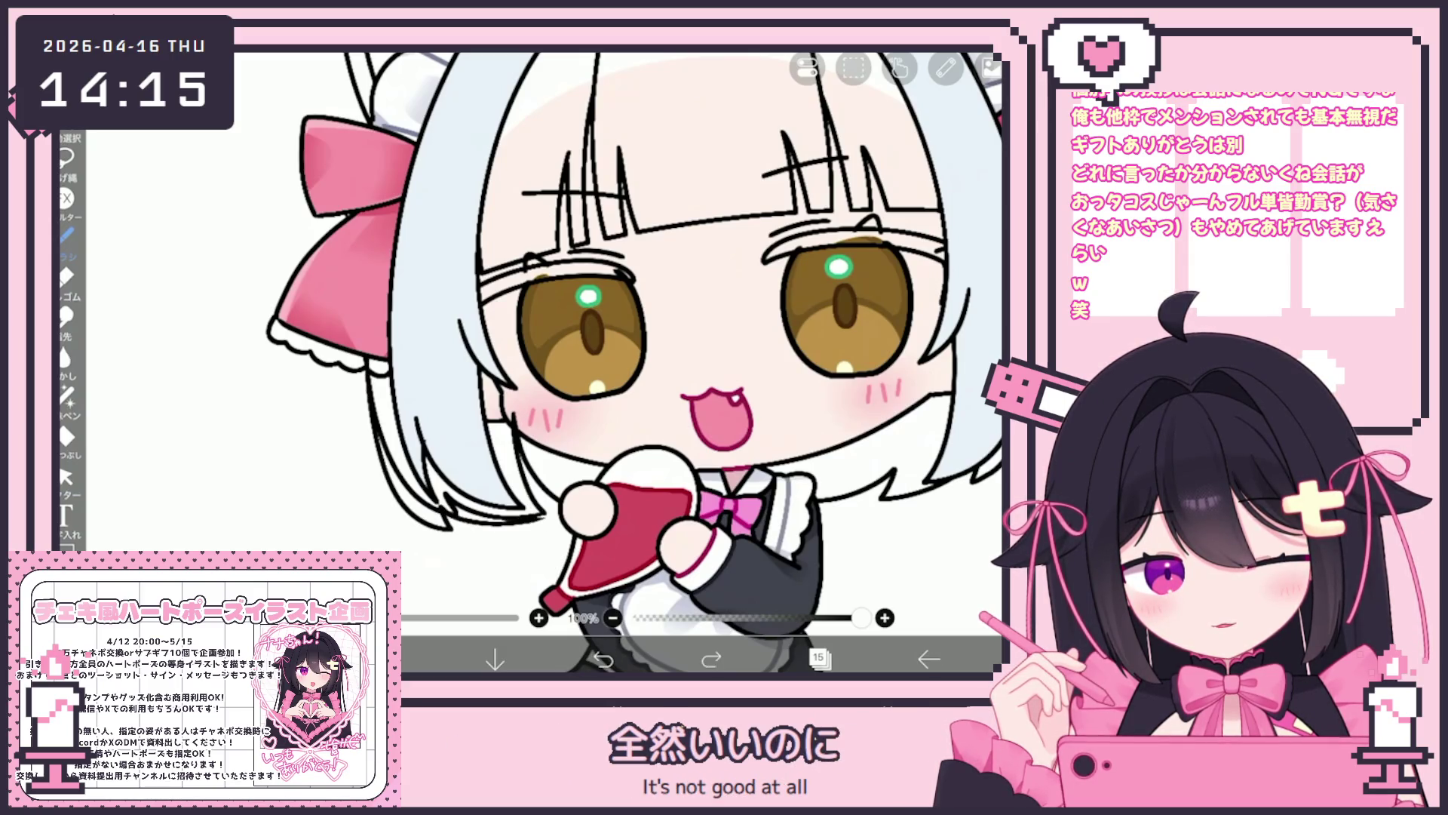
Select the stray strokes beside the left hair and clear them from the layer.
click(66, 476)
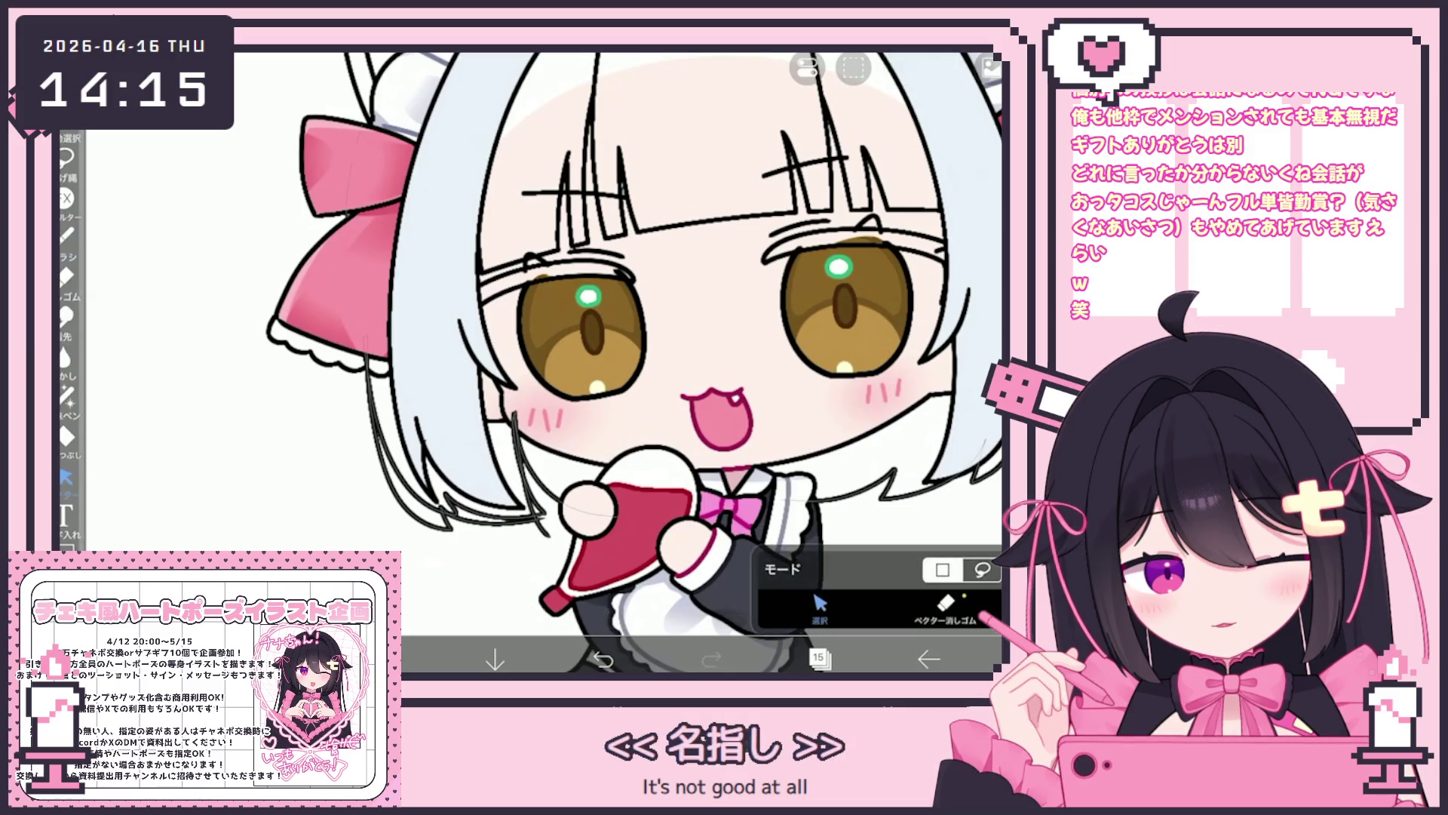
click(807, 67)
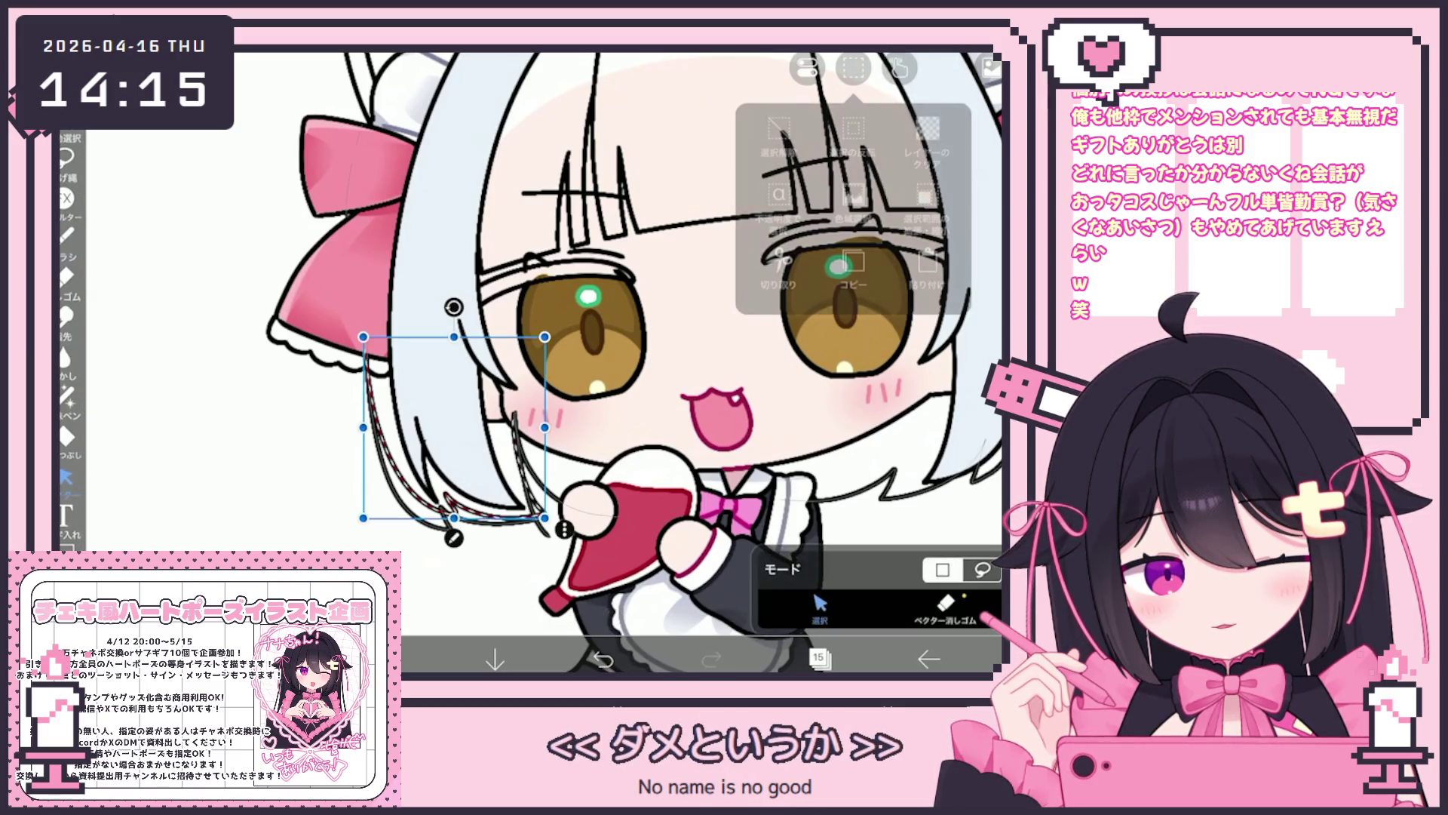
click(852, 226)
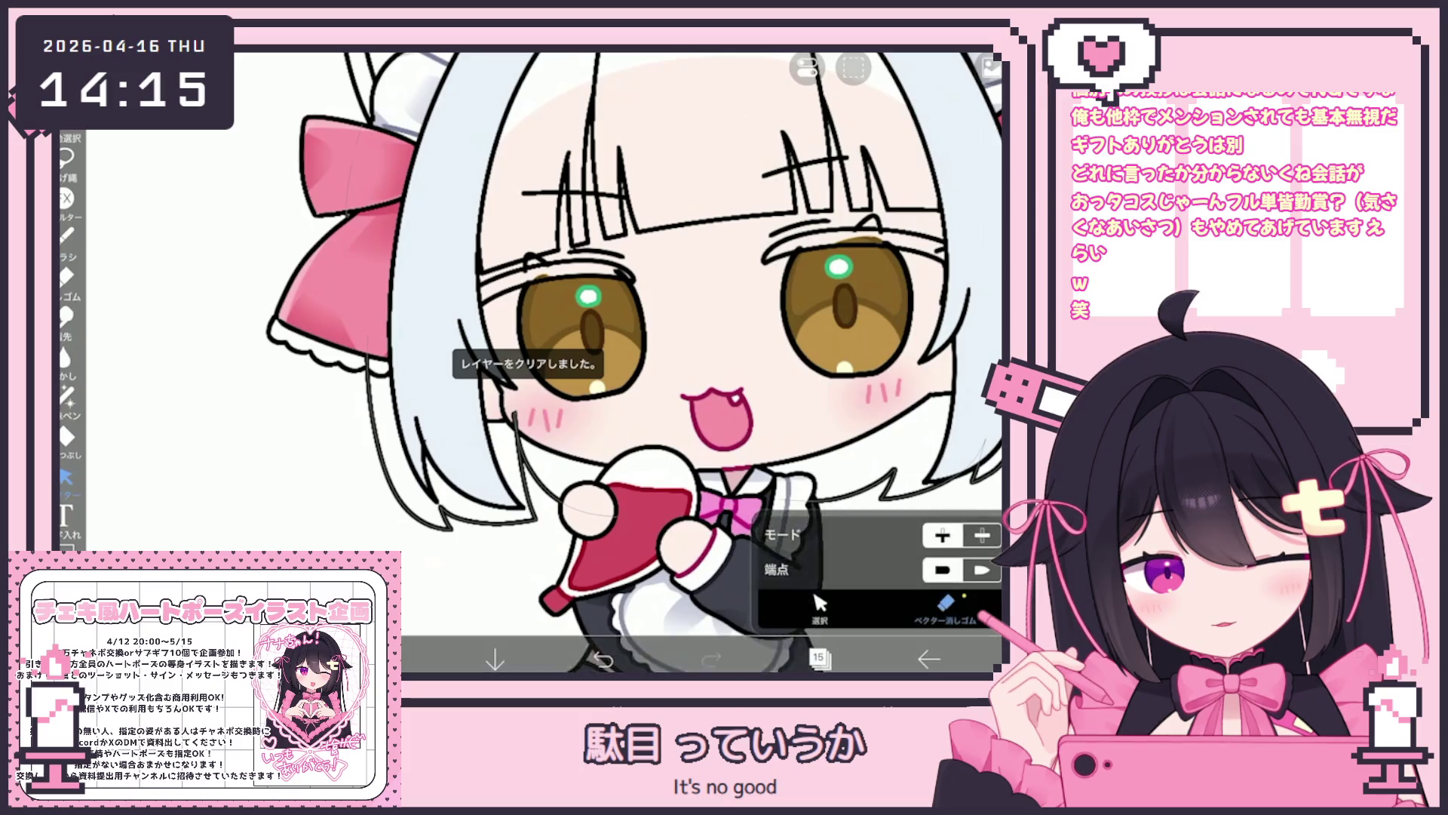
scroll(626, 362, down, 5)
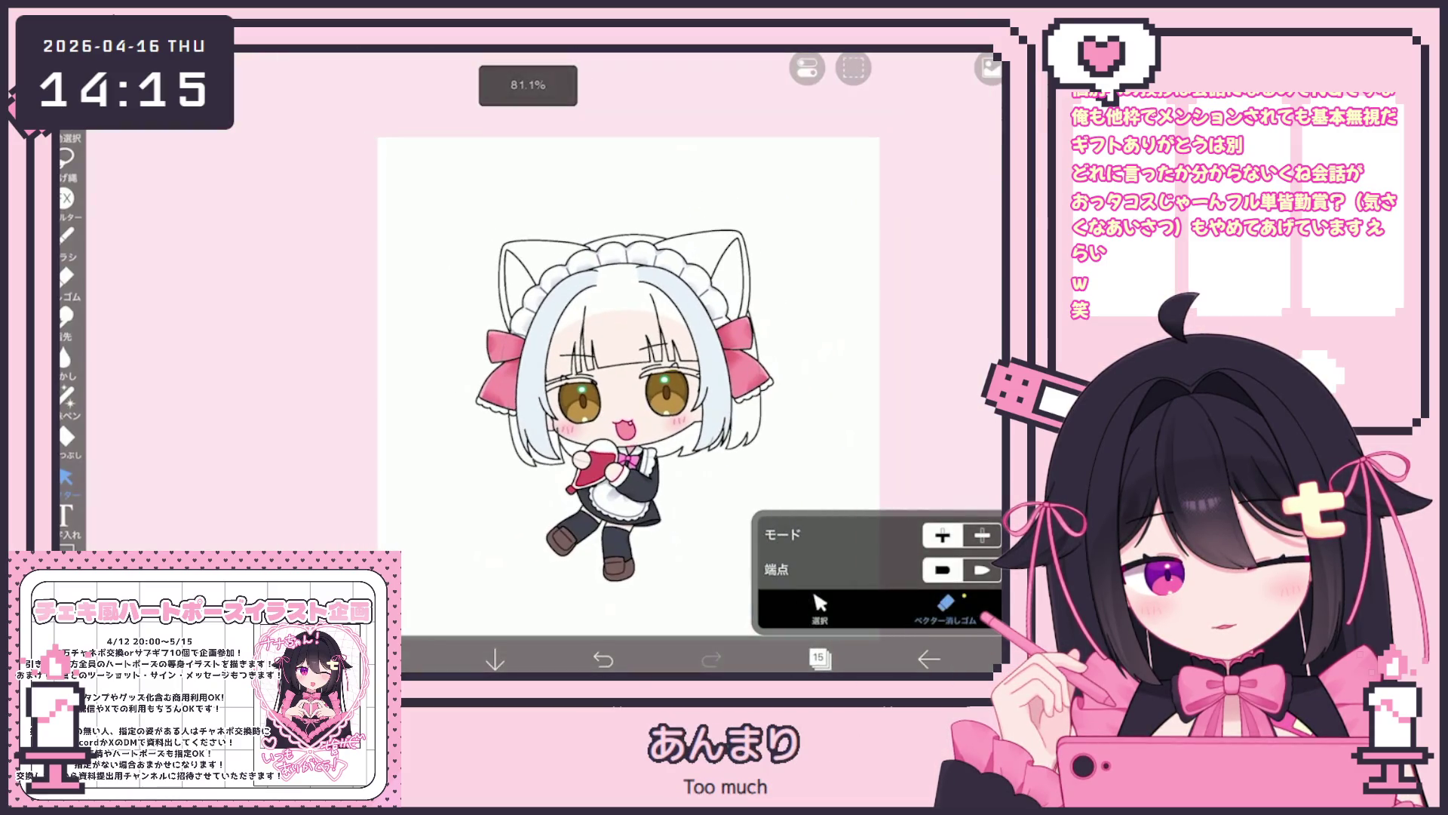
click(818, 658)
click(819, 659)
scroll(573, 362, up, 2)
click(820, 607)
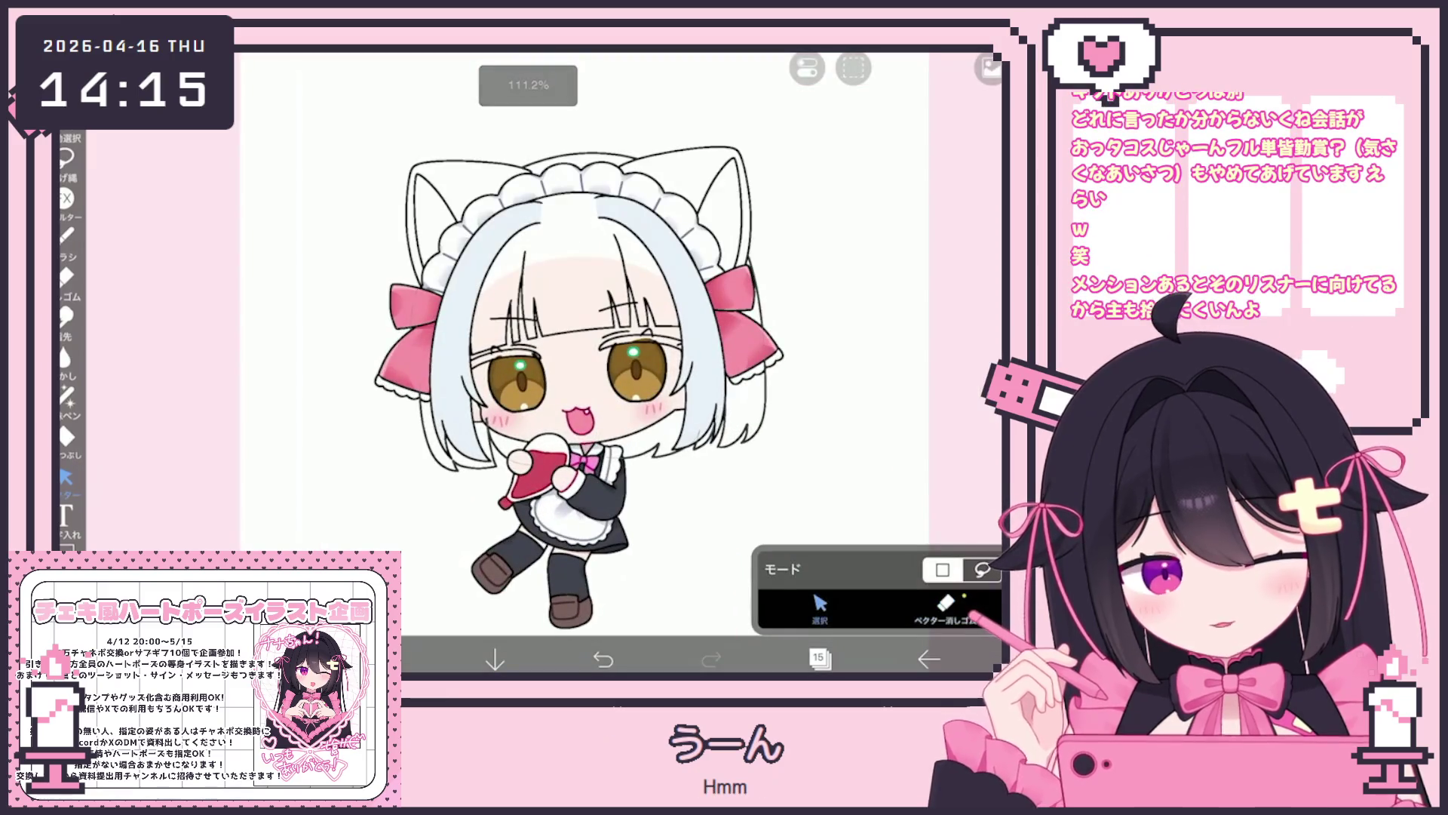
mouse_move(385, 517)
mouse_down()
mouse_move(765, 317)
mouse_move(768, 251)
mouse_up()
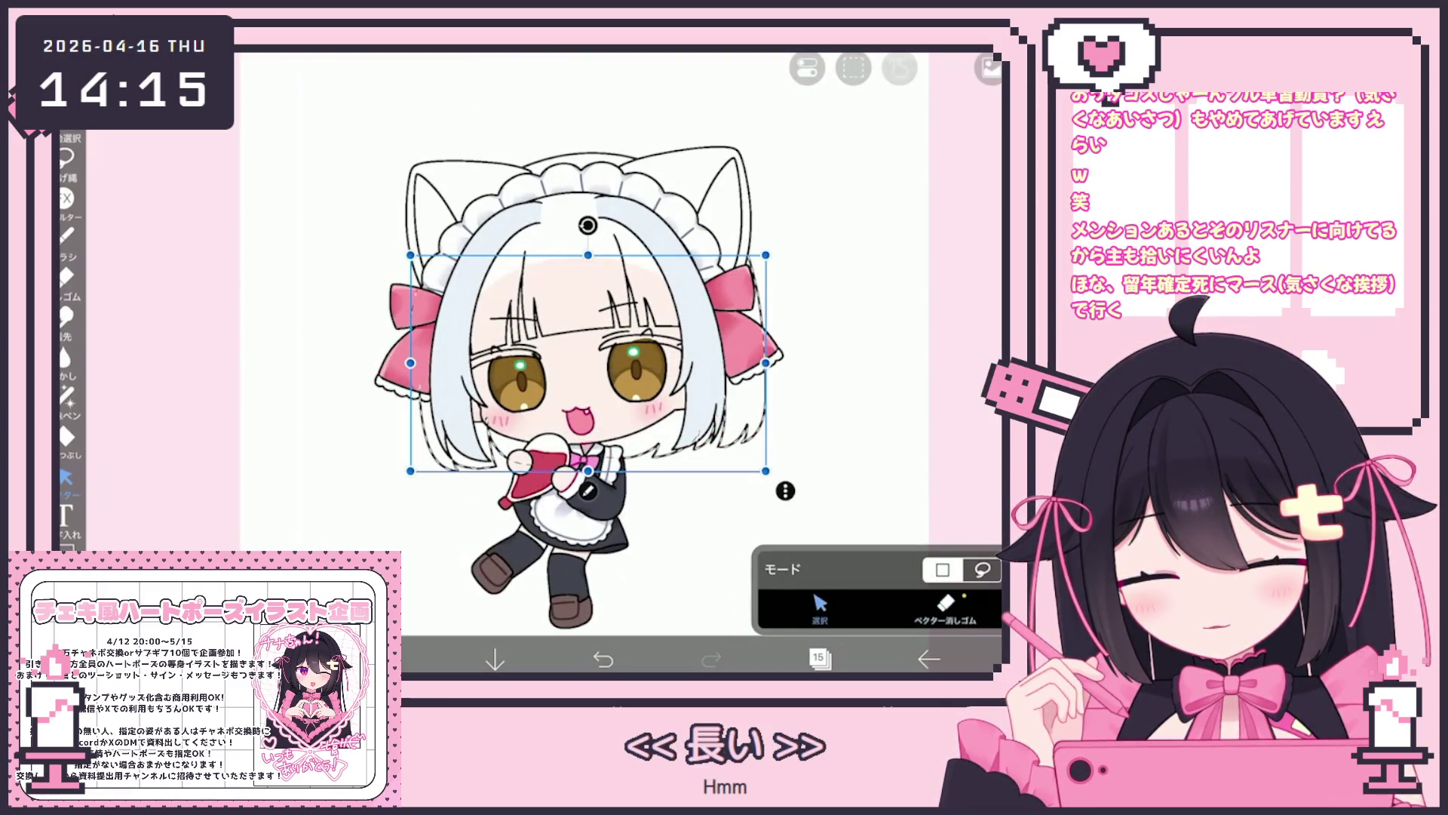
scroll(543, 370, up, 2)
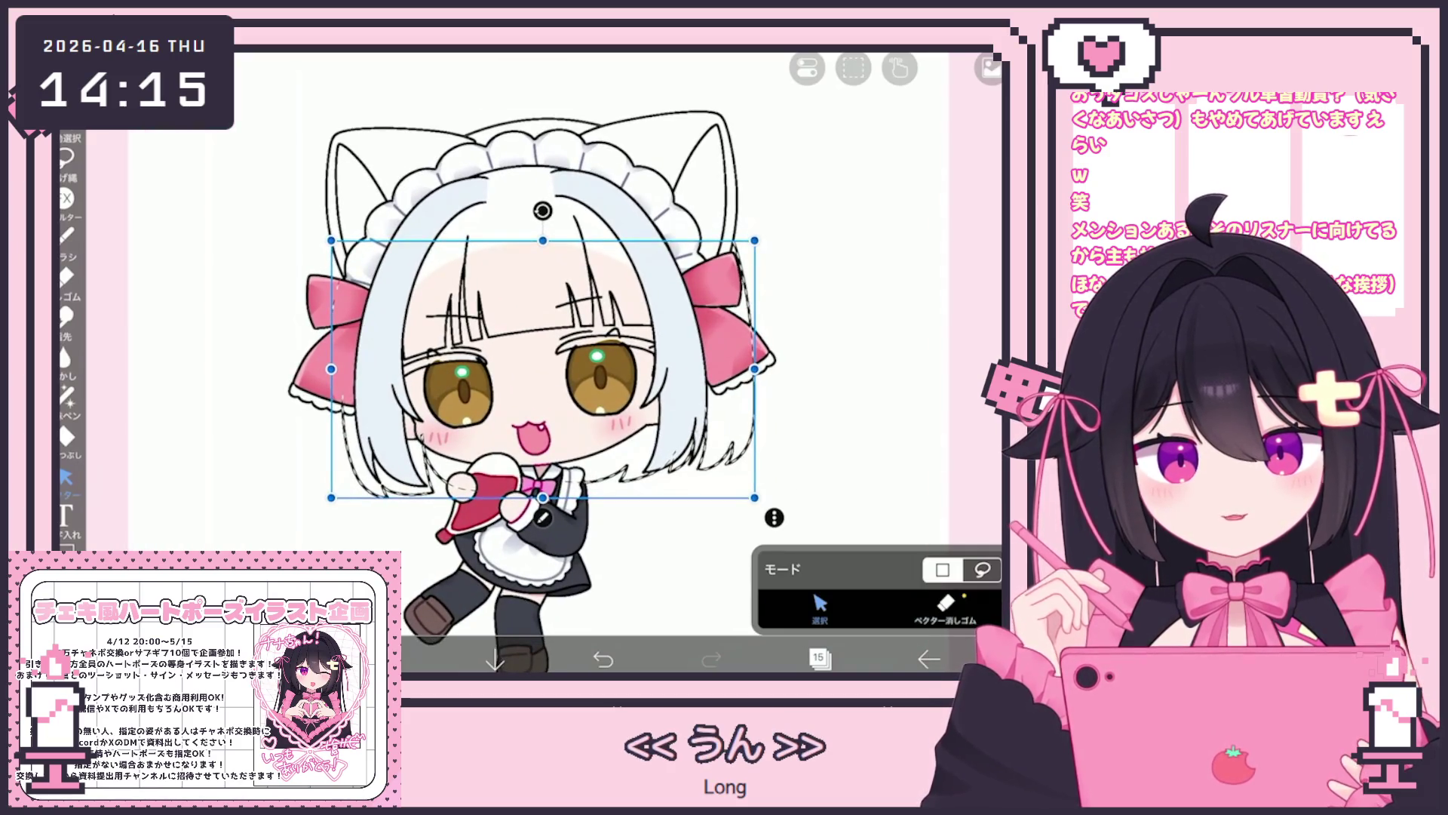
drag(543, 497, 543, 489)
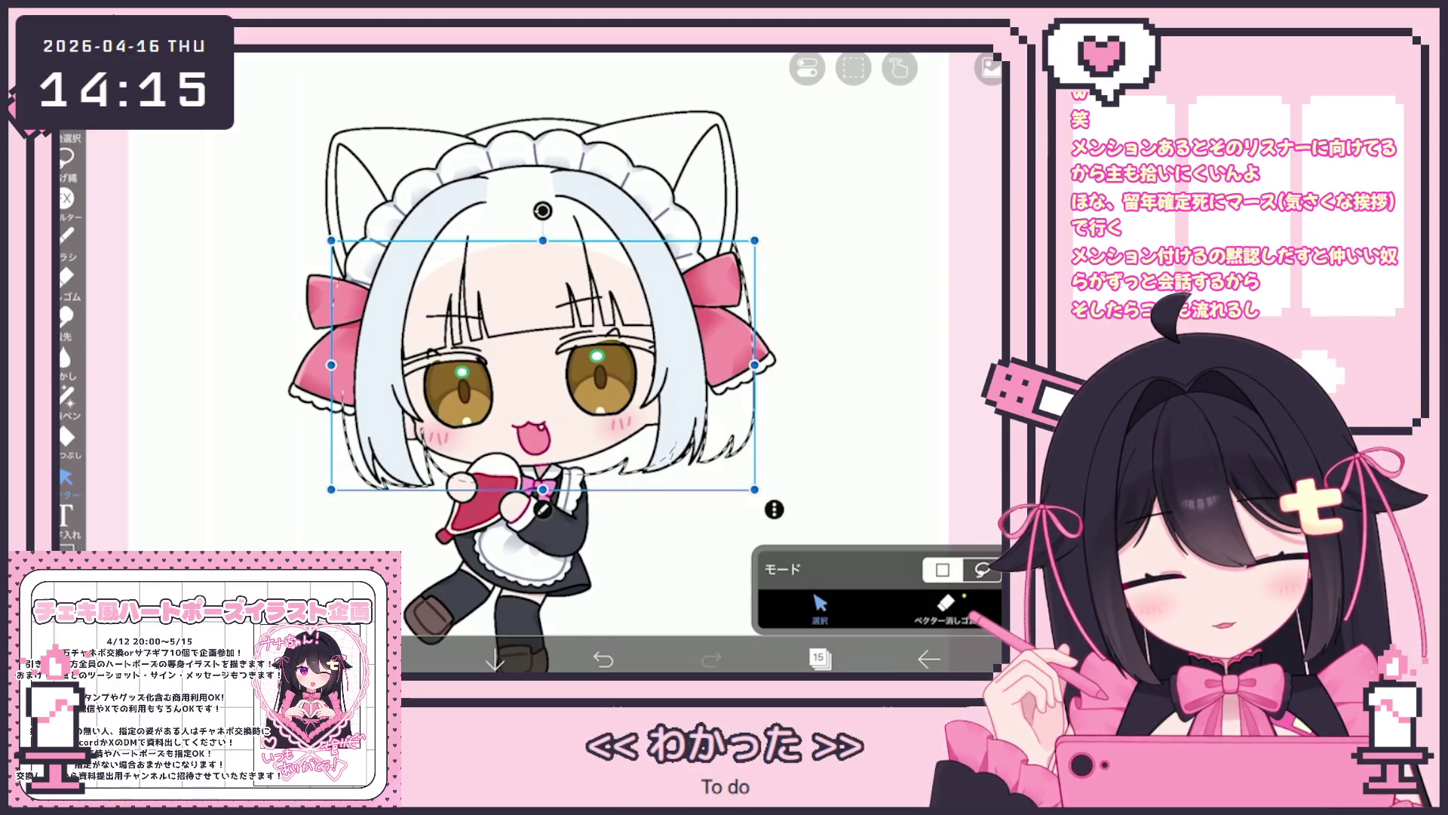
key(Return)
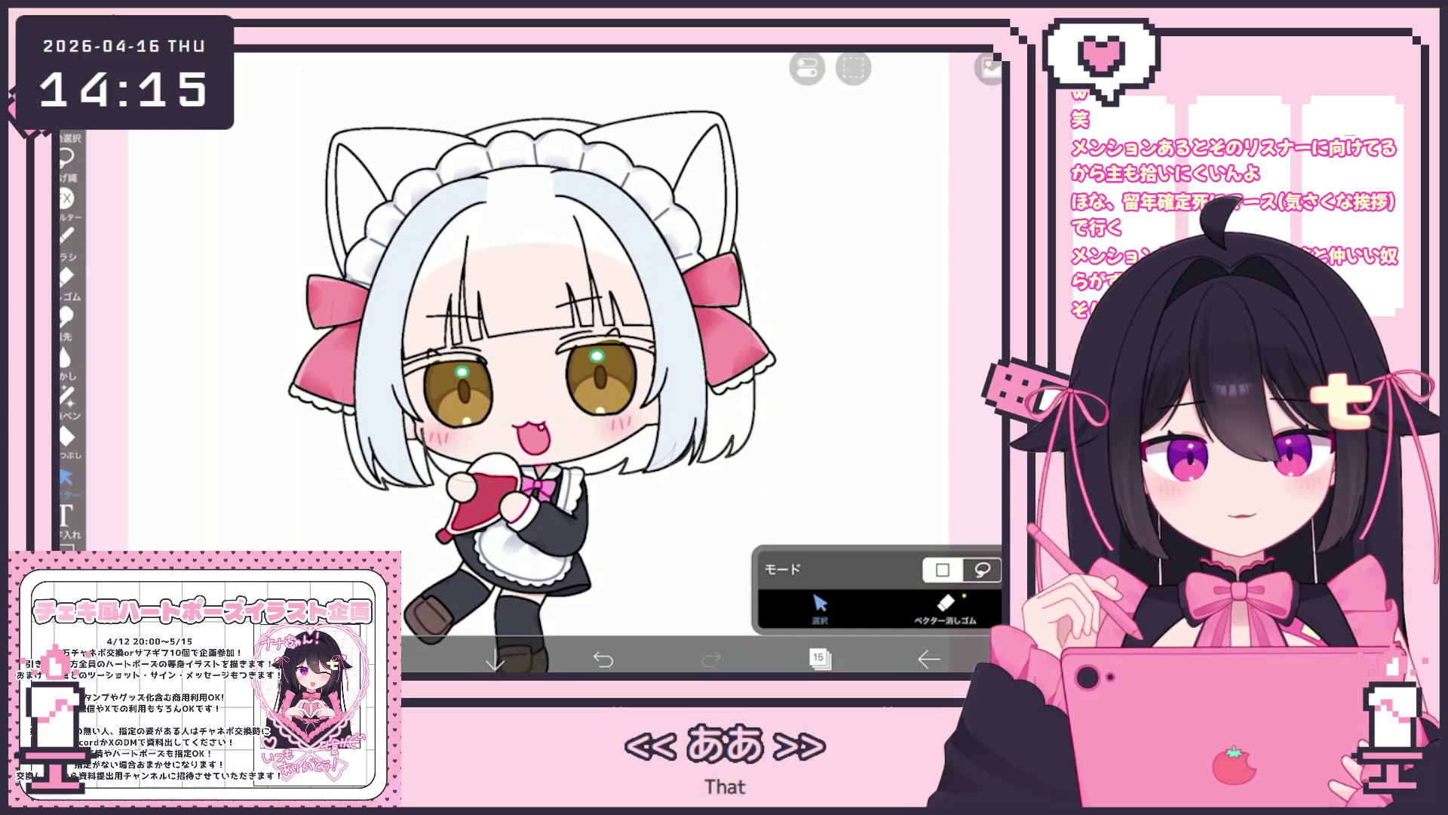
scroll(543, 362, up, 5)
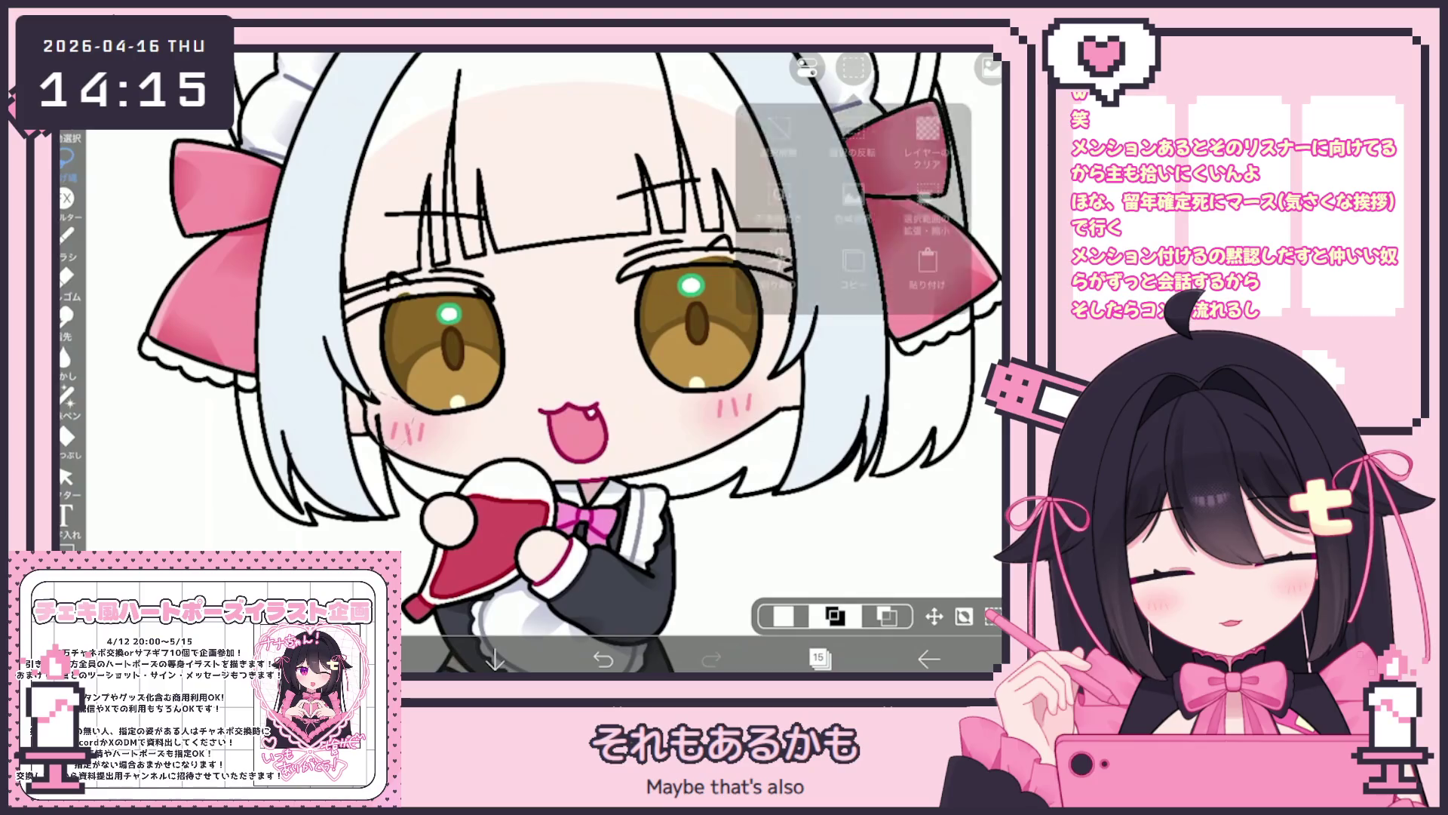
key(Delete)
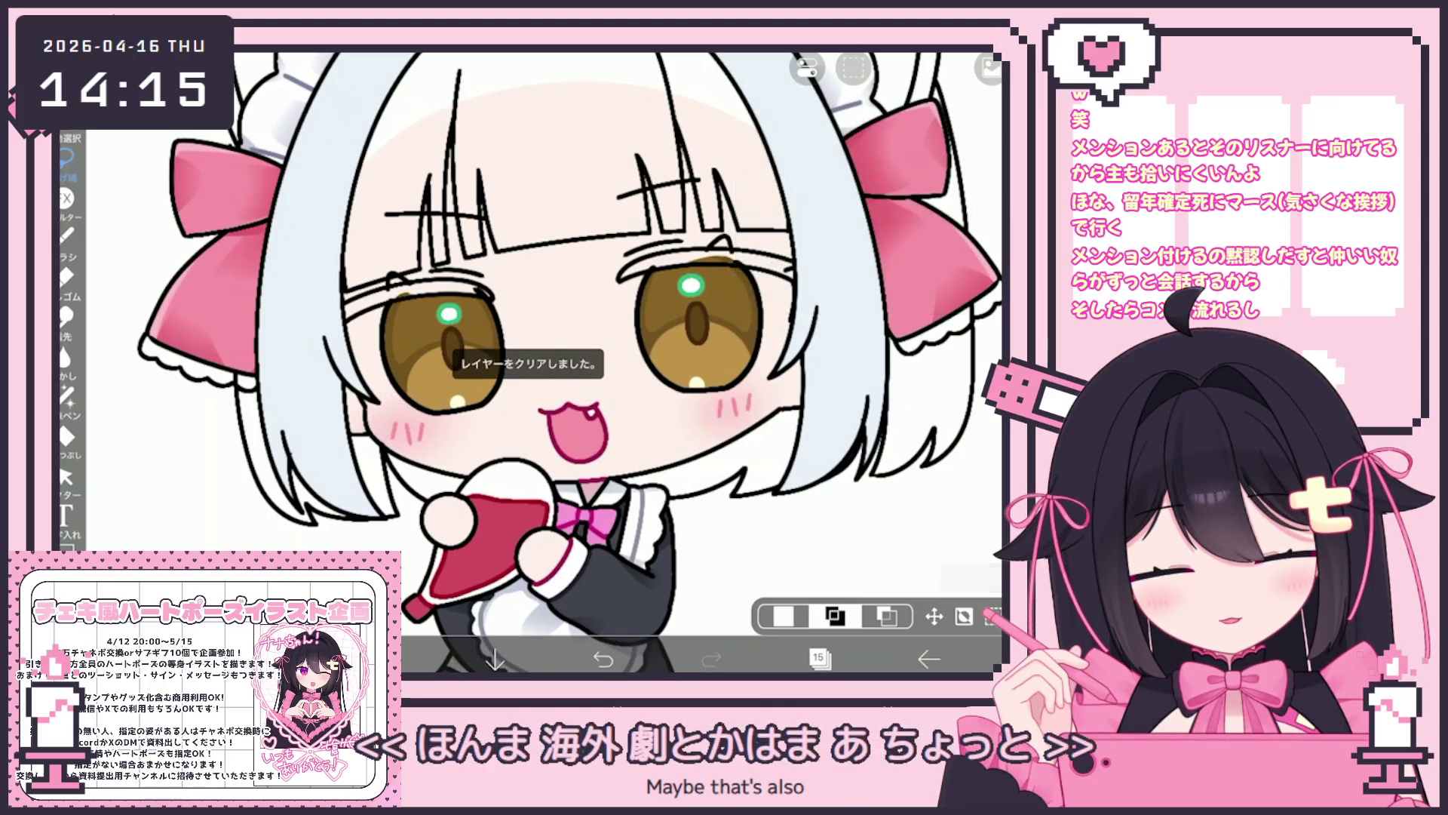
scroll(543, 362, up, 3)
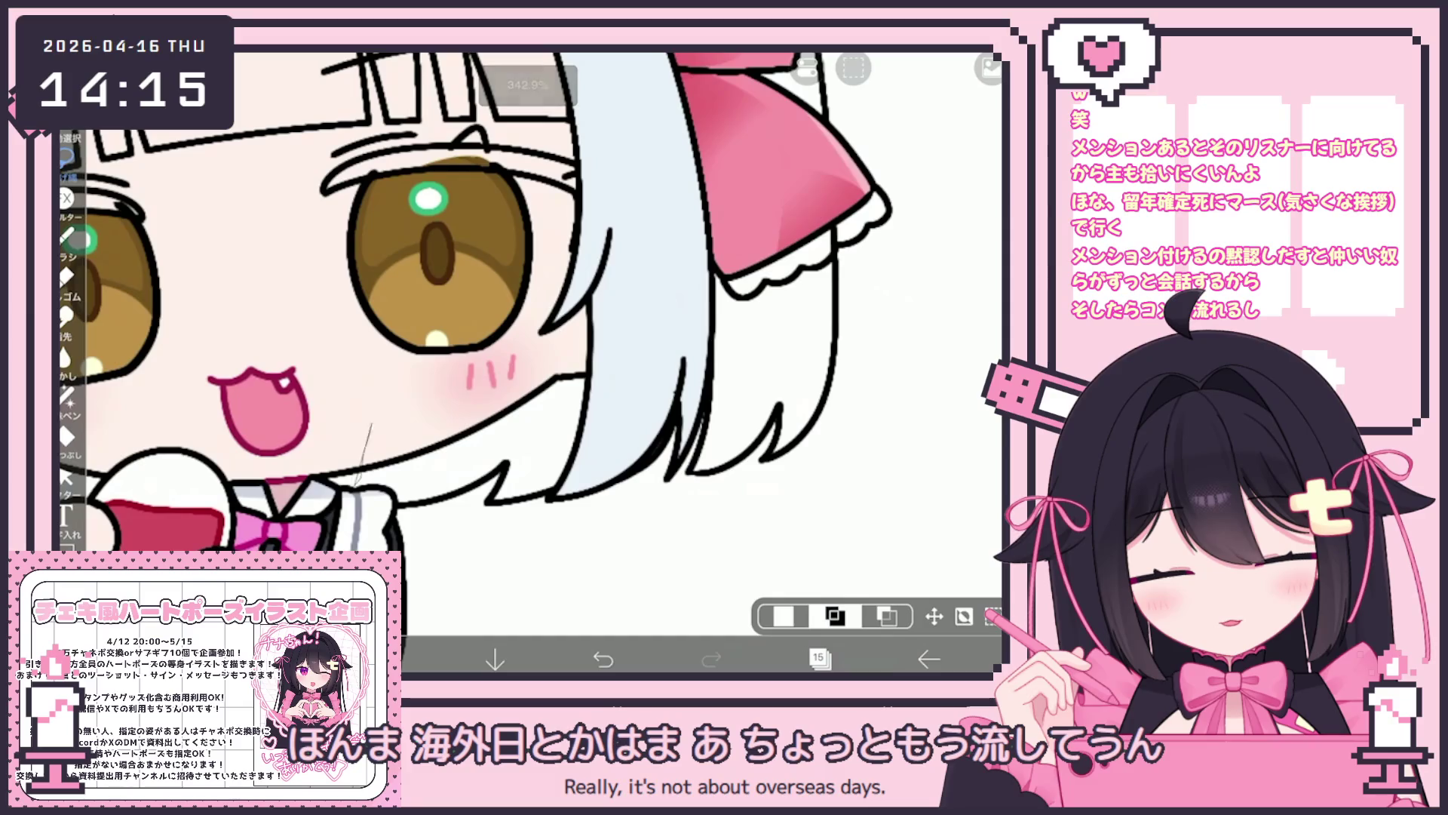
drag(696, 395, 657, 483)
click(854, 68)
click(776, 132)
scroll(528, 362, down, 5)
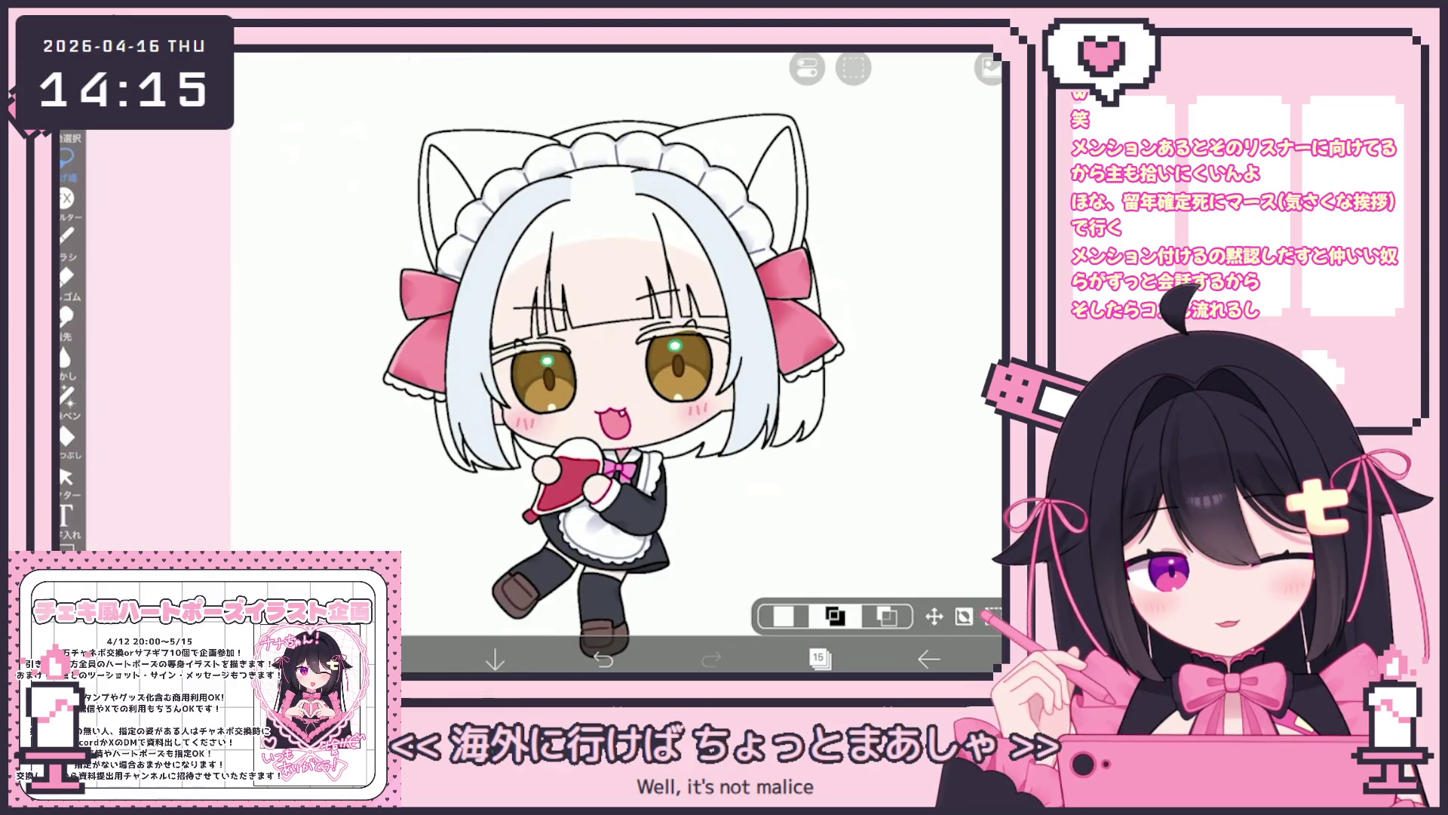
scroll(611, 387, down, 1)
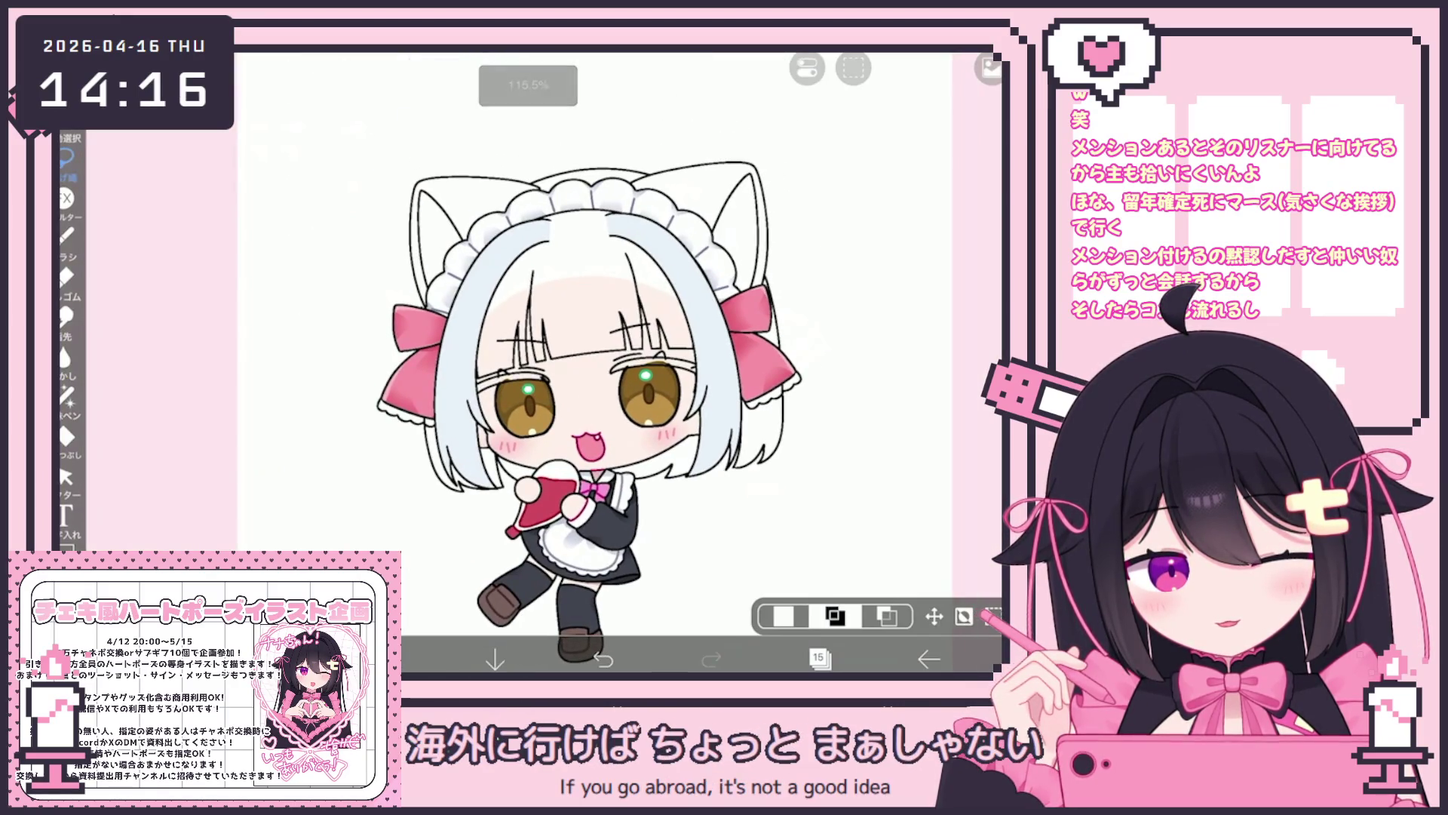
scroll(571, 417, down, 1)
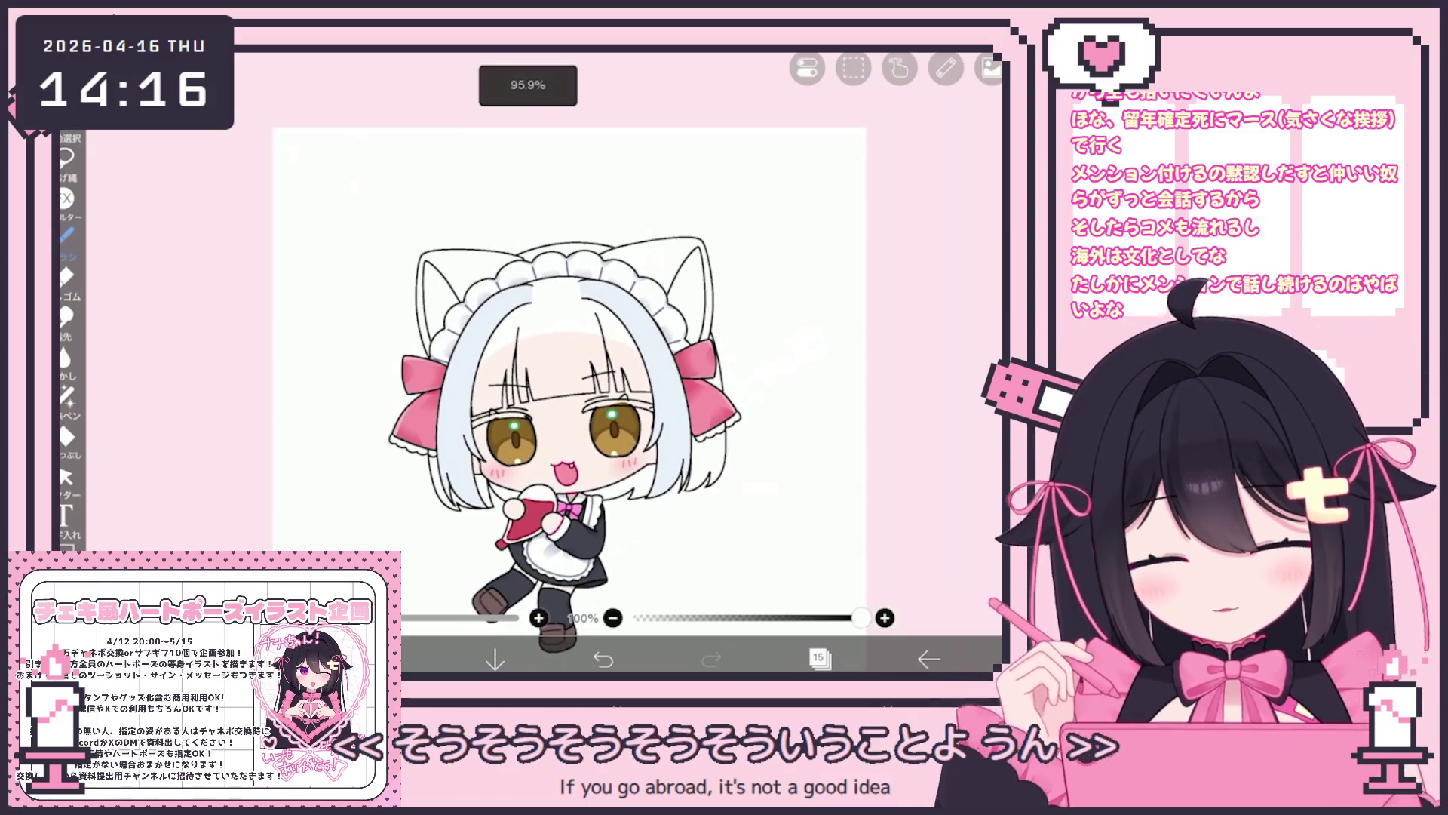
scroll(570, 392, down, 1)
scroll(362, 283, up, 5)
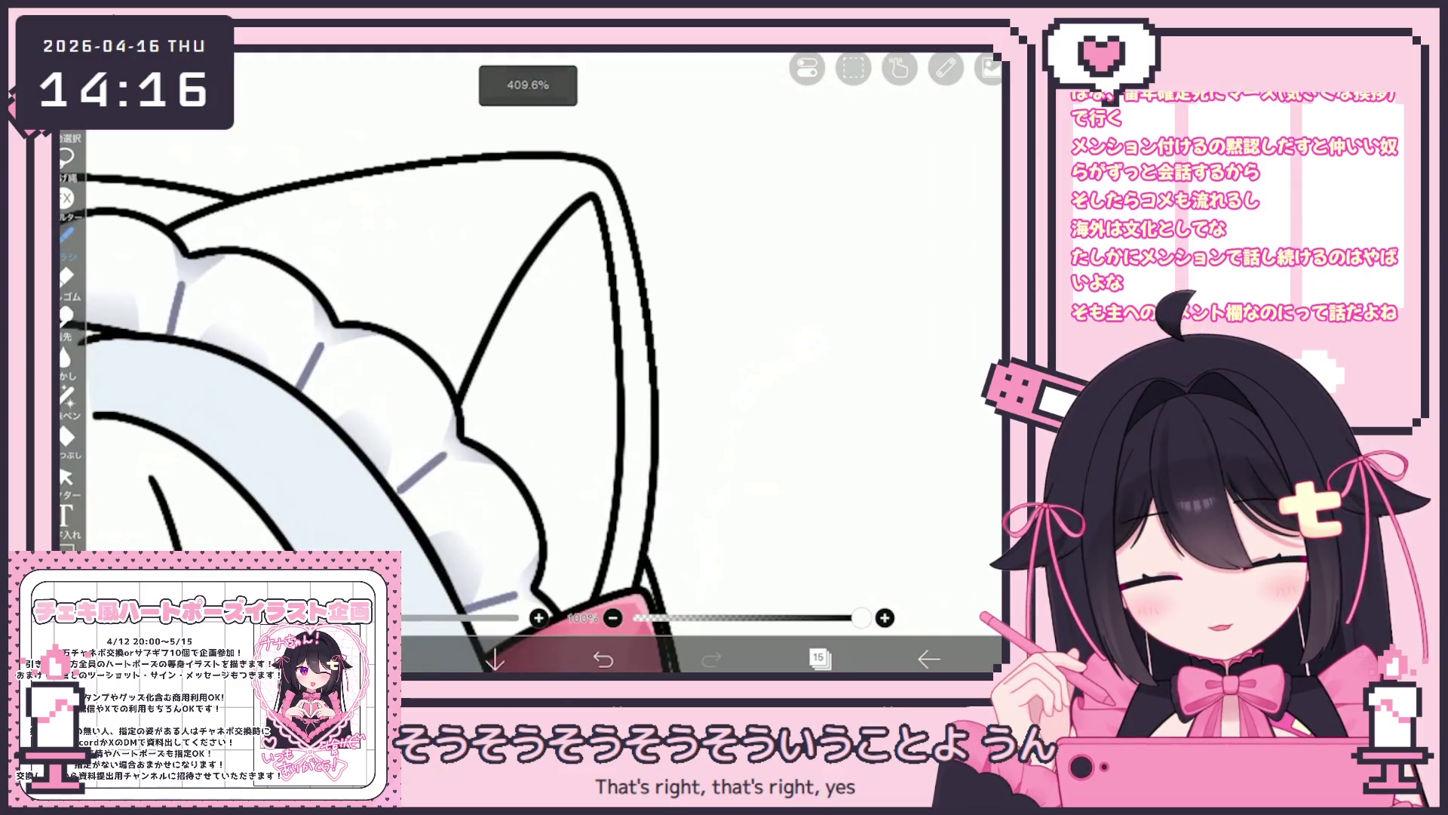
drag(485, 354, 540, 345)
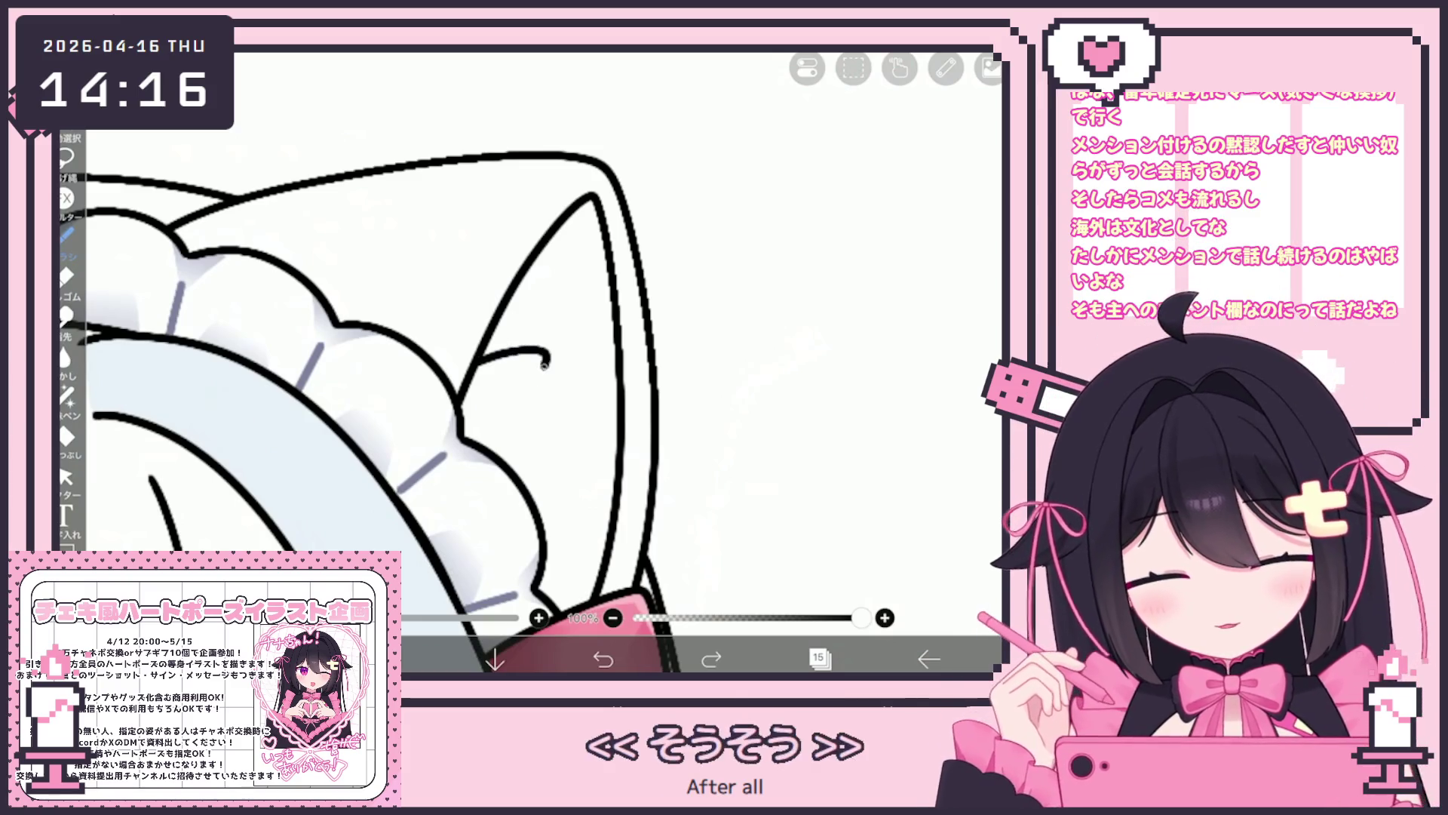
drag(483, 375, 587, 462)
key(ctrl+z)
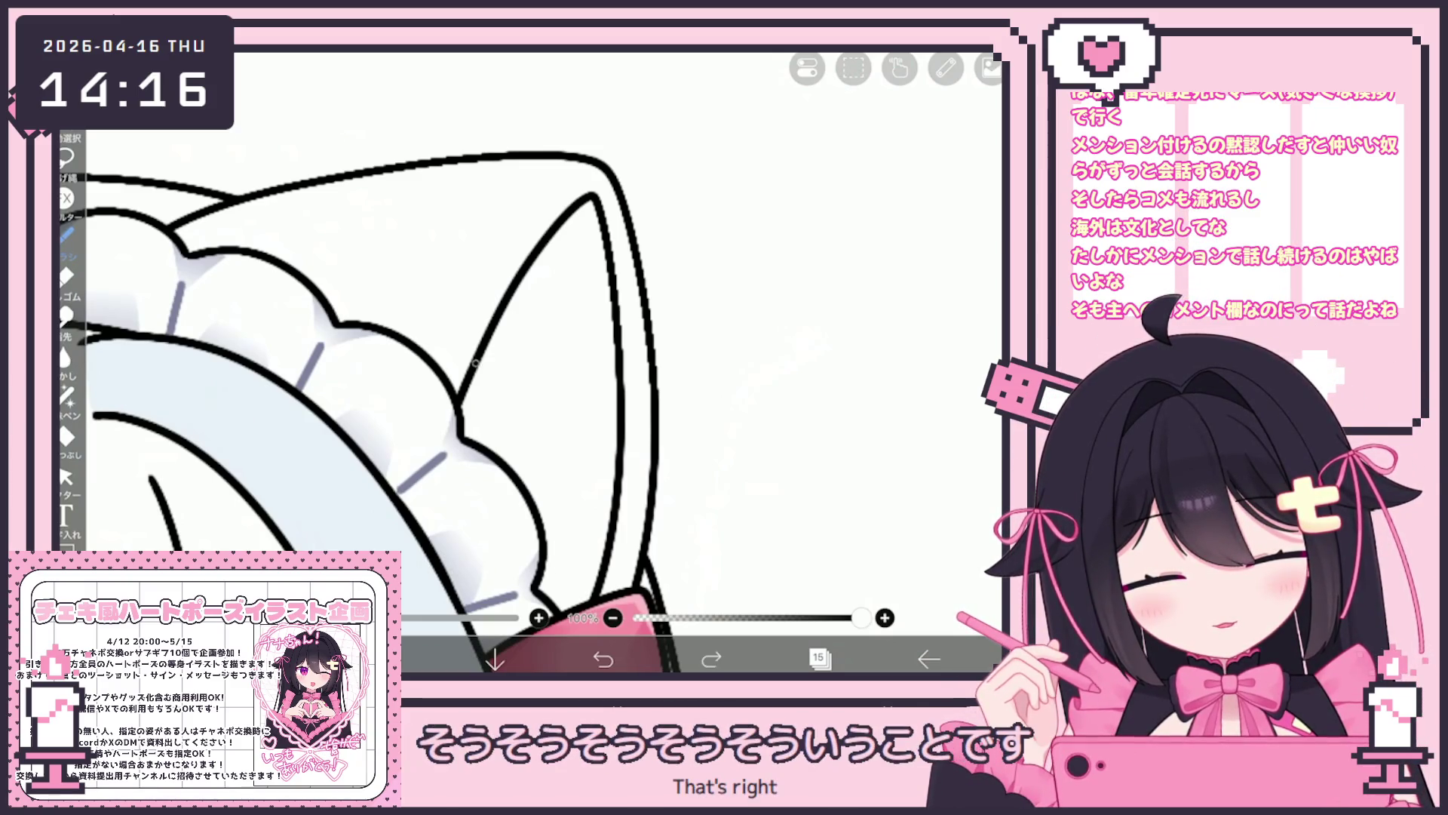
mouse_move(546, 386)
mouse_down()
mouse_move(577, 471)
mouse_move(550, 559)
mouse_up()
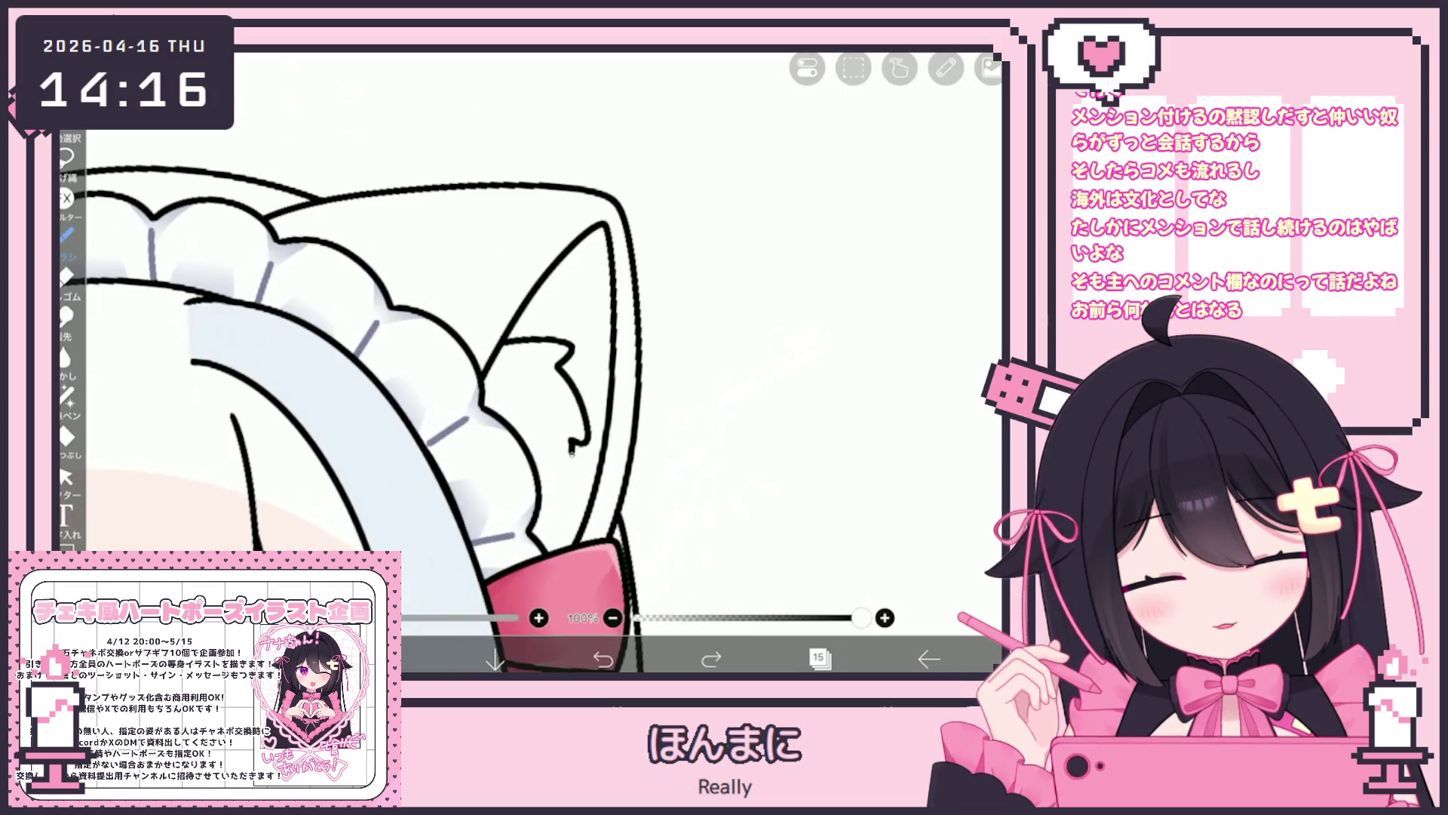
scroll(453, 393, down, 3)
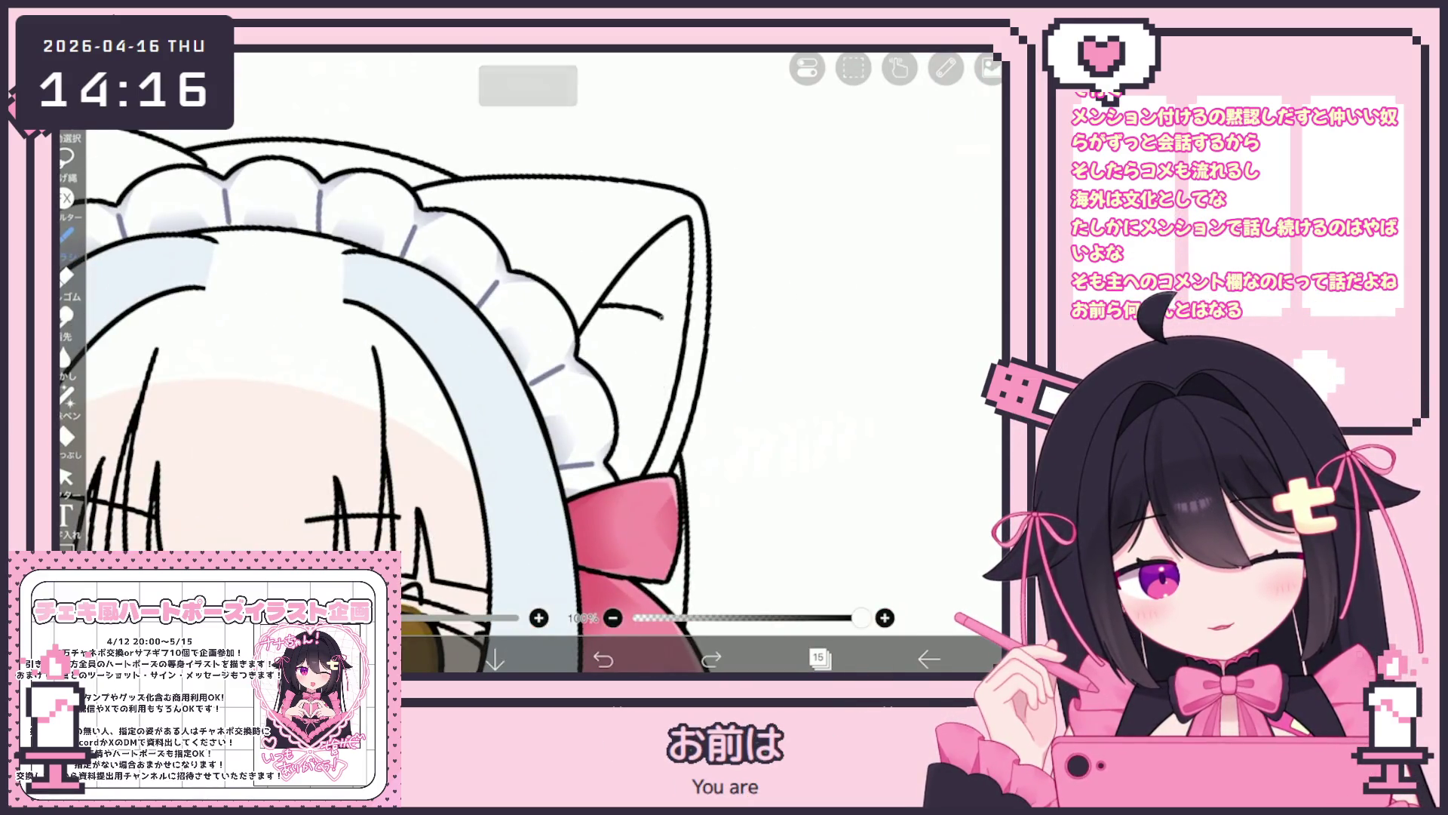
scroll(453, 392, up, 3)
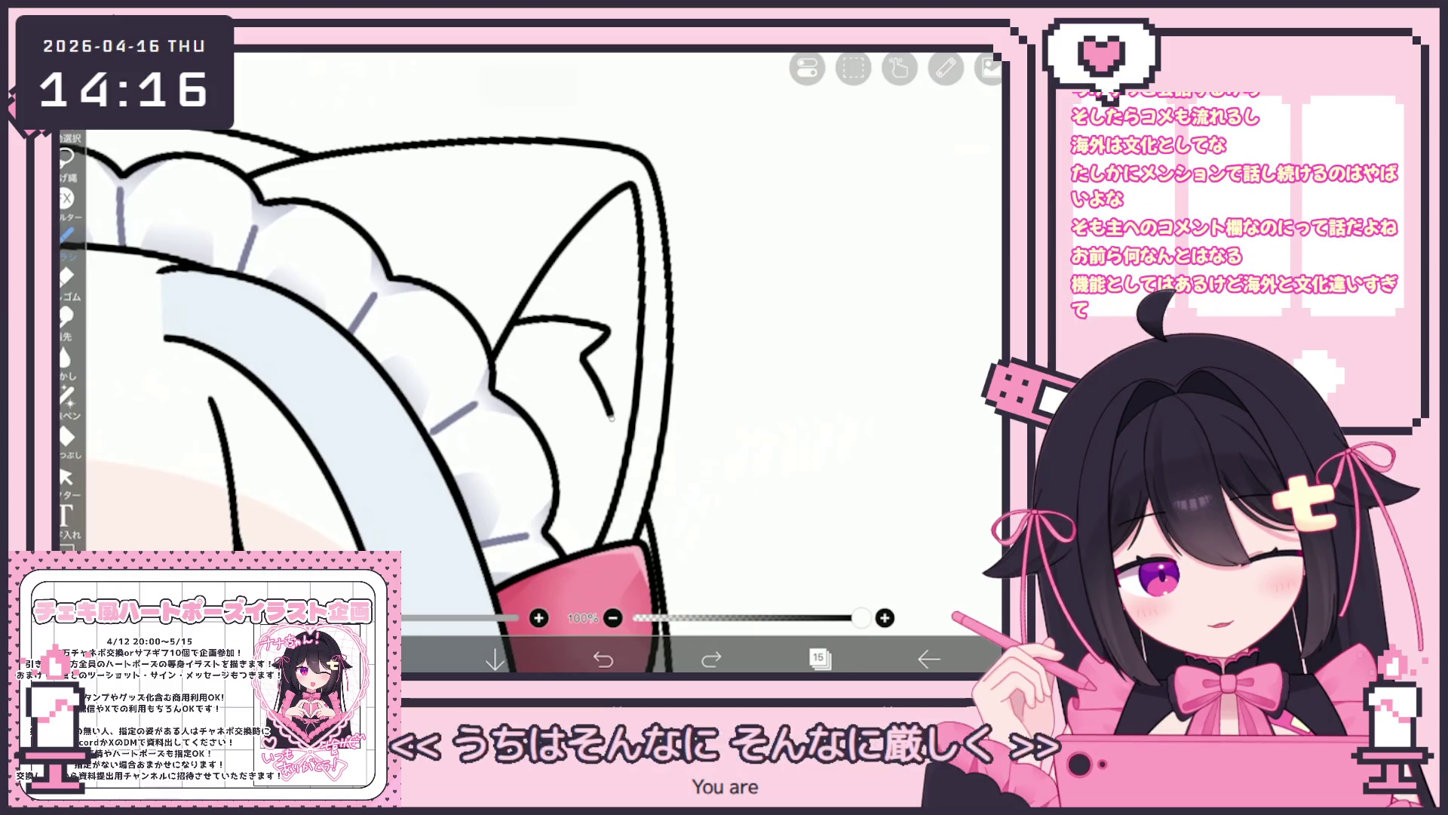
drag(601, 448, 577, 511)
scroll(528, 377, down, 3)
scroll(528, 377, up, 3)
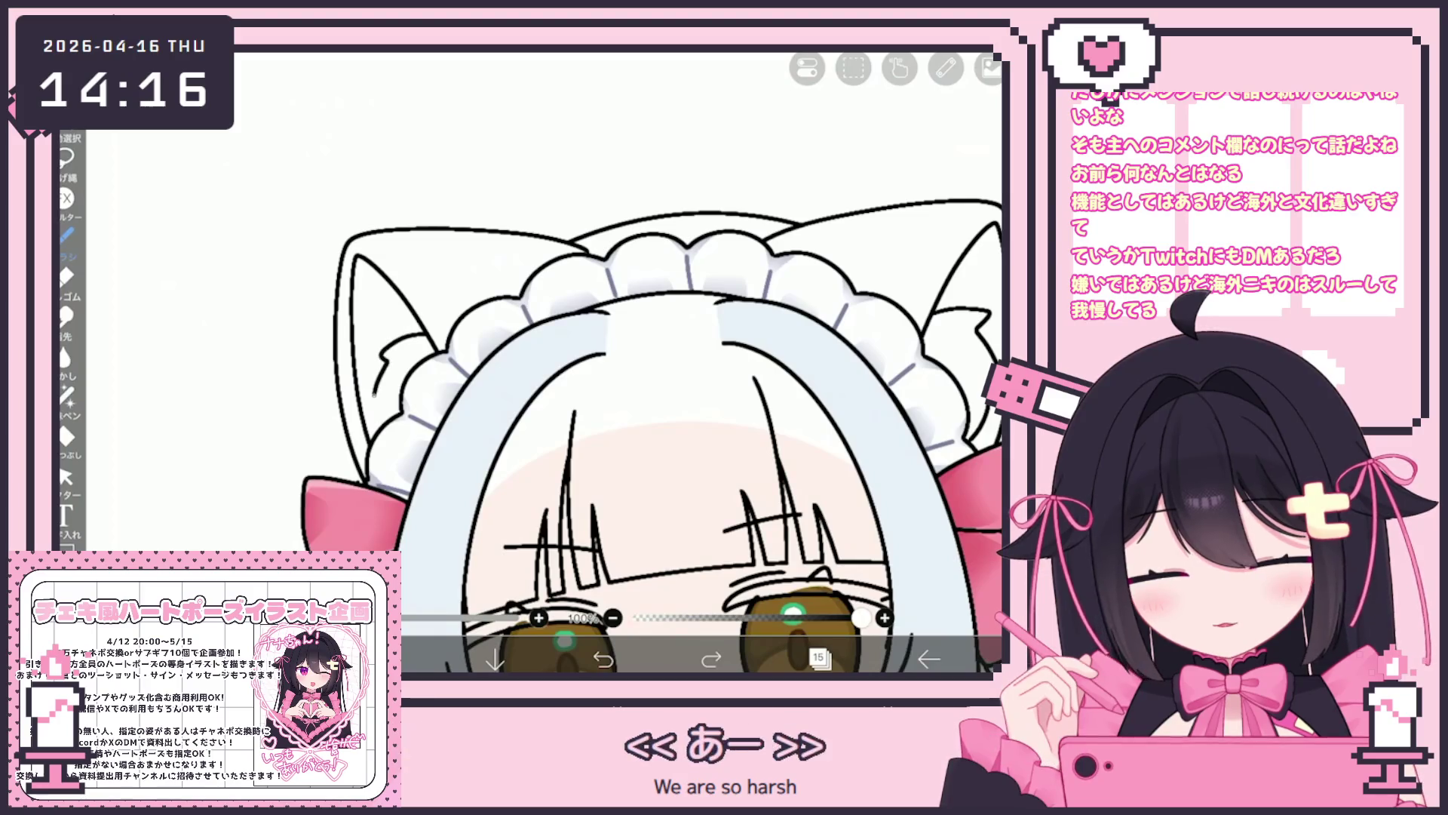
scroll(649, 392, down, 3)
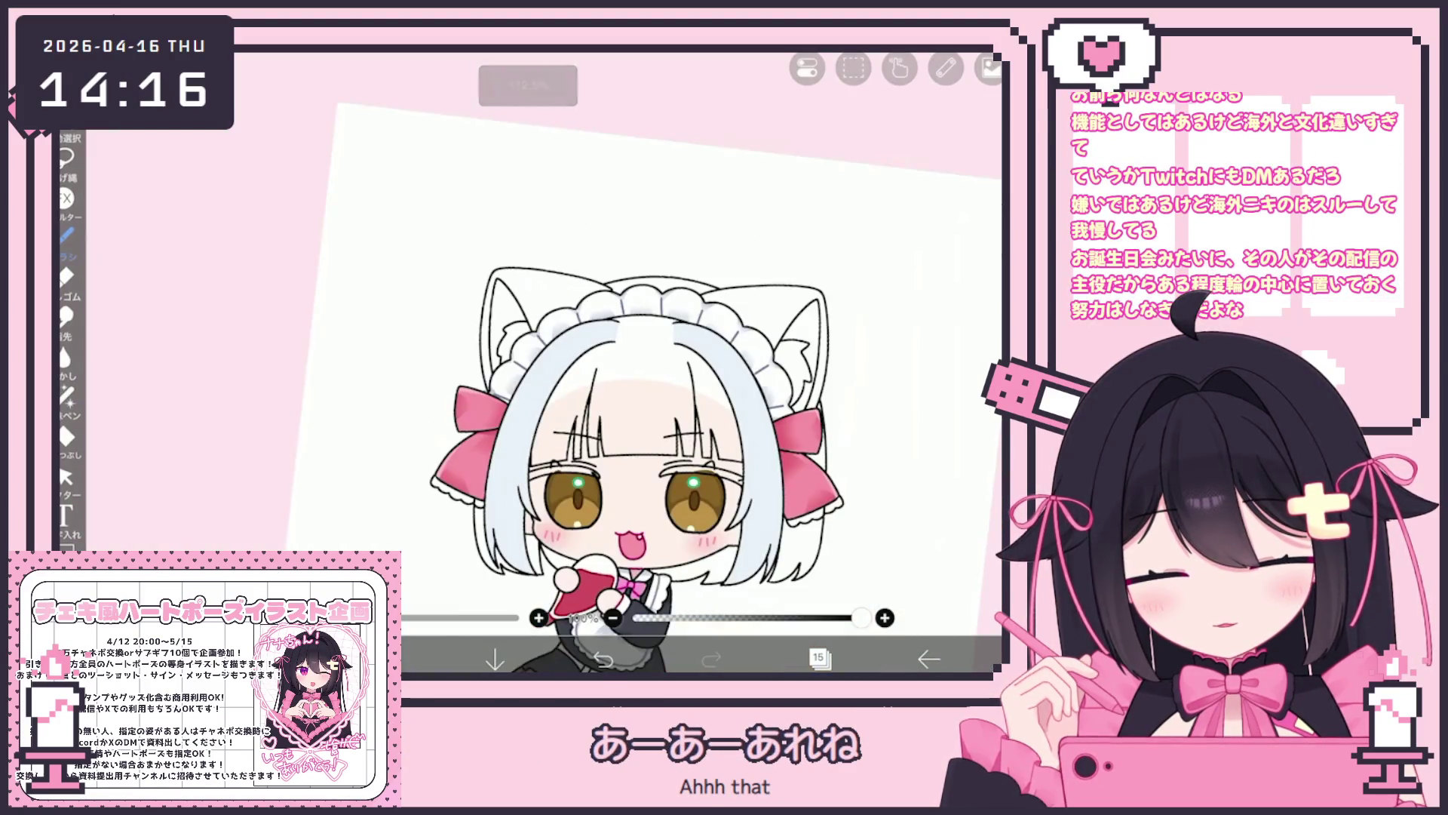
scroll(649, 340, up, 3)
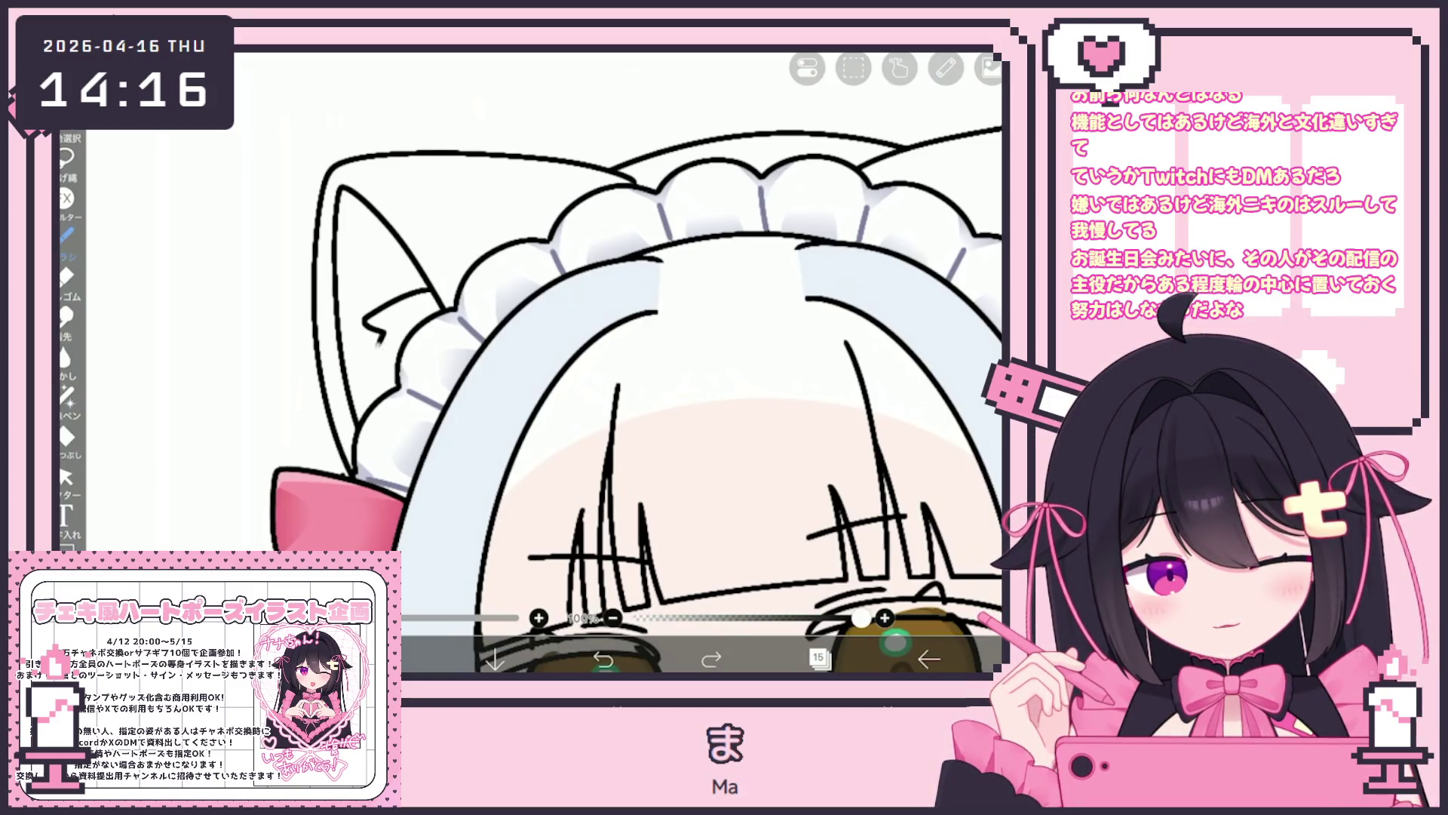
scroll(543, 362, down, 5)
scroll(544, 362, up, 4)
scroll(671, 438, up, 1)
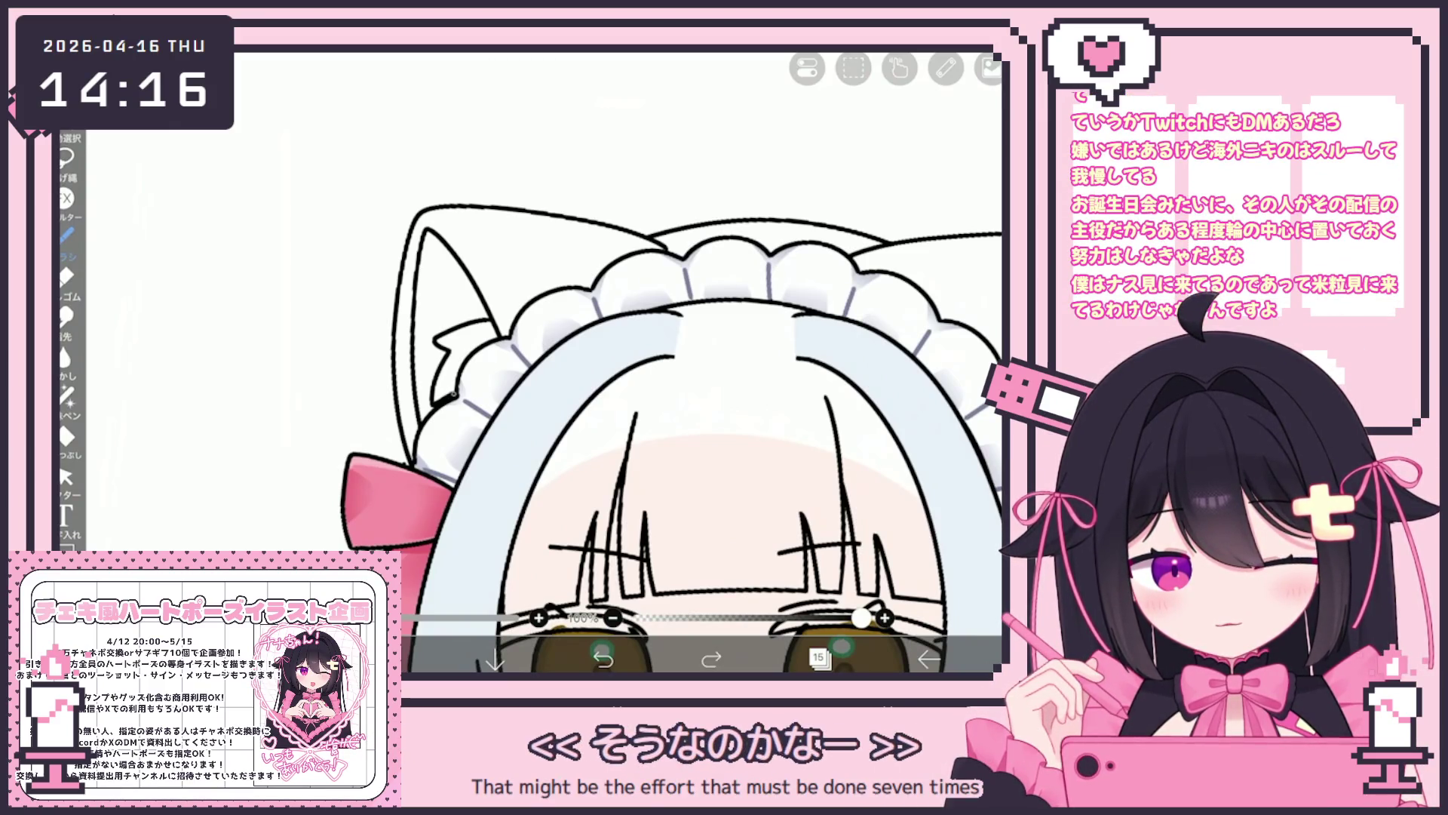
scroll(538, 362, down, 5)
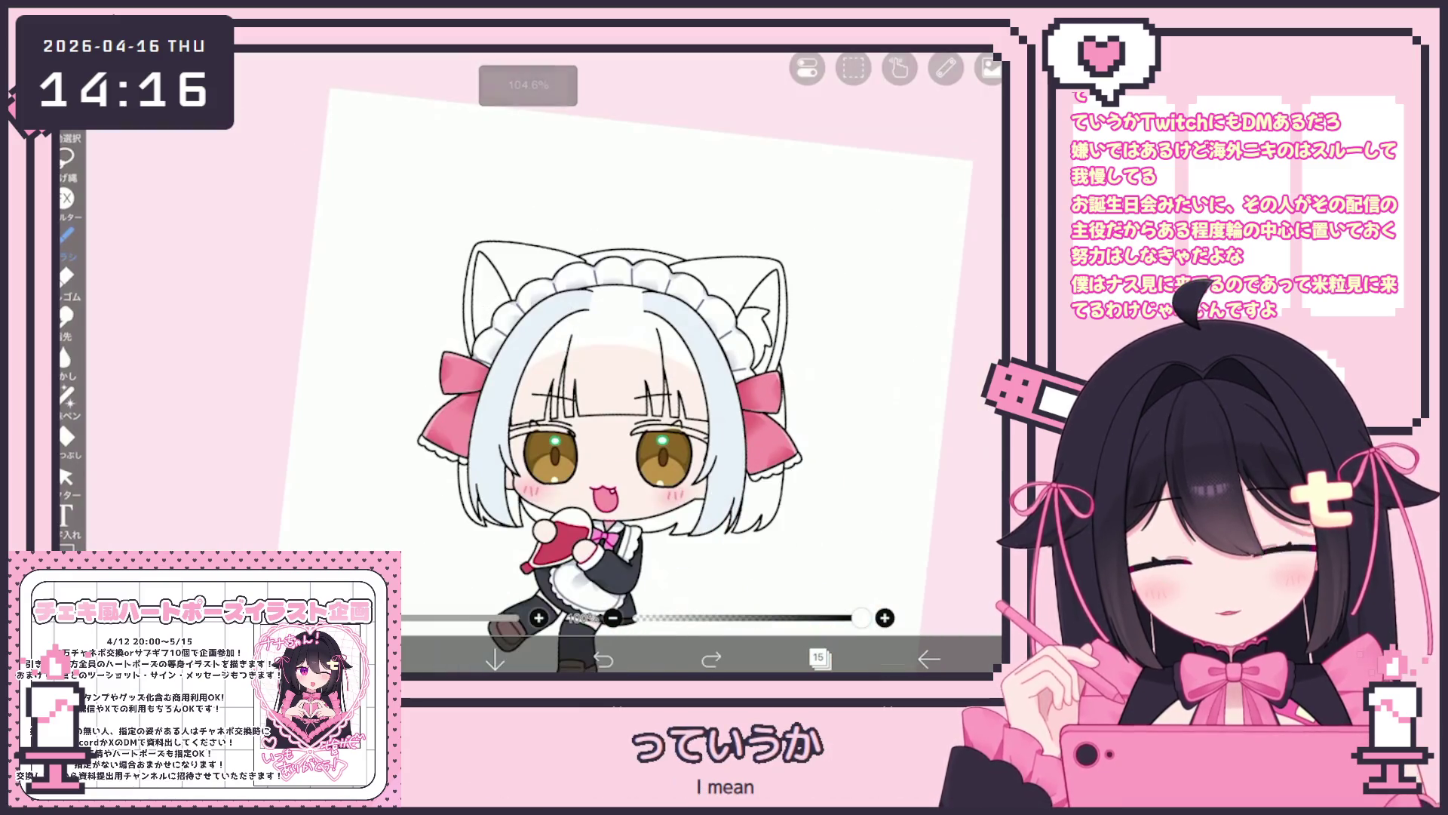
scroll(679, 377, up, 1)
scroll(679, 377, up, 5)
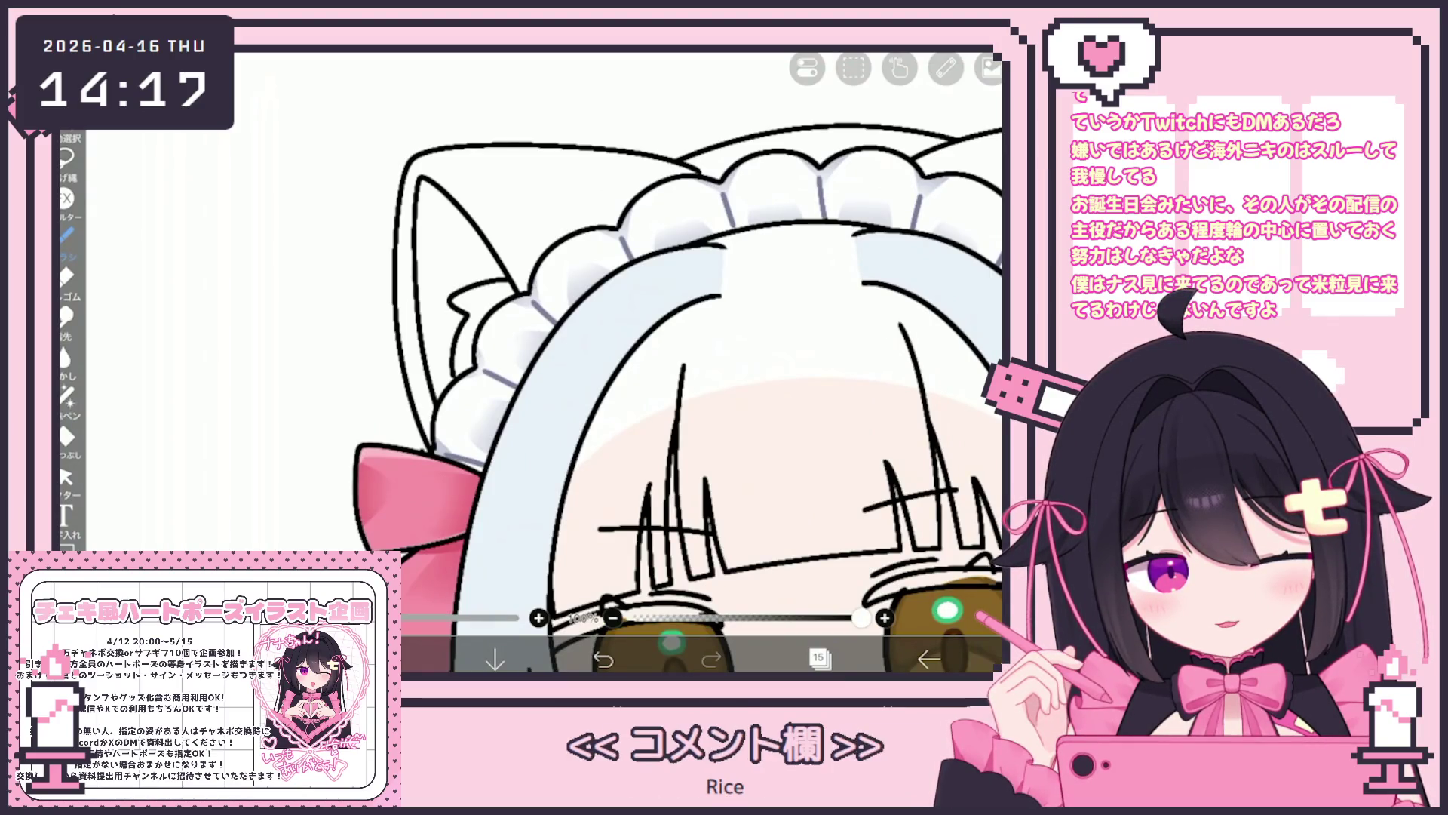
scroll(619, 362, down, 5)
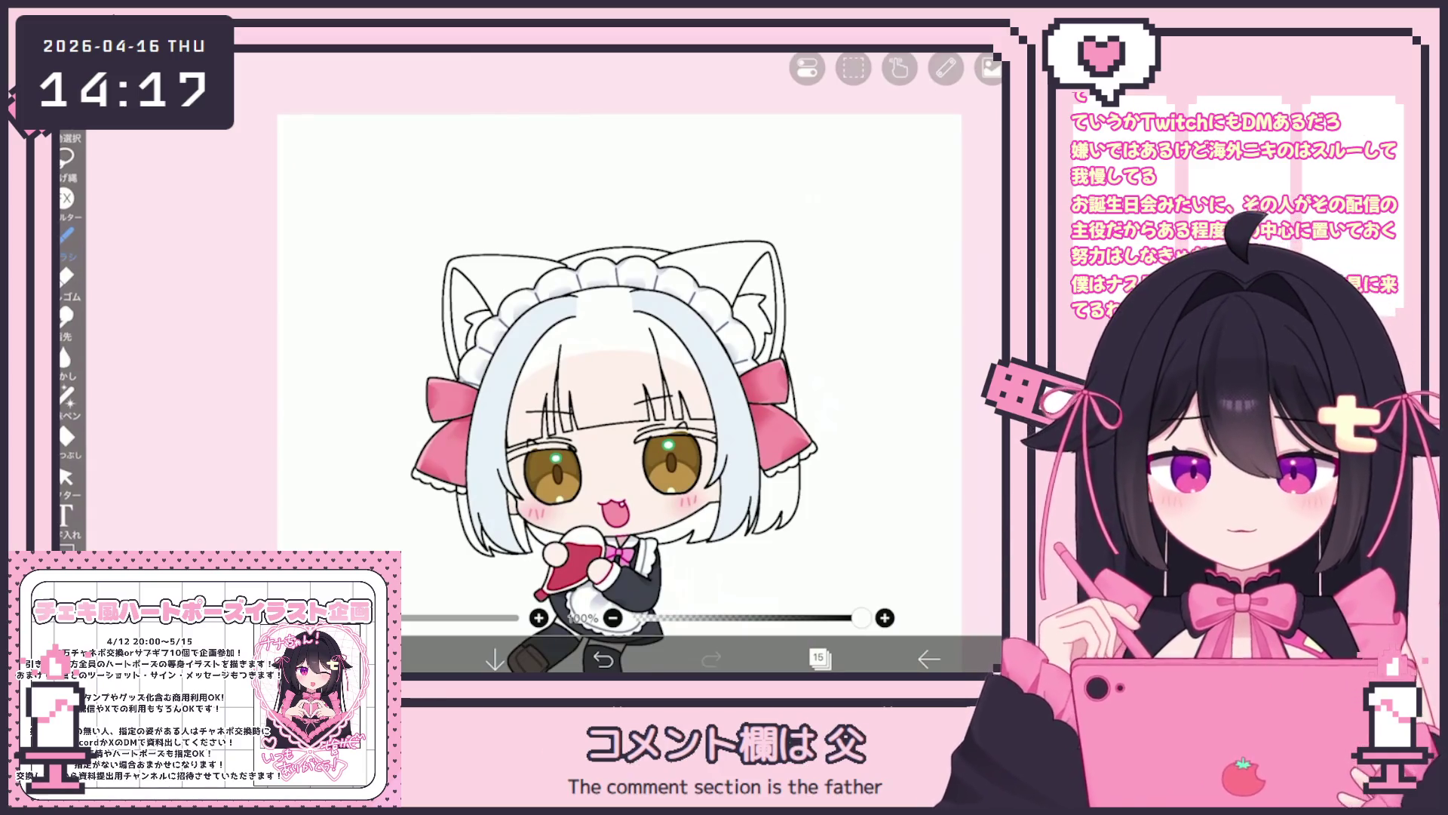
Merge the empty layer 15 down into the layer below.
click(817, 658)
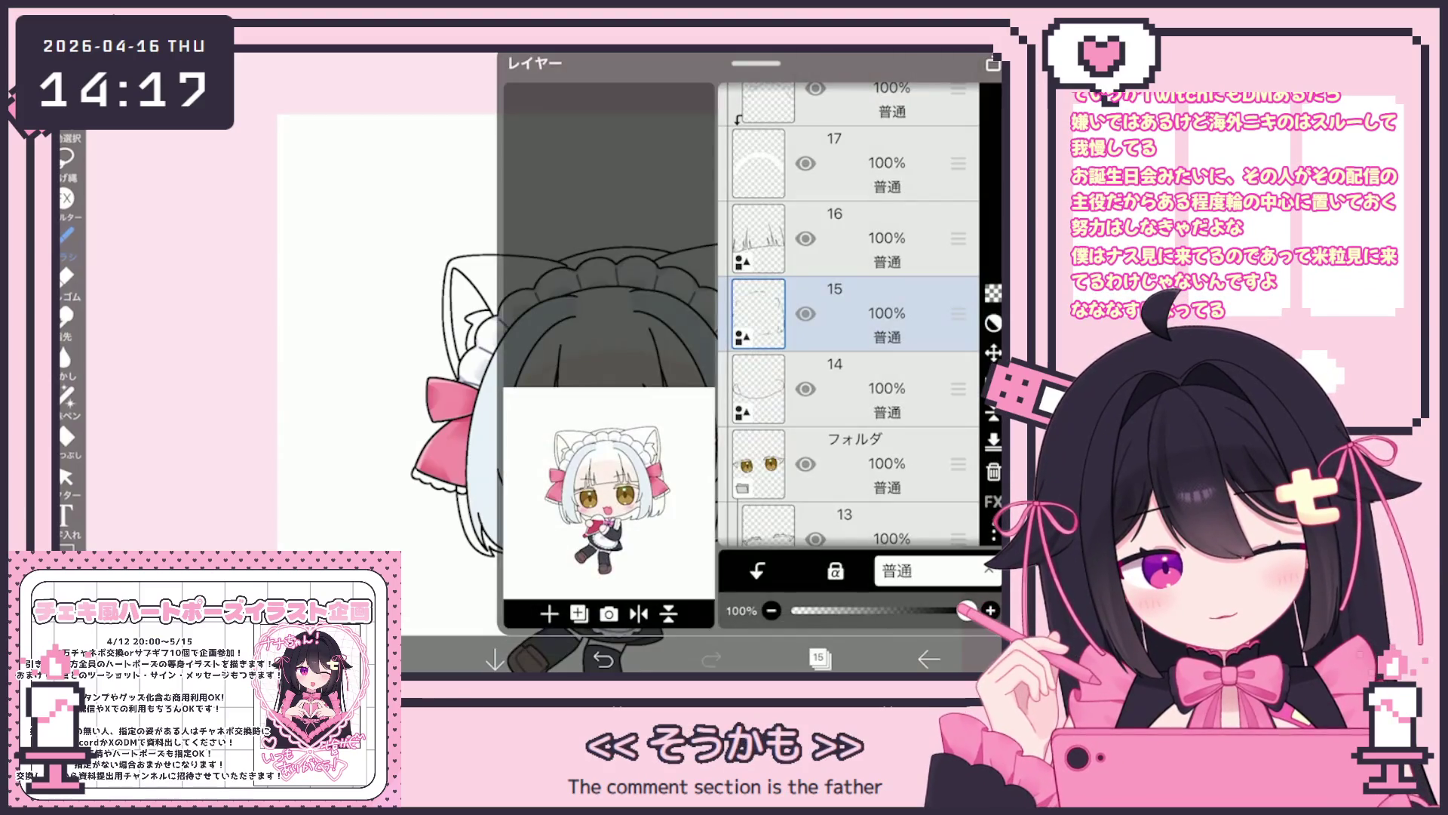
click(993, 413)
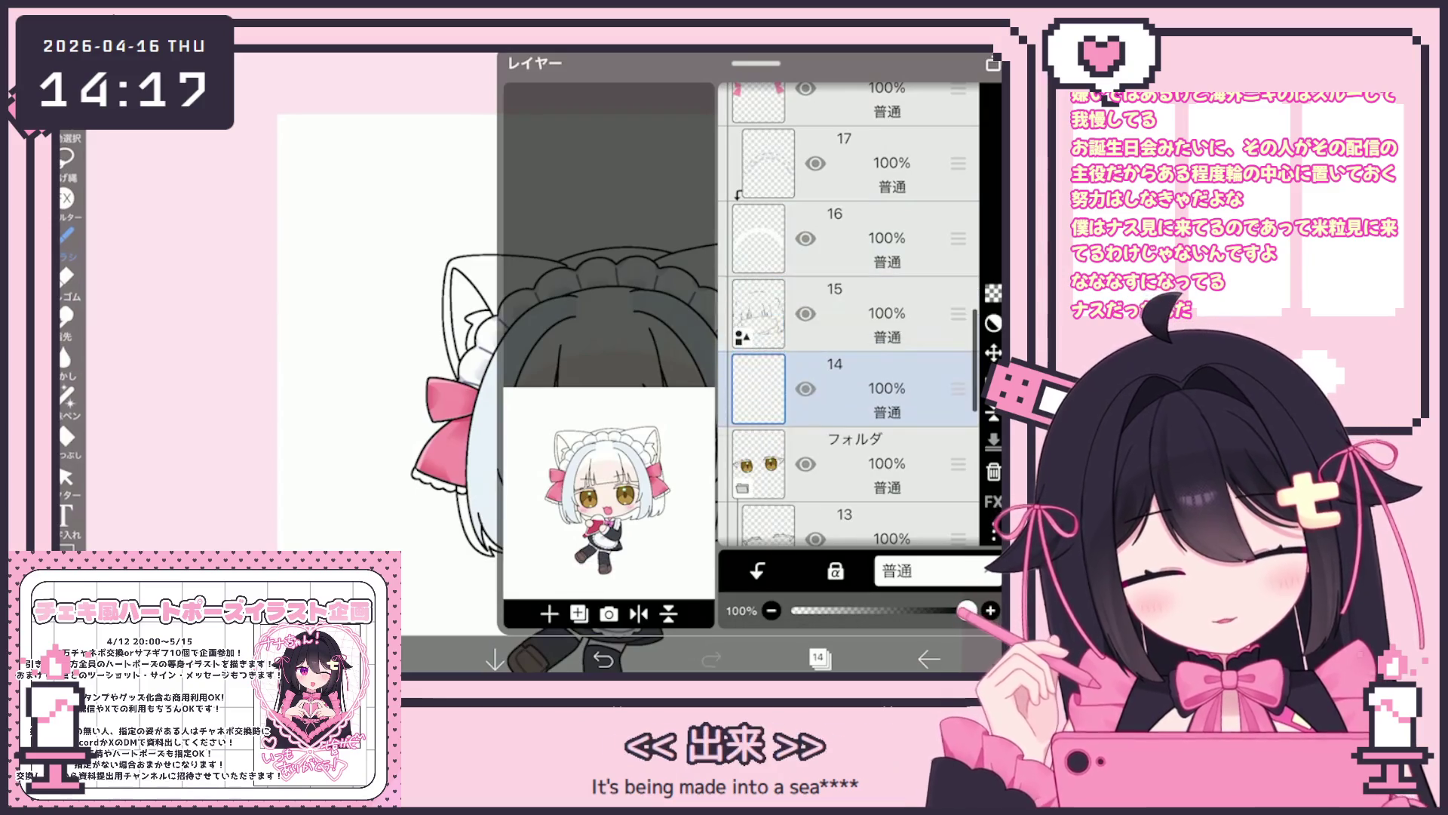
click(818, 658)
Hide the eyes folder and make layer 14 the working layer with Bucket Fill.
click(818, 657)
click(852, 389)
click(853, 398)
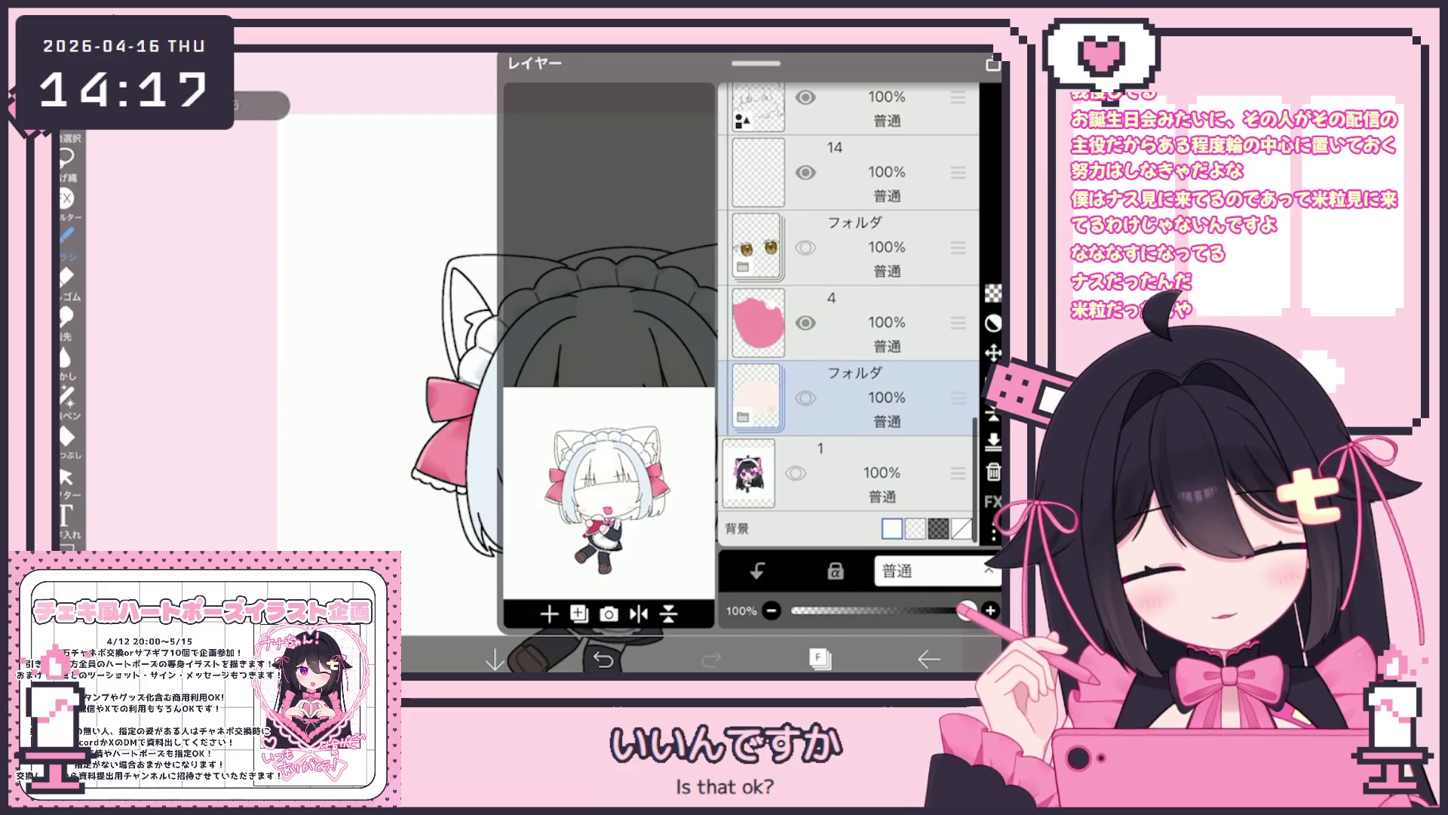
click(853, 172)
click(66, 436)
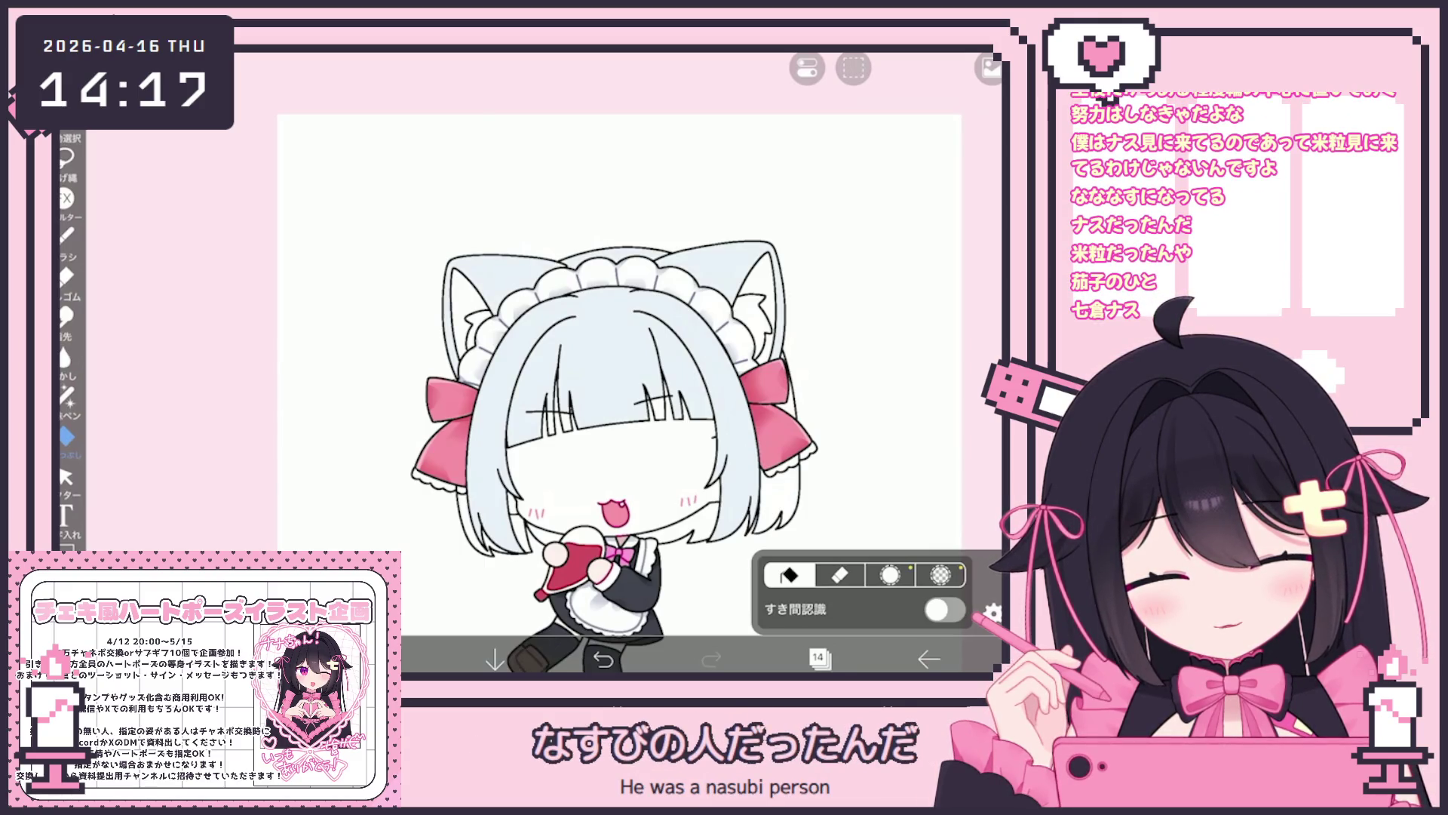
Bucket-fill the insides of both cat ears pale pink.
scroll(815, 520, up, 5)
click(66, 394)
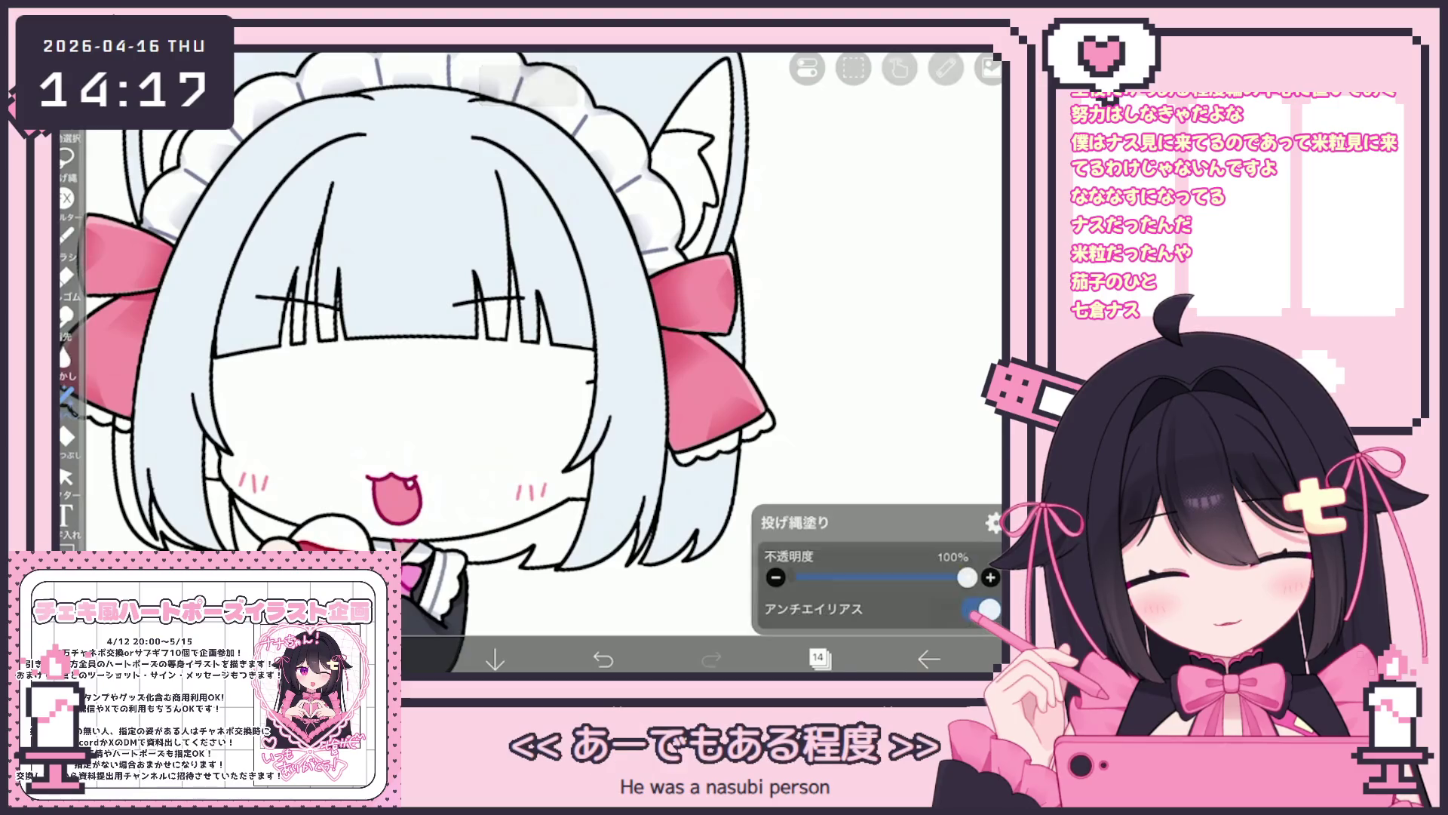
scroll(755, 339, up, 5)
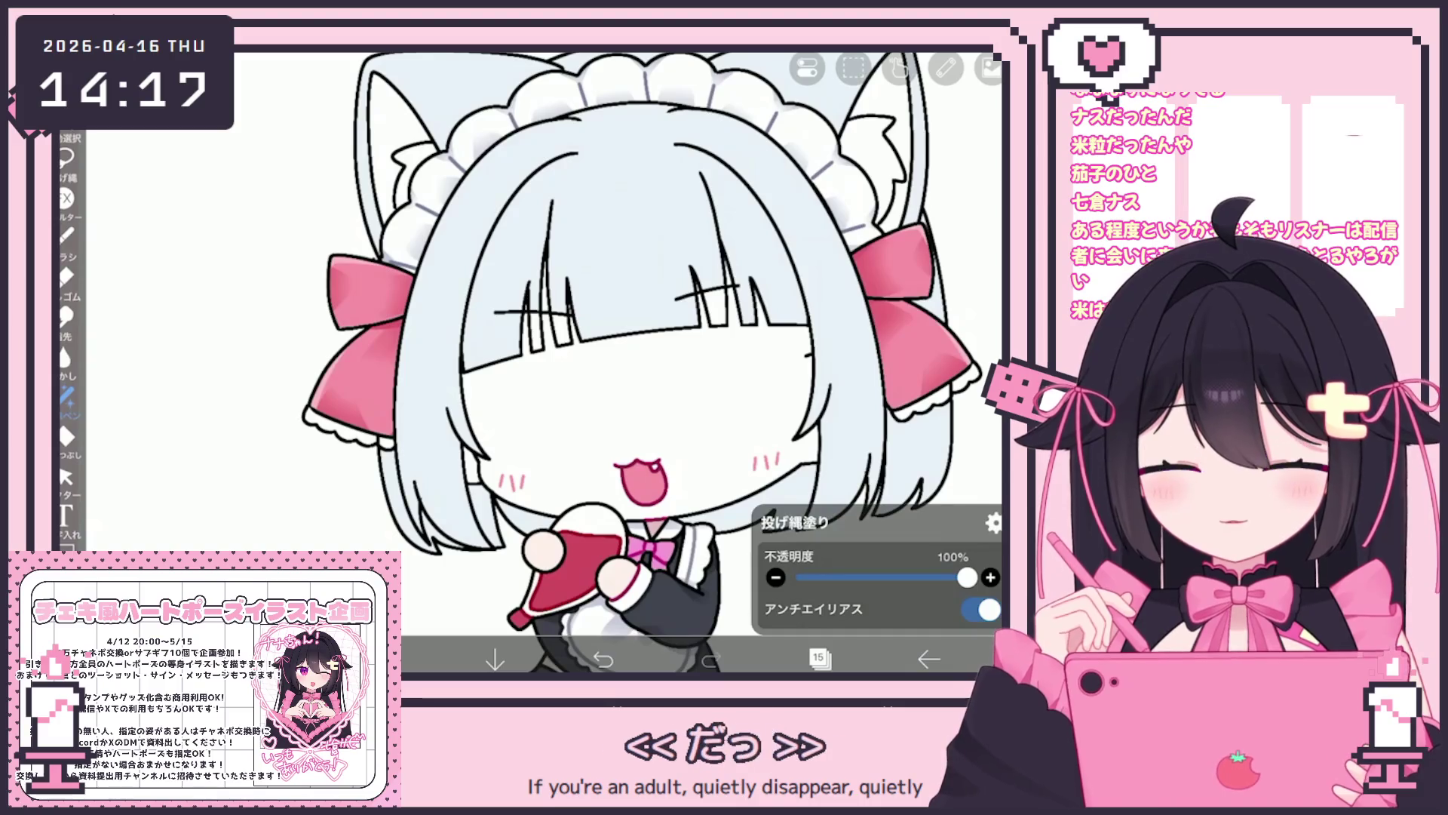
scroll(630, 362, down, 2)
click(67, 436)
click(366, 234)
click(826, 233)
Add a new empty layer and make layer 17 the working layer.
click(818, 659)
click(513, 608)
scroll(528, 362, up, 5)
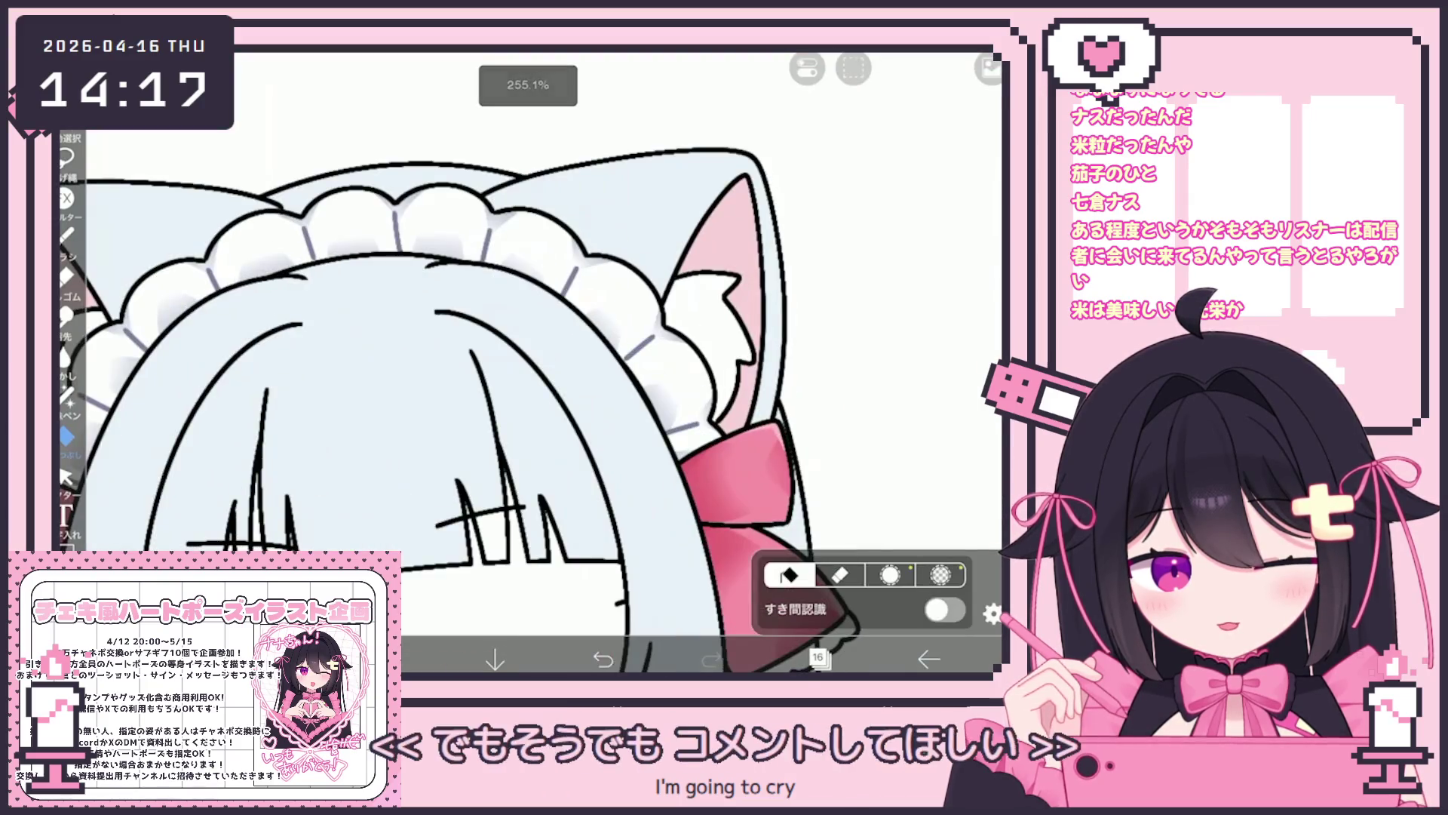
scroll(573, 408, down, 3)
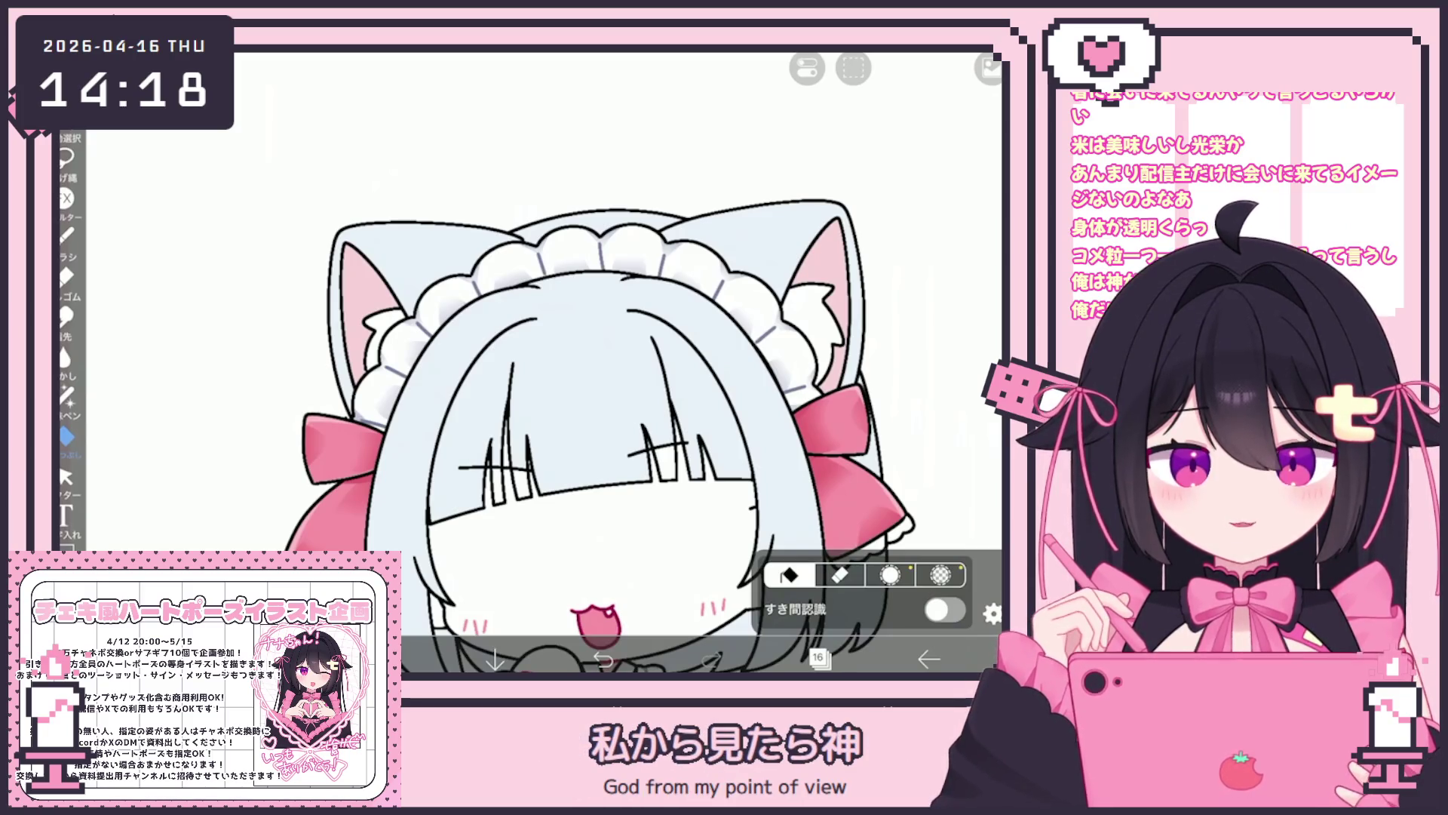
scroll(604, 377, down, 3)
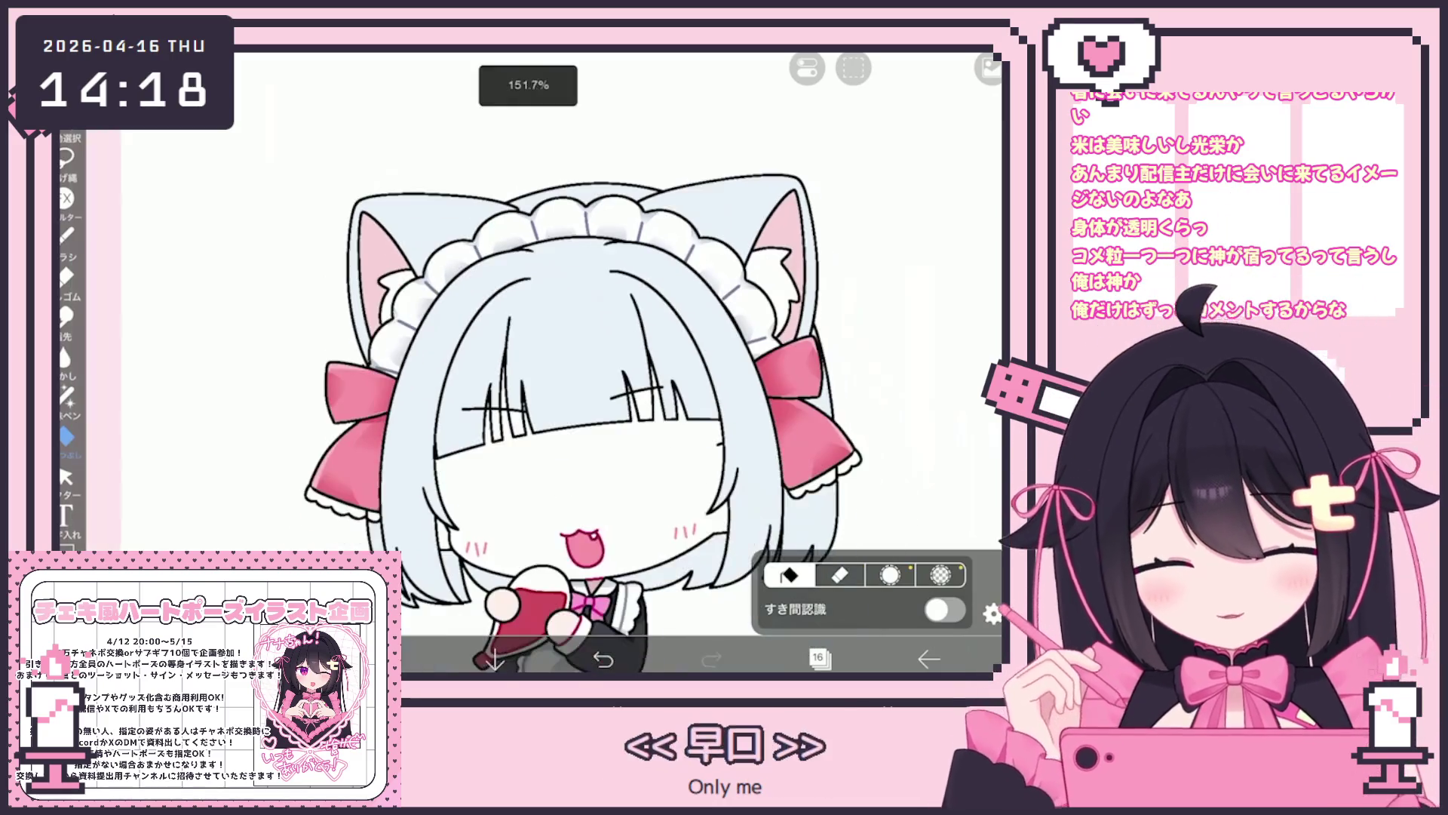
click(818, 659)
click(868, 256)
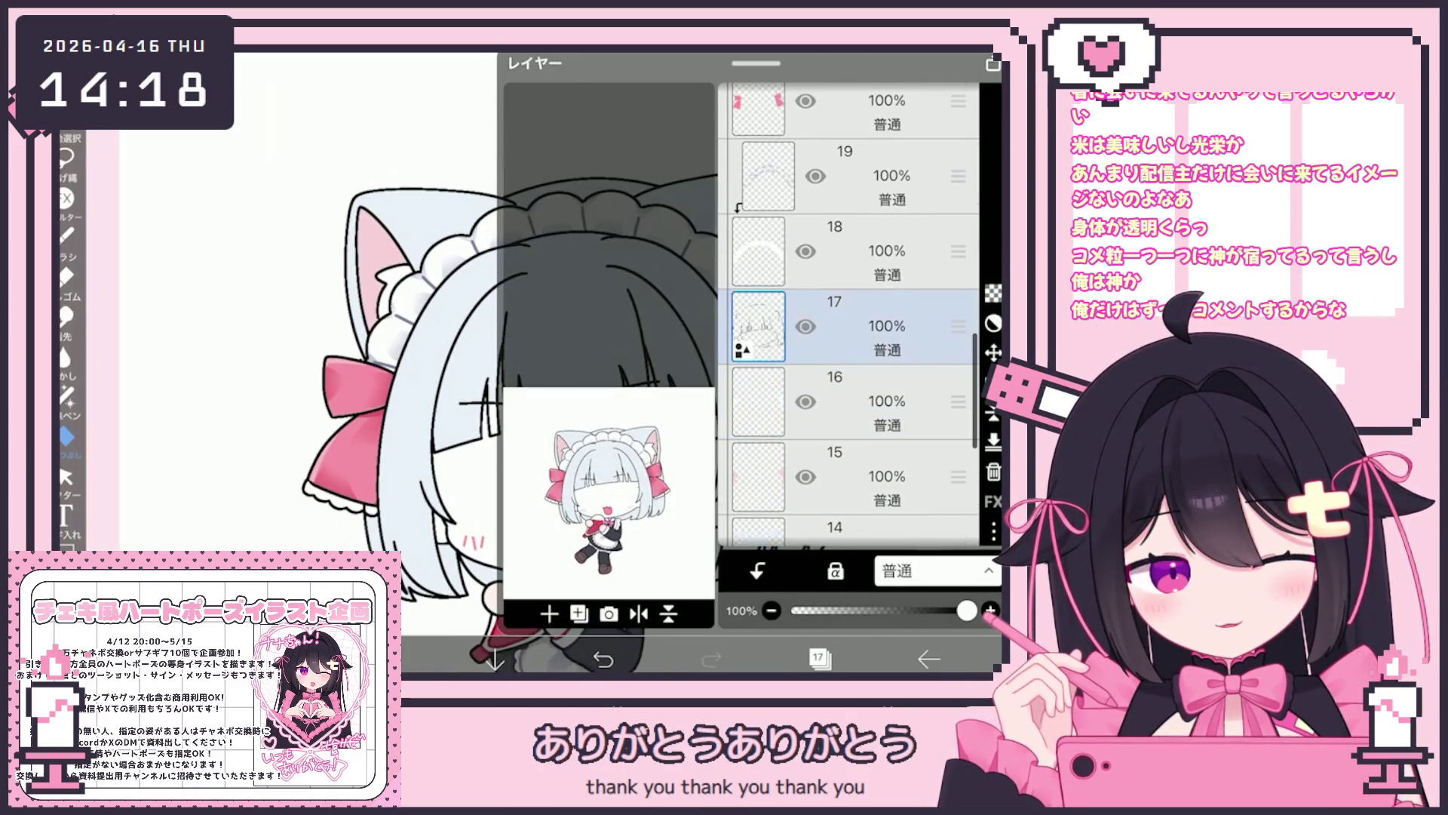
scroll(853, 317, up, 5)
scroll(849, 317, up, 3)
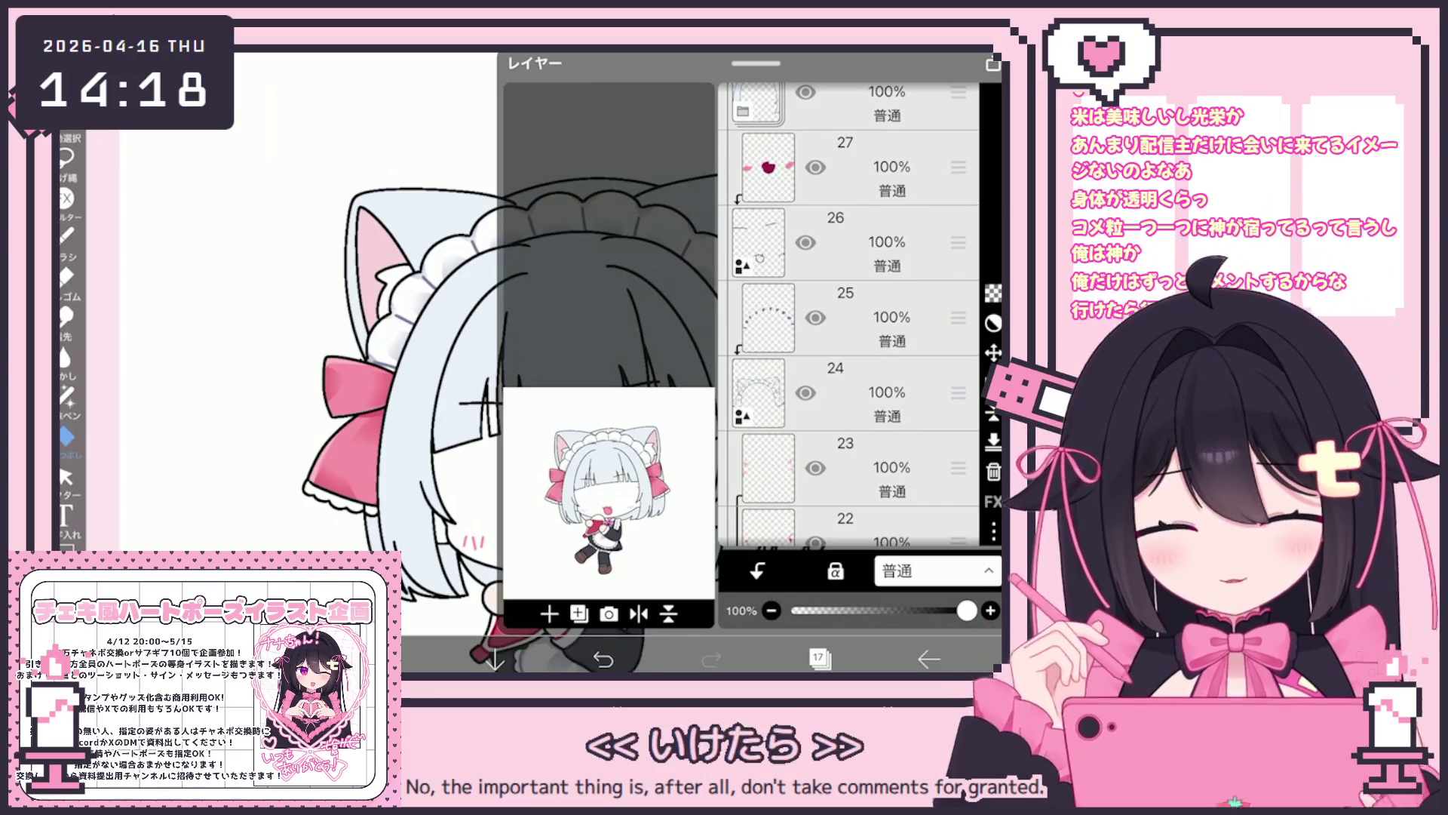
Show the eyes folder again and make layer 15 the working layer.
scroll(848, 314, down, 5)
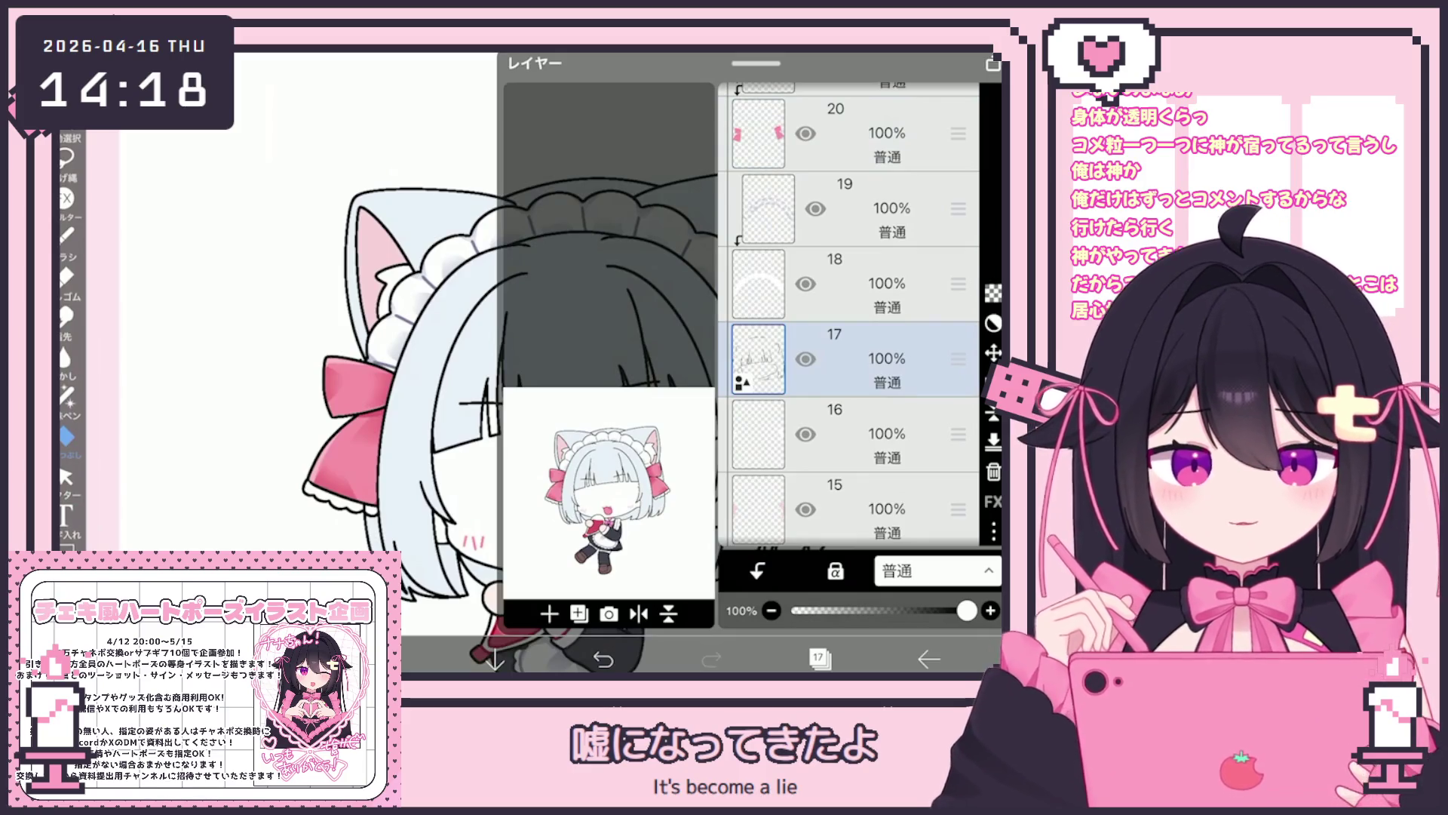
scroll(849, 315, down, 7)
click(853, 398)
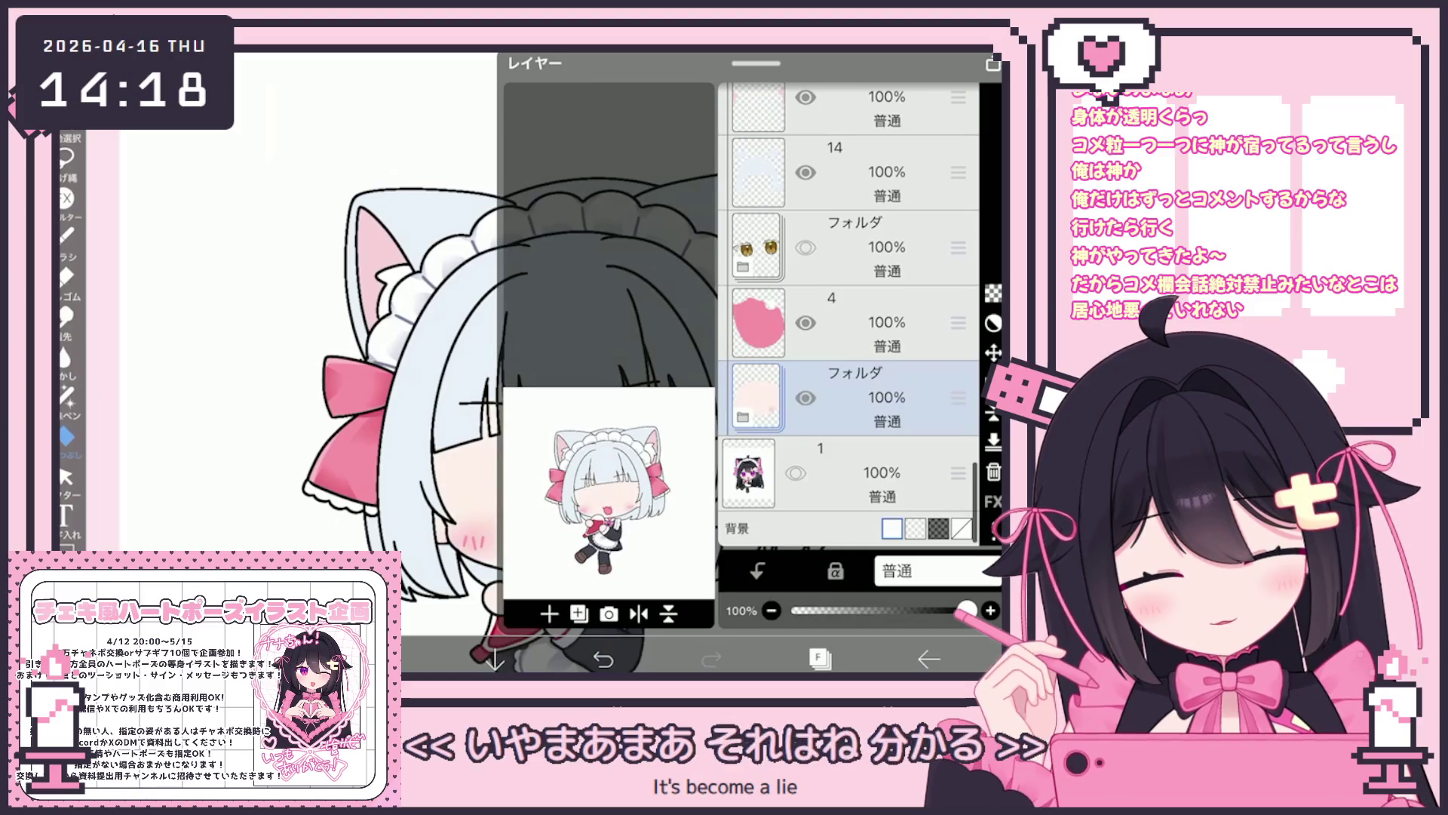
scroll(849, 315, up, 3)
click(867, 309)
click(806, 460)
click(868, 460)
click(867, 385)
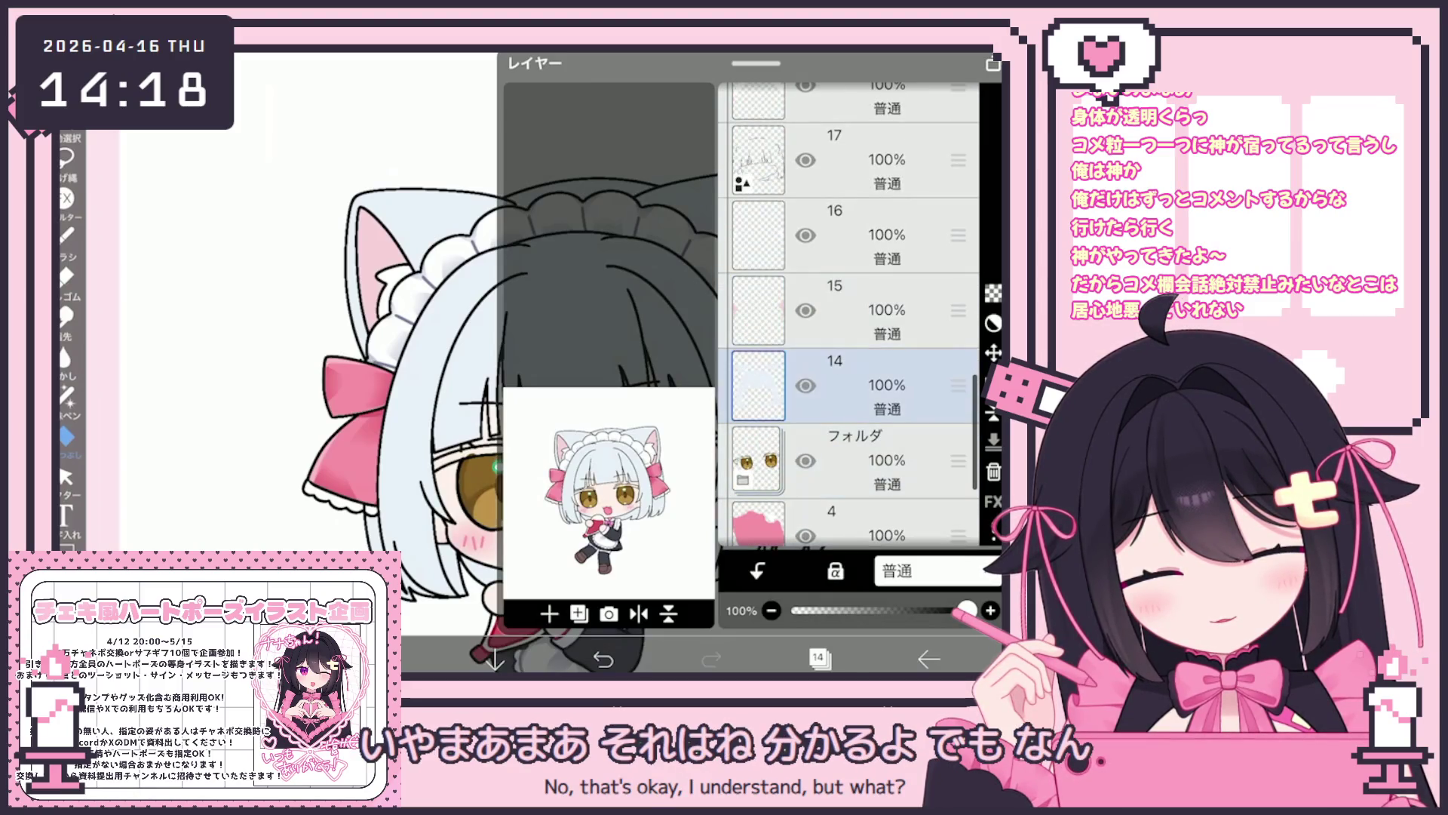
click(868, 310)
click(818, 658)
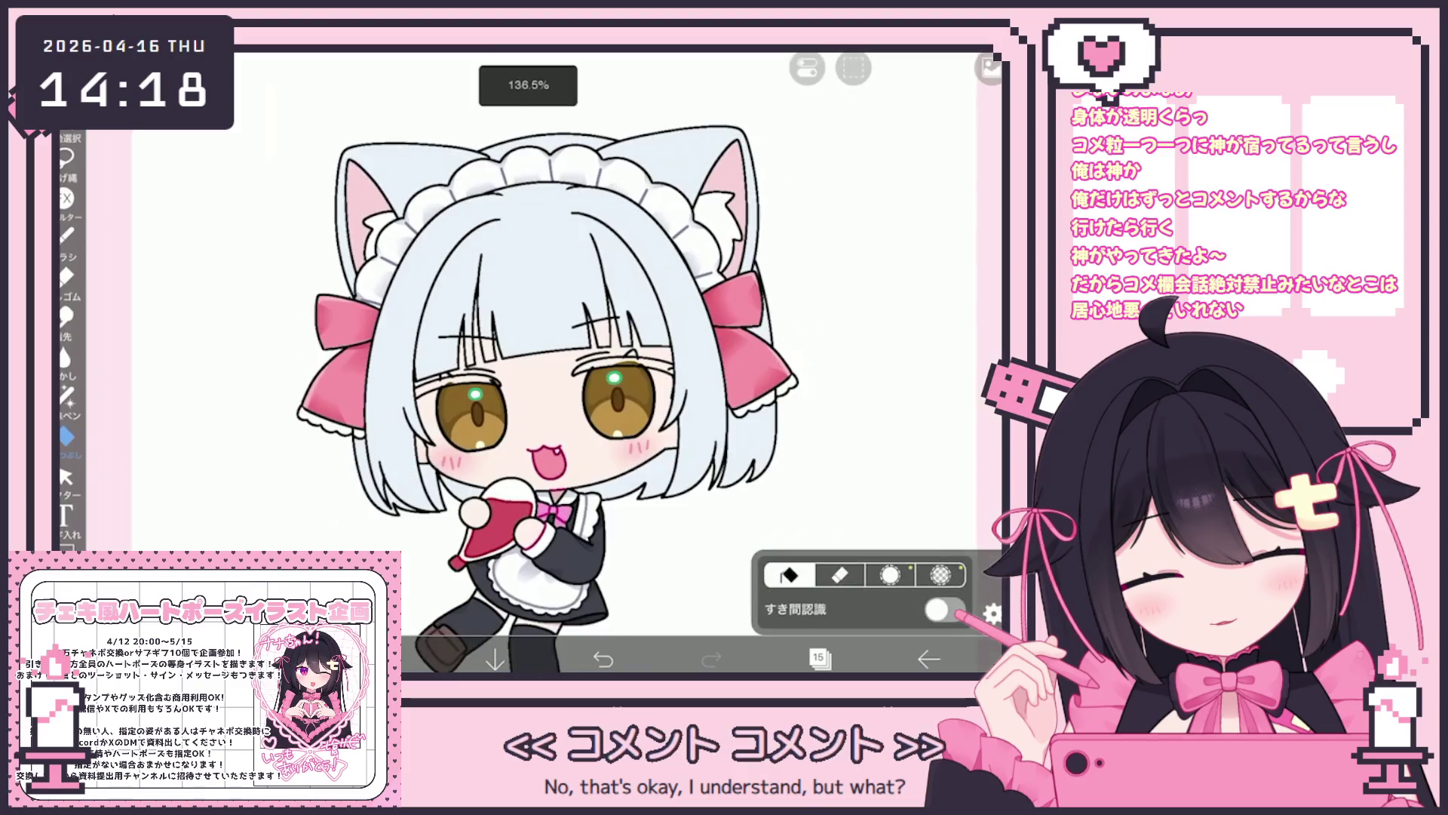
Set the colour to pale blue #CADBEB and choose the Pen (Hard) brush.
click(386, 659)
click(386, 659)
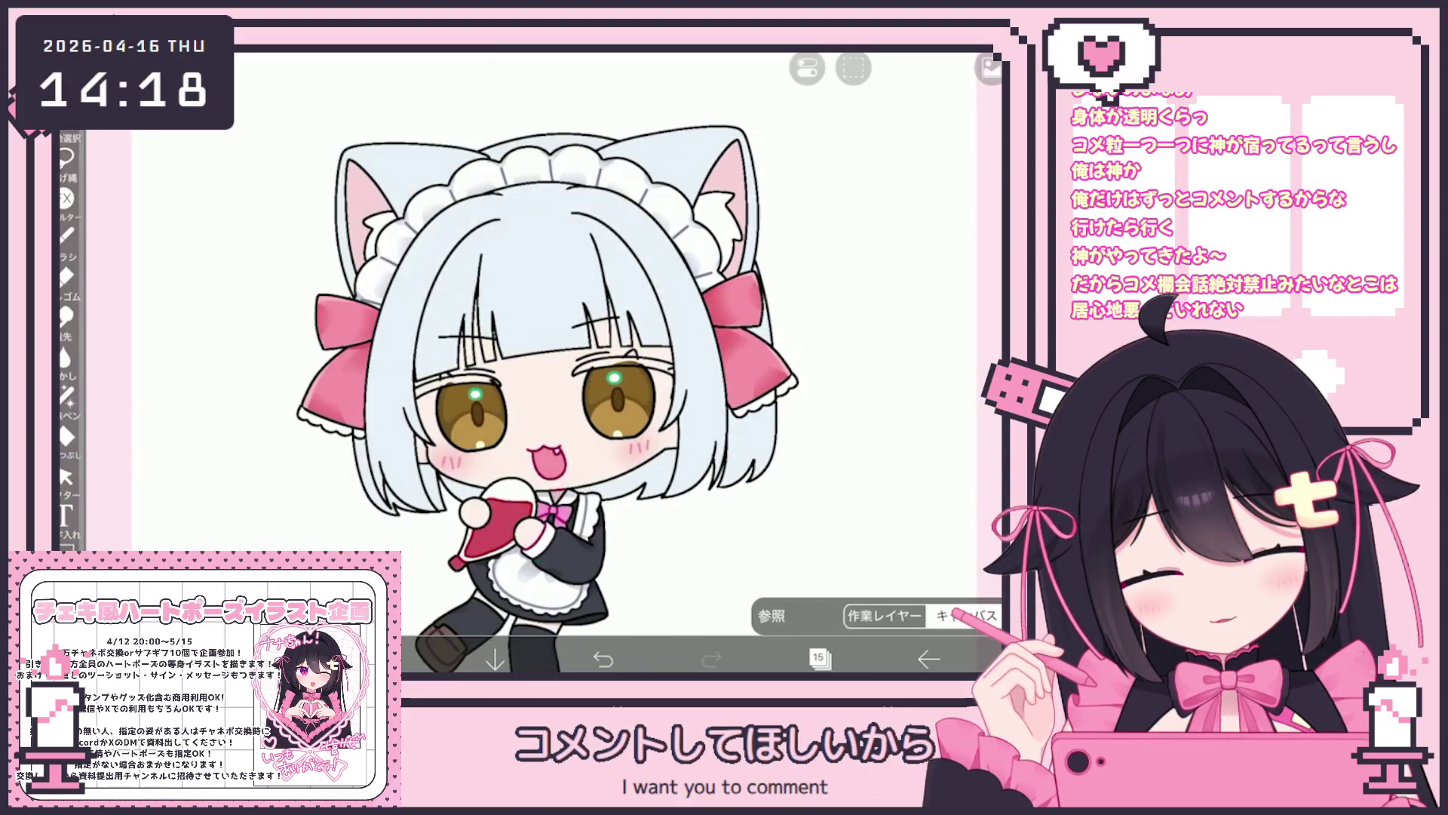
click(386, 659)
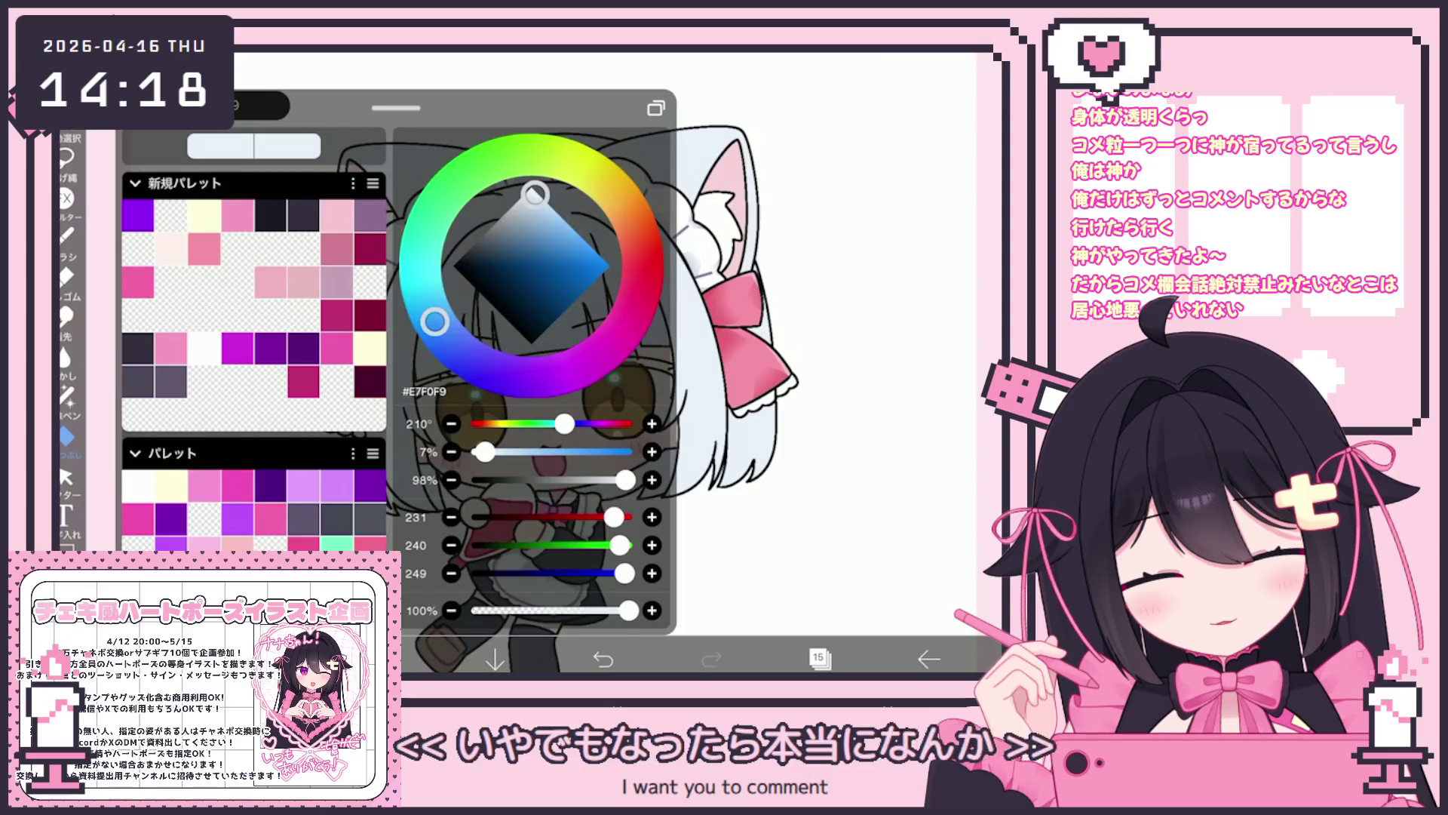
click(819, 658)
click(386, 659)
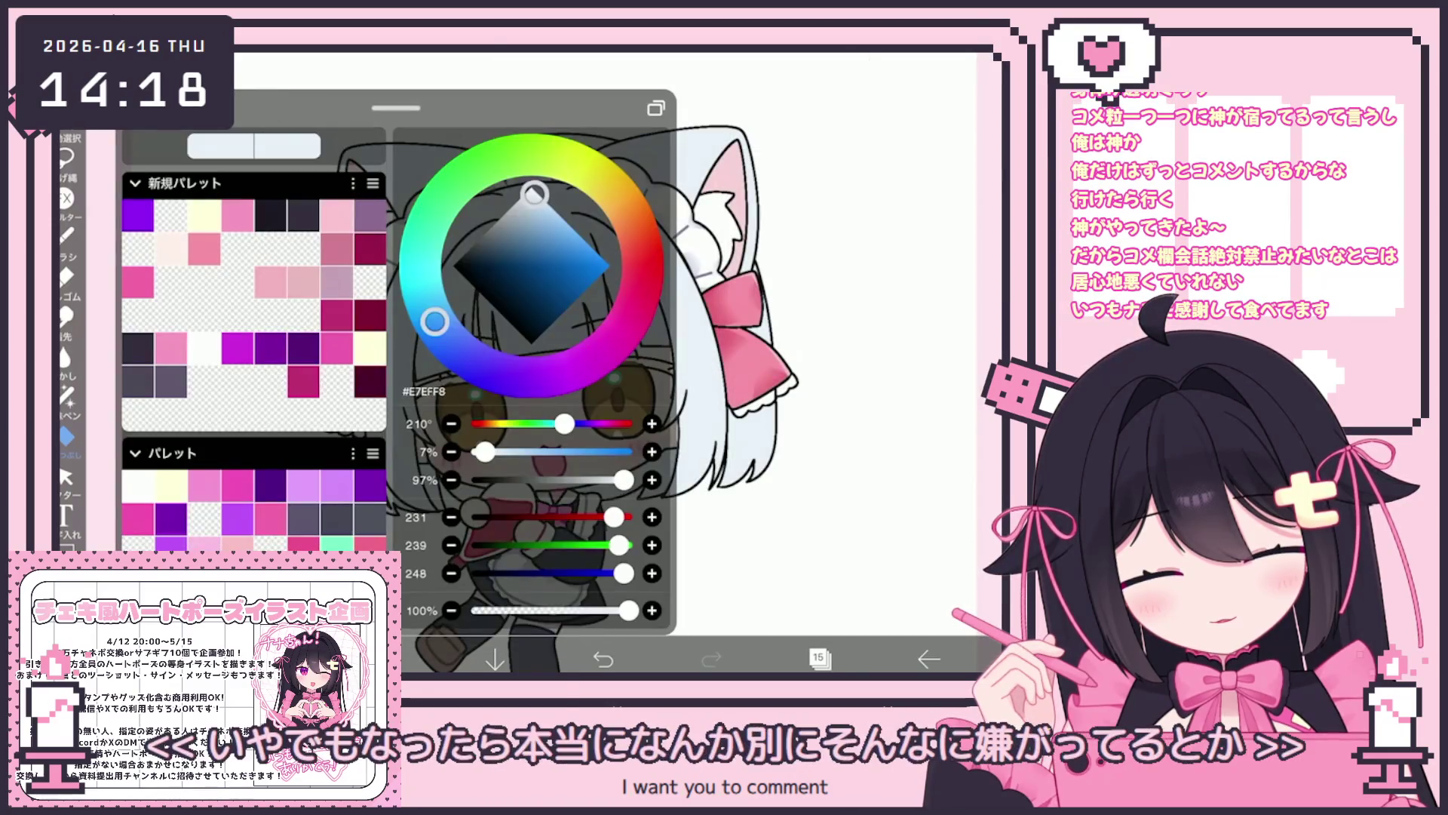
click(537, 203)
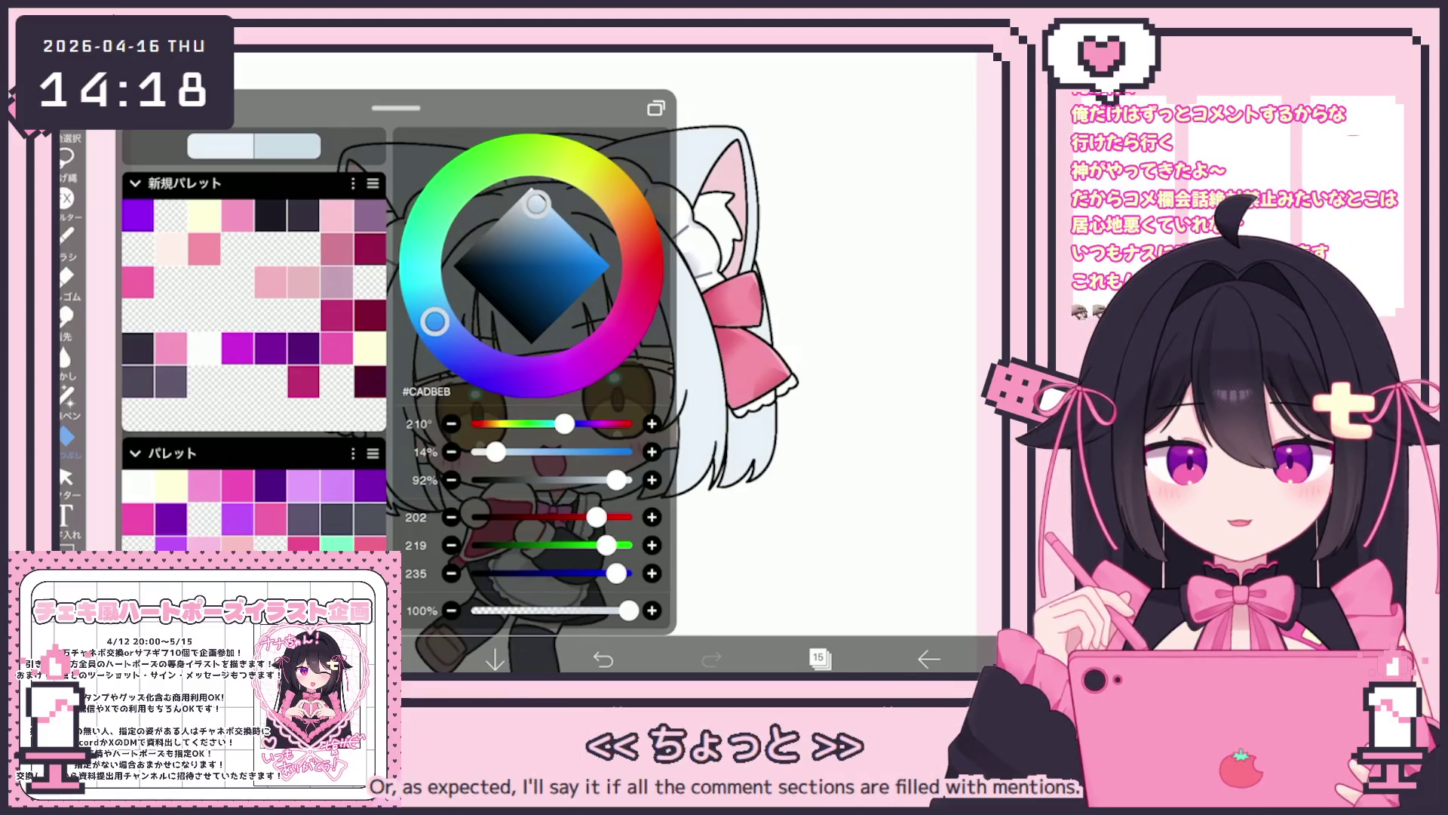
click(66, 236)
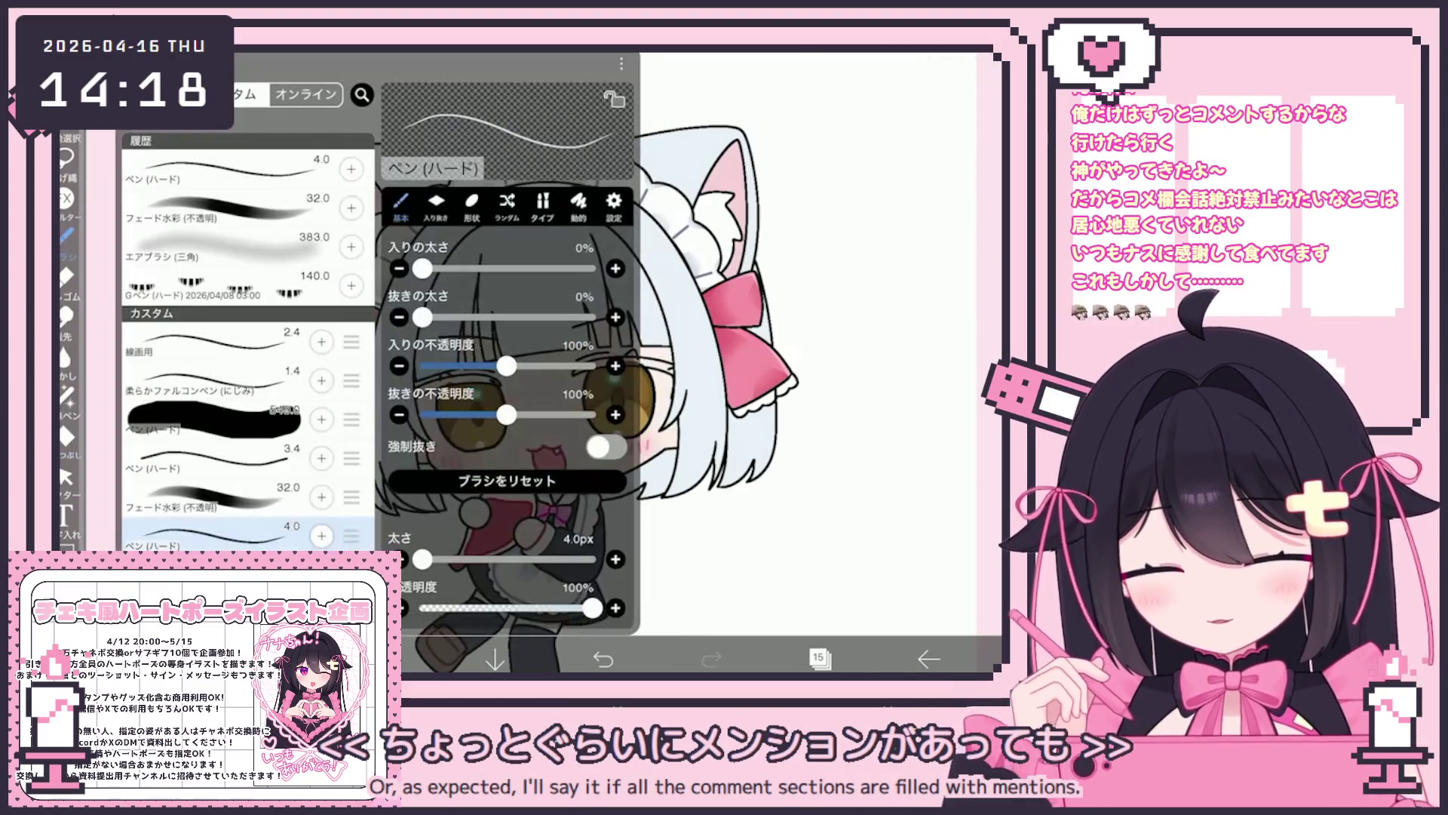
click(792, 339)
scroll(566, 362, up, 3)
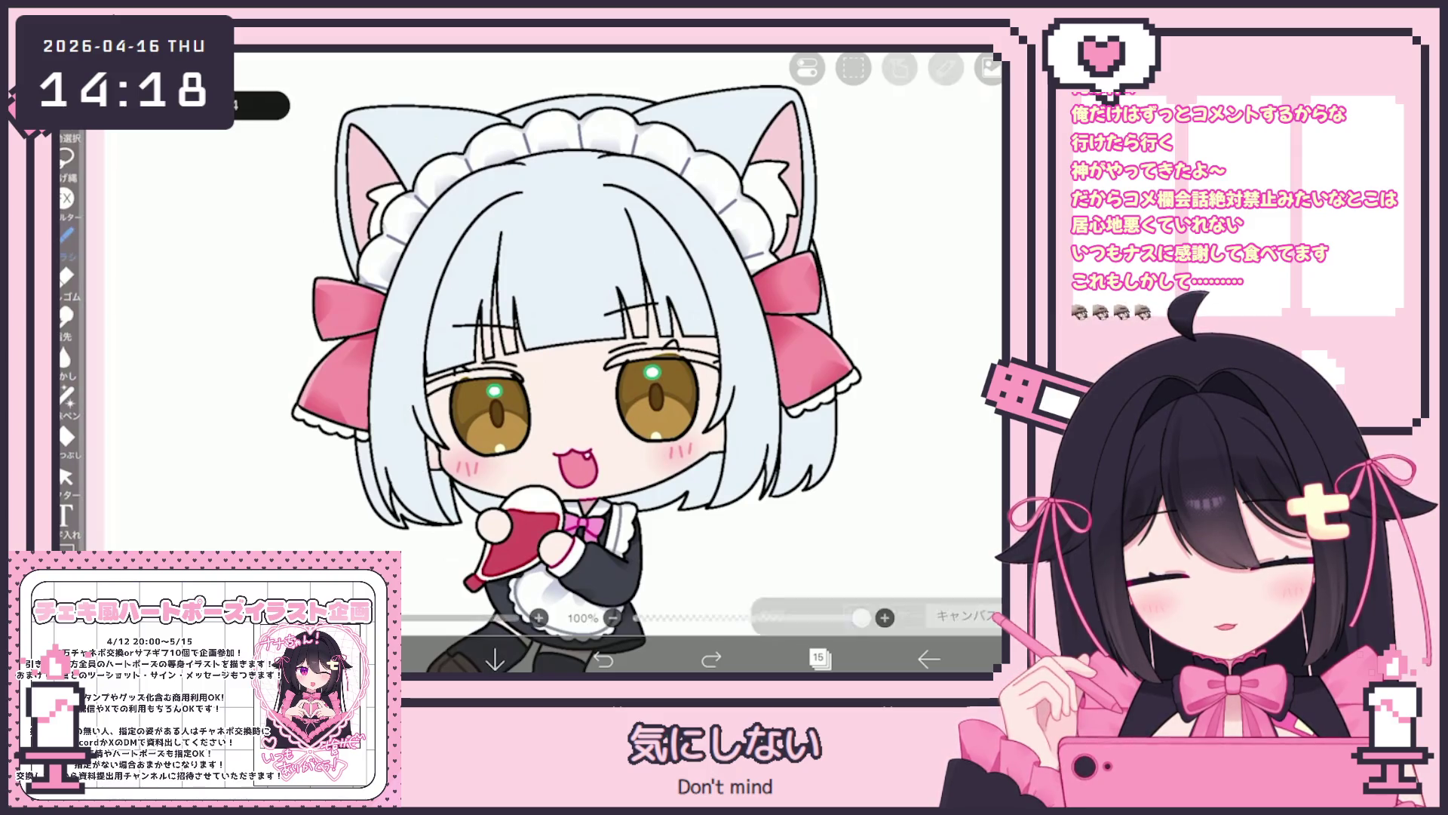
click(818, 658)
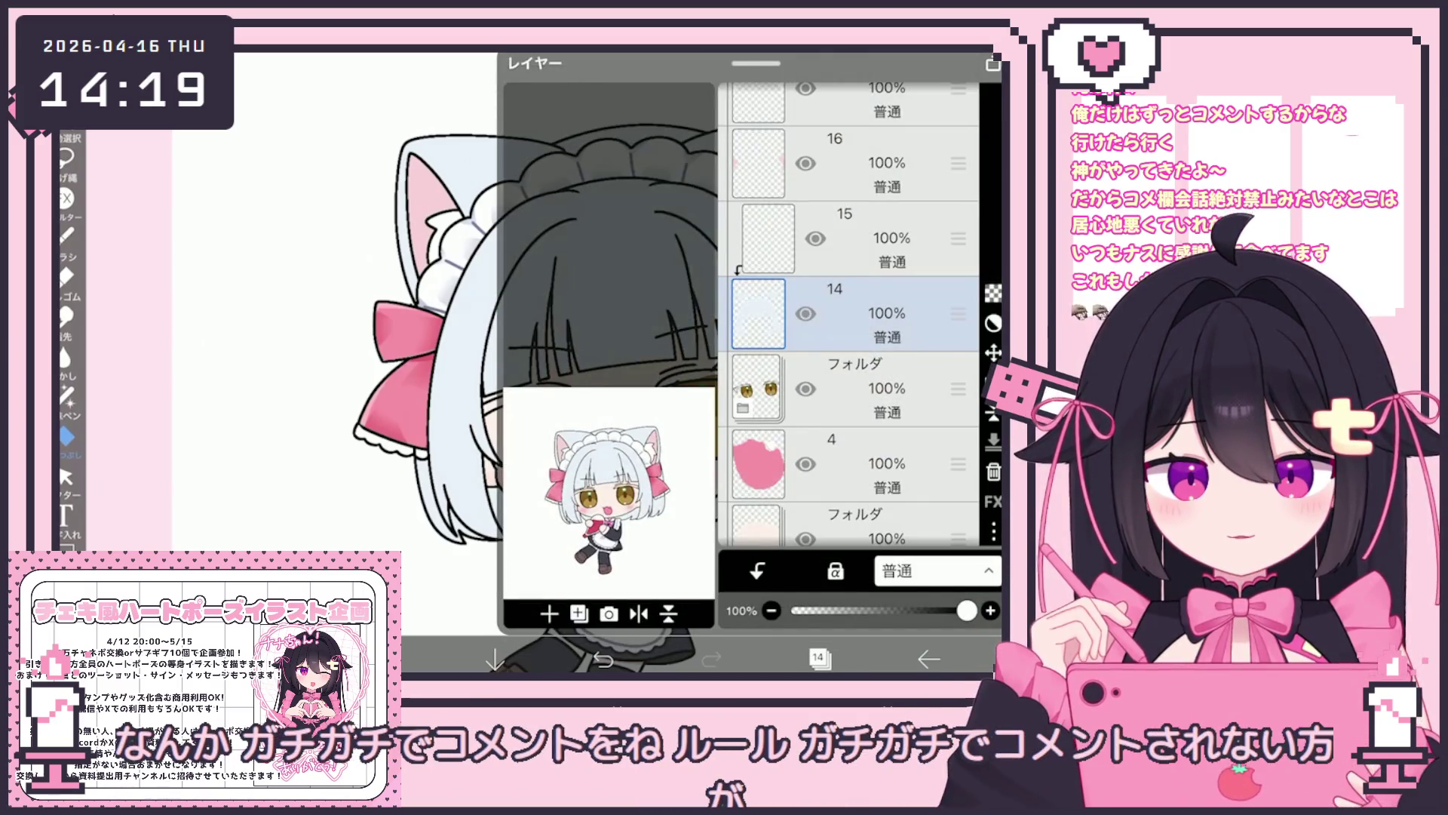
Browse the layer list to find and select the folder holding the eye layers.
click(845, 237)
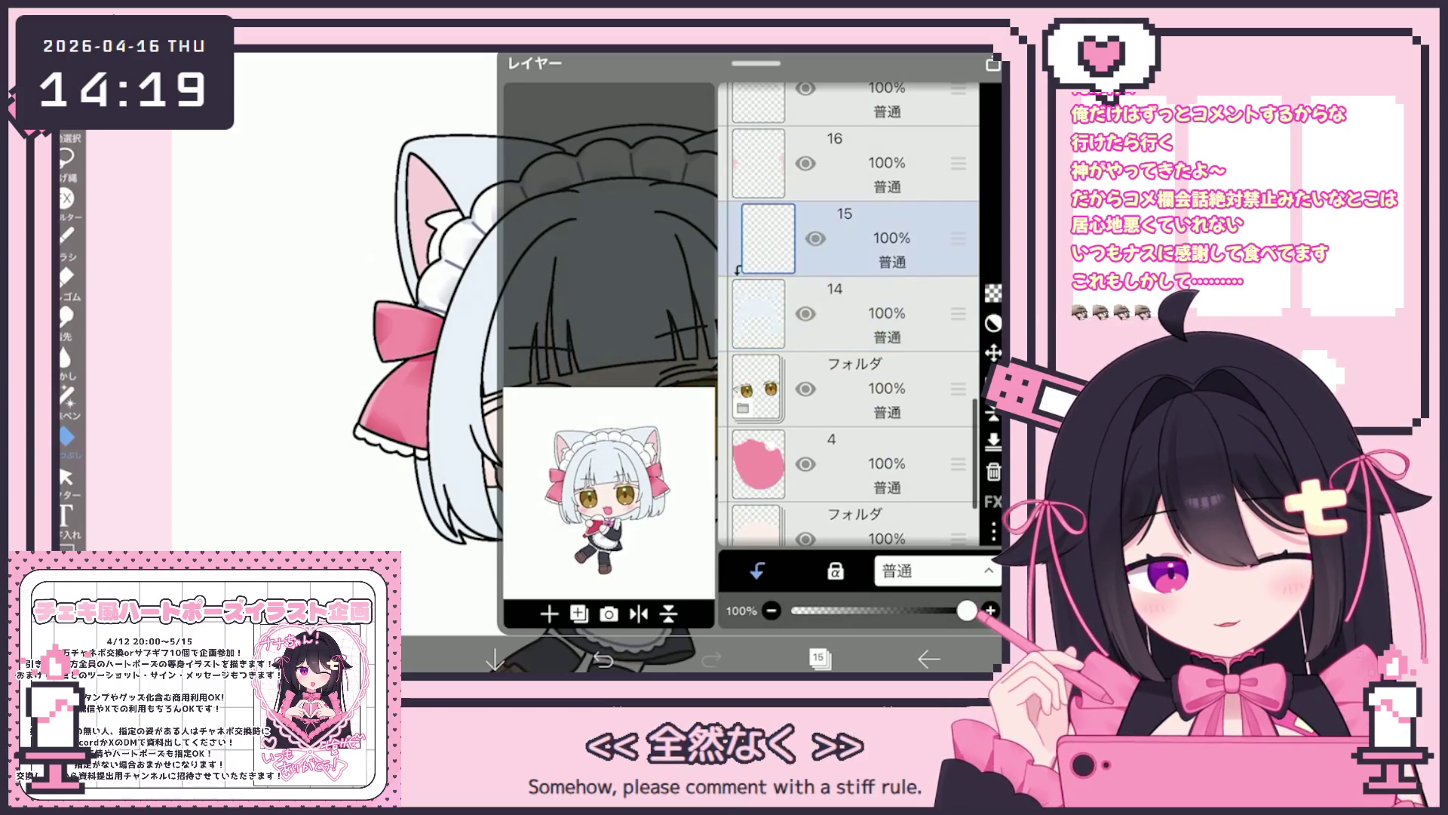
scroll(848, 315, up, 3)
scroll(849, 315, up, 5)
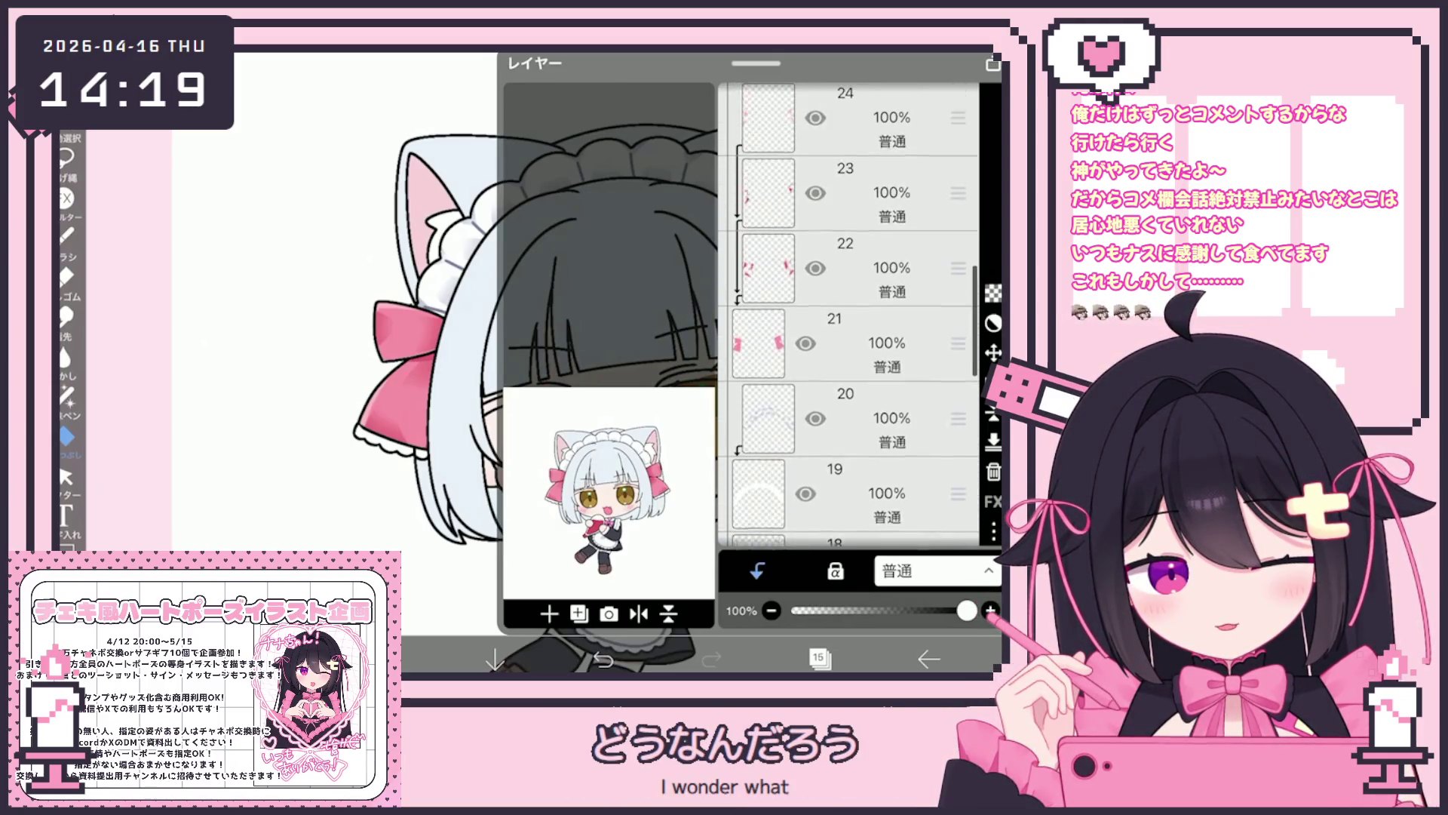
scroll(849, 315, up, 3)
click(849, 347)
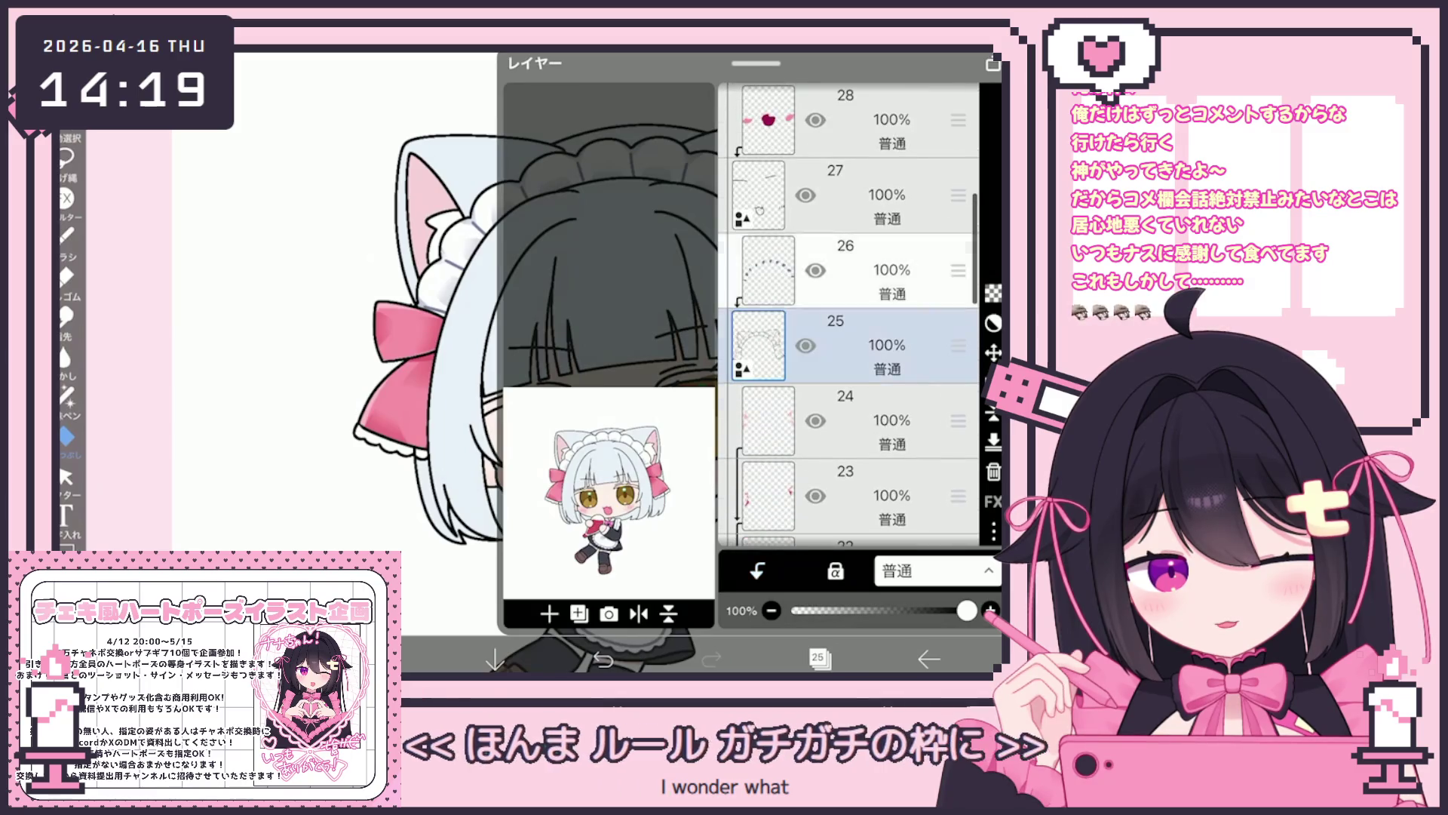
scroll(849, 314, up, 3)
click(852, 385)
scroll(849, 315, down, 5)
scroll(848, 314, up, 5)
click(845, 373)
scroll(849, 314, down, 8)
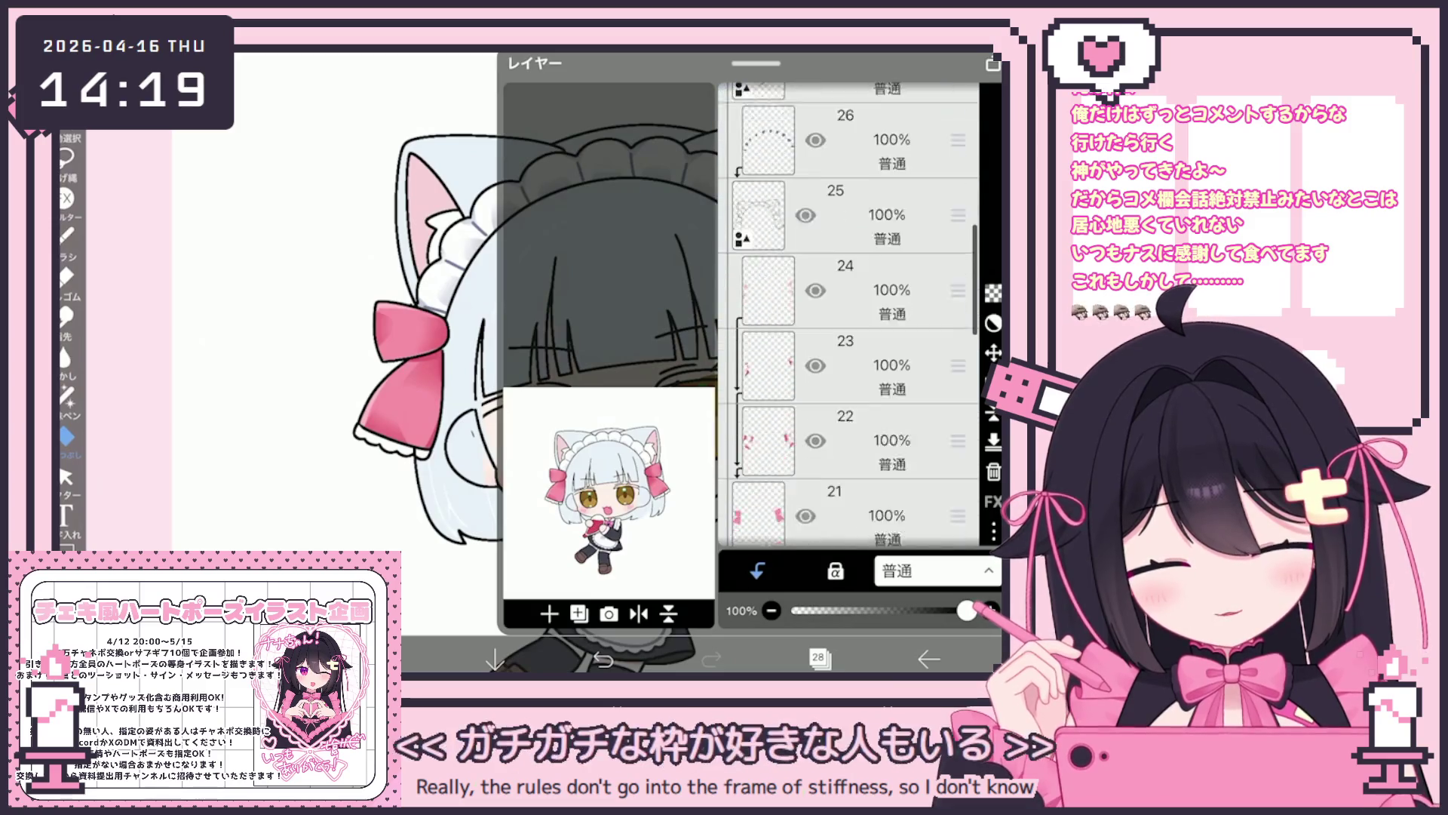
click(853, 352)
click(852, 428)
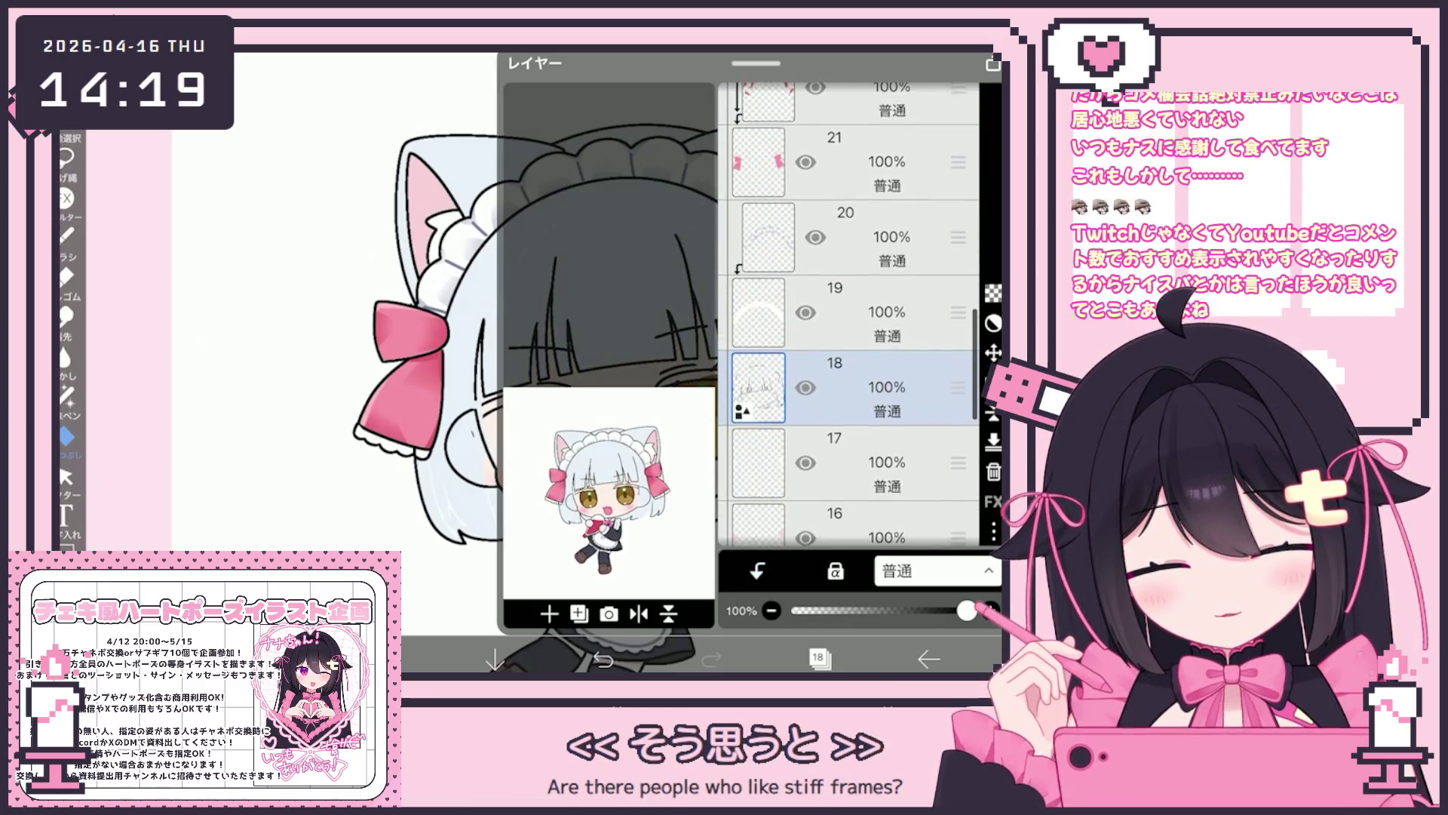
scroll(849, 314, down, 5)
click(852, 362)
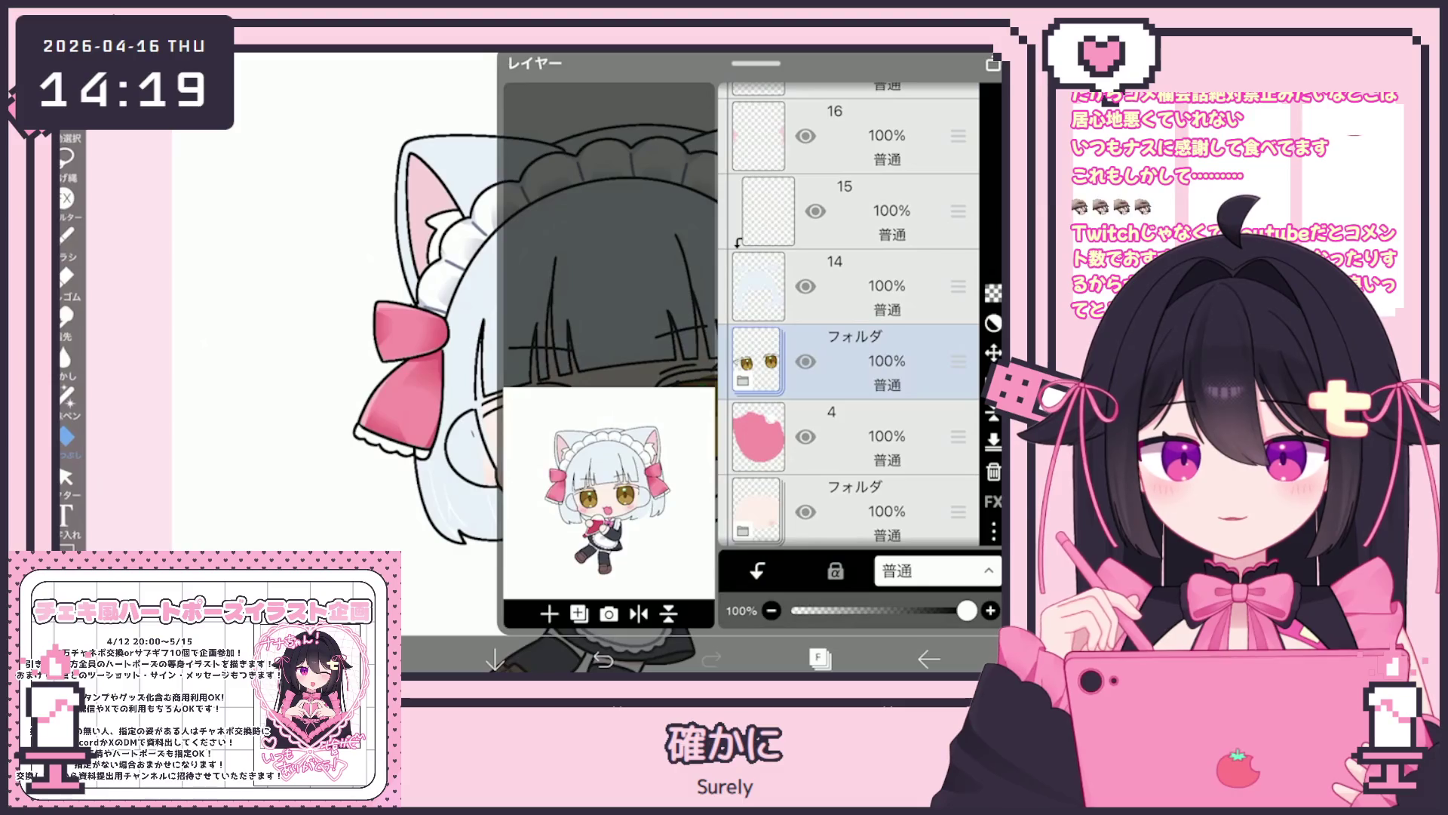
Move the eye folder between layers 16 and 15 and add a new layer above 15.
drag(958, 362, 959, 250)
click(868, 388)
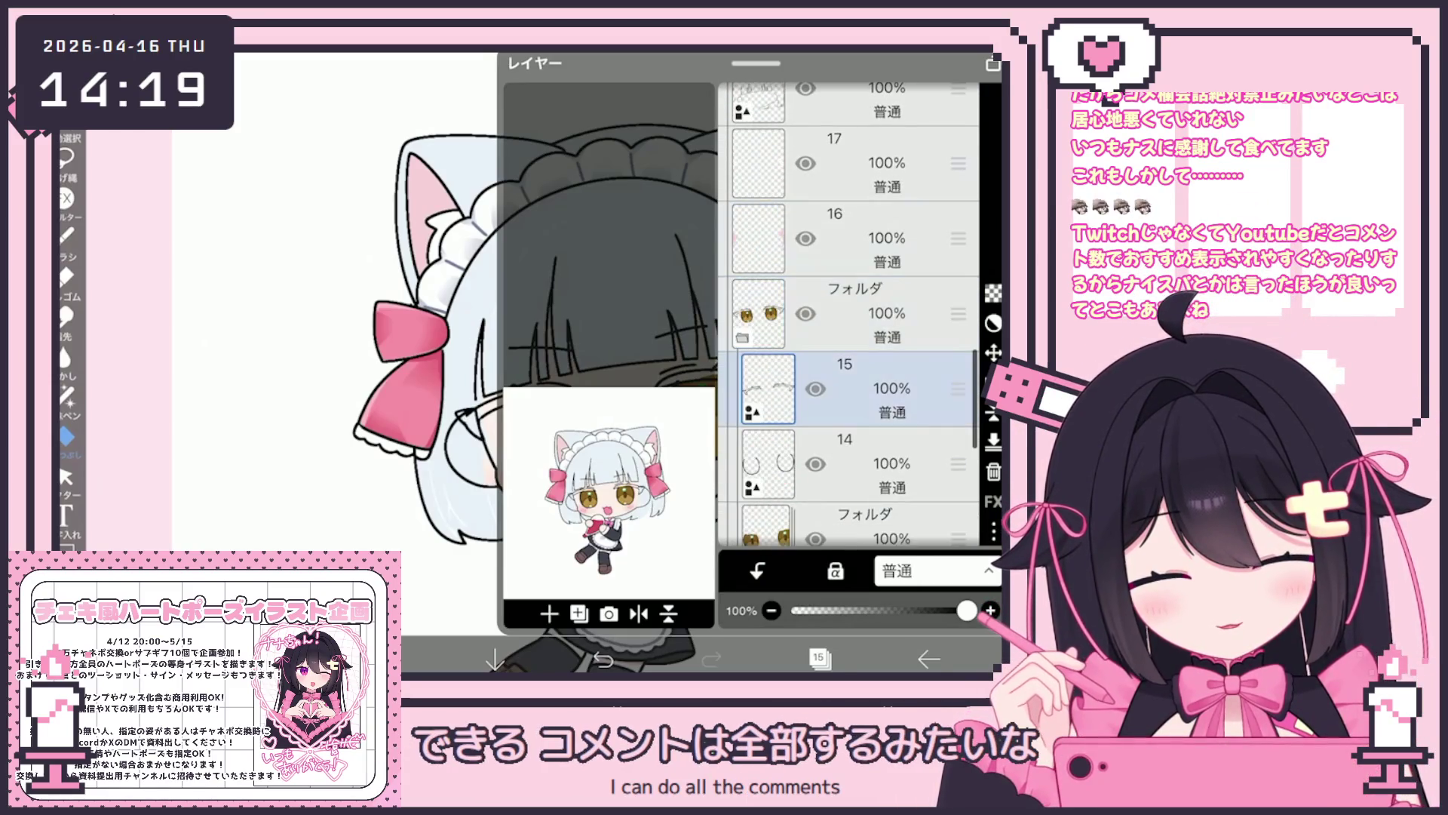
click(549, 613)
click(596, 537)
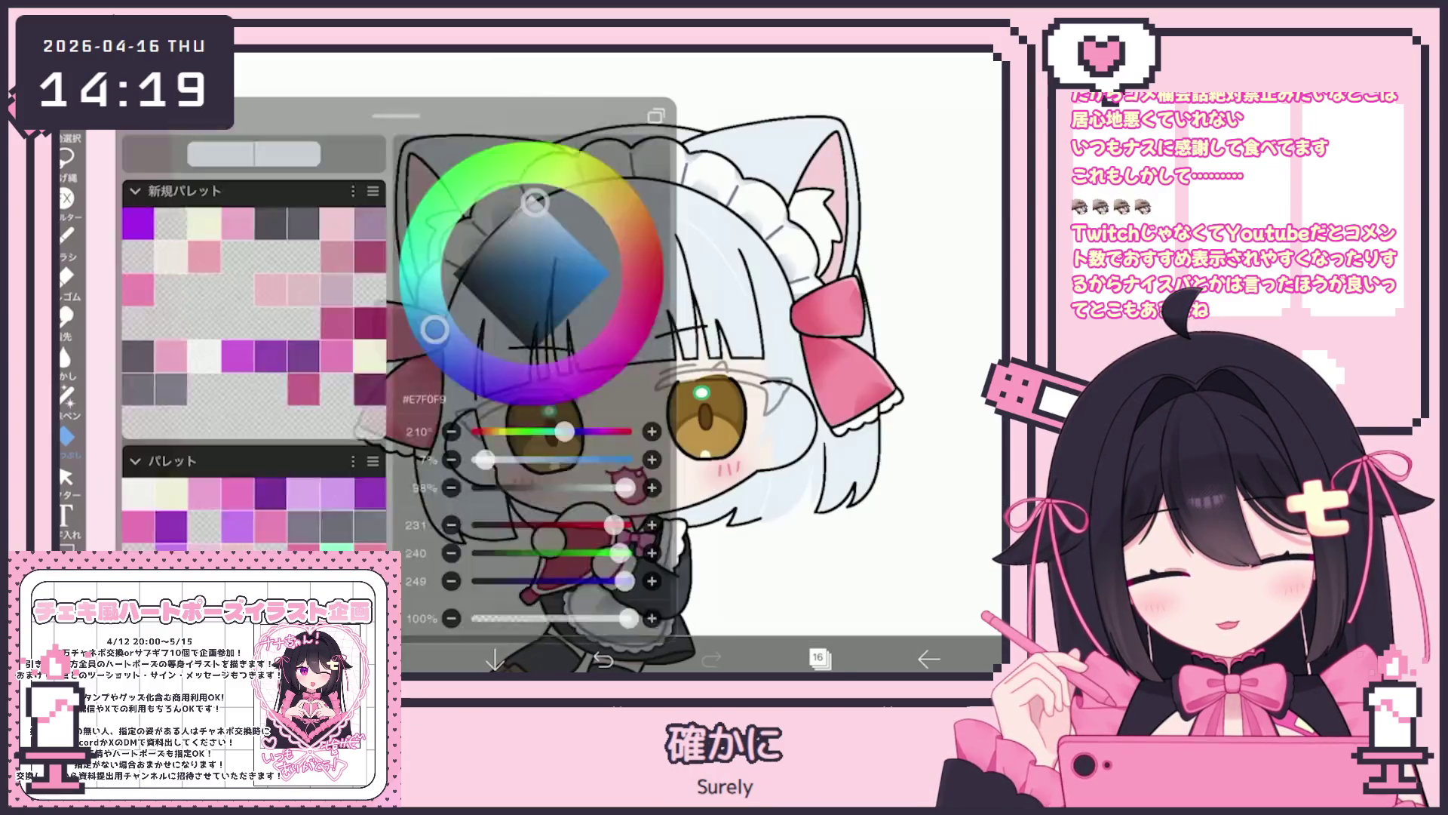
click(67, 236)
click(67, 236)
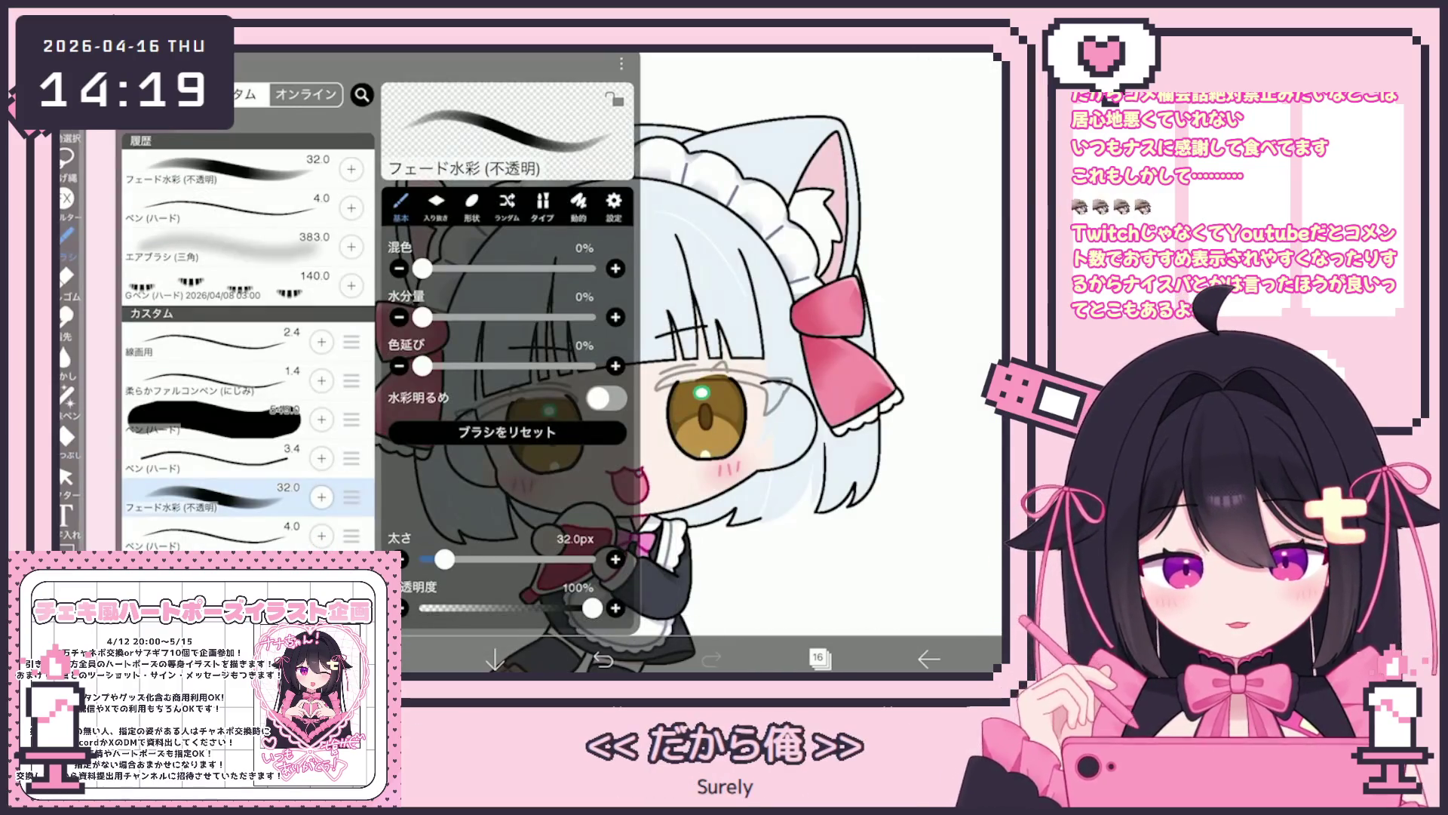
click(66, 236)
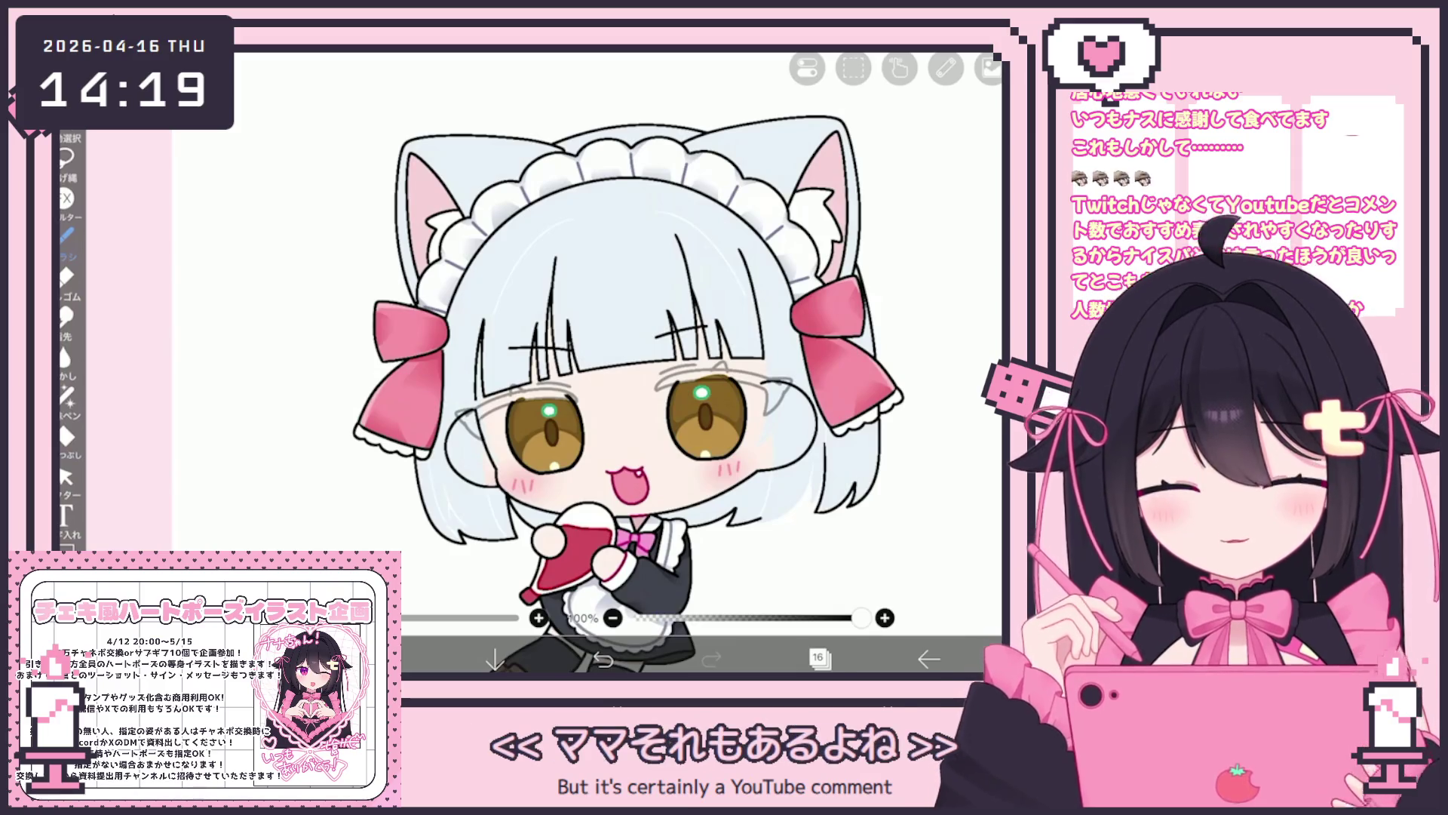
Zoom in and draw the upper eyelid as one arc, undoing the failed strokes.
scroll(757, 372, up, 5)
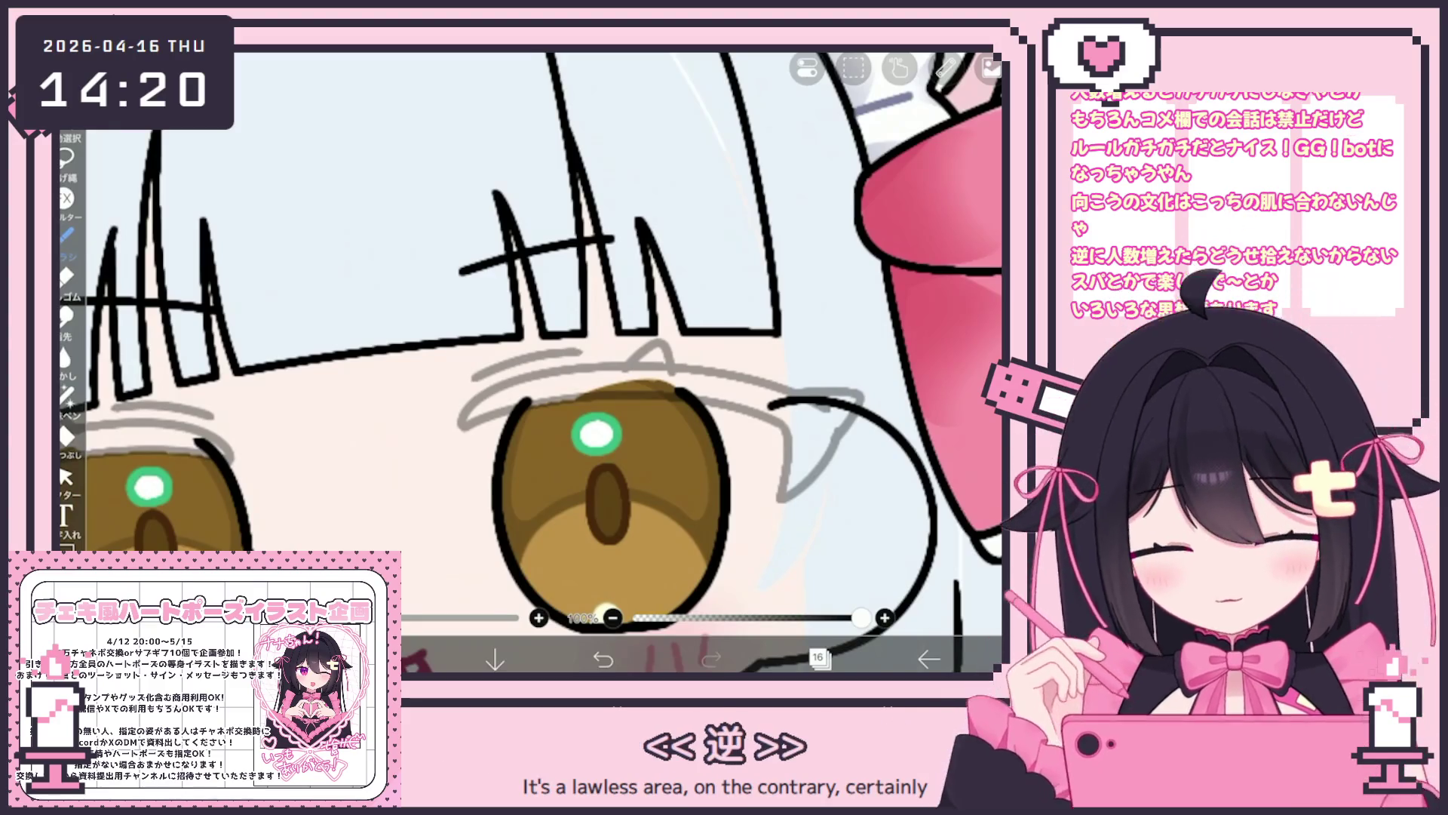
scroll(845, 331, up, 2)
drag(321, 457, 726, 441)
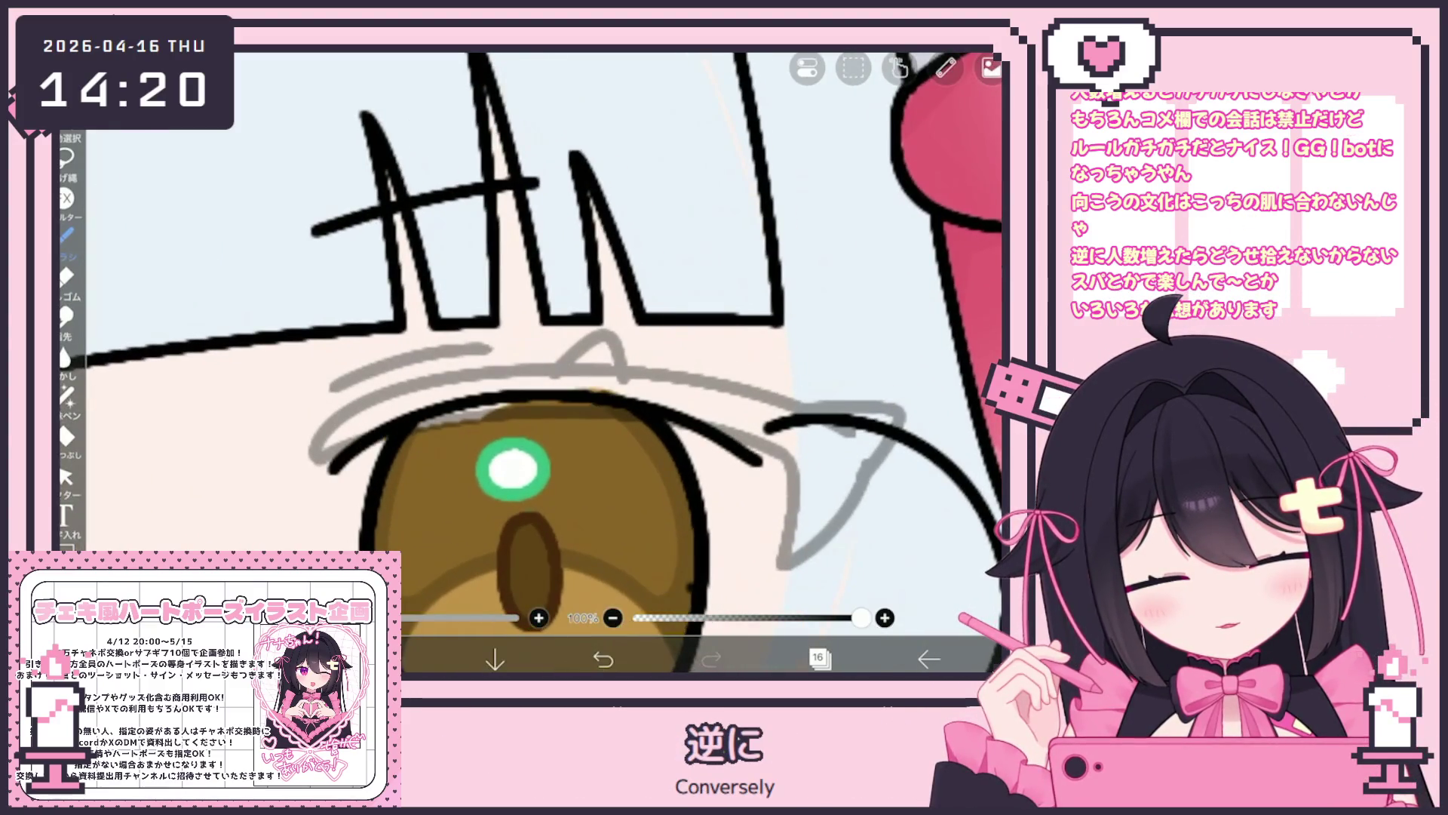
key(ctrl+z)
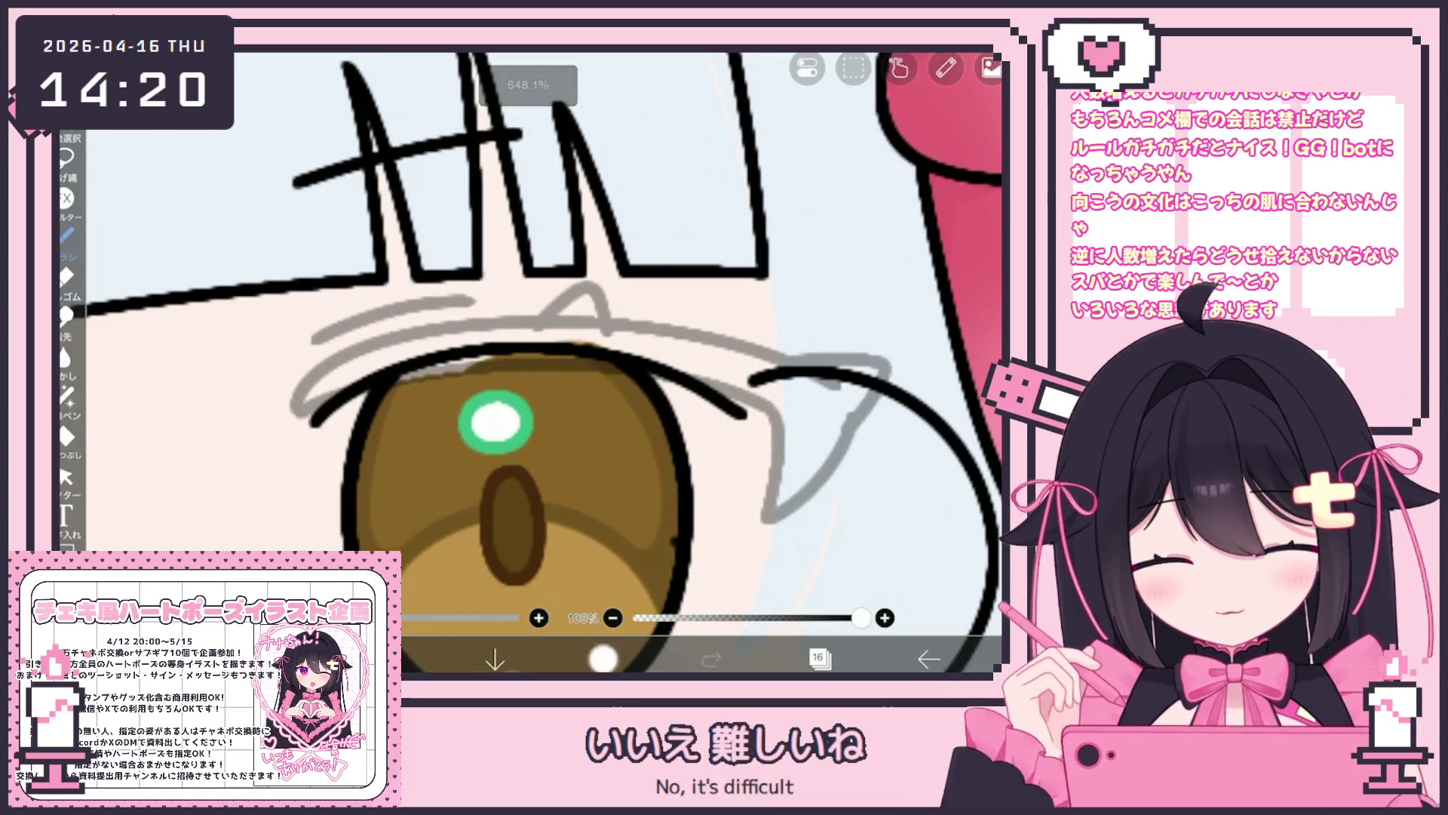
mouse_move(305, 419)
mouse_down()
mouse_move(483, 351)
mouse_move(781, 423)
mouse_up()
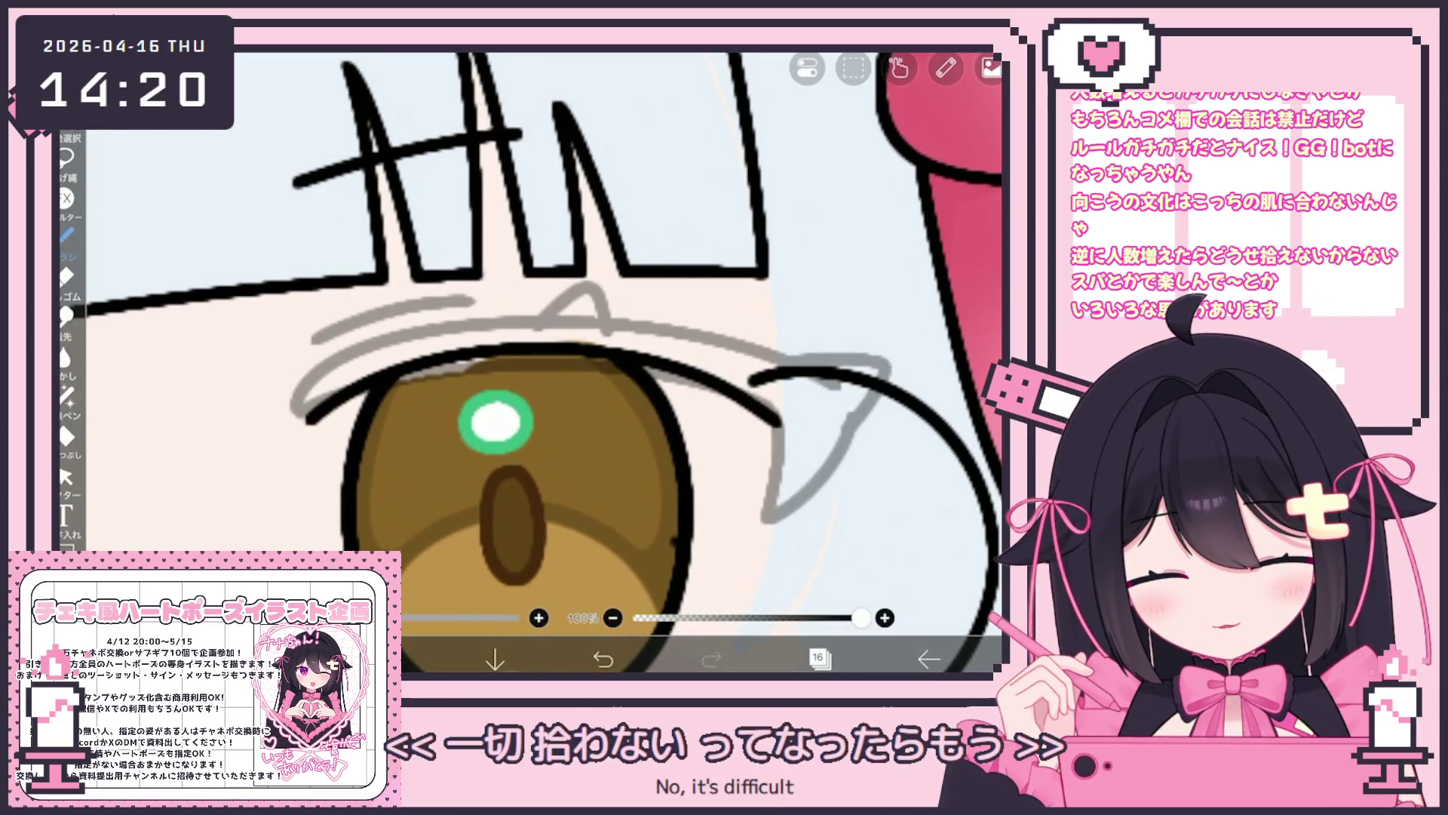
drag(310, 396, 584, 294)
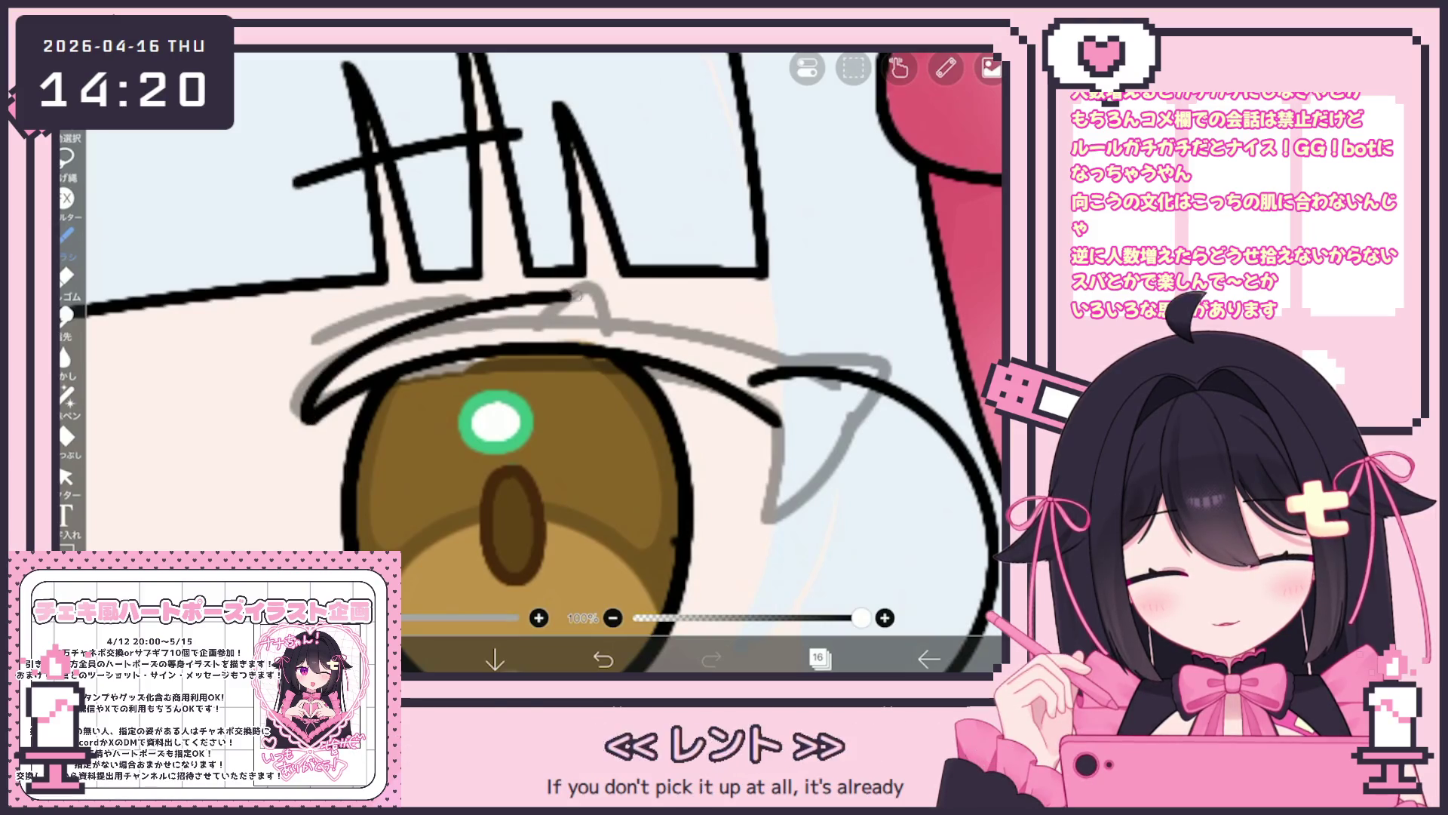
key(ctrl+z)
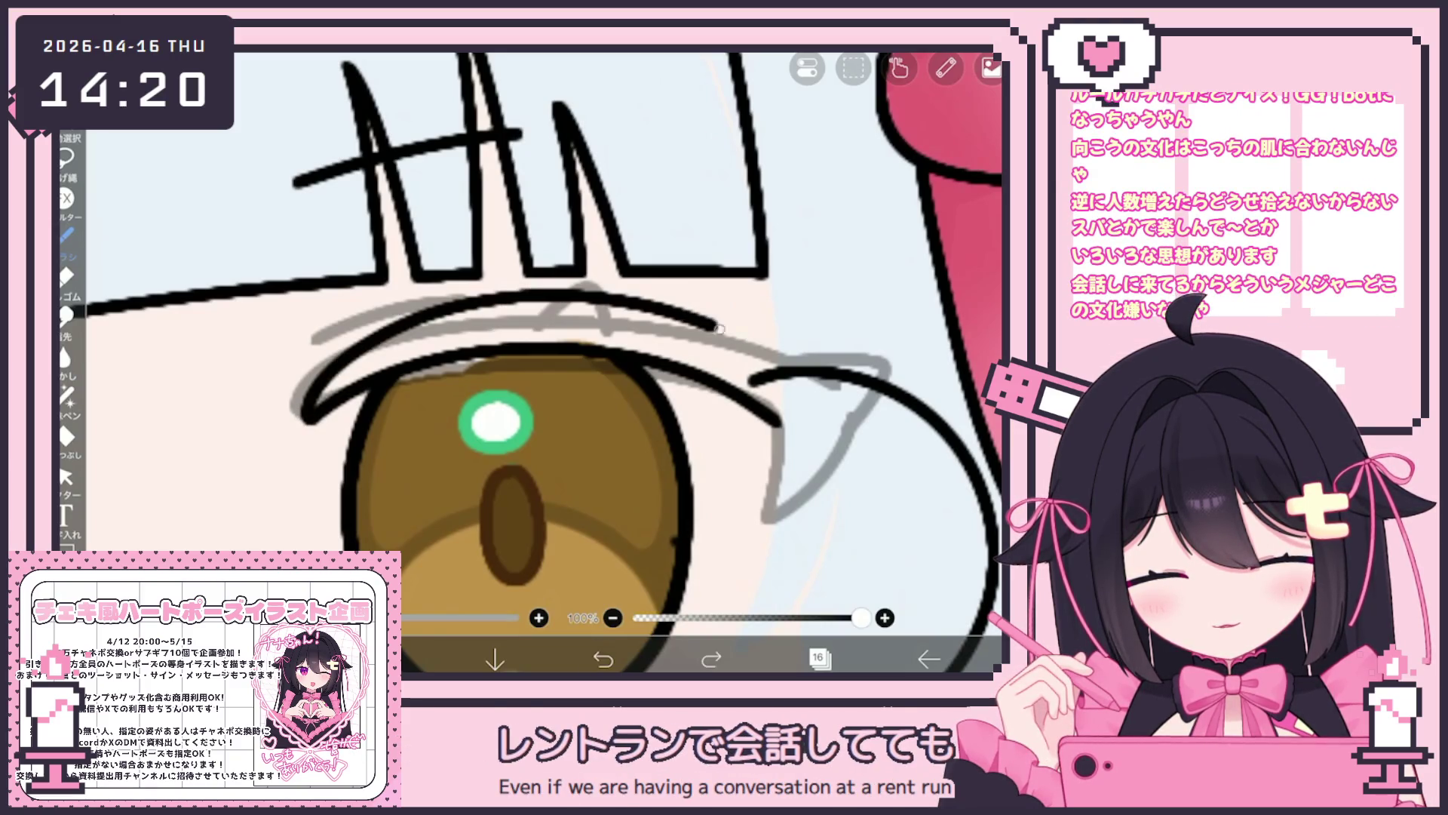
key(ctrl+z)
drag(405, 325, 807, 374)
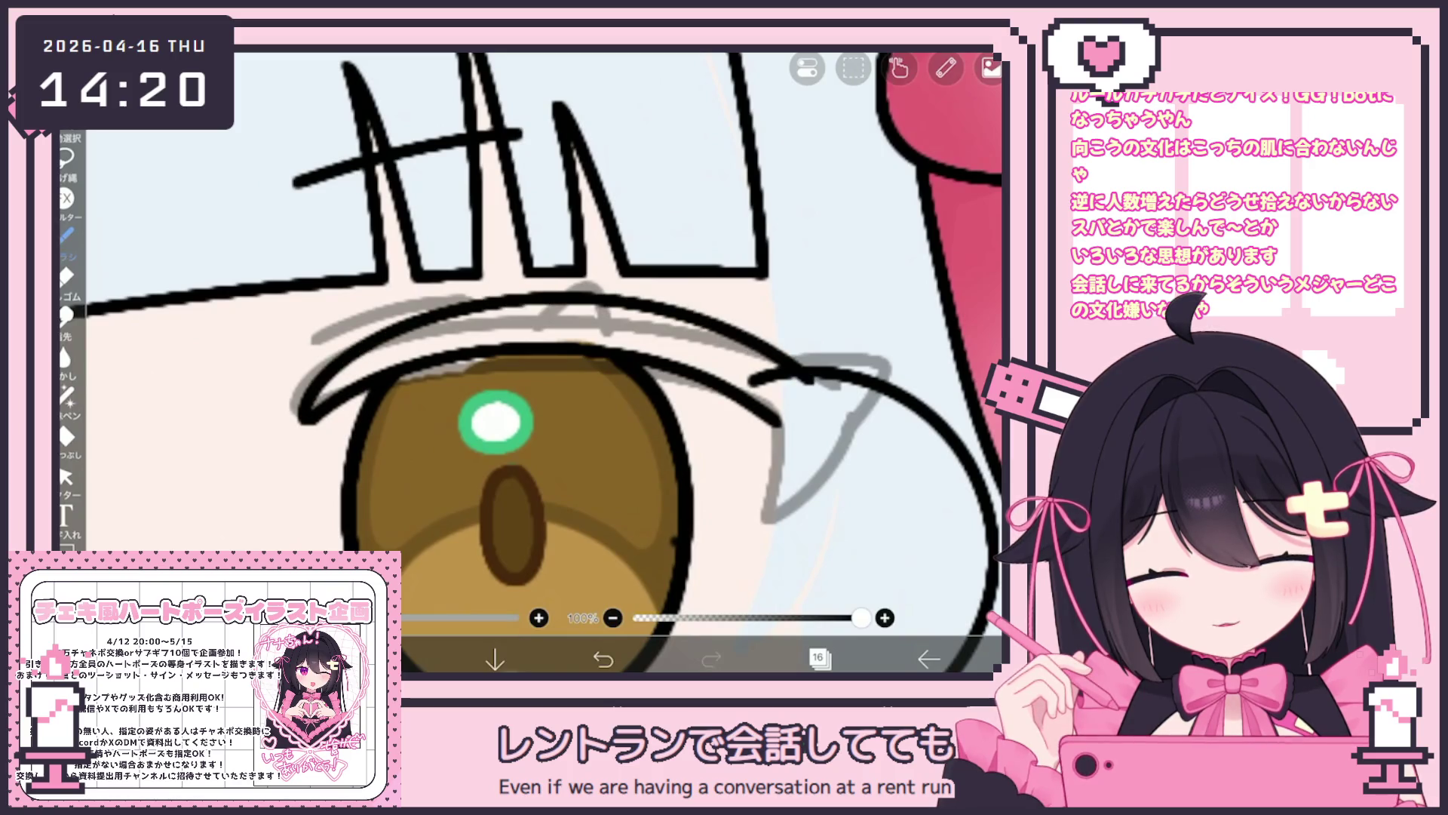
scroll(528, 362, right, 3)
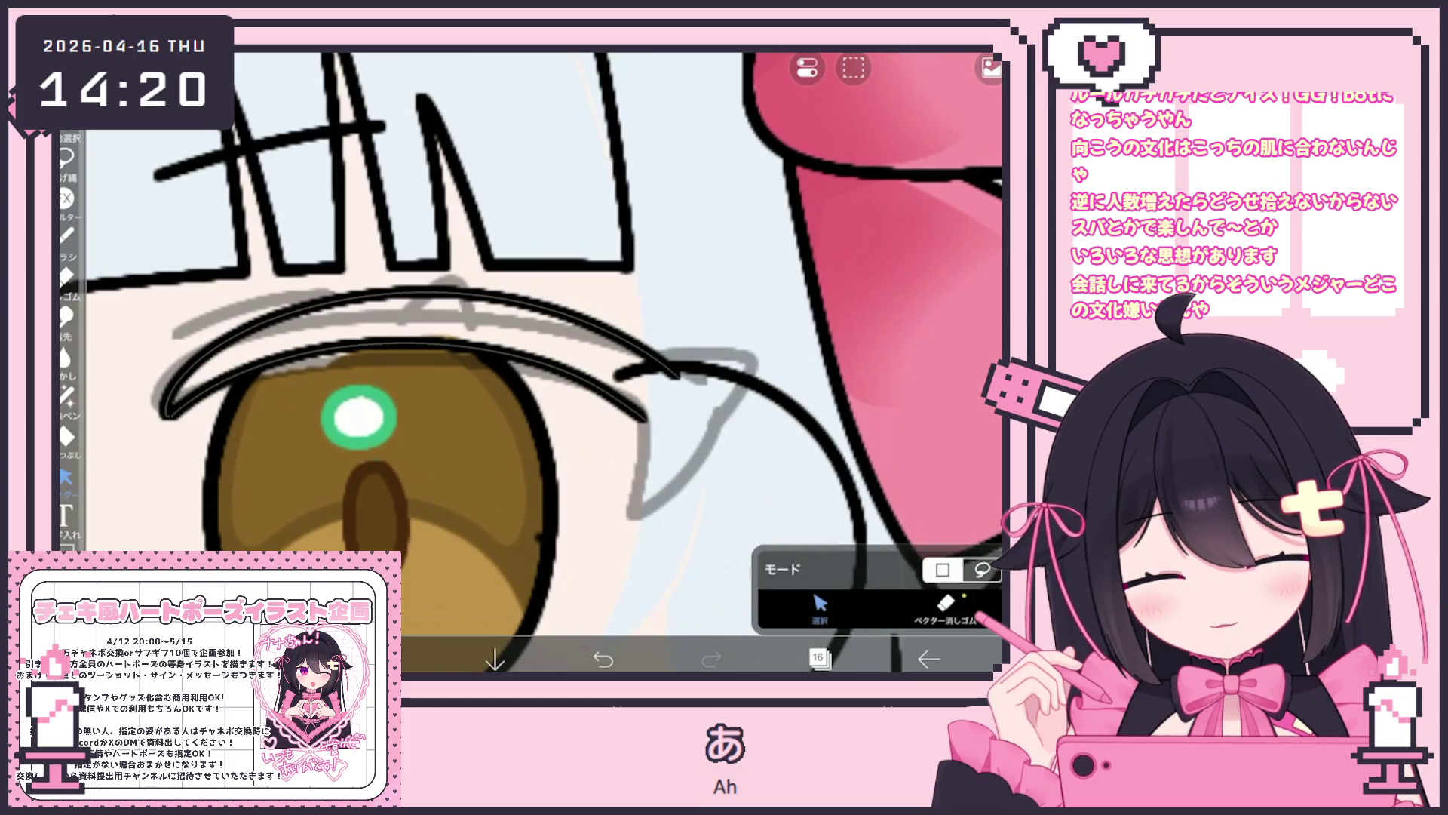
Nudge the eyelid lines slightly down and redraw a stroke at the eye's outer corner.
click(422, 303)
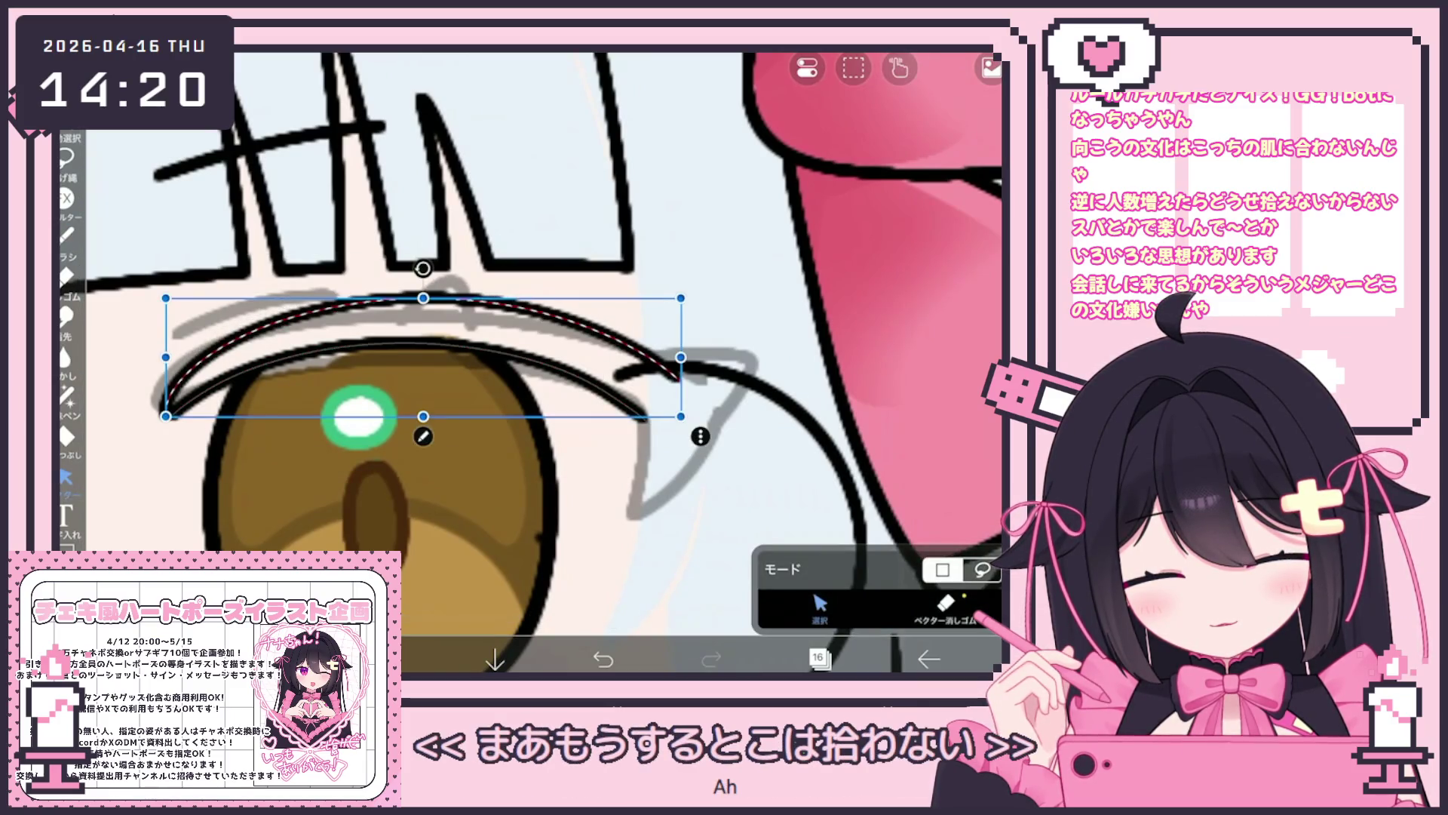
click(423, 350)
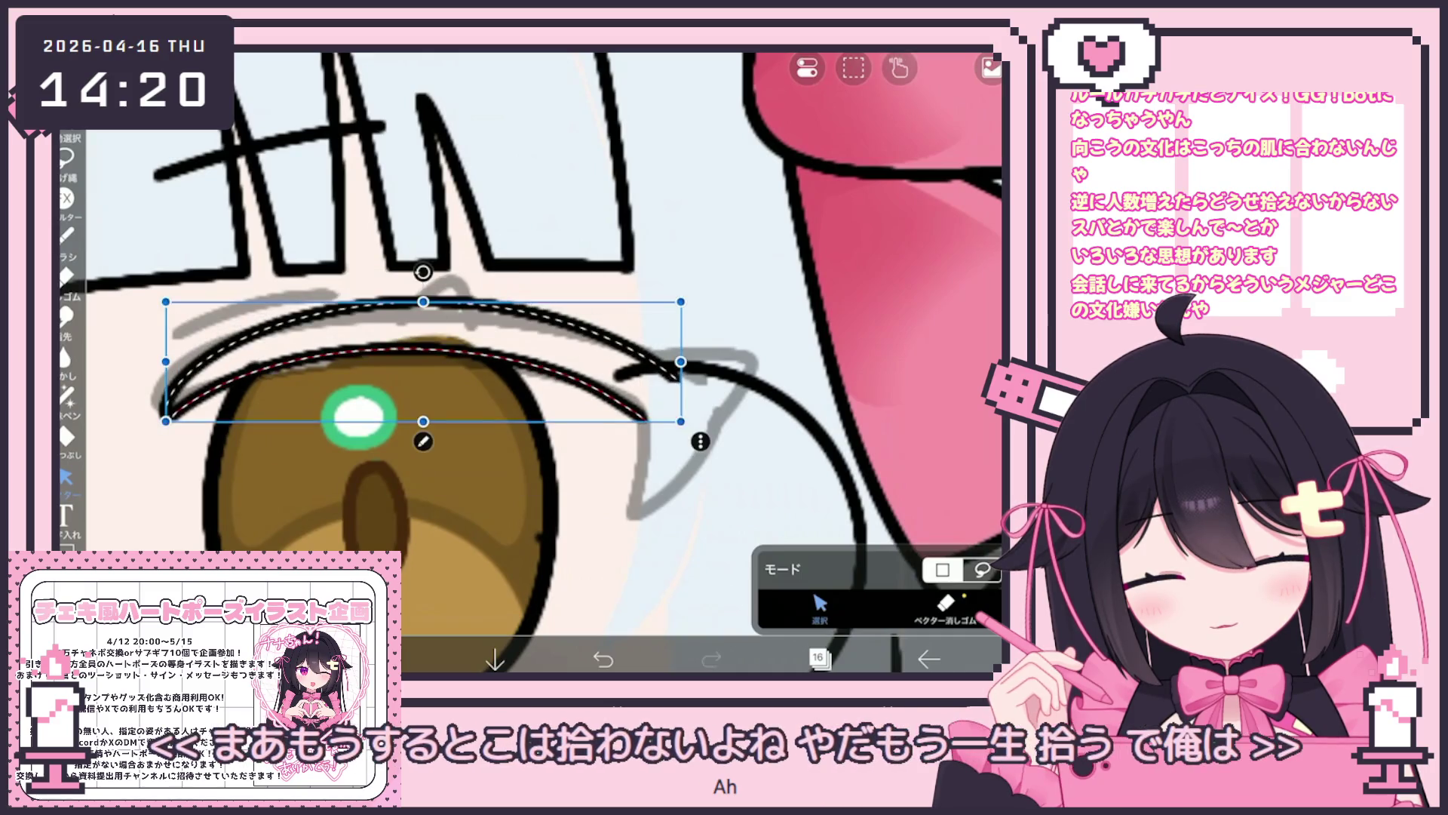
drag(423, 361, 425, 367)
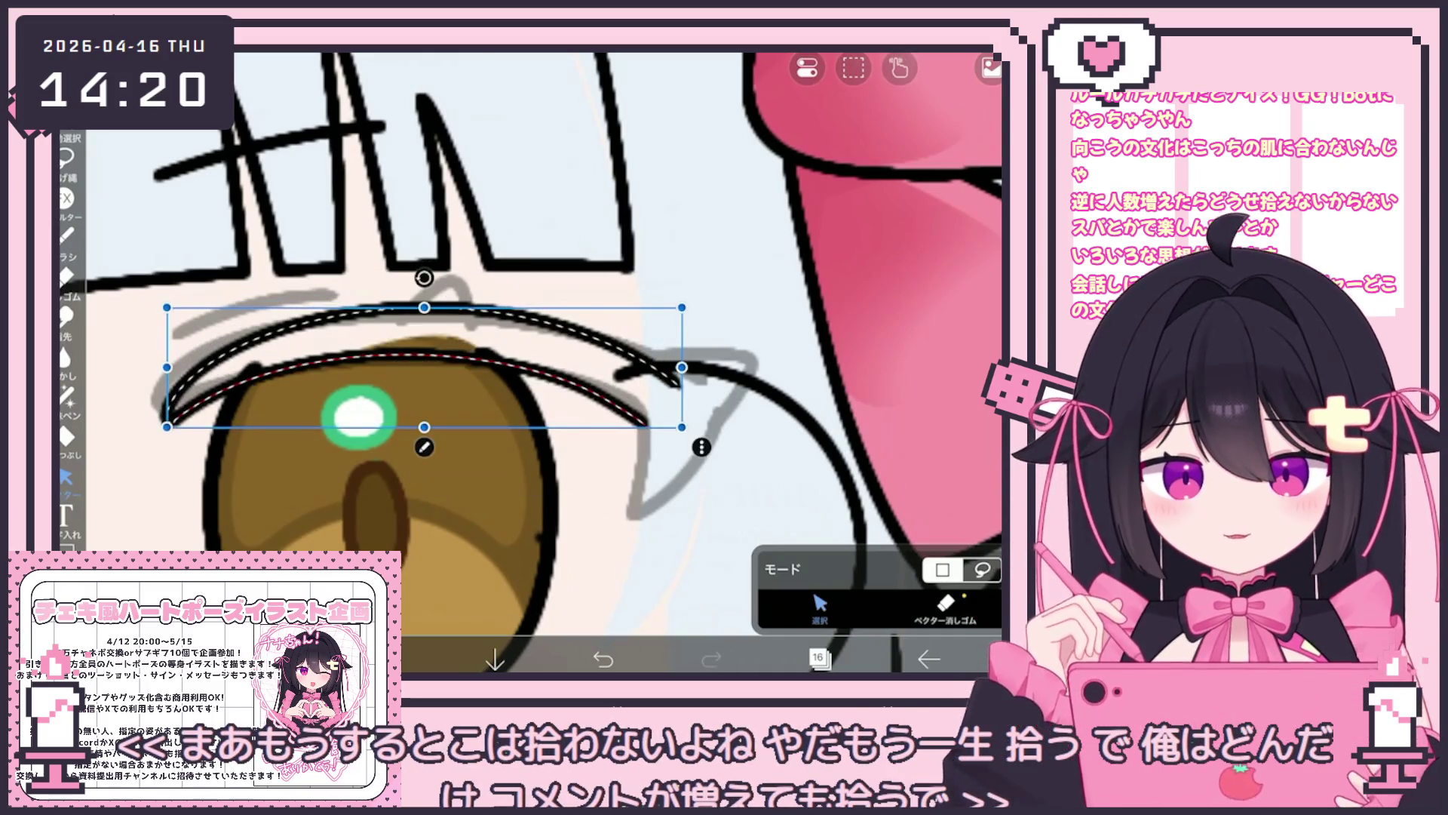
drag(167, 306, 686, 538)
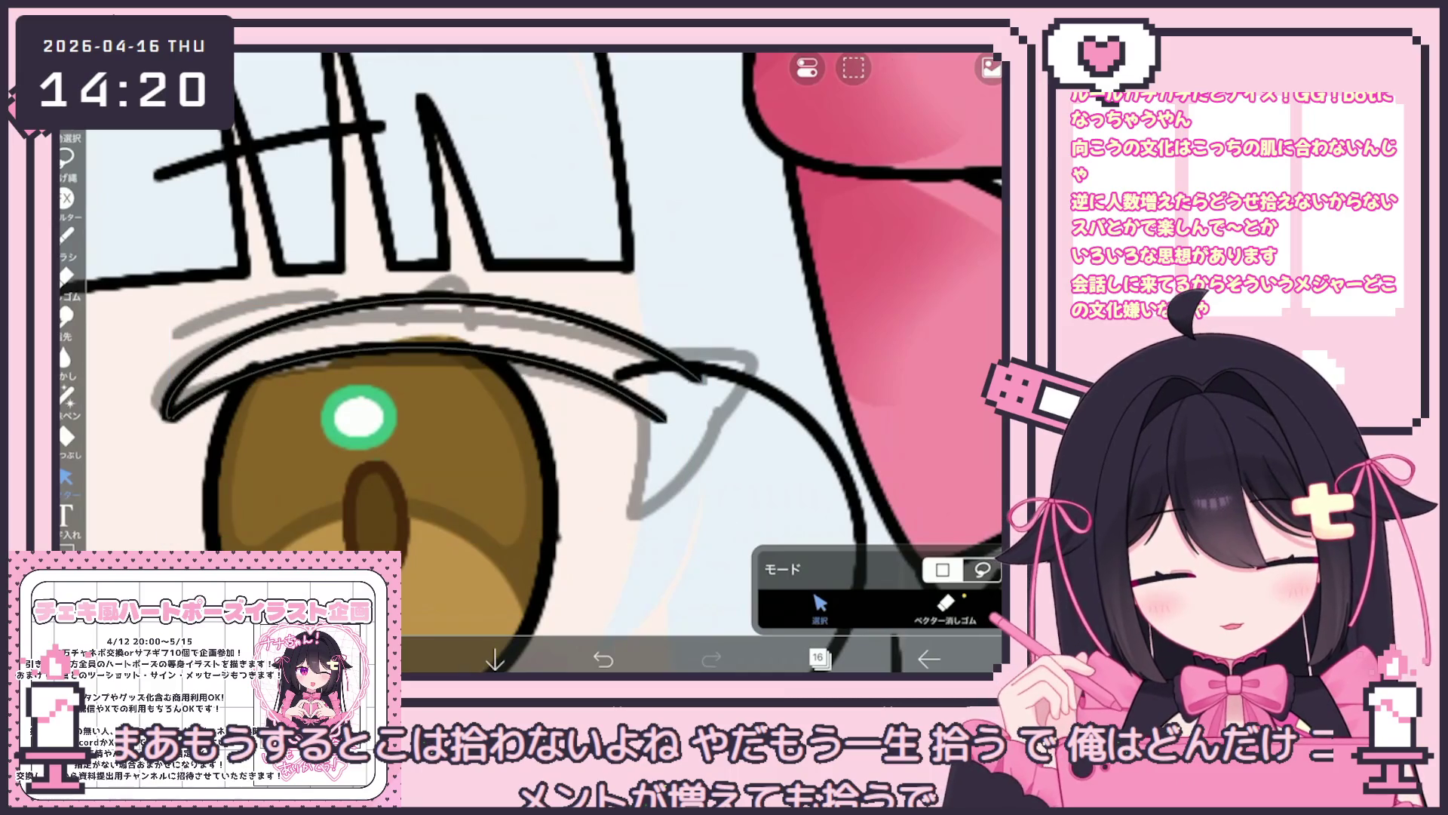
click(67, 235)
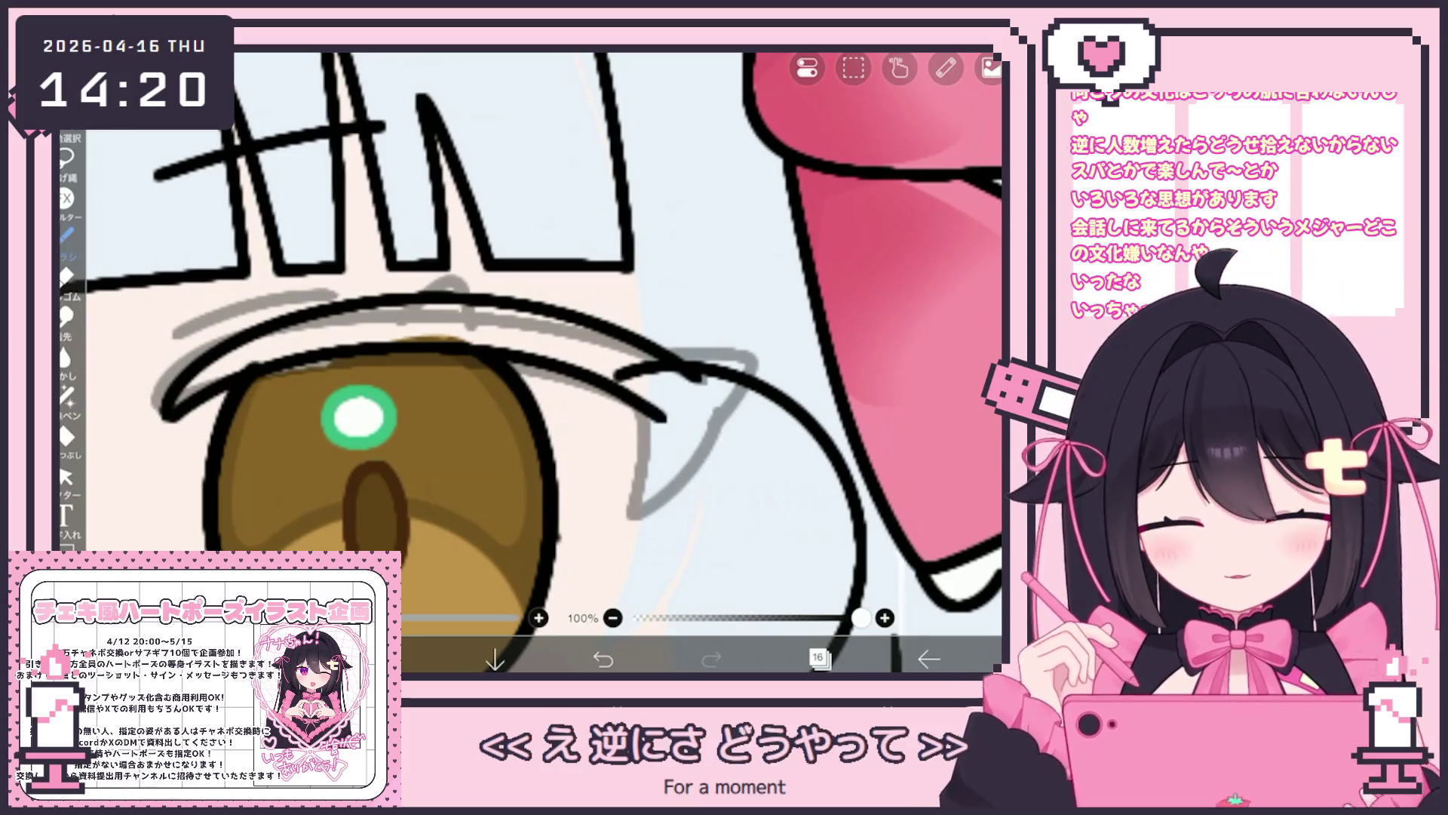
scroll(528, 362, up, 2)
scroll(528, 362, right, 2)
key(ctrl+z)
key(ctrl+z)
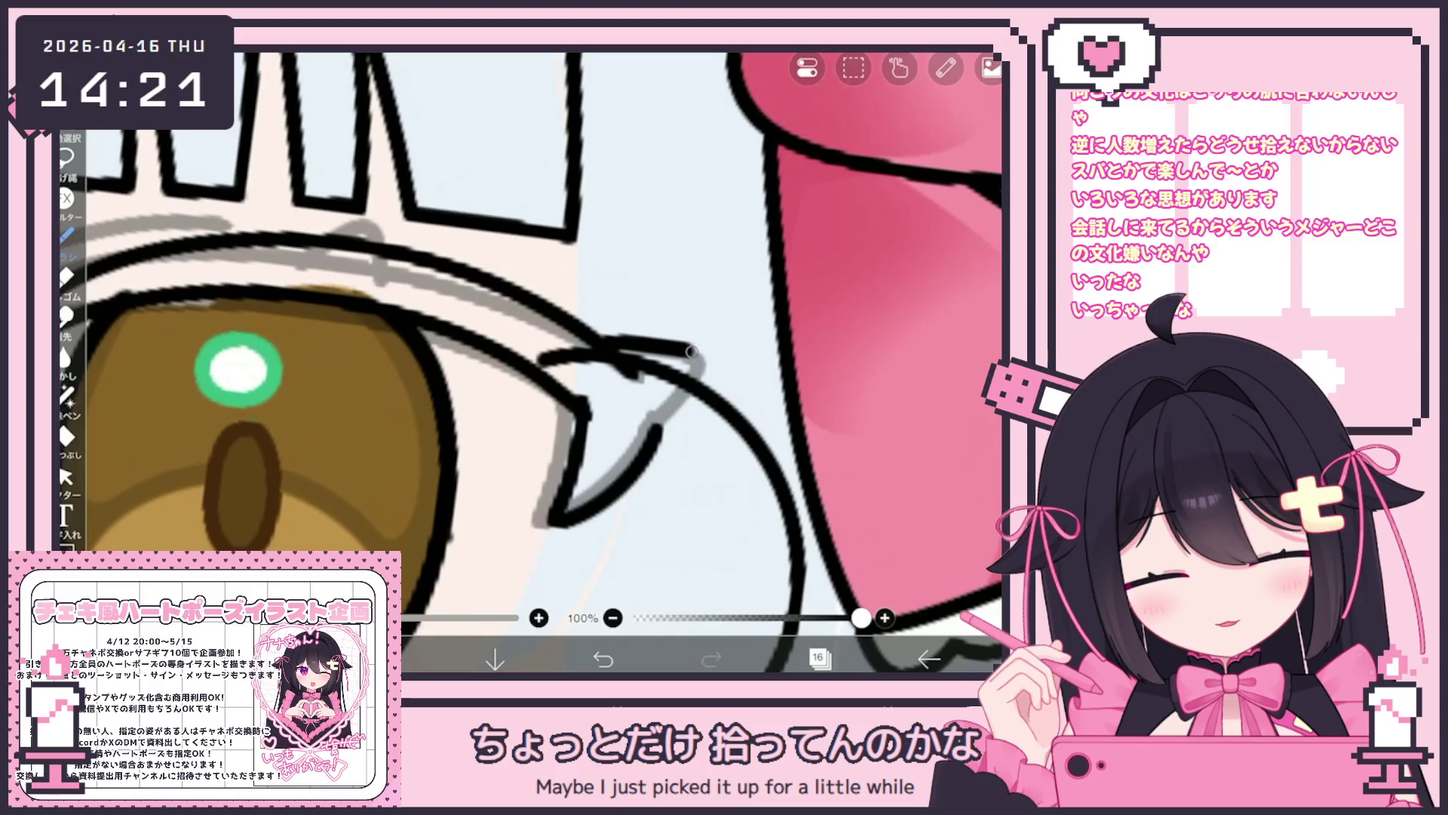
drag(575, 326, 740, 392)
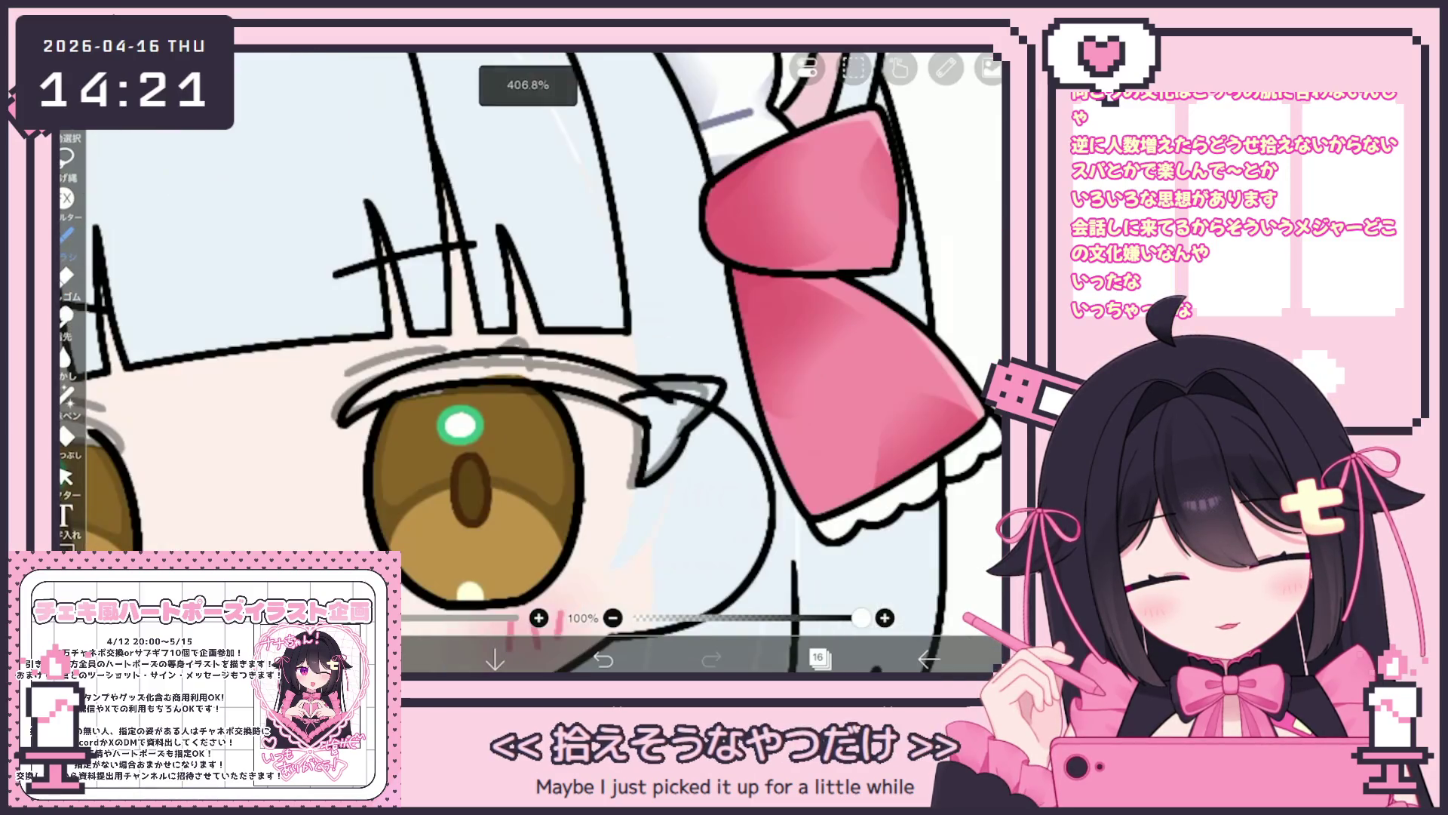
scroll(543, 362, down, 2)
Trim and rotate the upper eyelash tip with the vector stroke tools.
click(65, 477)
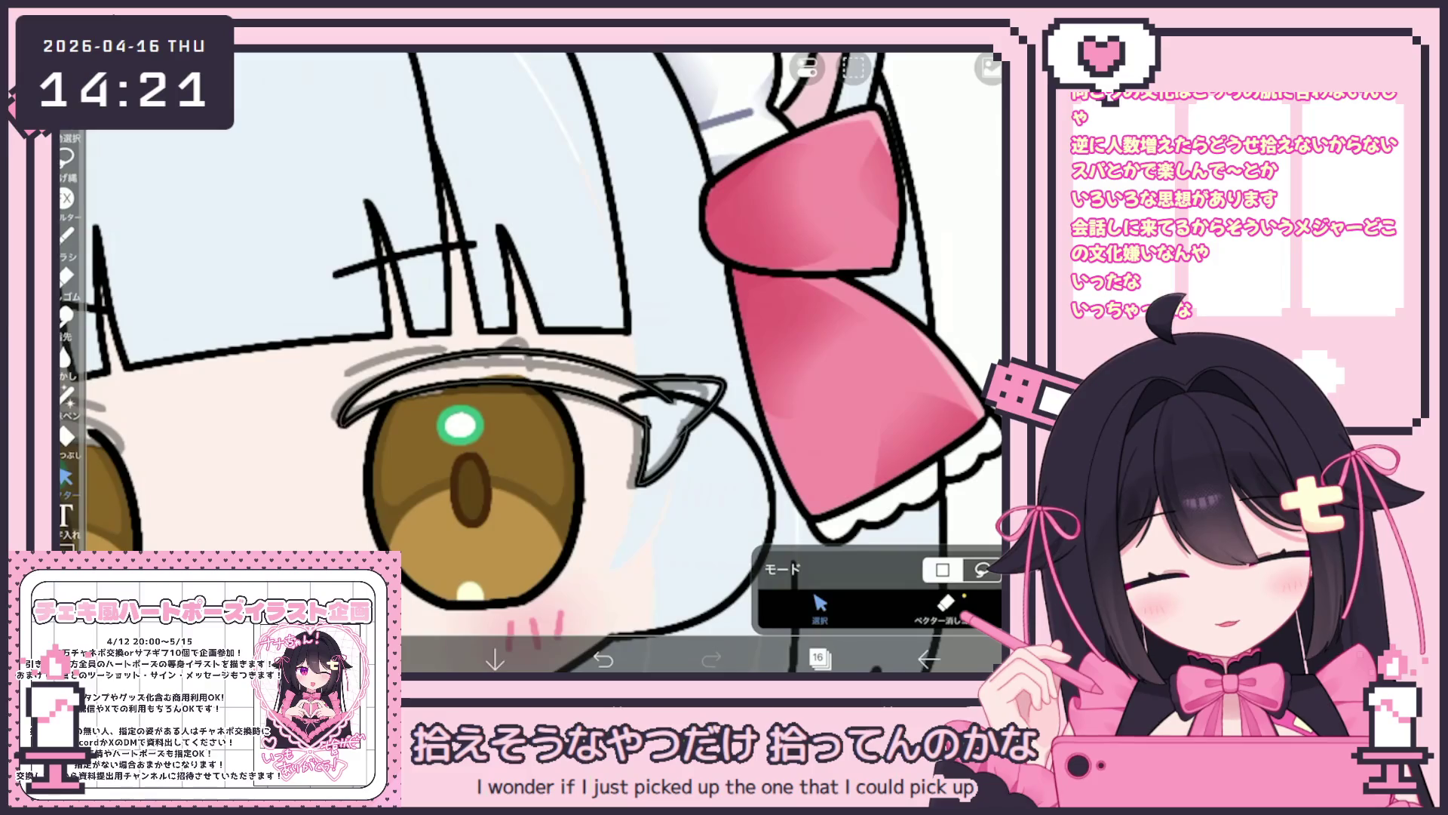
click(514, 361)
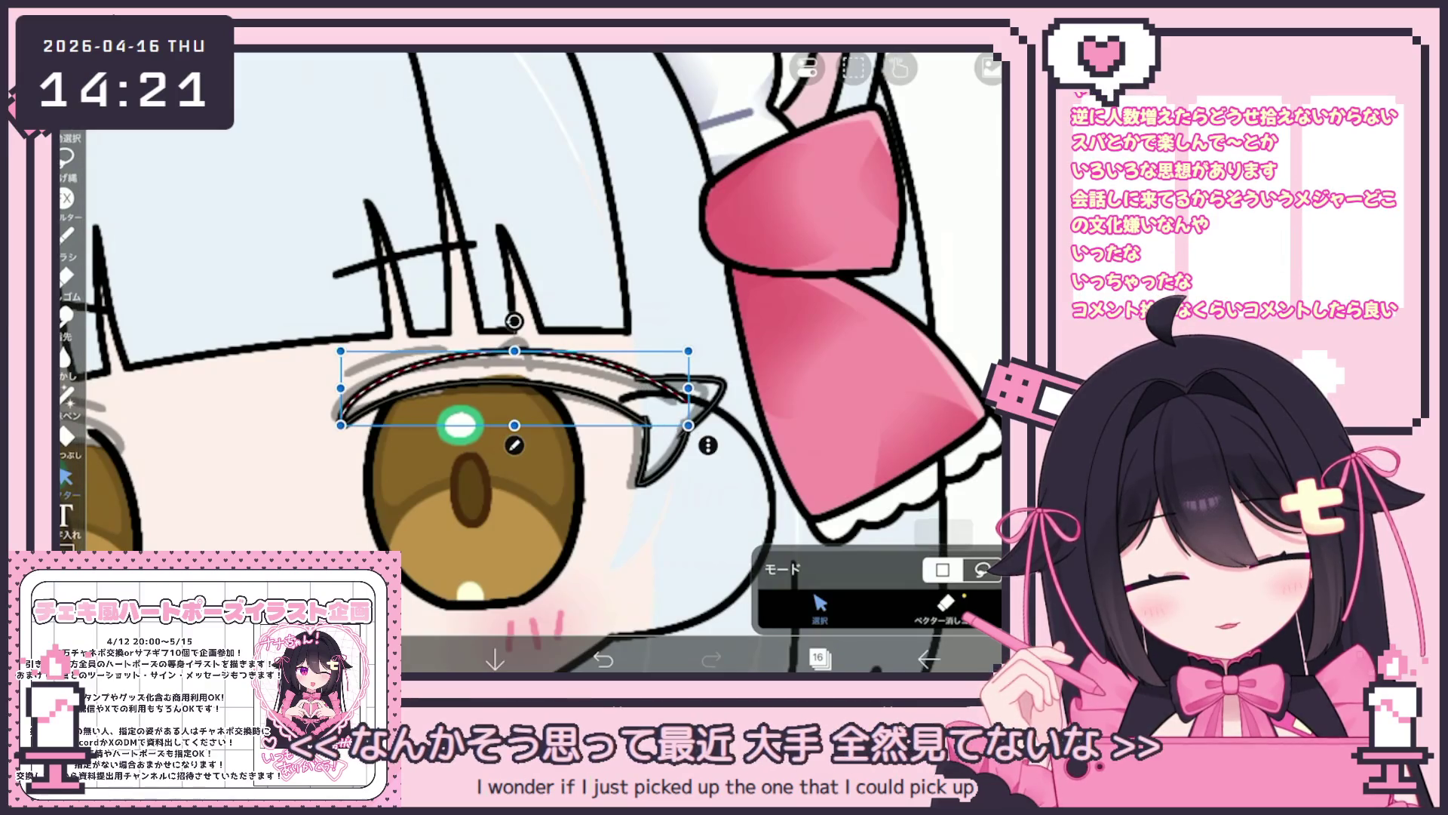
scroll(798, 404, up, 3)
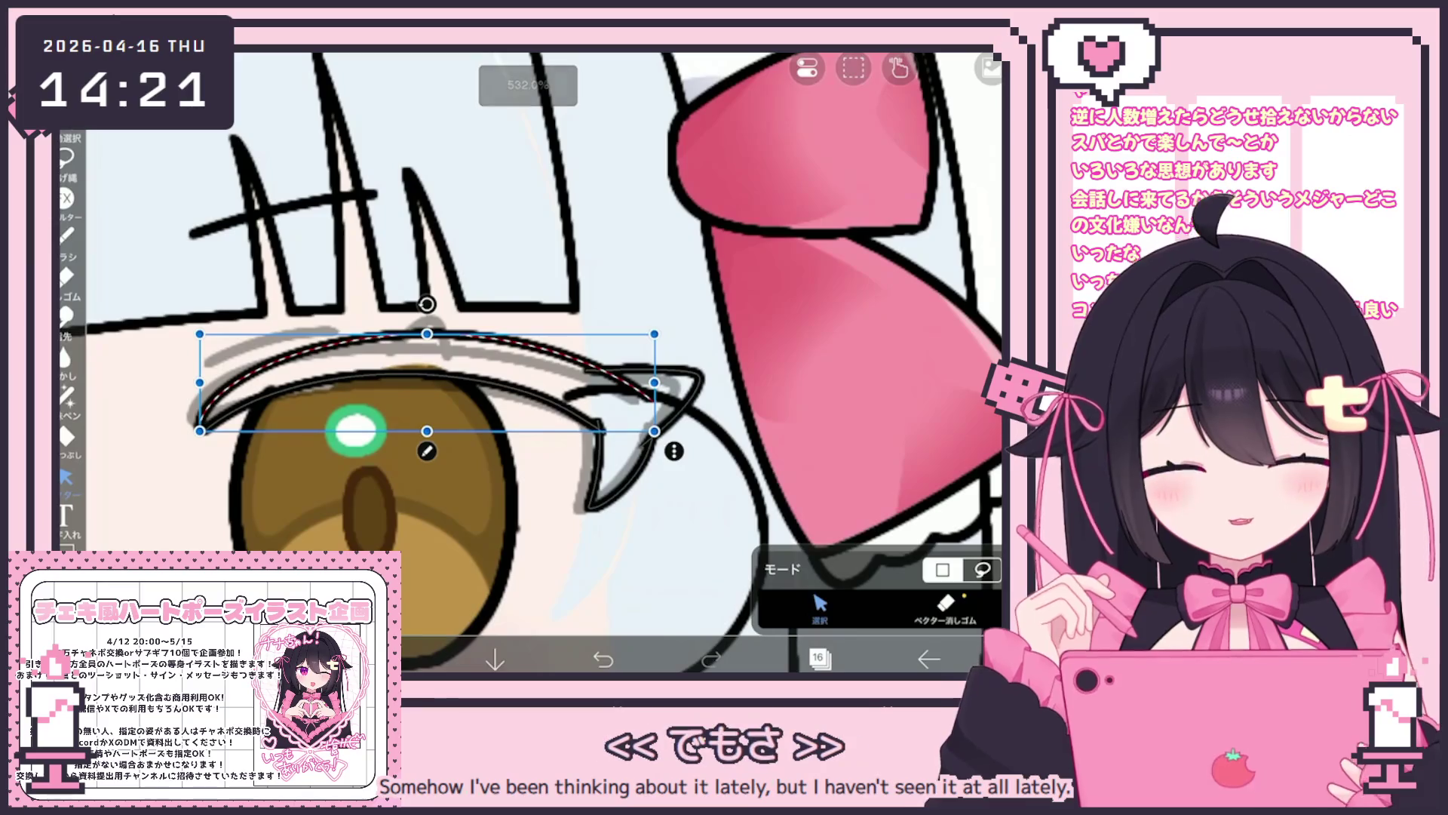
click(944, 607)
drag(589, 370, 650, 399)
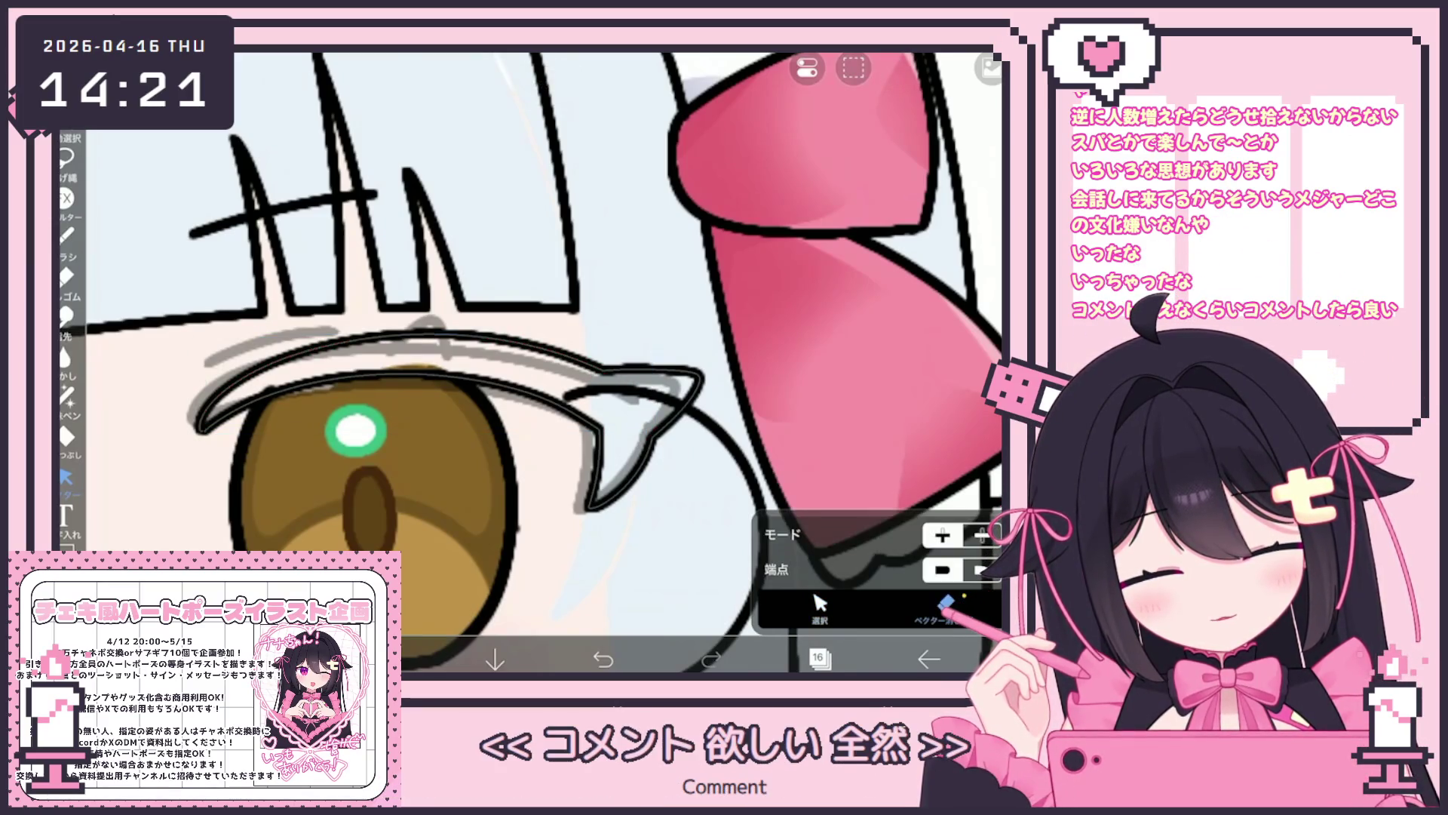
scroll(790, 417, down, 3)
scroll(528, 362, up, 3)
click(820, 603)
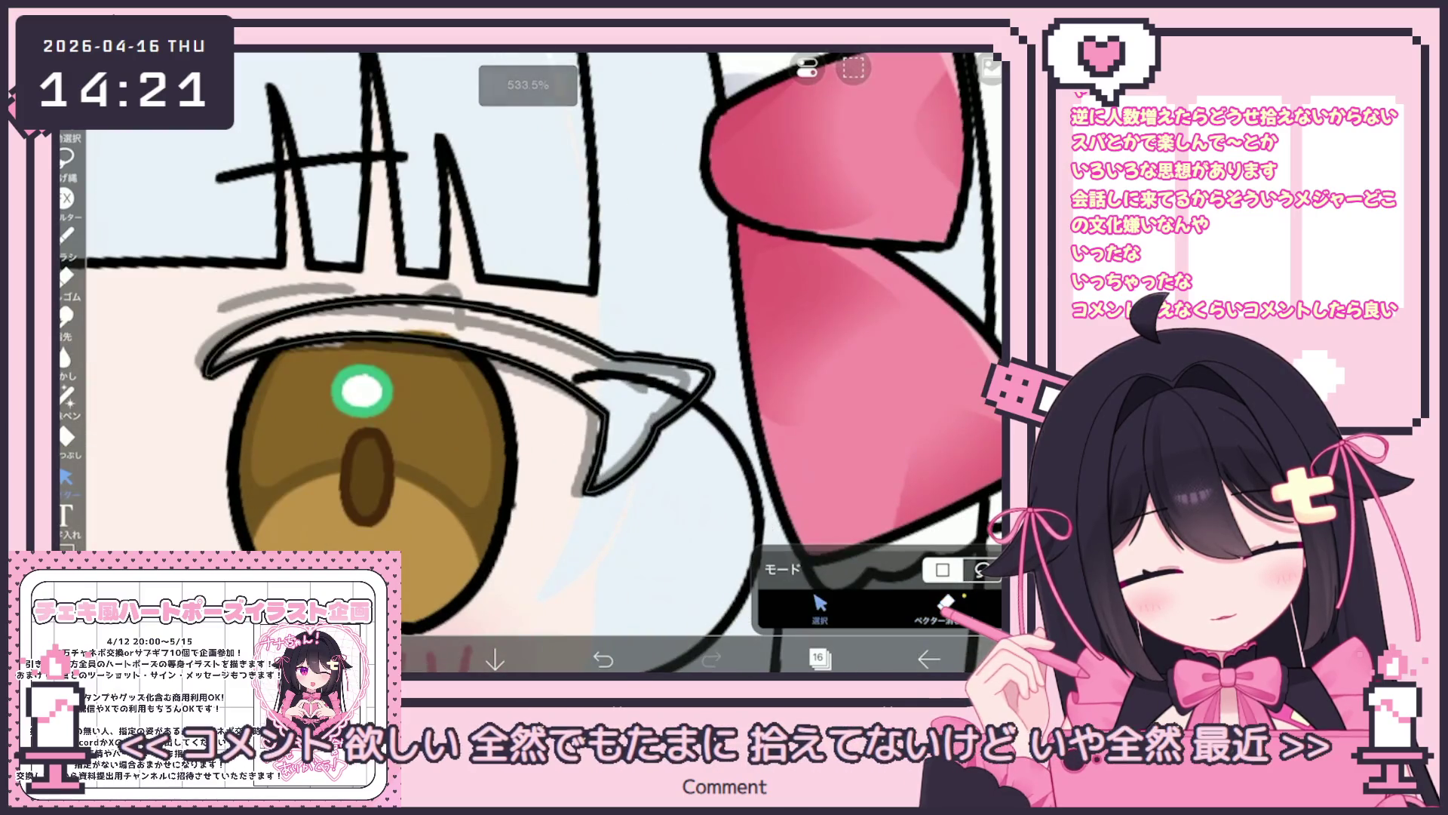
click(652, 400)
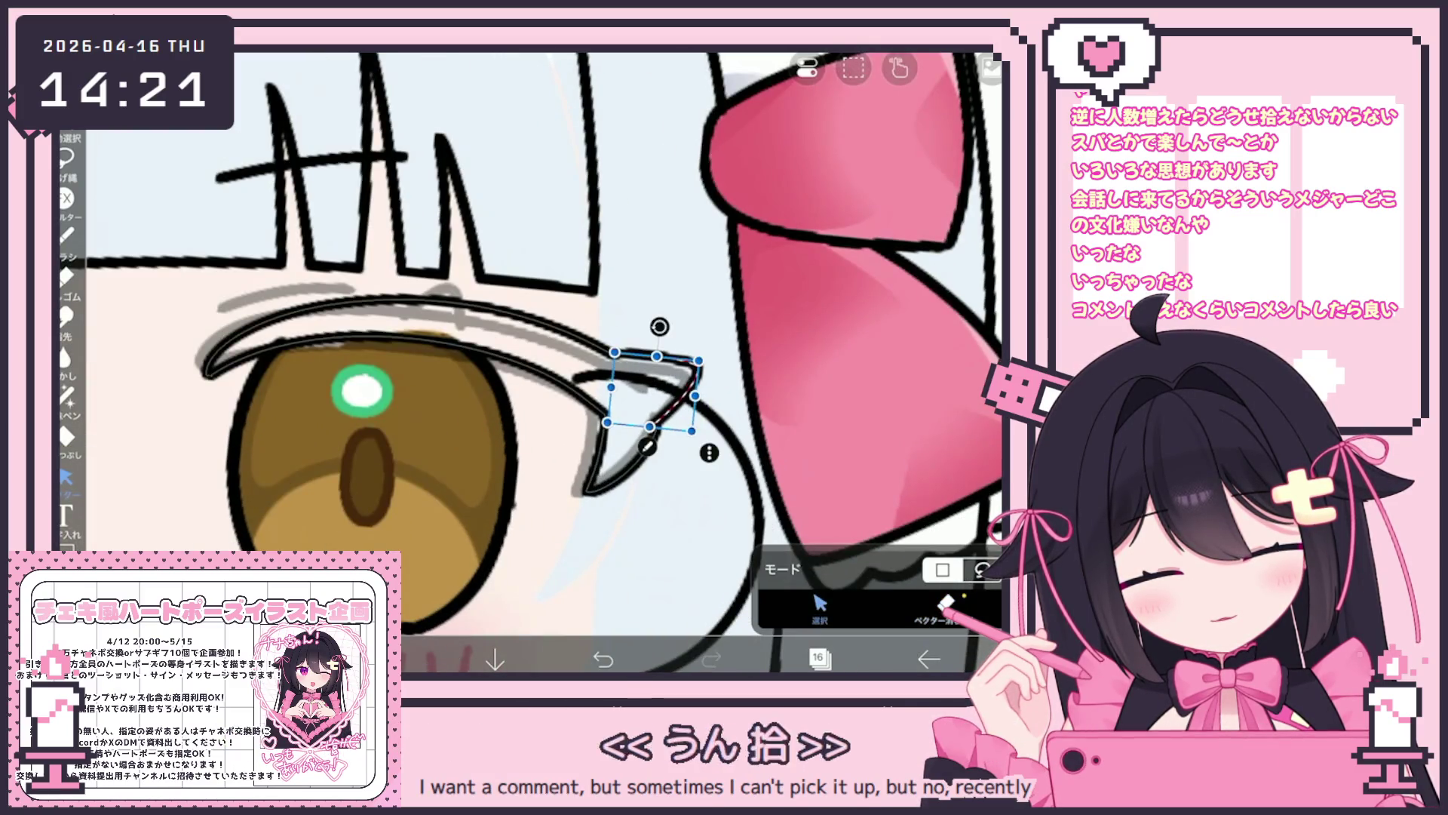
click(573, 543)
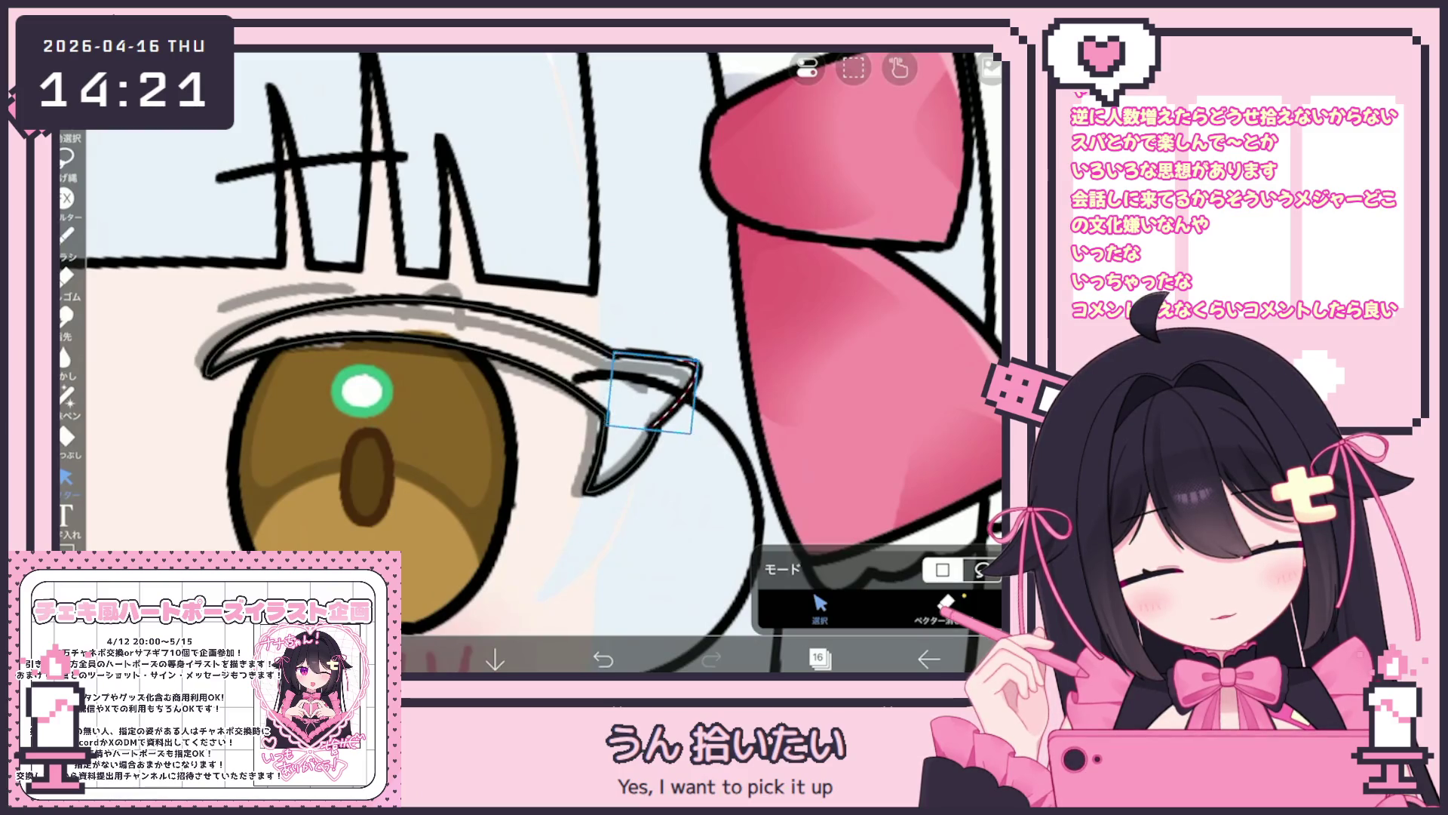
drag(661, 328, 661, 328)
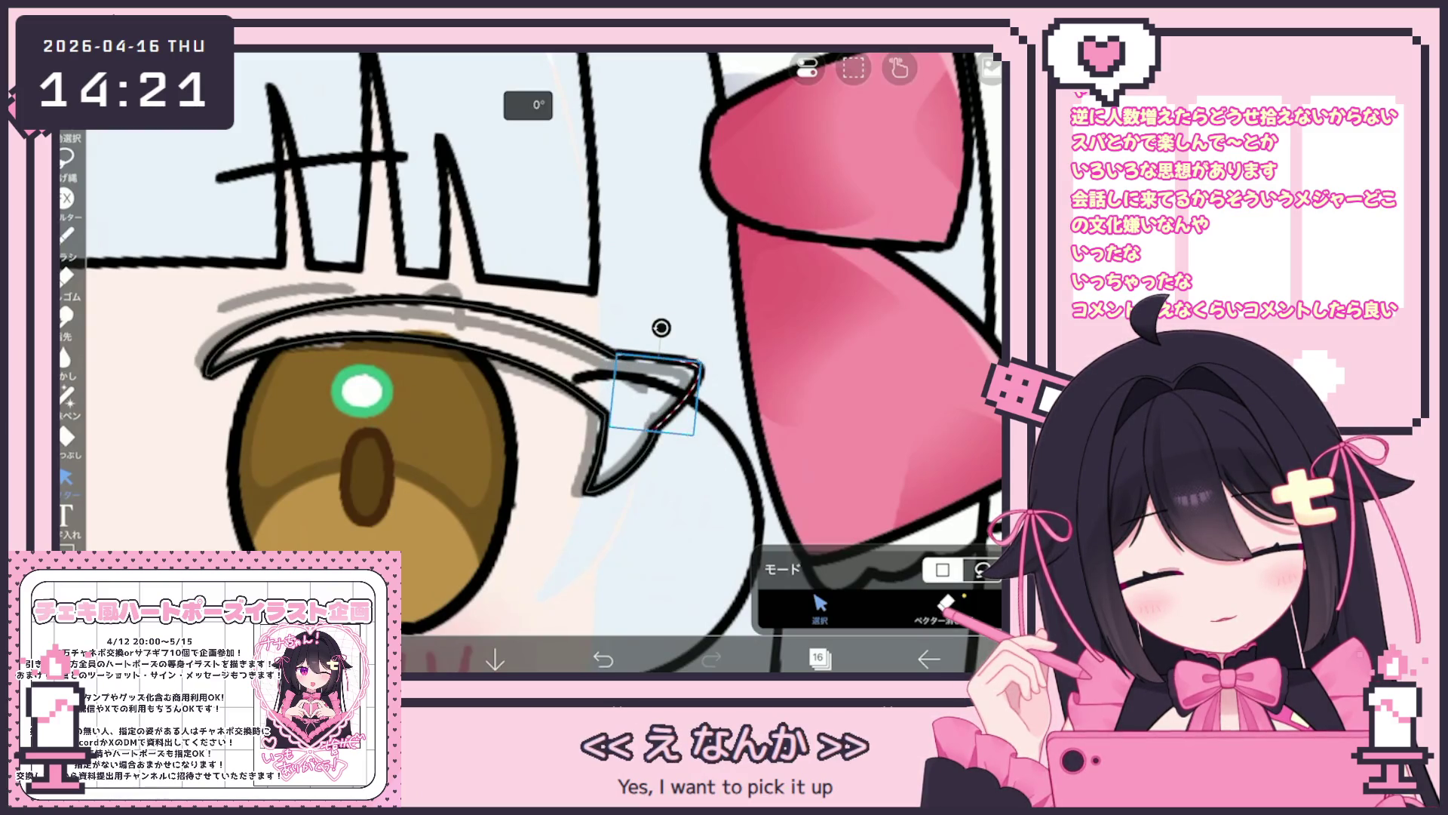
click(66, 234)
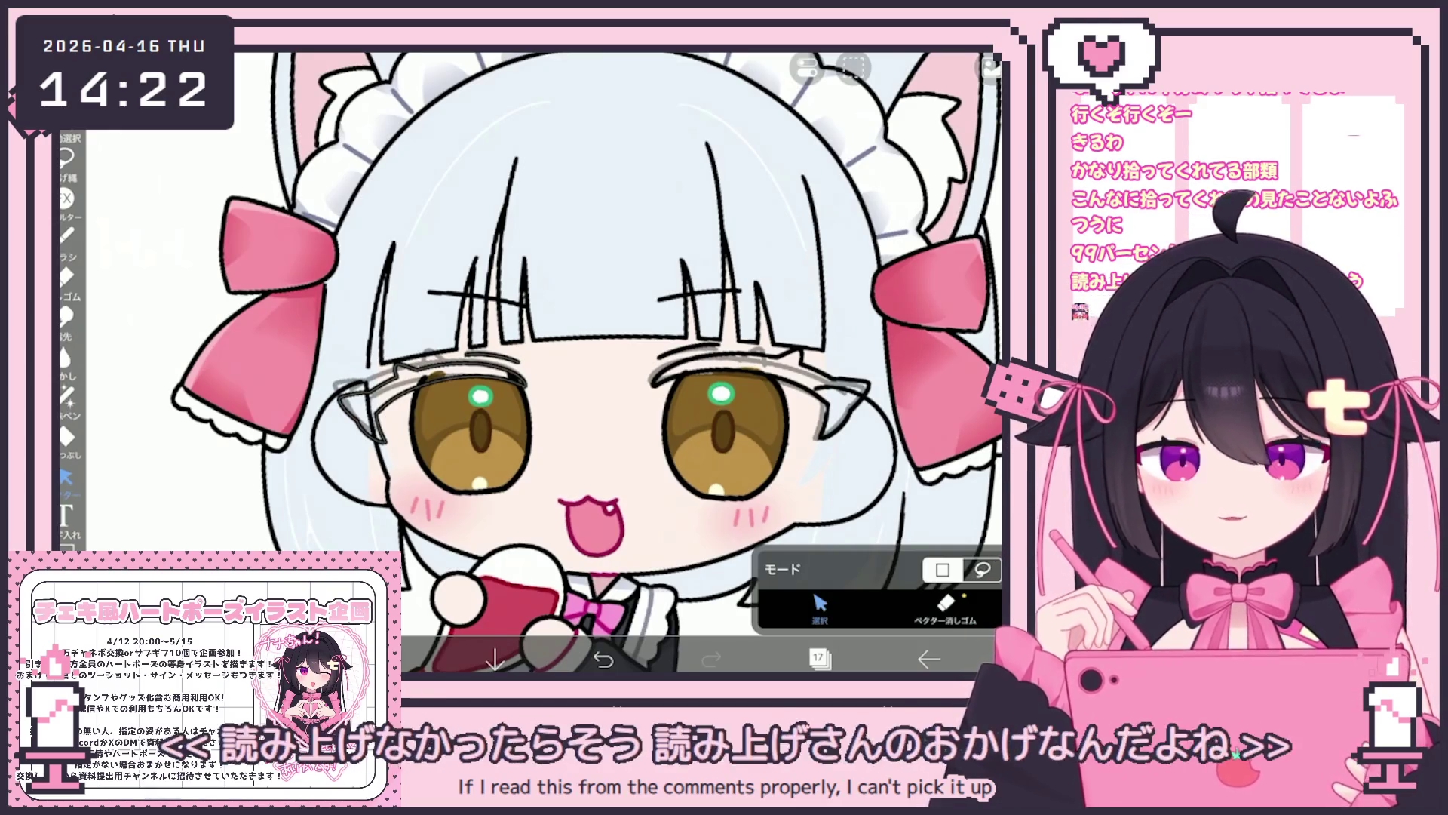
Box the left eye's lash lines and rotate them about -7°.
drag(338, 337, 562, 436)
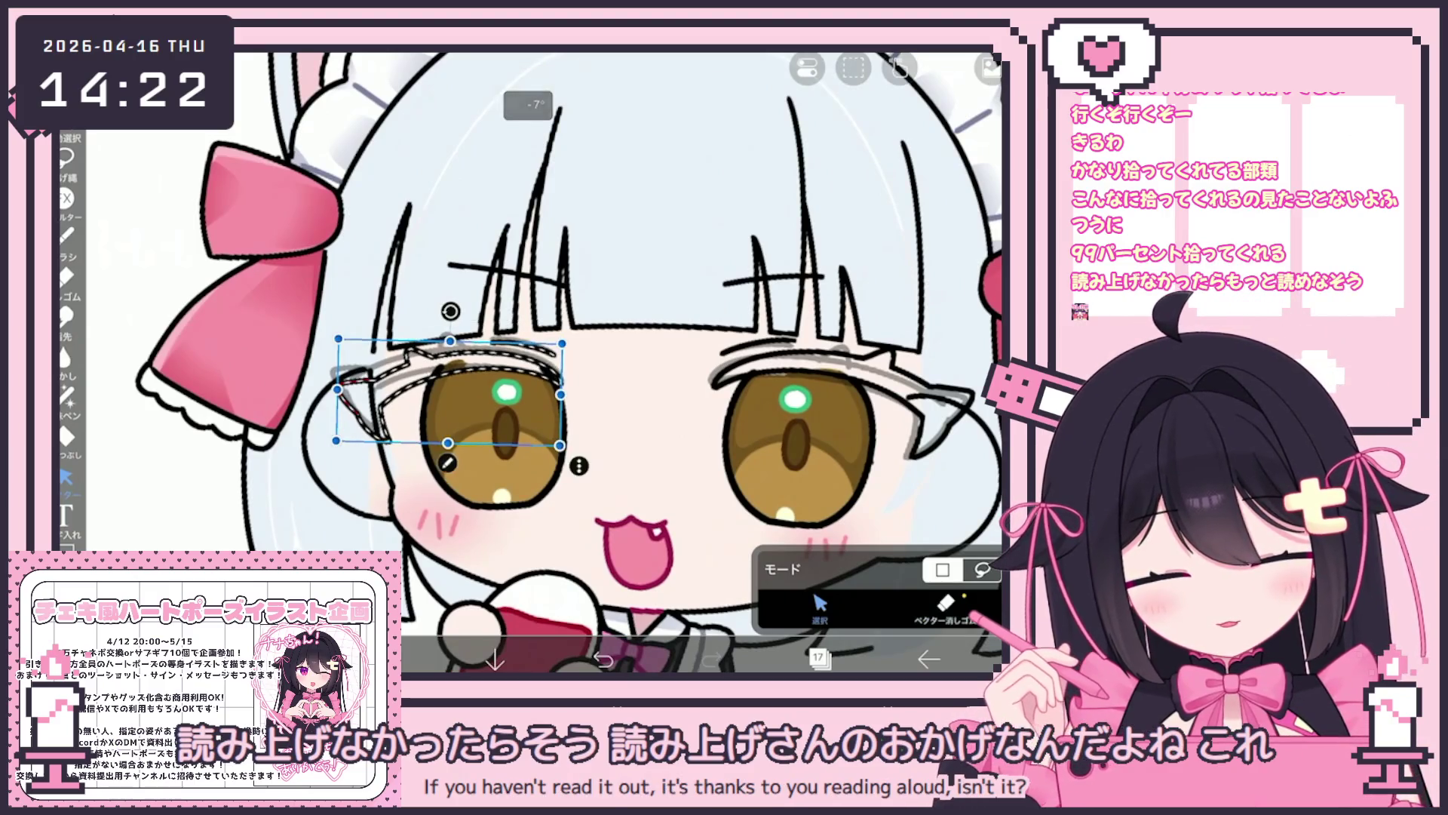
drag(332, 335, 574, 452)
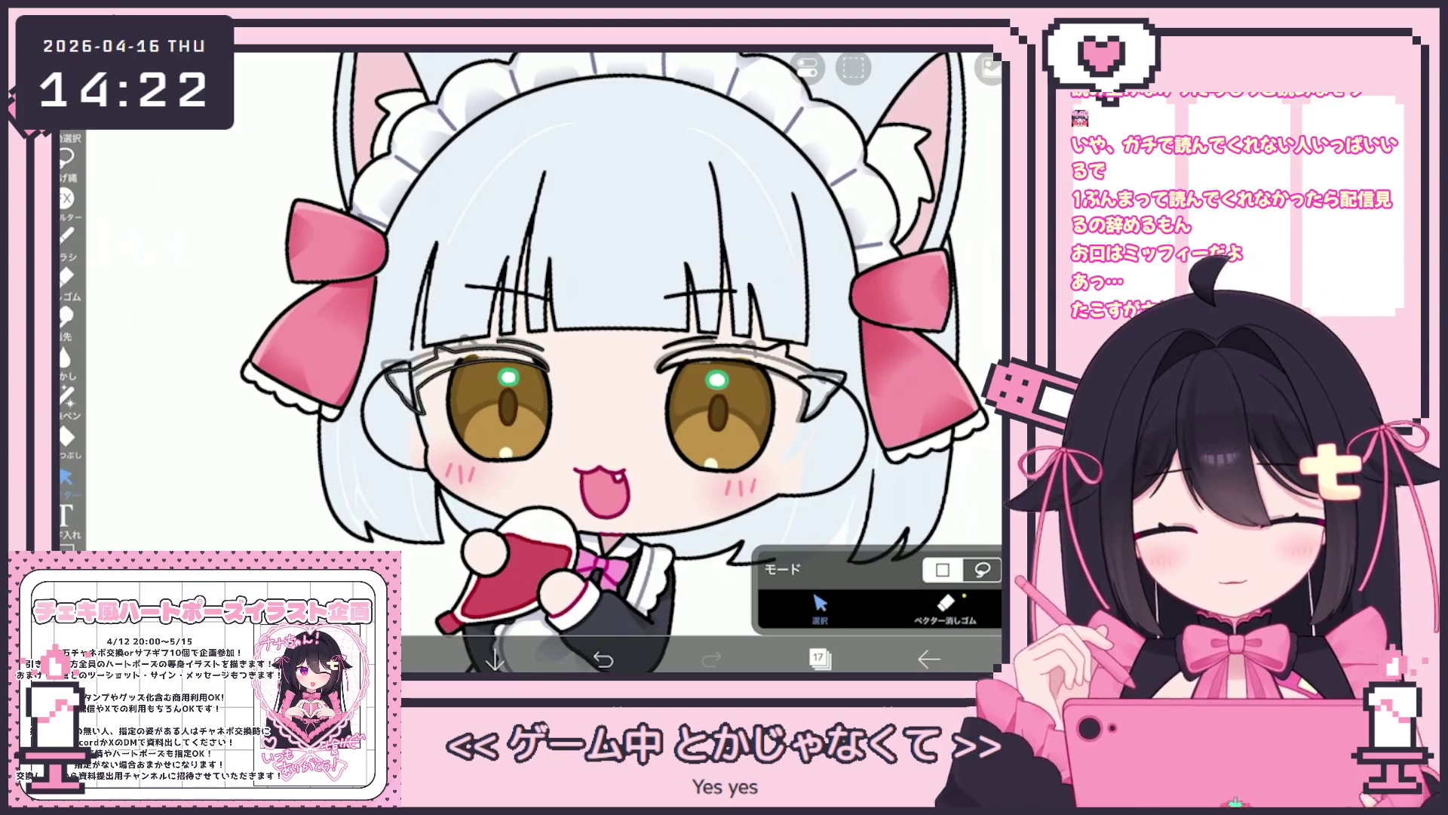
click(407, 377)
drag(476, 310, 471, 308)
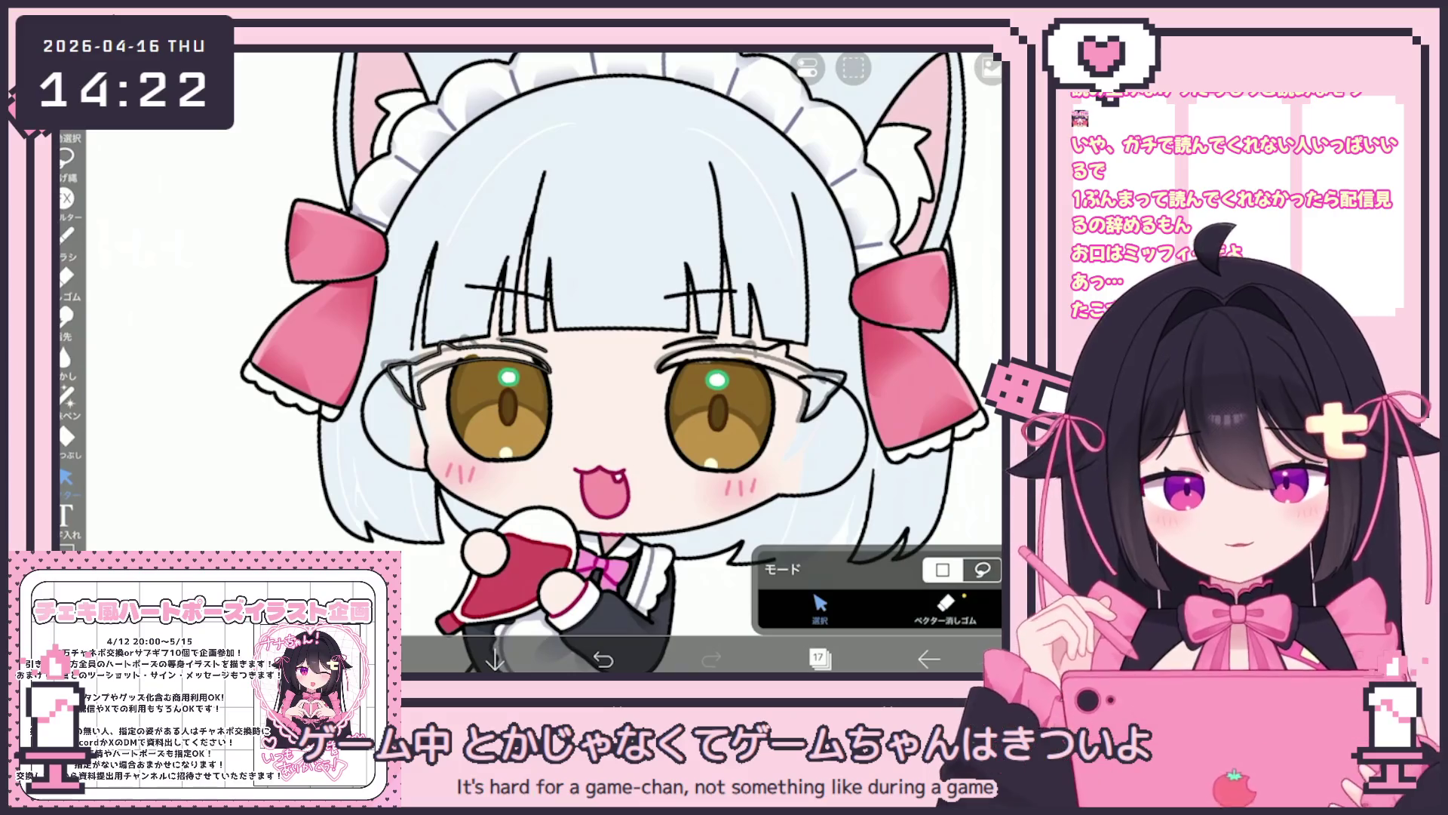
click(818, 659)
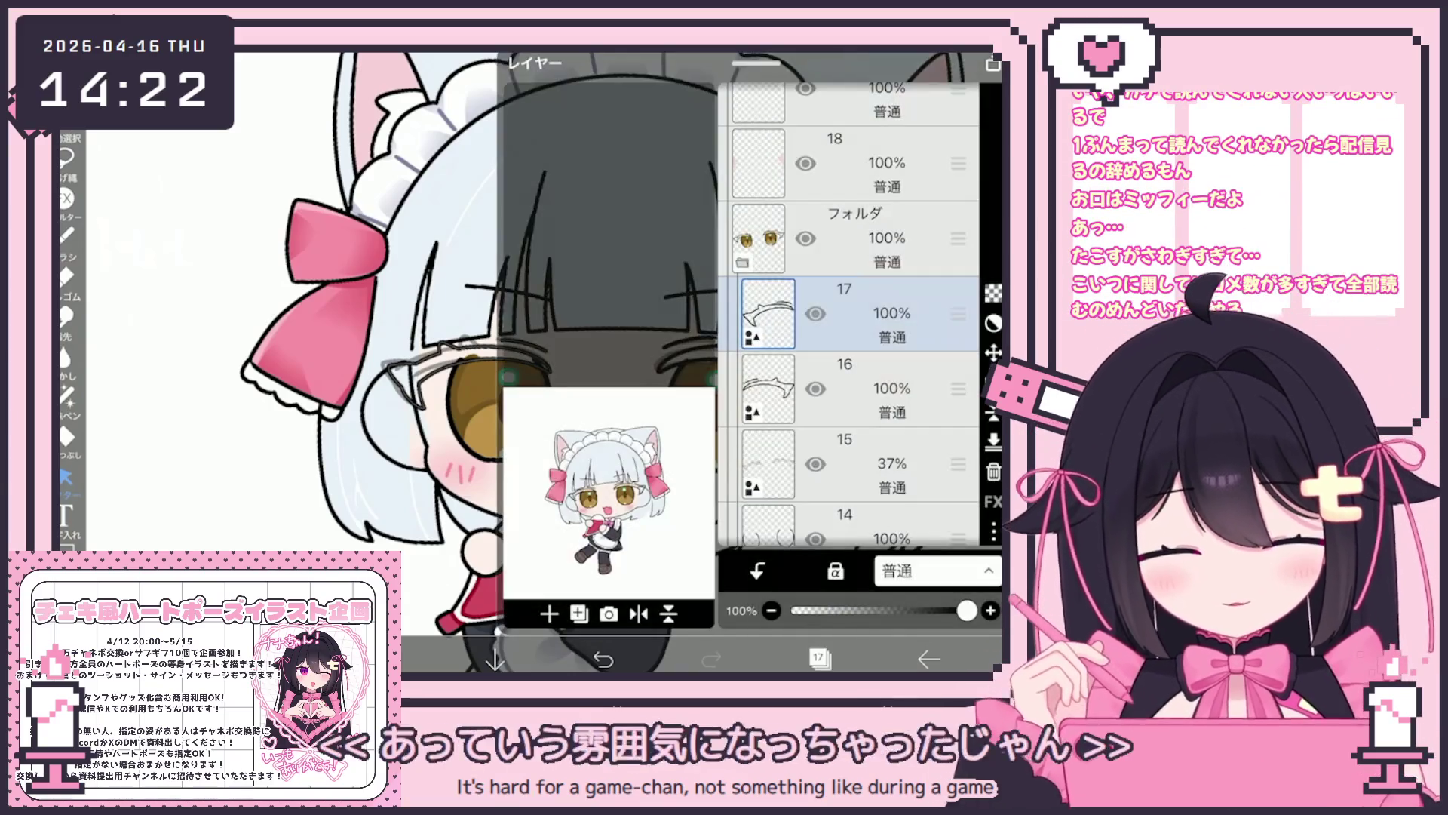
Delete the old lash sketch layers 17 and 16 and make layer 15 the working layer.
click(993, 472)
click(994, 471)
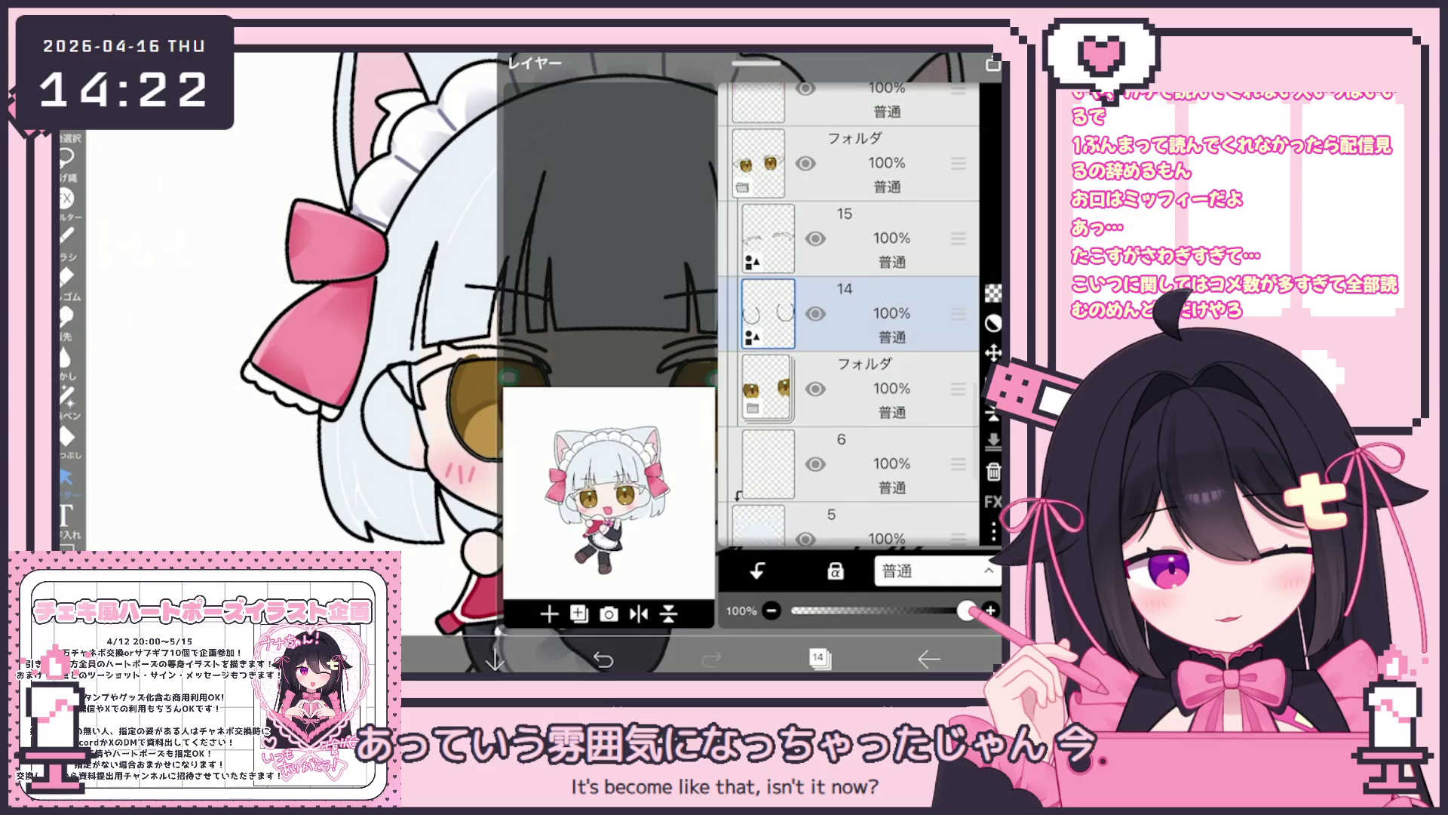
click(890, 238)
click(818, 658)
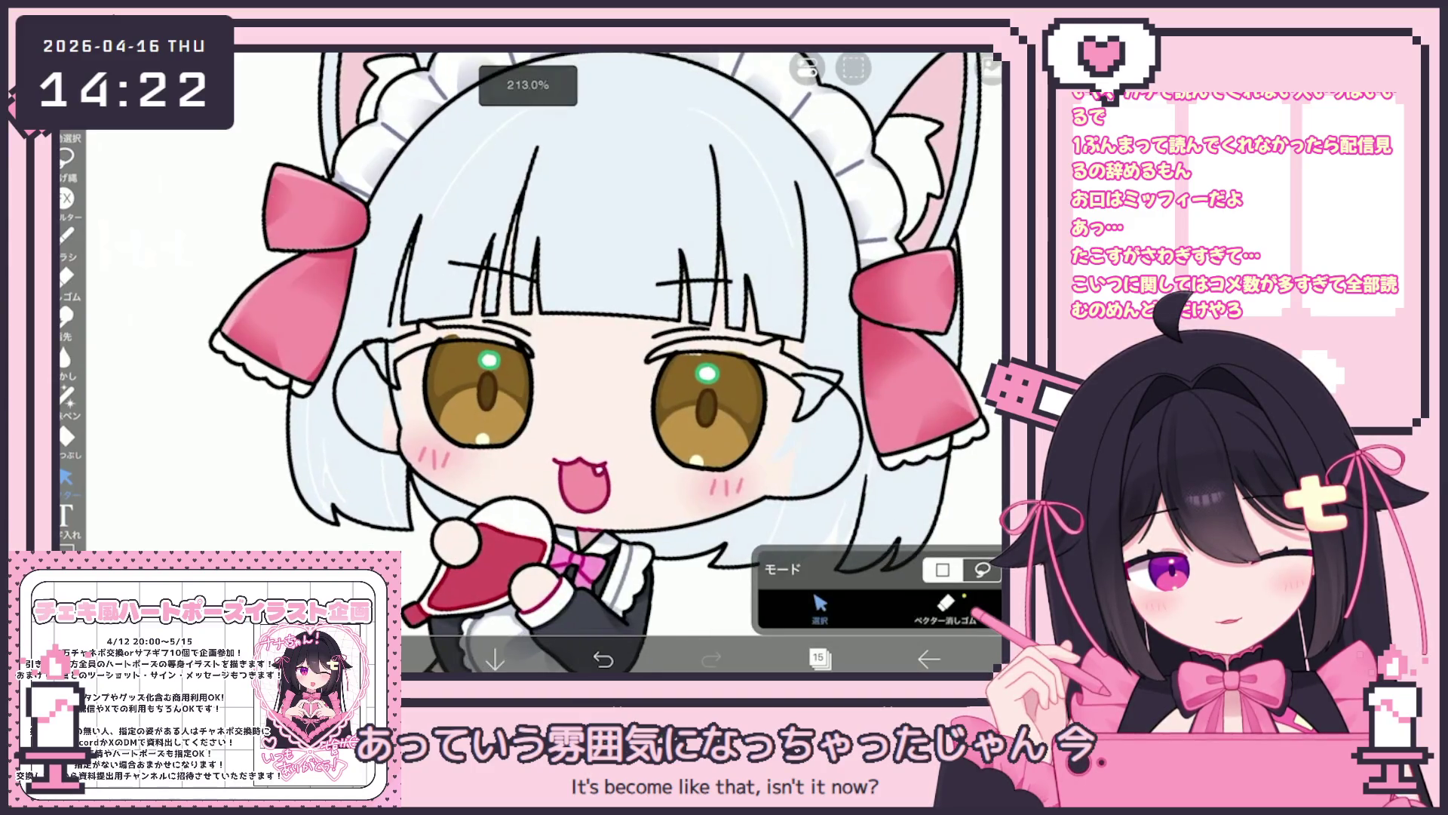
click(819, 658)
Pick dark #322C2F and set the Fill tool to reference layer 16.
click(377, 659)
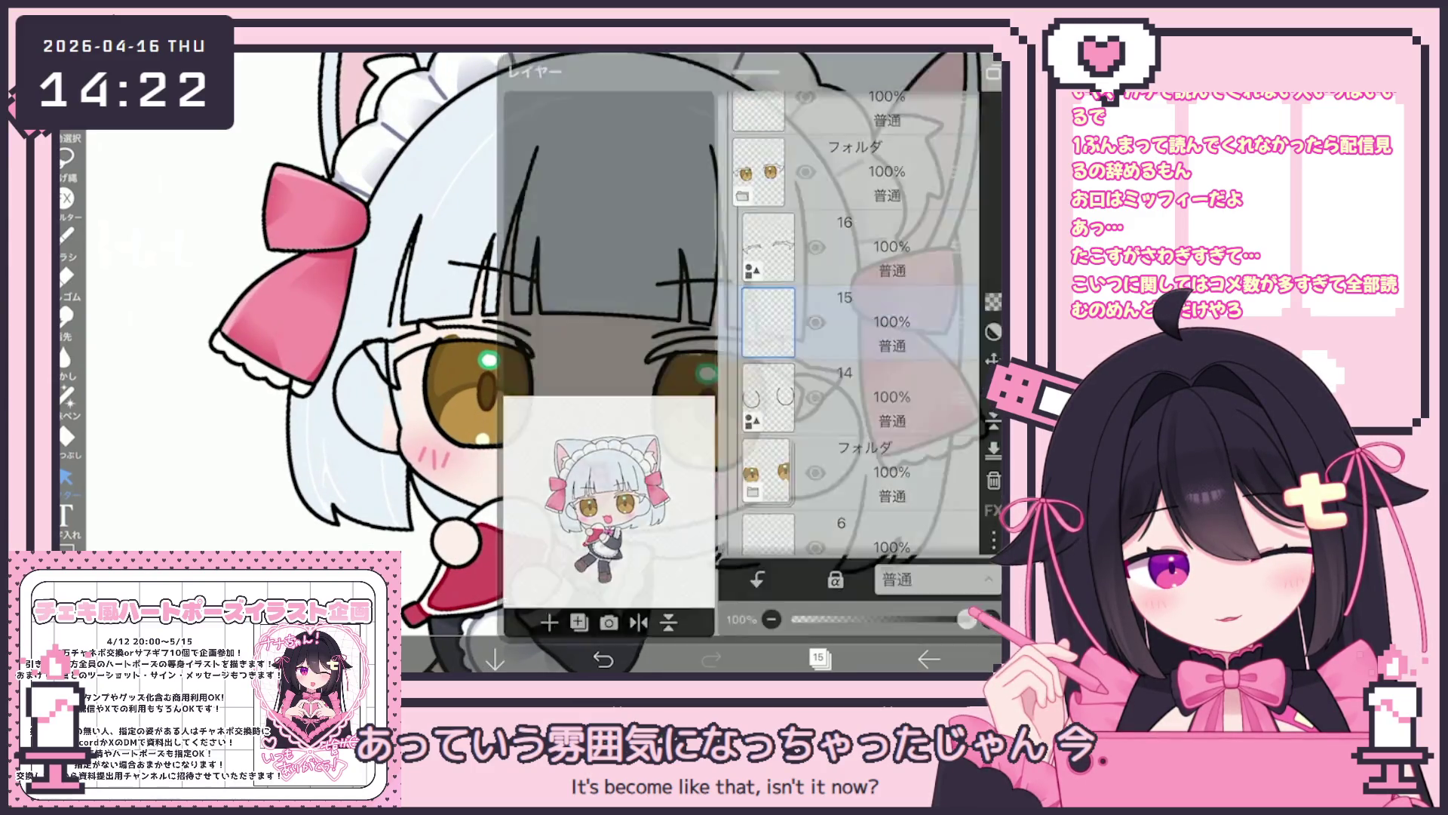
click(479, 261)
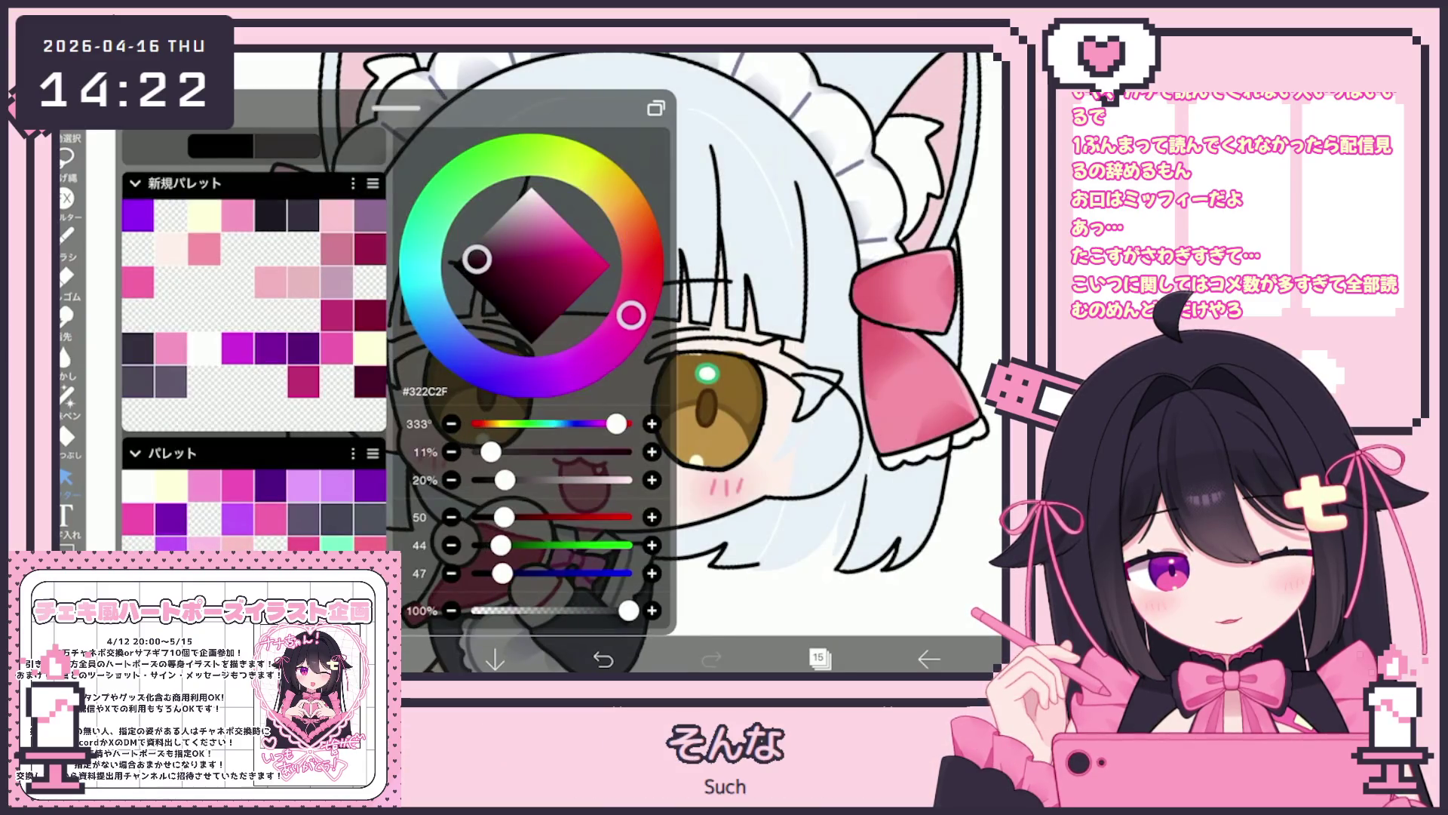
click(489, 263)
click(66, 436)
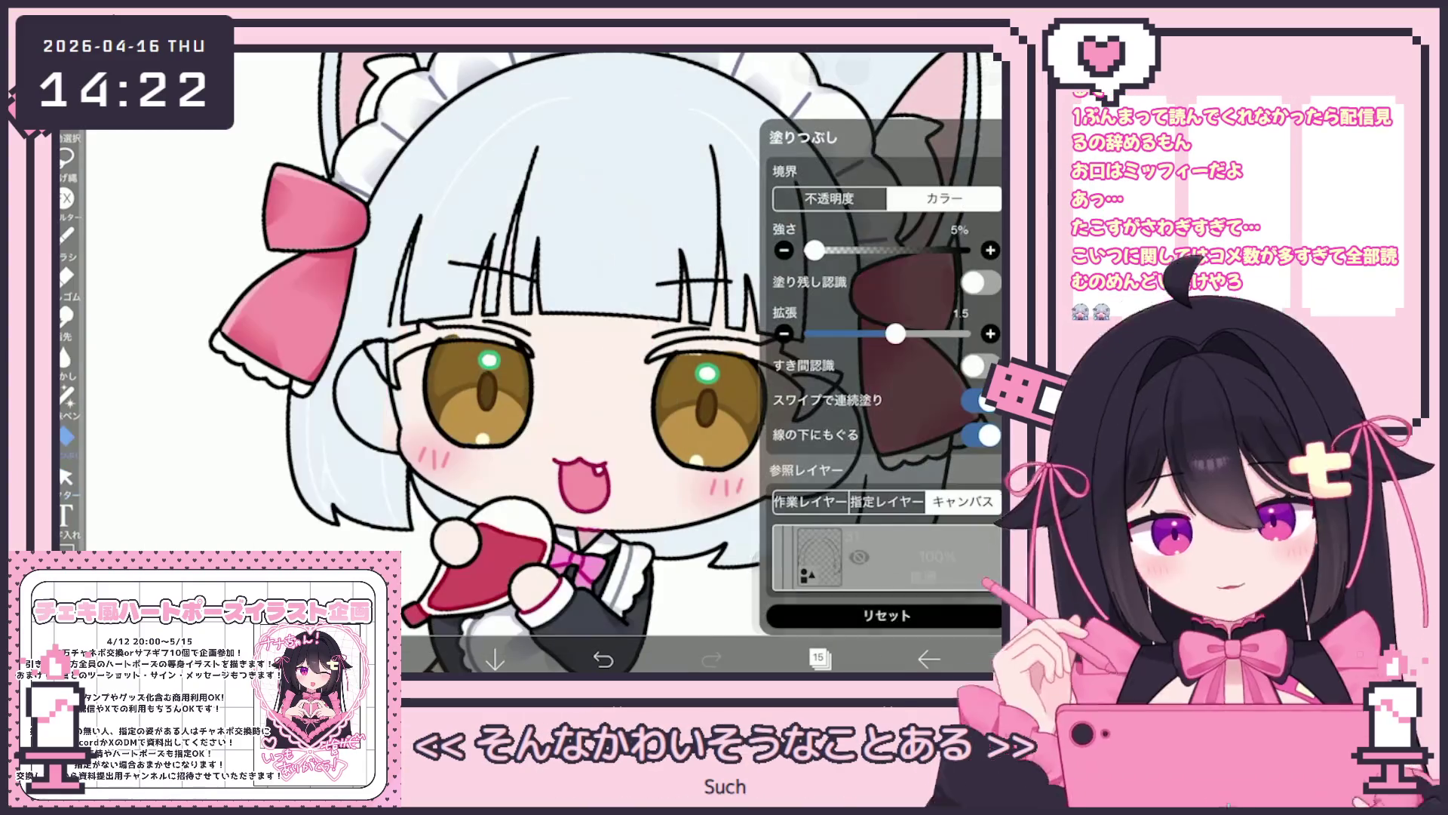
click(886, 501)
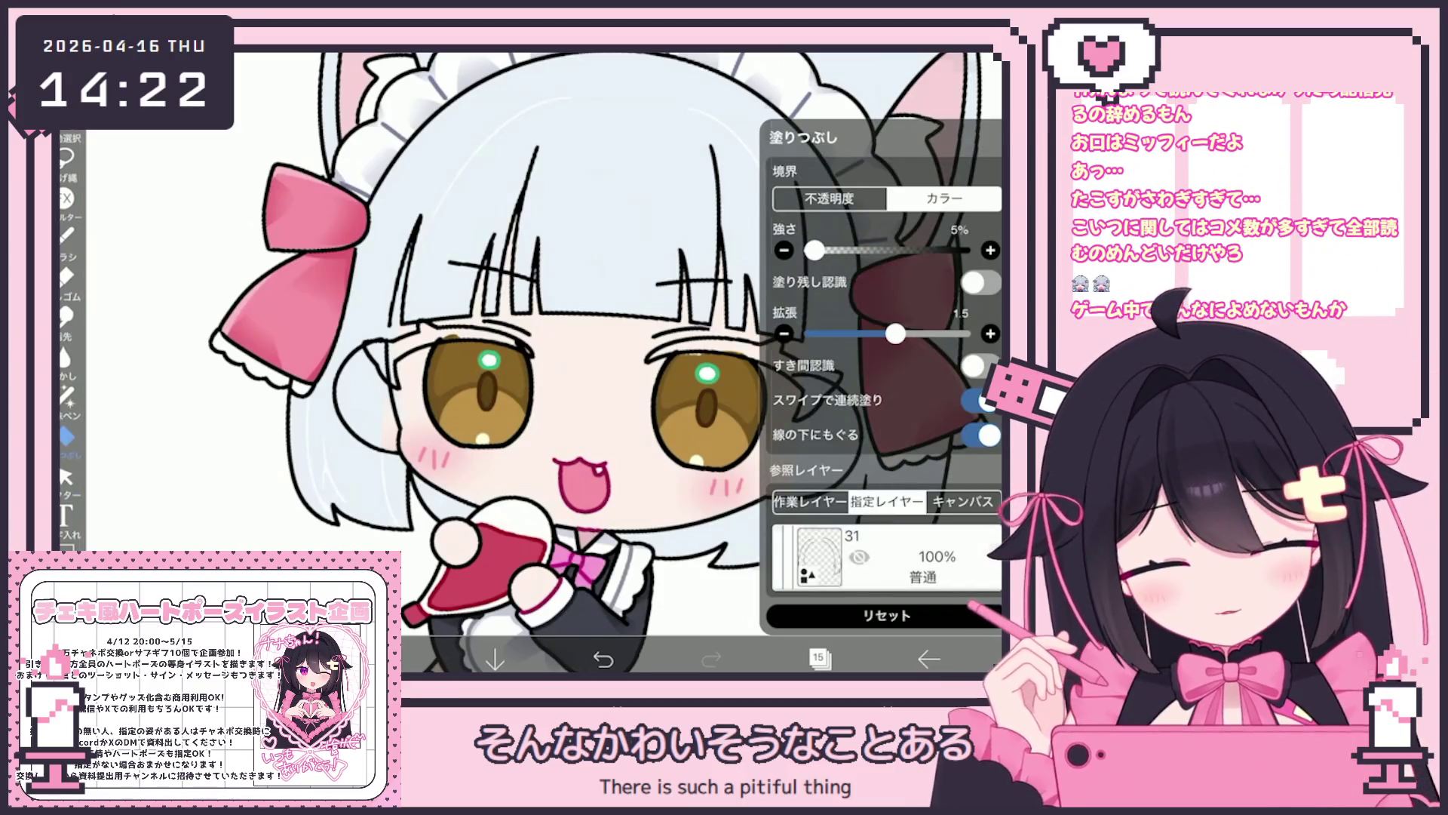
click(886, 556)
scroll(886, 286, down, 5)
scroll(887, 286, down, 10)
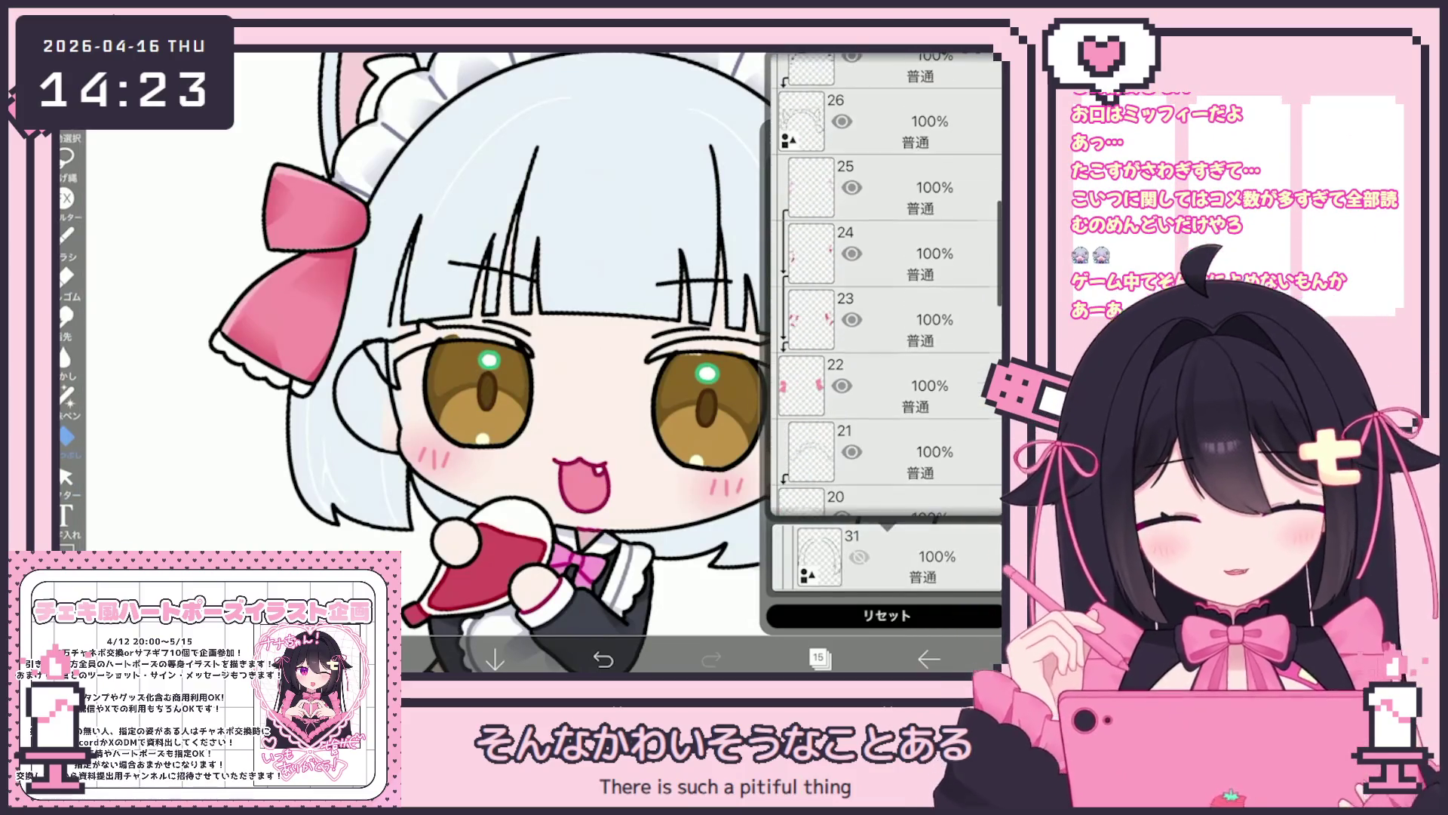
click(887, 482)
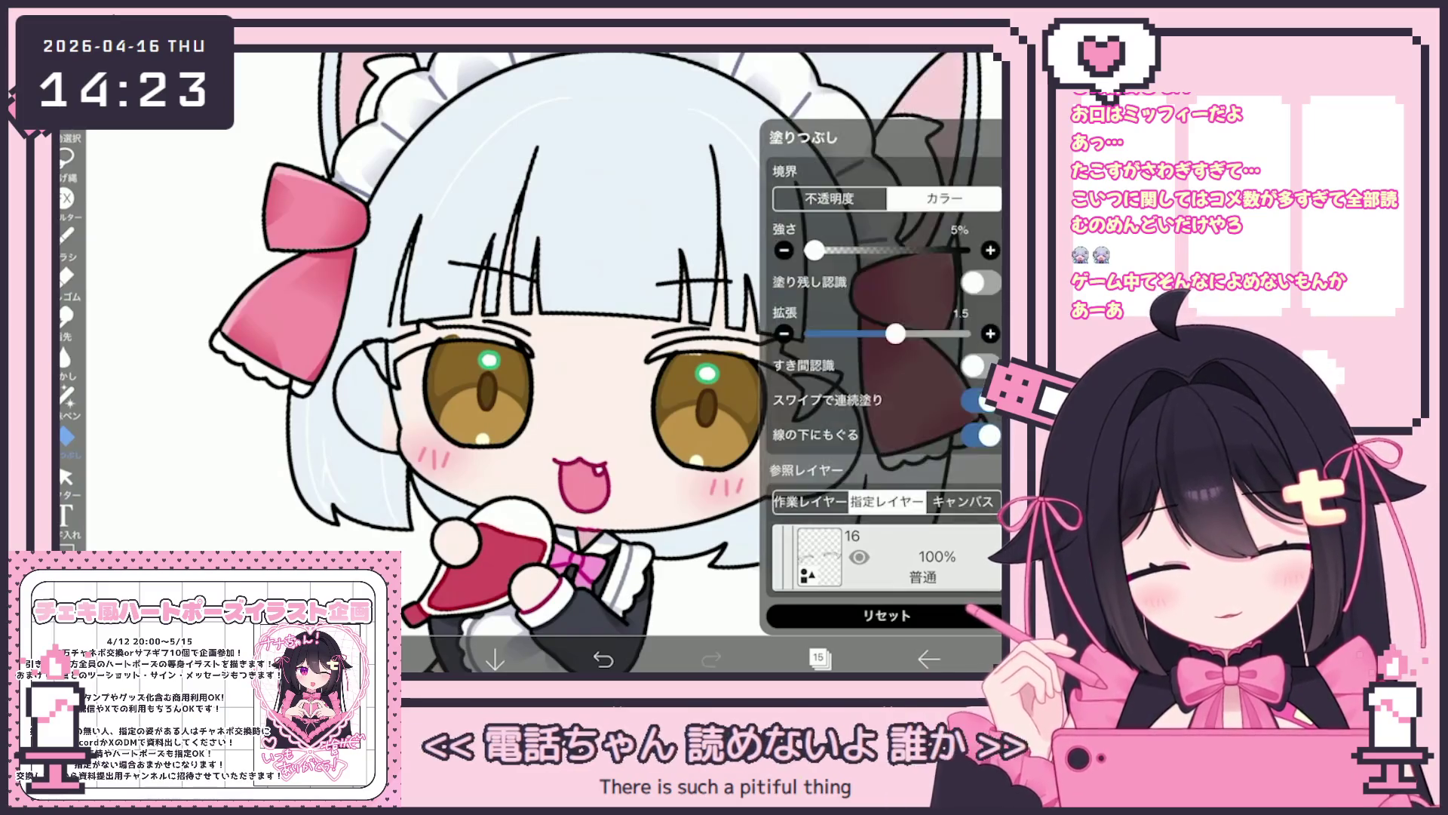
click(528, 227)
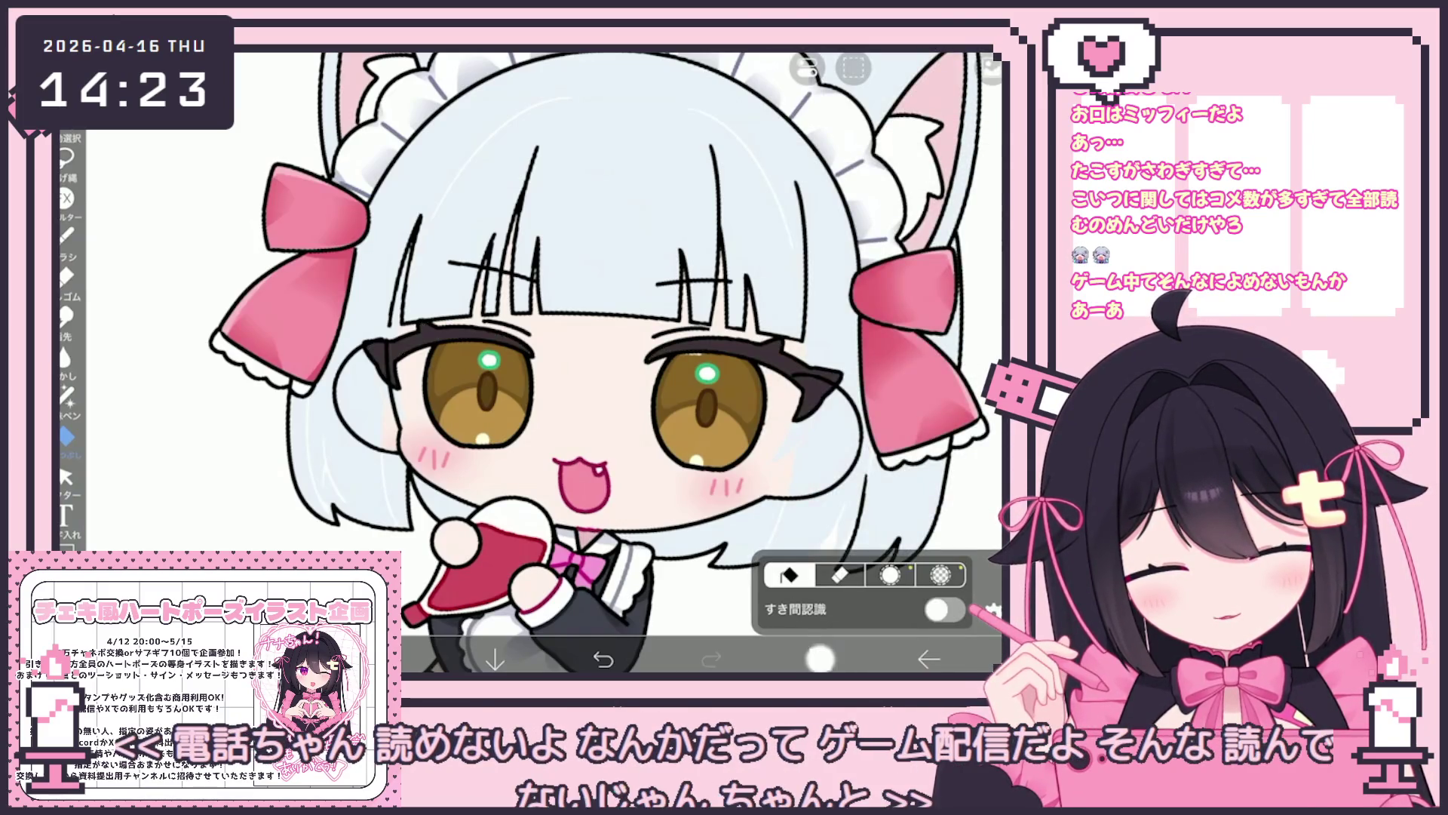
Fill both upper lashes solid #322C2F on layer 15.
click(820, 659)
click(820, 659)
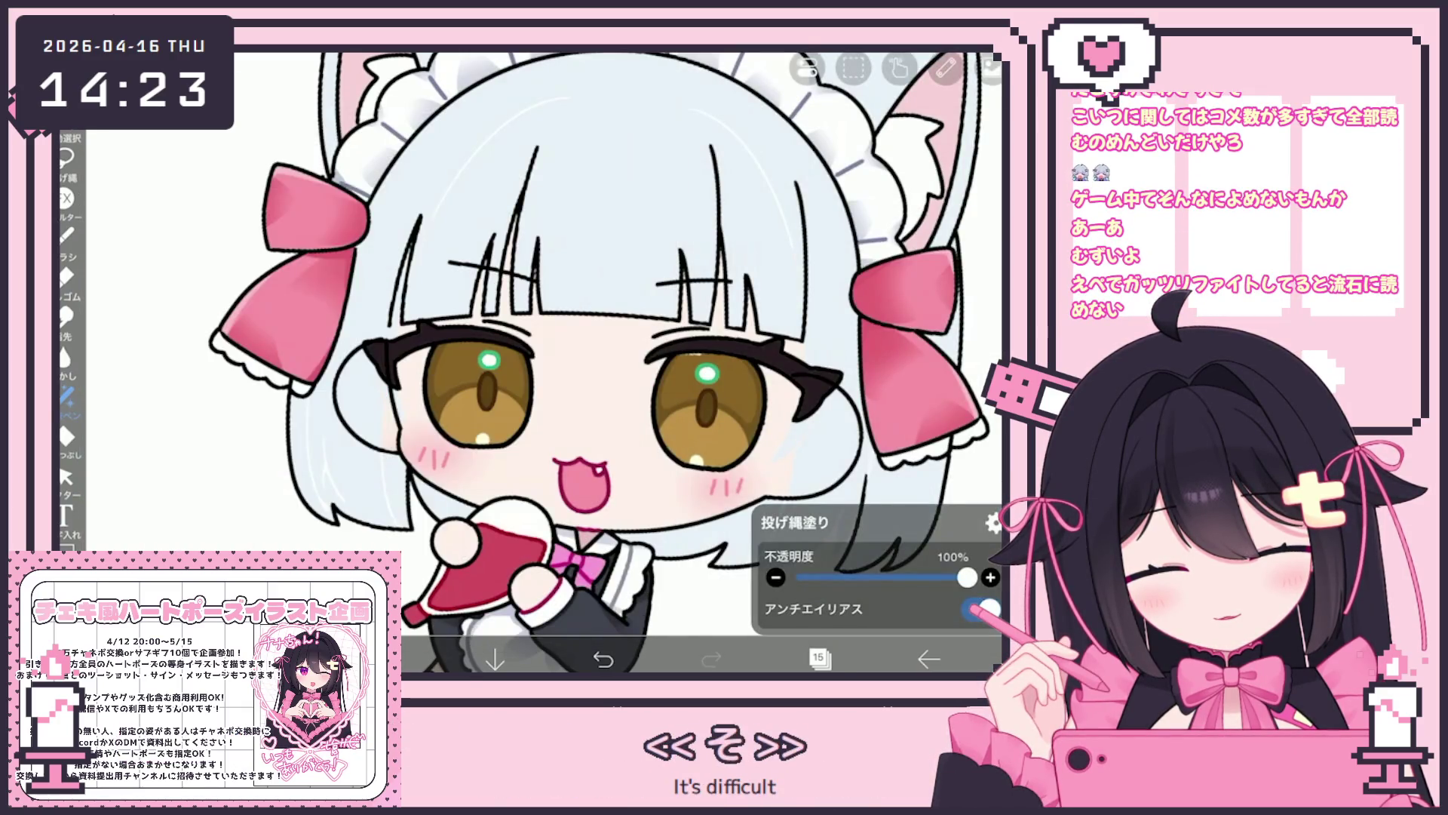
scroll(596, 362, down, 1)
click(820, 658)
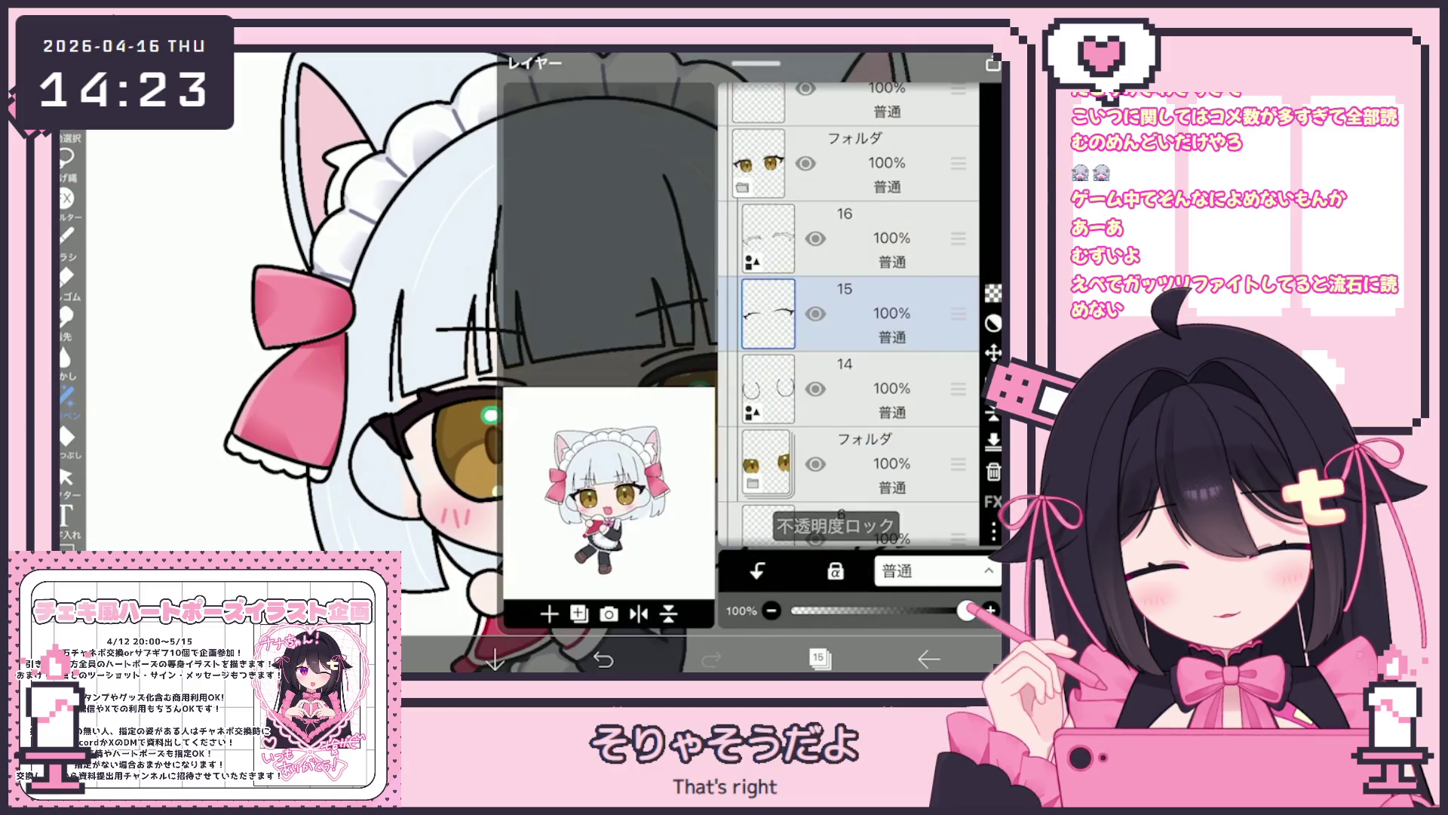
click(820, 659)
scroll(528, 362, up, 3)
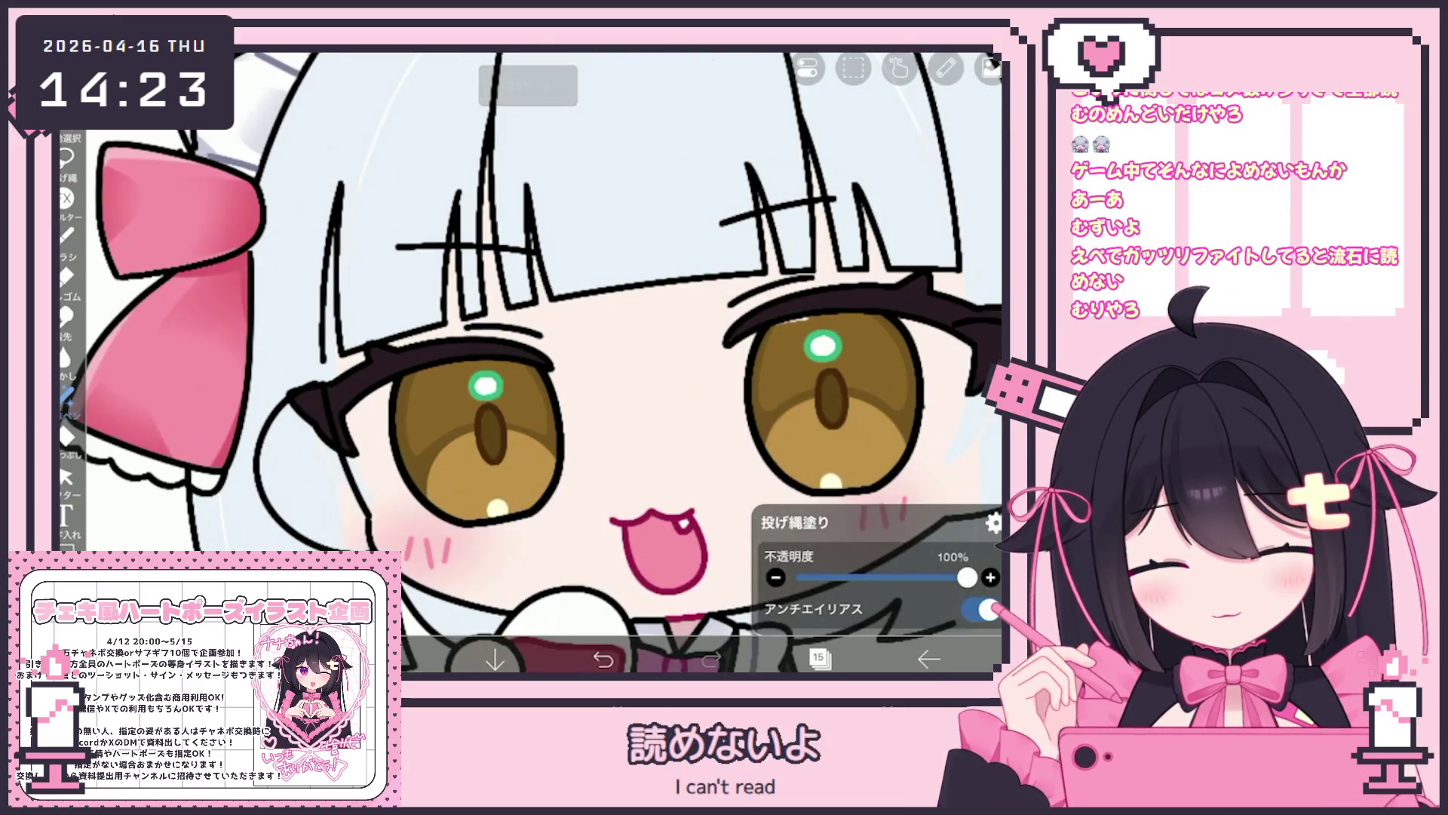
Paint the outer lash tips in deep red plum #74173E.
click(388, 659)
click(389, 658)
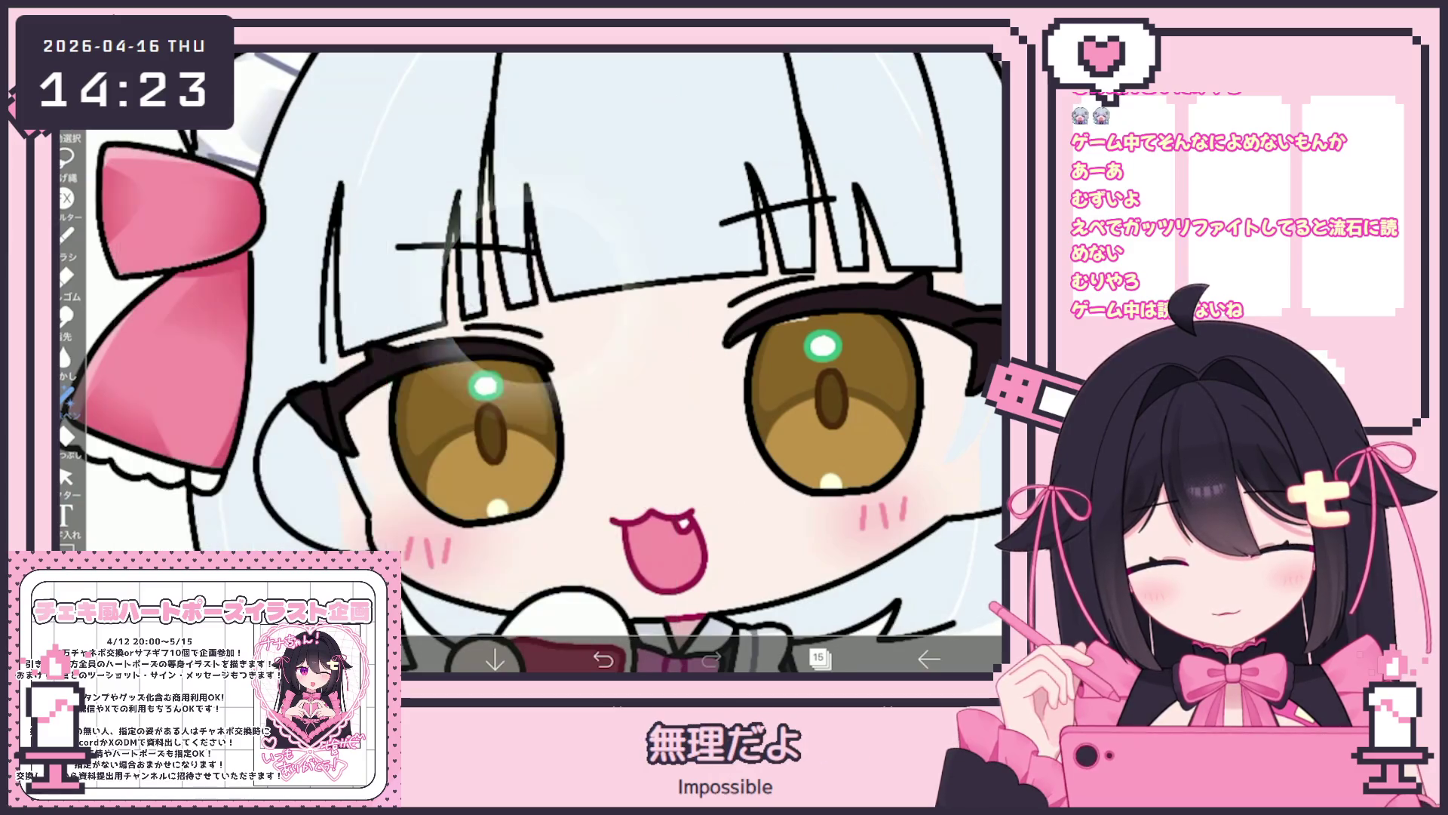
click(821, 659)
click(820, 658)
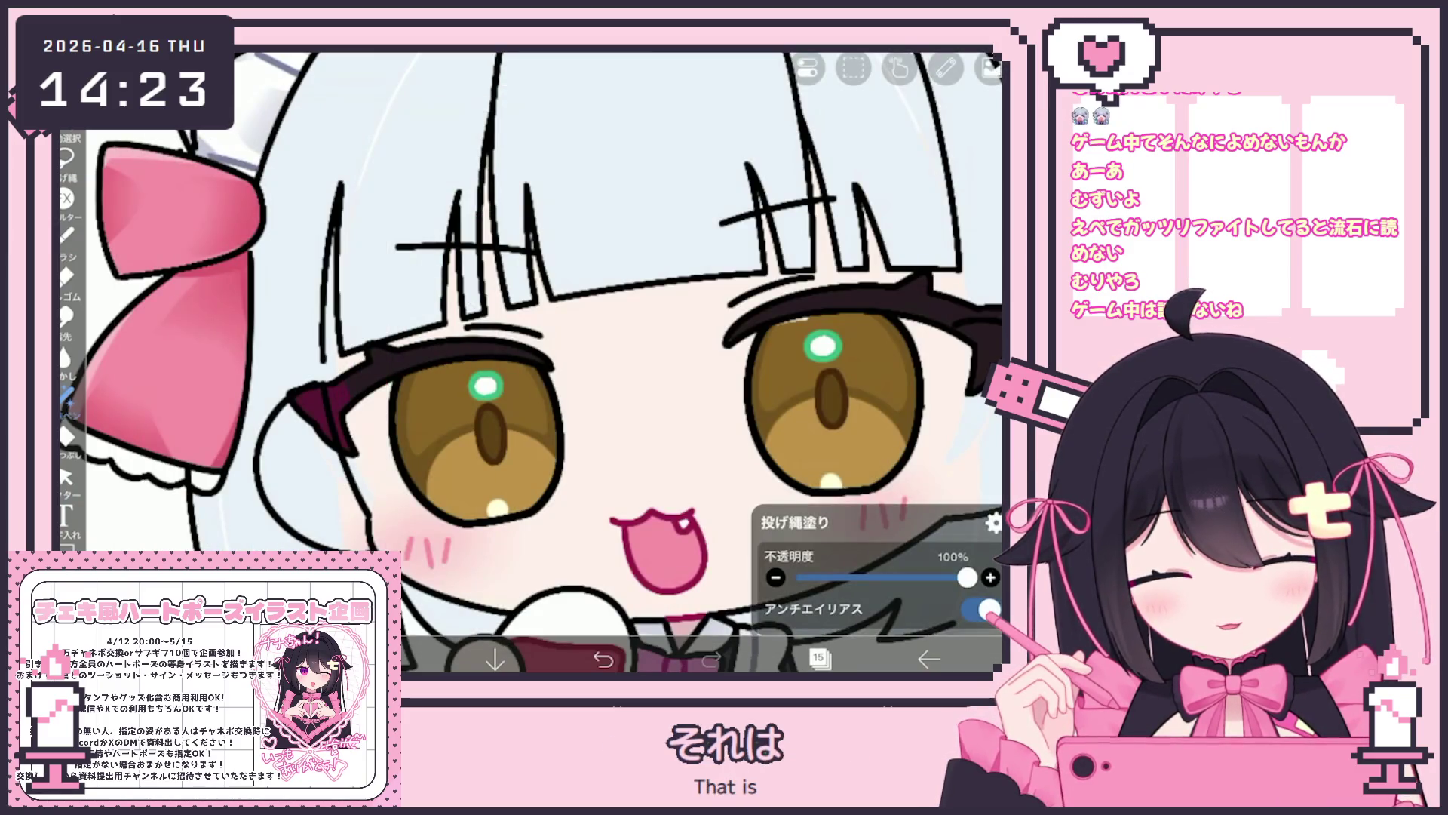
scroll(573, 362, down, 2)
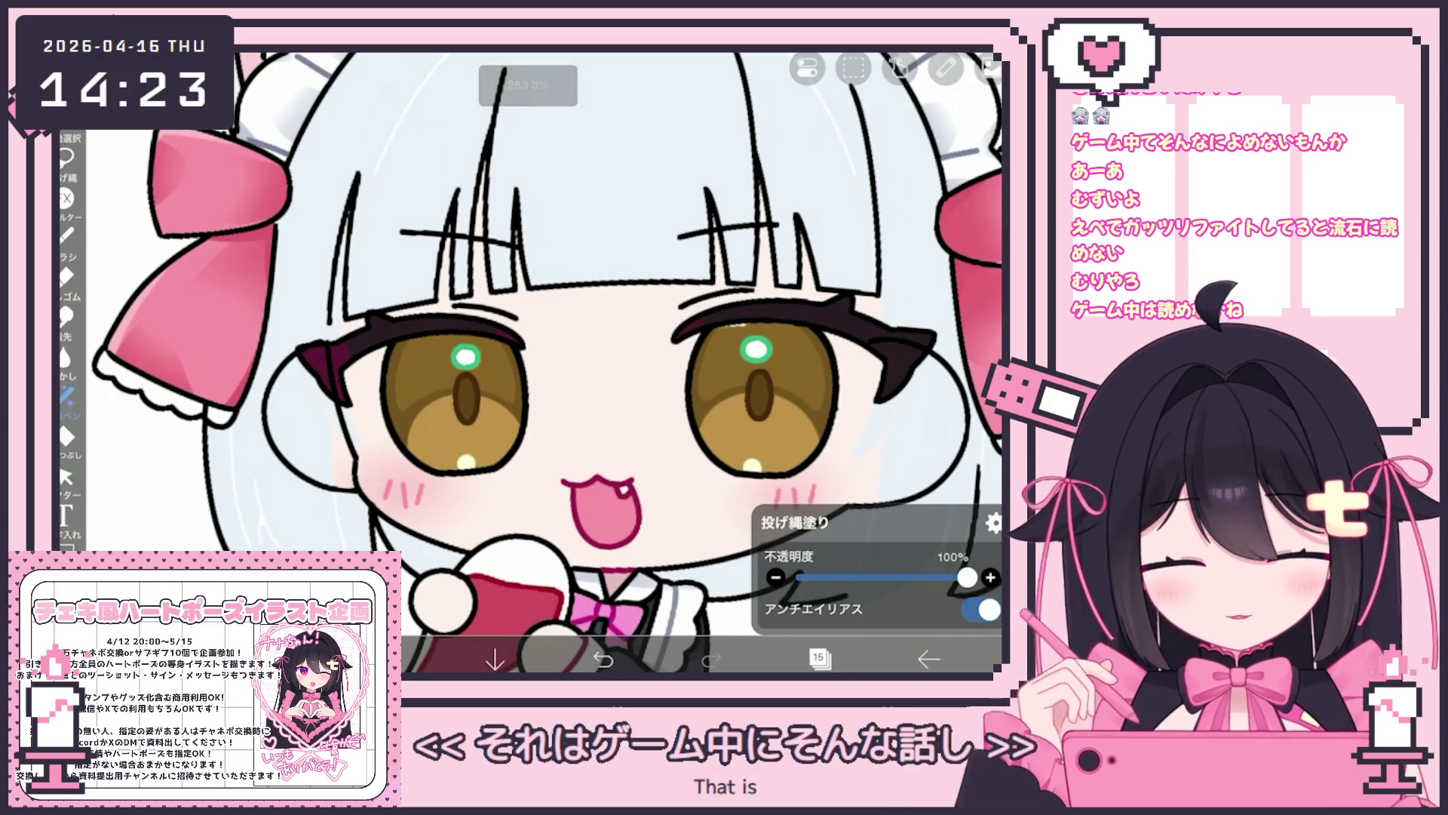
scroll(573, 362, down, 1)
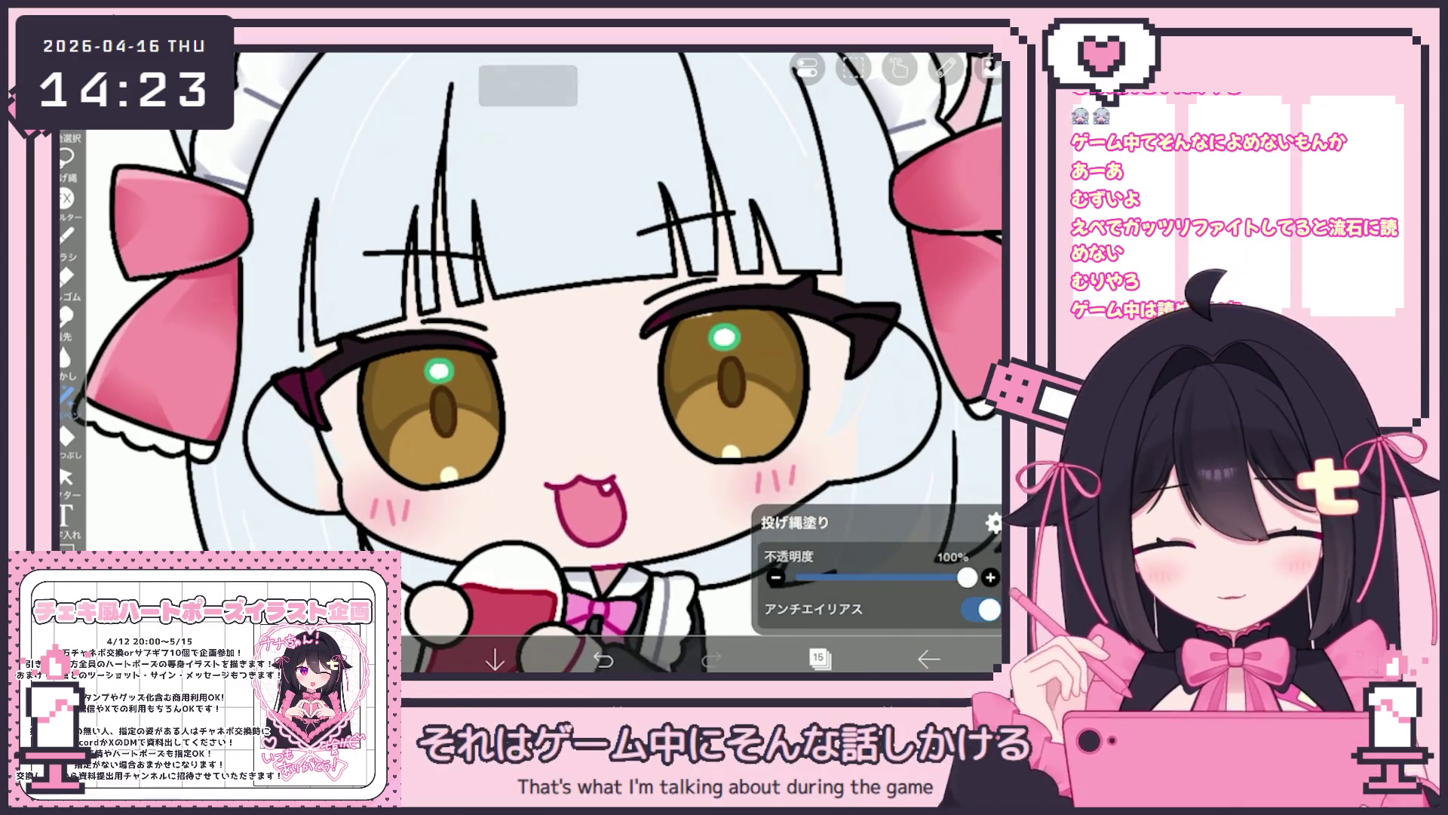
scroll(574, 362, down, 3)
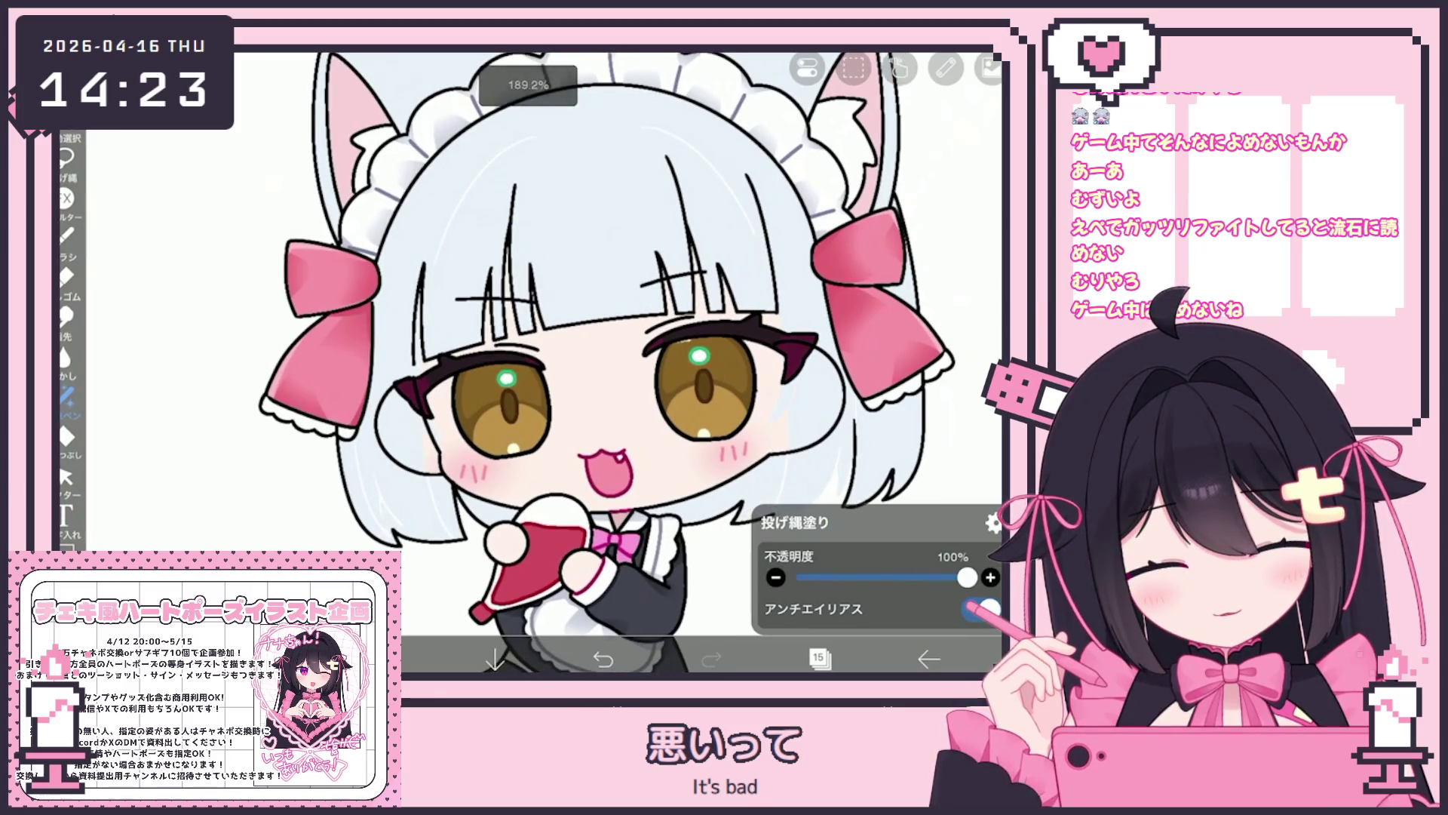
click(819, 658)
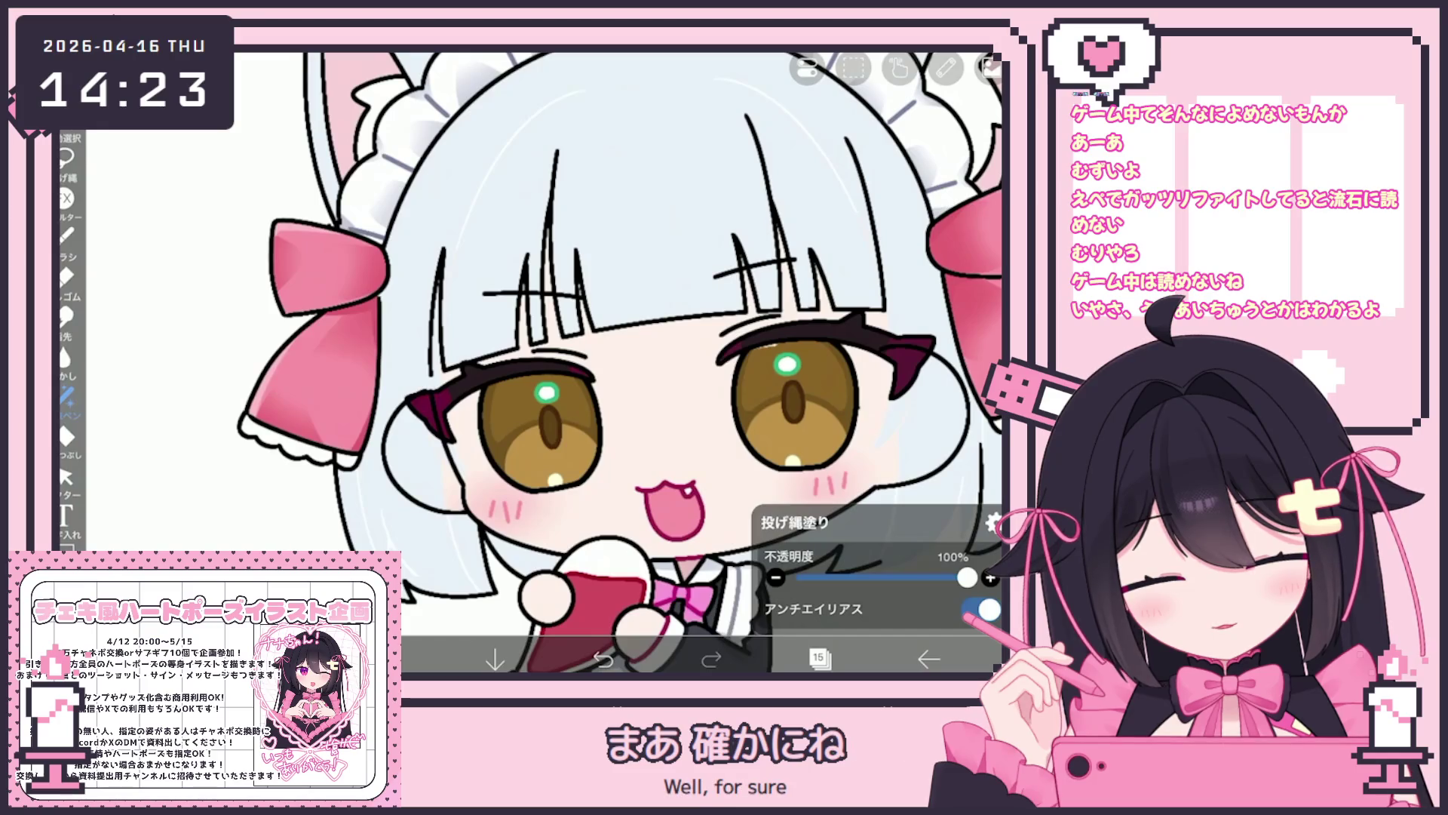
scroll(619, 362, down, 3)
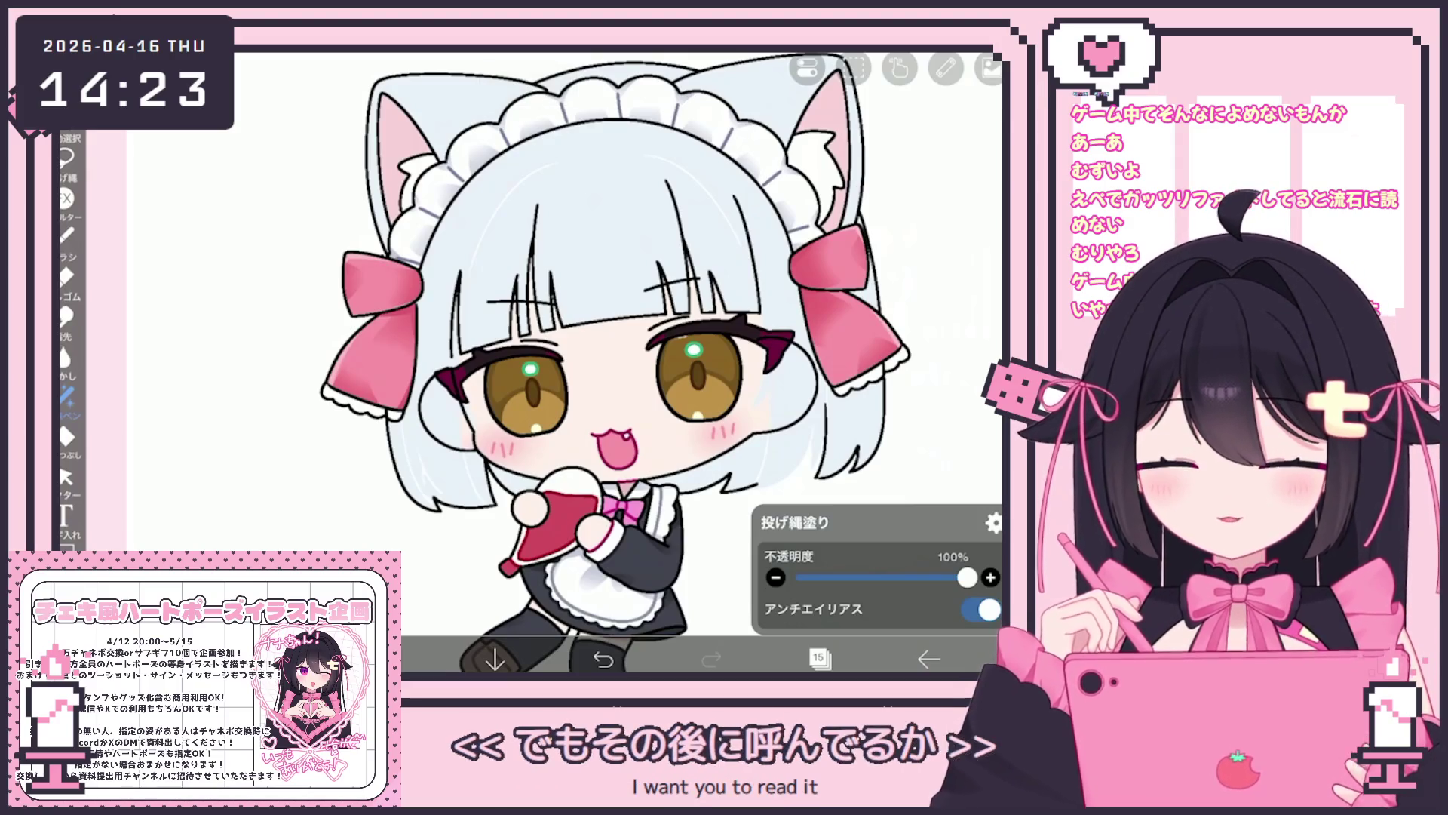
click(819, 658)
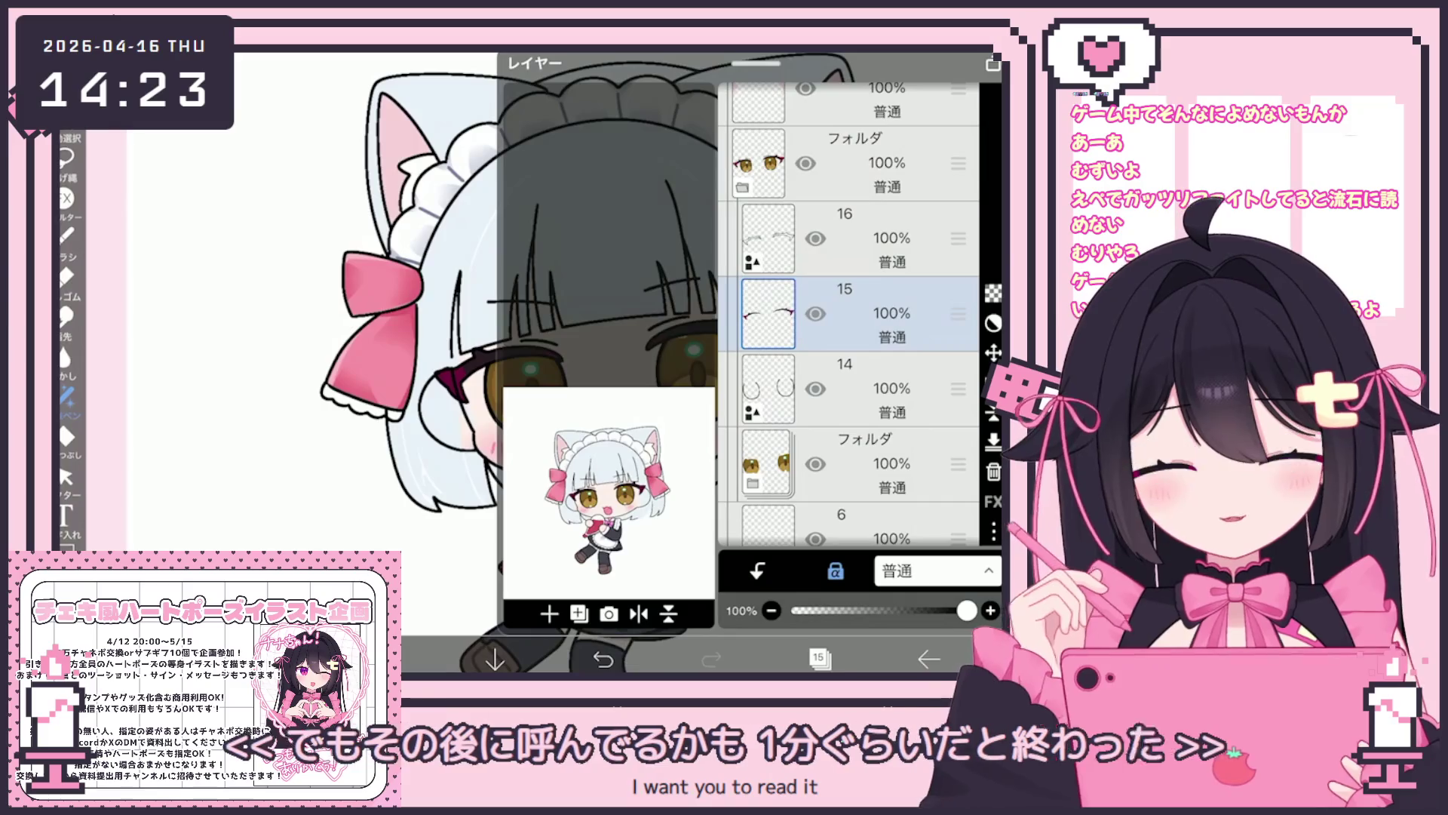
click(868, 238)
click(549, 613)
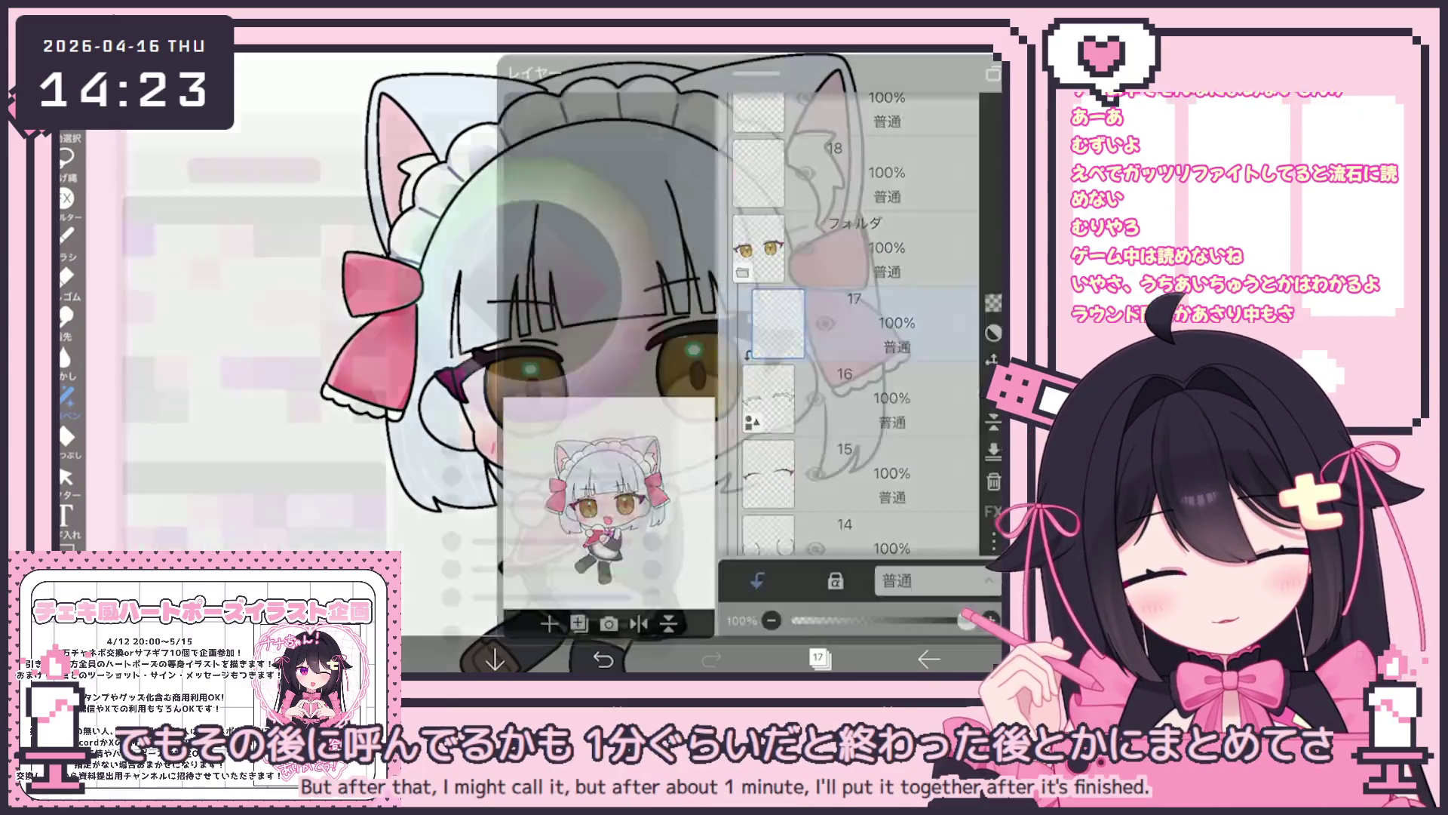
click(818, 658)
scroll(573, 340, up, 5)
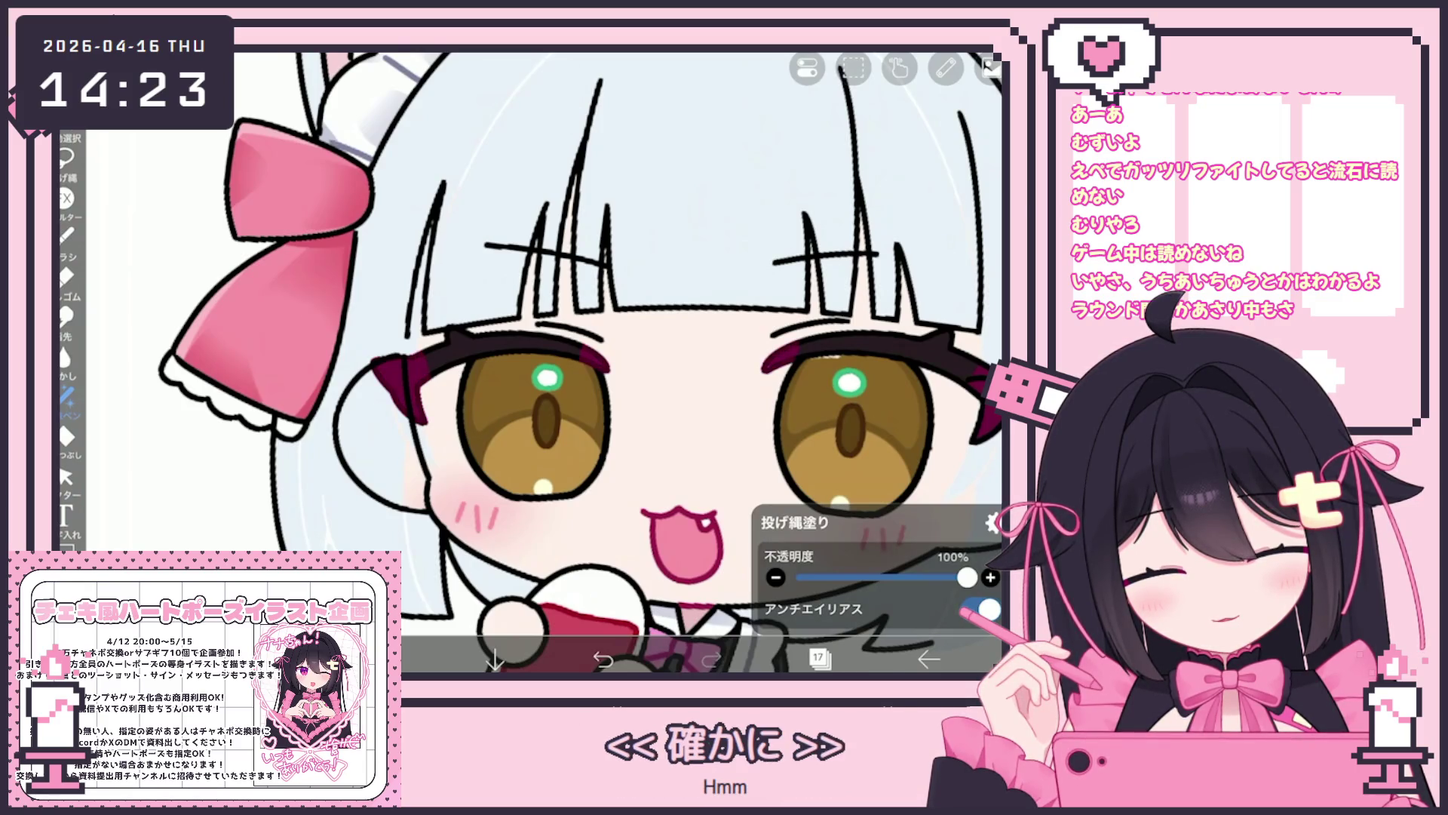
scroll(531, 362, up, 2)
scroll(531, 362, right, 3)
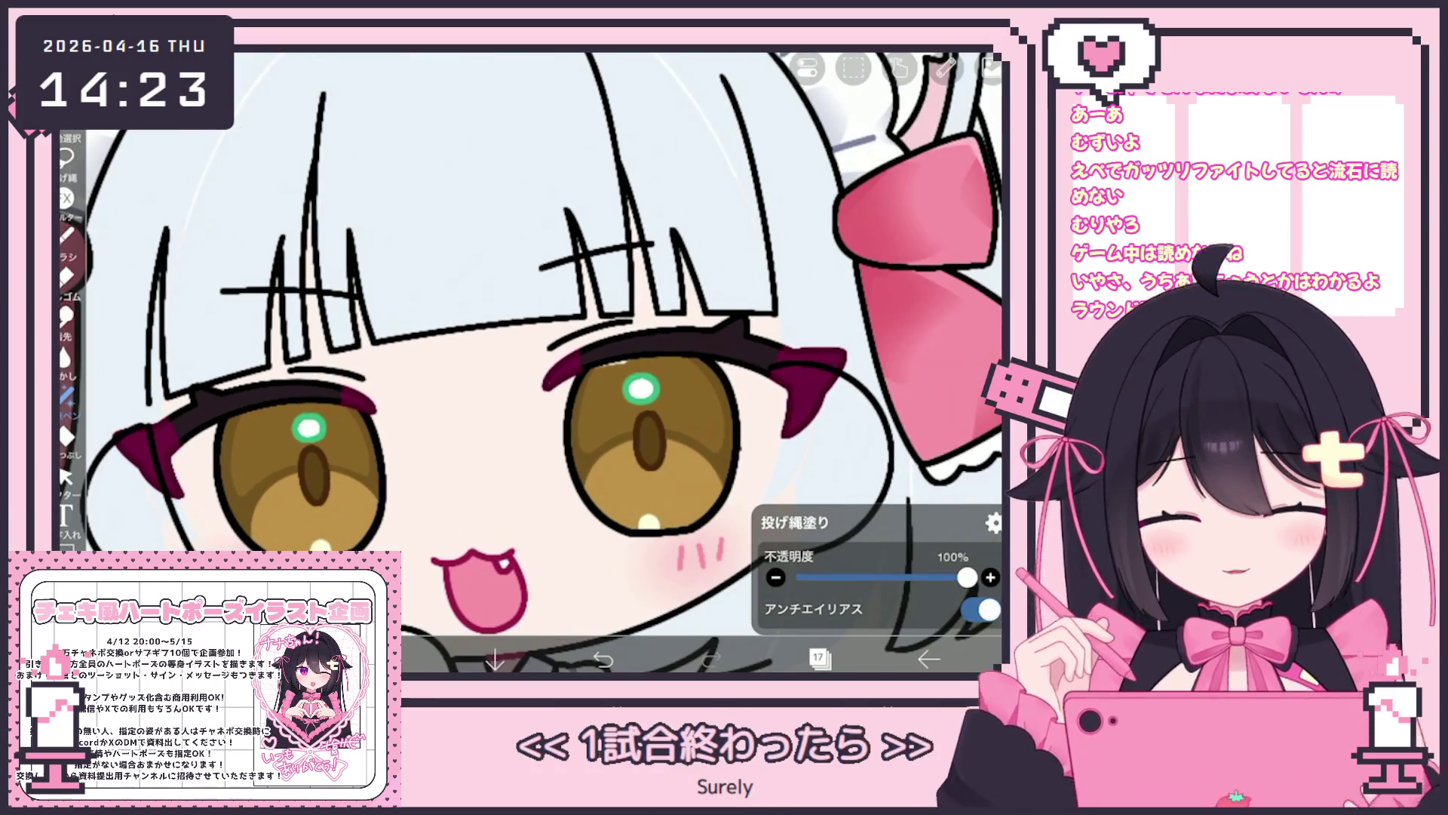
click(386, 658)
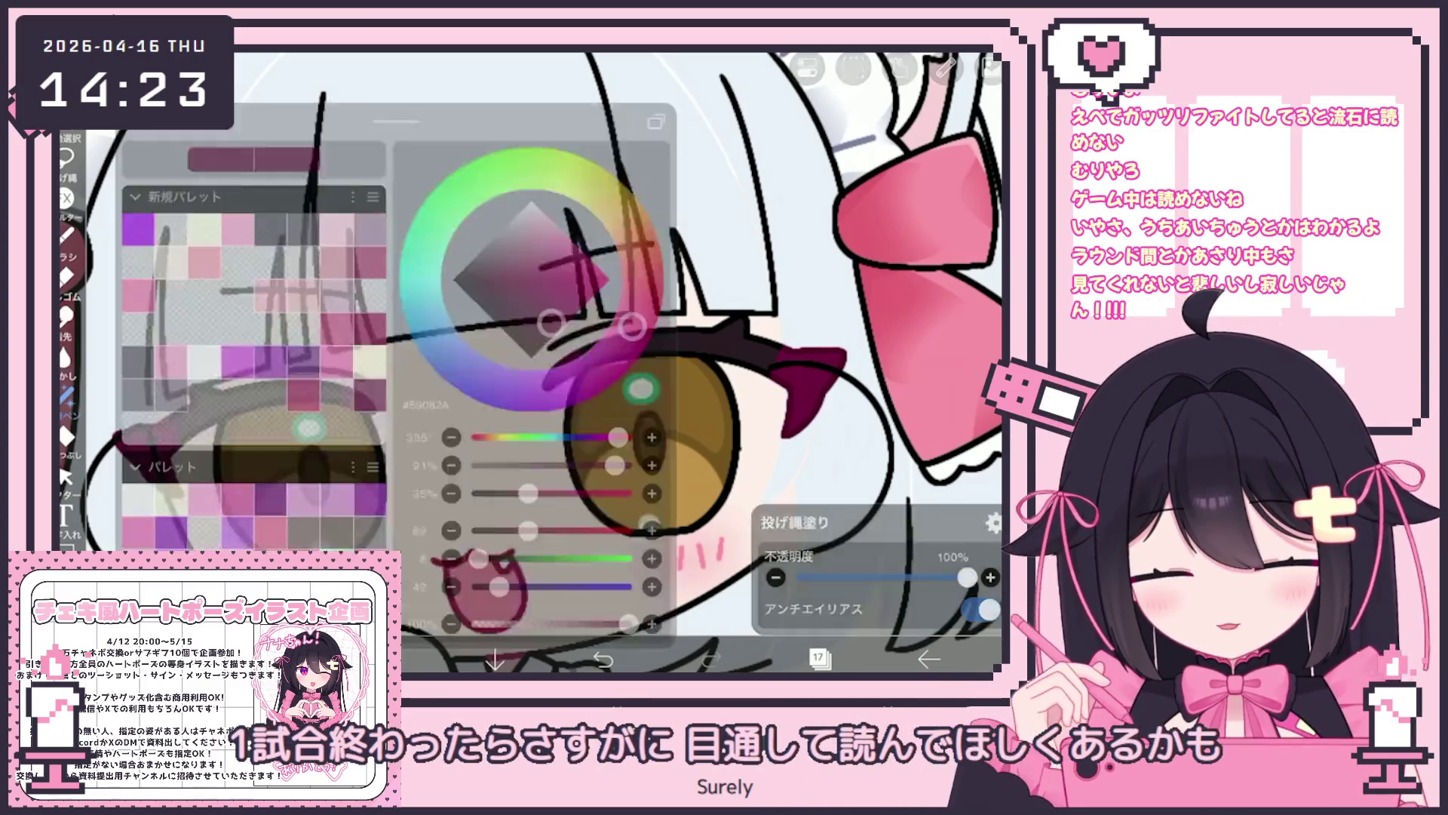
click(387, 657)
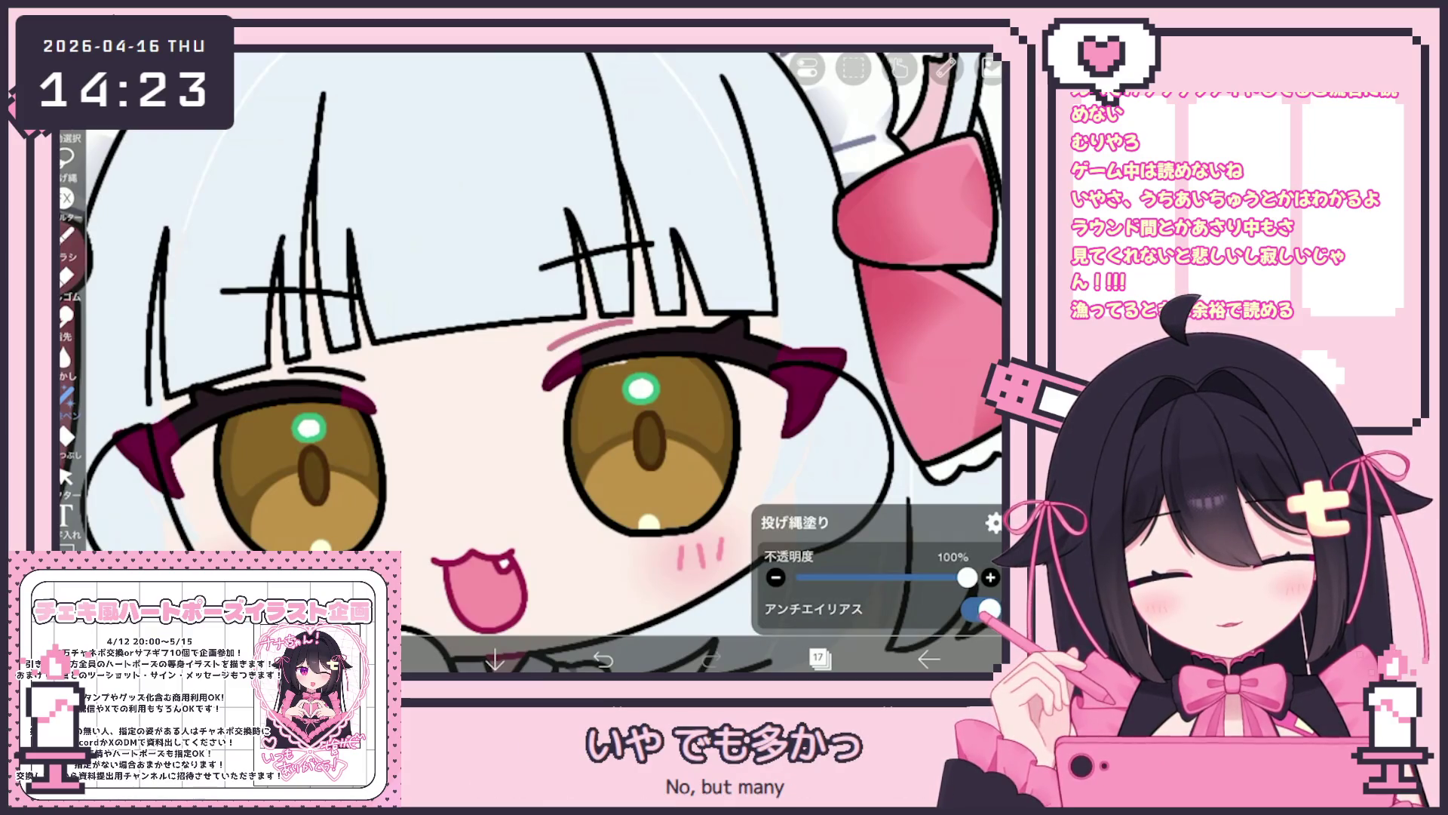
scroll(528, 363, down, 2)
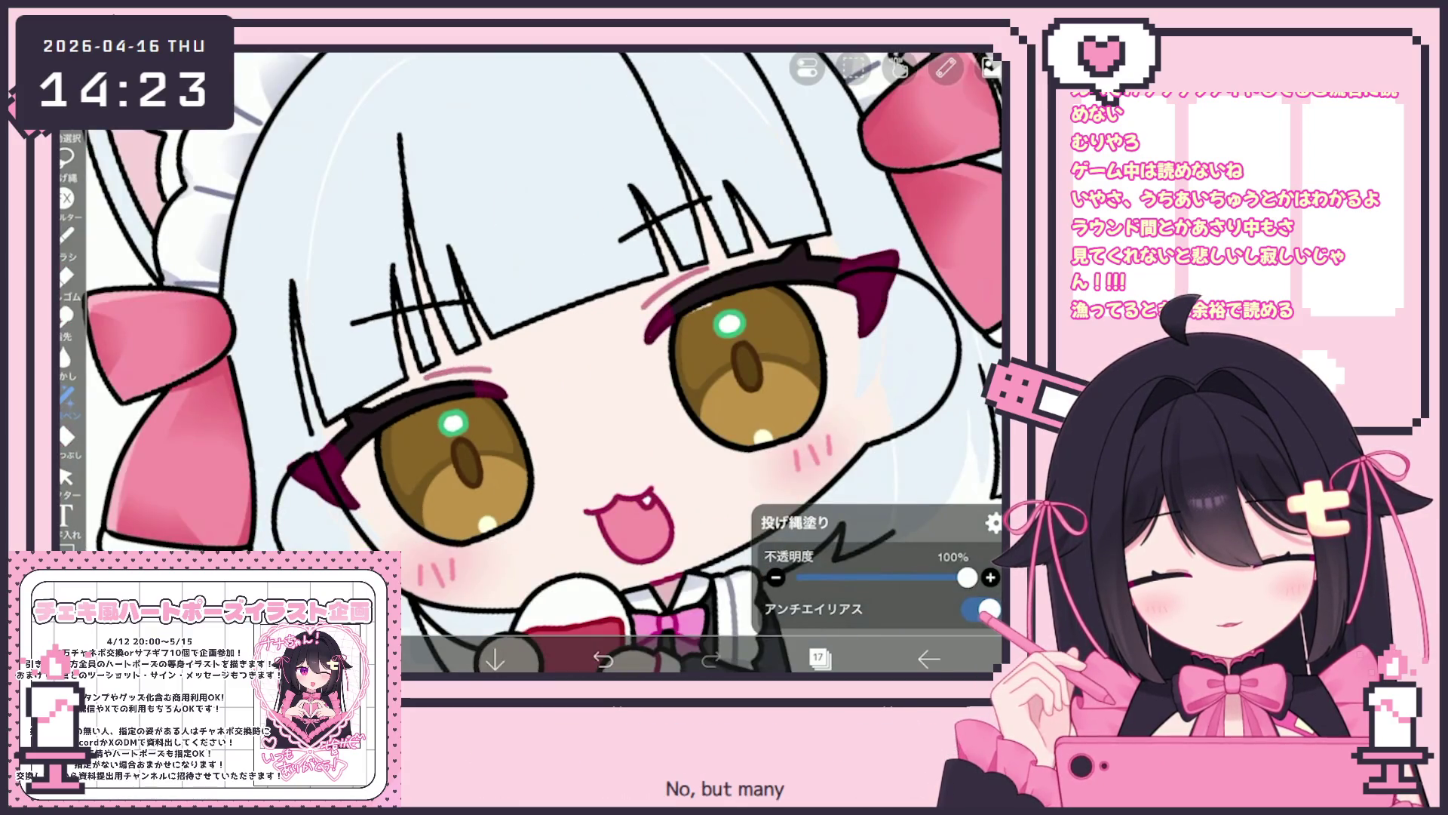
scroll(528, 362, down, 3)
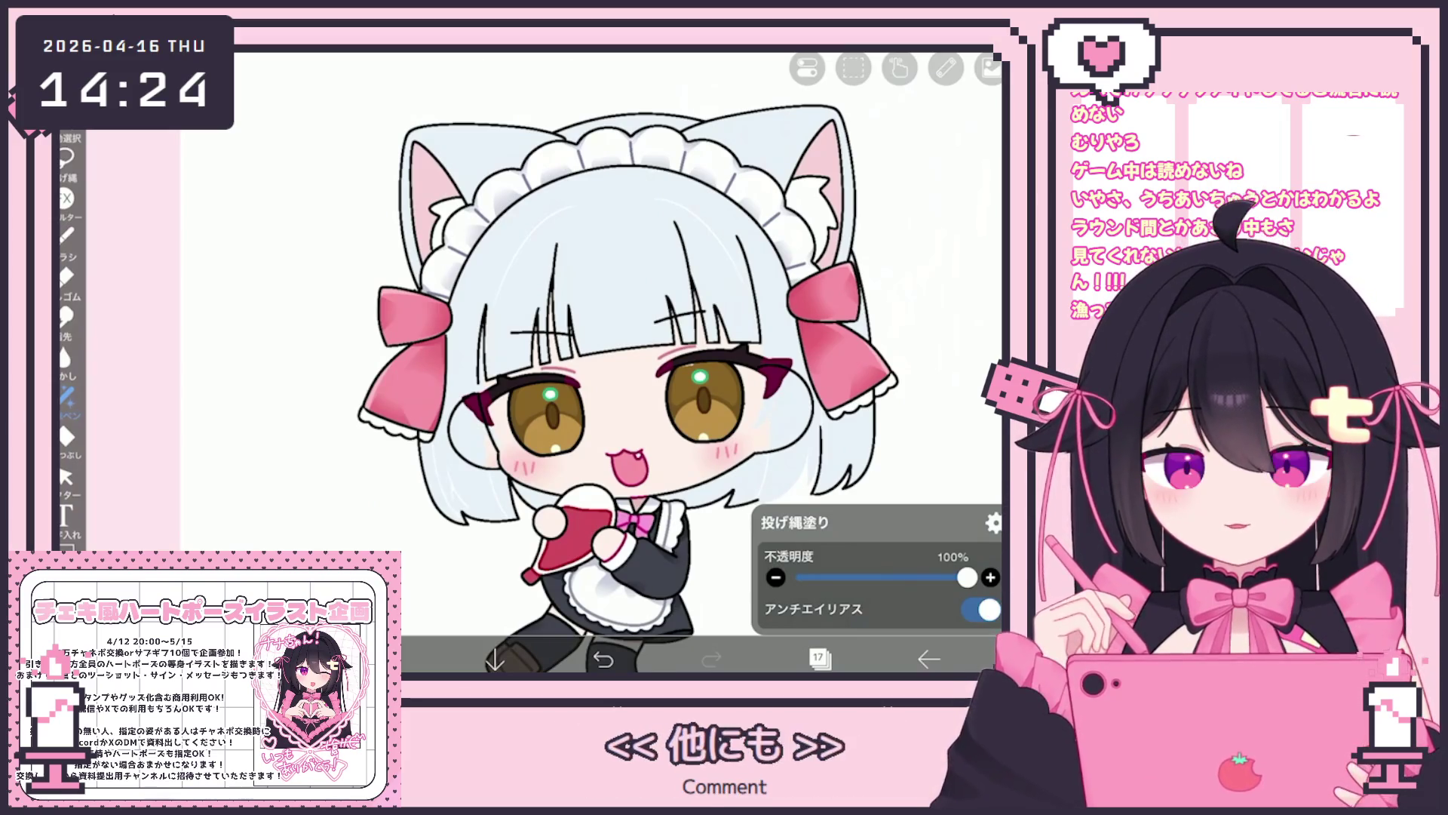
Add a new folder and move layer 17 inside it.
click(819, 659)
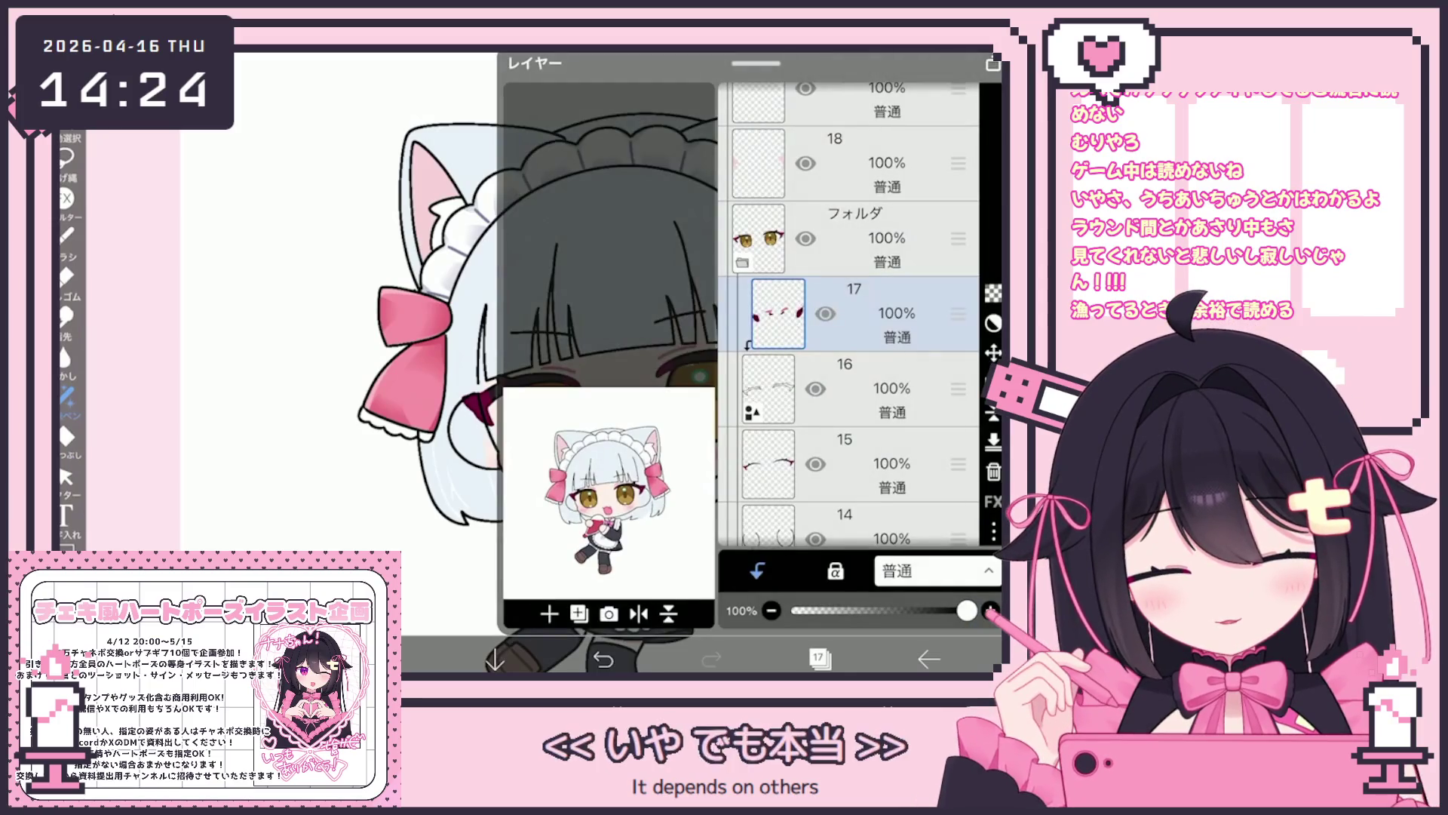
click(550, 614)
click(574, 449)
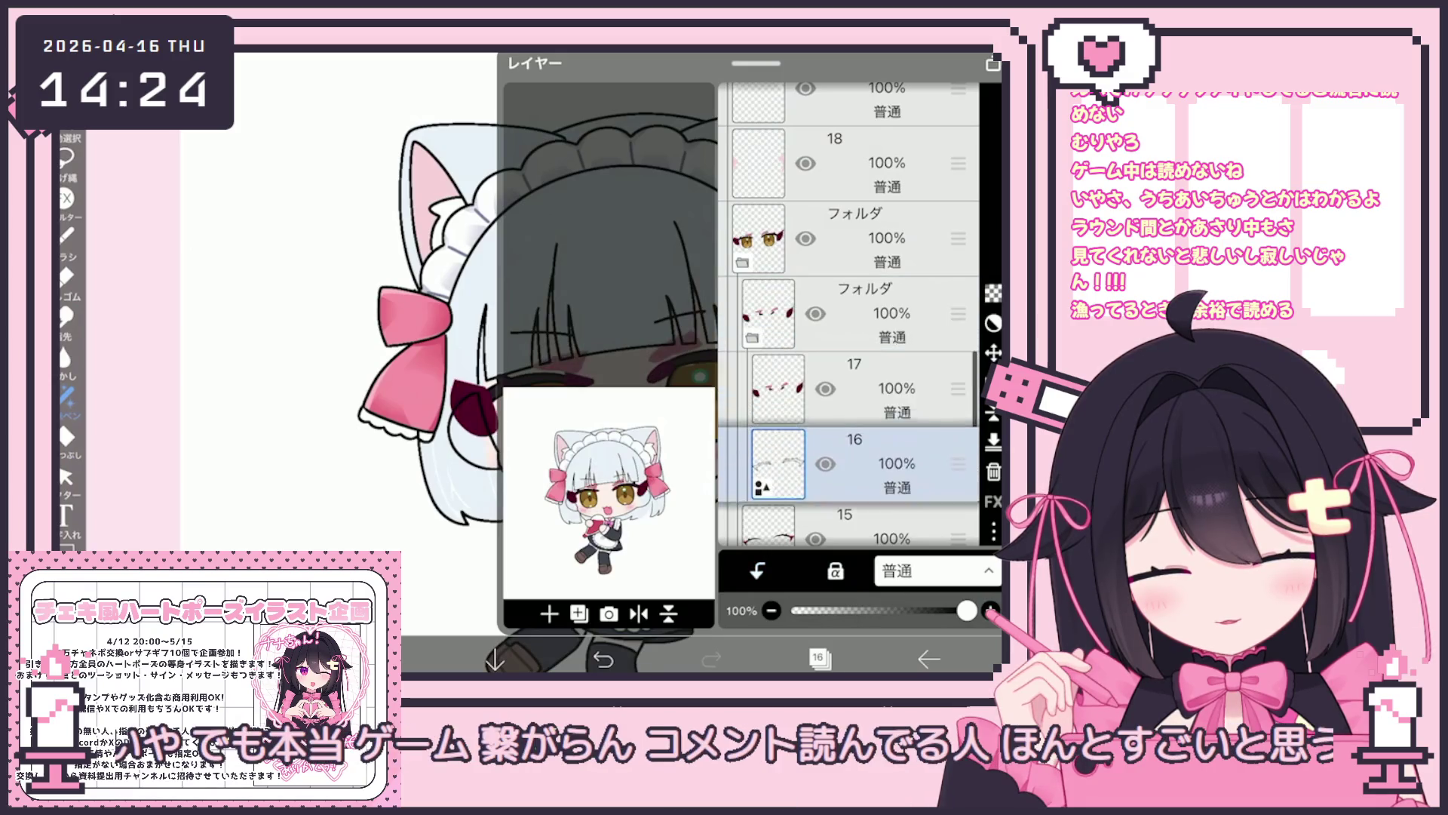
click(765, 314)
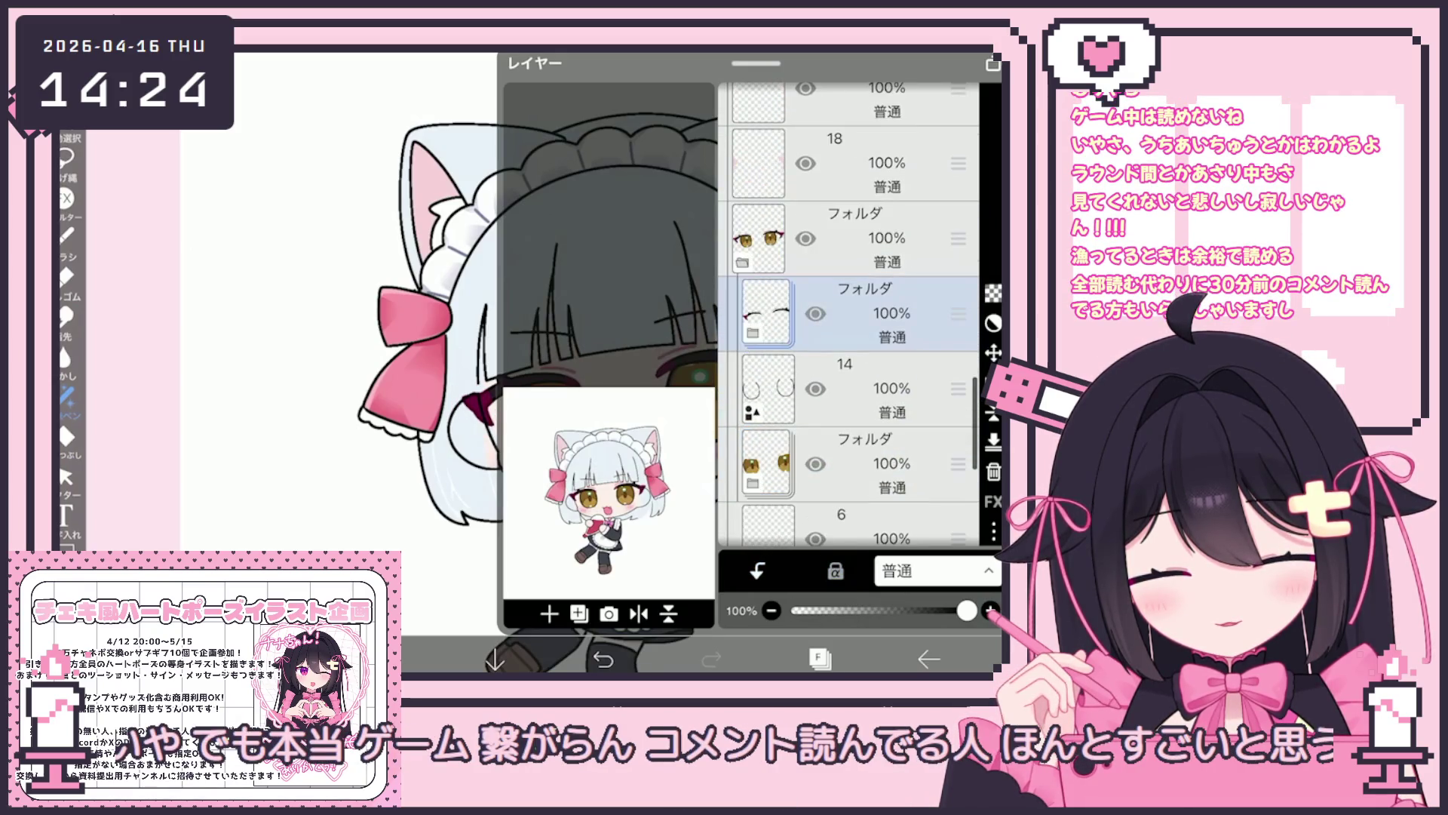
click(820, 659)
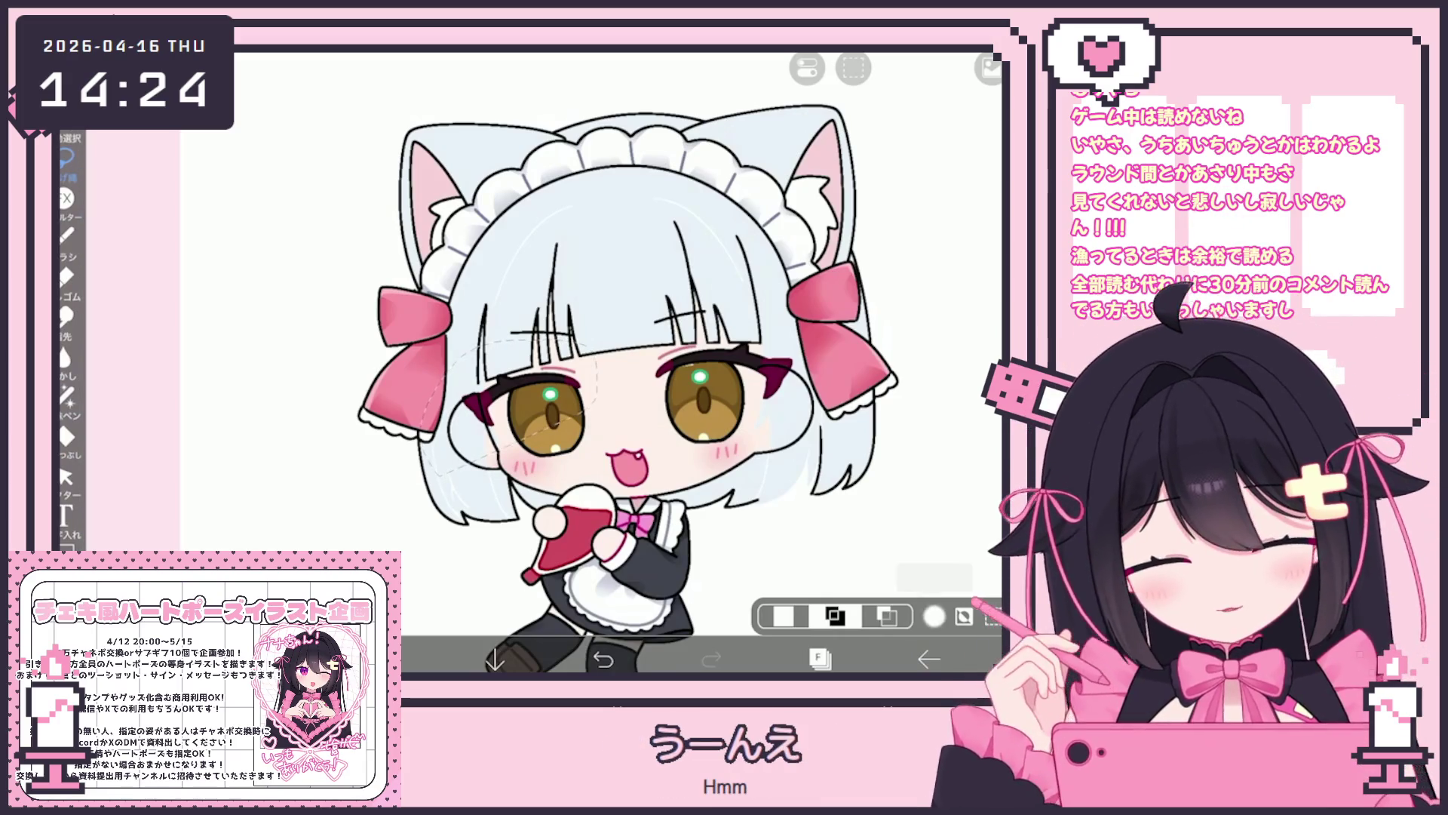
Transform the eye-accent layer to nudge and tilt it slightly up-left.
key(ctrl+t)
scroll(619, 362, up, 3)
drag(482, 407, 480, 403)
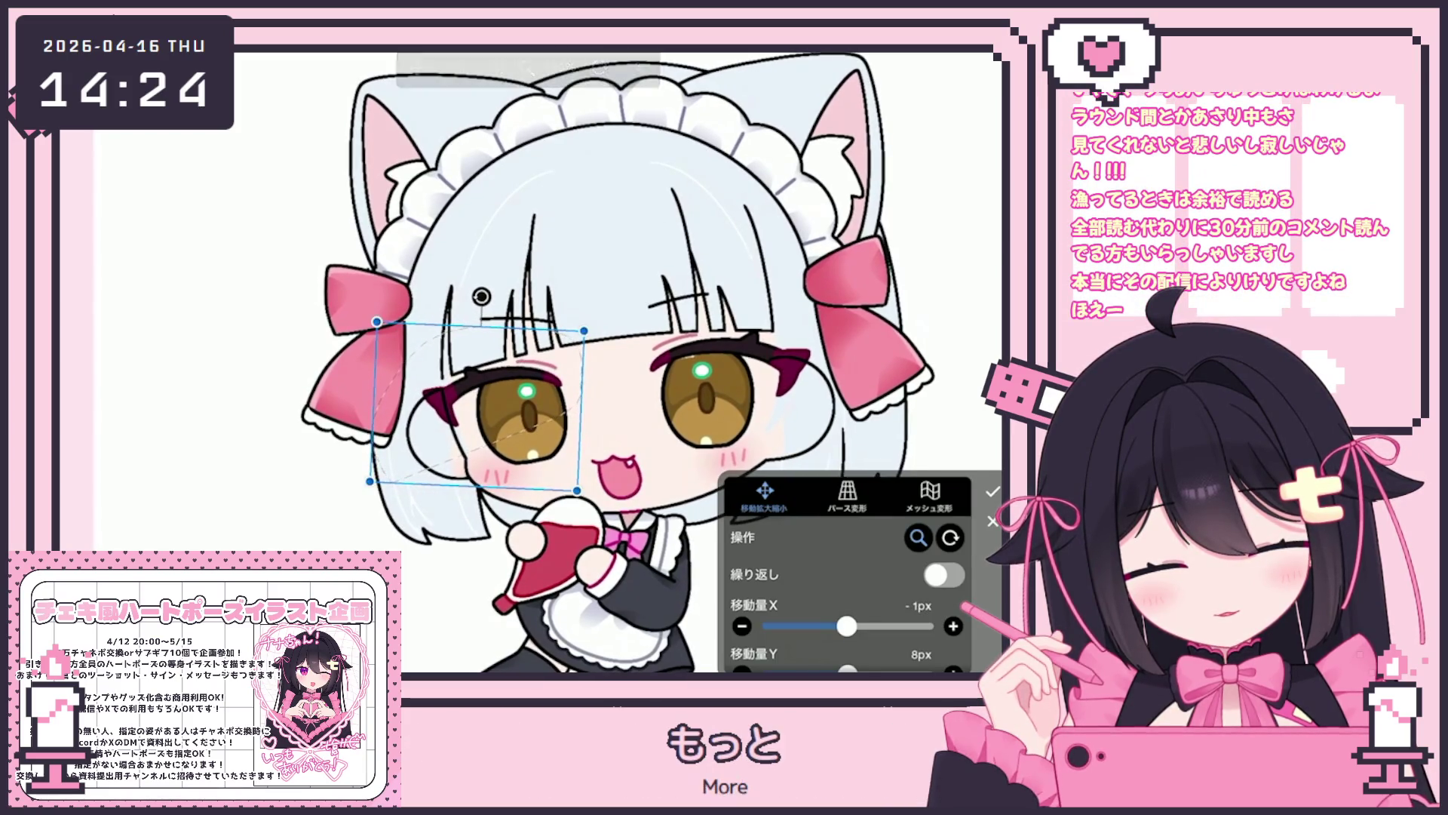
click(993, 491)
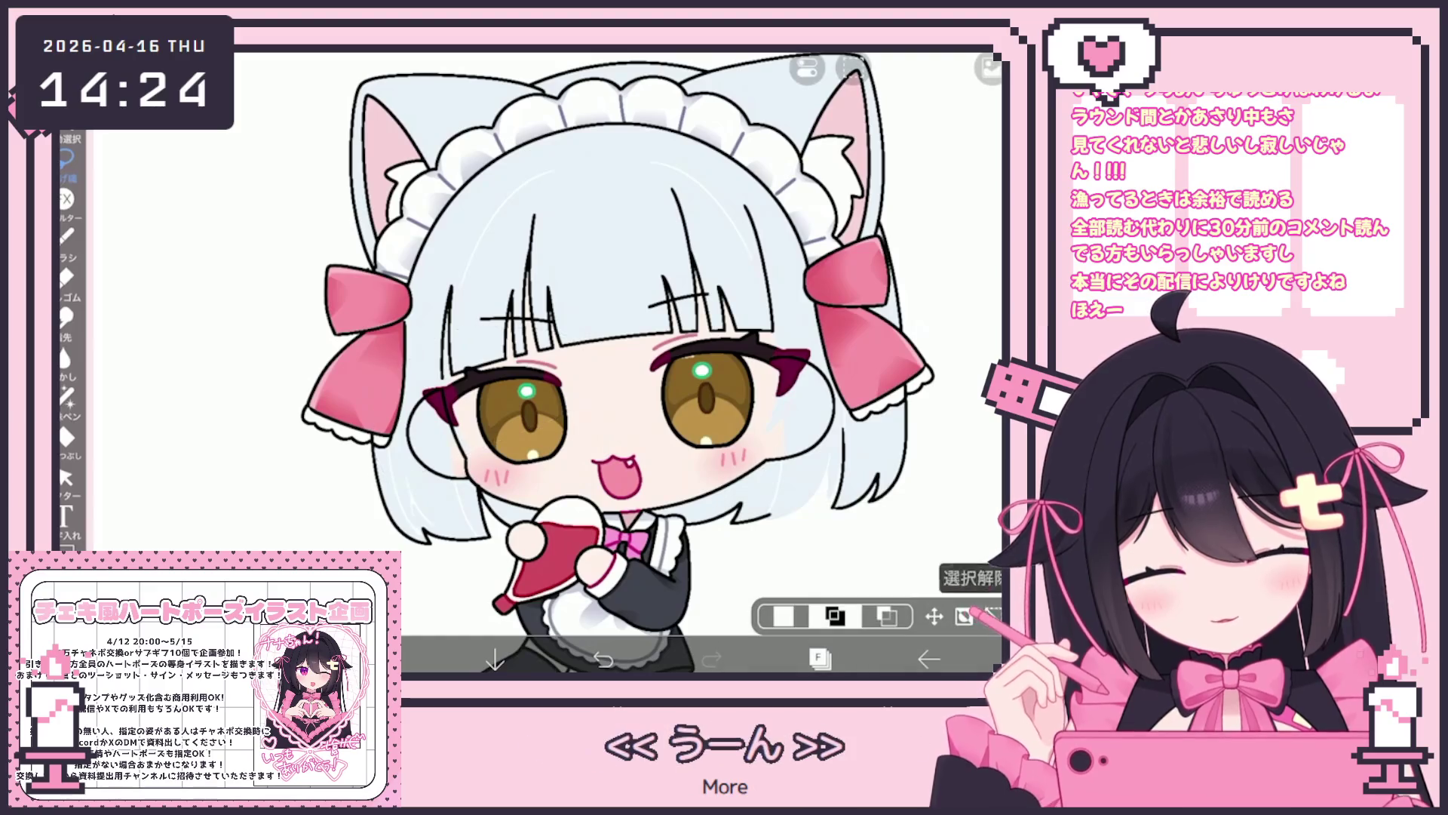
Select layer 7, switch to Lasso Fill and lock its transparent pixels.
click(820, 657)
scroll(849, 317, down, 5)
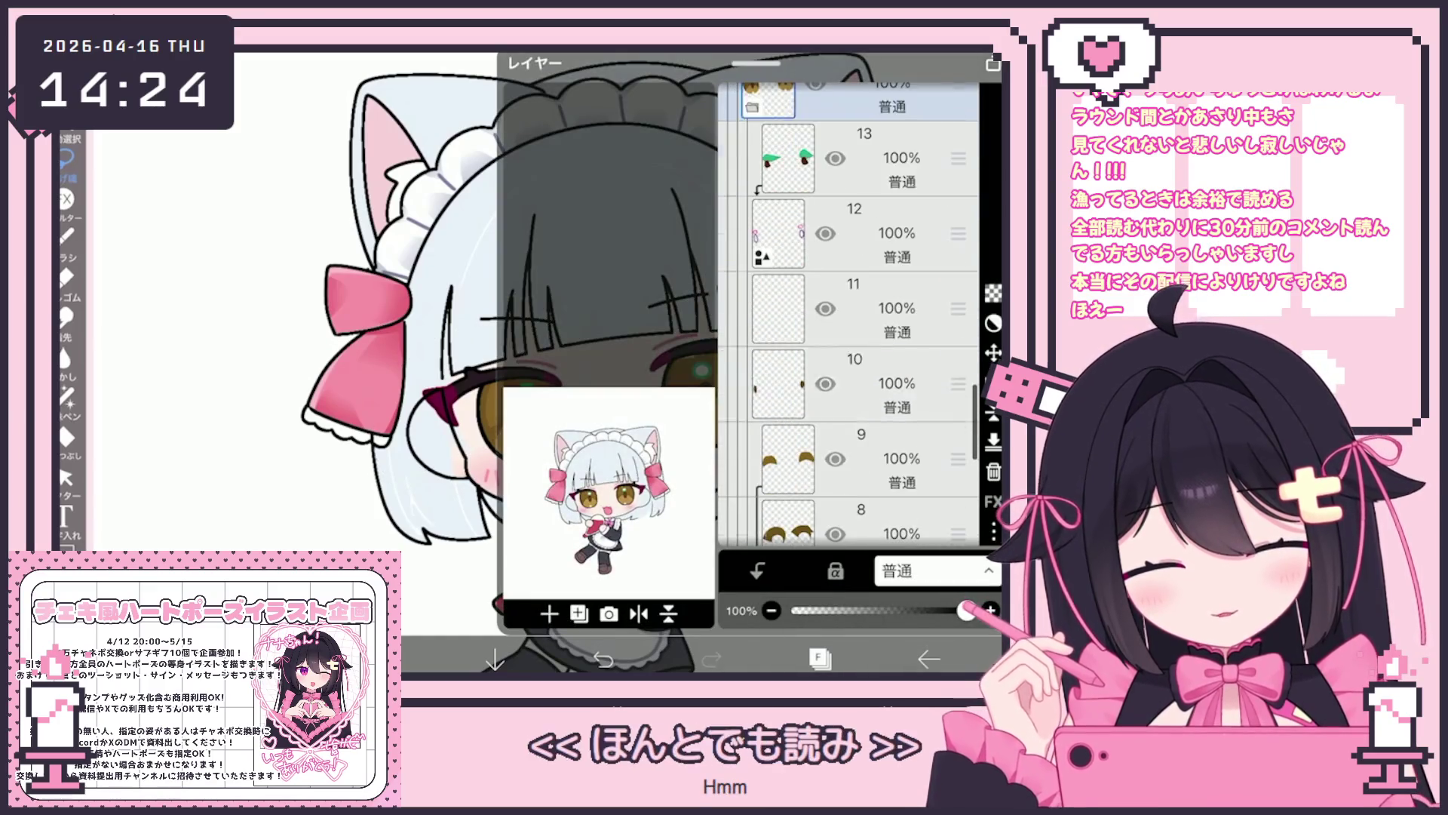
scroll(849, 316, down, 1)
click(852, 507)
click(820, 658)
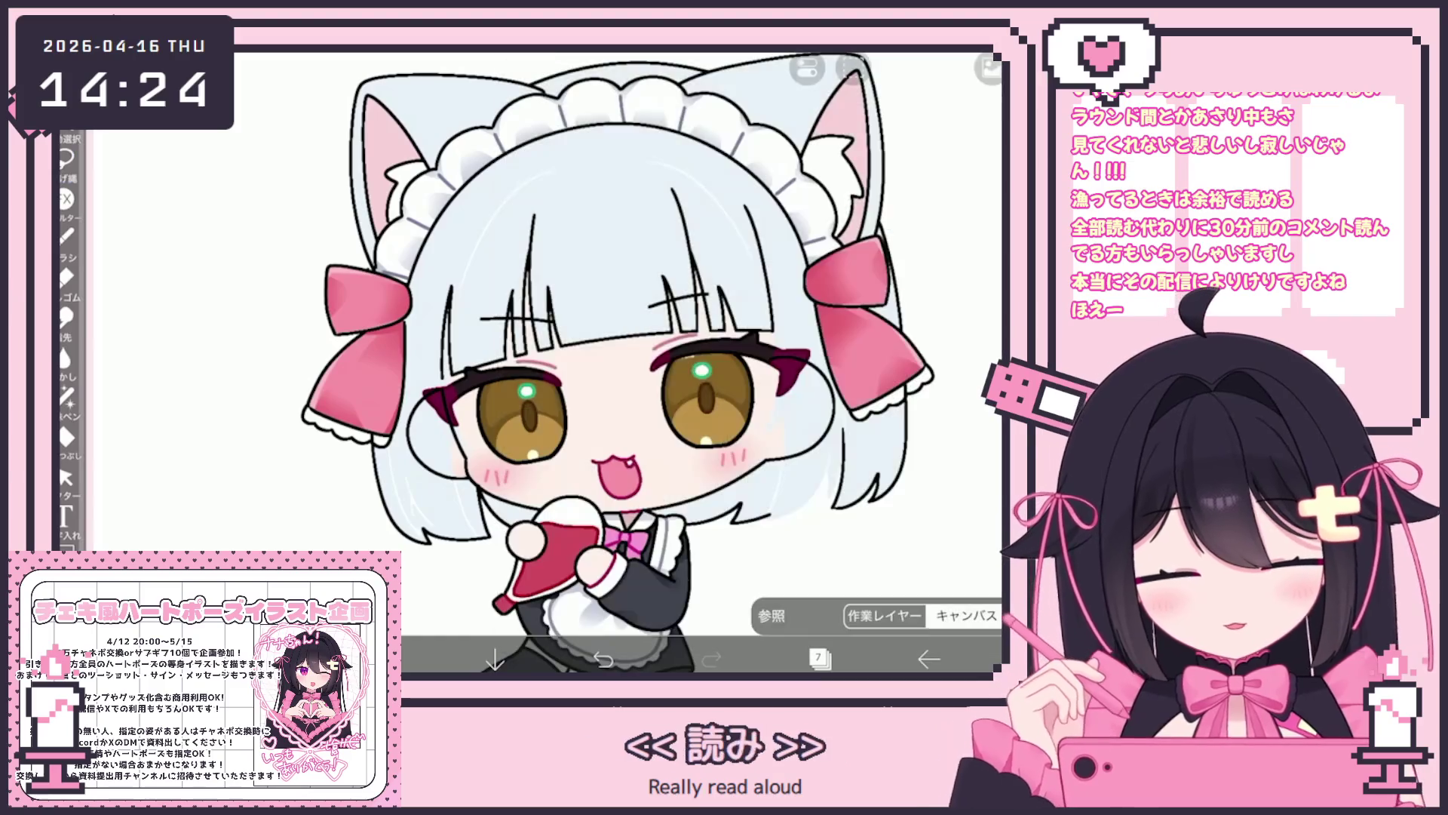
scroll(528, 339, up, 5)
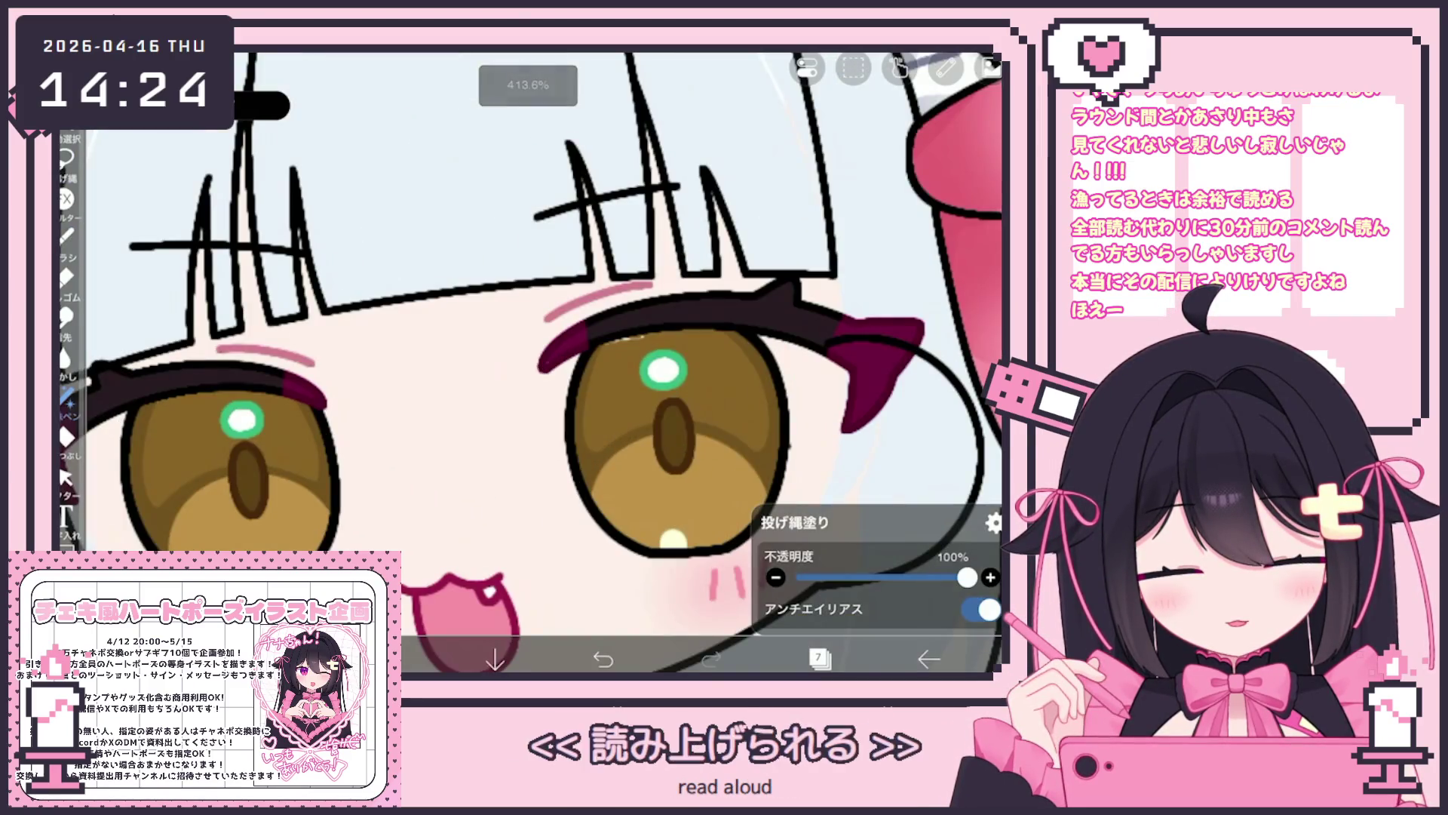
scroll(543, 362, down, 5)
click(820, 658)
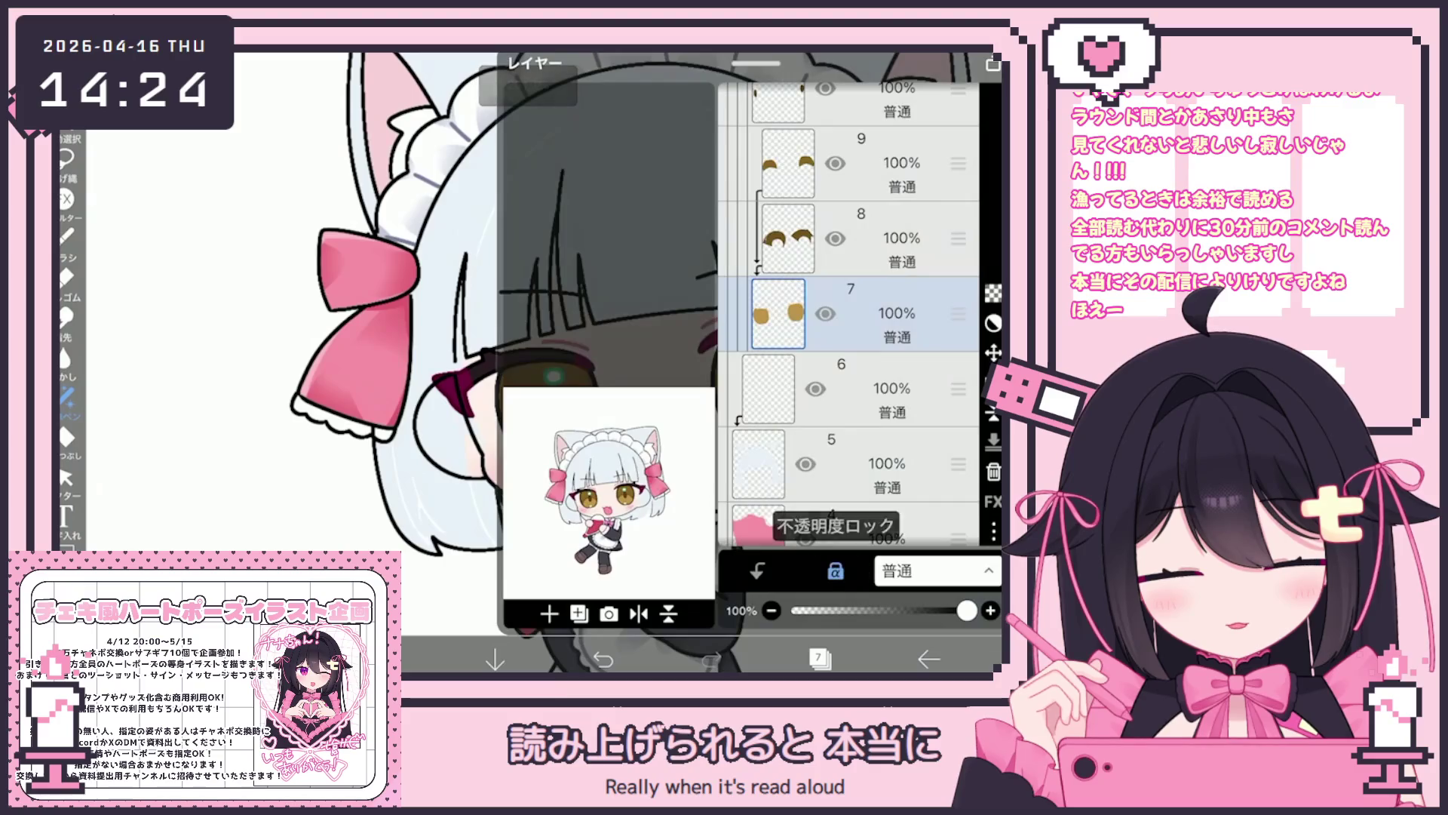
click(820, 658)
Pick pale pink #FFCCF9 for the lower iris glow and alpha-lock layer 8.
click(362, 659)
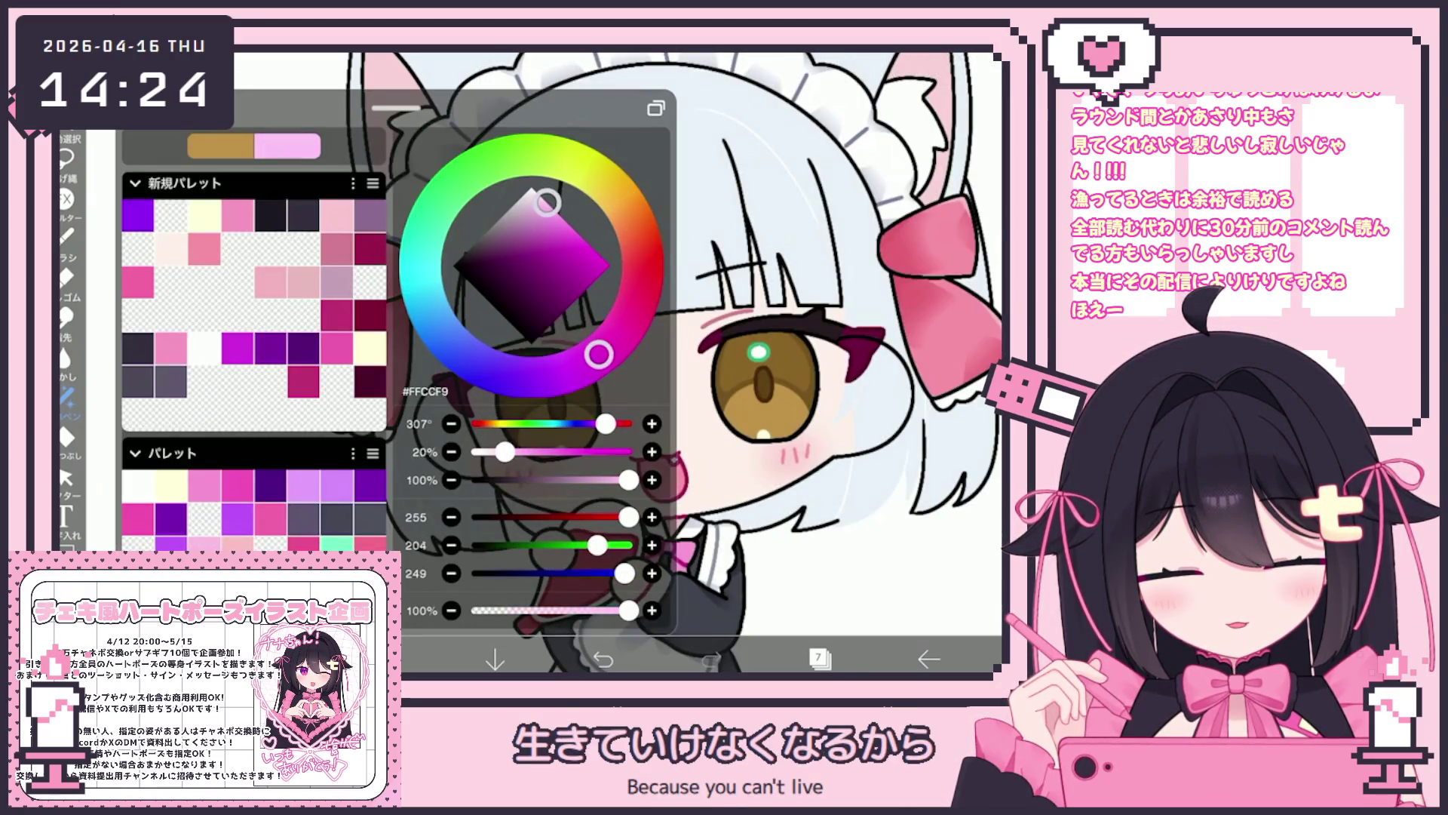
drag(599, 353, 615, 333)
click(362, 658)
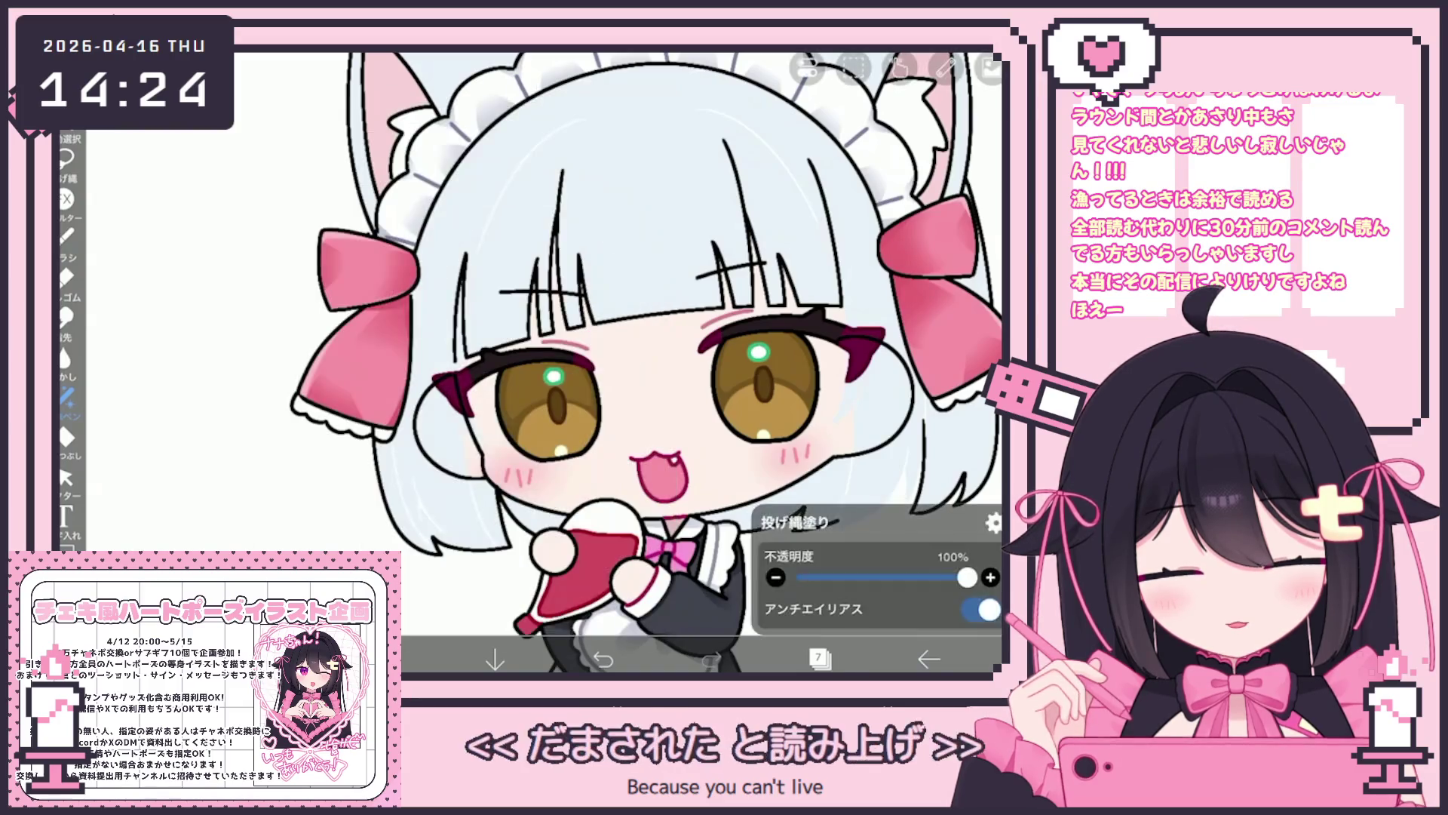
click(820, 658)
click(867, 237)
click(835, 571)
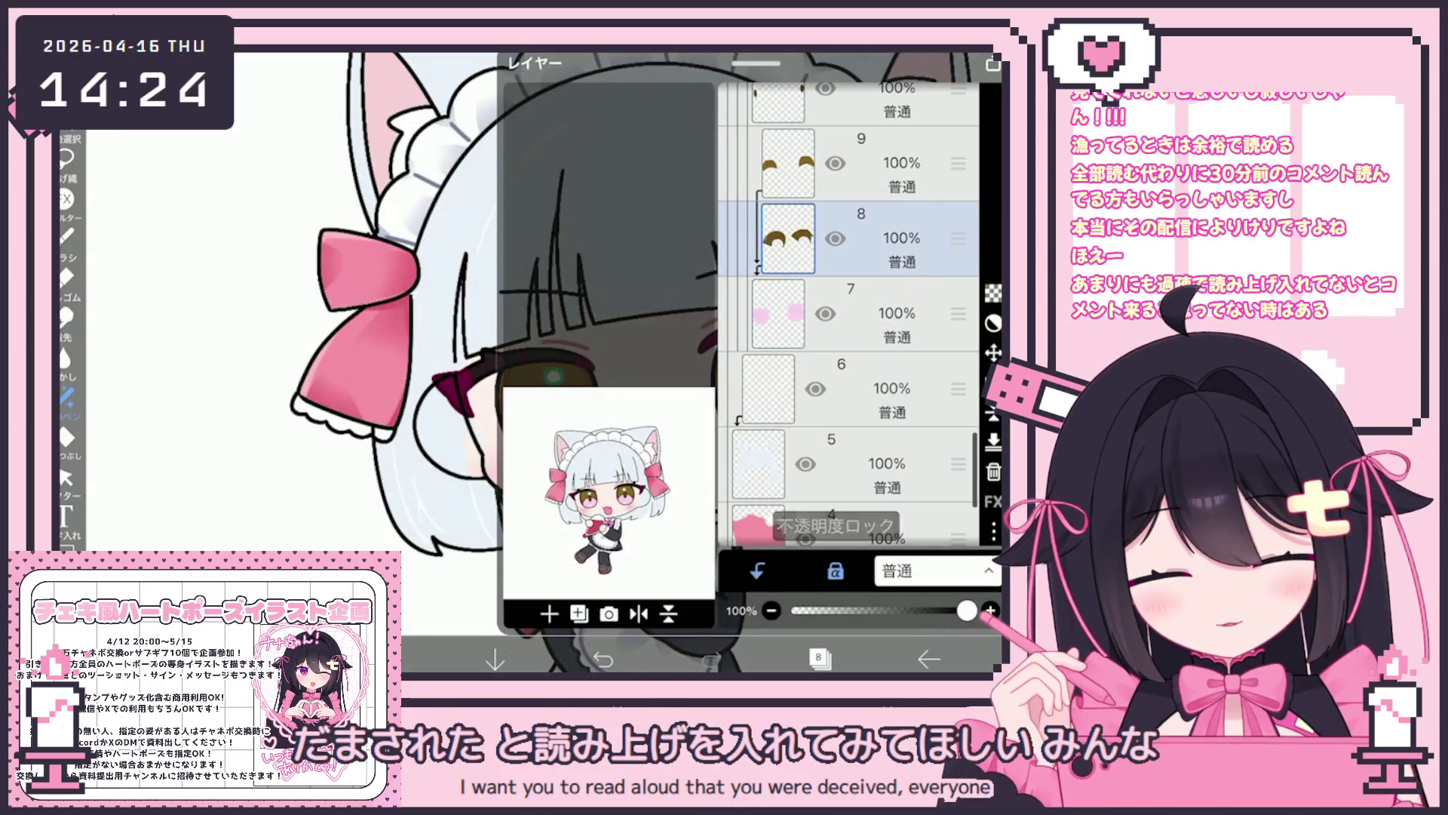
click(820, 658)
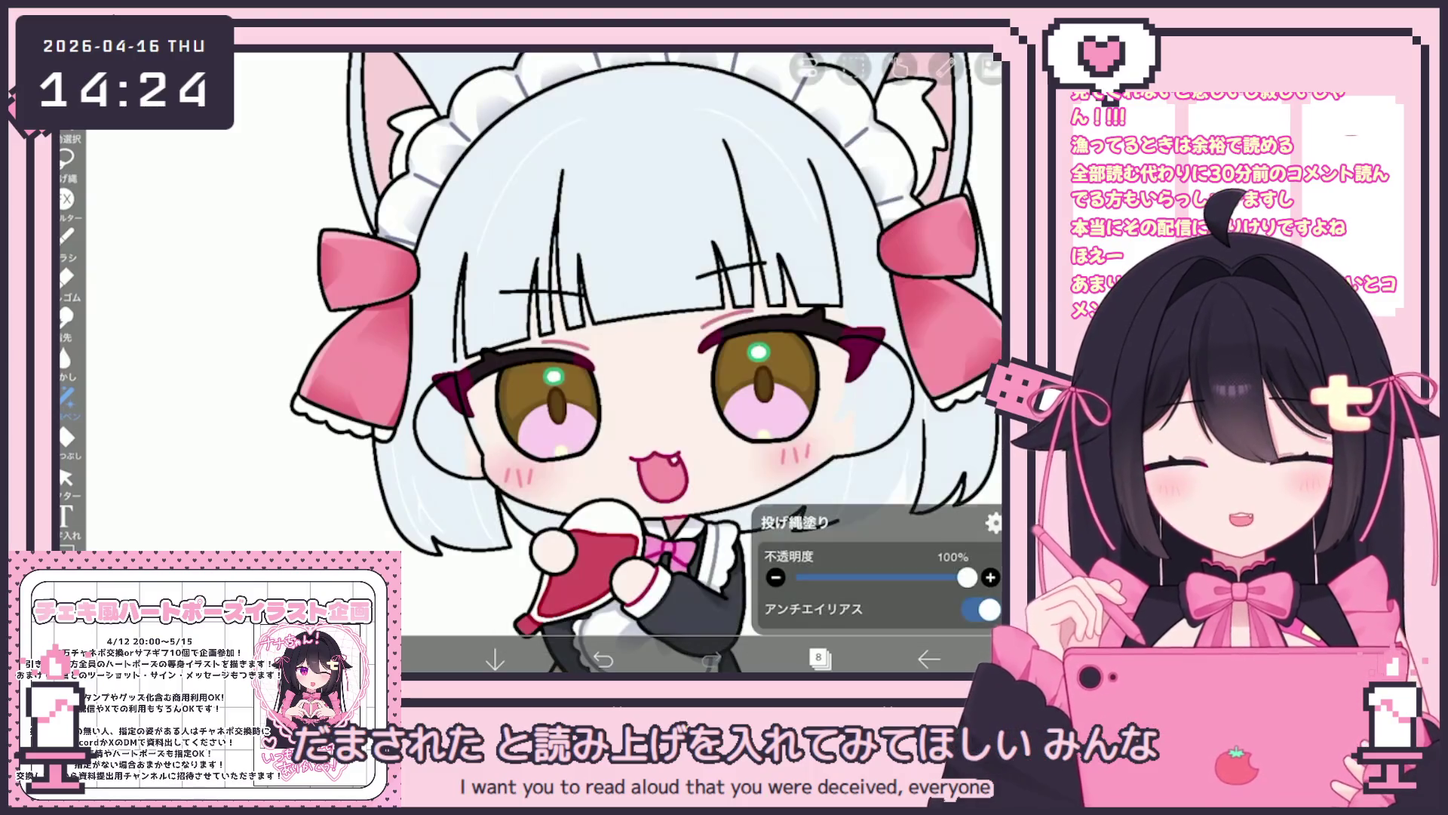
Mix a duskier, slightly less saturated mauve pink in the colour picker.
click(363, 658)
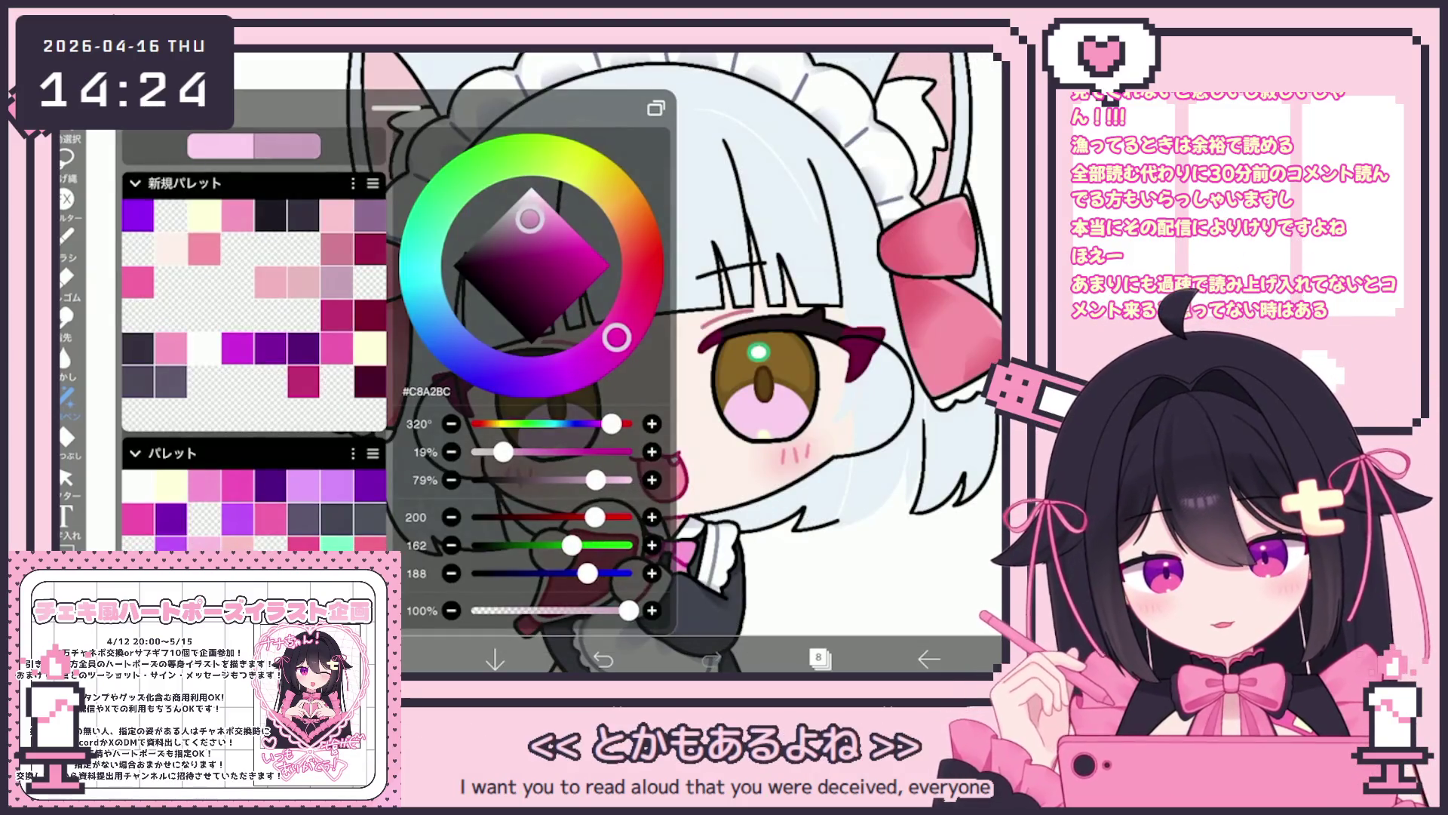
drag(615, 333, 622, 331)
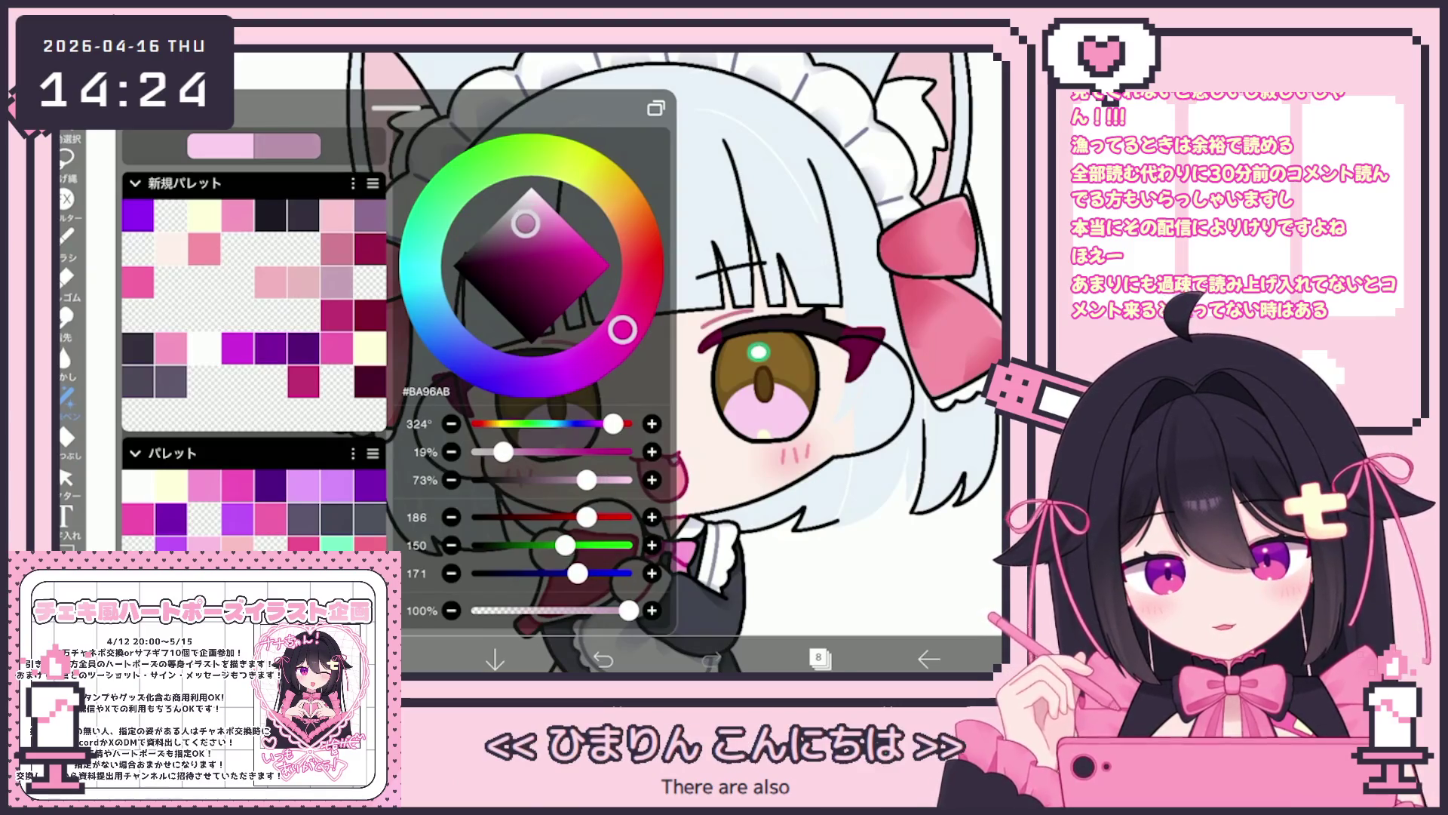
click(362, 659)
click(362, 659)
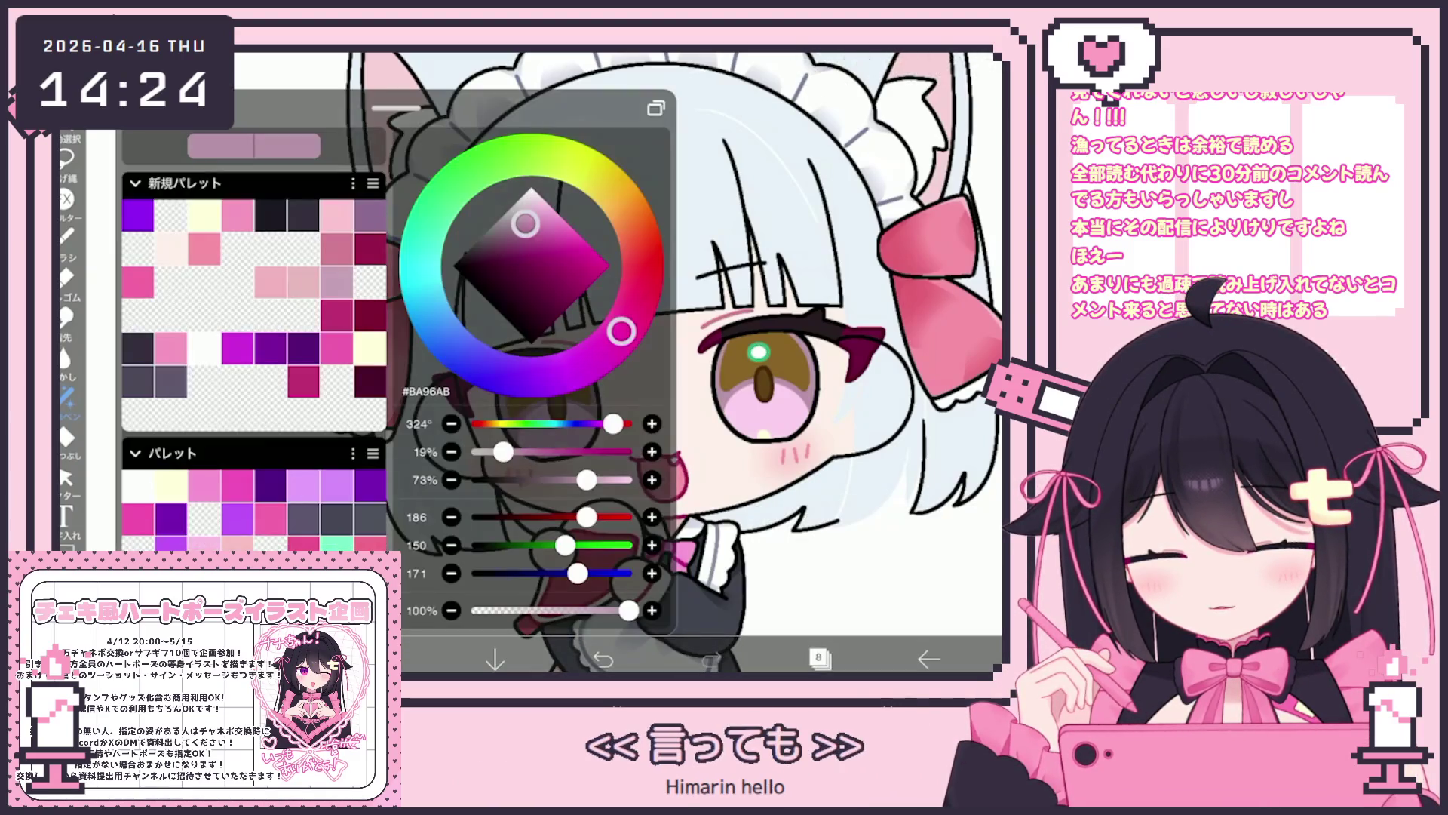
drag(530, 236, 529, 236)
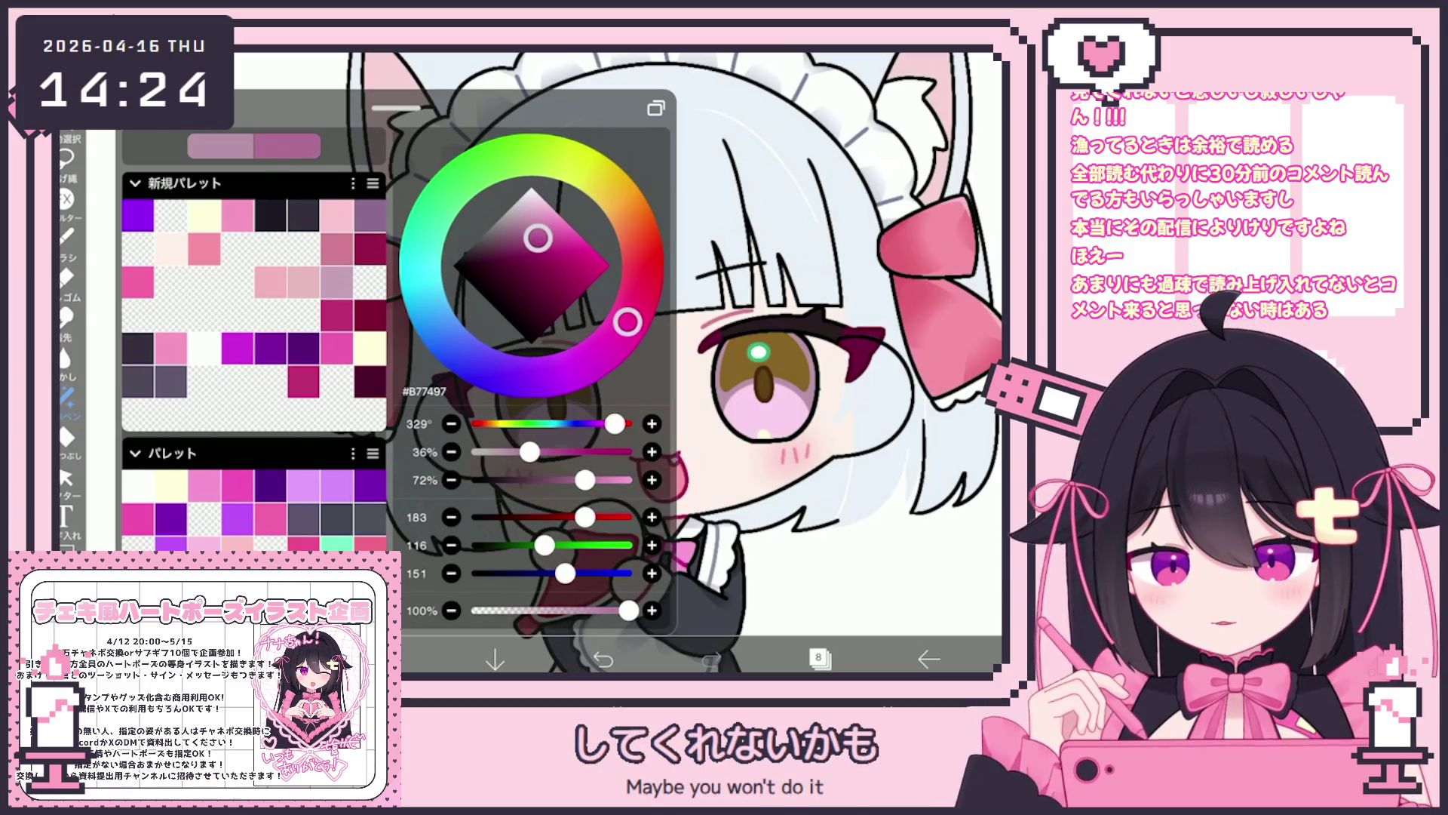
click(362, 659)
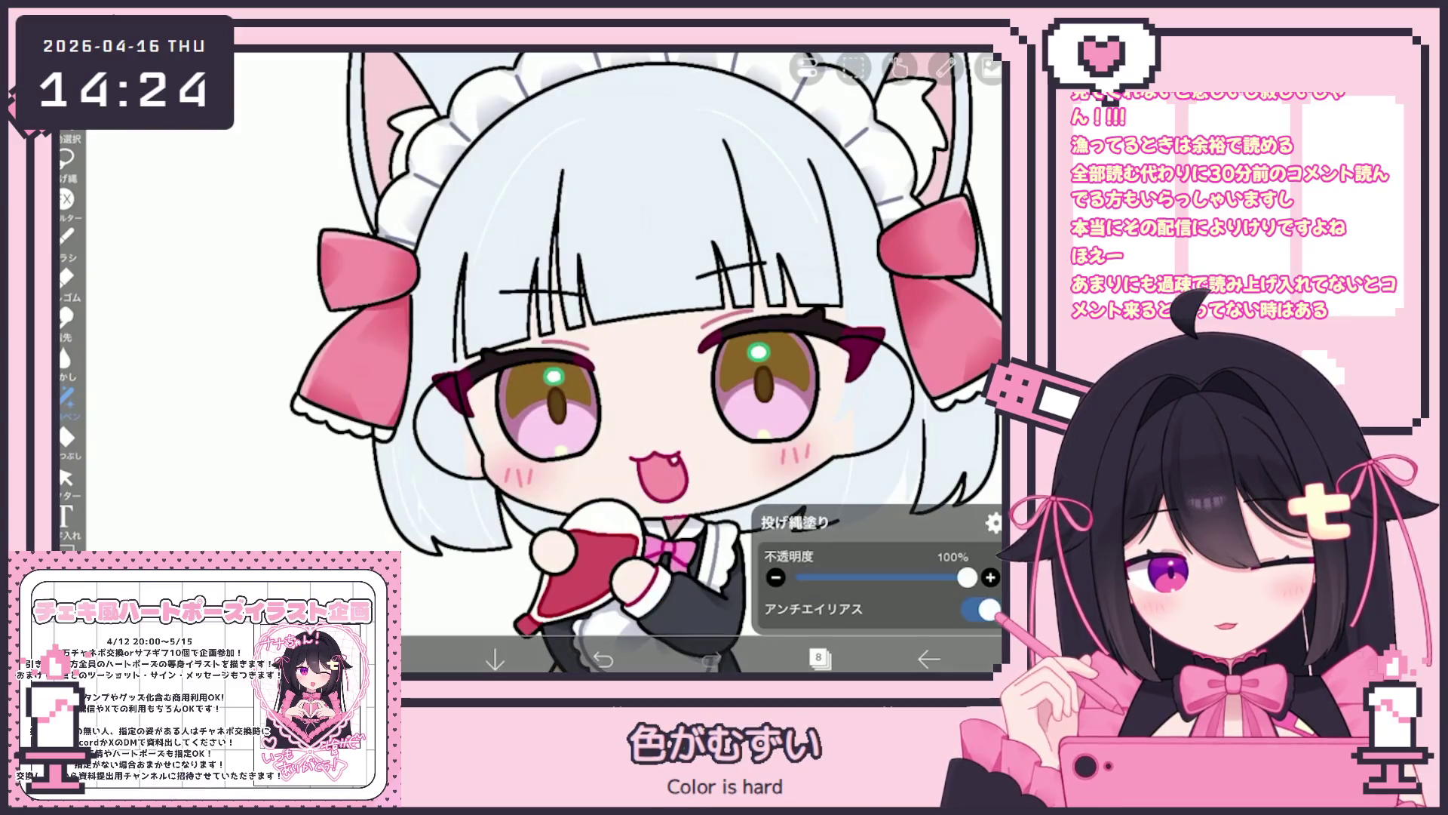
click(362, 659)
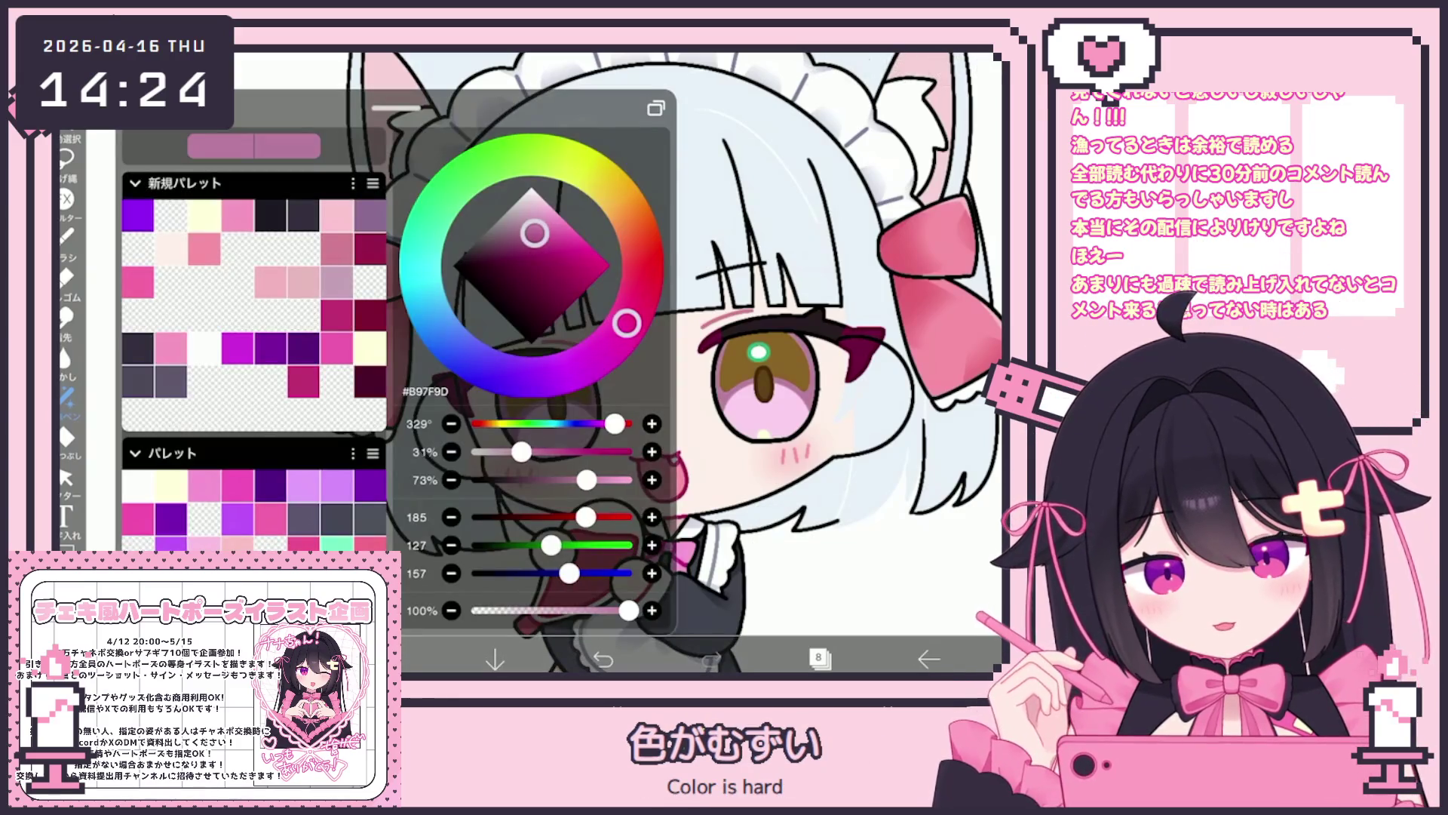
click(362, 658)
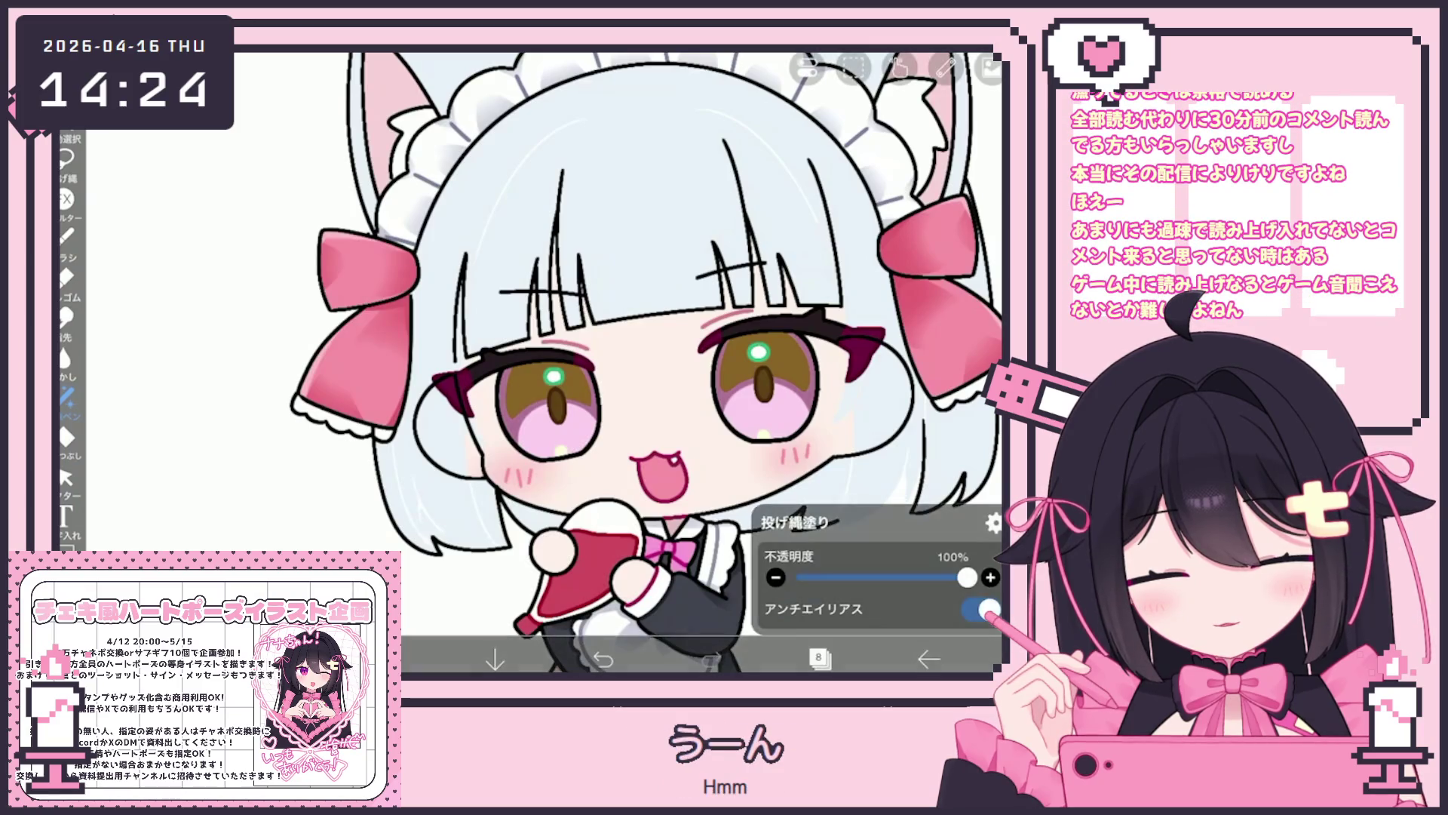
Lasso-fill the iris layers 8 and 9 with the mauve pink.
click(818, 658)
click(868, 238)
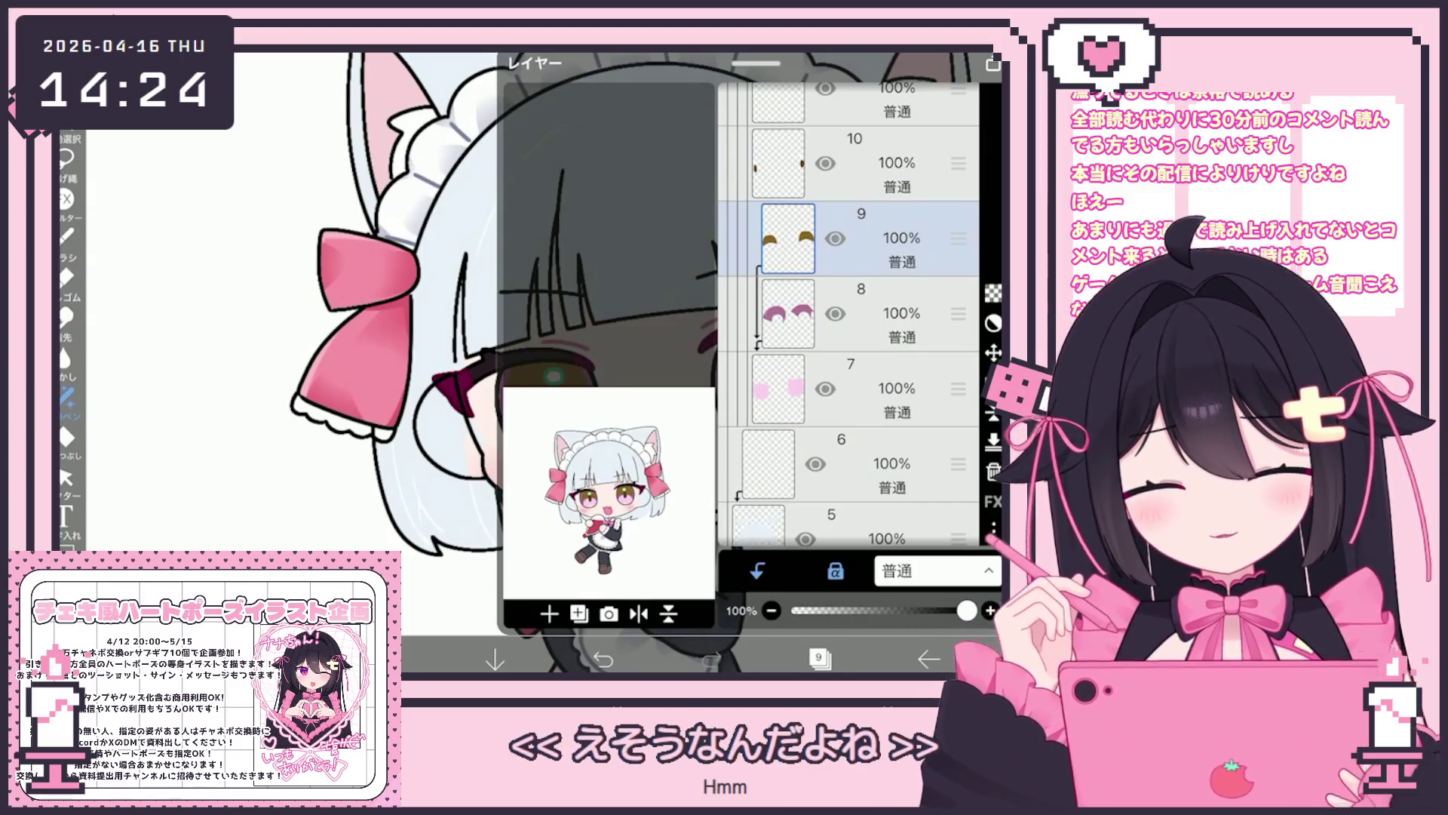
click(362, 658)
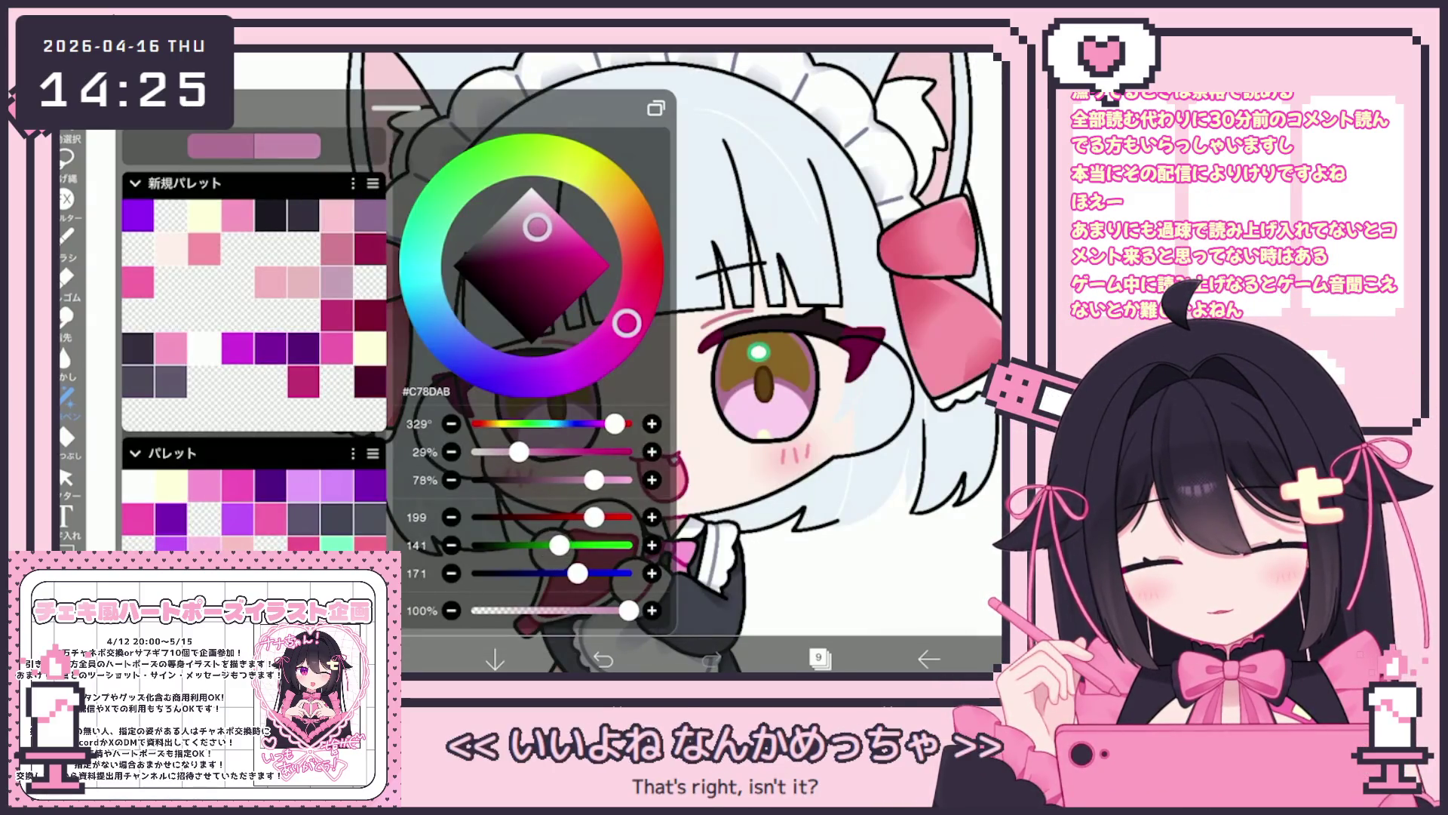
click(66, 159)
scroll(528, 363, down, 2)
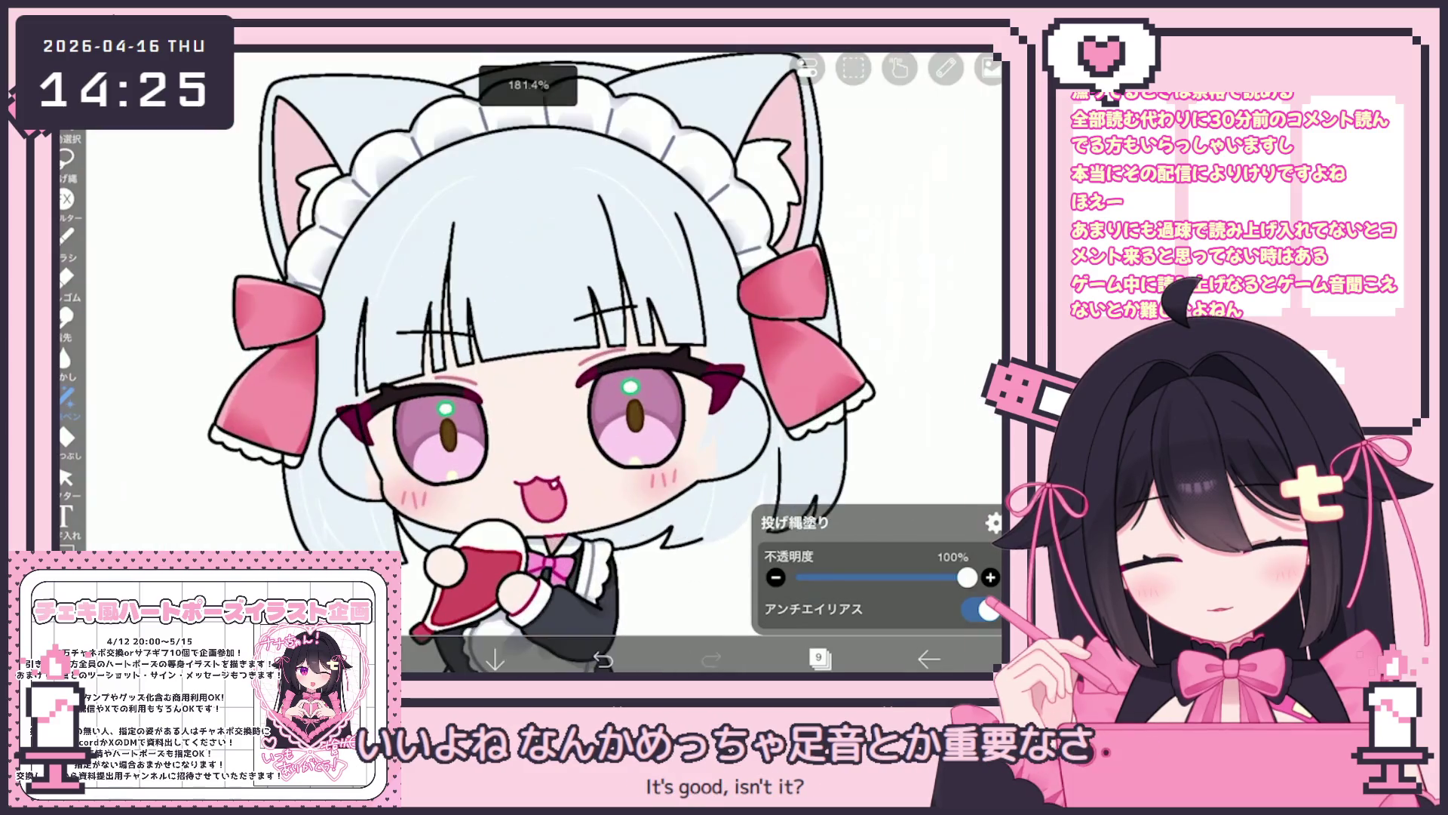
click(362, 659)
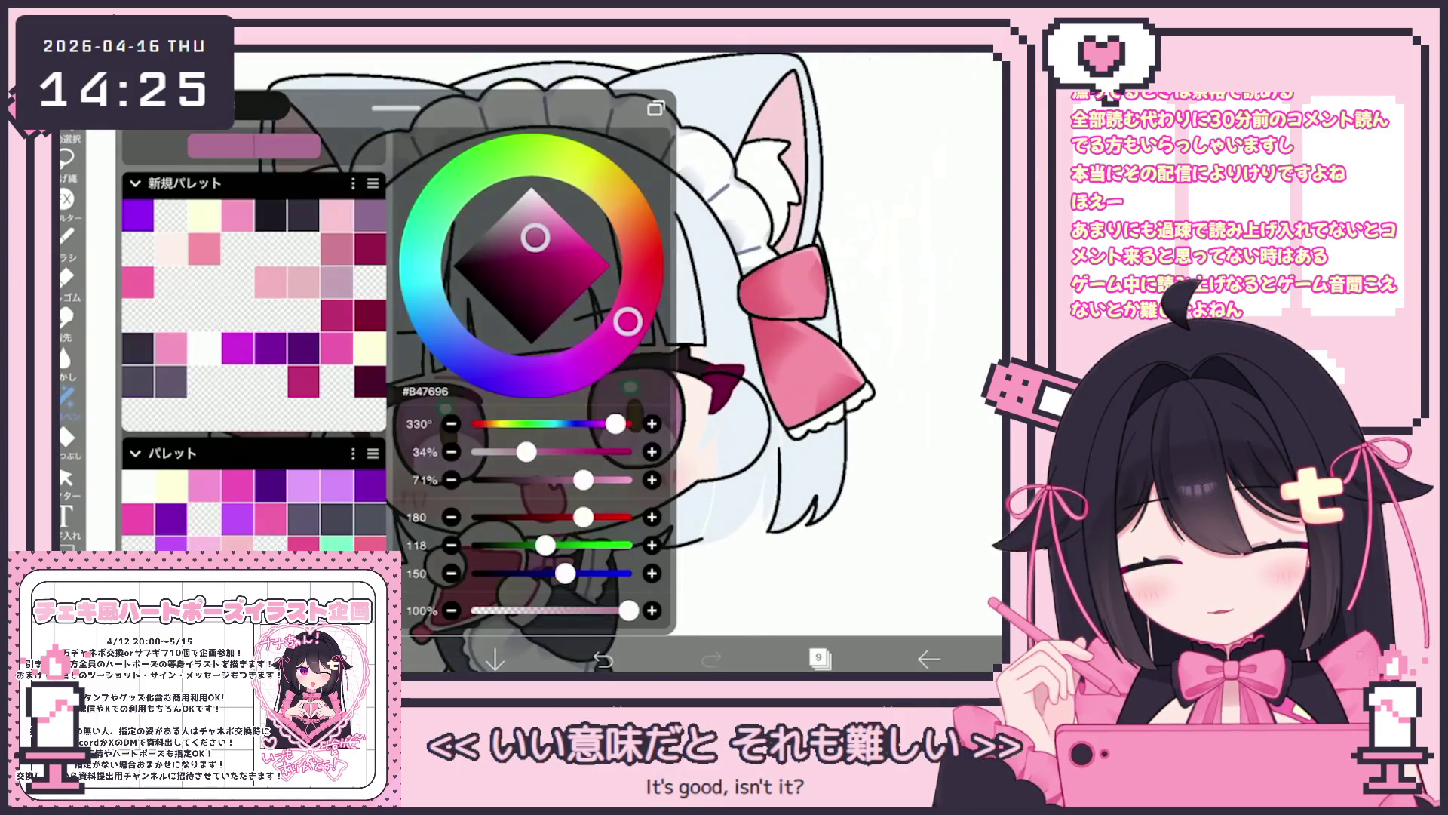
click(363, 659)
scroll(574, 362, up, 2)
scroll(573, 362, up, 1)
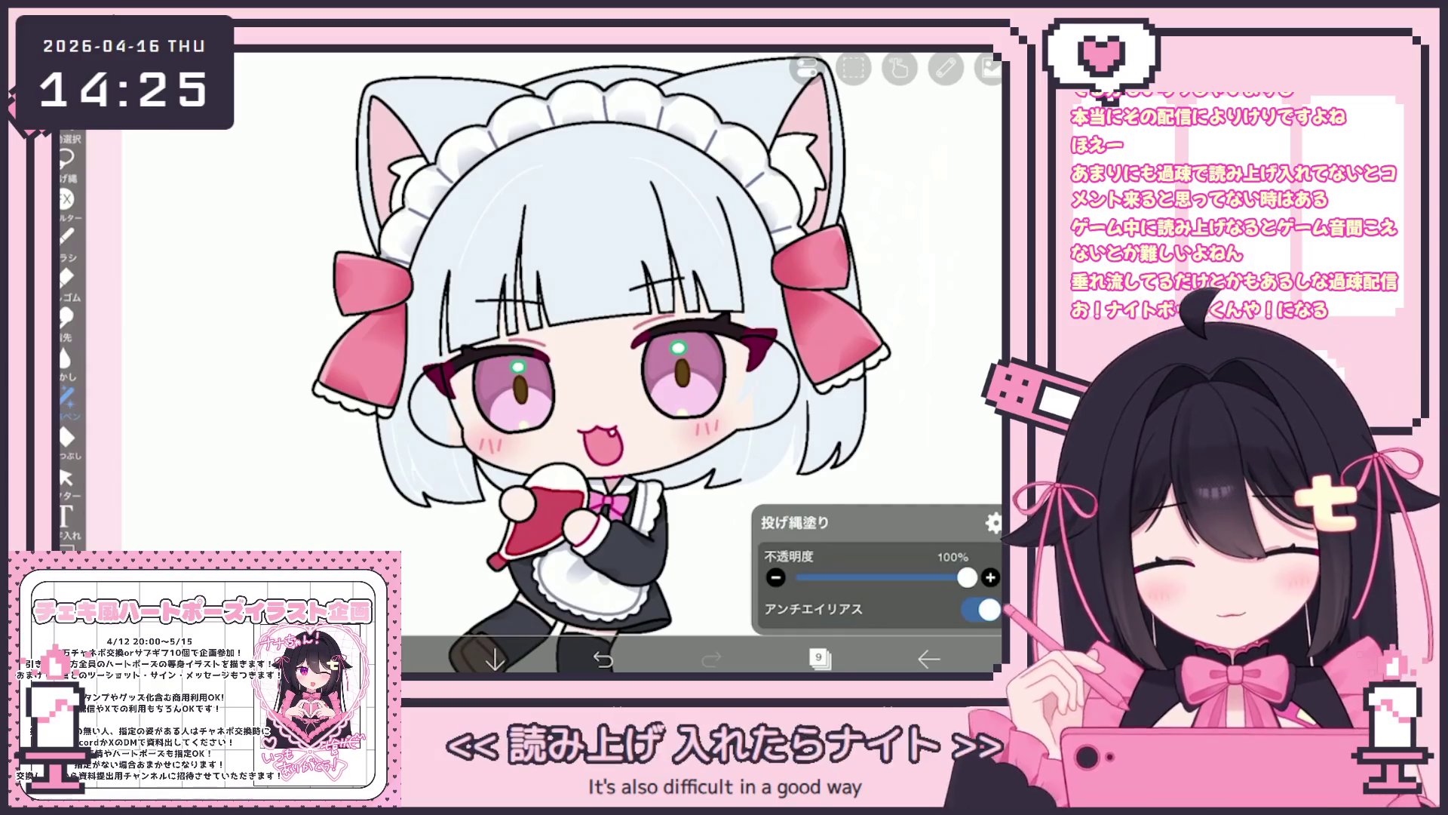
click(818, 659)
click(868, 238)
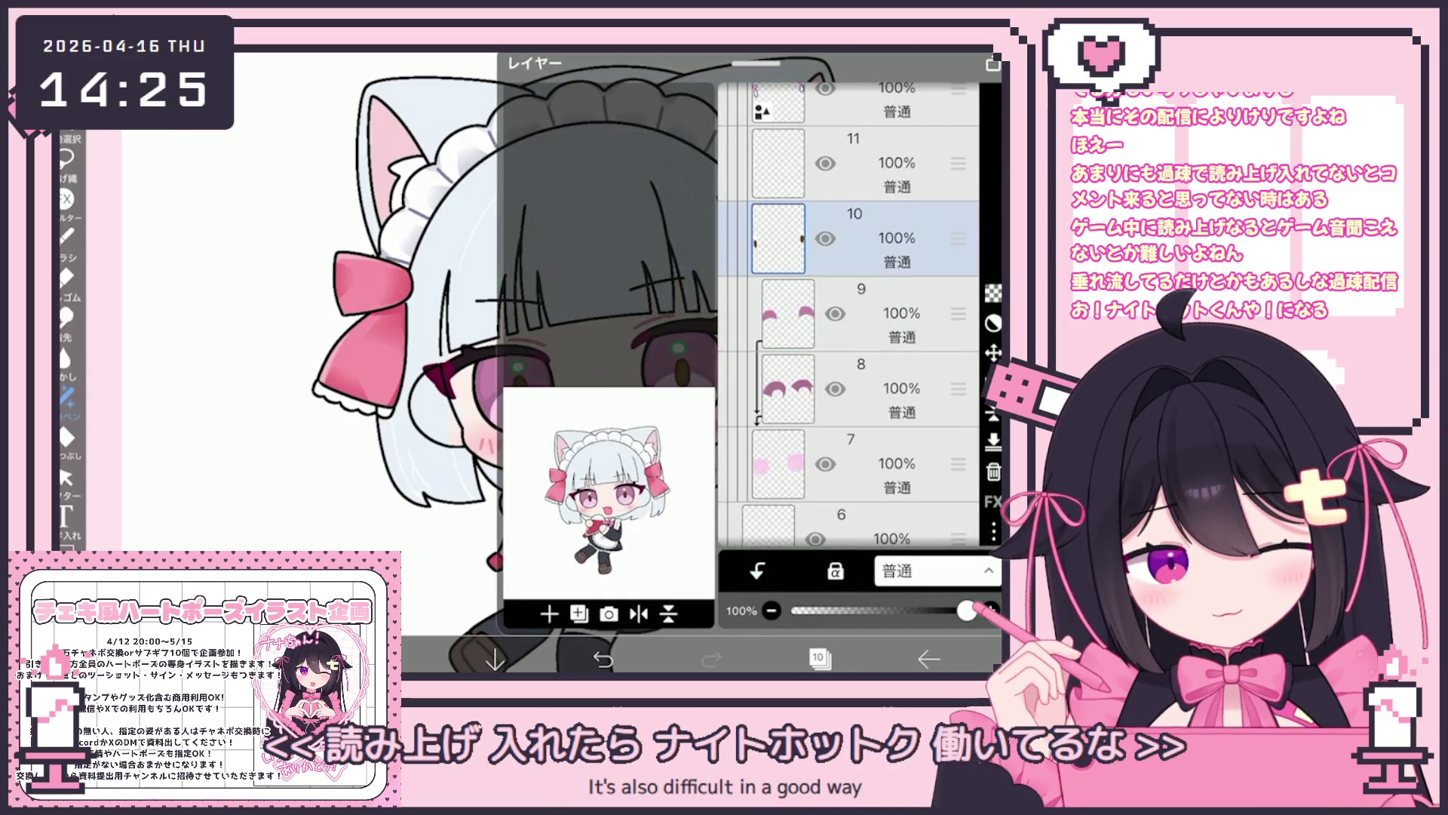
Select layer 12 and lasso around the right-hand eye's pupil.
click(819, 658)
scroll(614, 363, up, 3)
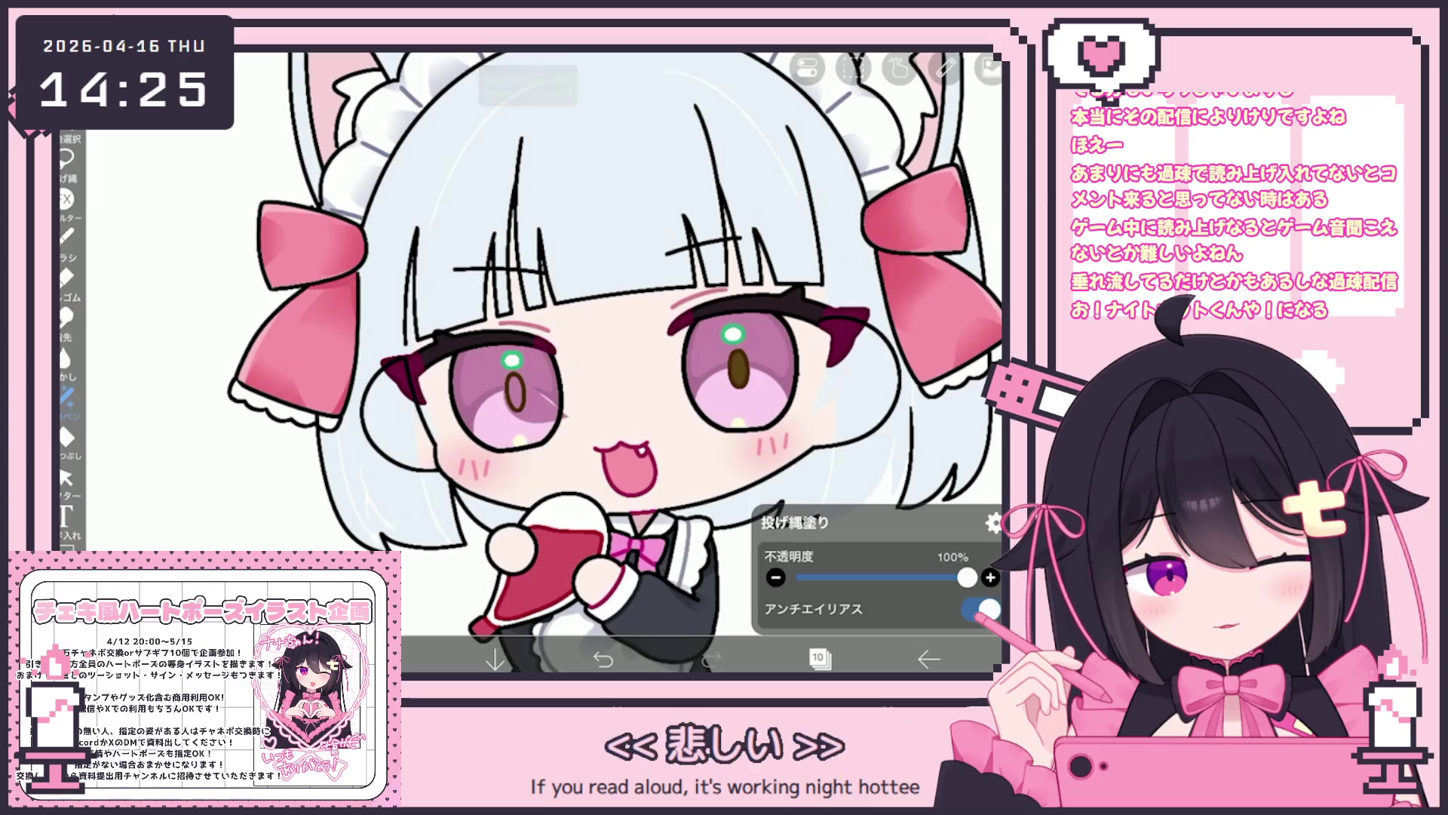
click(819, 659)
click(818, 658)
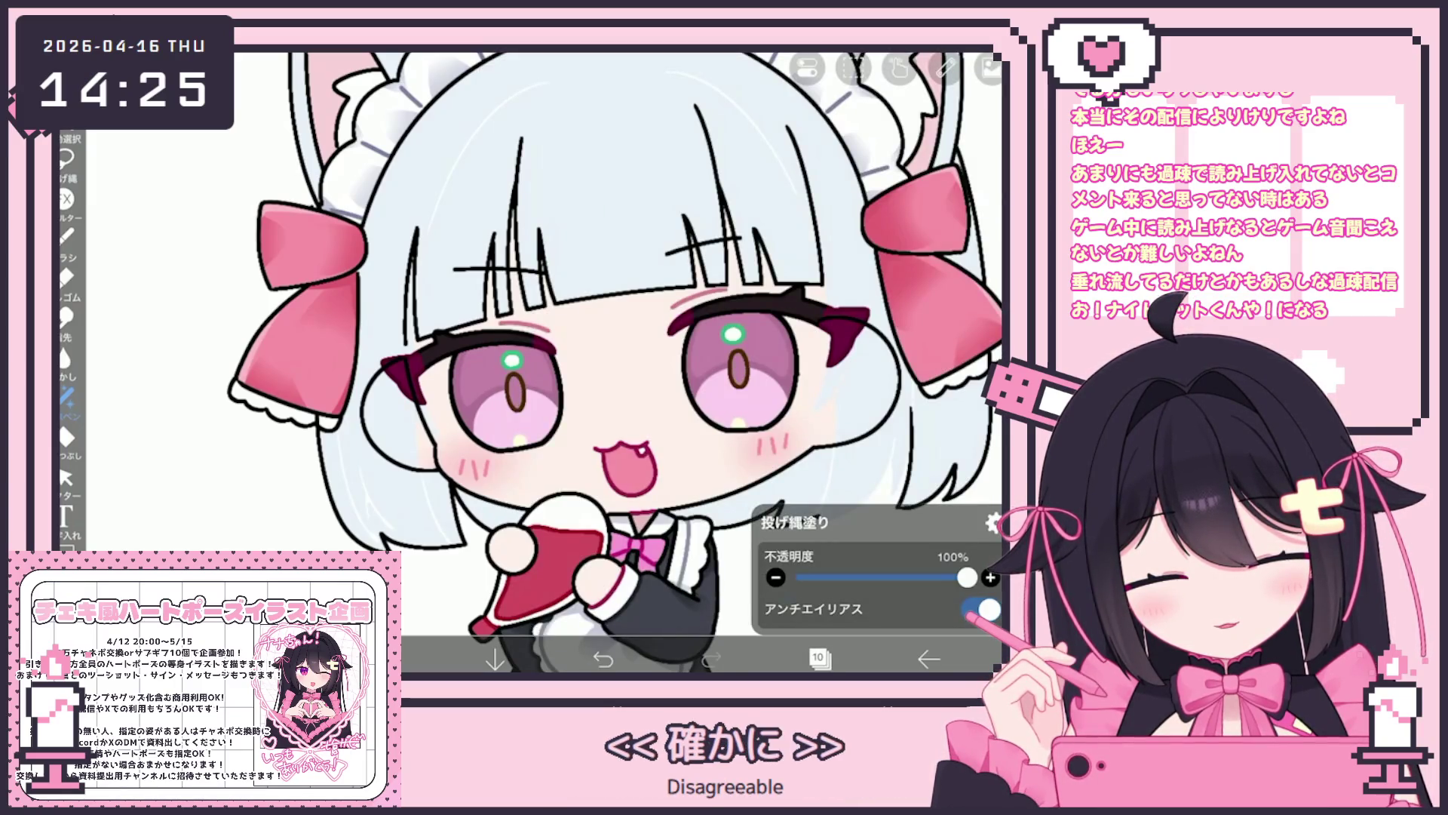
click(819, 658)
click(868, 353)
click(819, 658)
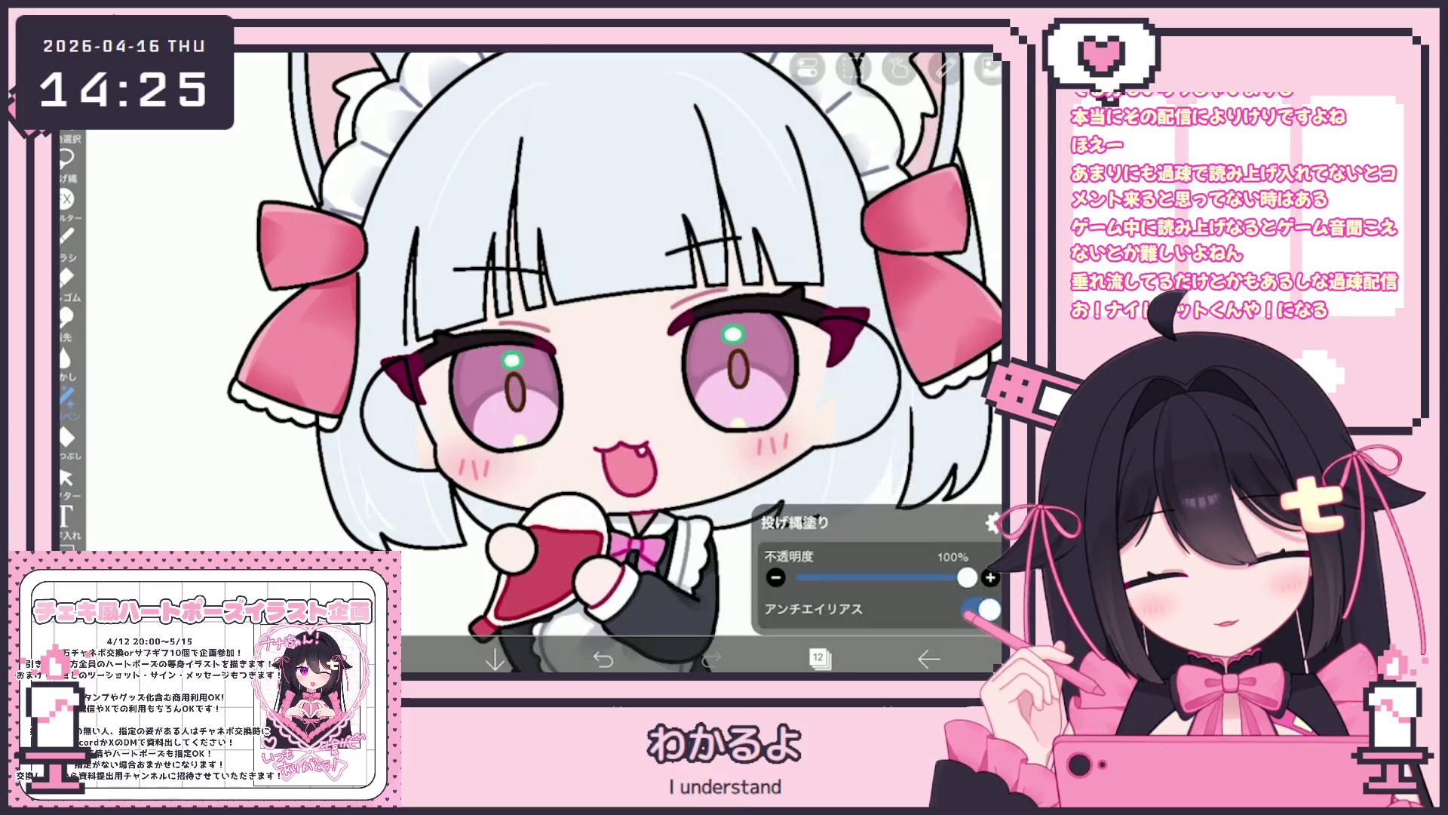
click(66, 477)
scroll(528, 339, up, 5)
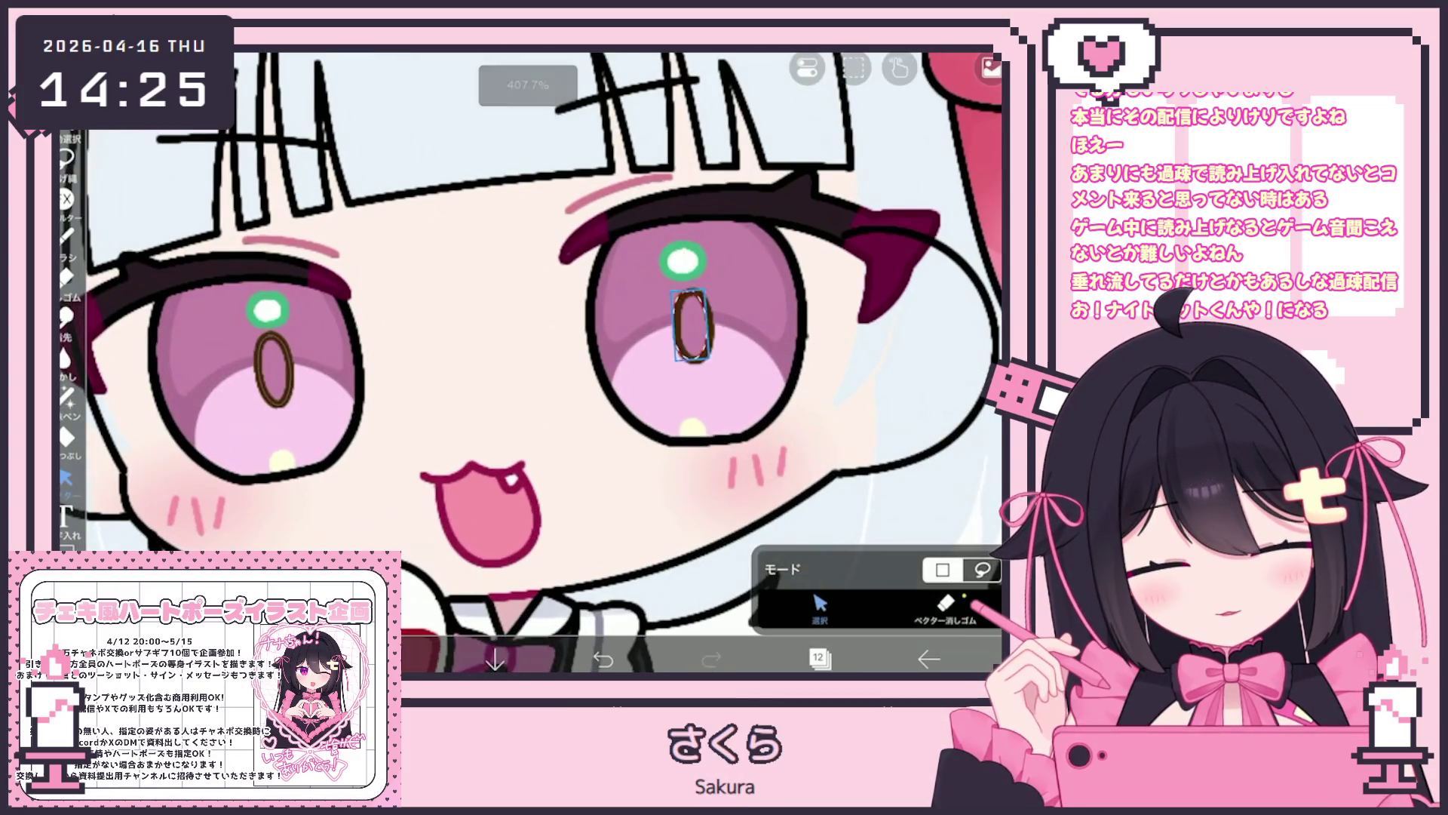
drag(683, 286, 679, 290)
Shift the lassoed right-hand pupil on layer 10 1 px left, then select layer 13.
click(819, 659)
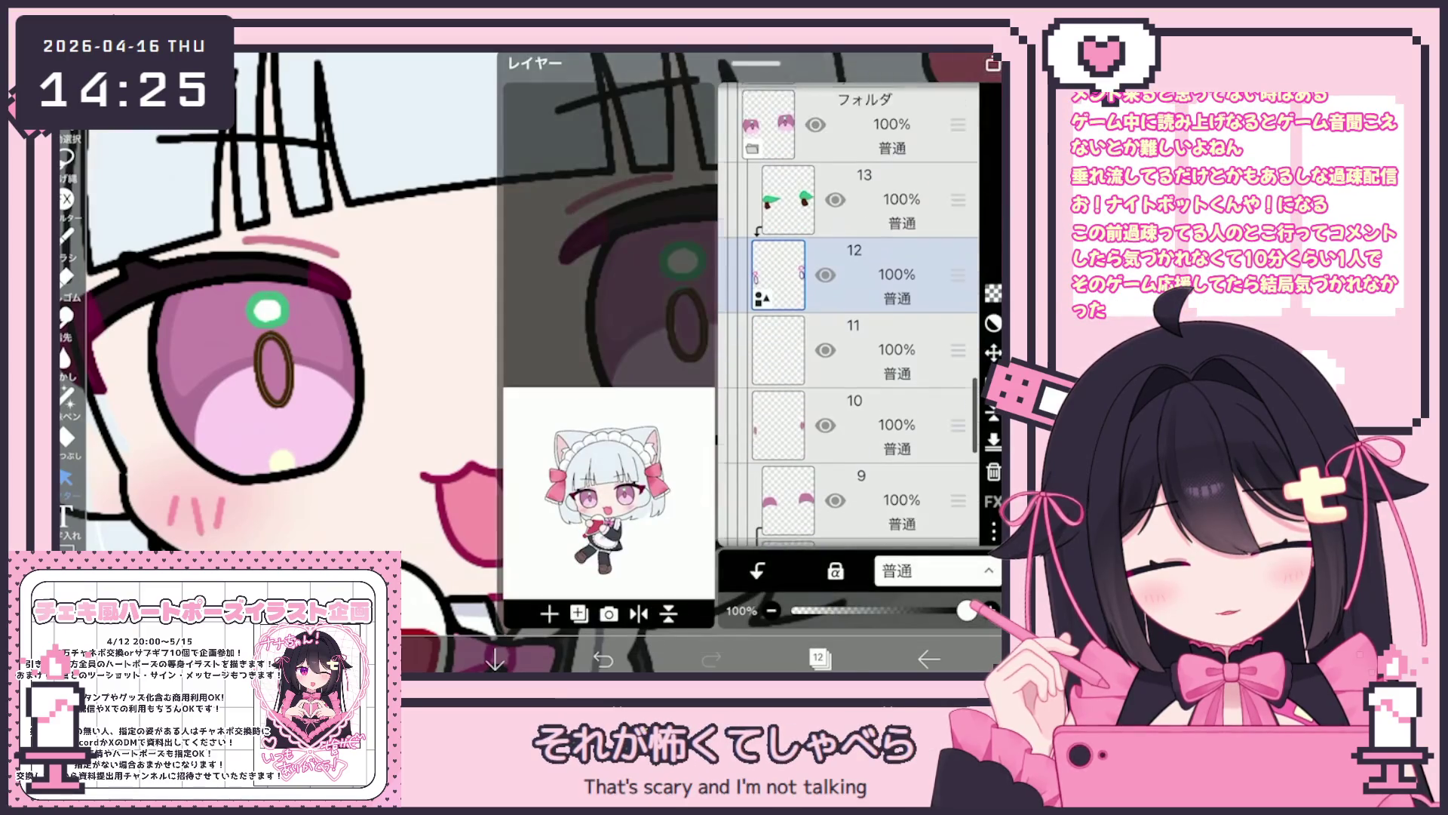
click(868, 386)
click(818, 659)
scroll(528, 340, up, 2)
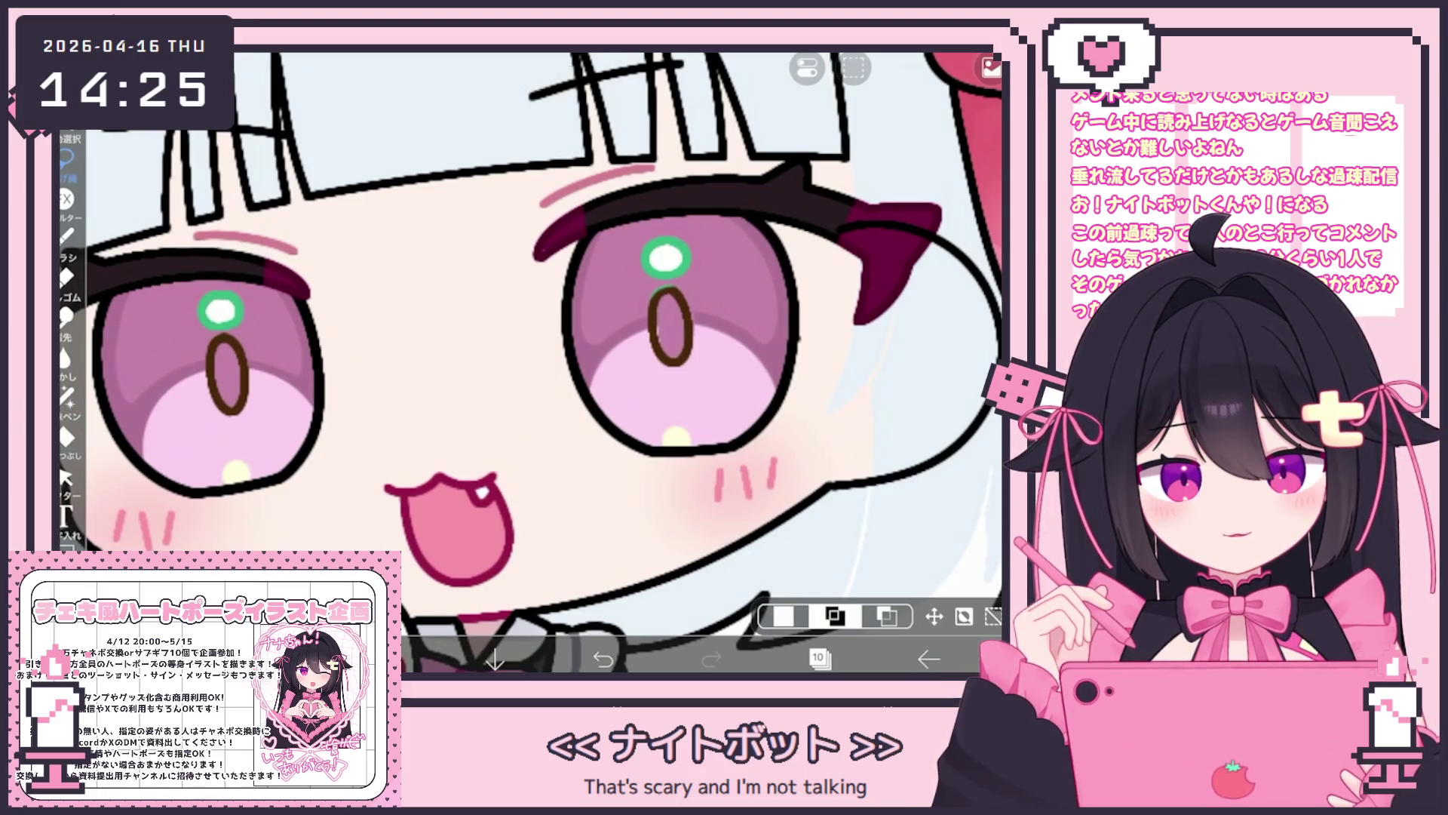
drag(632, 336, 739, 438)
click(934, 617)
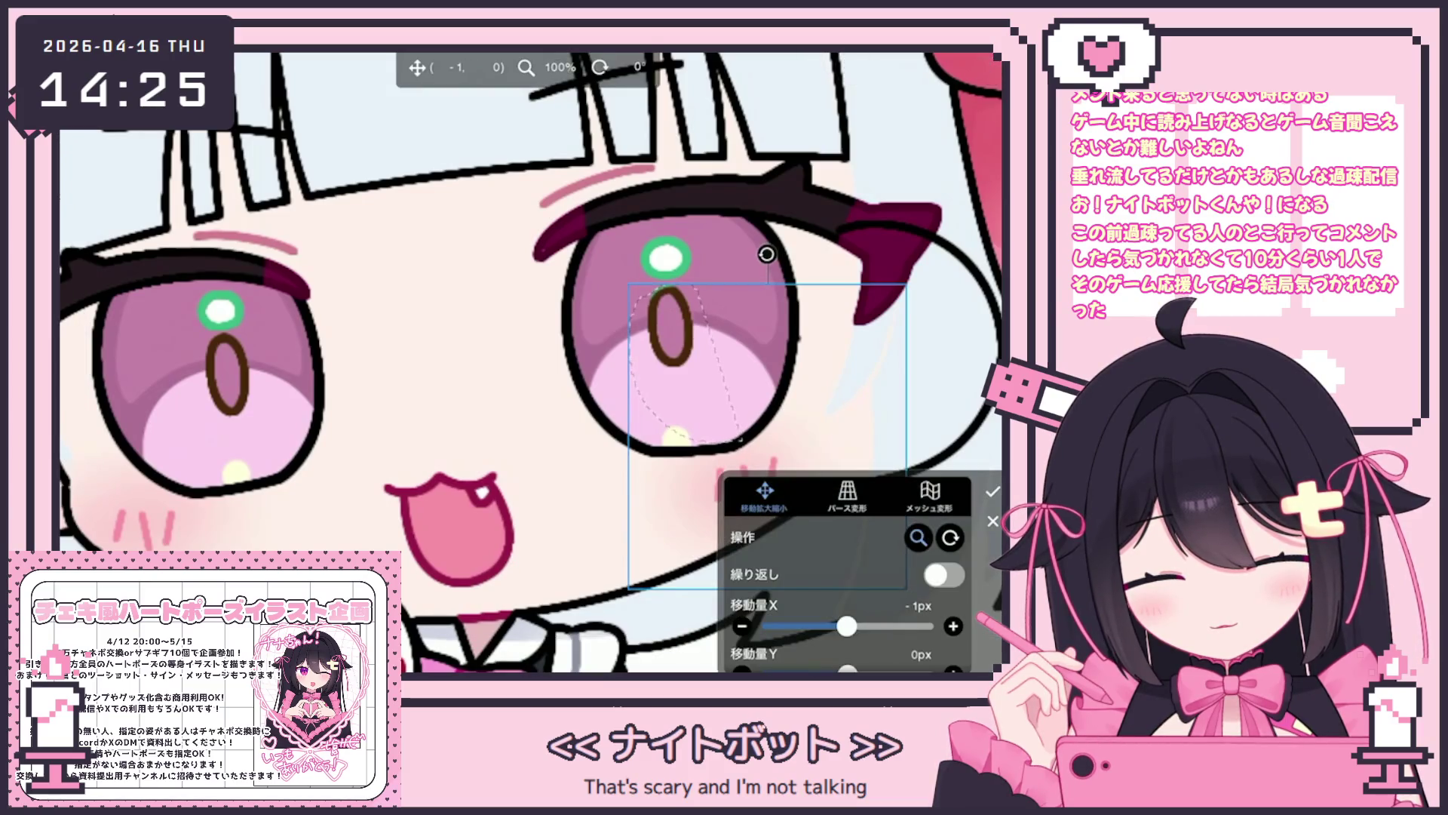
click(993, 491)
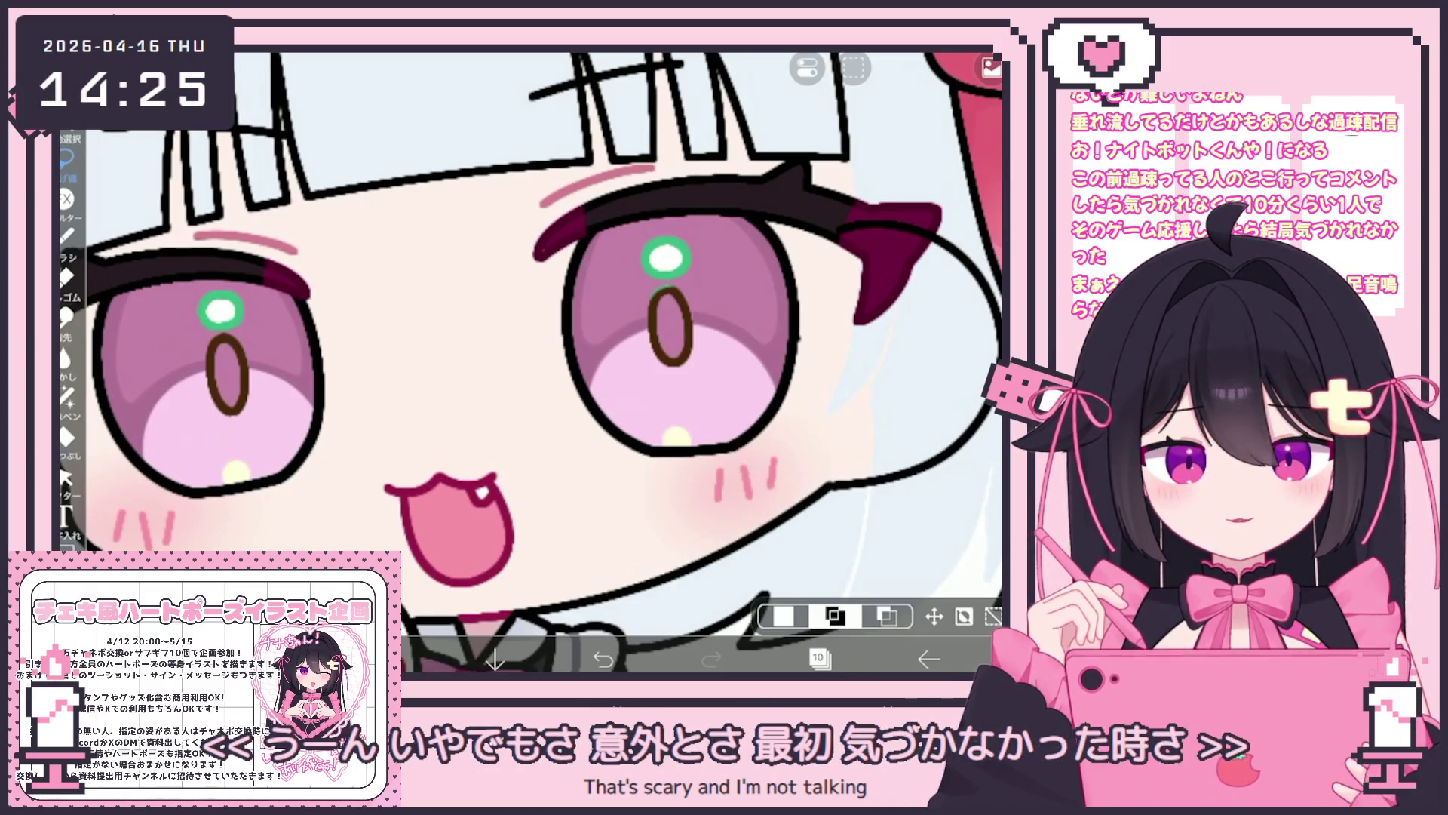
click(820, 658)
scroll(848, 317, up, 2)
click(868, 232)
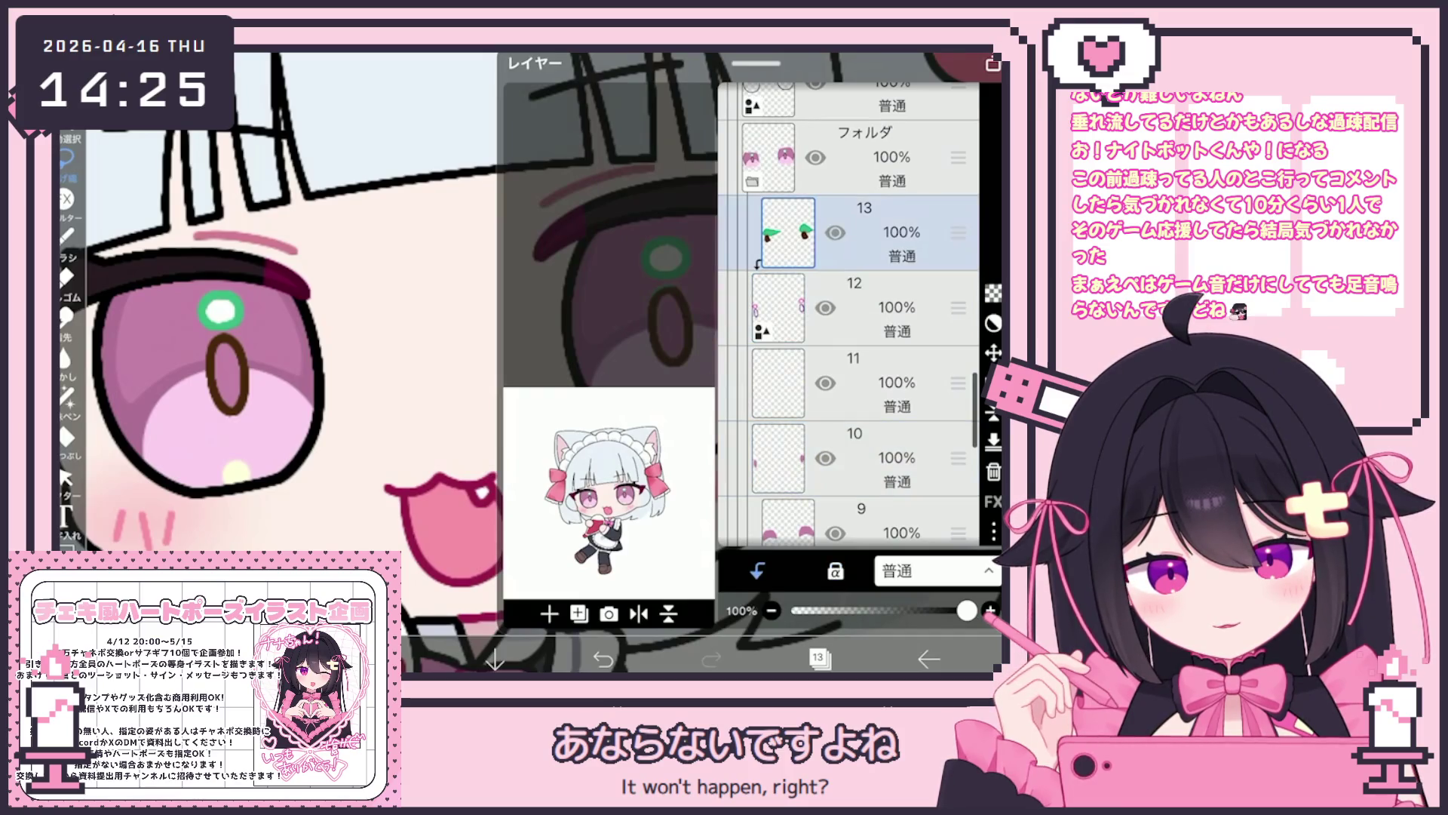
Lasso-fill both eyes' green catchlights on layer 13 with pale pink.
click(819, 658)
click(387, 659)
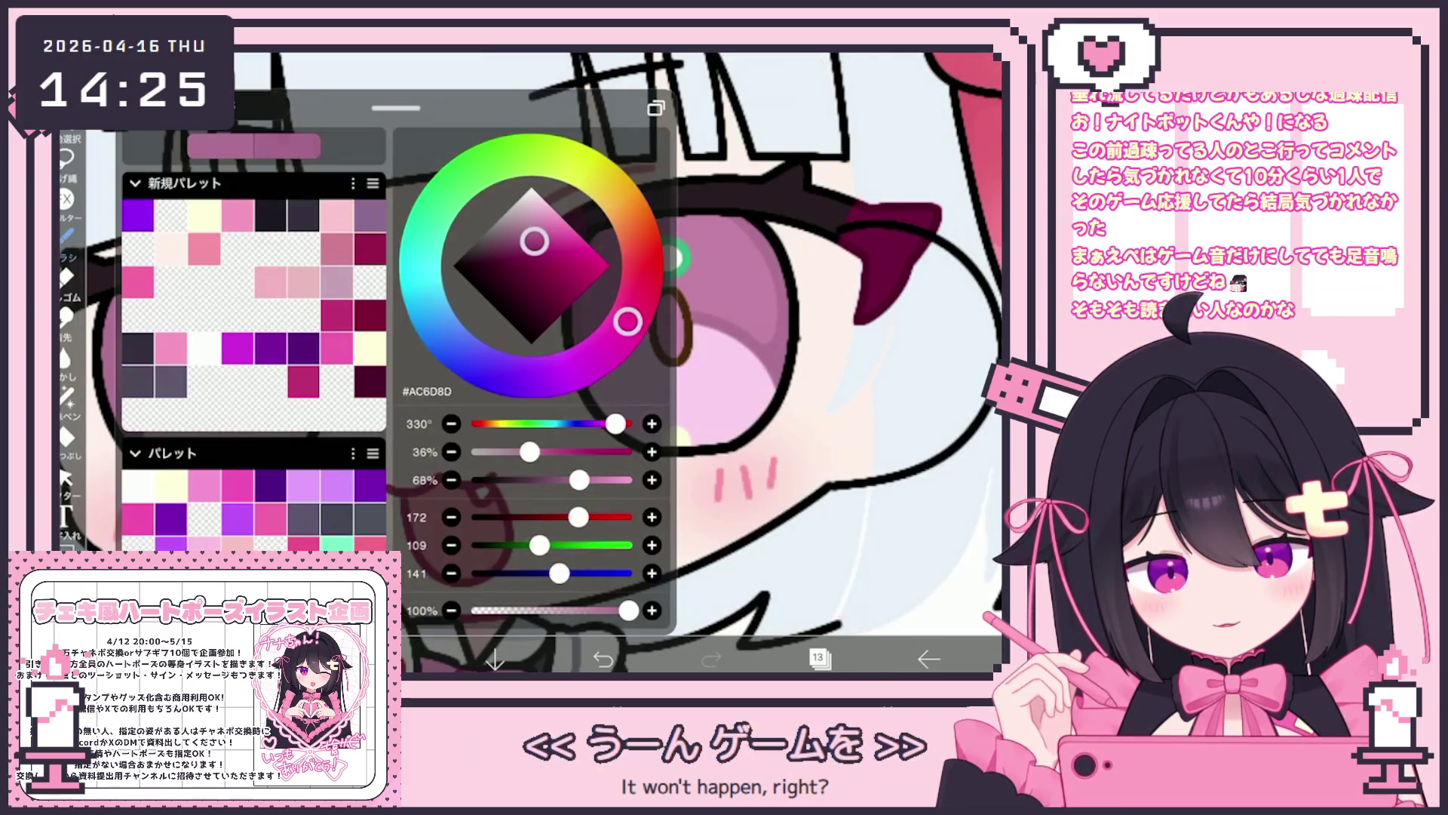
click(66, 393)
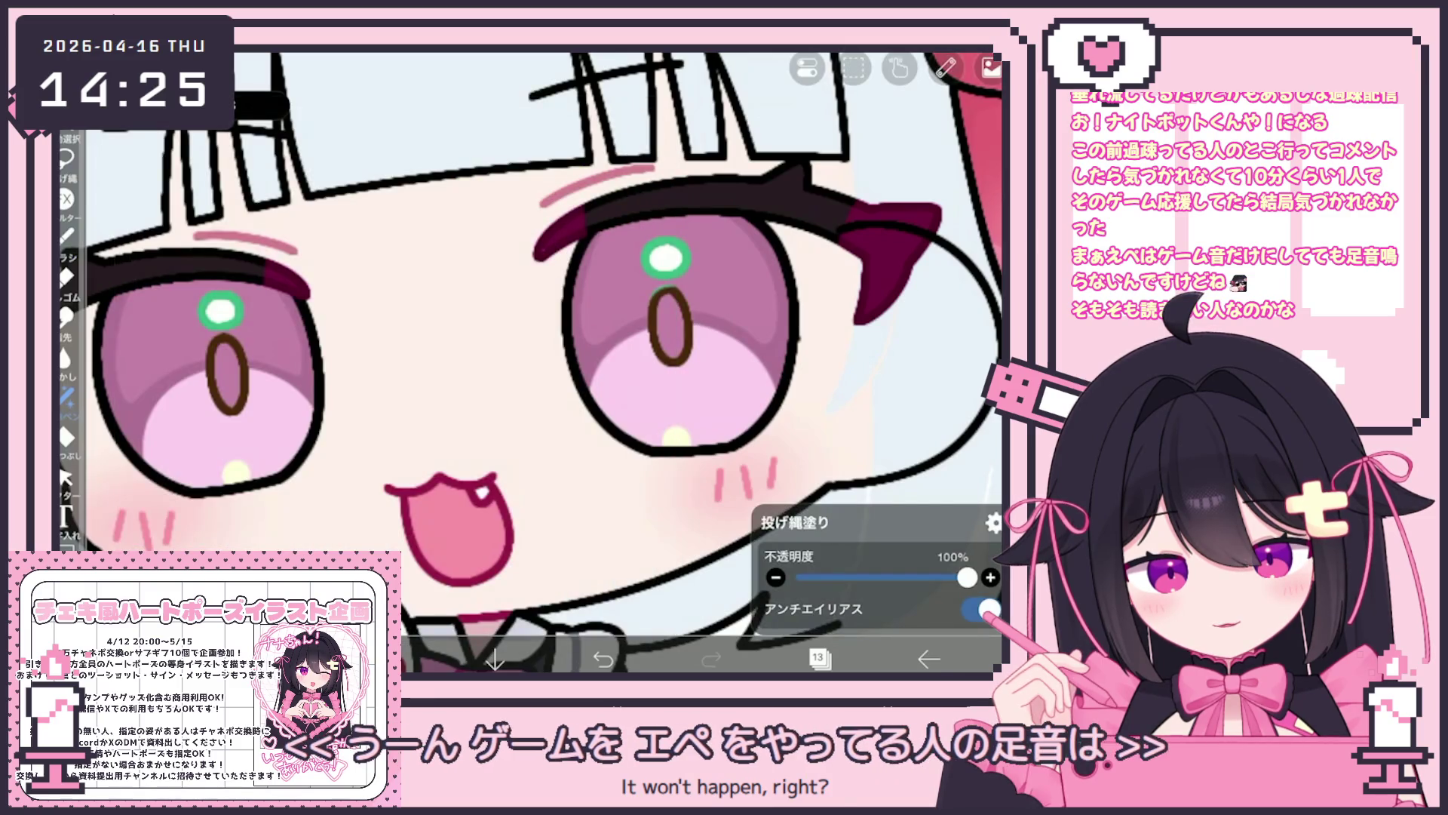
scroll(528, 362, down, 2)
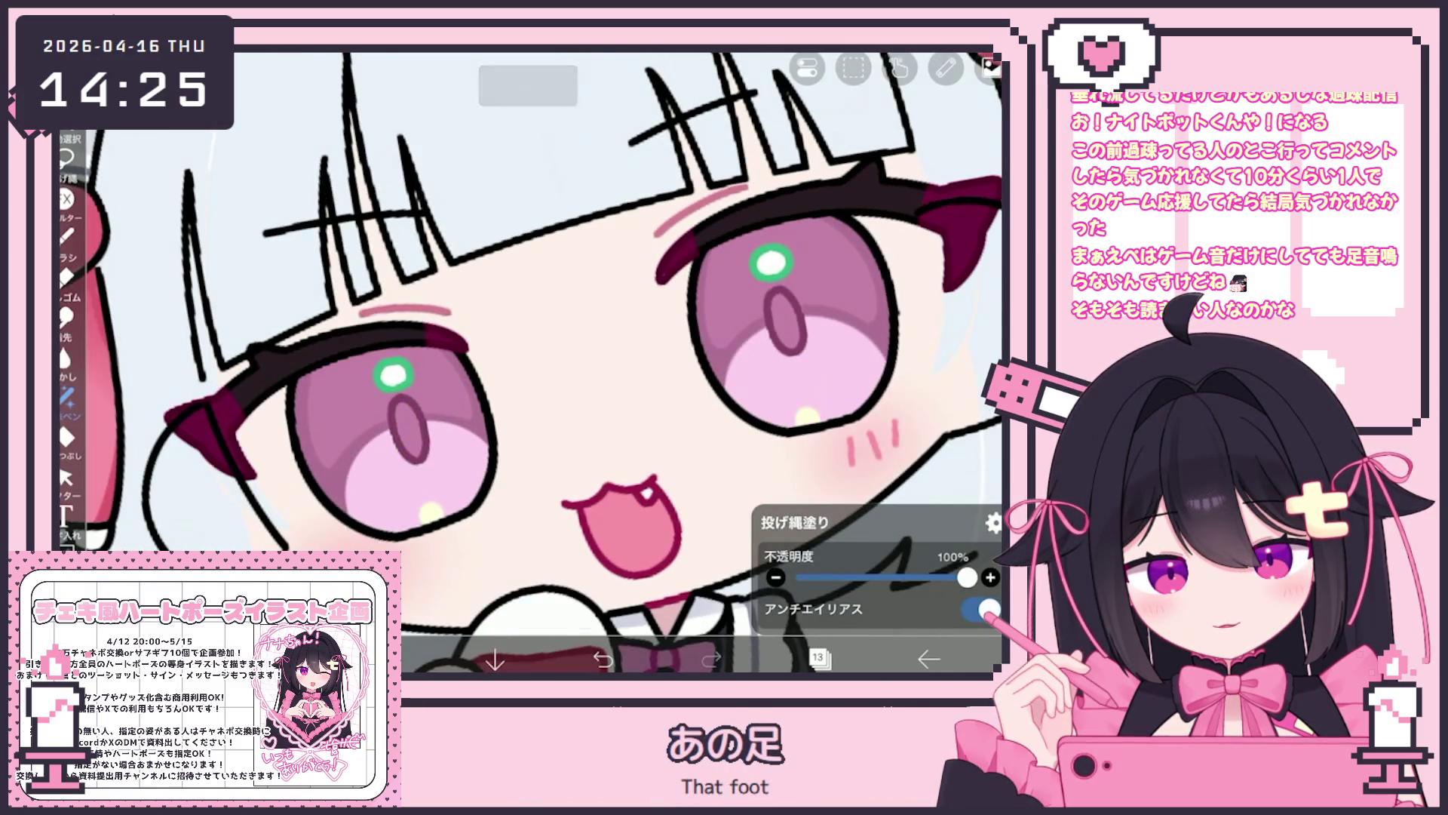
drag(381, 360, 398, 384)
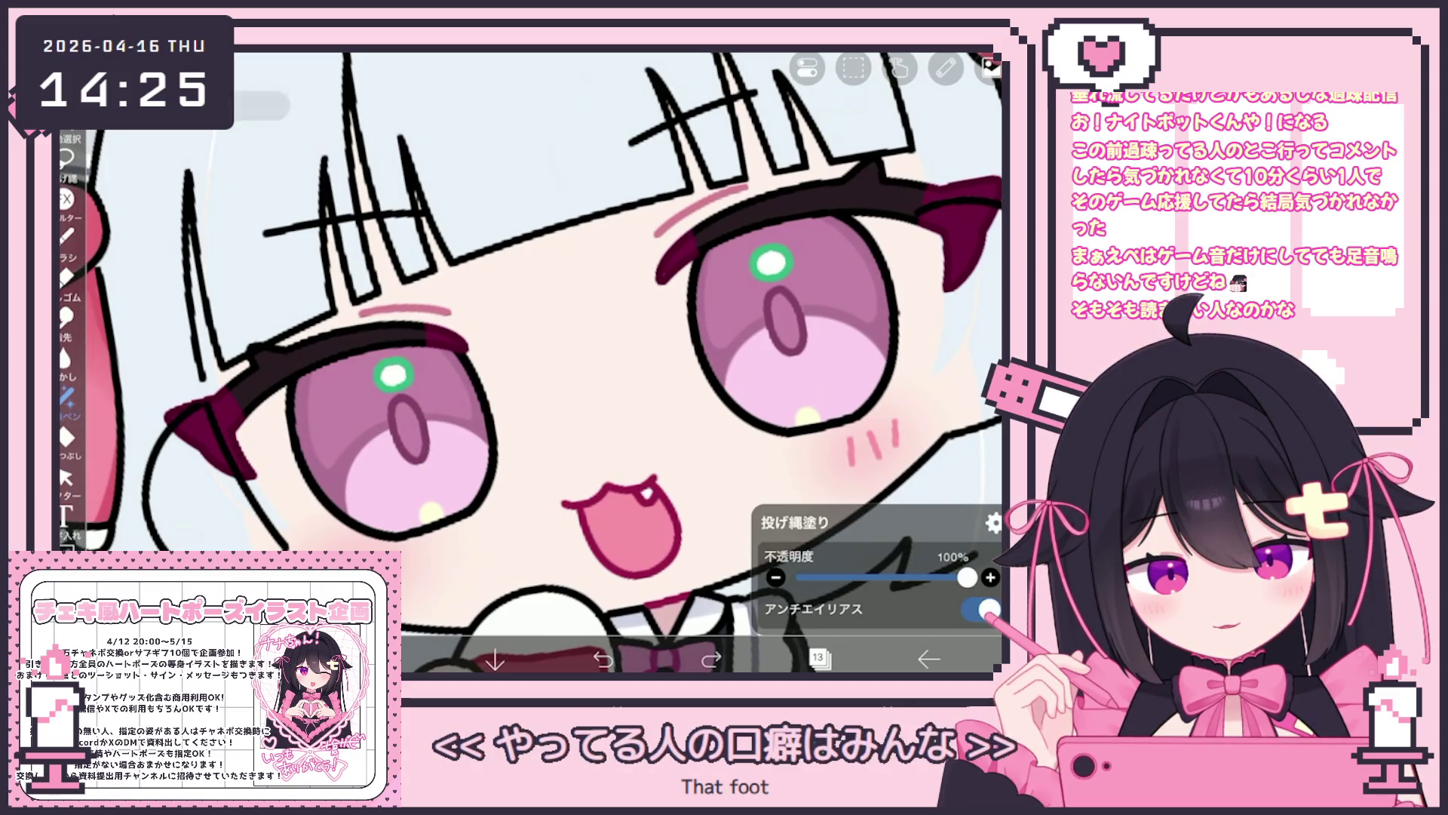
drag(377, 360, 411, 384)
drag(753, 245, 790, 274)
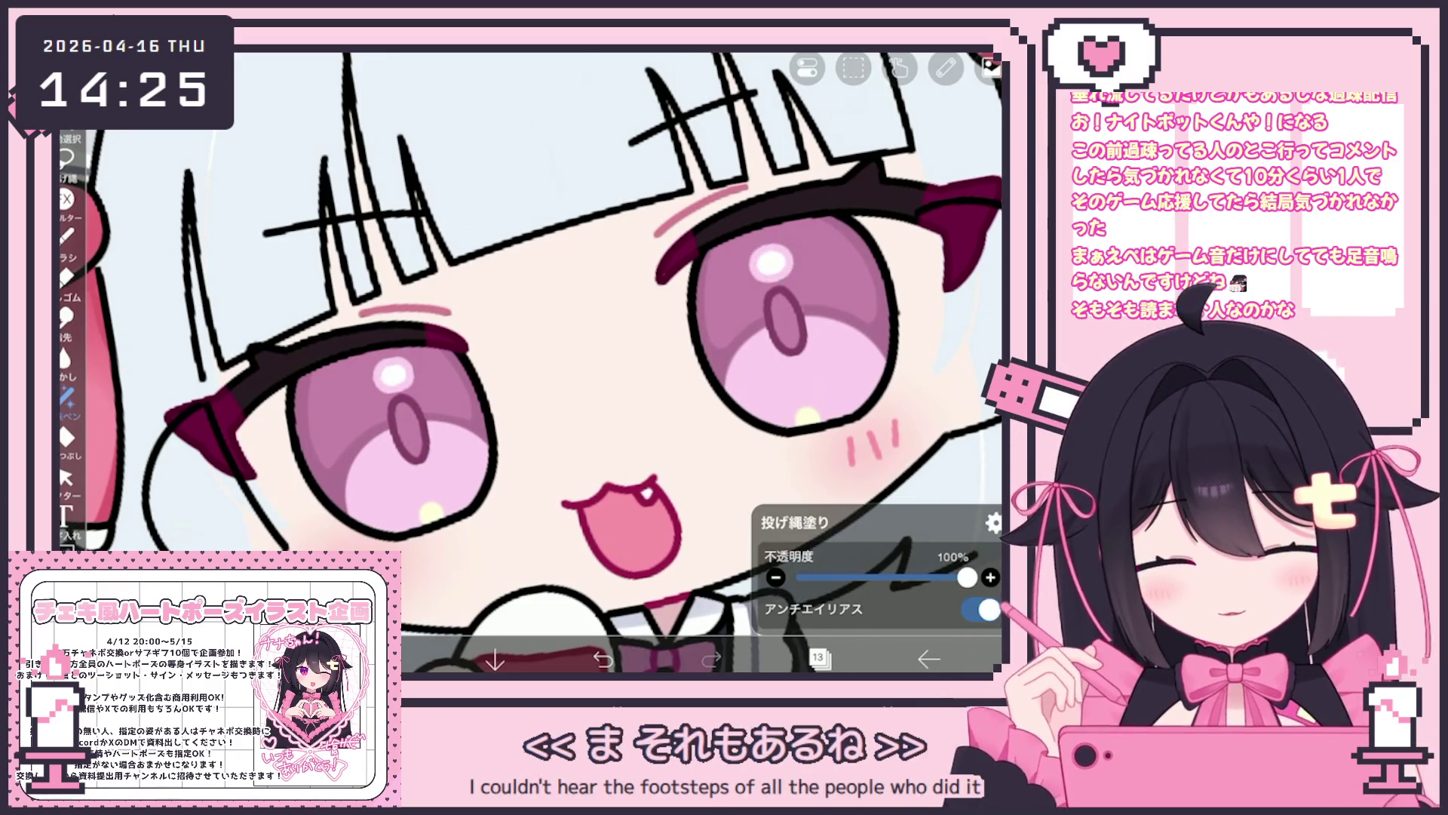
scroll(543, 362, down, 5)
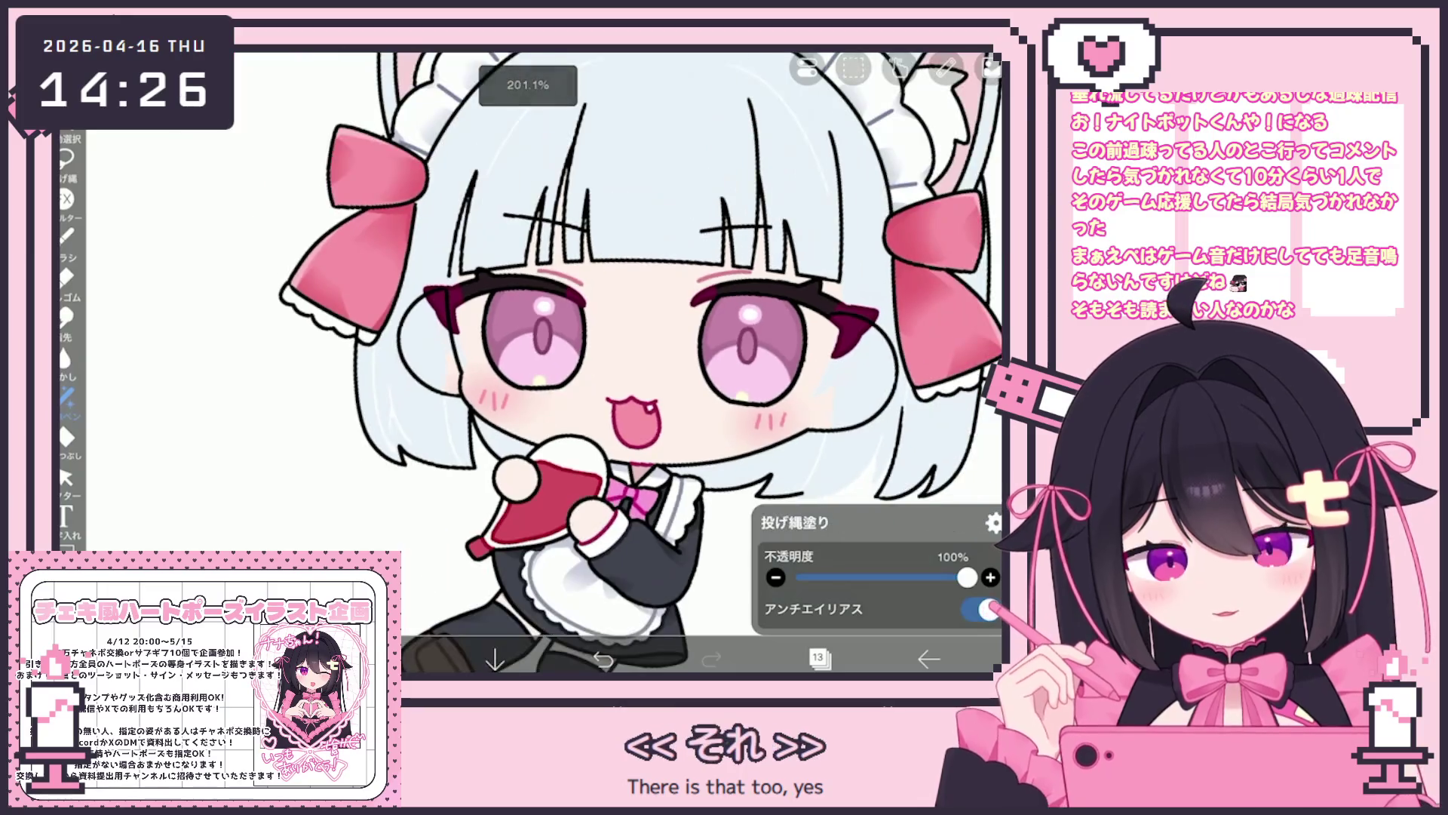
click(819, 659)
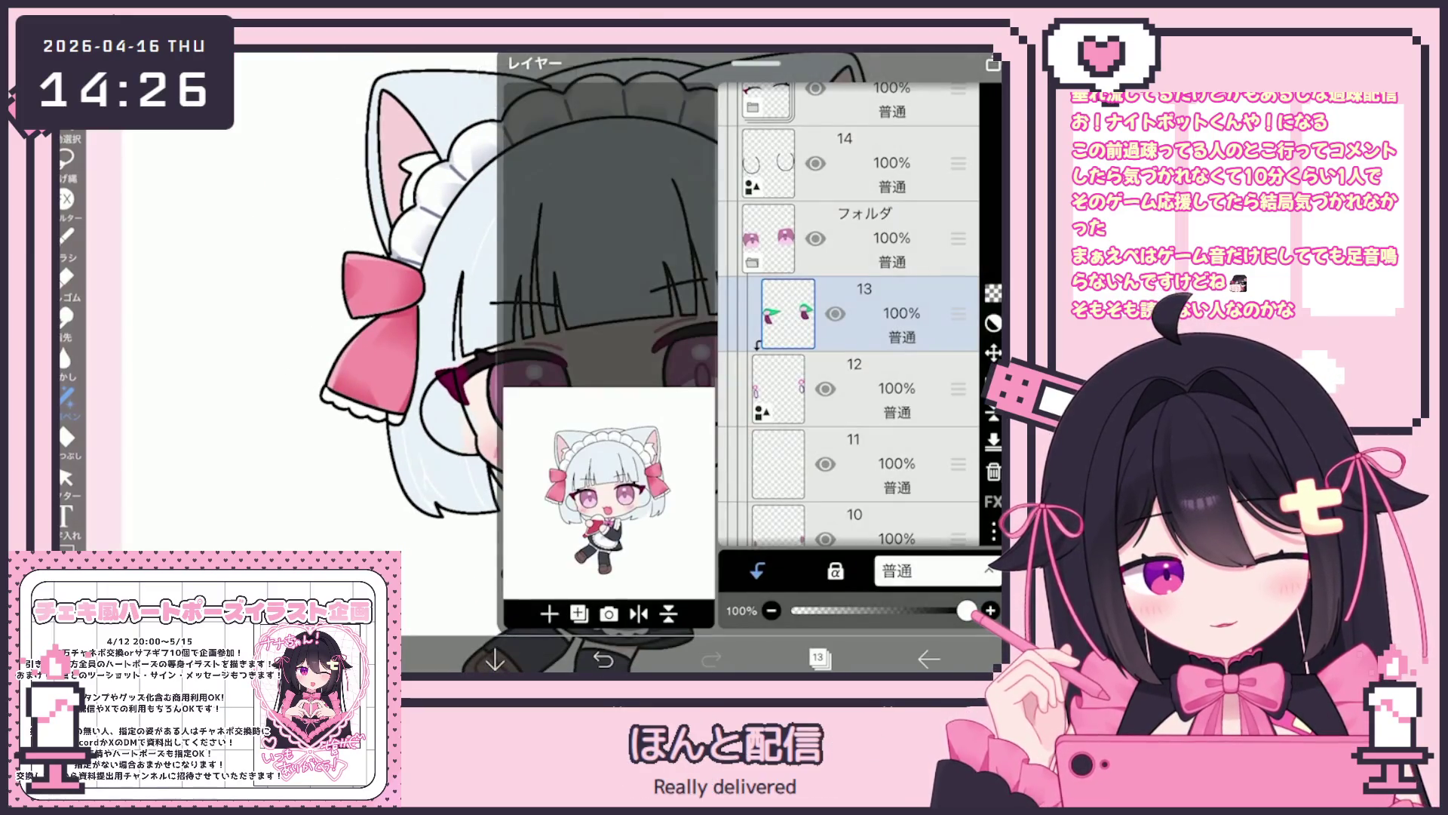
Select the pink-eyes folder and transform it 2 px left and 5 px up.
click(868, 313)
scroll(849, 313, up, 3)
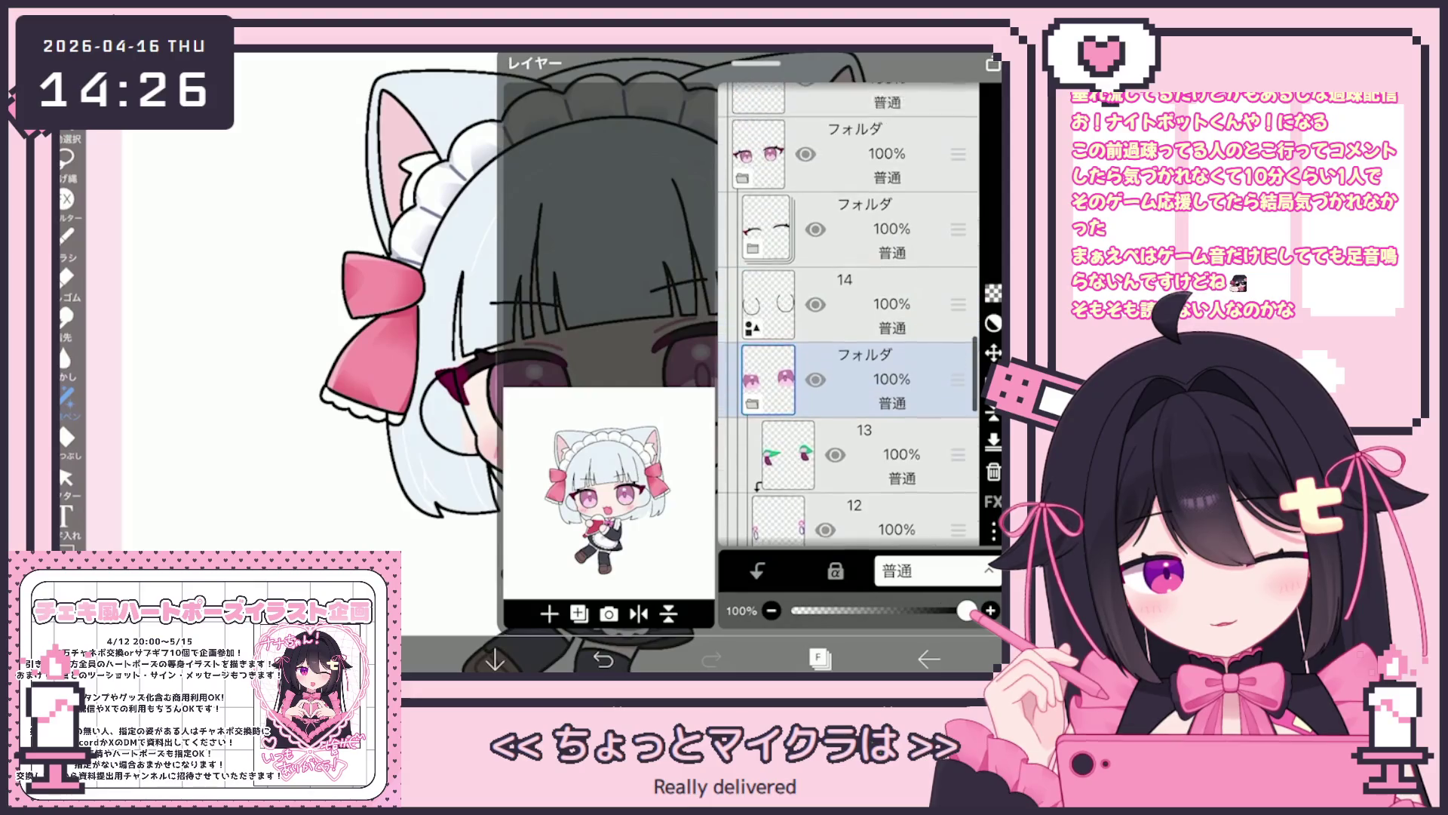
click(867, 403)
click(868, 479)
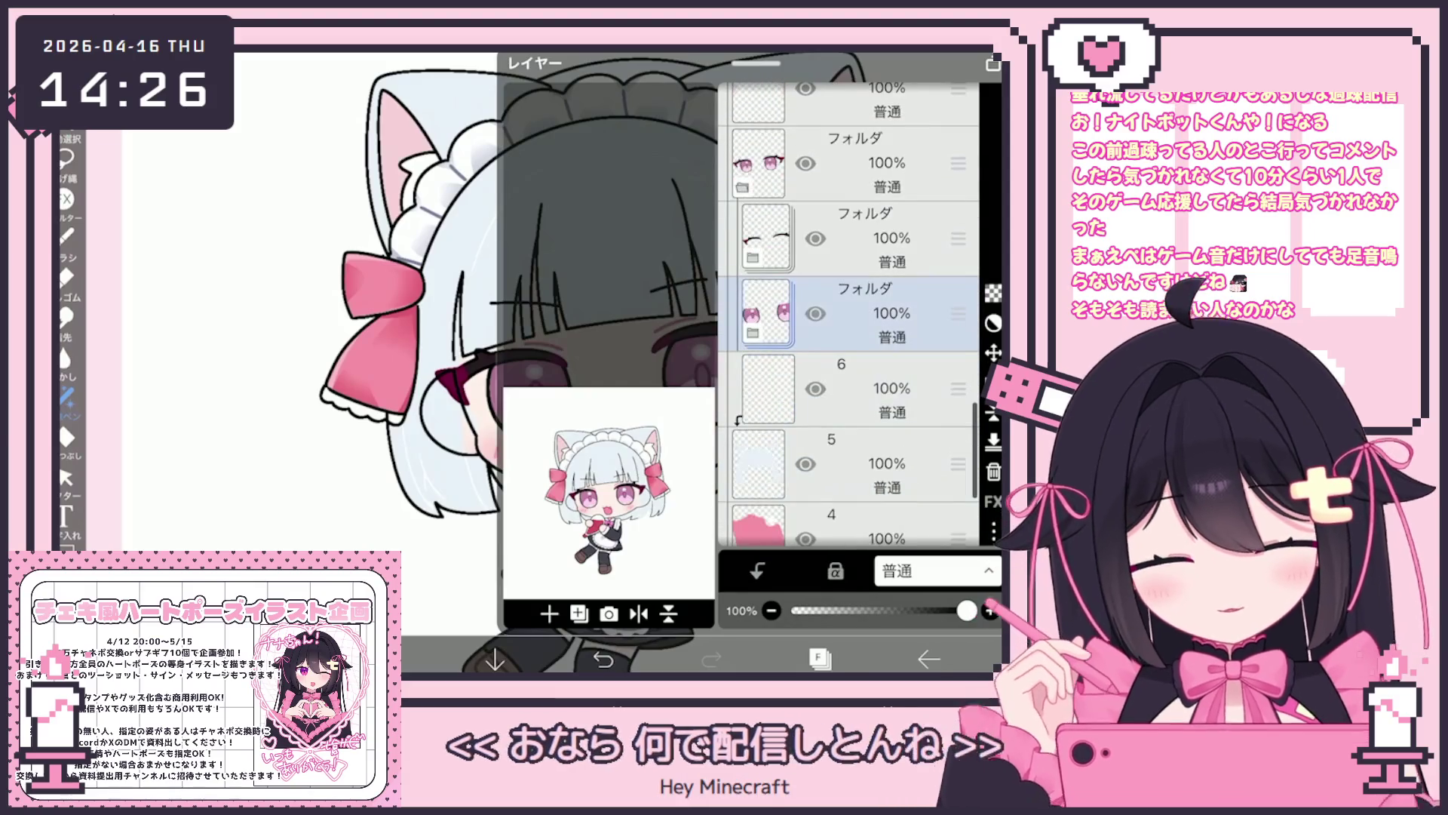
click(818, 659)
scroll(603, 362, up, 3)
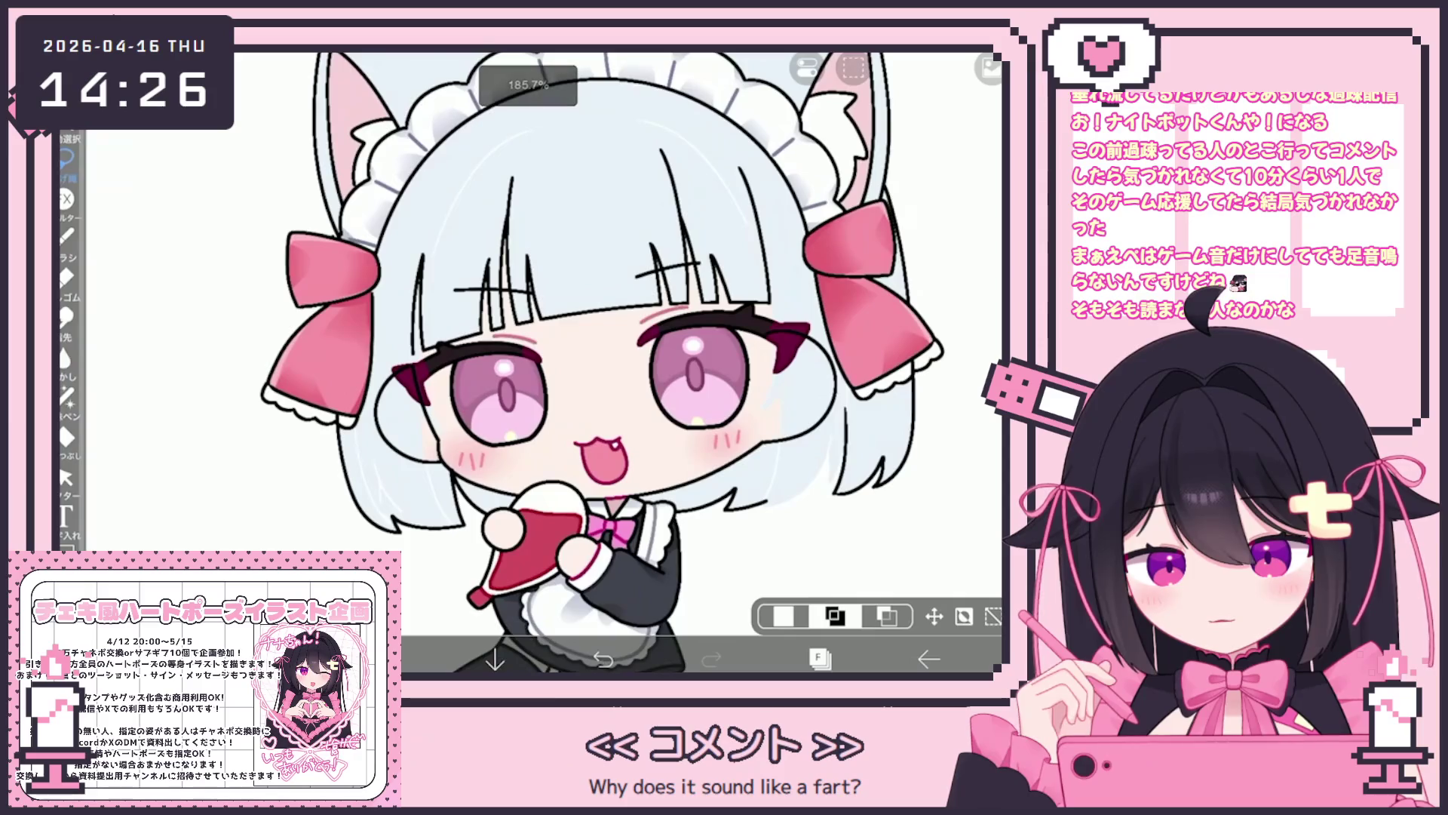
key(ctrl+t)
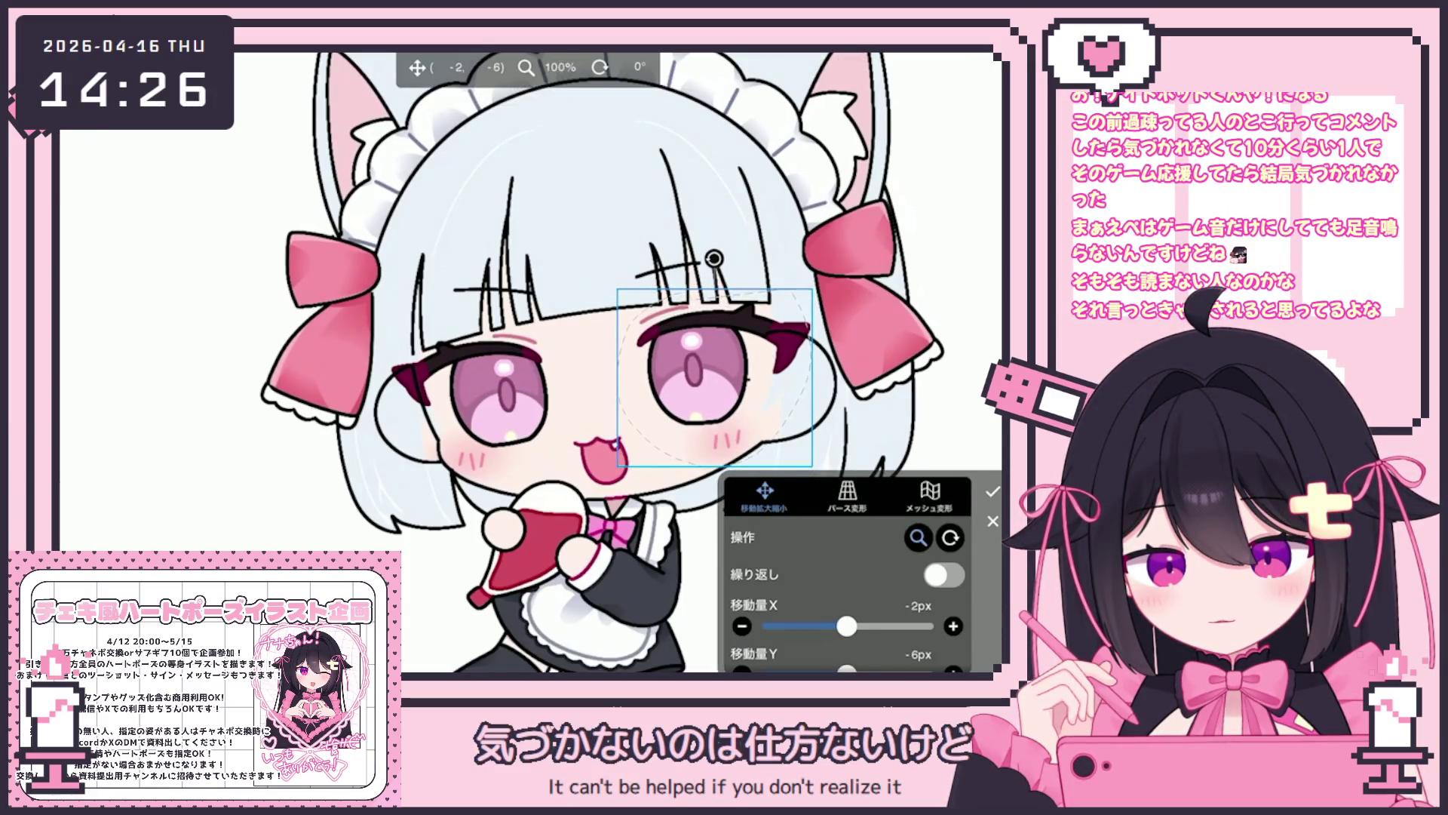
key(Down)
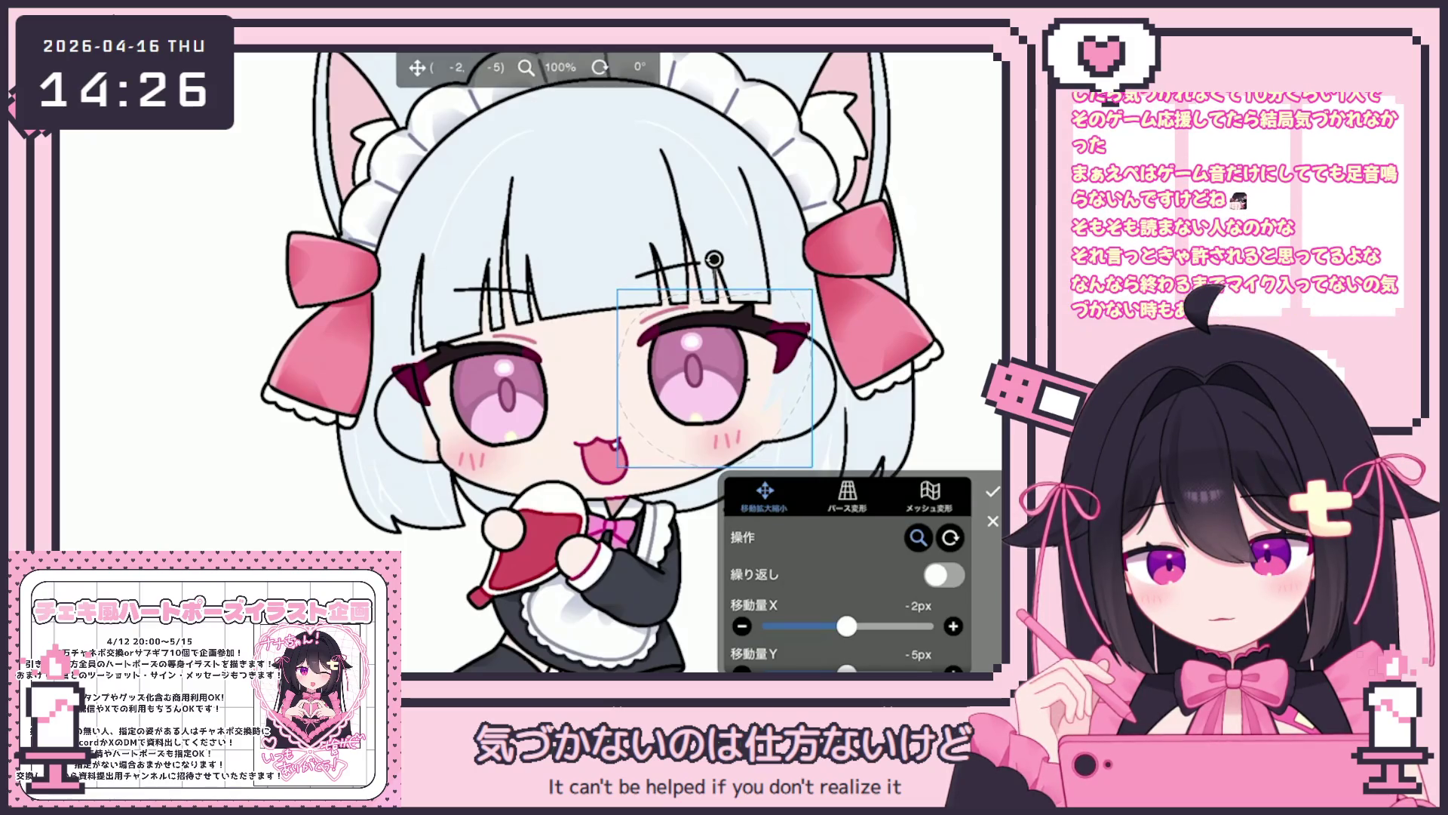
key(Return)
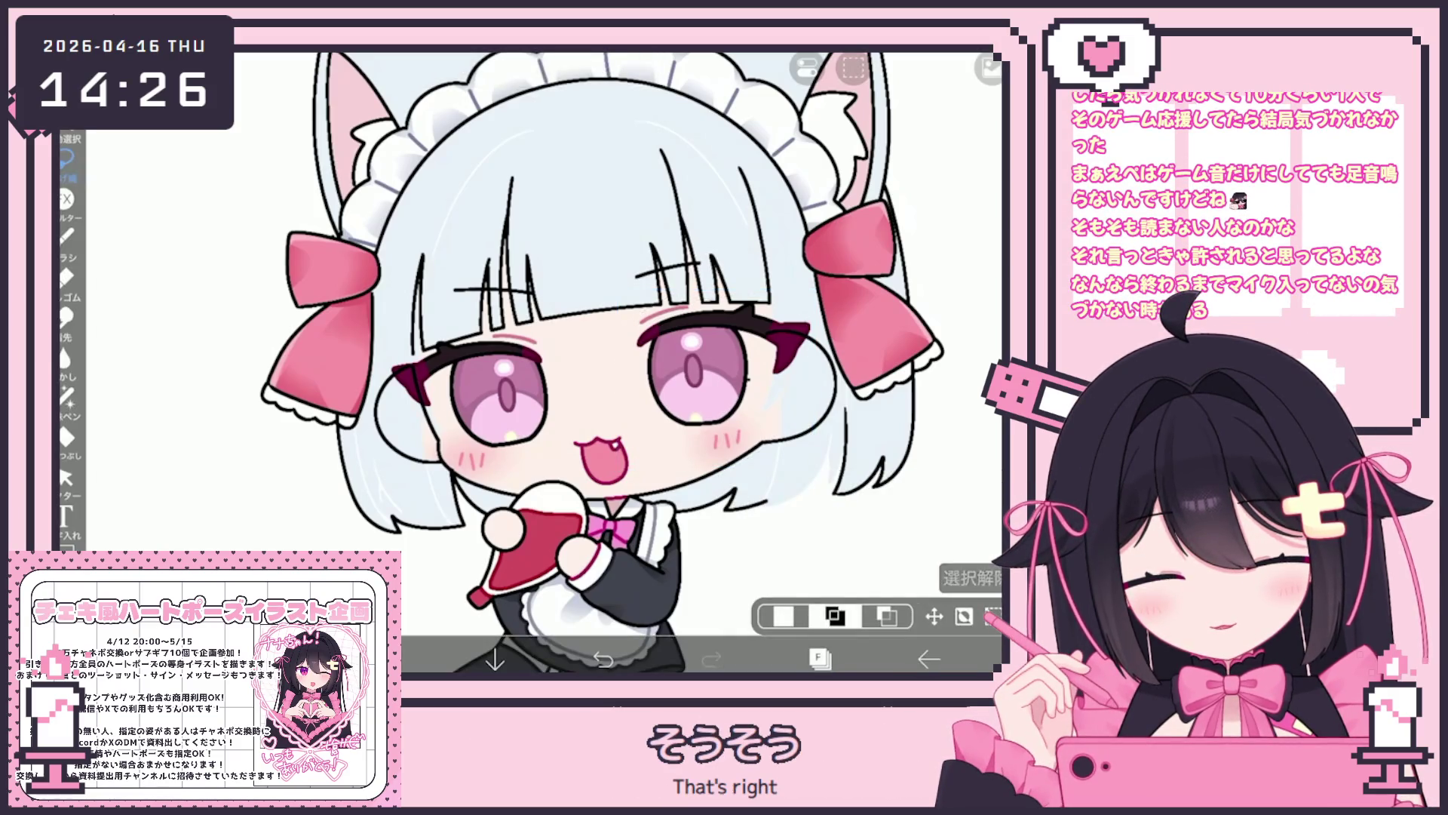
Make layer 14 the active layer.
click(819, 658)
click(849, 389)
click(818, 659)
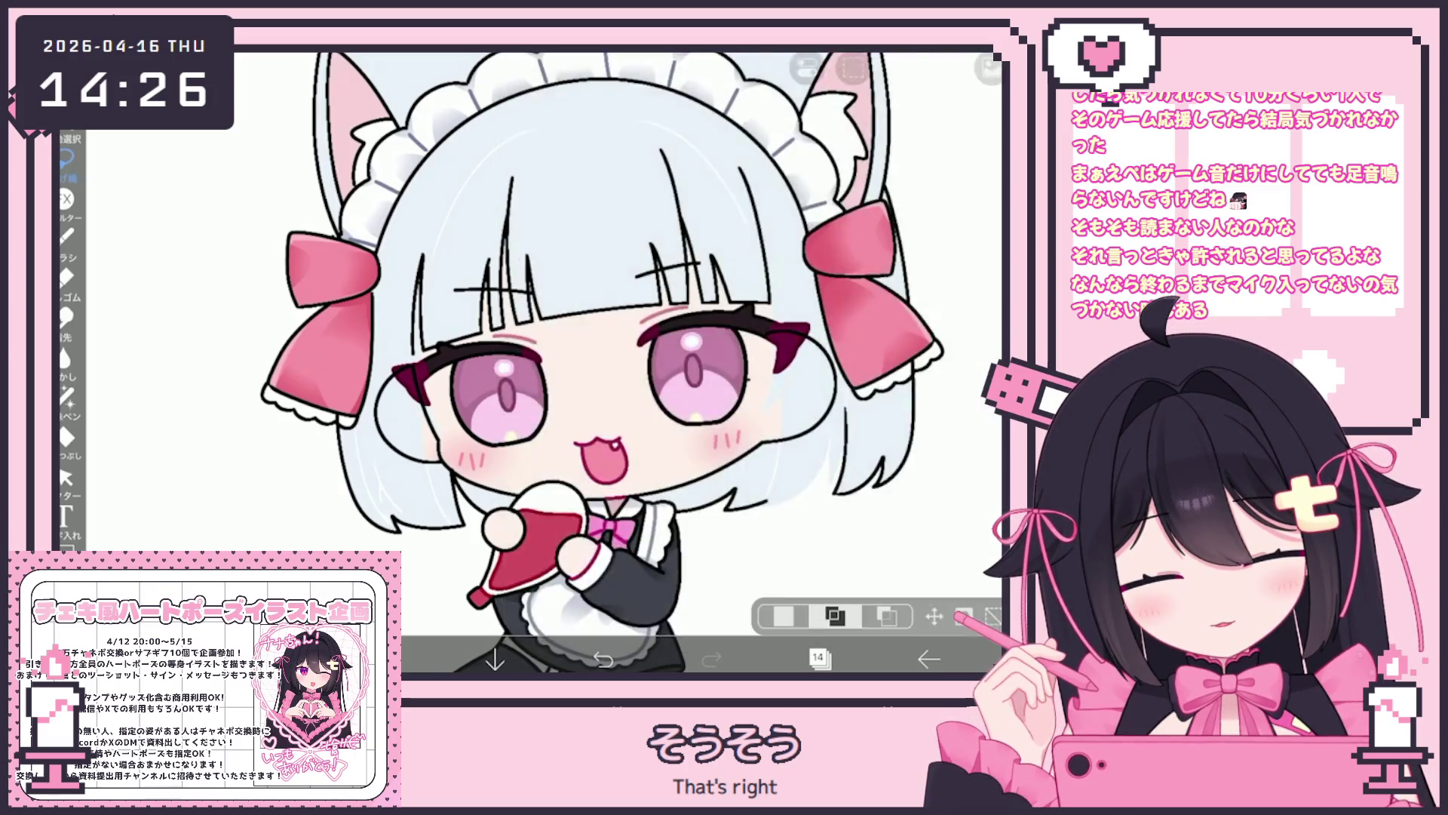
scroll(498, 377, up, 5)
click(818, 659)
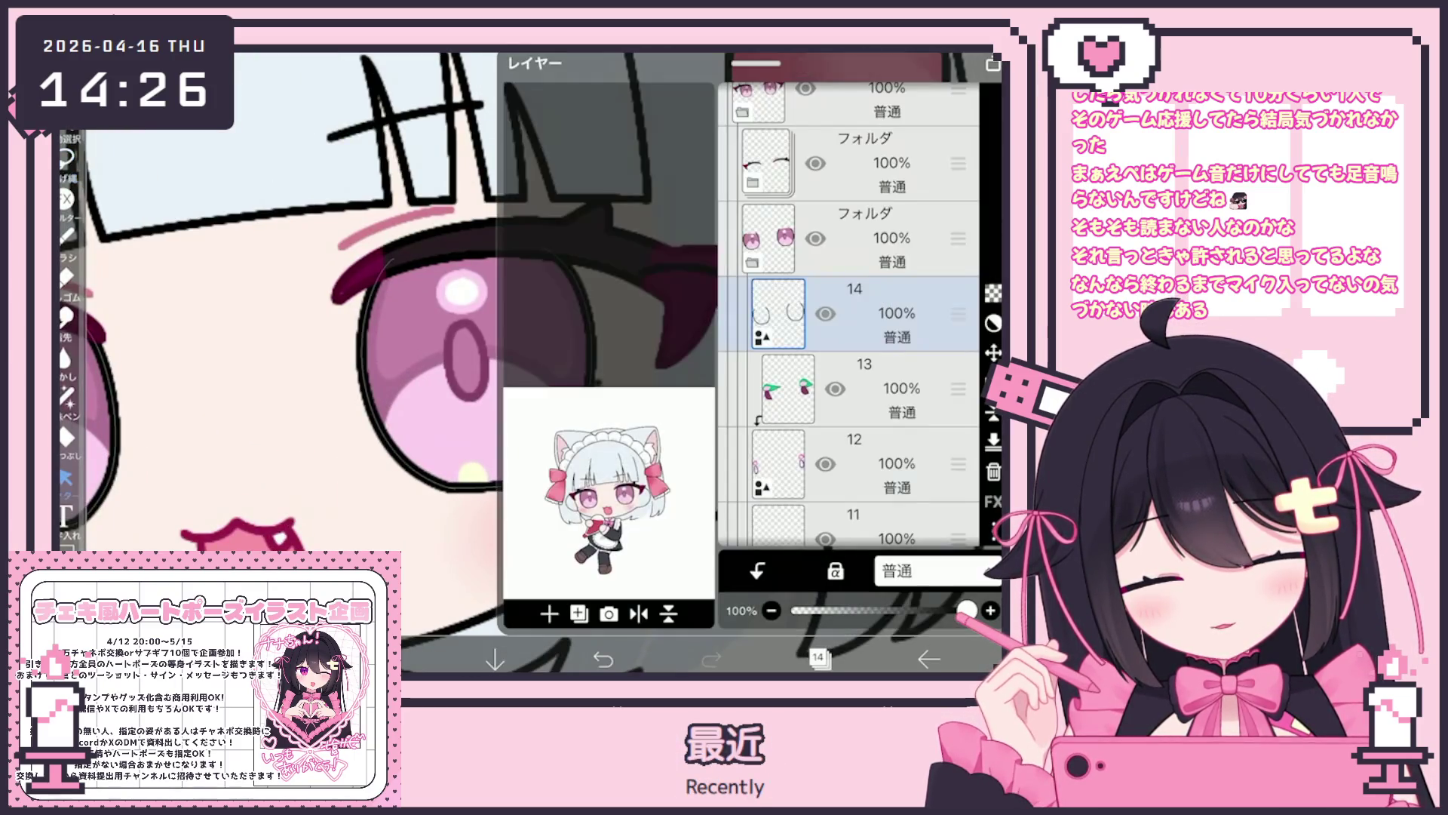
Select layer 8, then hide layers 8 and 12 to inspect the eye layers.
scroll(848, 313, down, 4)
click(853, 358)
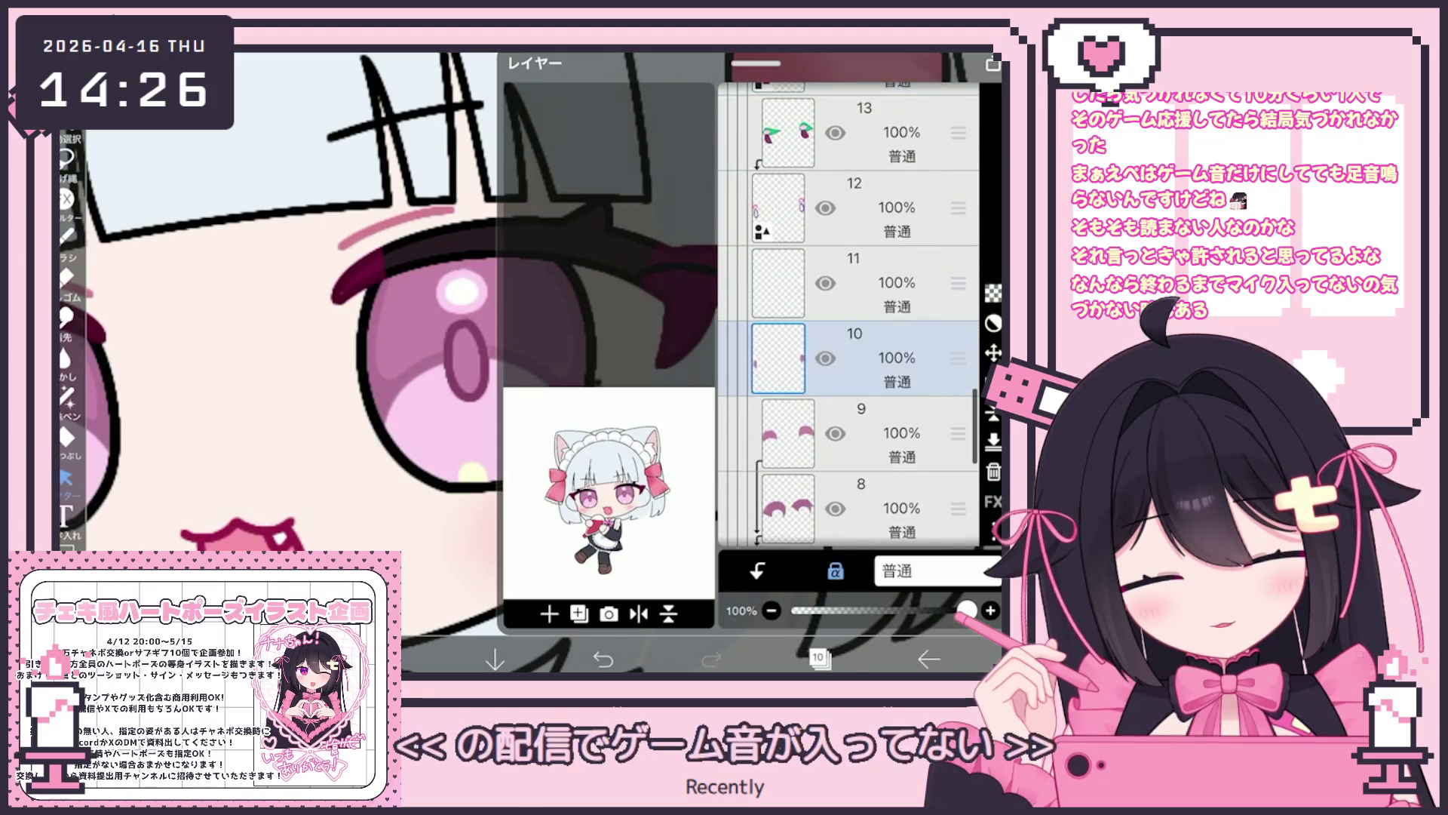
scroll(849, 314, down, 3)
click(860, 290)
click(835, 290)
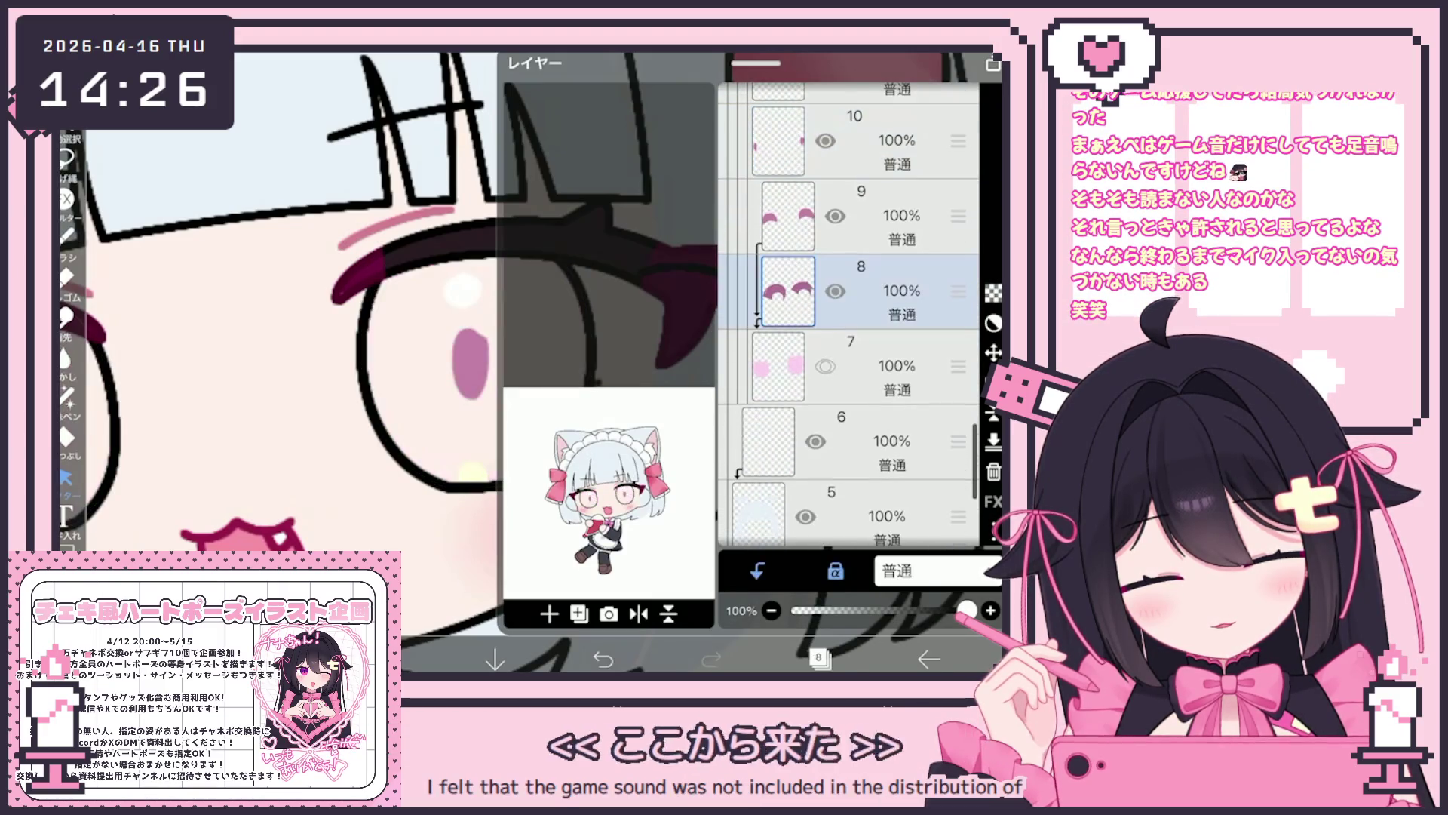
click(835, 291)
scroll(849, 317, up, 2)
click(835, 444)
scroll(849, 316, up, 2)
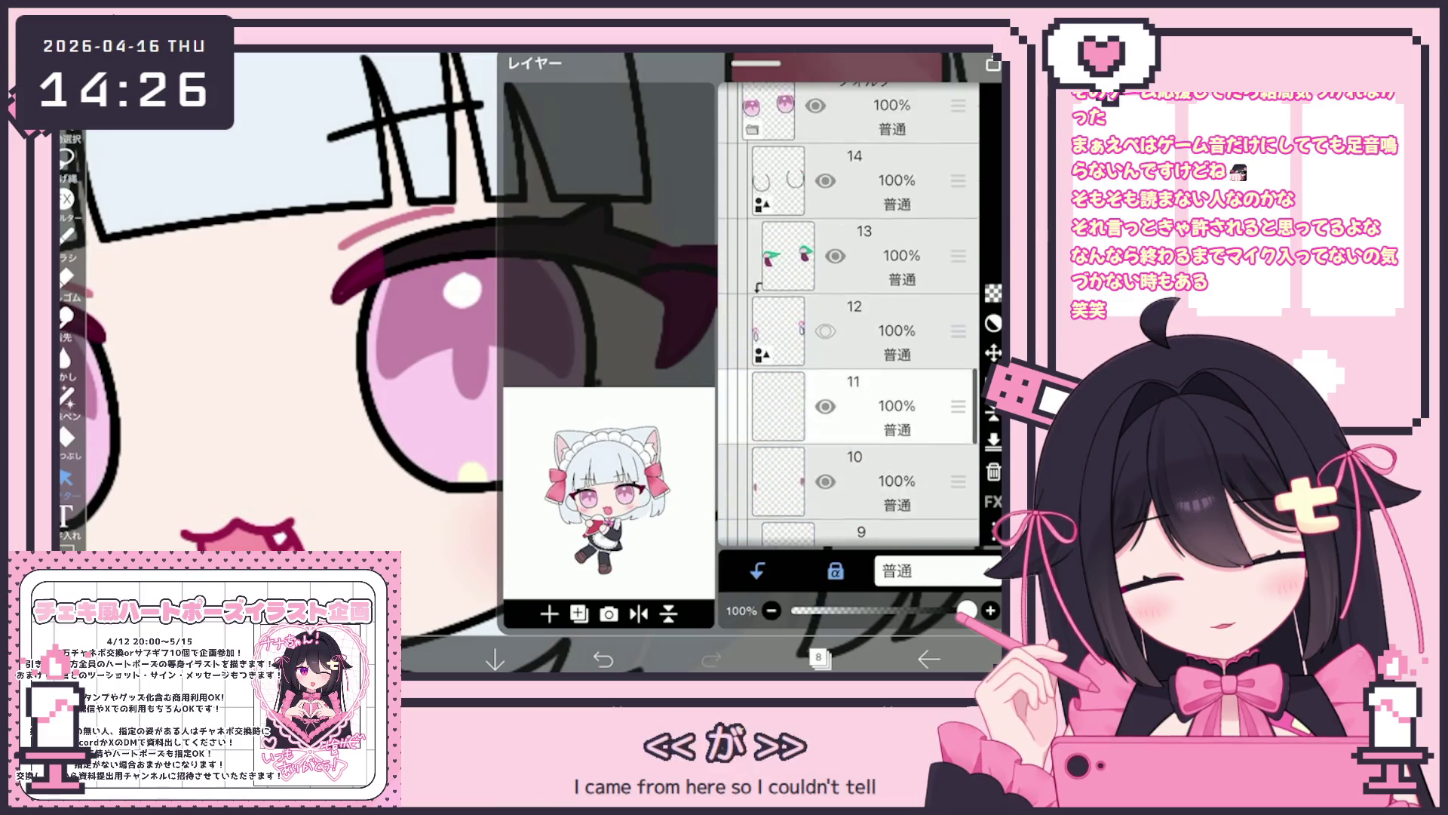
click(826, 278)
Select layer 16 in the eye folder and clear its contents.
scroll(848, 317, up, 2)
click(890, 388)
click(890, 313)
click(826, 313)
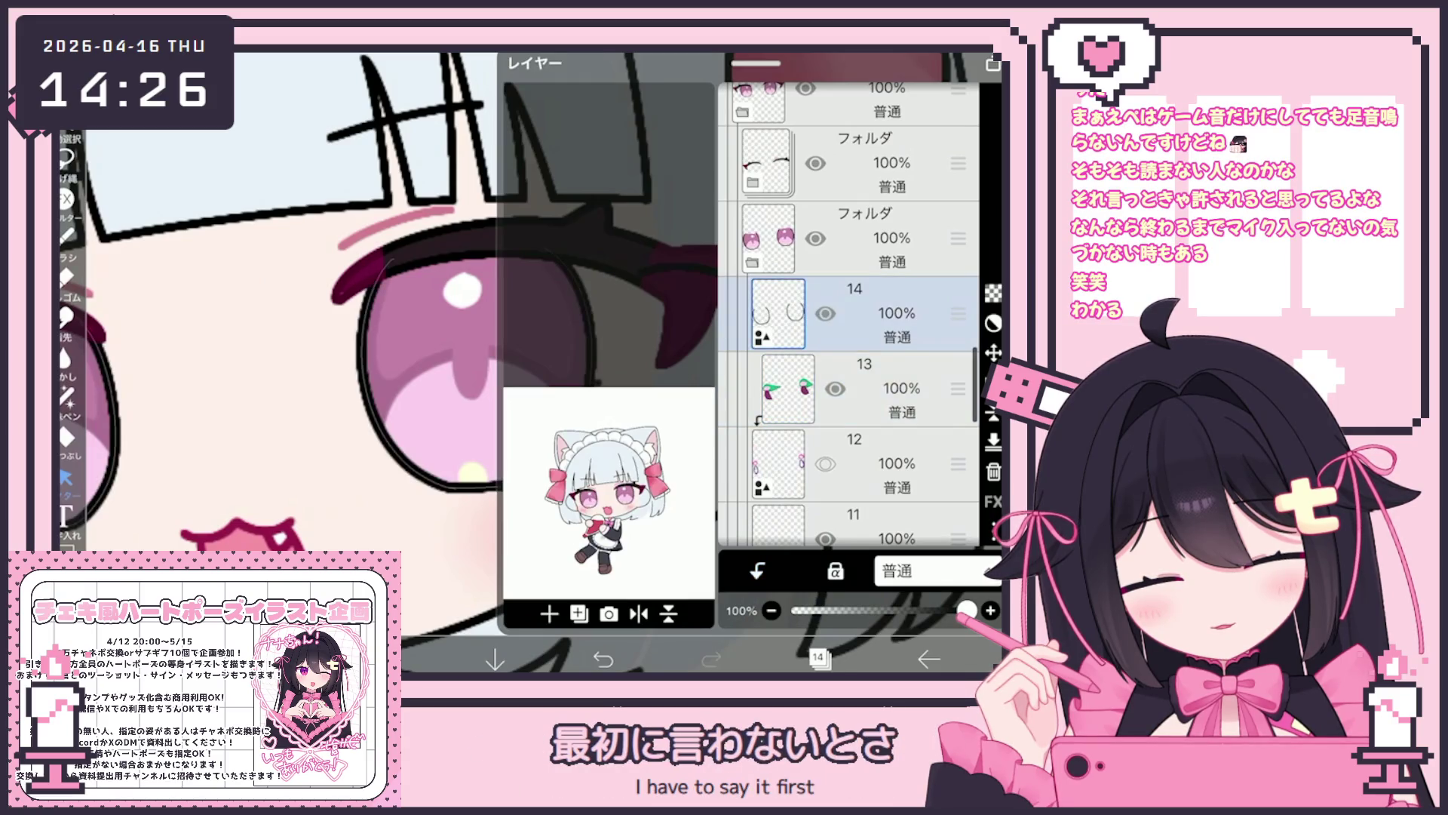
click(890, 162)
click(890, 464)
click(819, 658)
click(899, 68)
click(852, 226)
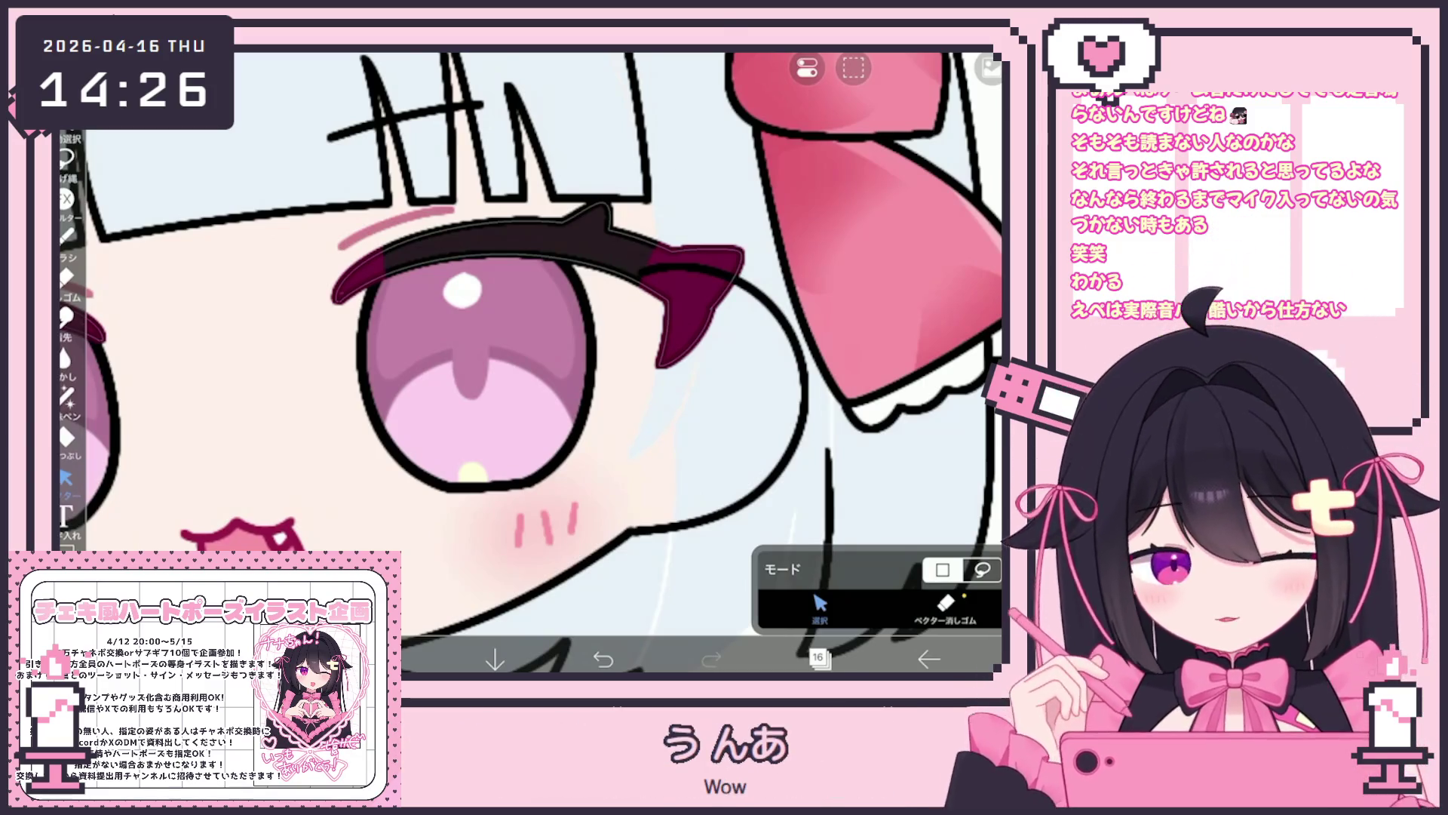
Make layer 12's oval eye highlights visible again.
scroll(528, 362, down, 3)
click(818, 659)
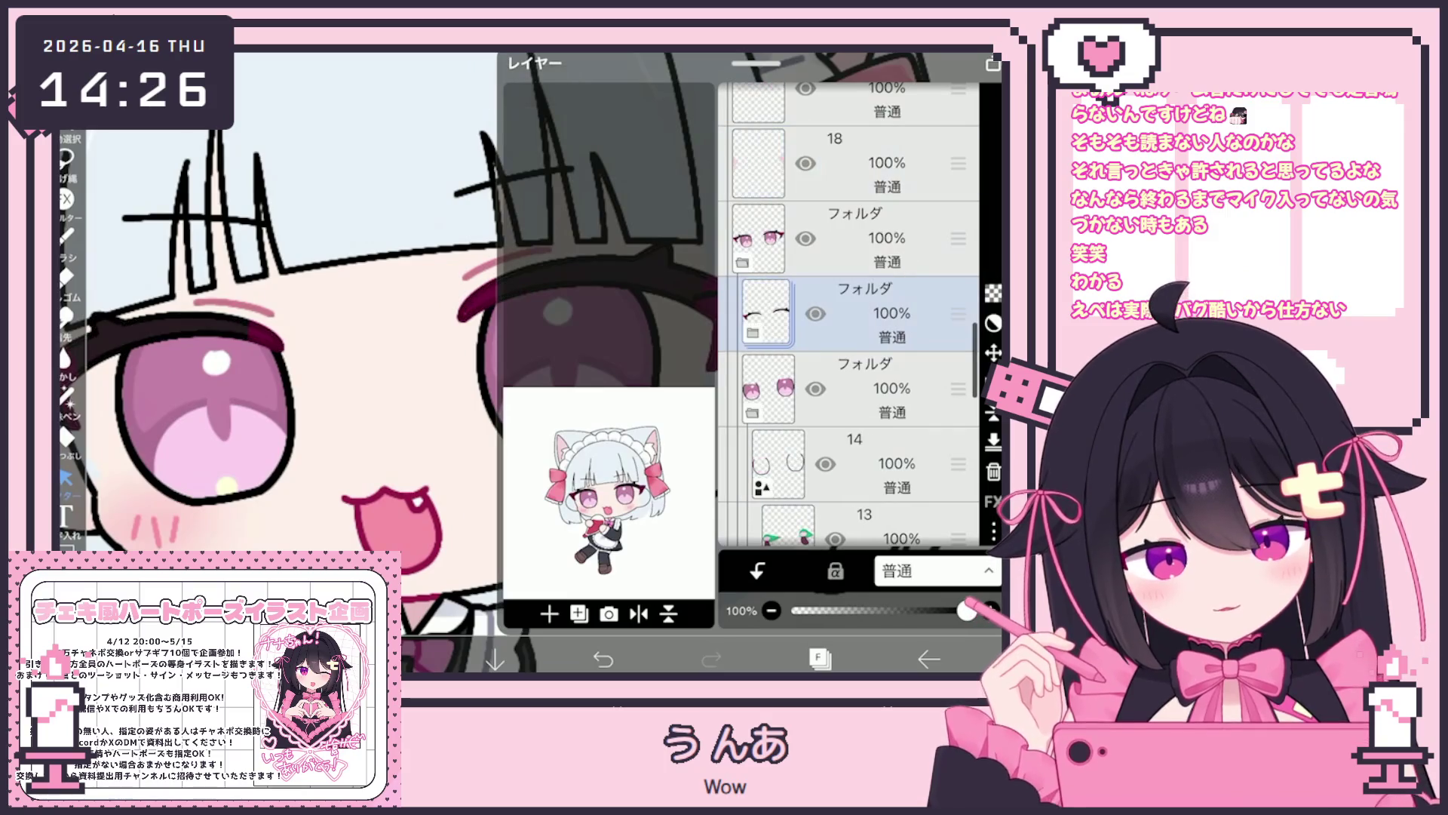
scroll(849, 317, down, 5)
click(852, 414)
click(825, 414)
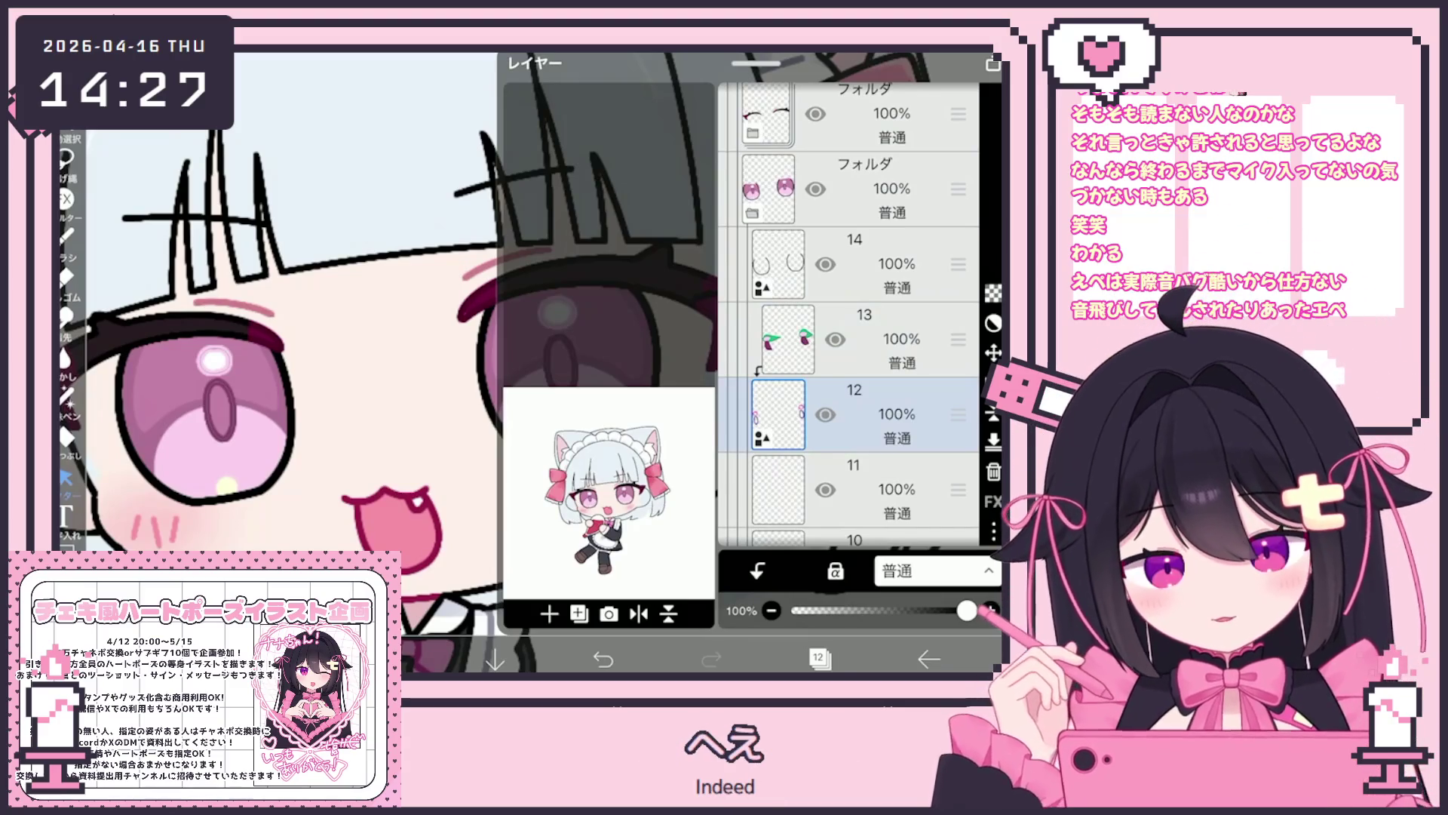
Clip the eye folder's layer to the one beneath and switch to Lasso Fill.
scroll(853, 313, up, 2)
click(853, 313)
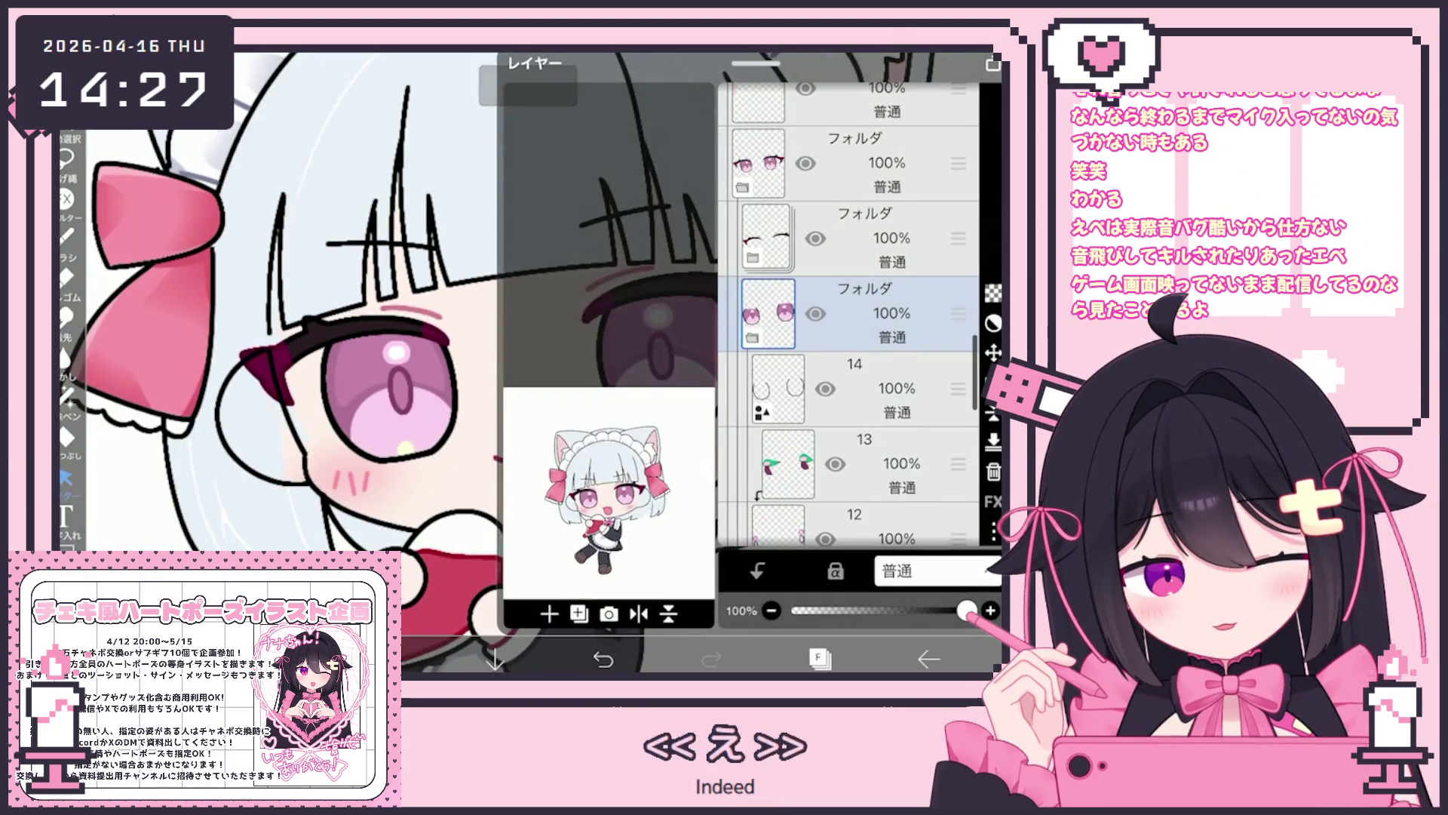
click(757, 571)
click(820, 659)
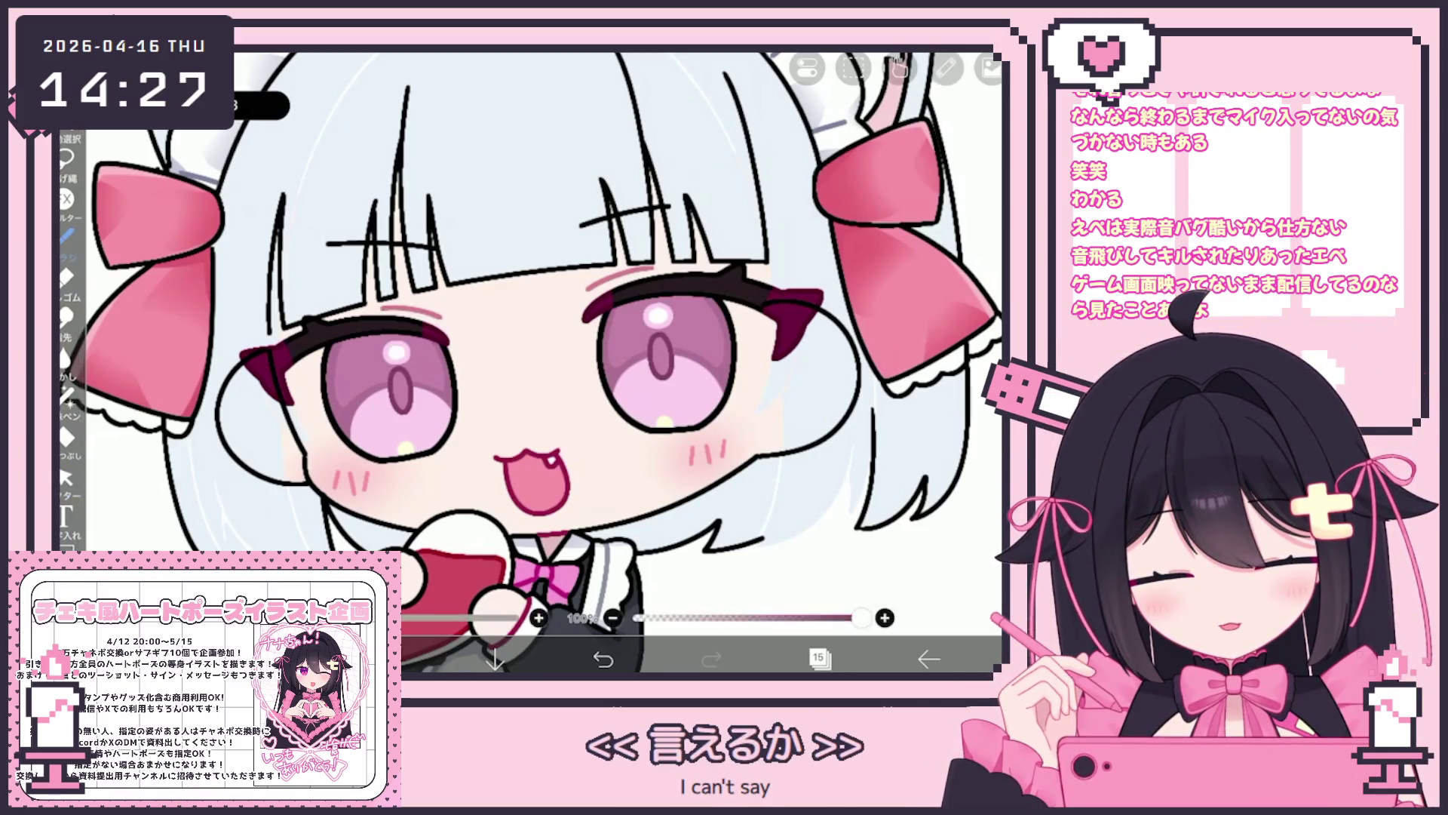
click(66, 393)
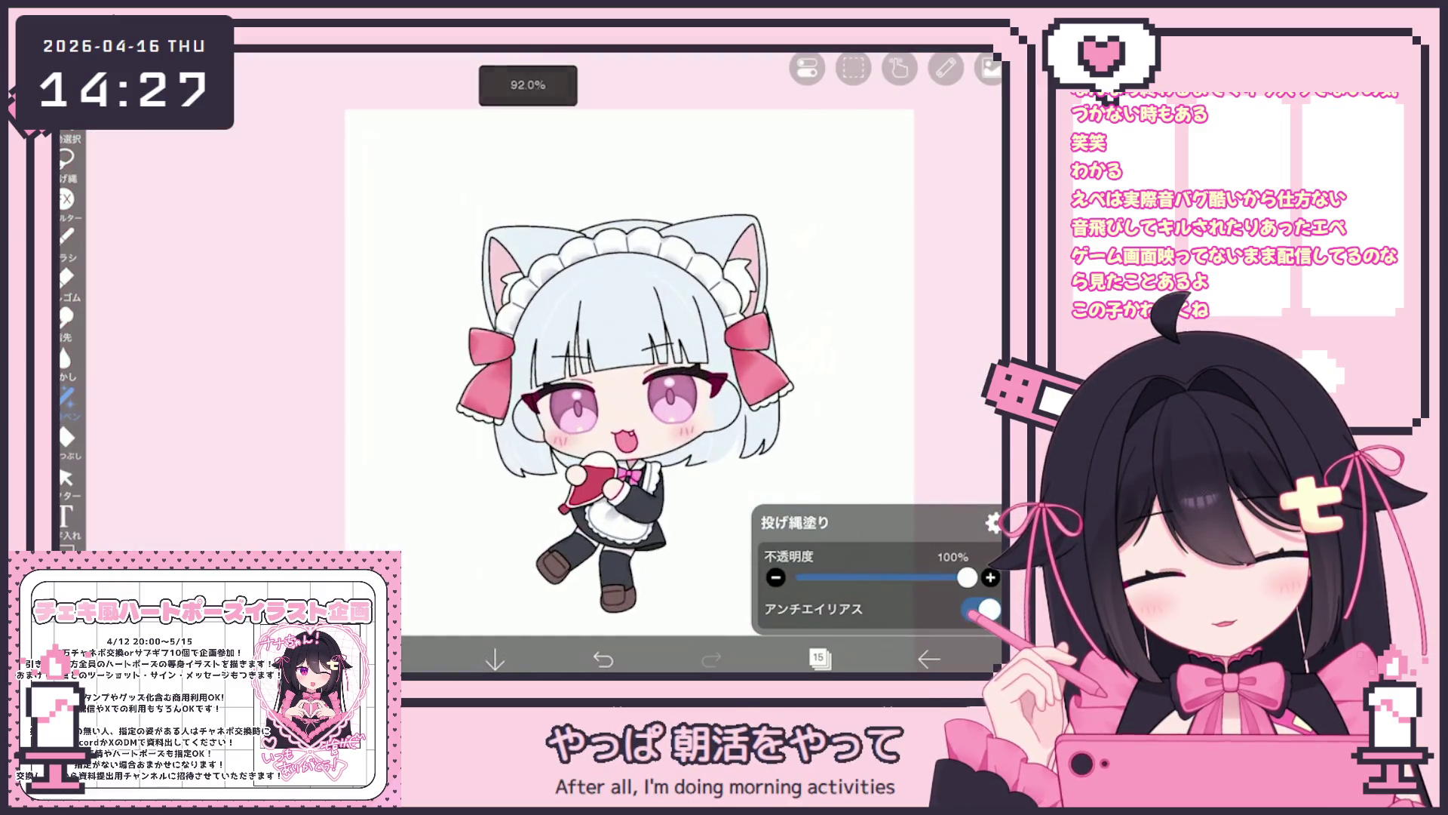
Make layer 8 the working layer and set the colour to mauve pink #B76E87.
click(818, 658)
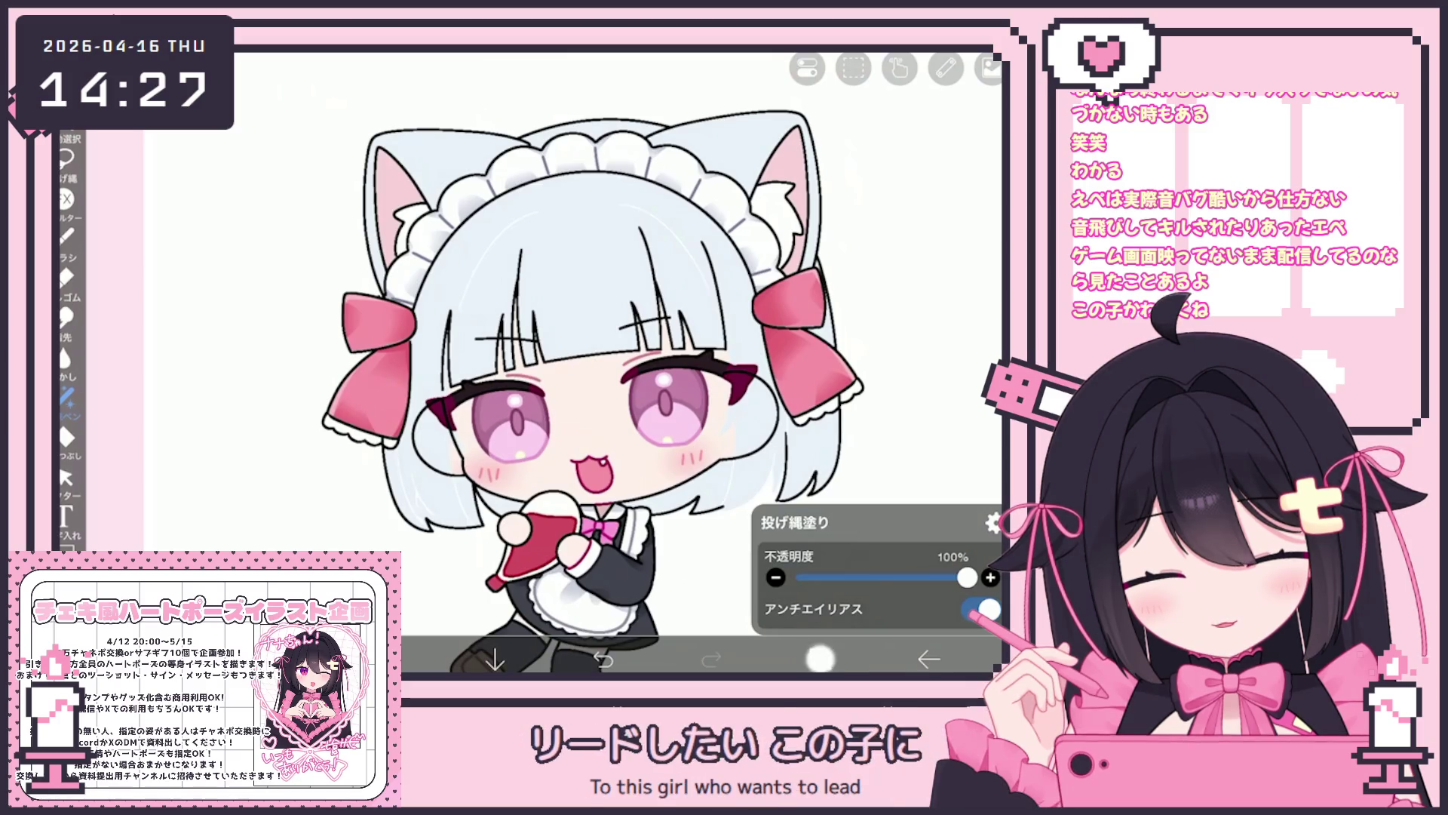
scroll(849, 317, down, 5)
click(860, 452)
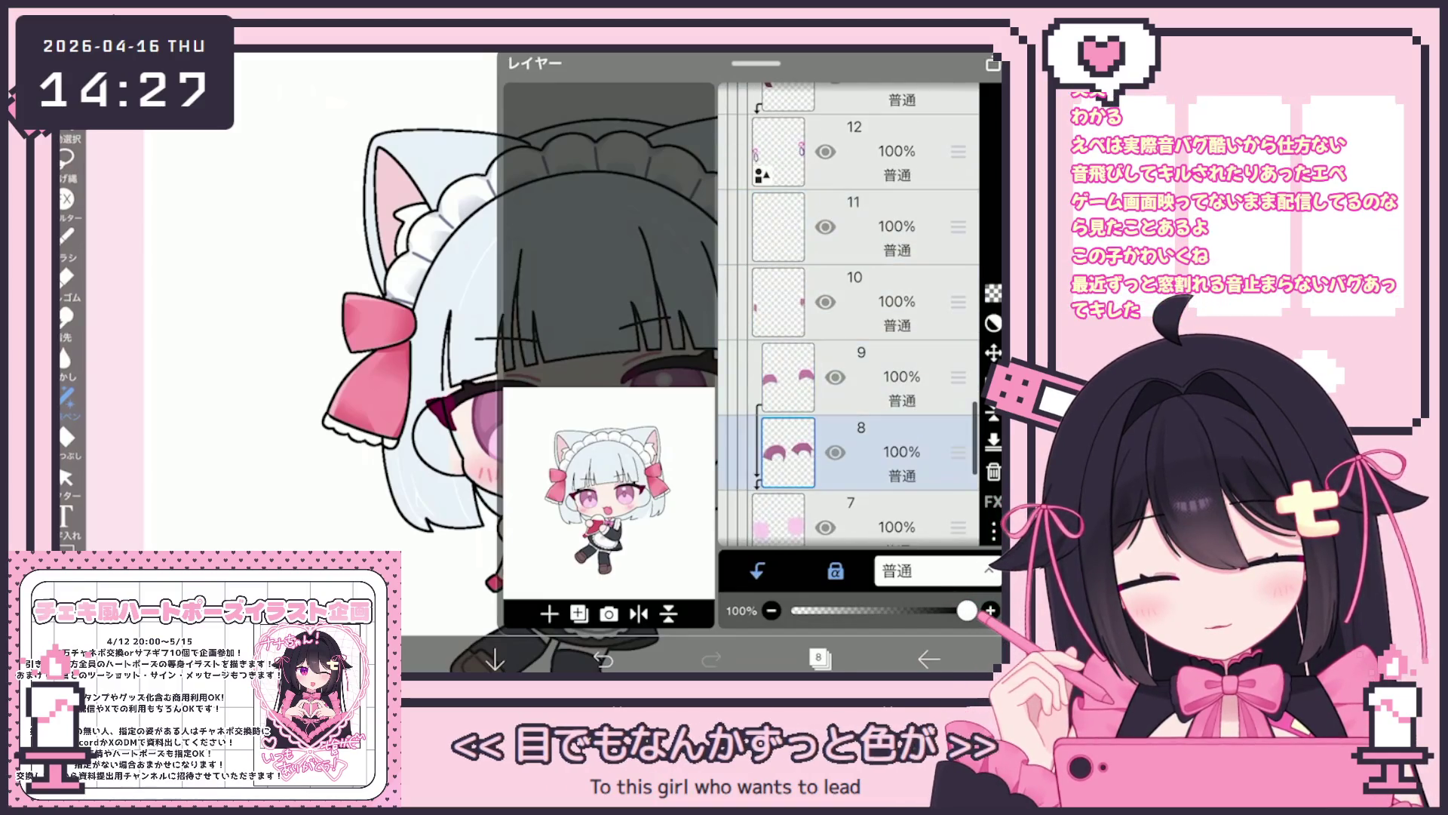
click(818, 658)
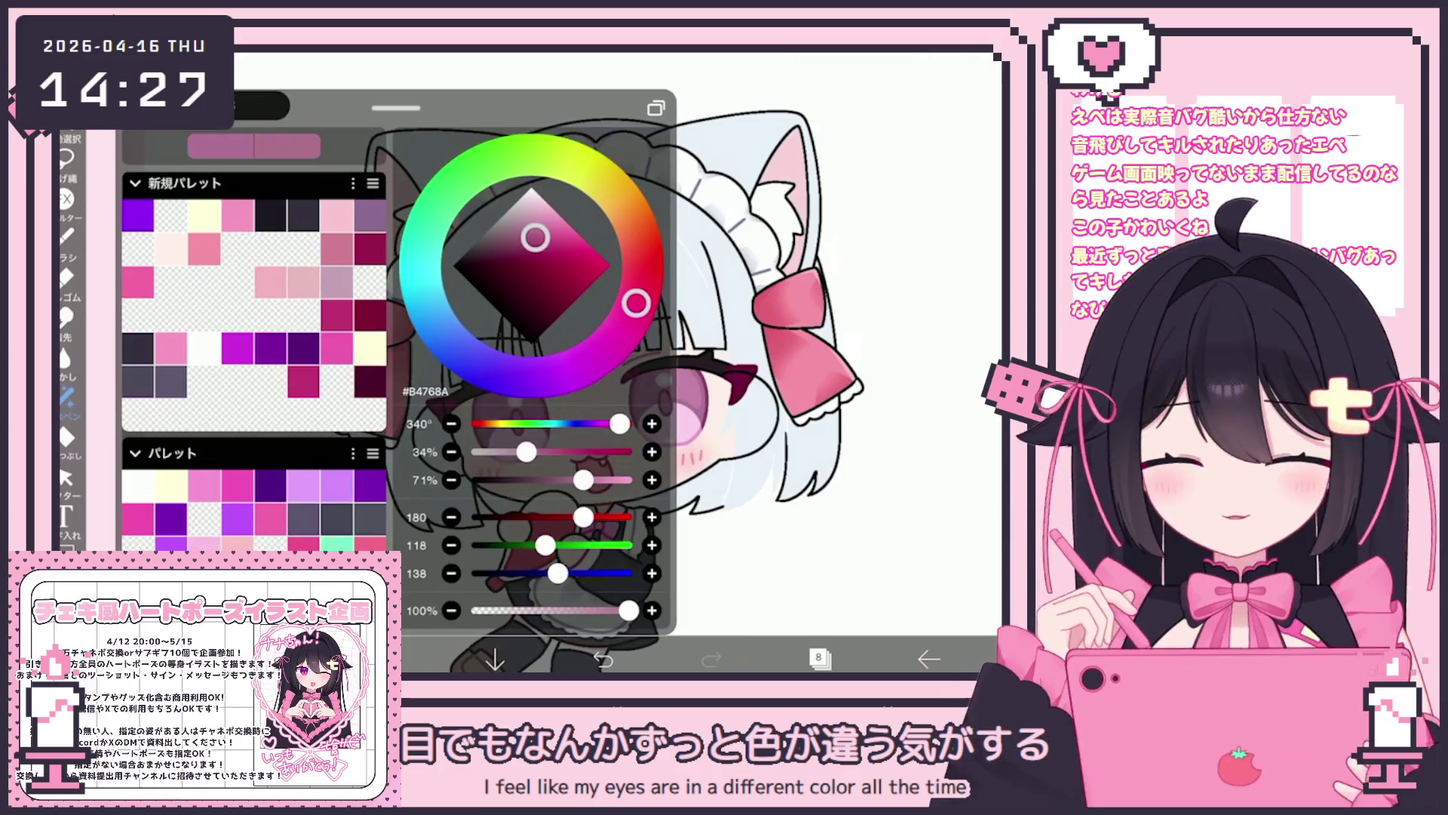
click(66, 394)
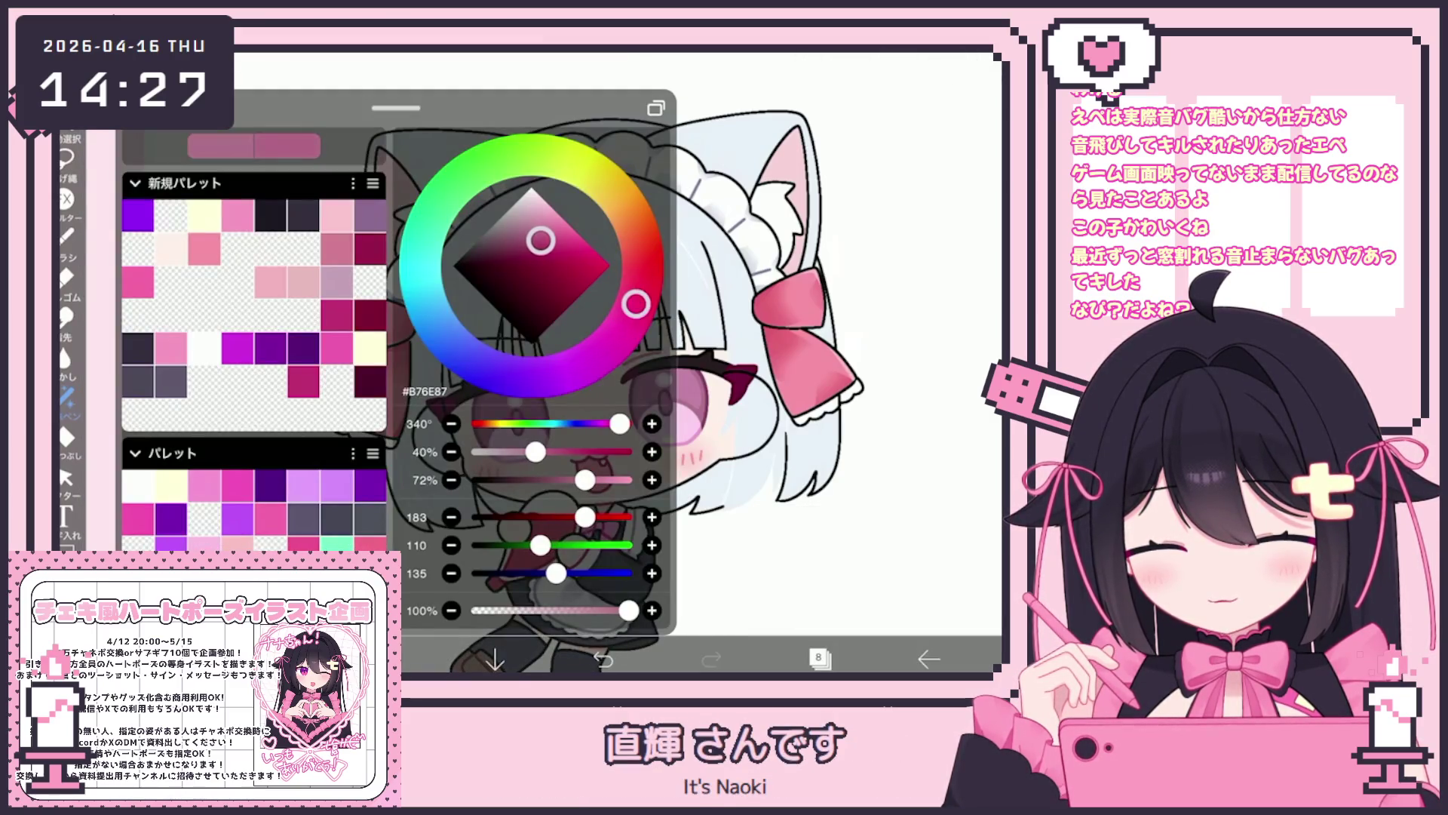
Make layer 7 with the pink blush marks current, with the layer list showing.
click(868, 238)
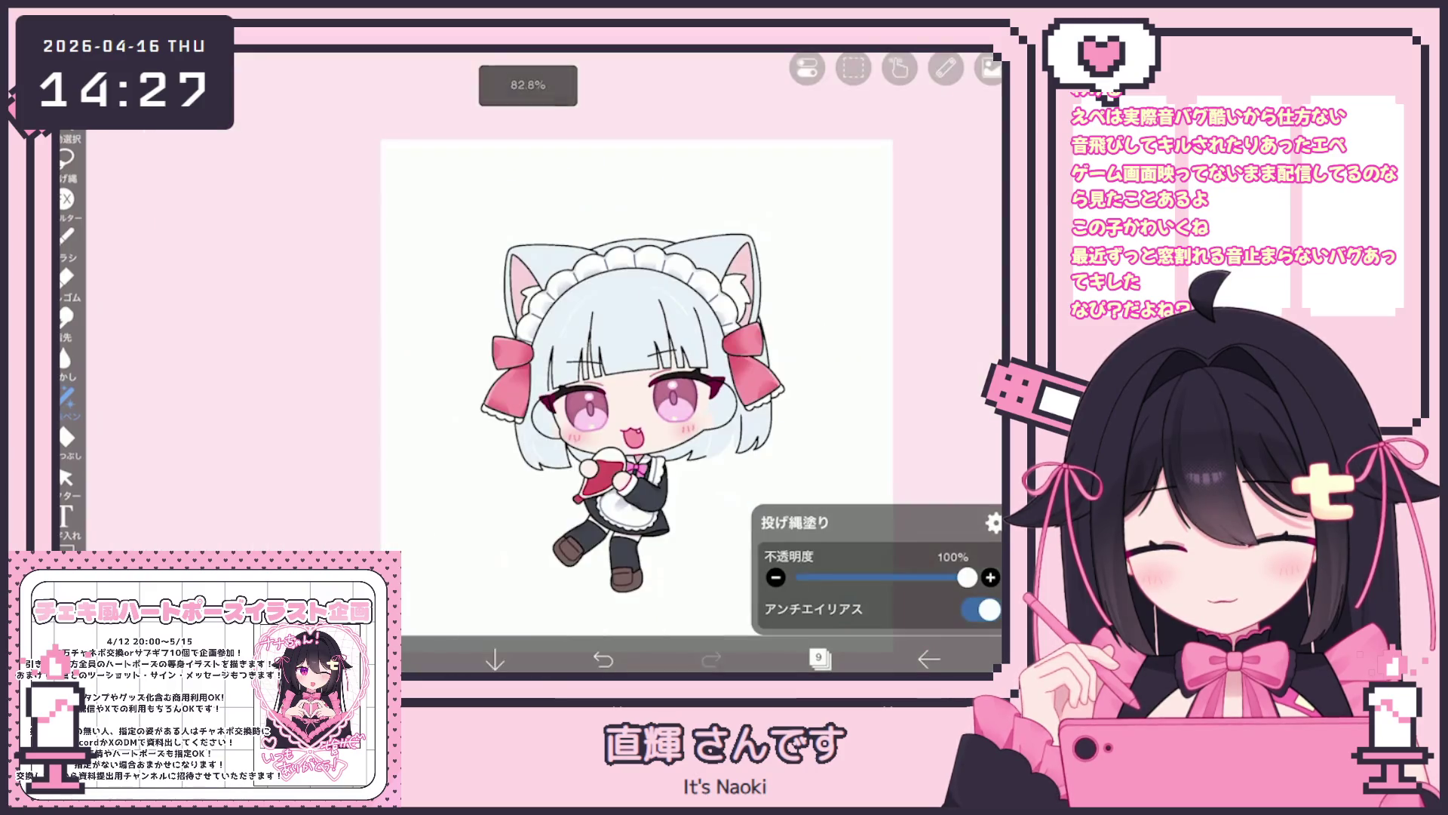
click(819, 658)
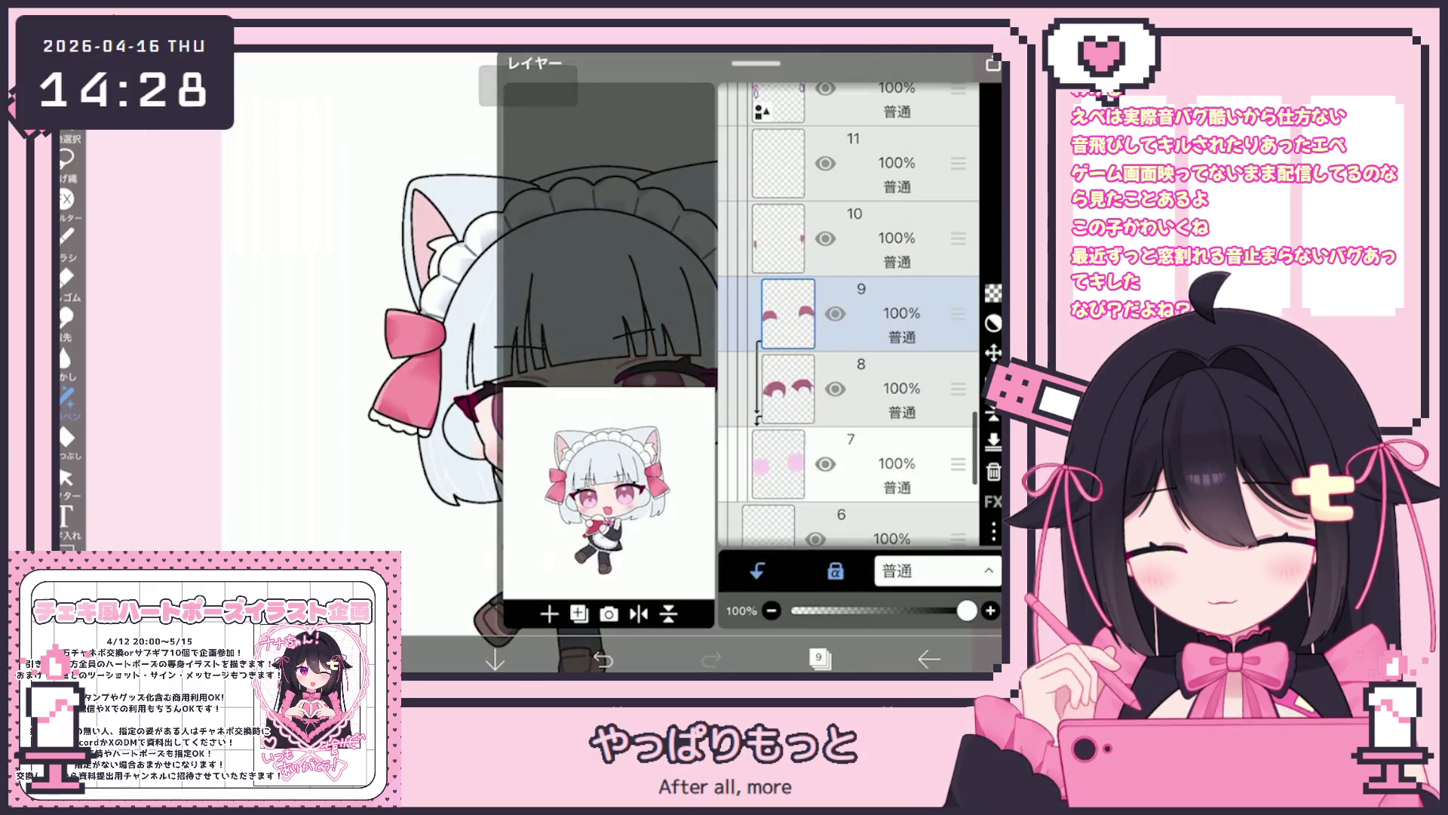
click(868, 464)
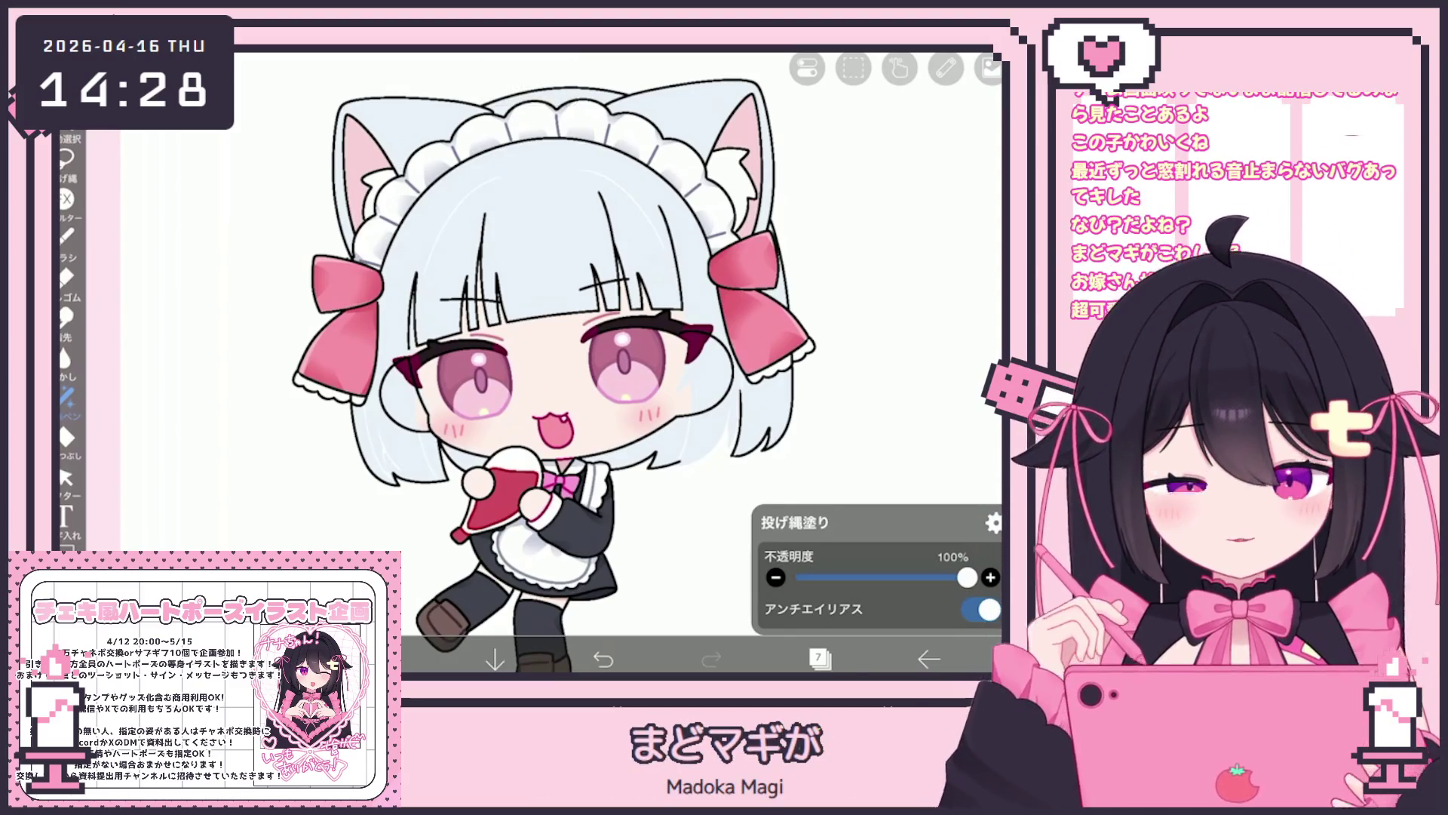
click(820, 659)
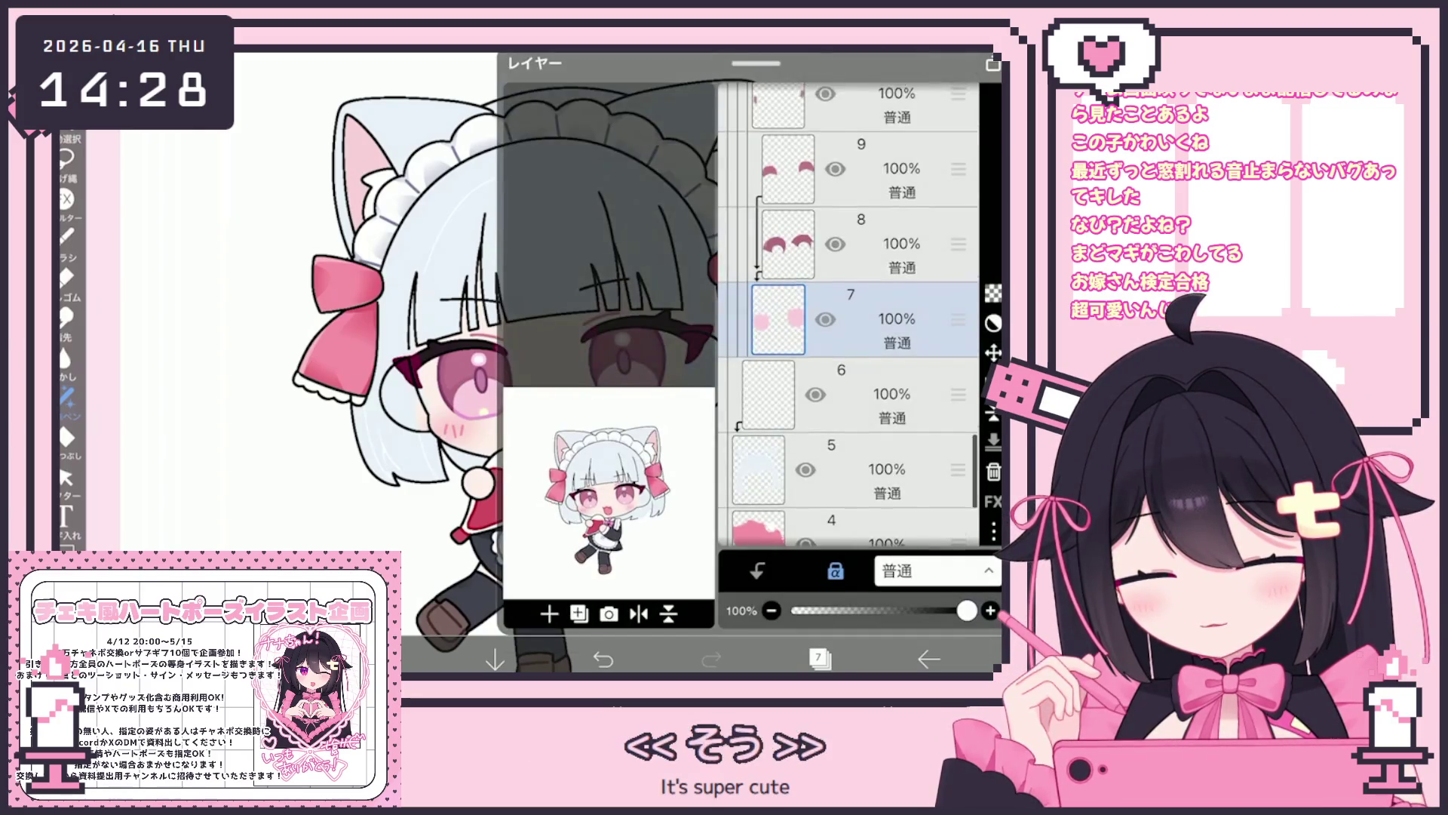
On layer 15, lasso-fill a trial shape on the face, then undo it.
scroll(849, 316, up, 5)
click(867, 323)
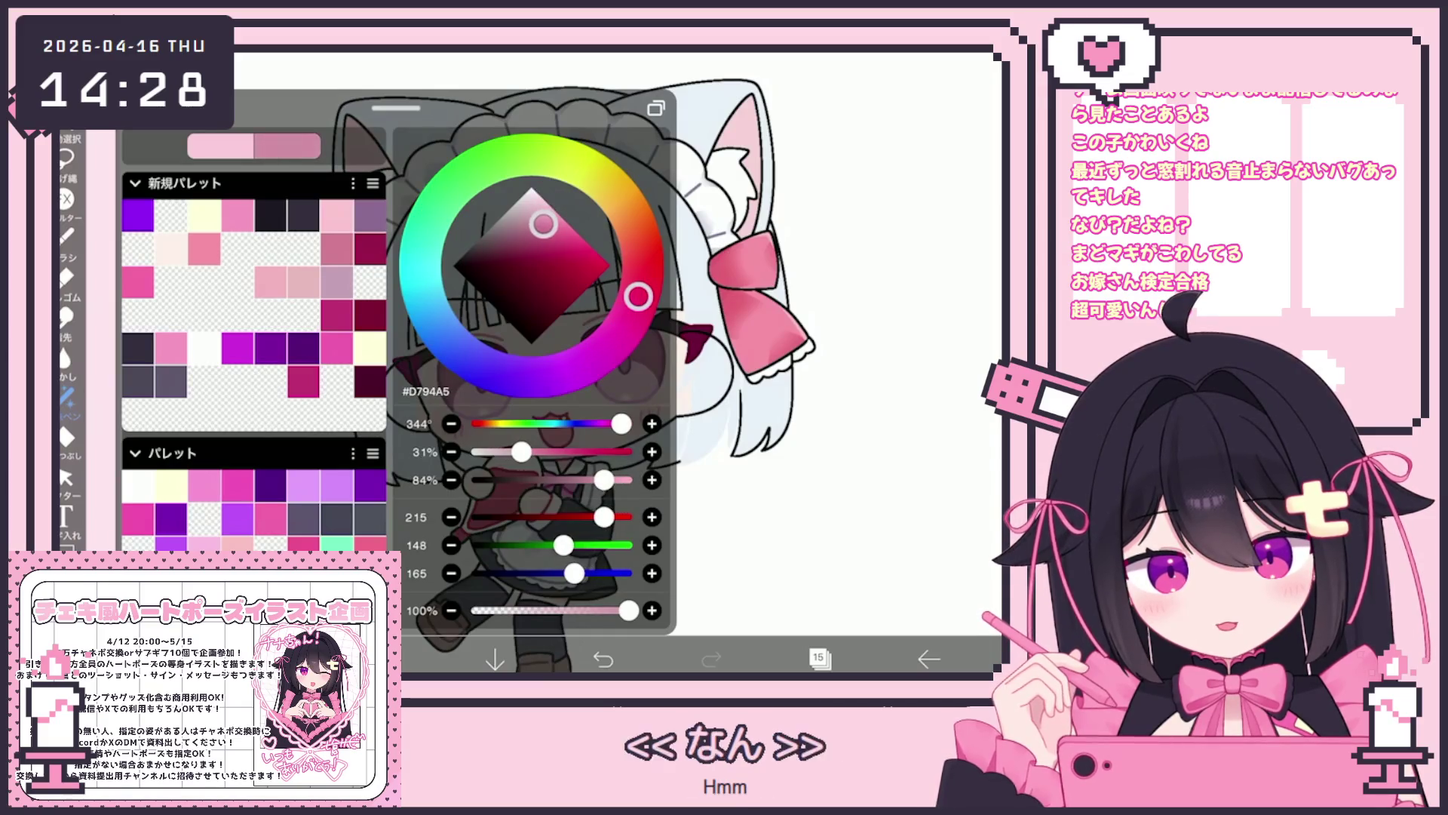
scroll(536, 362, up, 5)
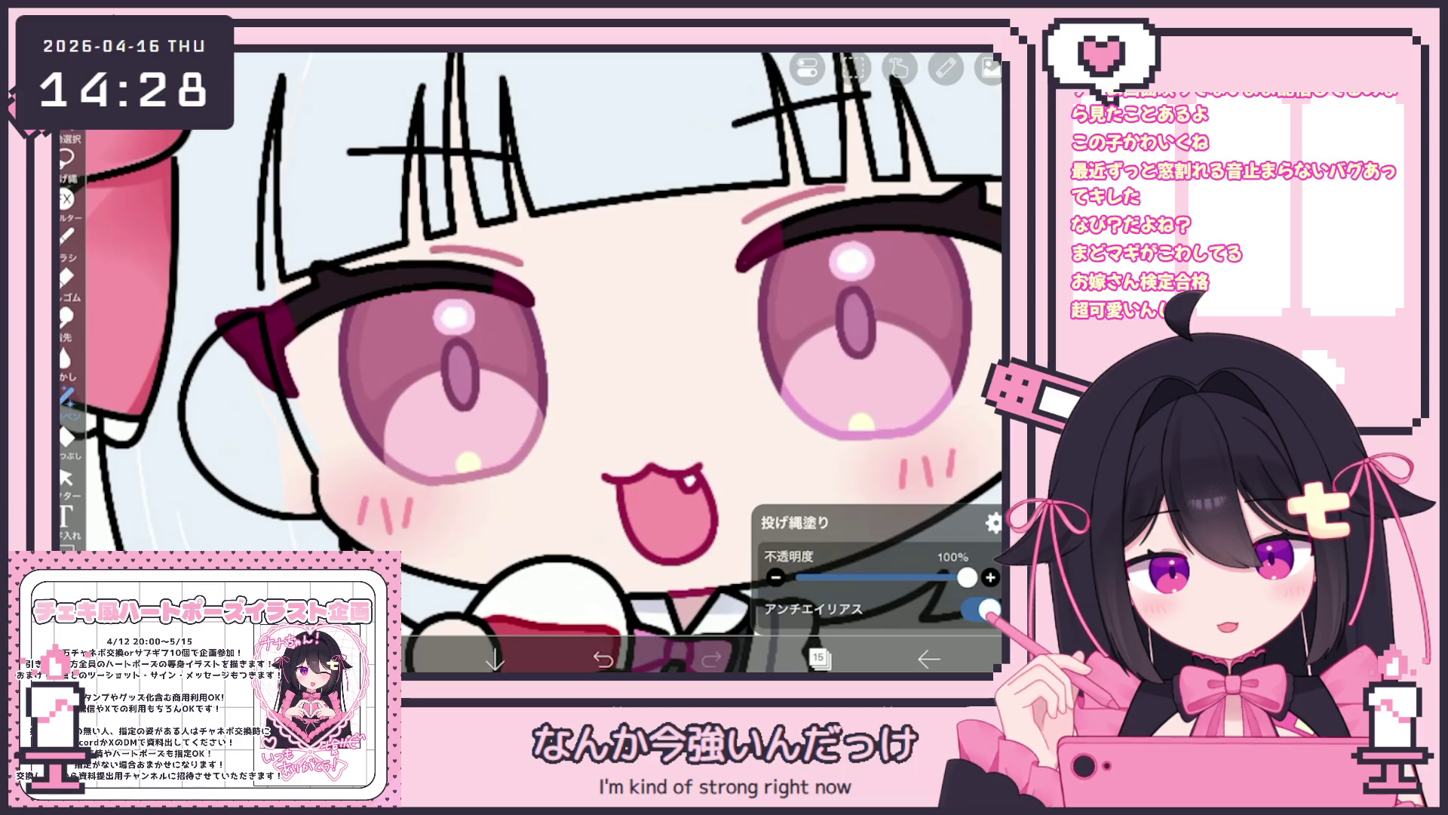
drag(289, 106, 234, 101)
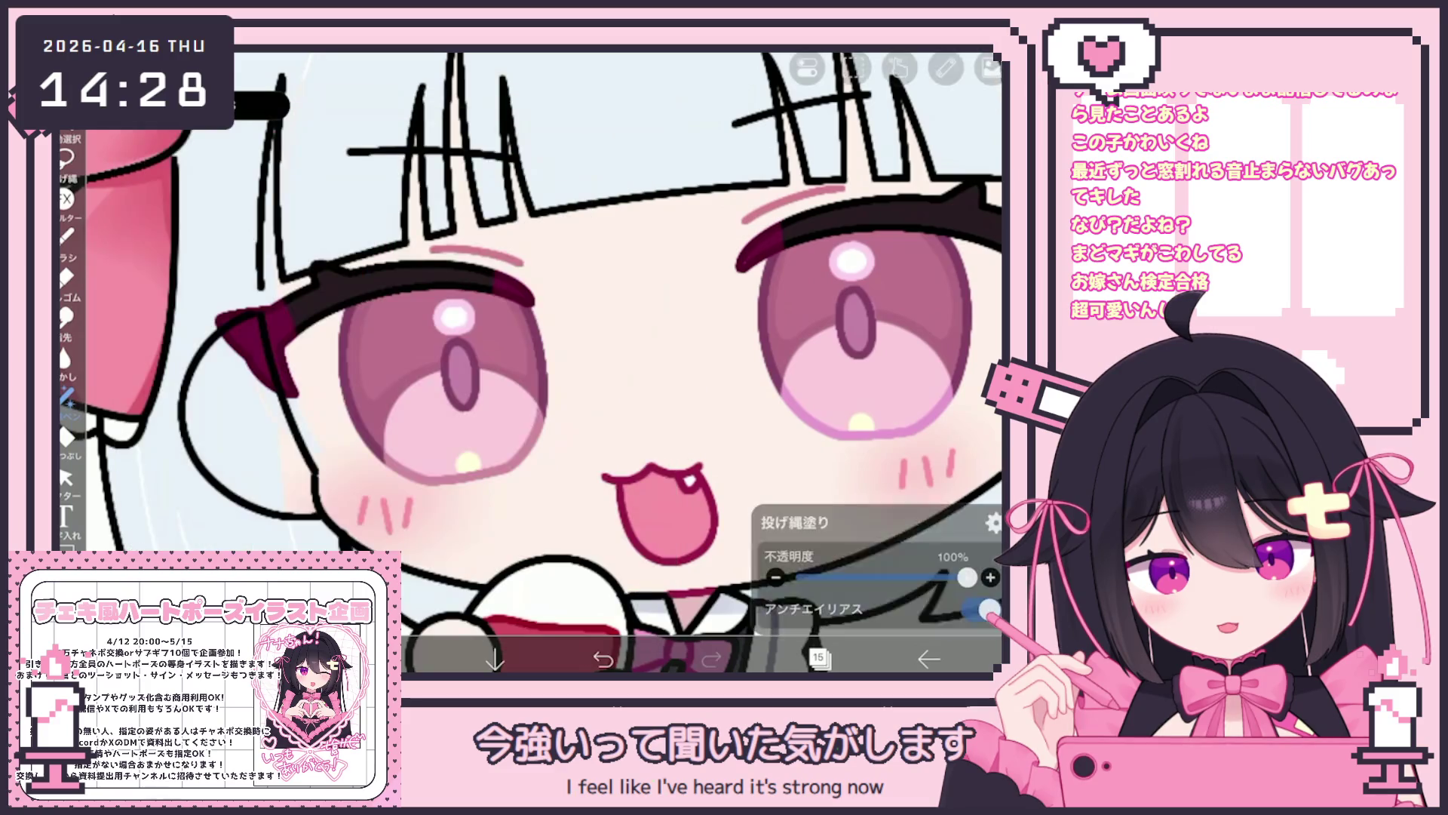
scroll(483, 381, down, 3)
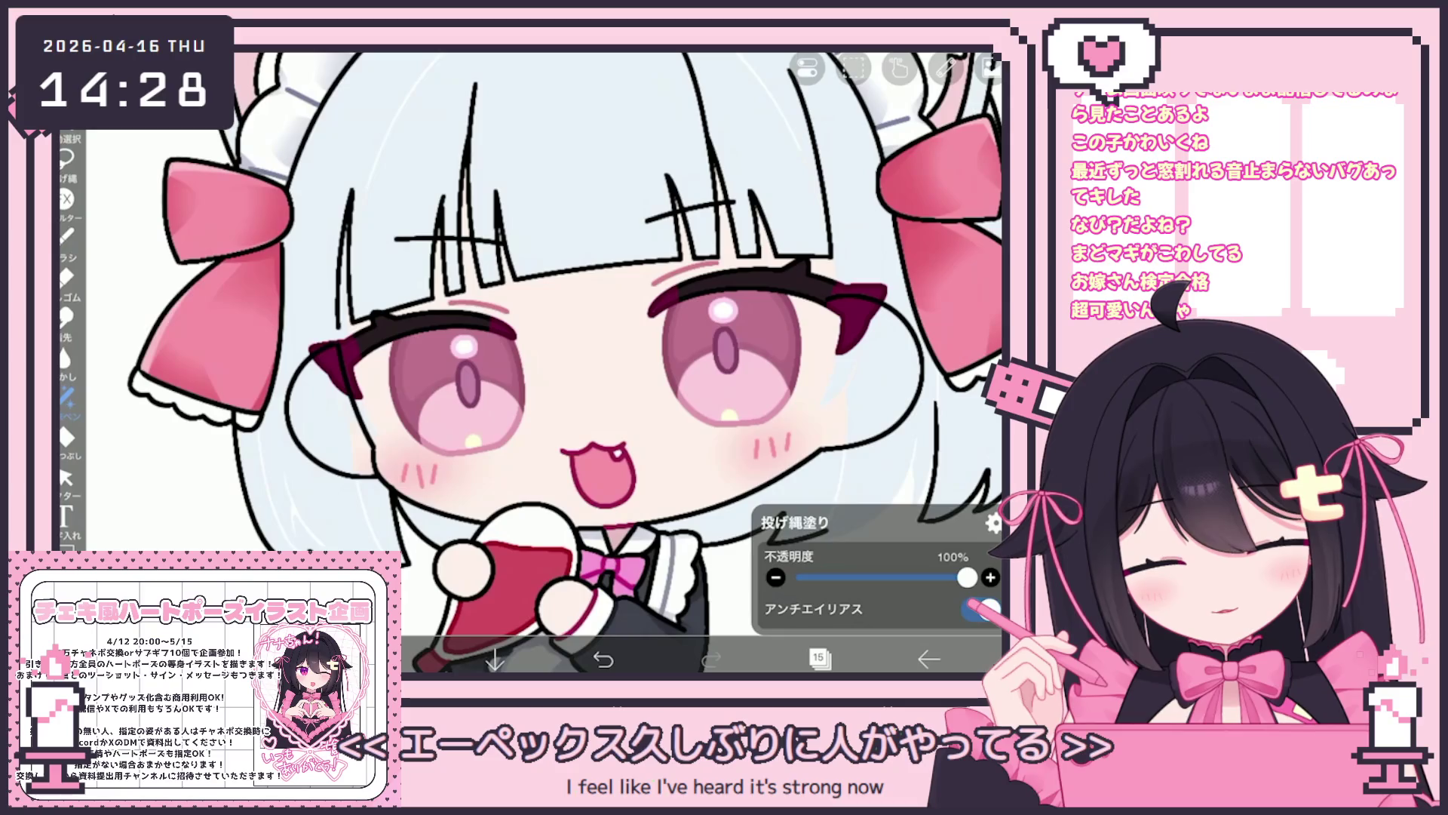
key(ctrl+z)
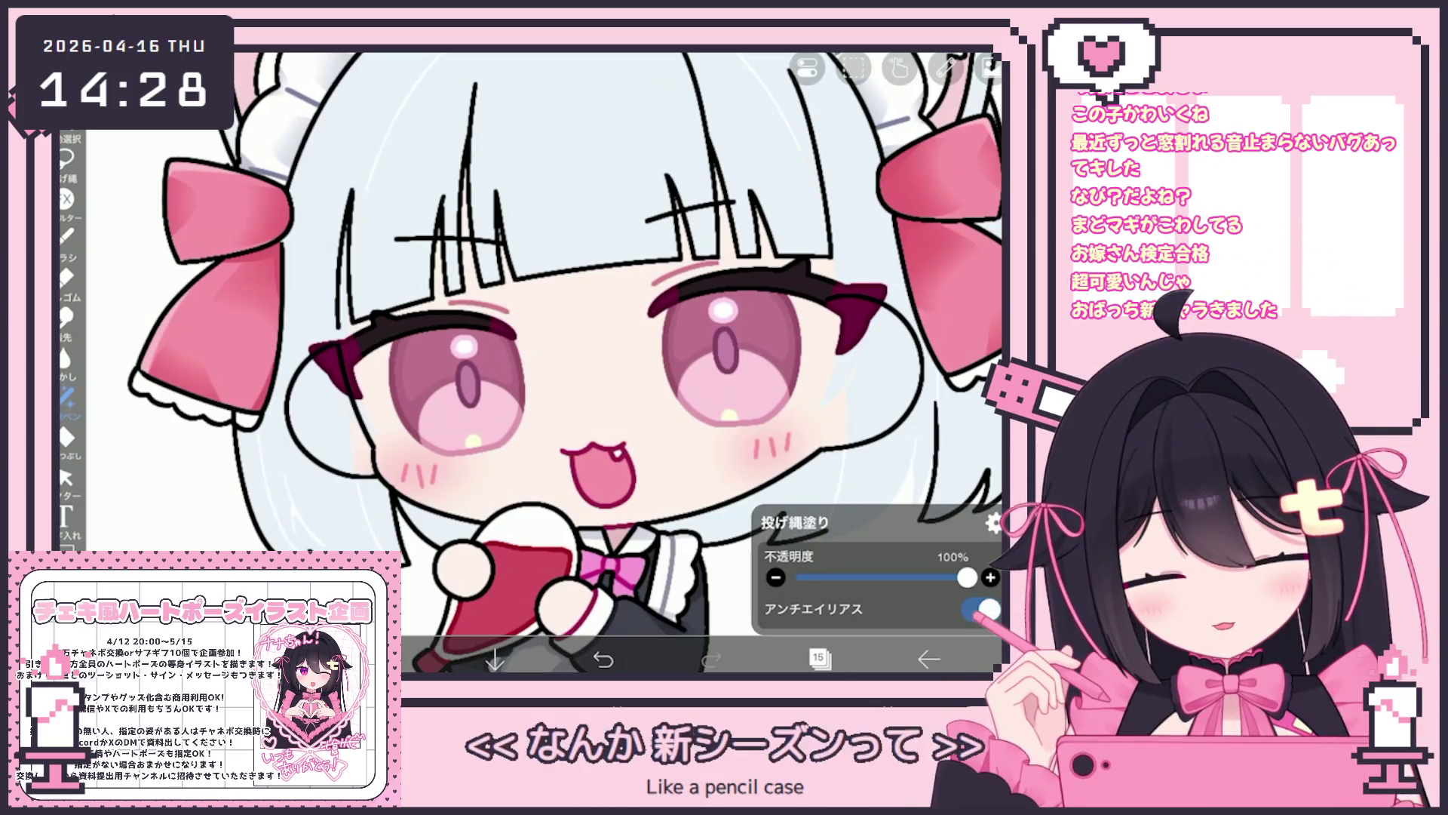
Make empty layer 11 the working layer.
click(819, 659)
scroll(849, 301, down, 3)
click(853, 377)
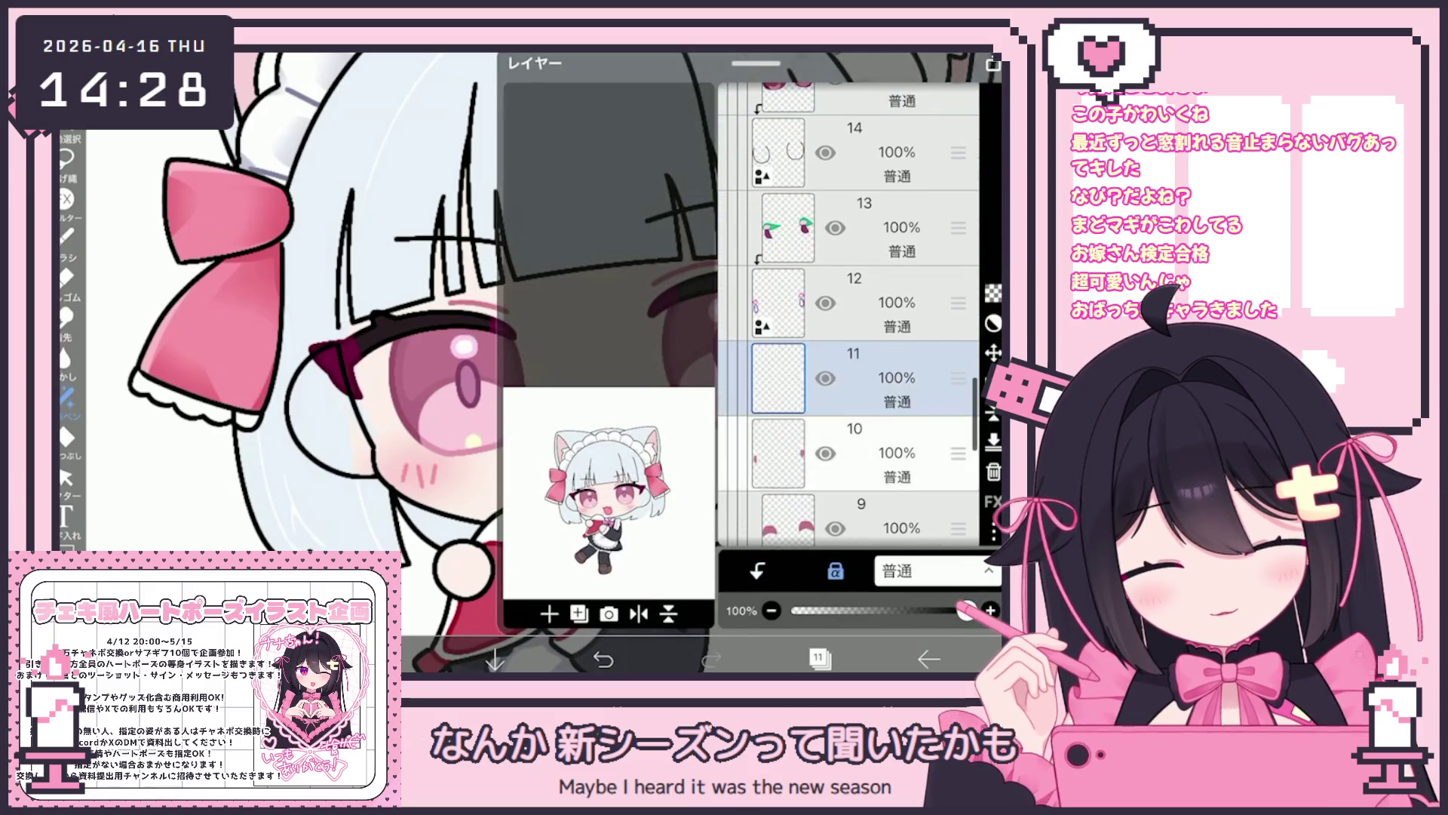
Switch to layer 10, check the brush settings, and undo the last stroke.
click(853, 445)
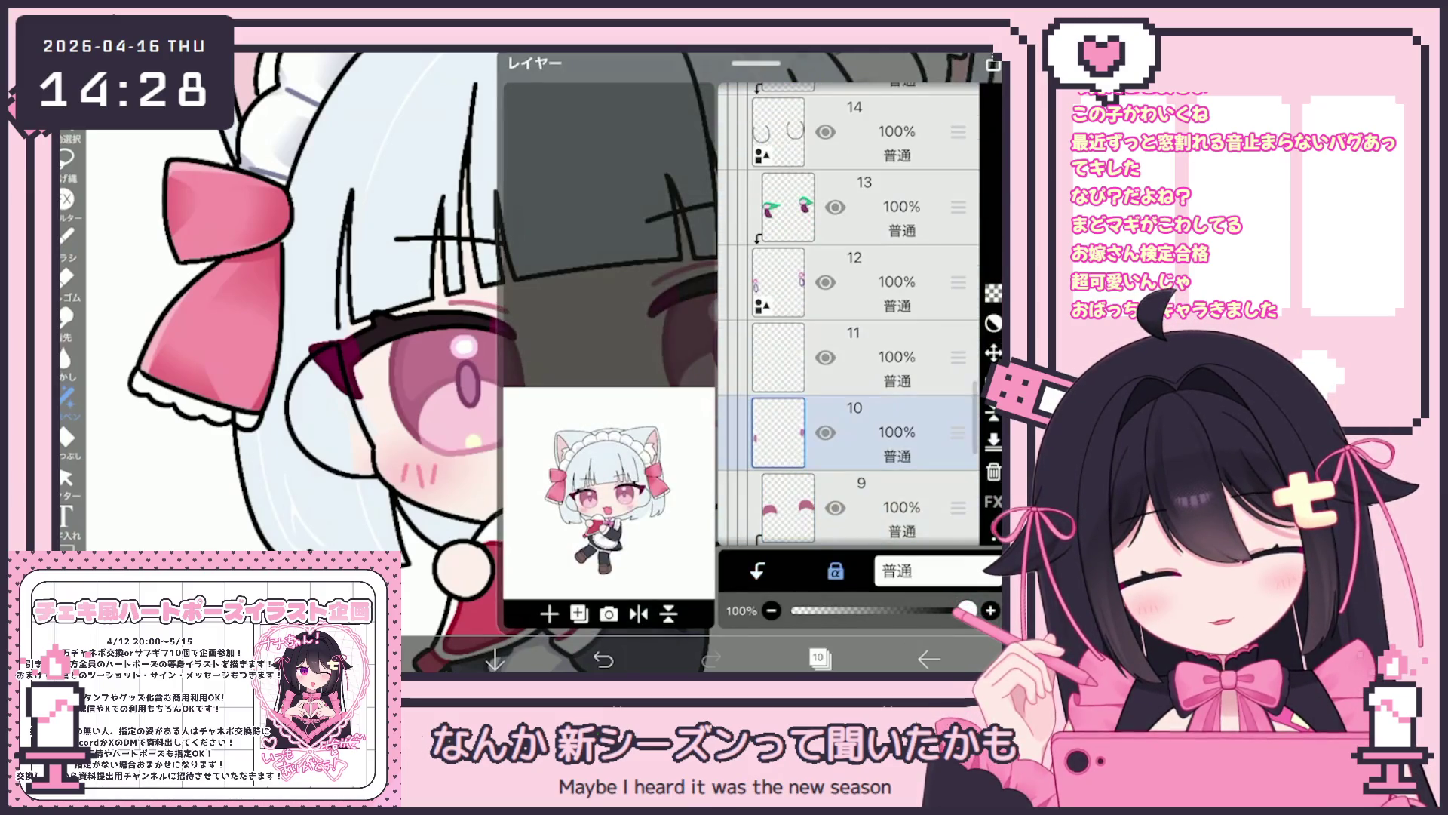
click(819, 658)
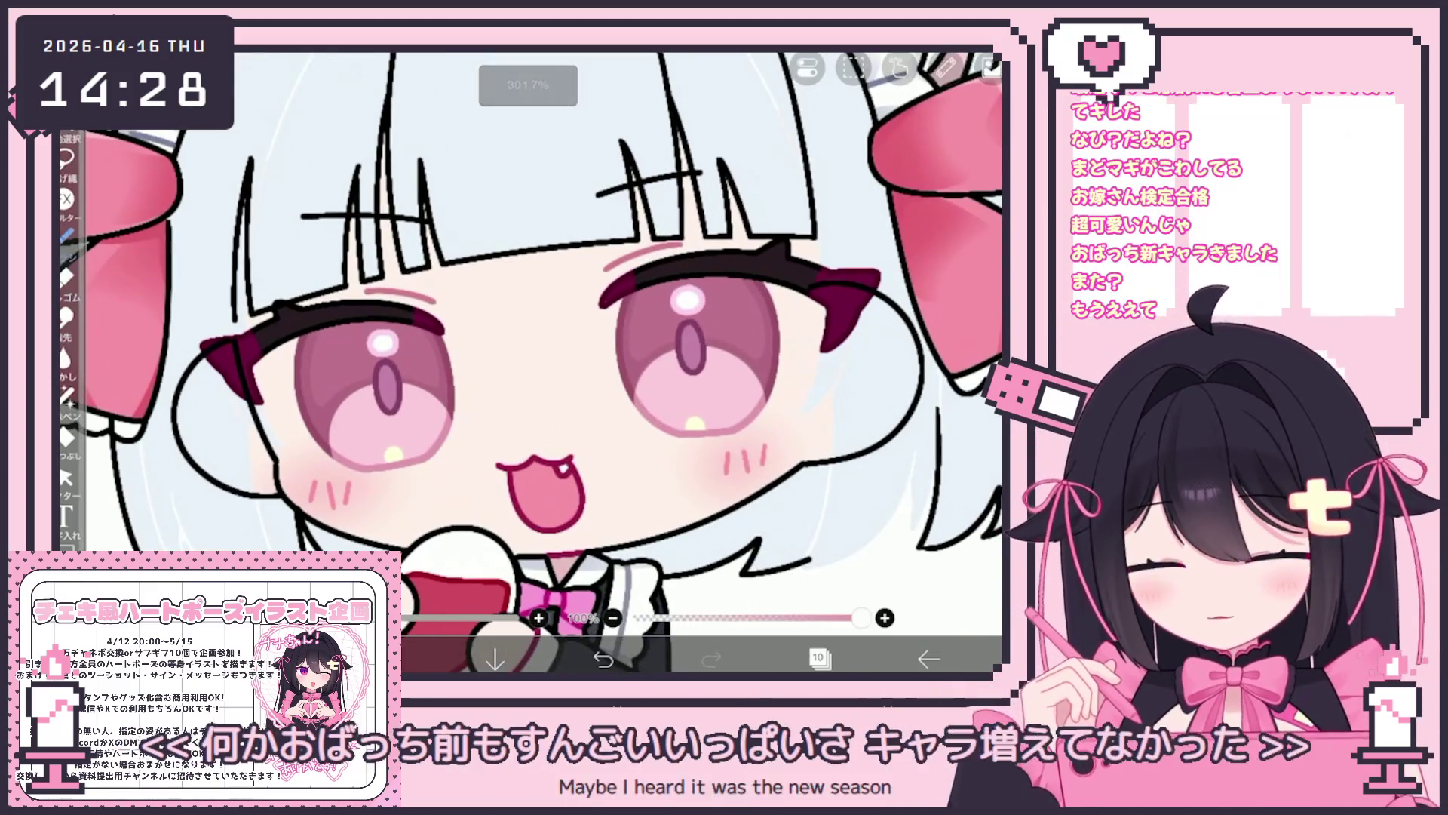
click(66, 256)
click(723, 343)
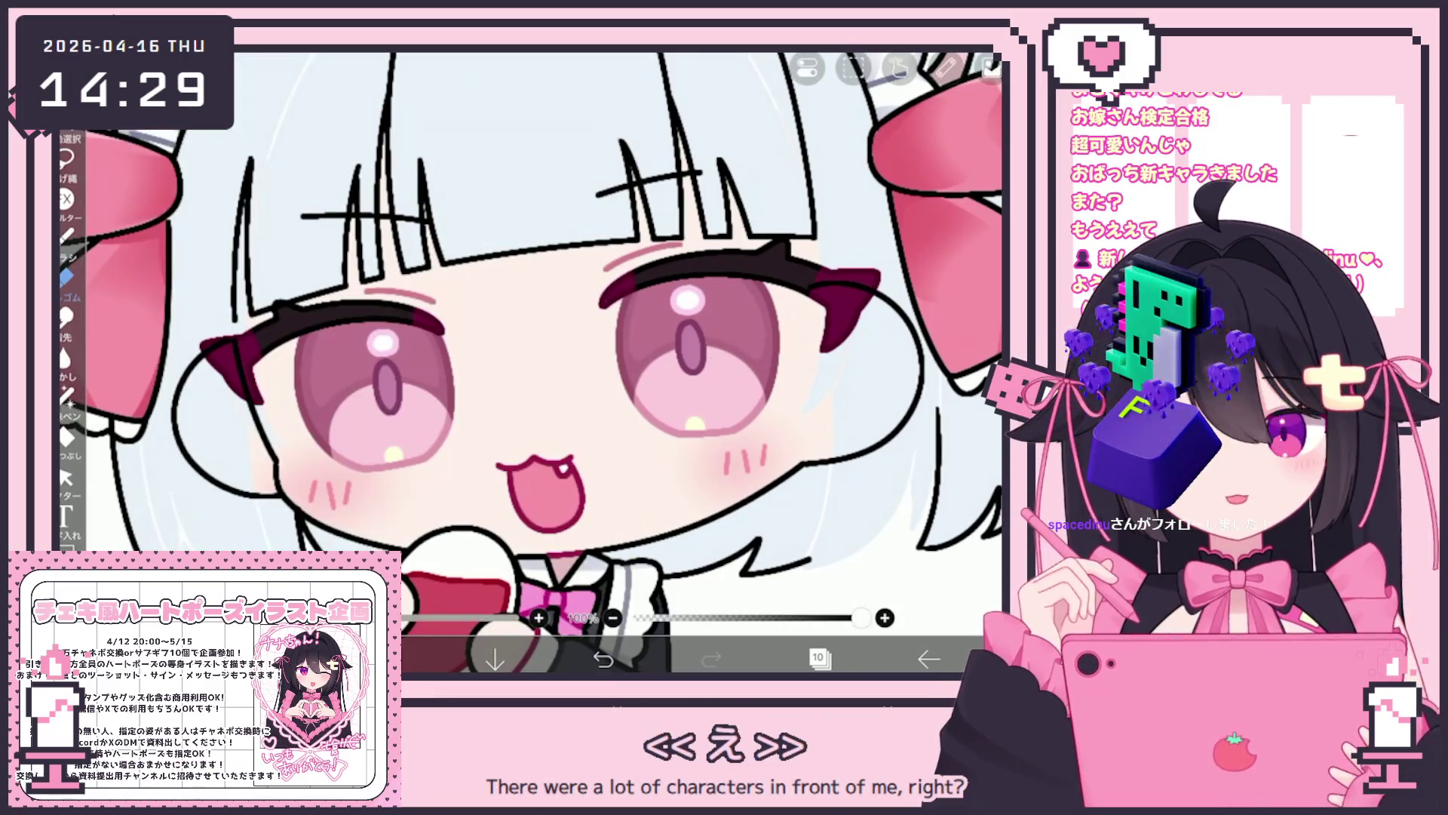
click(818, 659)
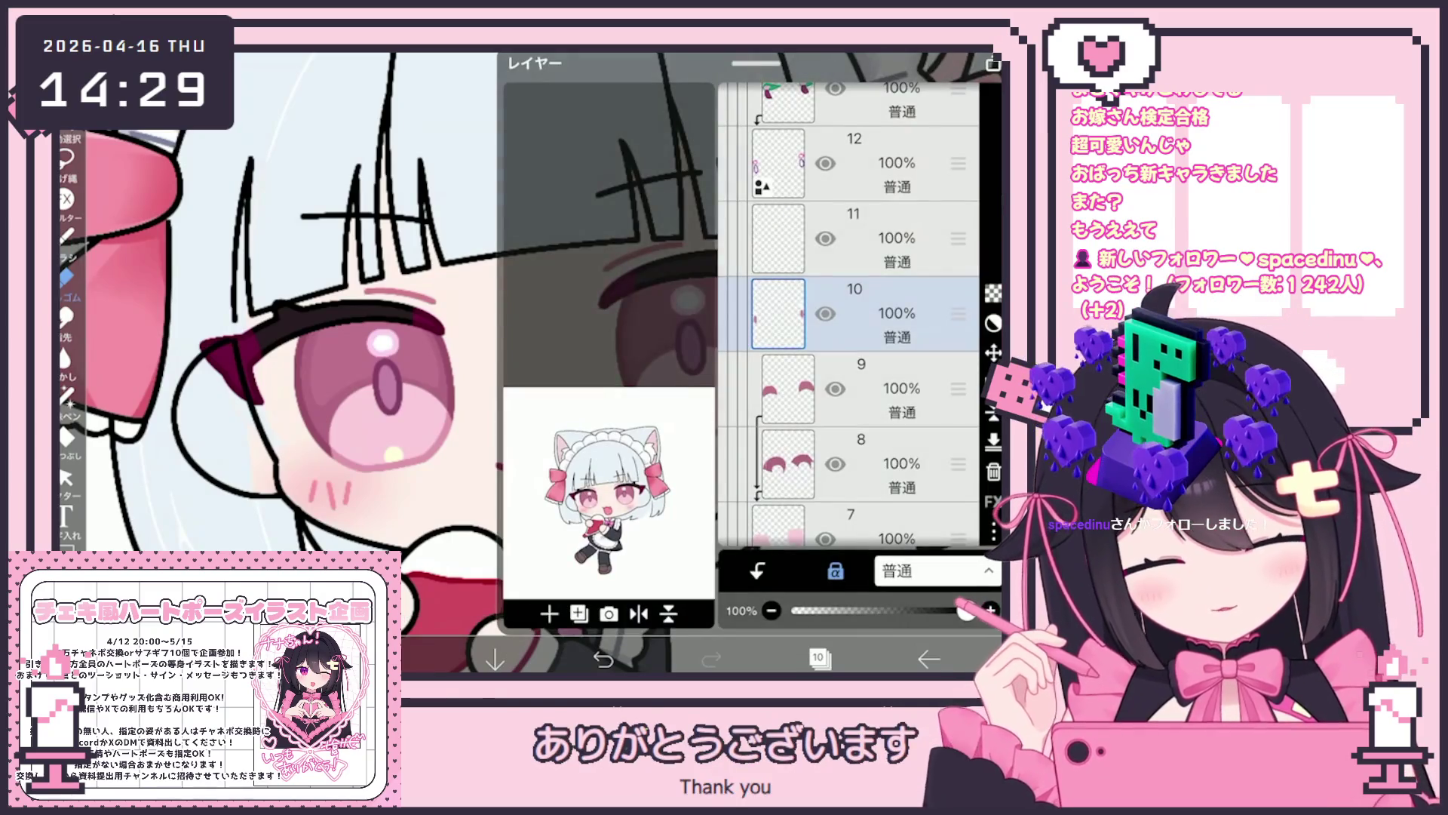
click(818, 658)
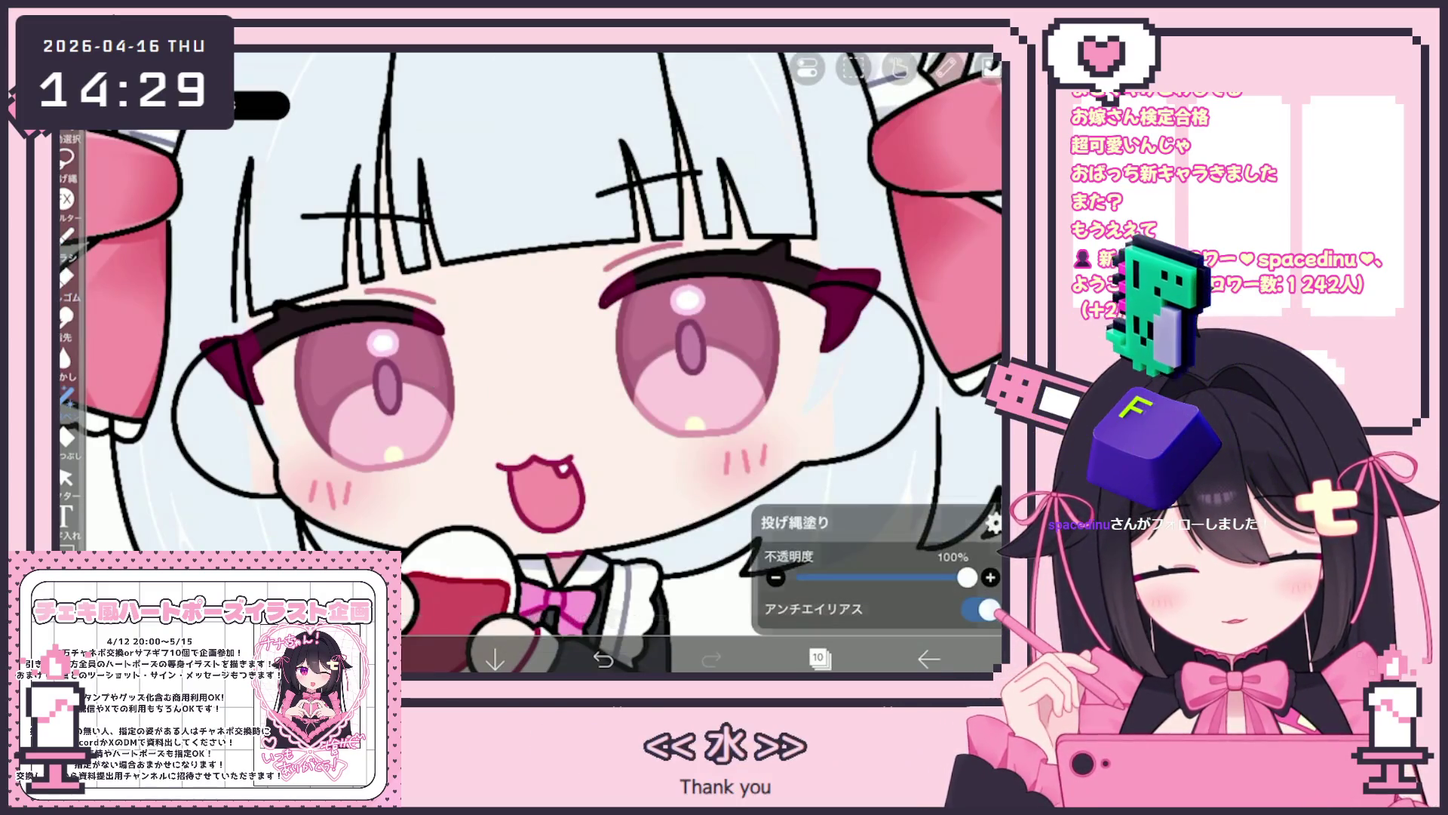
key(ctrl+z)
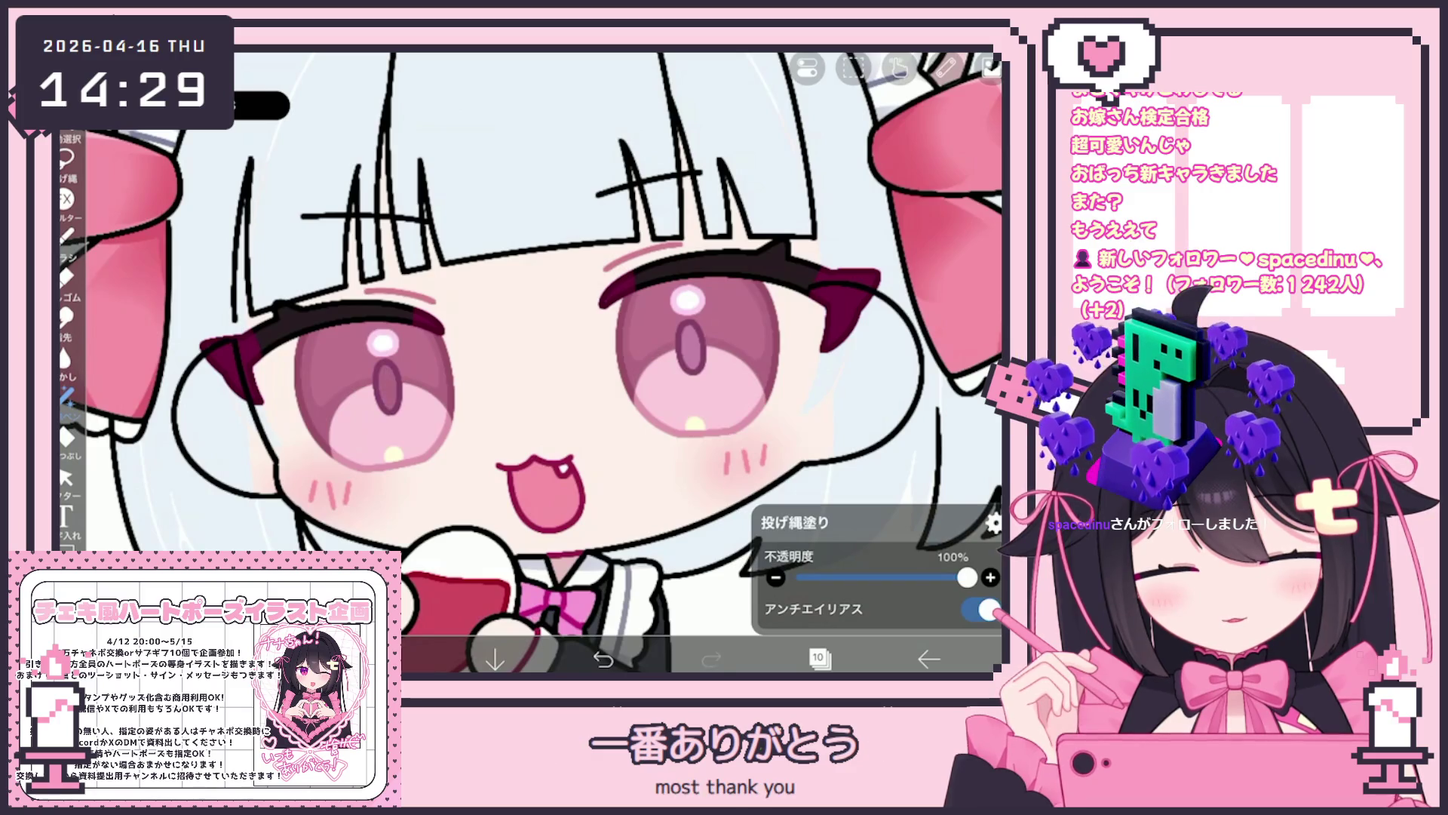
Make layer 13 with the green and red eye marks current, then reopen the layer list.
scroll(528, 362, down, 5)
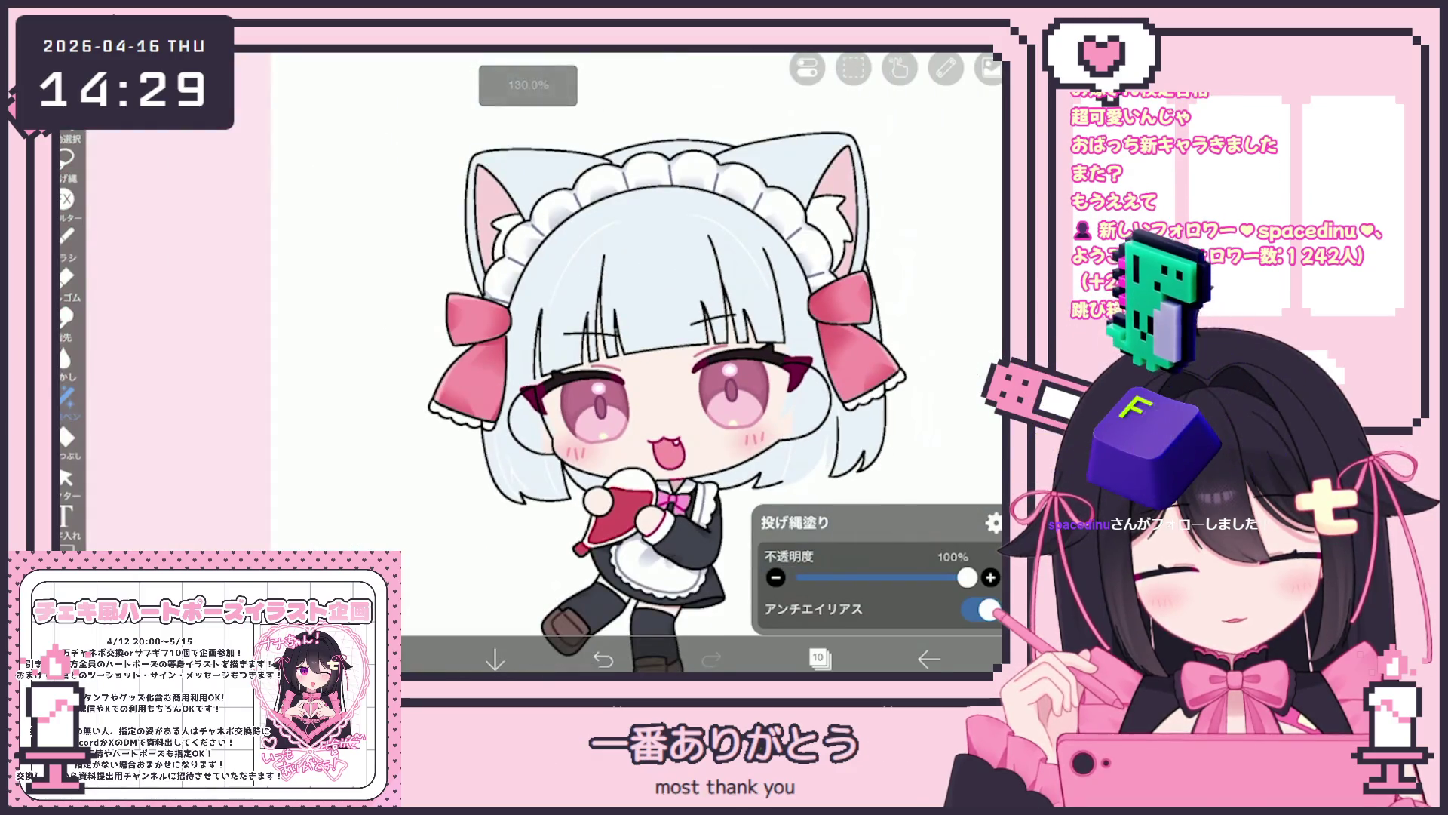
click(818, 659)
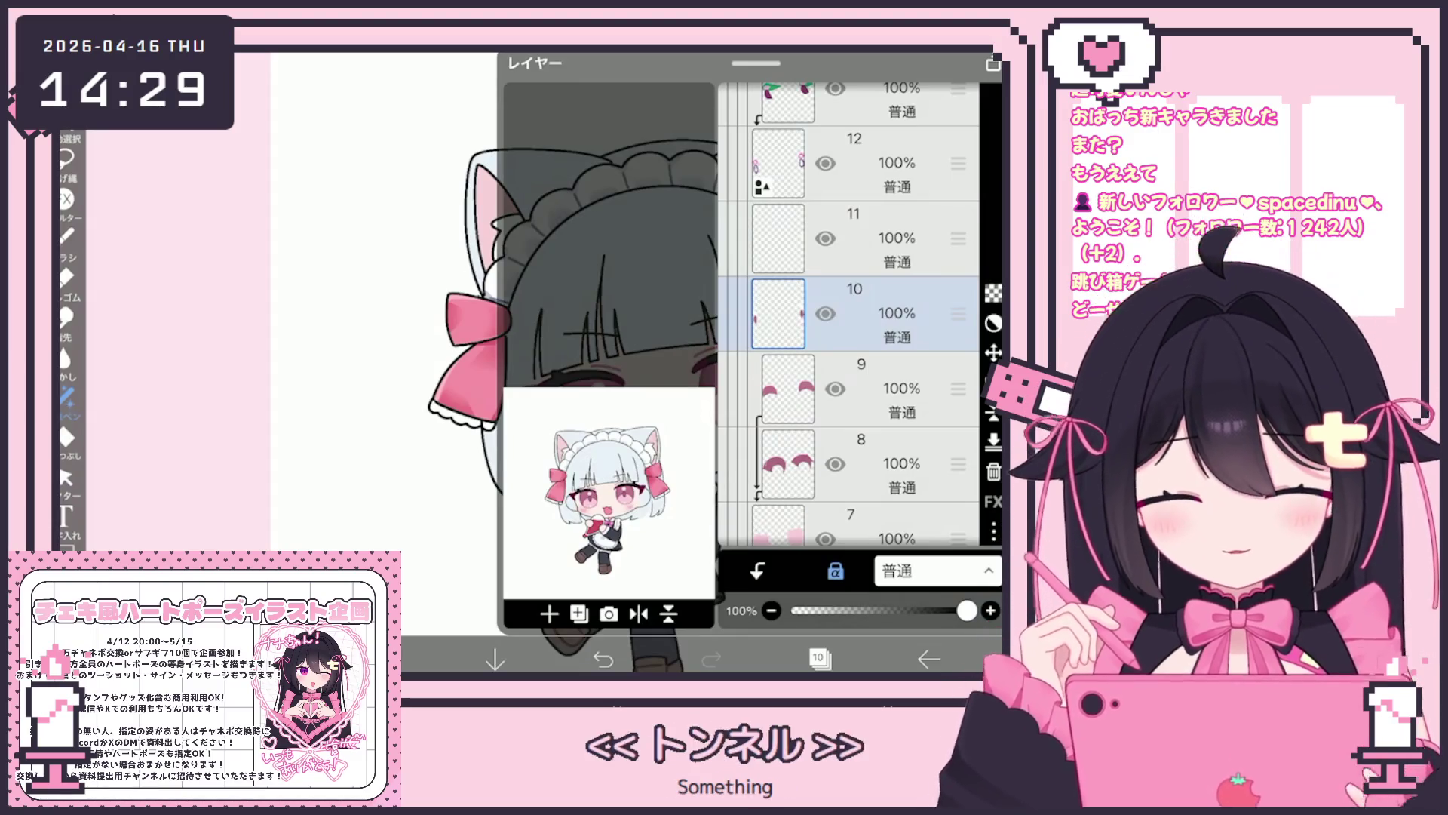
scroll(852, 317, up, 2)
click(860, 219)
click(818, 658)
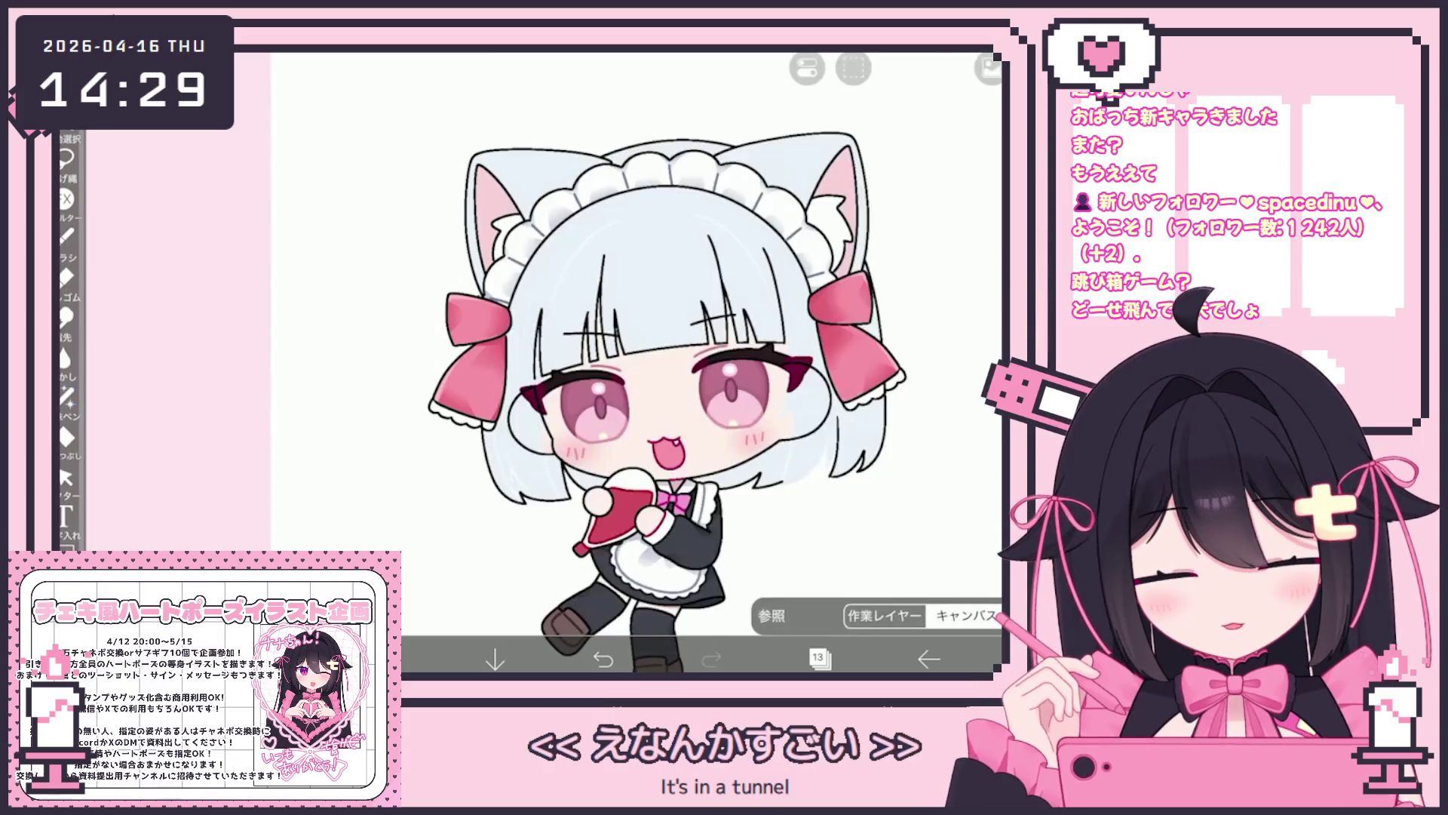
scroll(641, 340, up, 5)
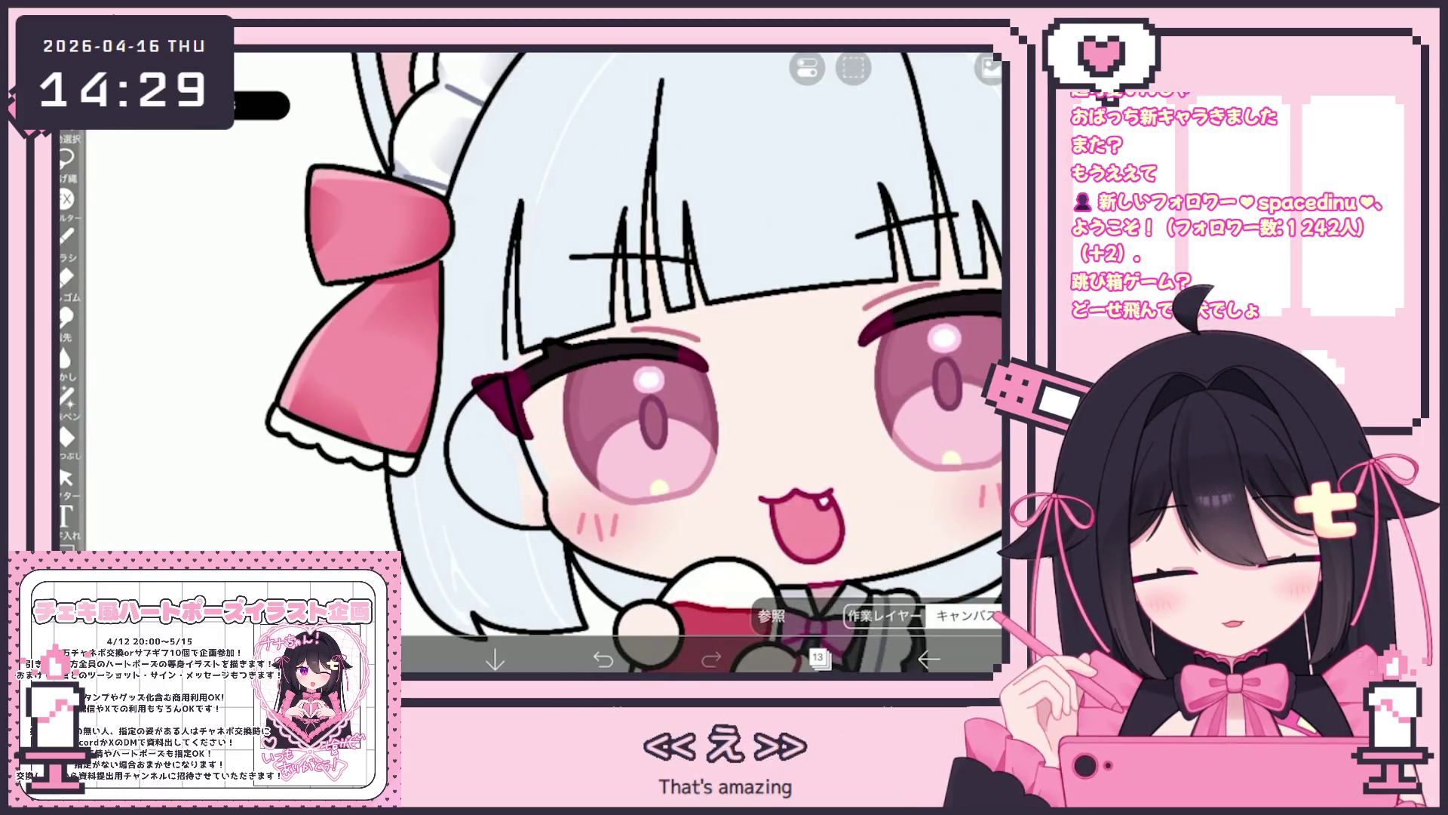
scroll(707, 458, up, 3)
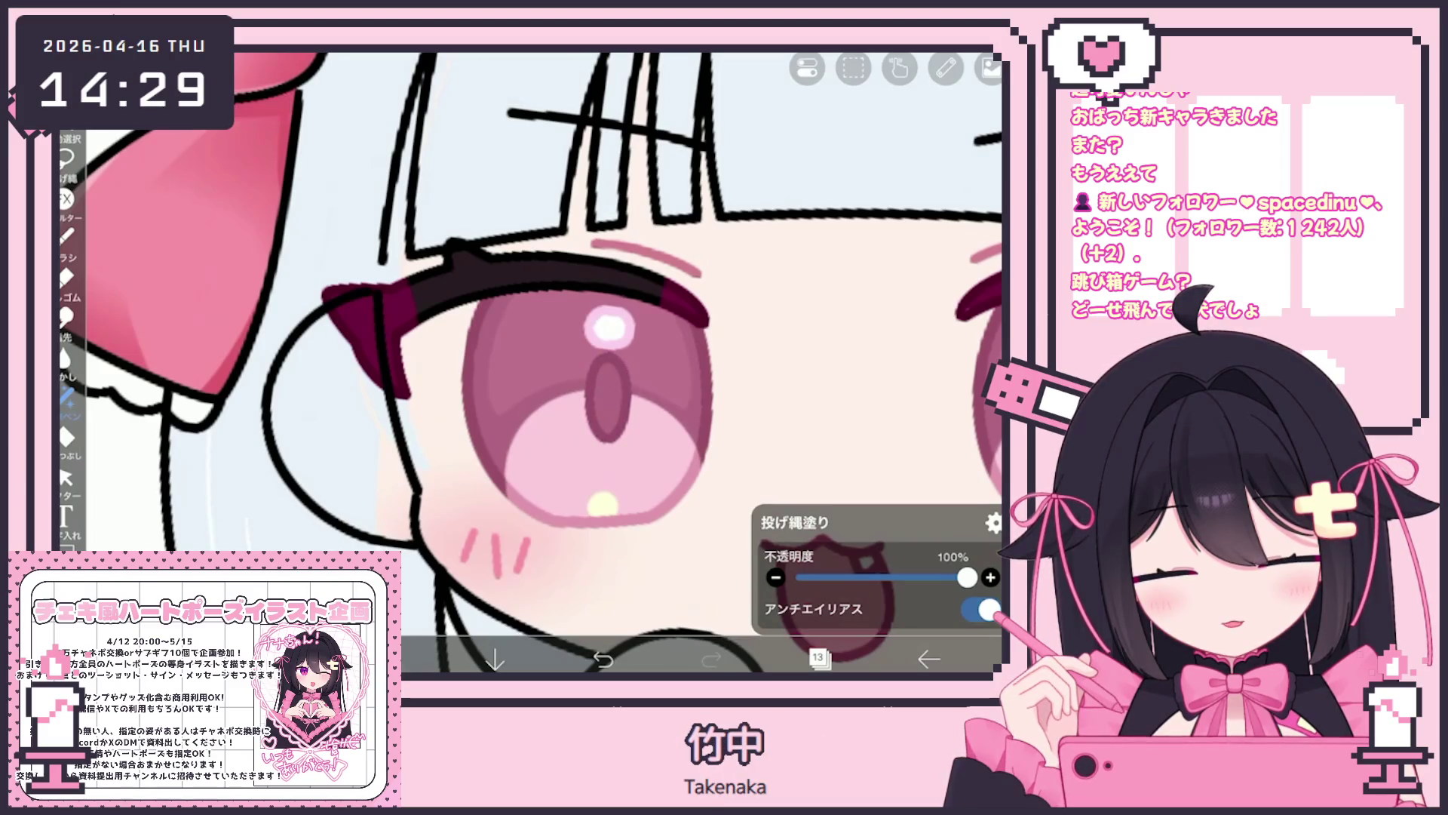
scroll(588, 362, down, 3)
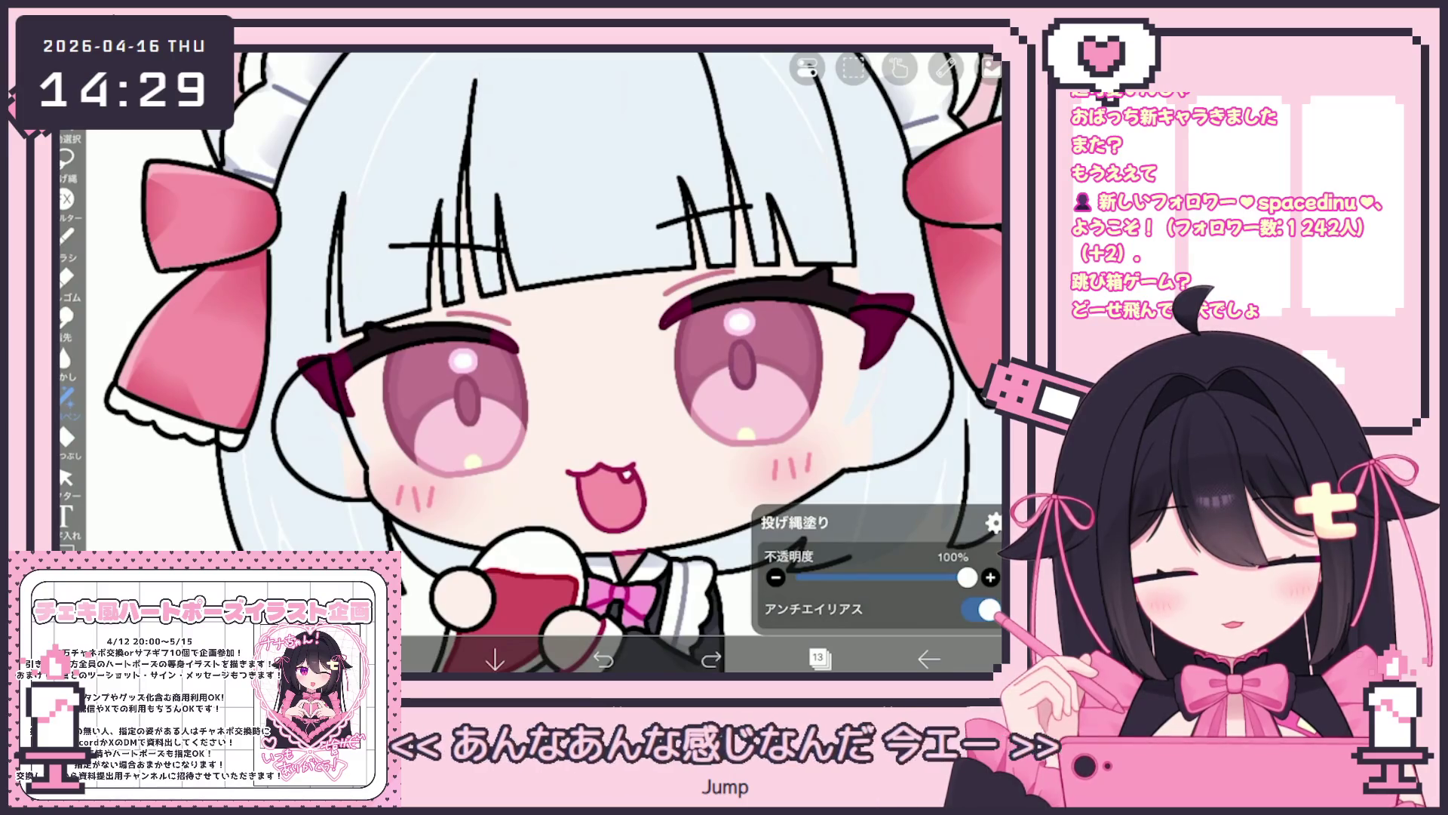
scroll(589, 362, down, 5)
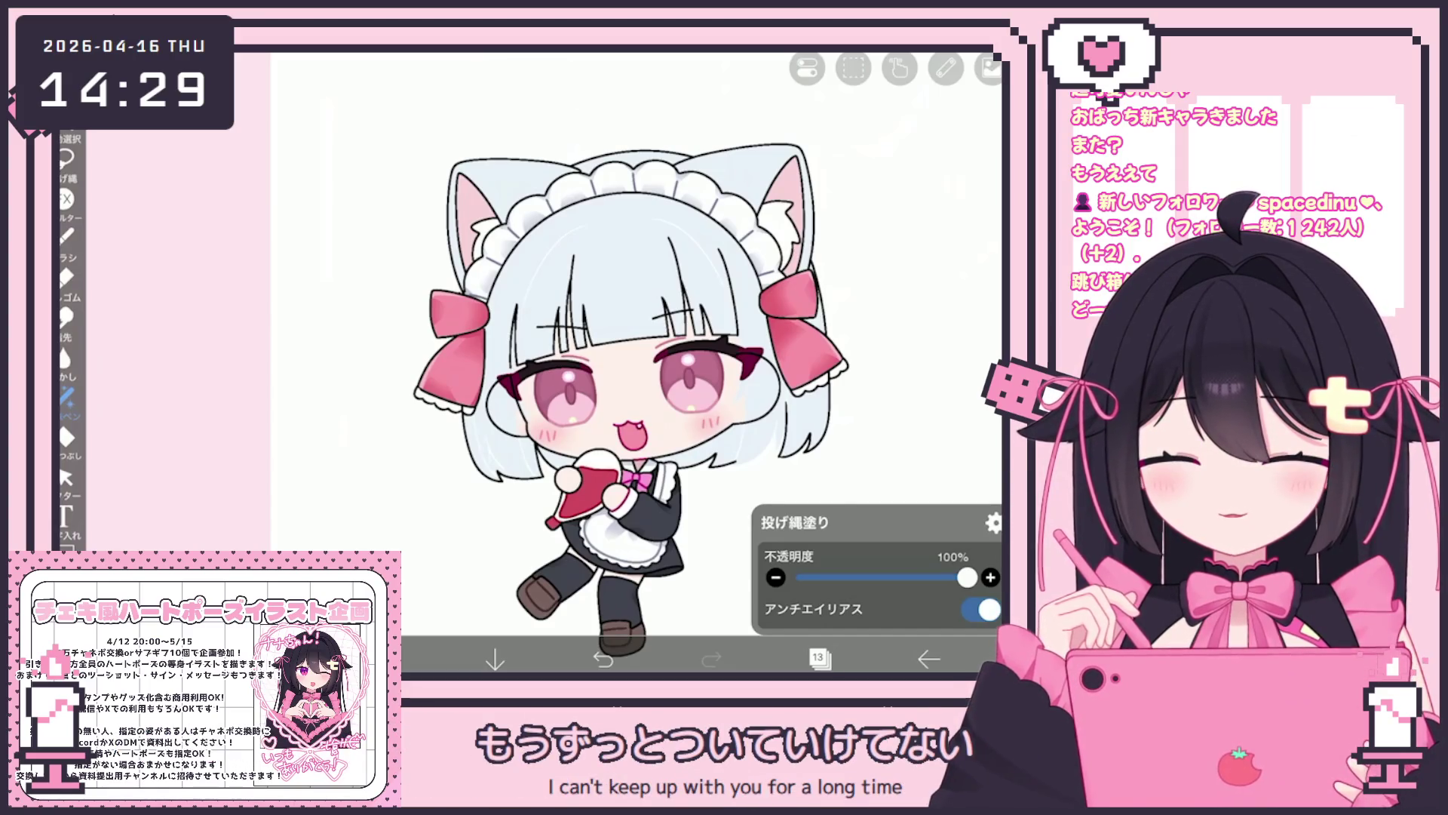
click(819, 659)
scroll(849, 317, down, 5)
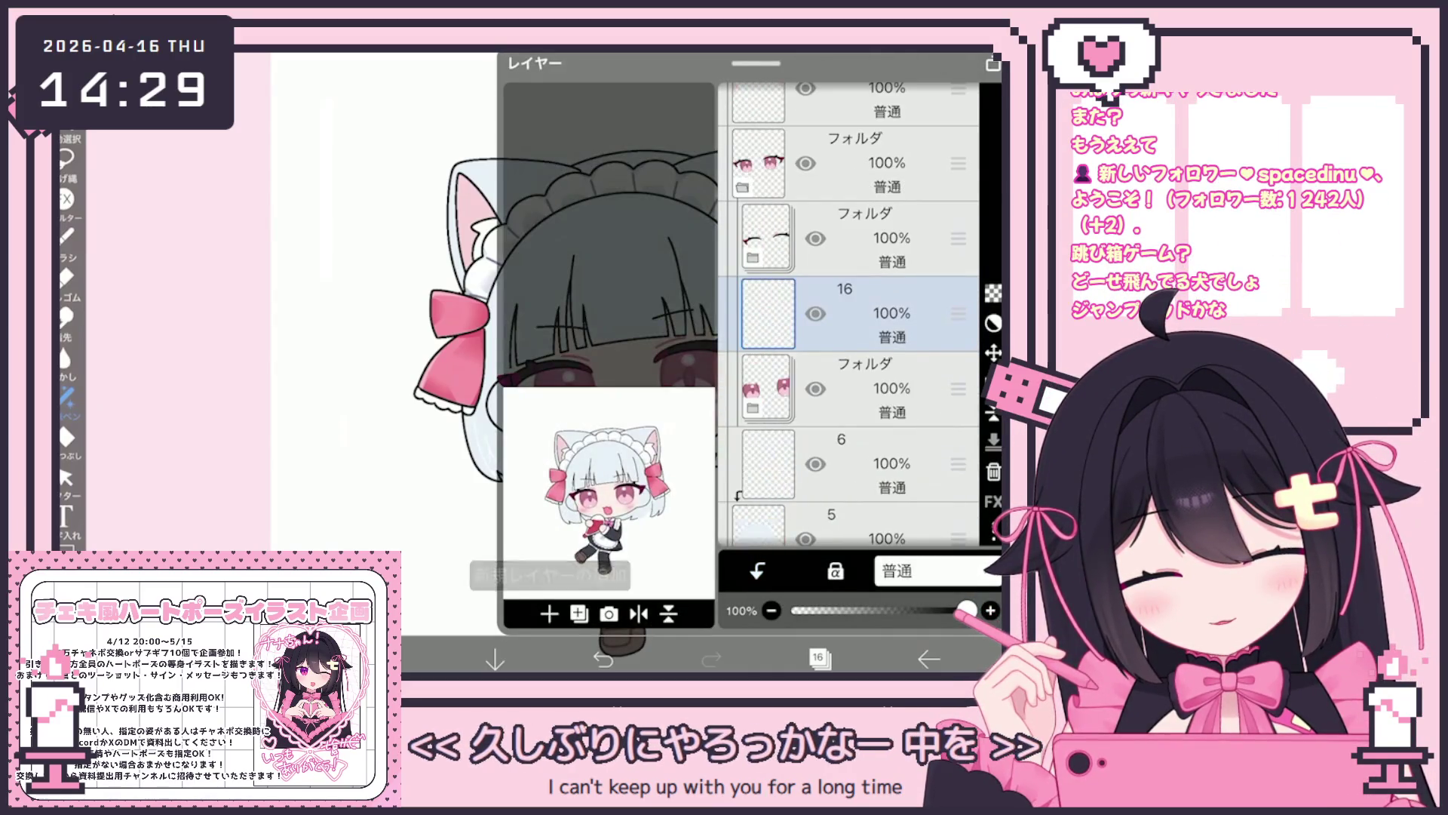
Try the Lasso Fill tool, then return to the brush.
click(819, 659)
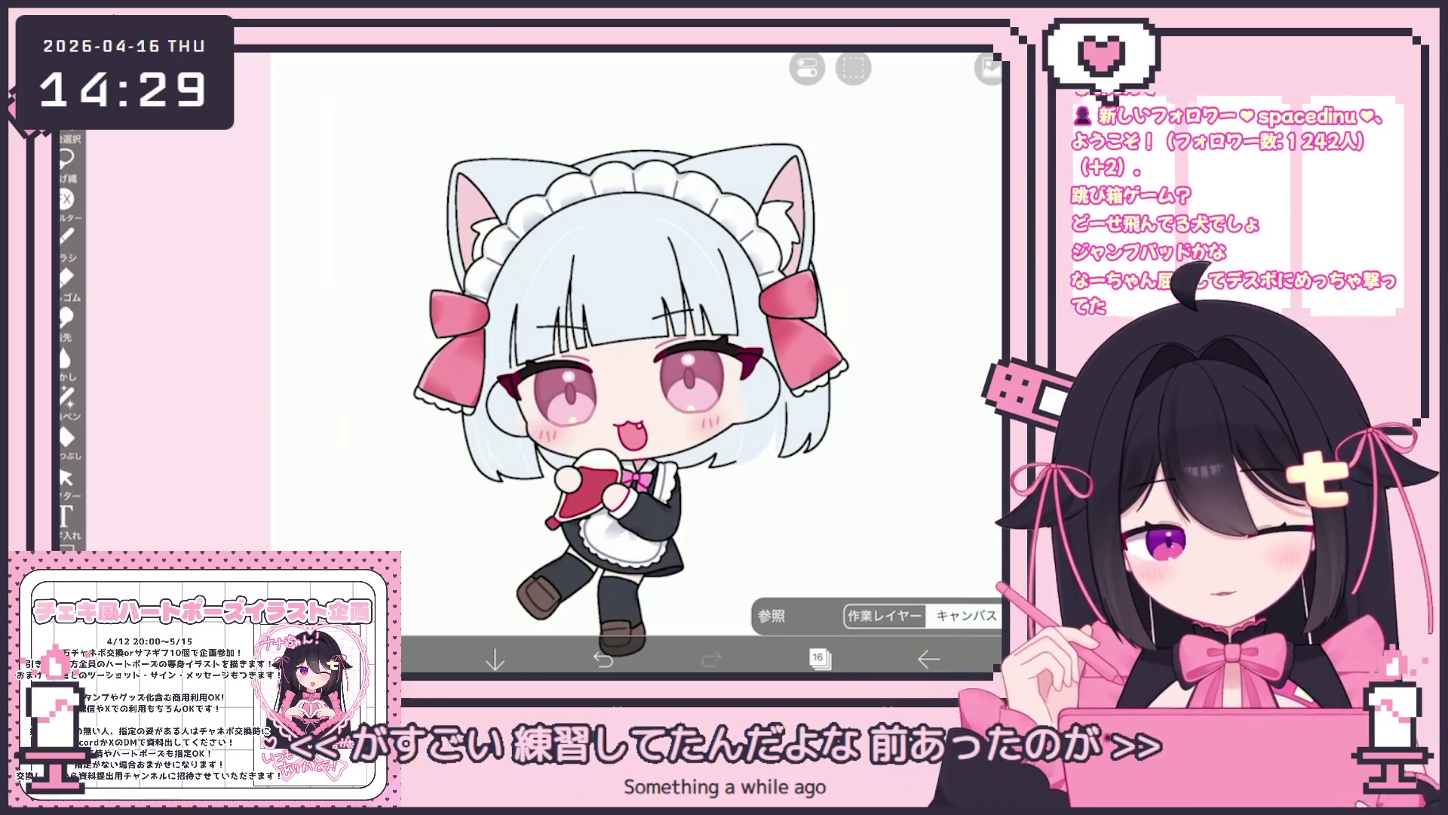
scroll(543, 362, up, 3)
click(66, 396)
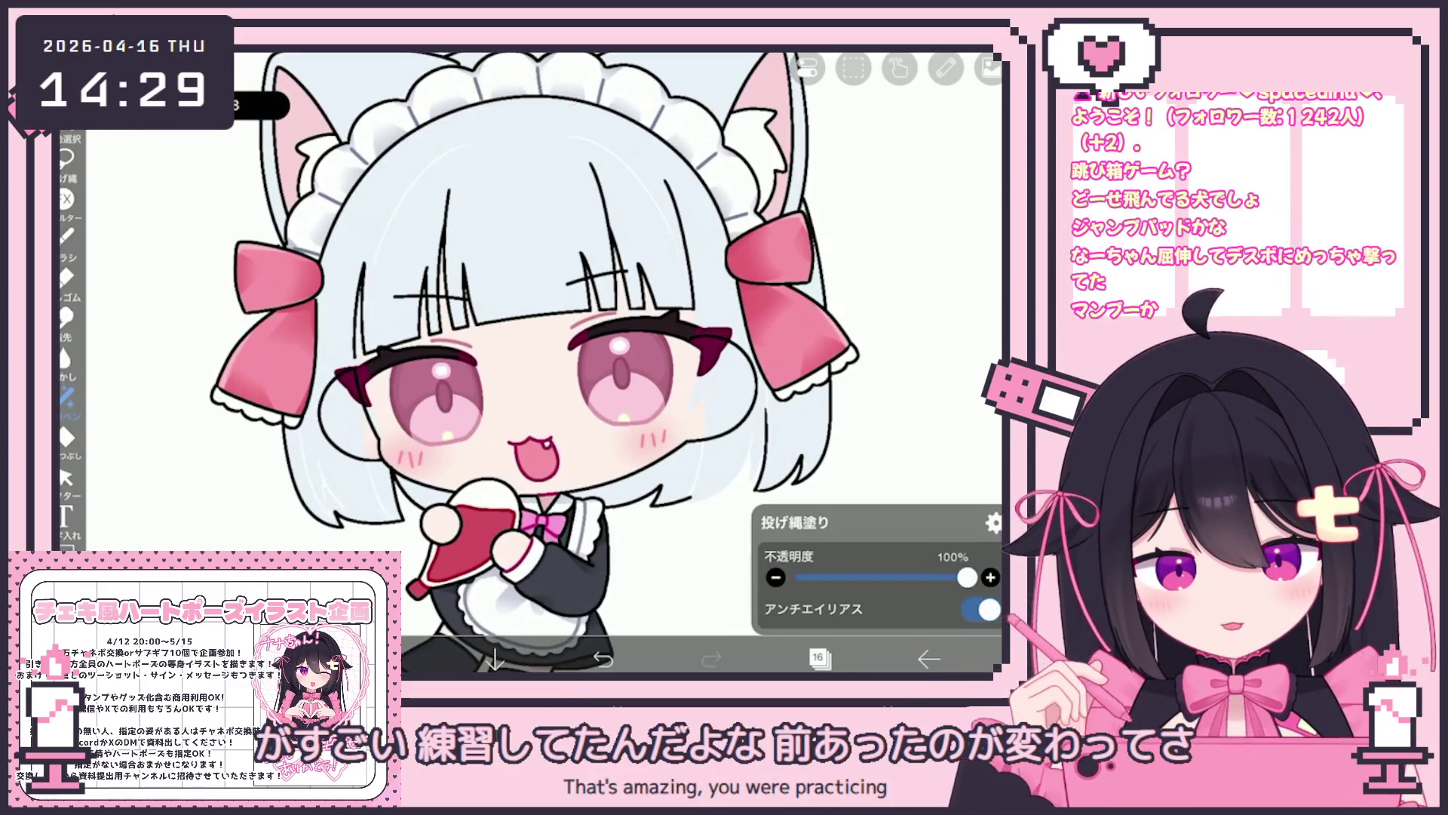
double_click(66, 236)
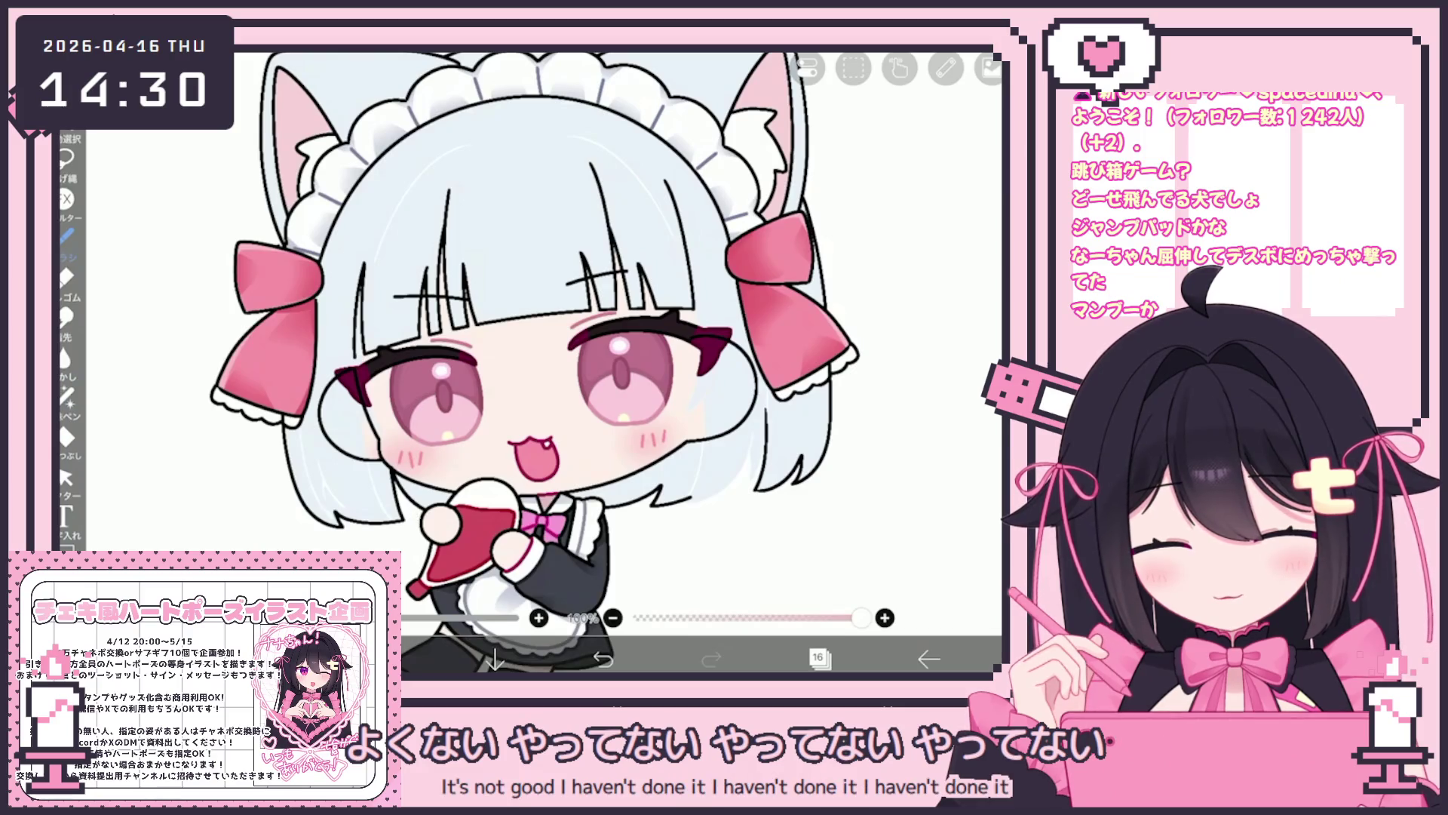
Browse down the layer stack, collapsing the lower folder and selecting layer 6.
click(819, 657)
scroll(849, 317, up, 5)
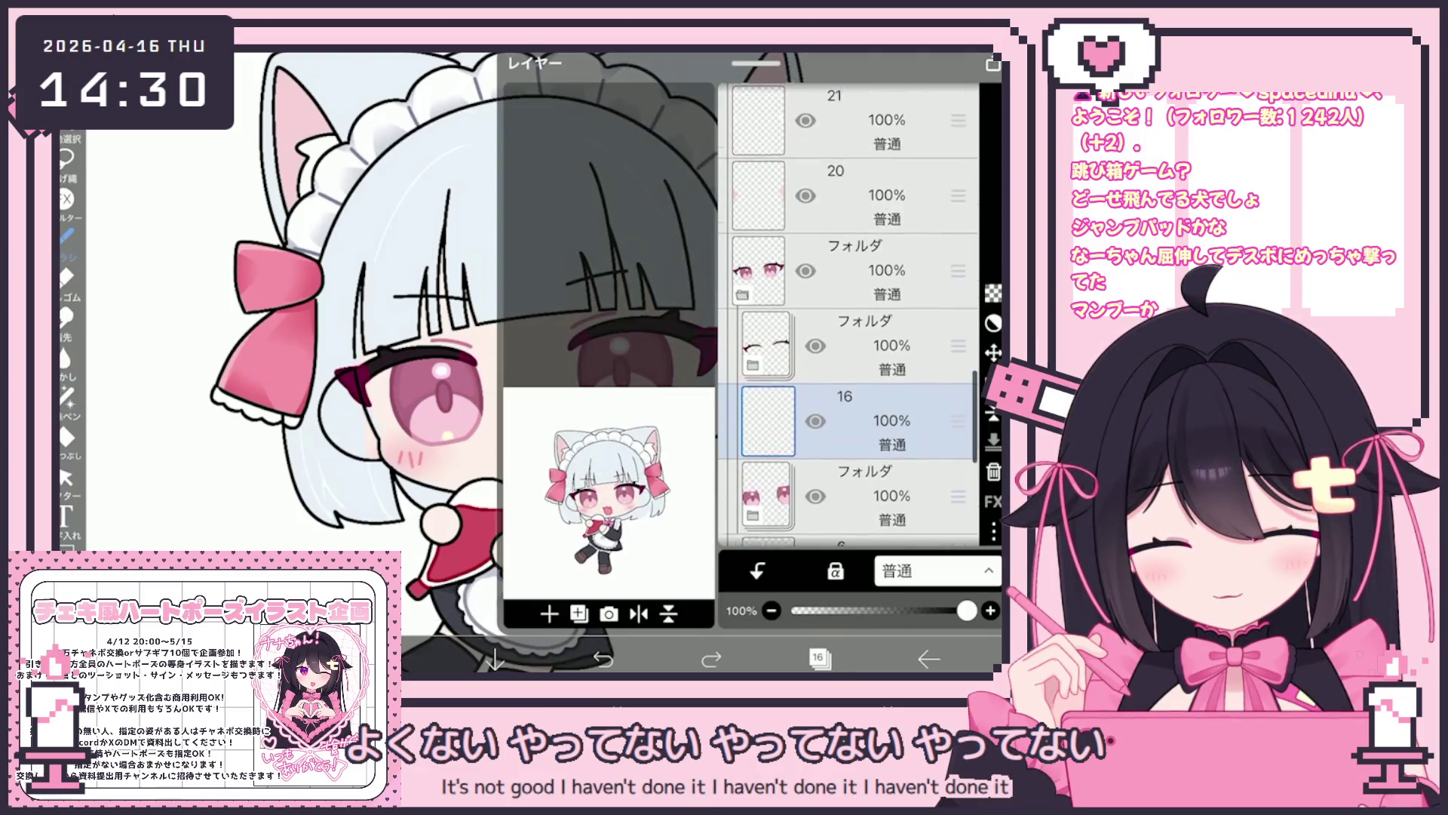
scroll(848, 317, up, 5)
click(848, 453)
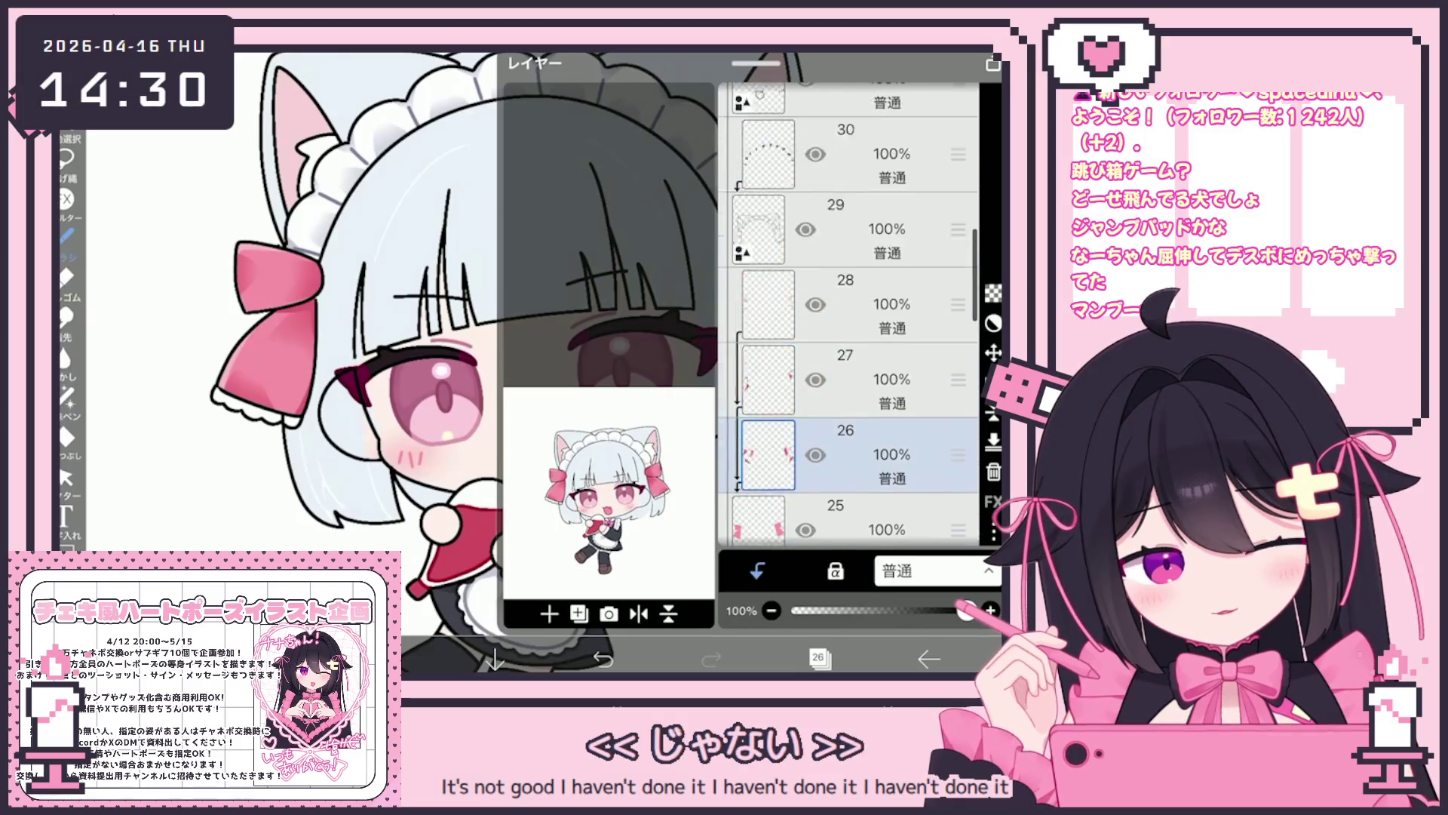
scroll(848, 317, up, 2)
click(849, 309)
scroll(849, 317, down, 10)
scroll(849, 317, down, 5)
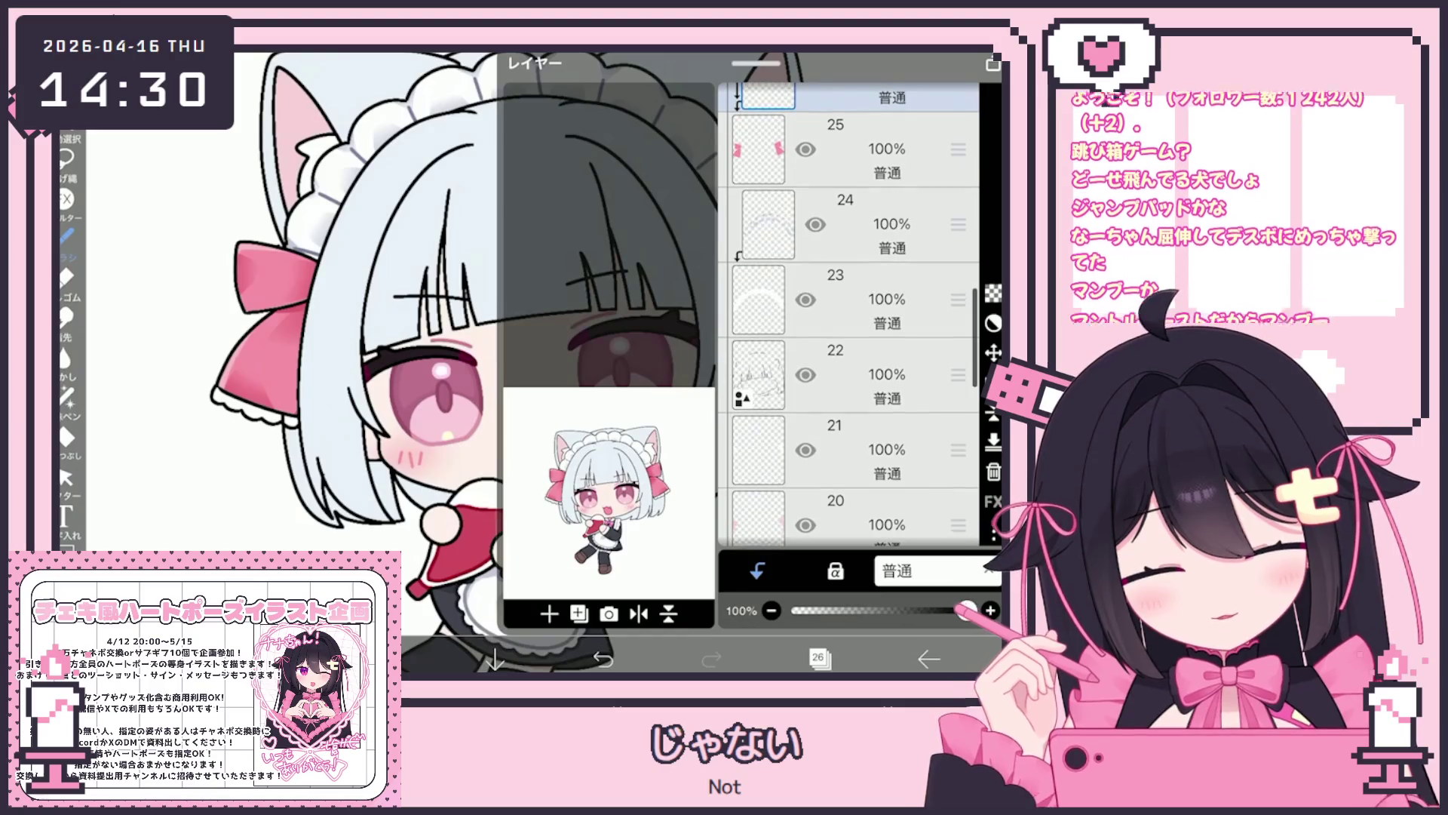
click(848, 309)
click(849, 383)
click(848, 383)
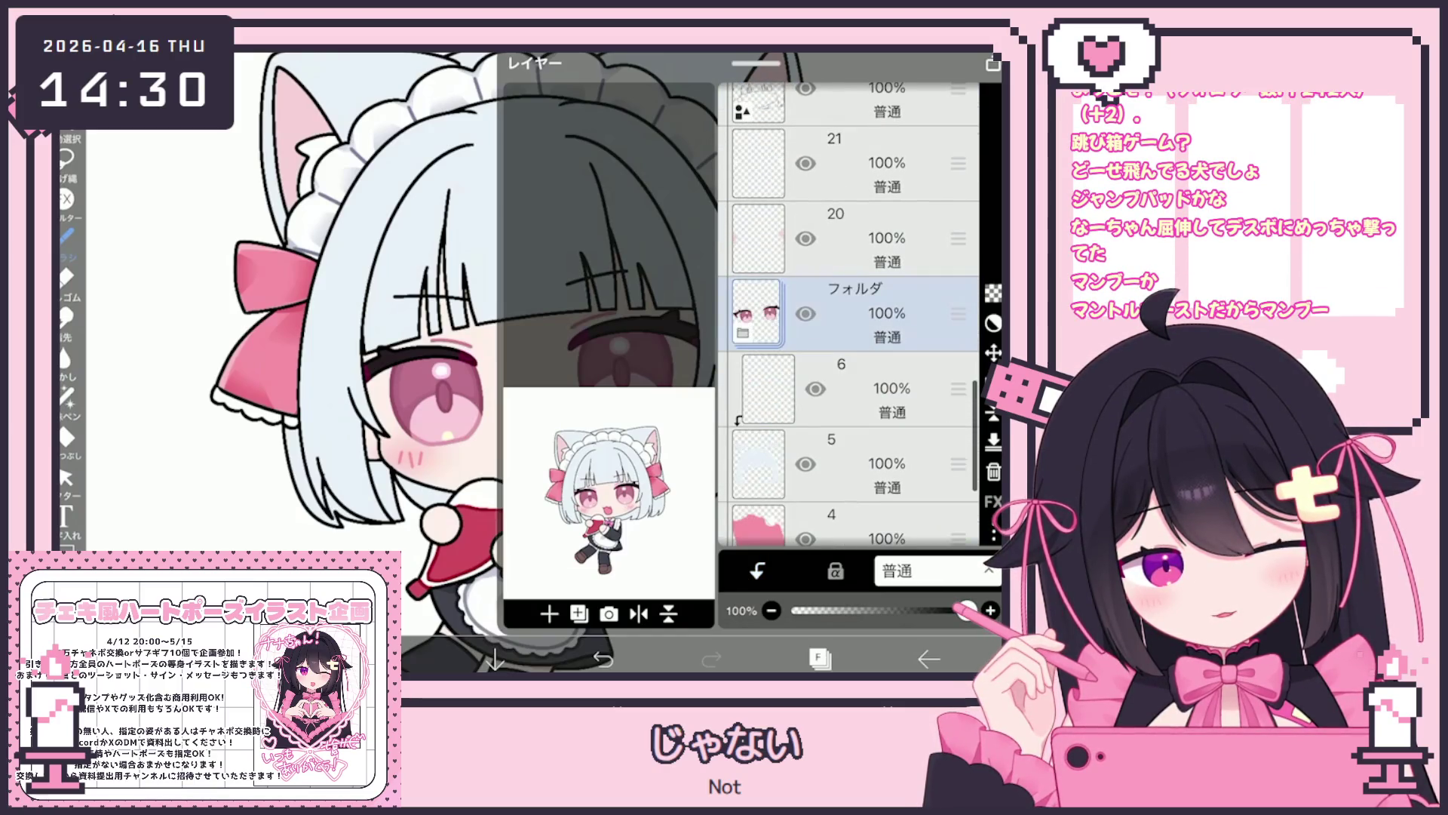
click(849, 389)
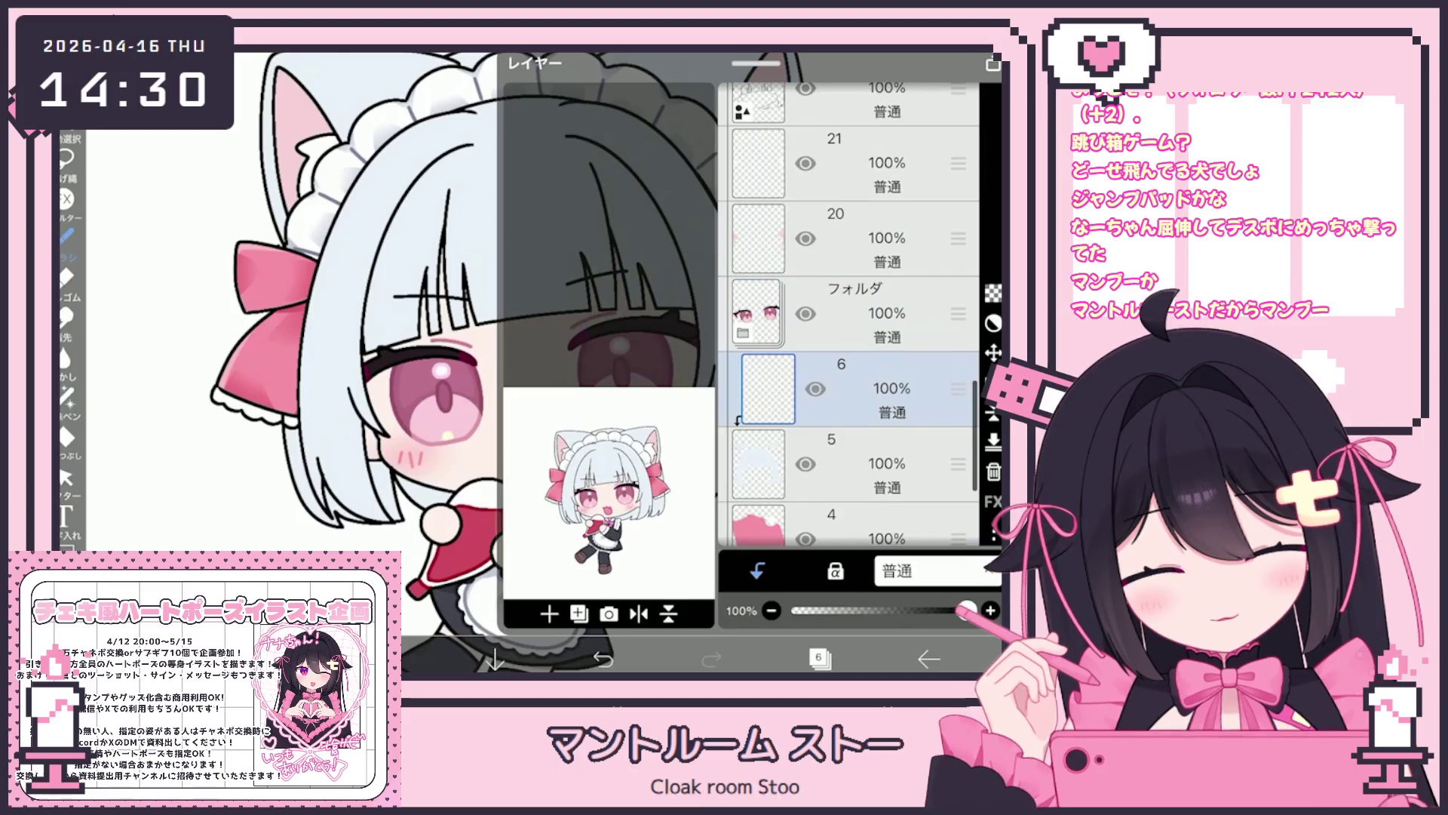
Expand the bottom folder and add new layer 4 above layers 3 and 2.
scroll(849, 317, down, 2)
scroll(848, 317, down, 3)
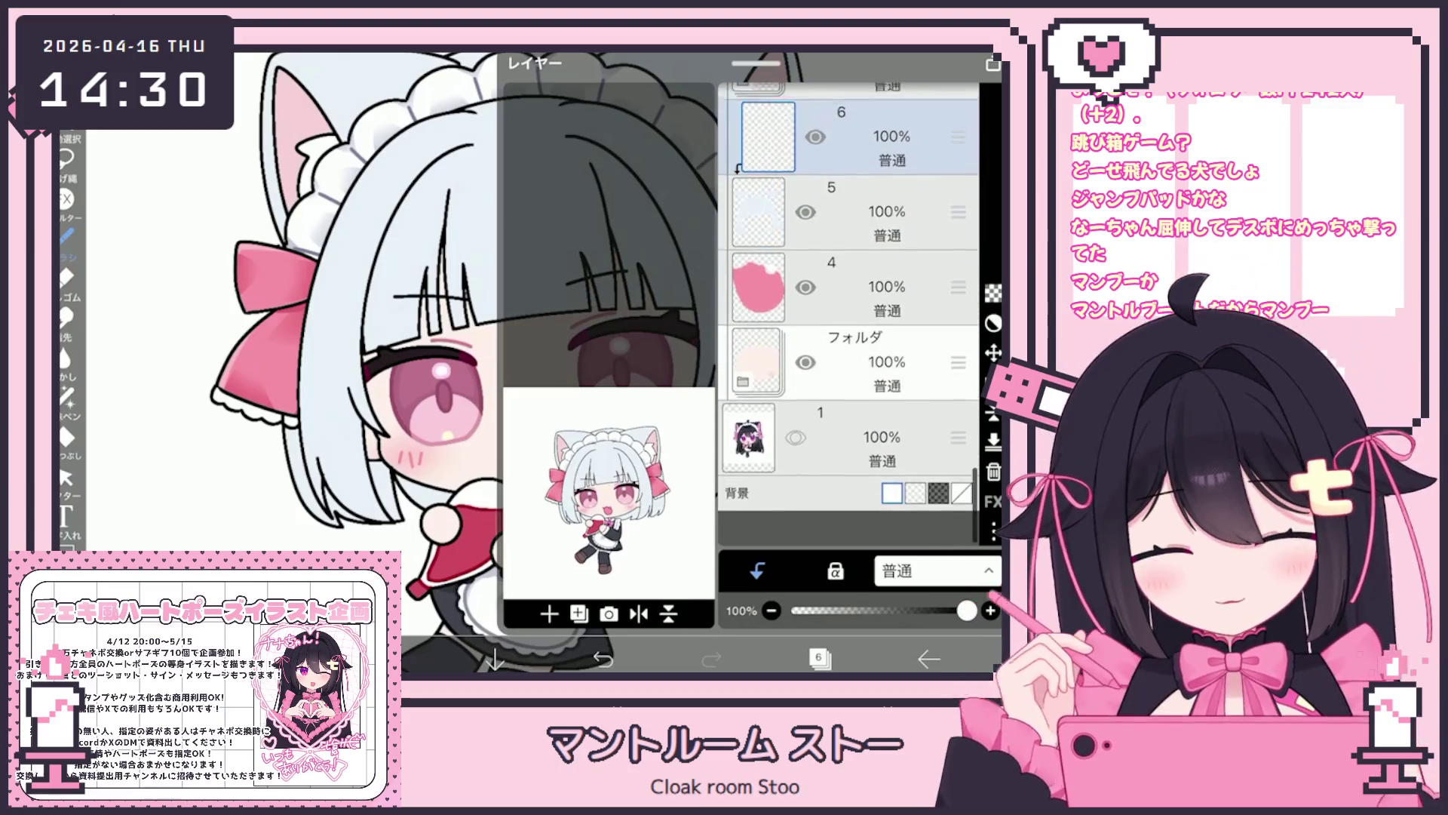
click(848, 398)
click(849, 397)
click(852, 385)
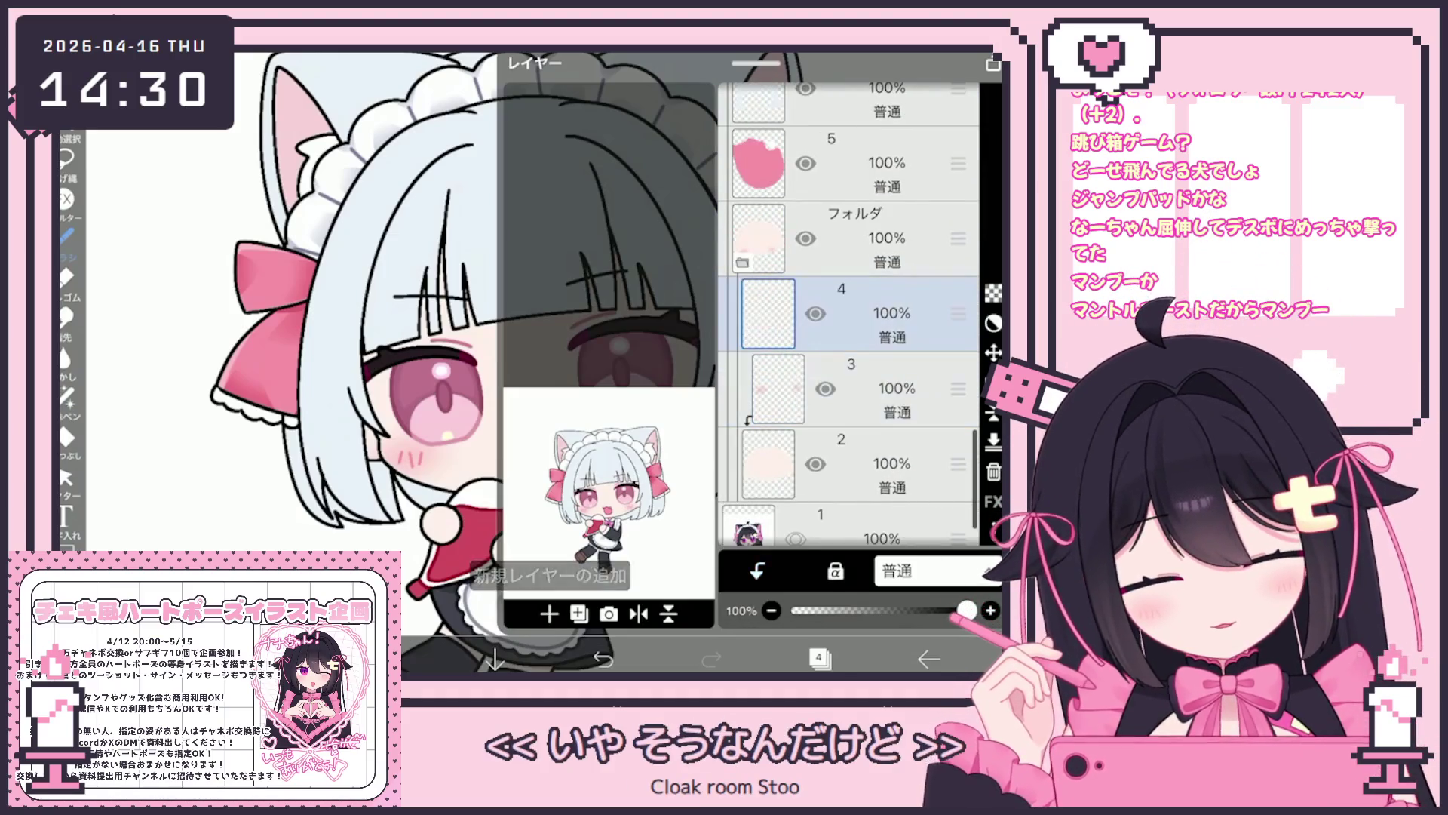
scroll(848, 317, down, 1)
click(367, 338)
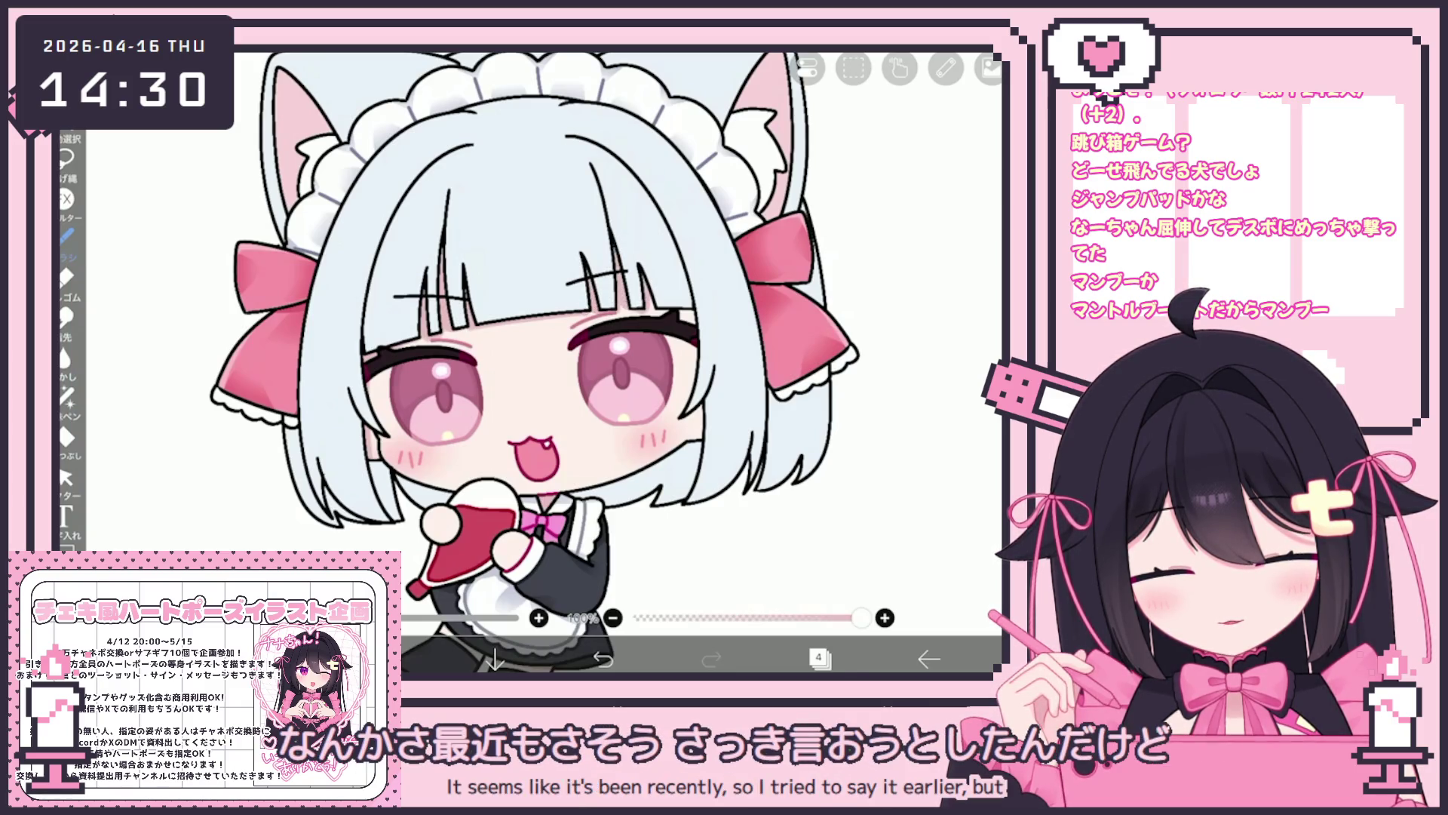
Remove the stray mark near the right cheek and add a small stroke at the left hair edge.
click(602, 658)
click(712, 658)
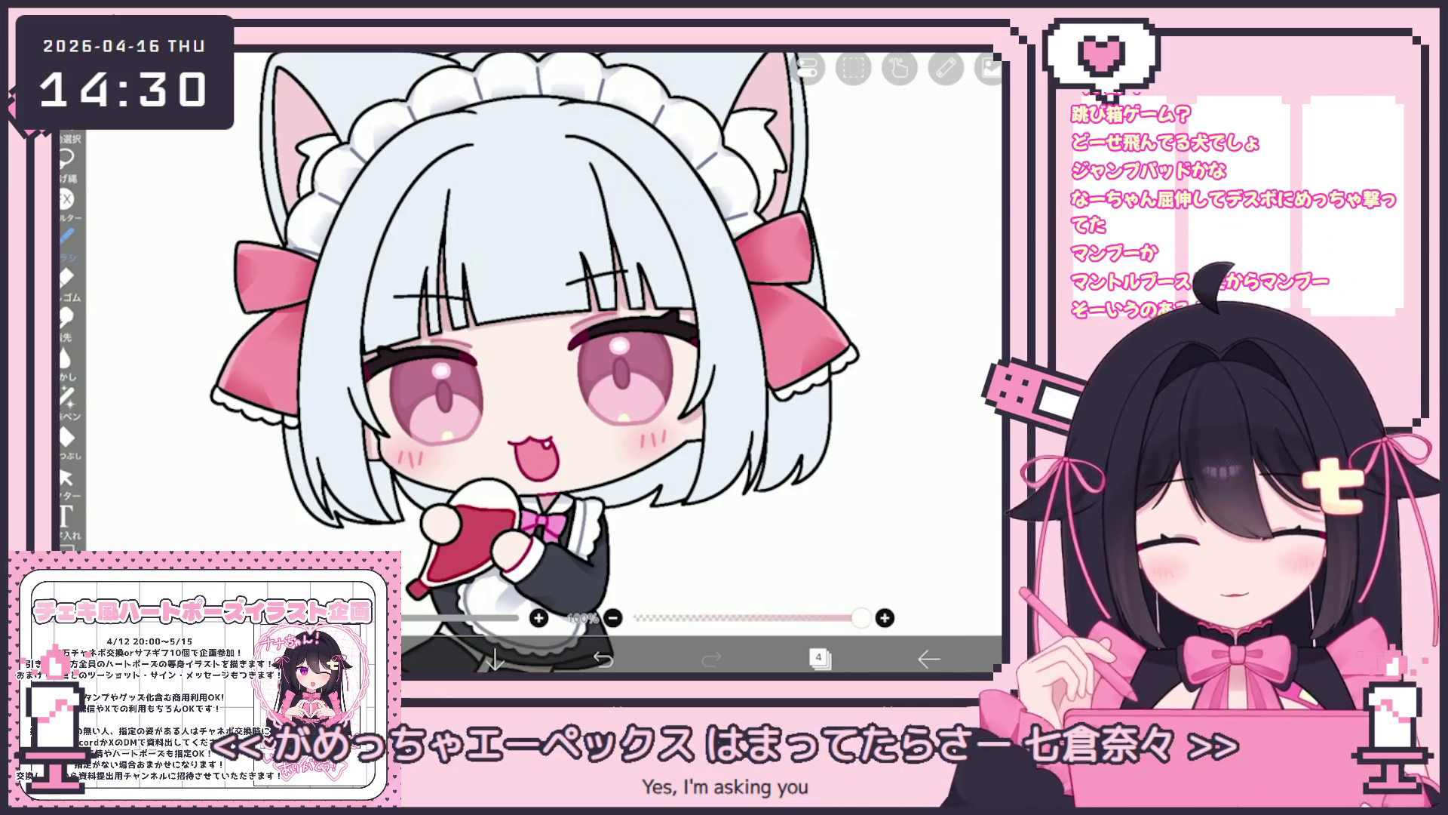
key(ctrl+z)
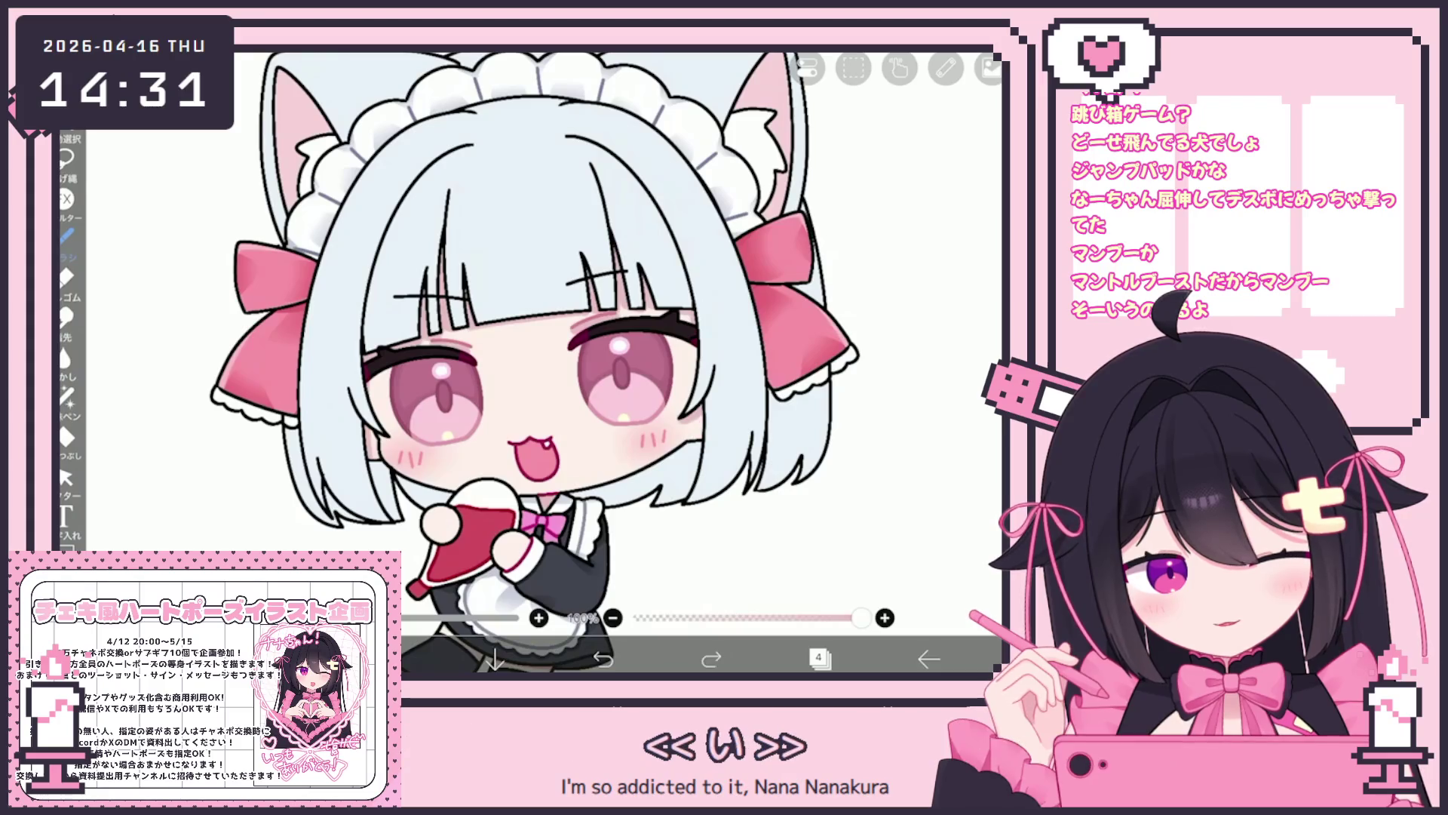
click(358, 344)
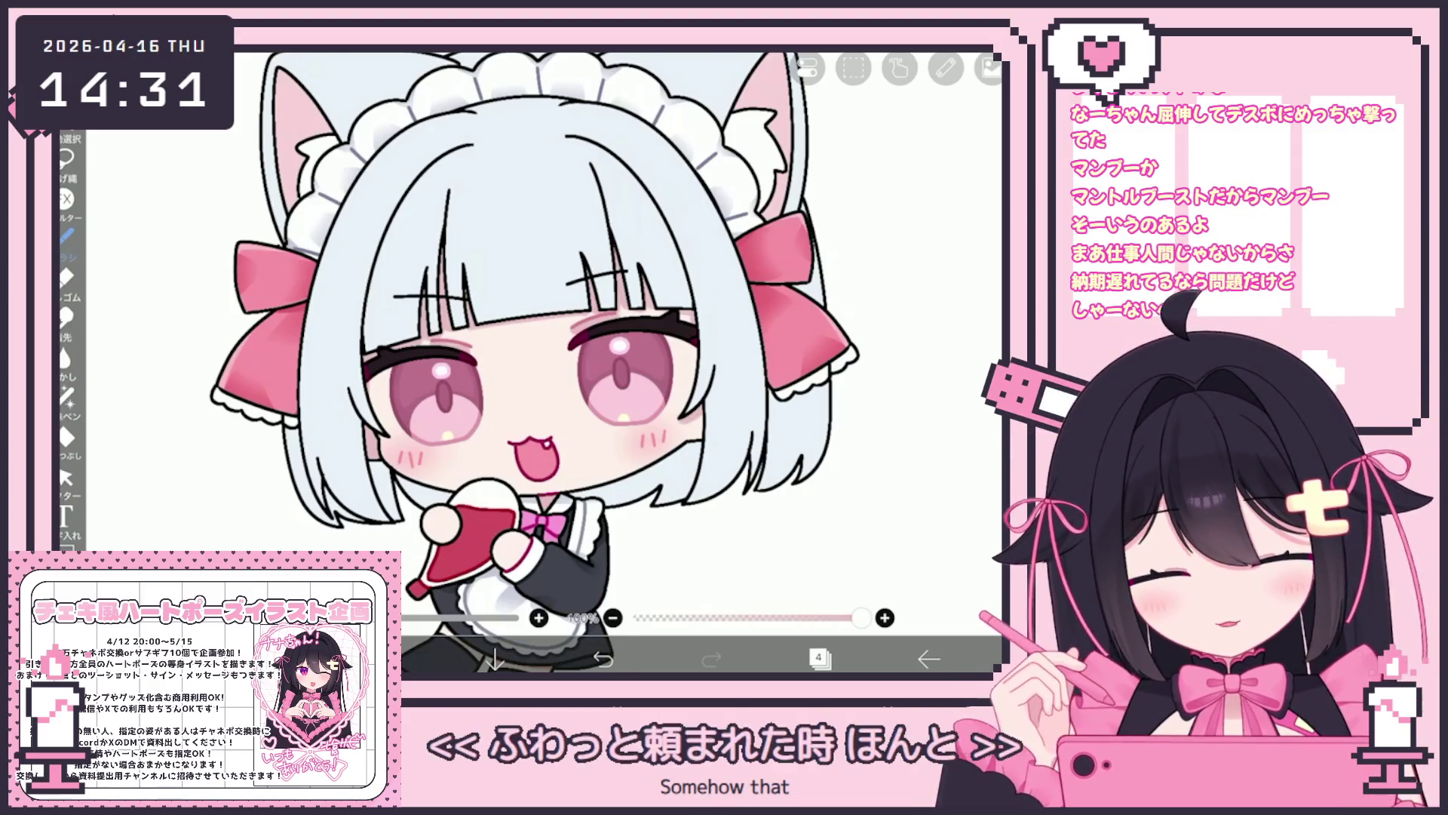
scroll(528, 340, down, 3)
scroll(543, 362, up, 2)
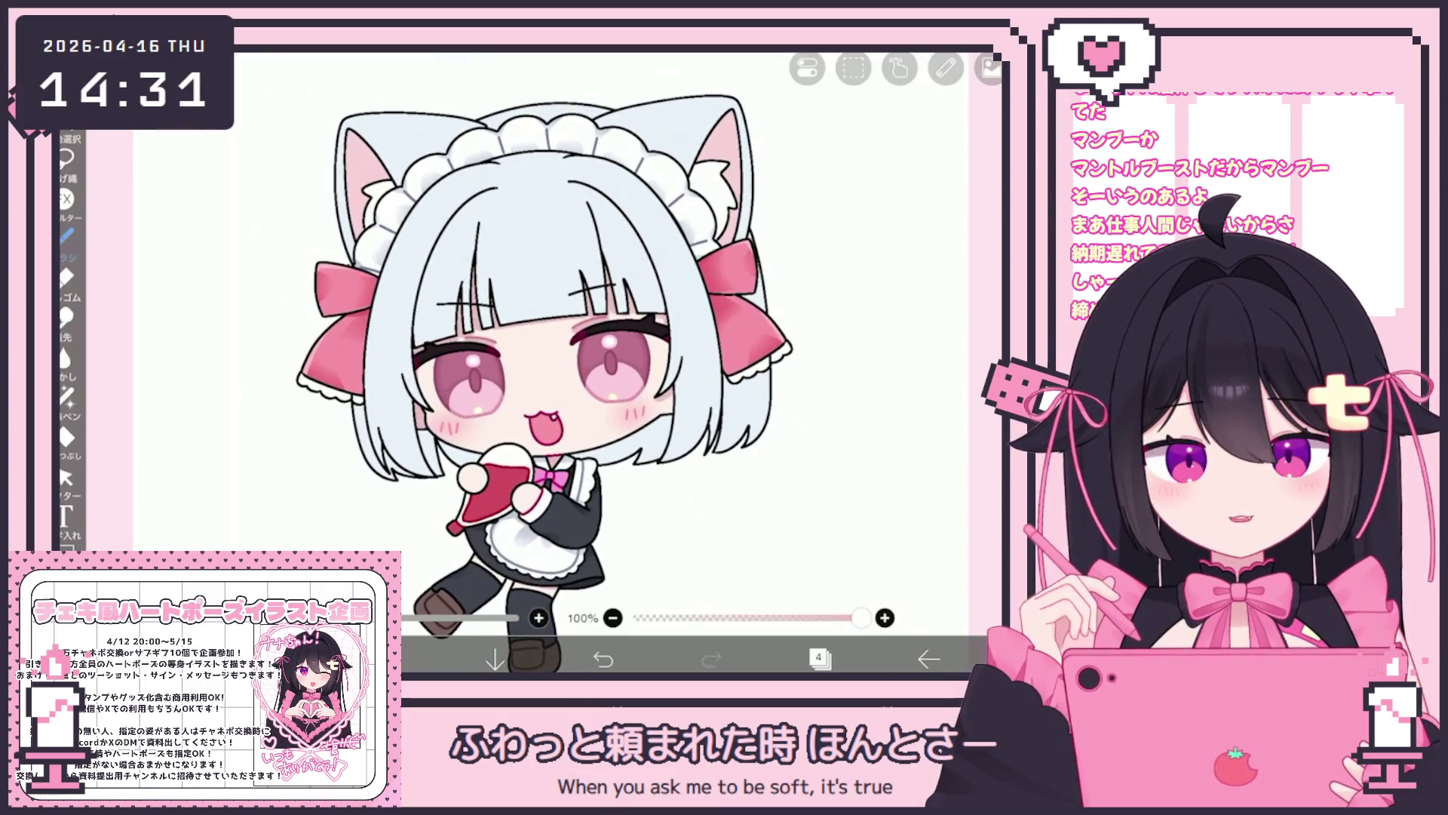
Select clipped layer 7, try darkening the pale blue to #C7D5E2, then undo.
scroll(543, 362, up, 1)
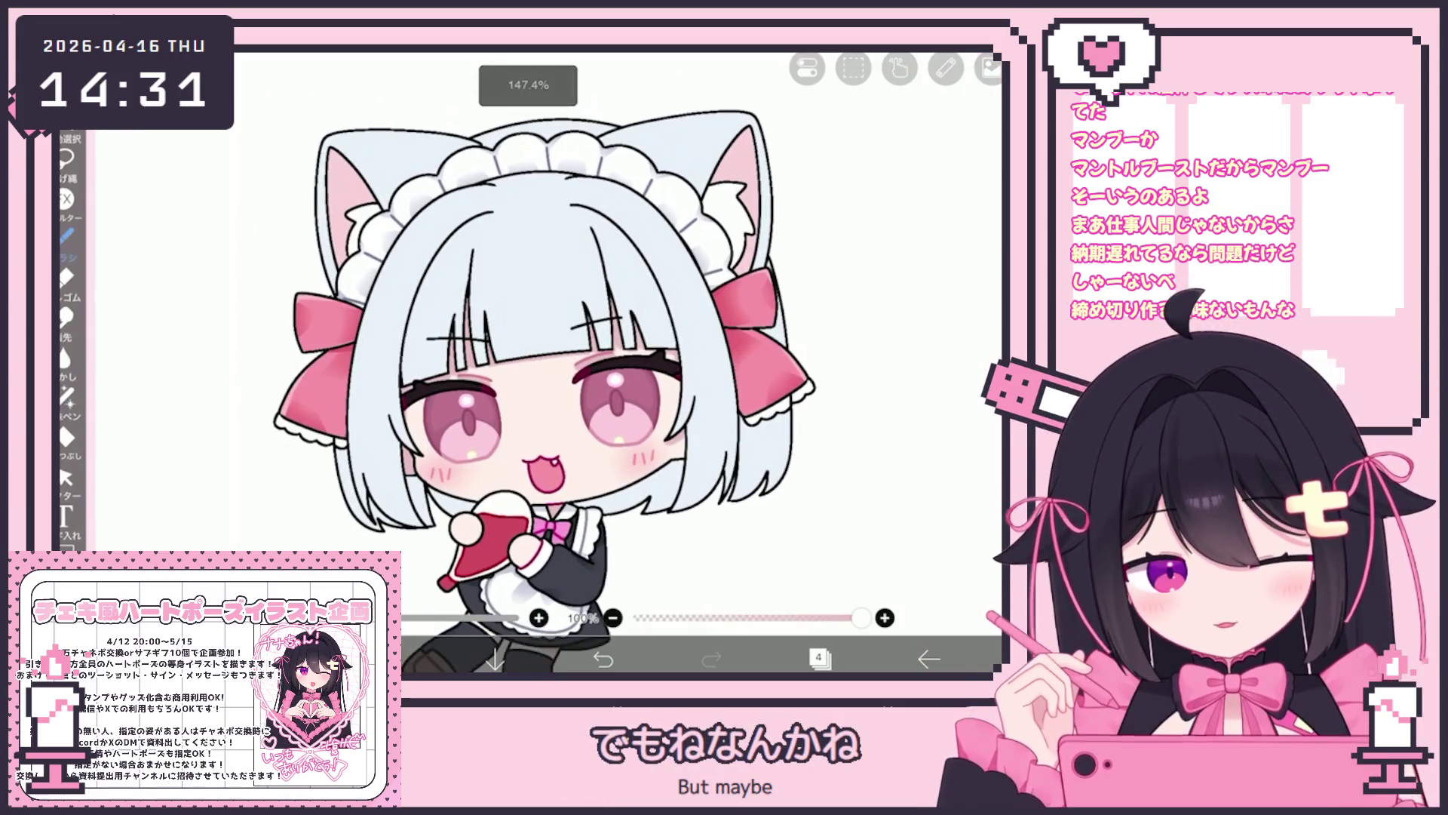
click(819, 659)
scroll(853, 317, up, 5)
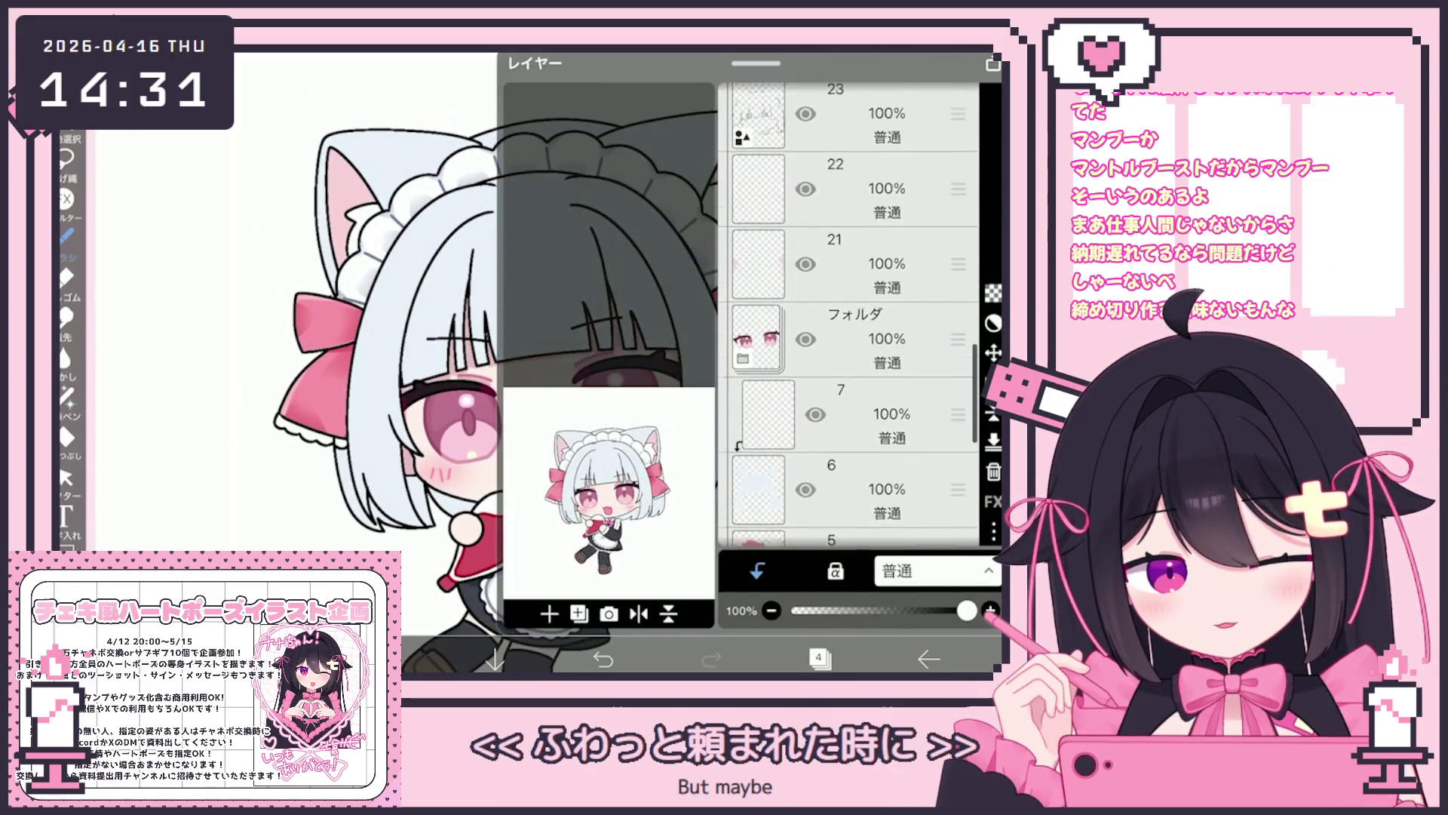
scroll(852, 317, down, 3)
click(853, 398)
click(852, 323)
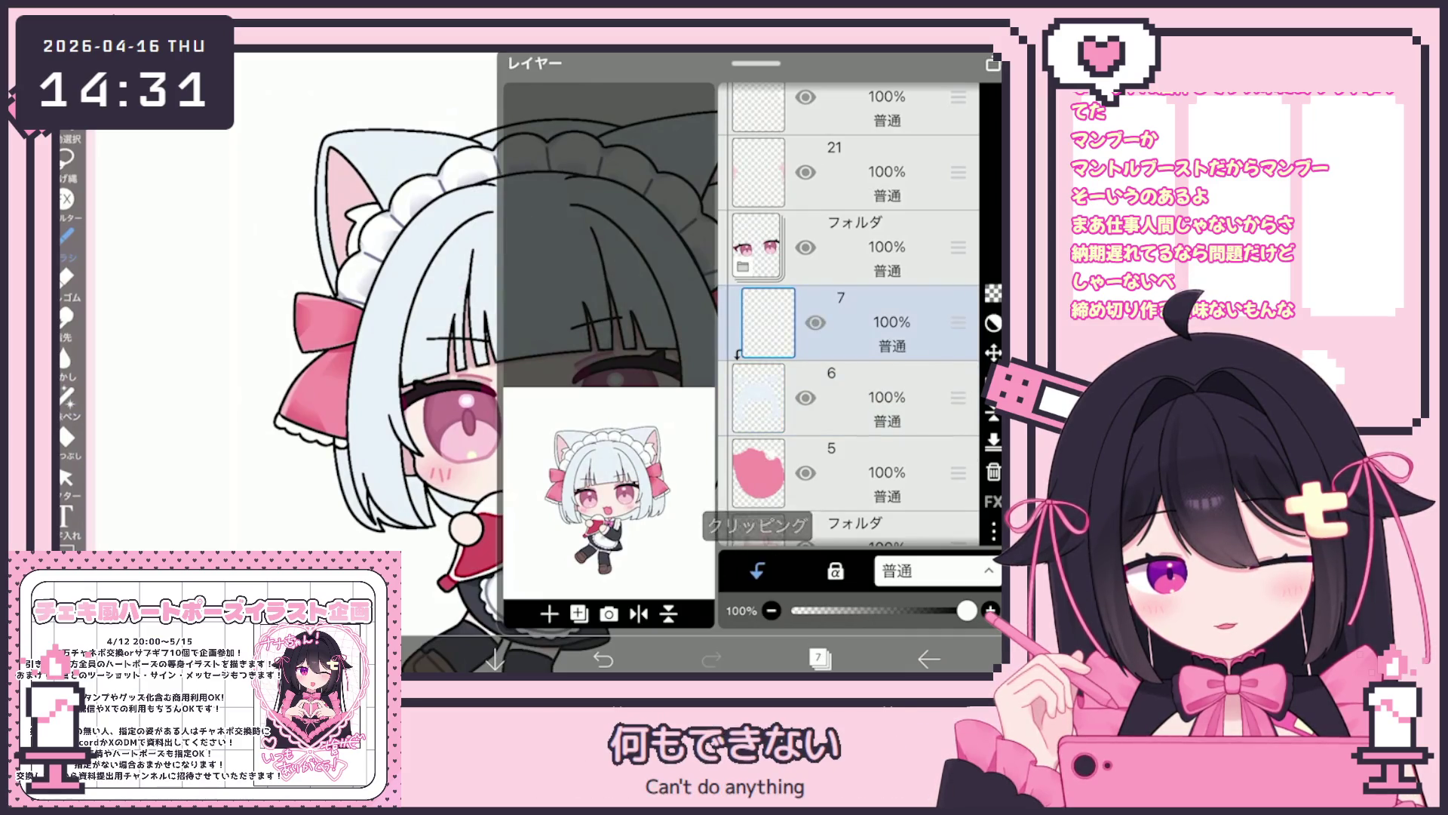
click(818, 658)
click(387, 658)
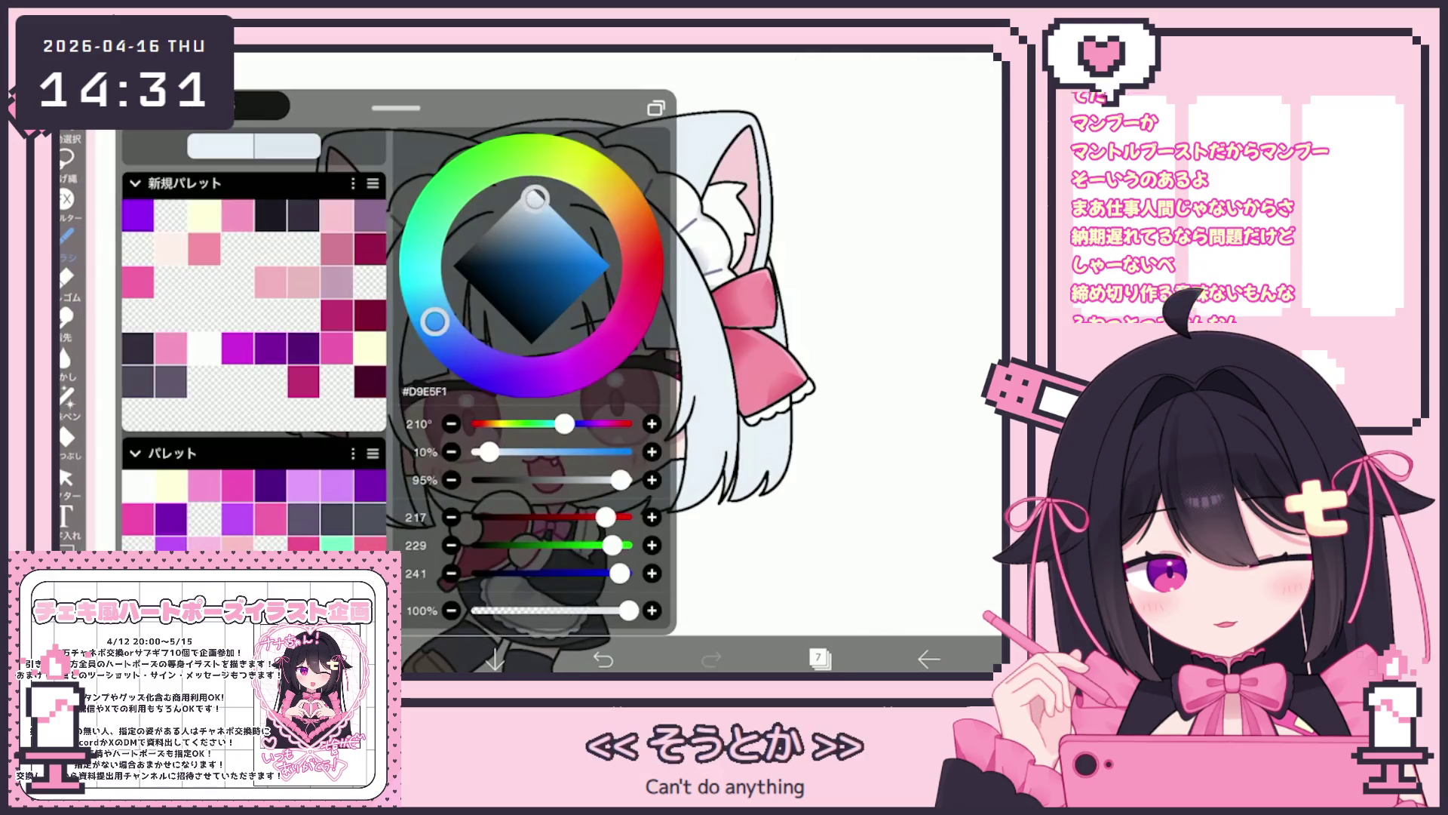
click(531, 205)
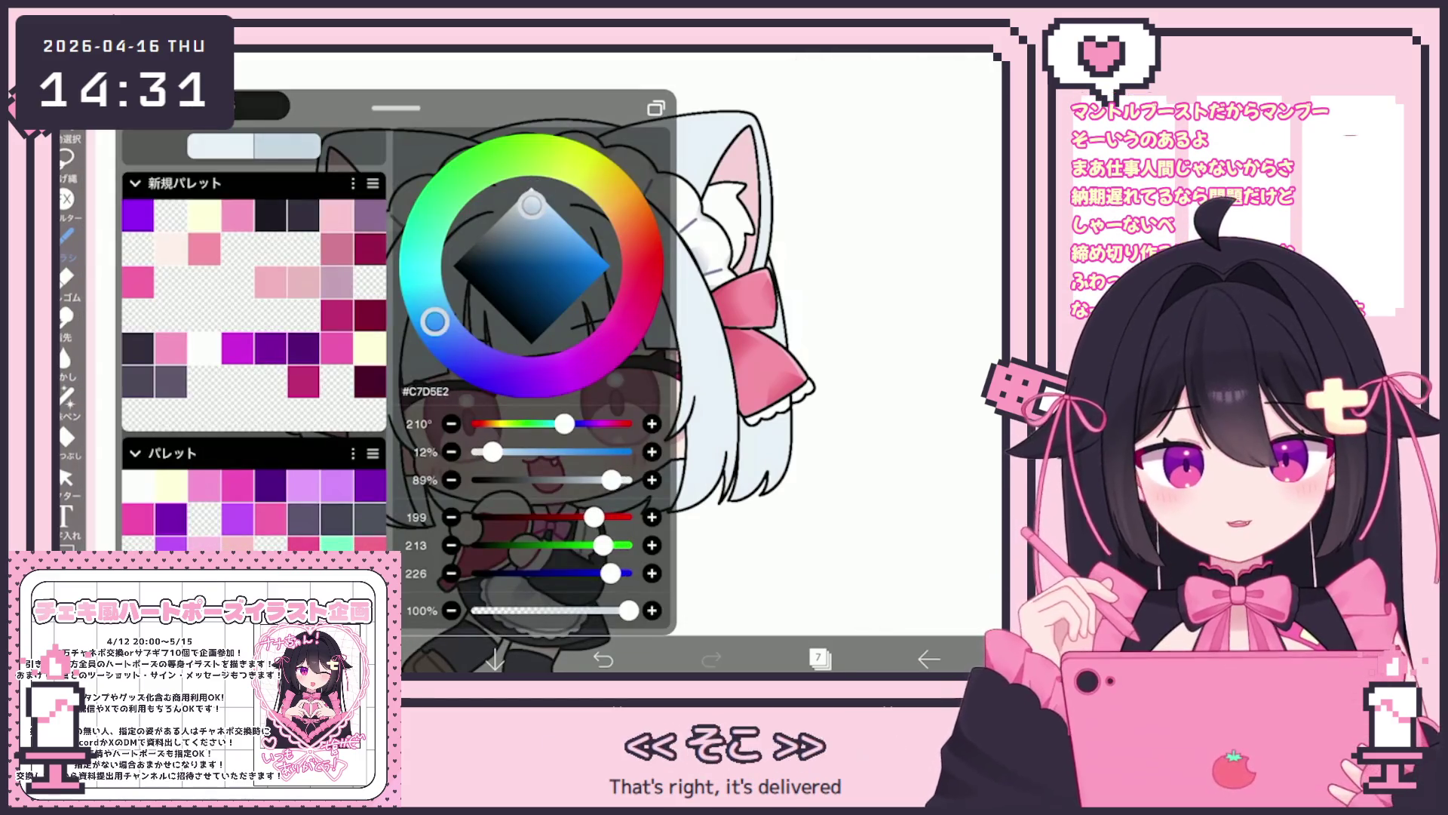
click(387, 659)
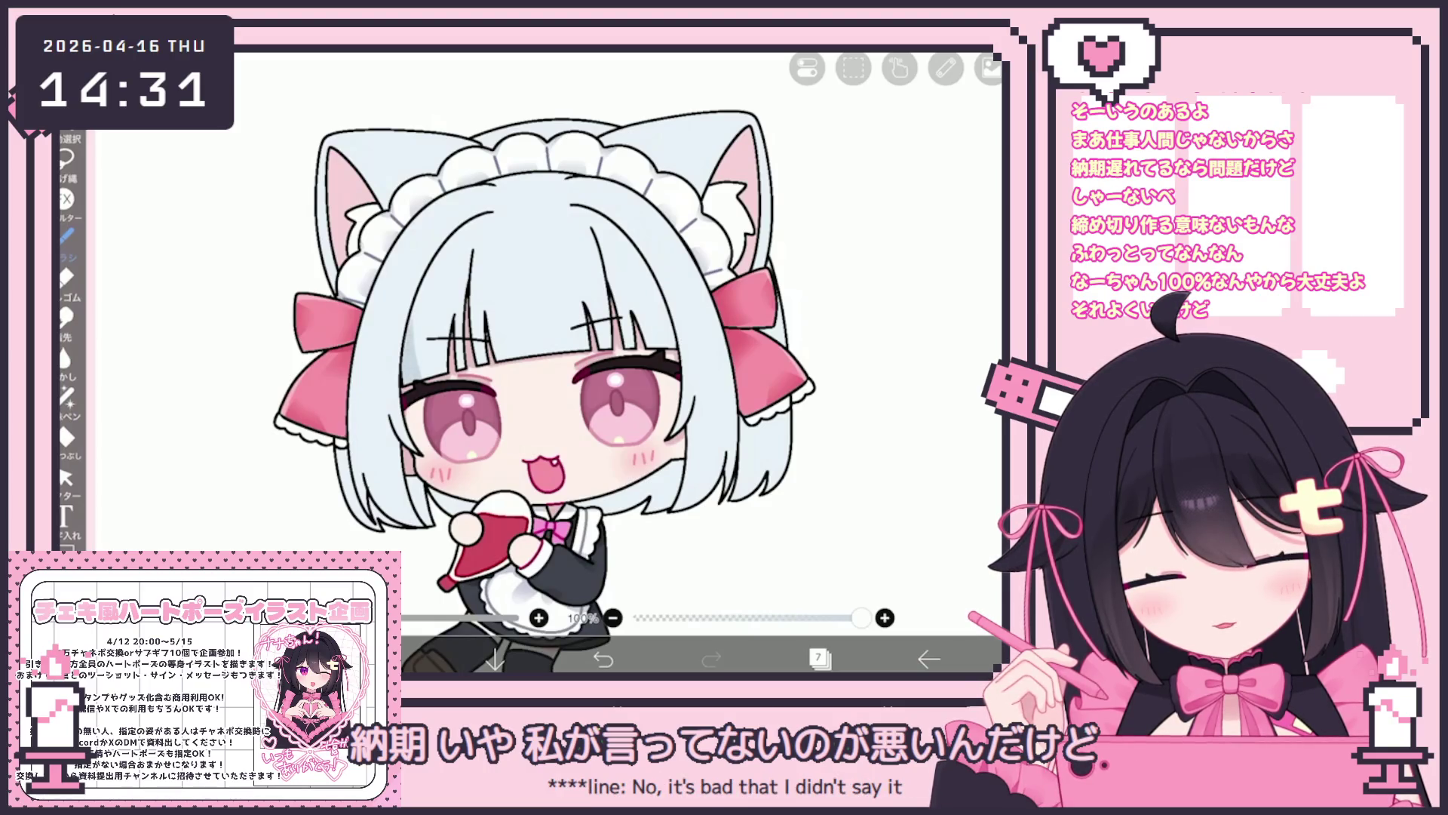
key(ctrl+z)
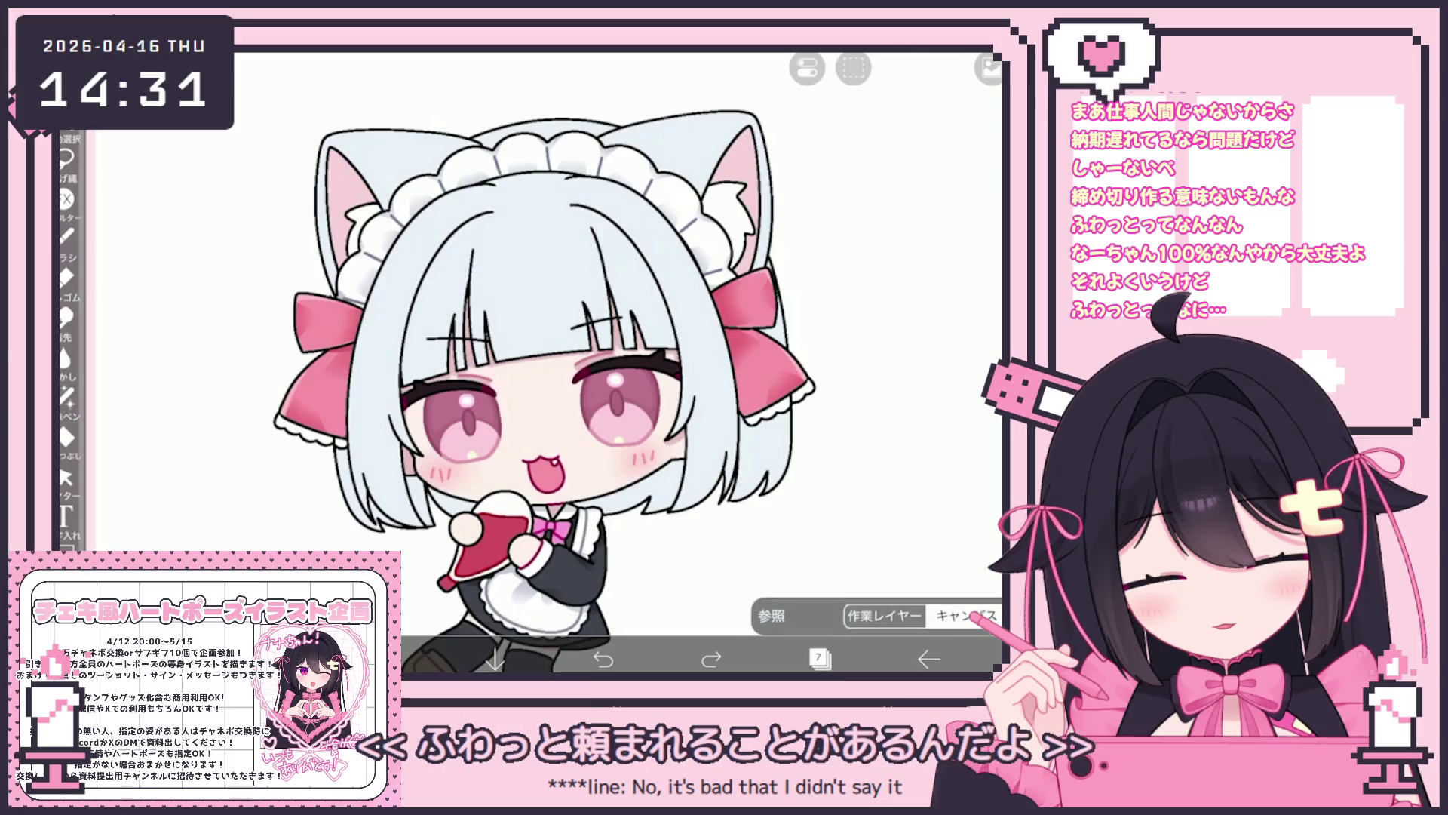
Sample the eye pink, lighten it, and tint hair ends near the chin and right cheek.
click(462, 443)
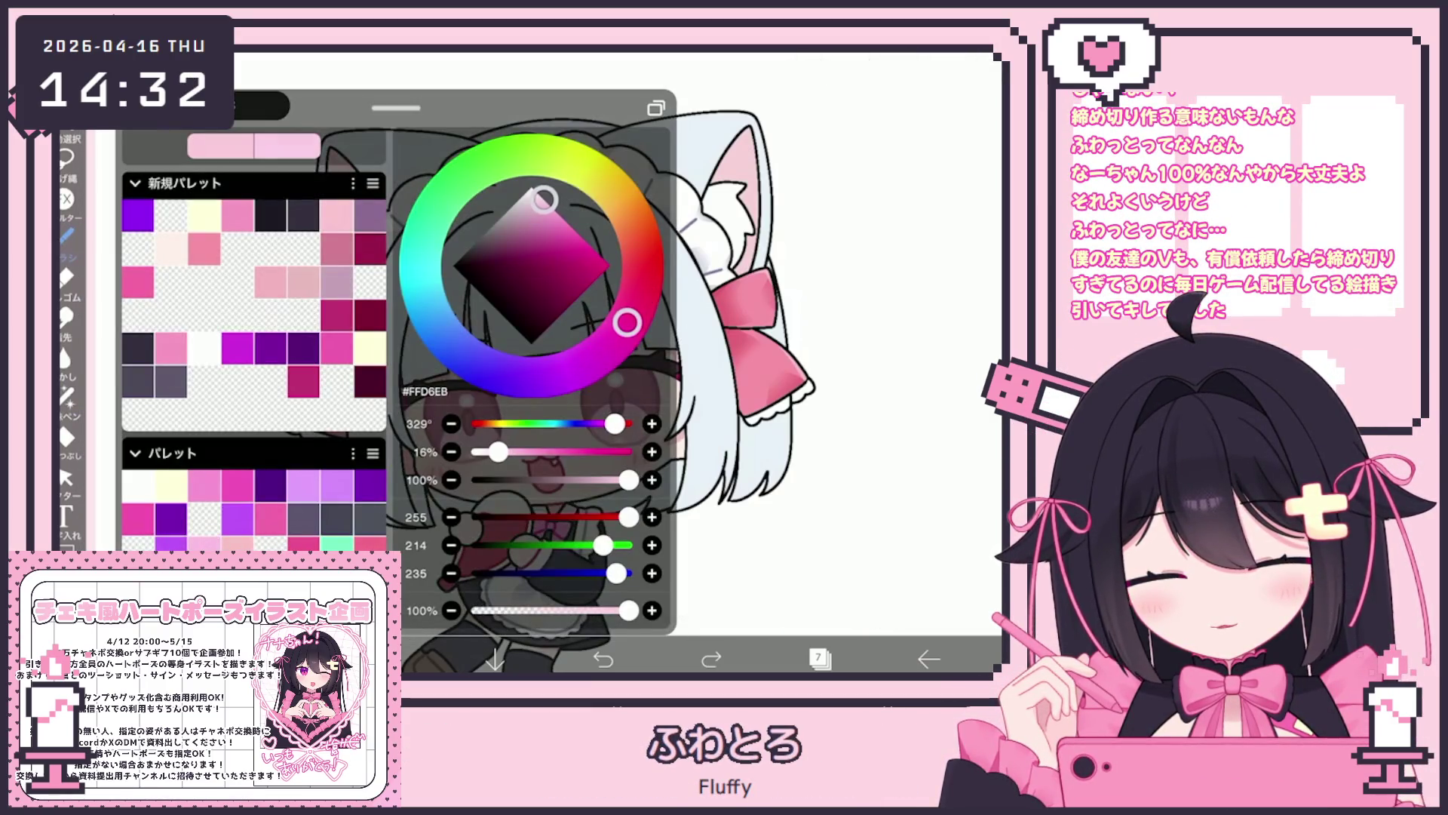
click(452, 451)
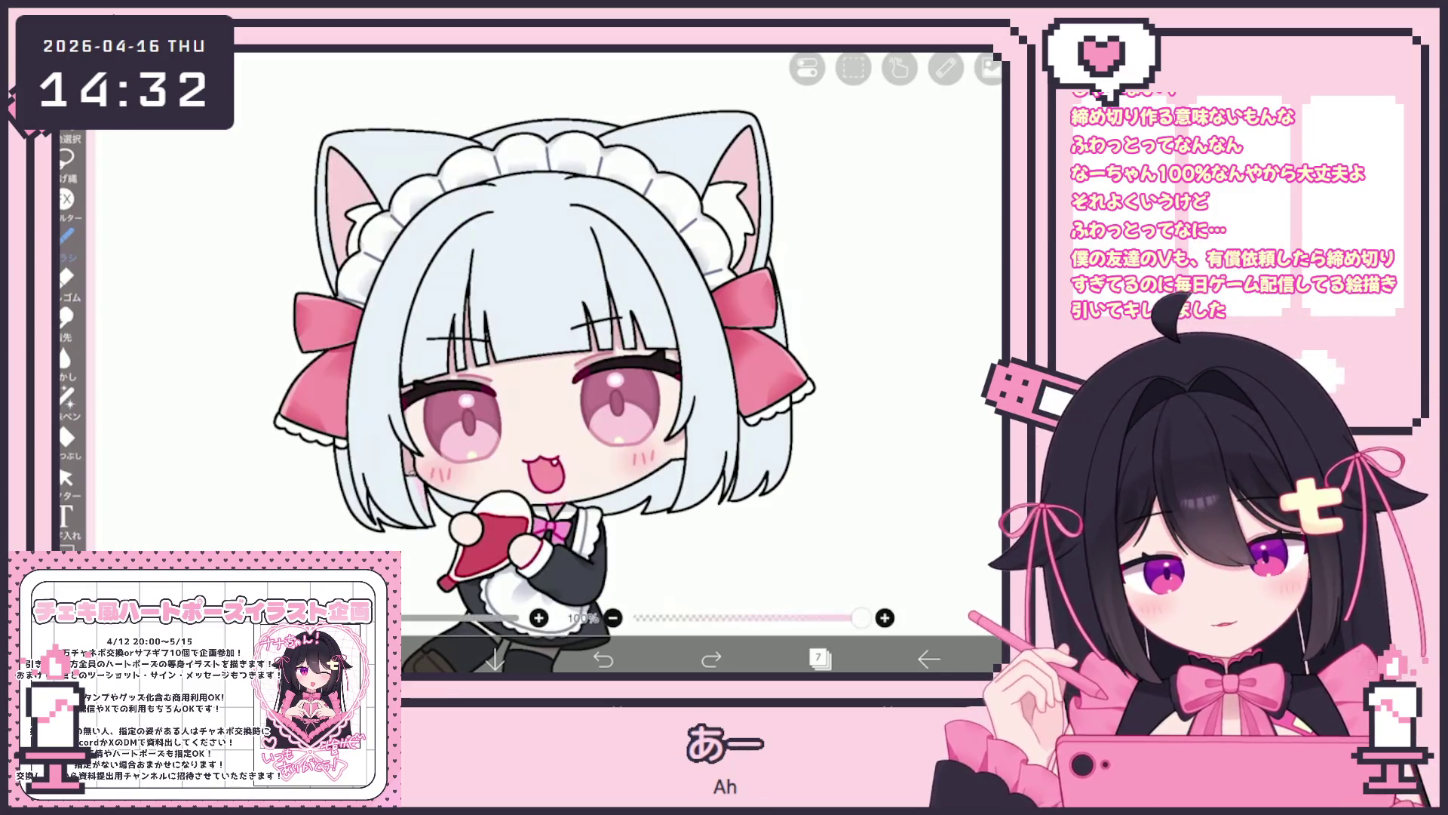
drag(441, 498, 455, 514)
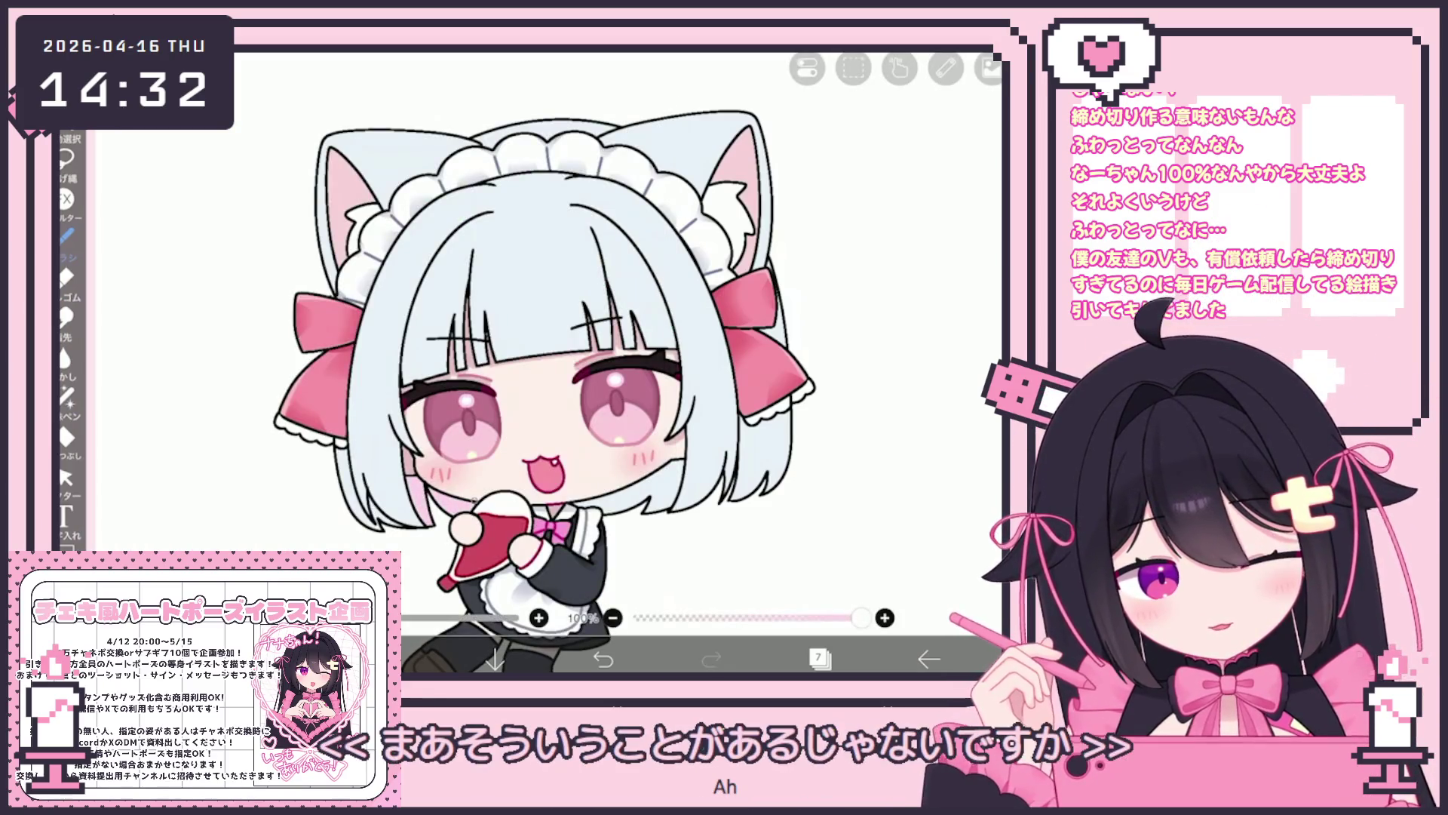
drag(585, 489, 594, 505)
mouse_move(654, 462)
mouse_down()
mouse_move(672, 492)
mouse_move(655, 510)
mouse_up()
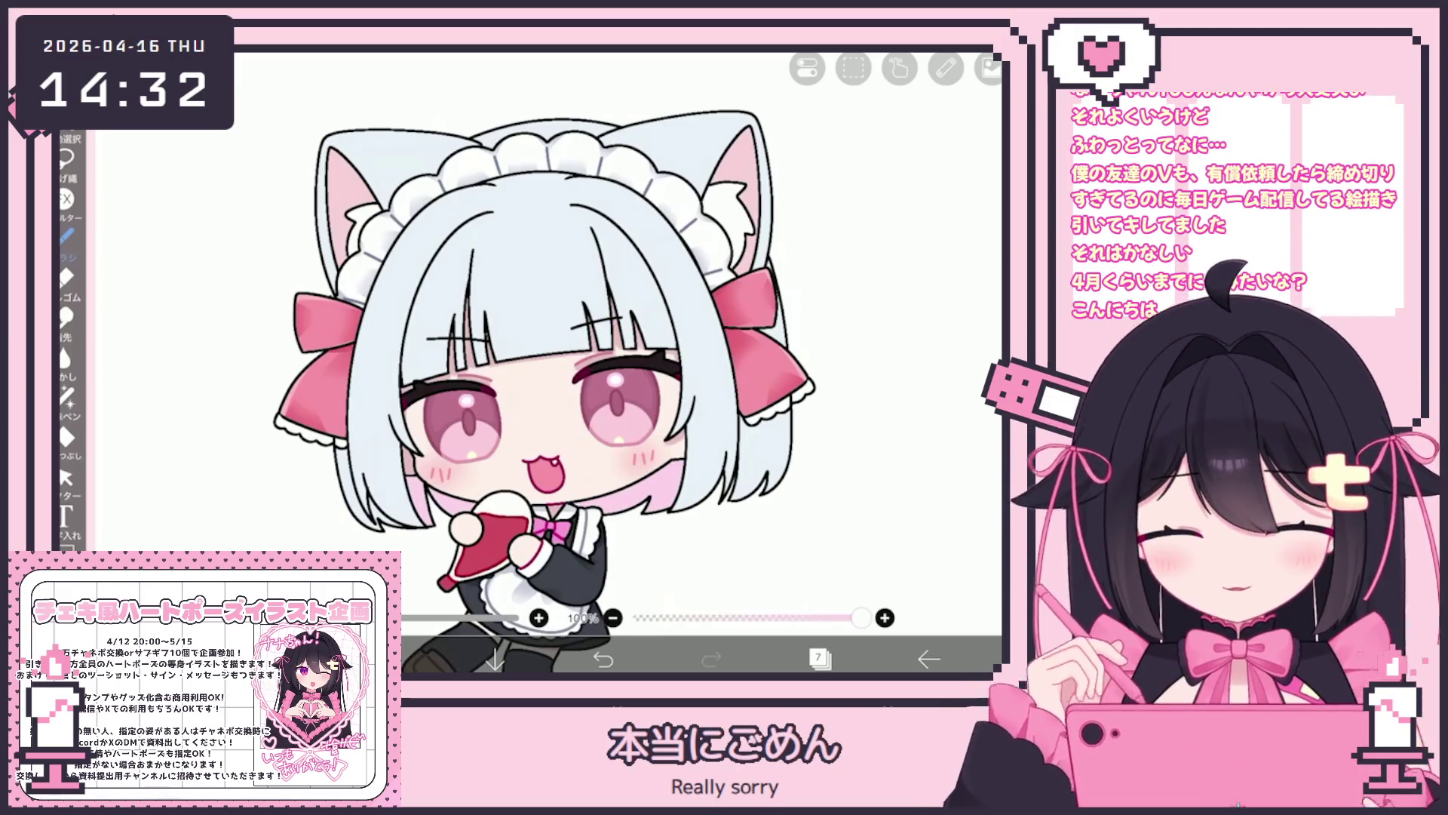
Add new layer 8 above layer 7 and set its blend mode to Multiply.
click(819, 659)
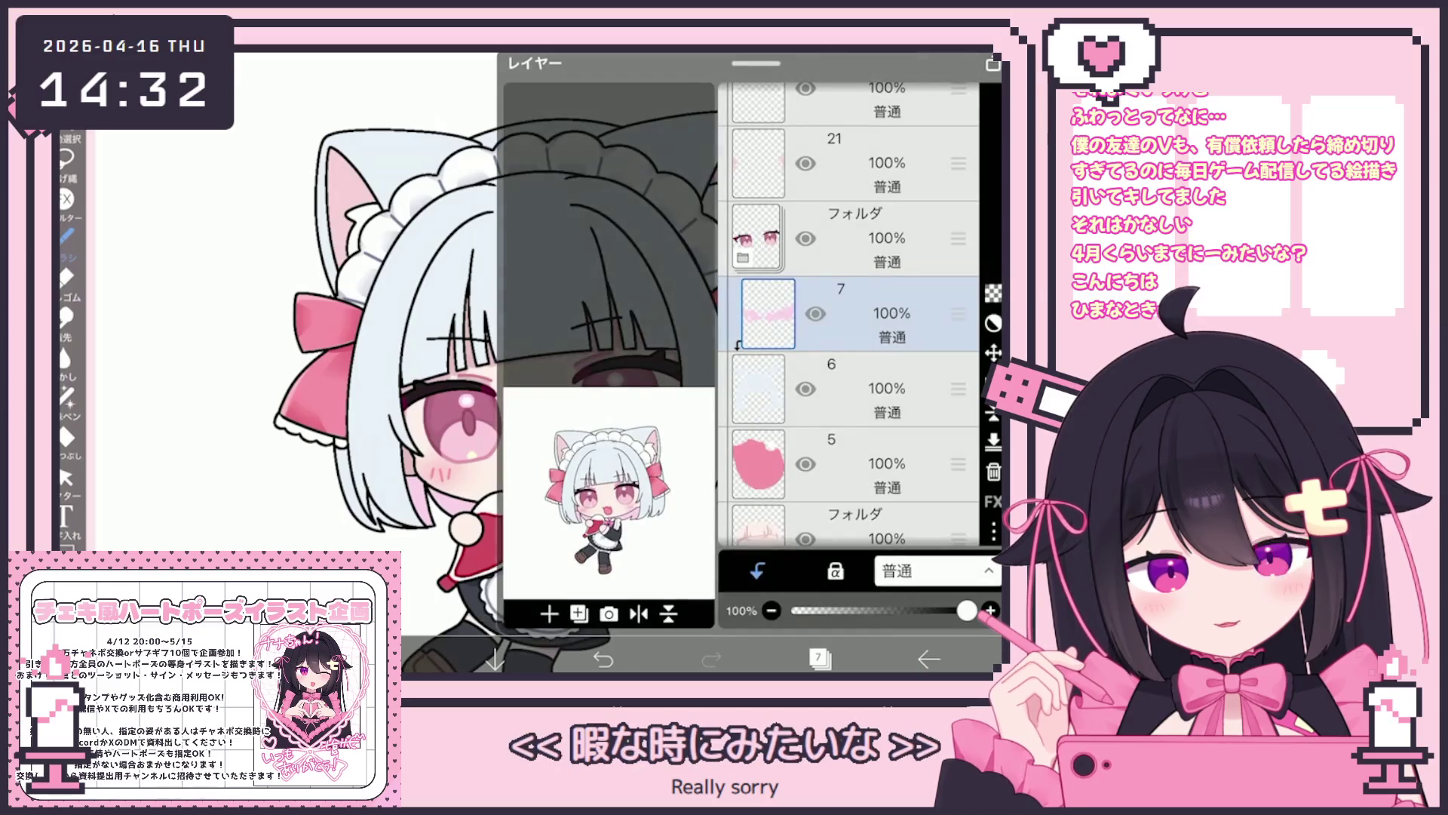
click(549, 613)
click(819, 659)
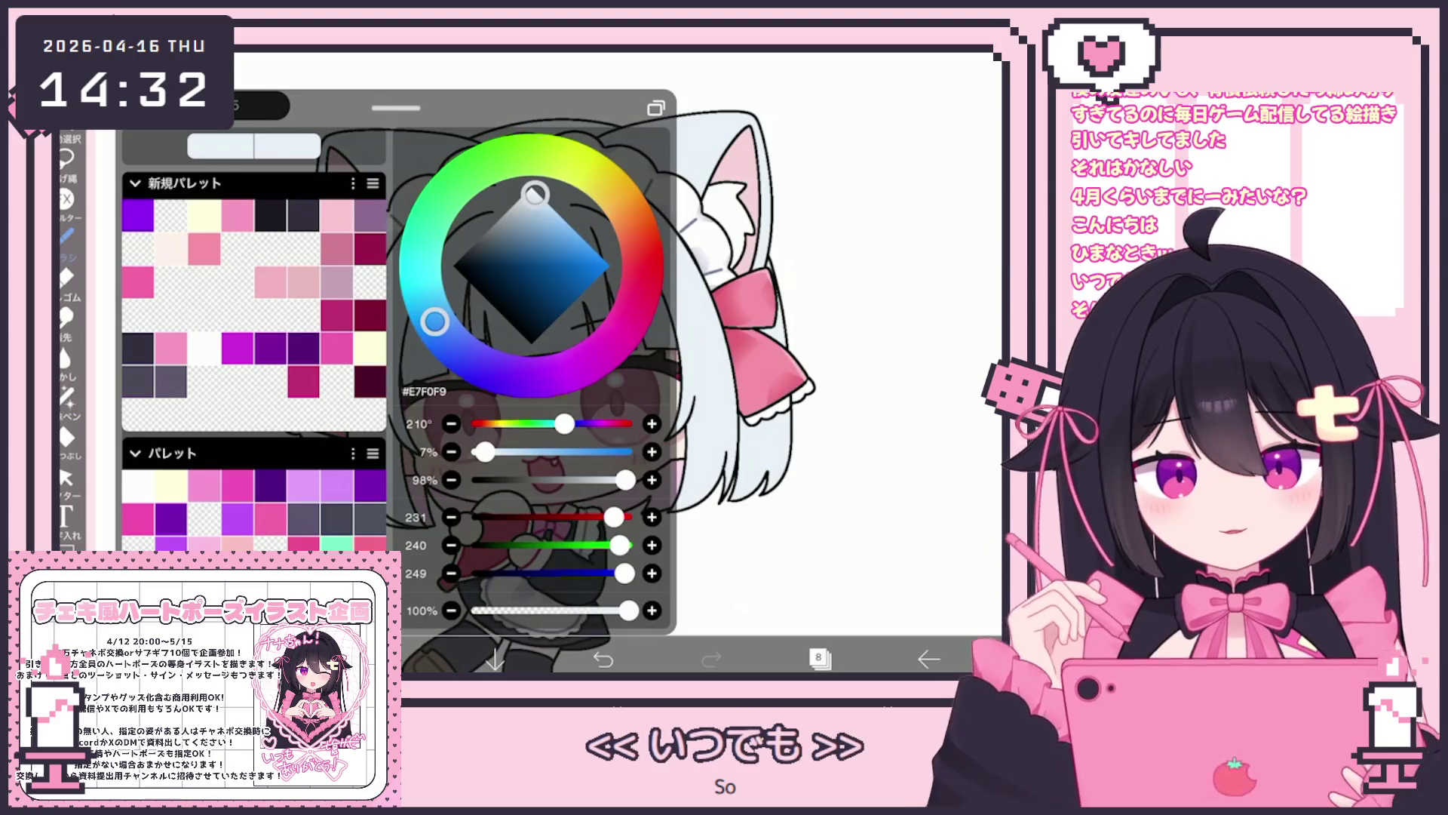
click(67, 235)
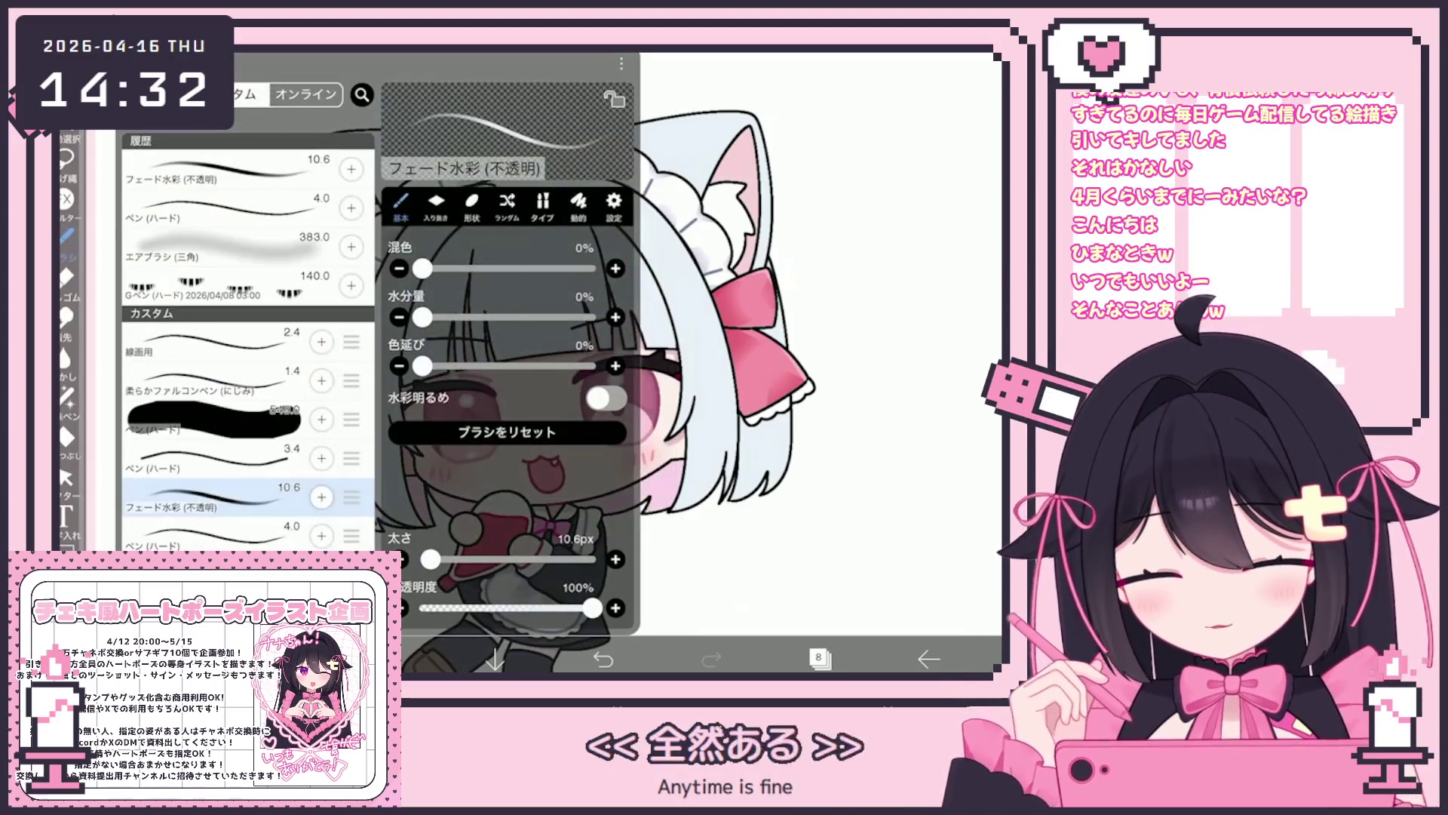
click(819, 658)
click(936, 571)
click(981, 171)
click(818, 659)
Undo a trial hair-shading stroke, pick paler blue #D9E6F3, and enlarge the brush.
drag(550, 437, 533, 411)
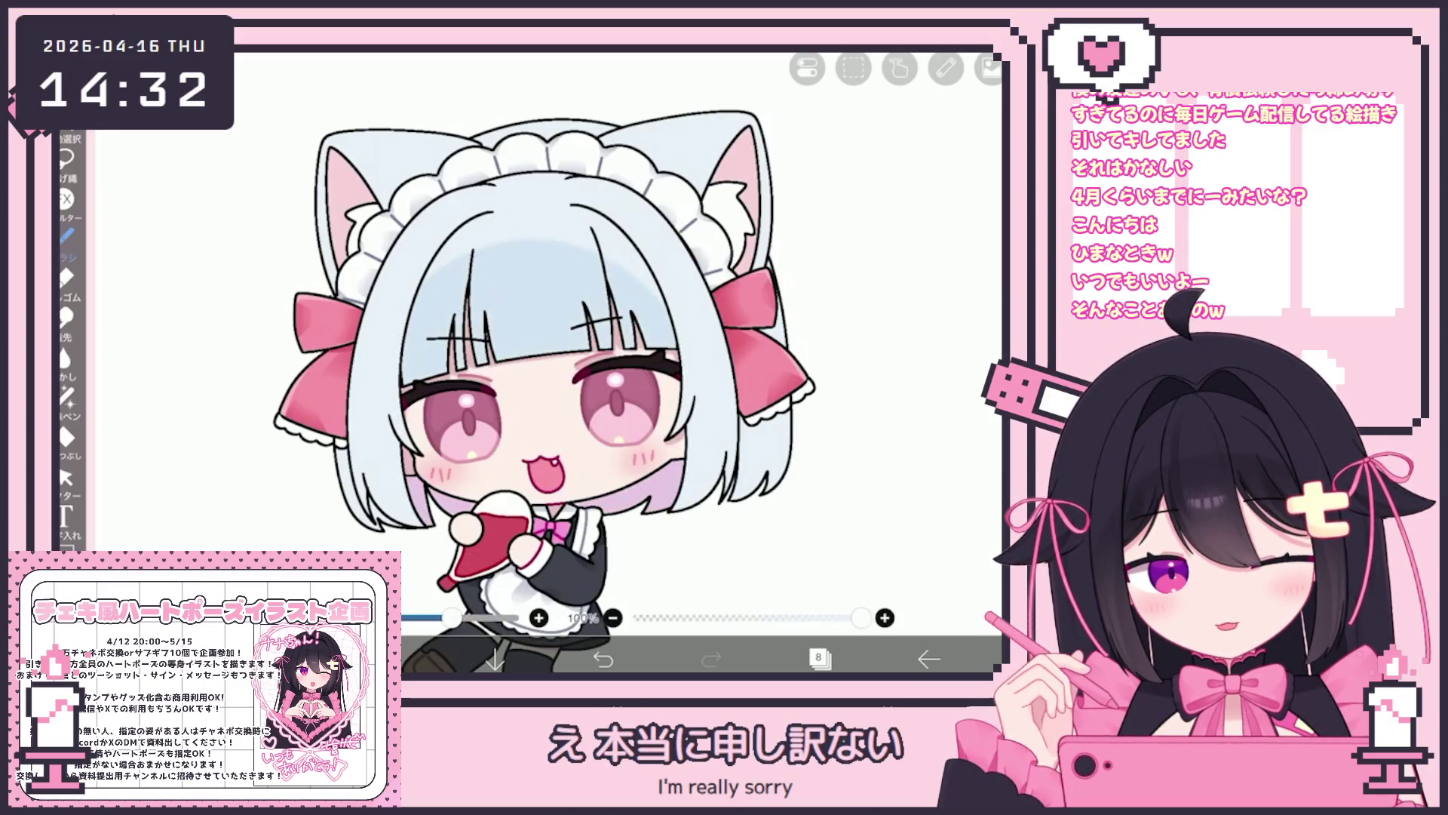
click(603, 658)
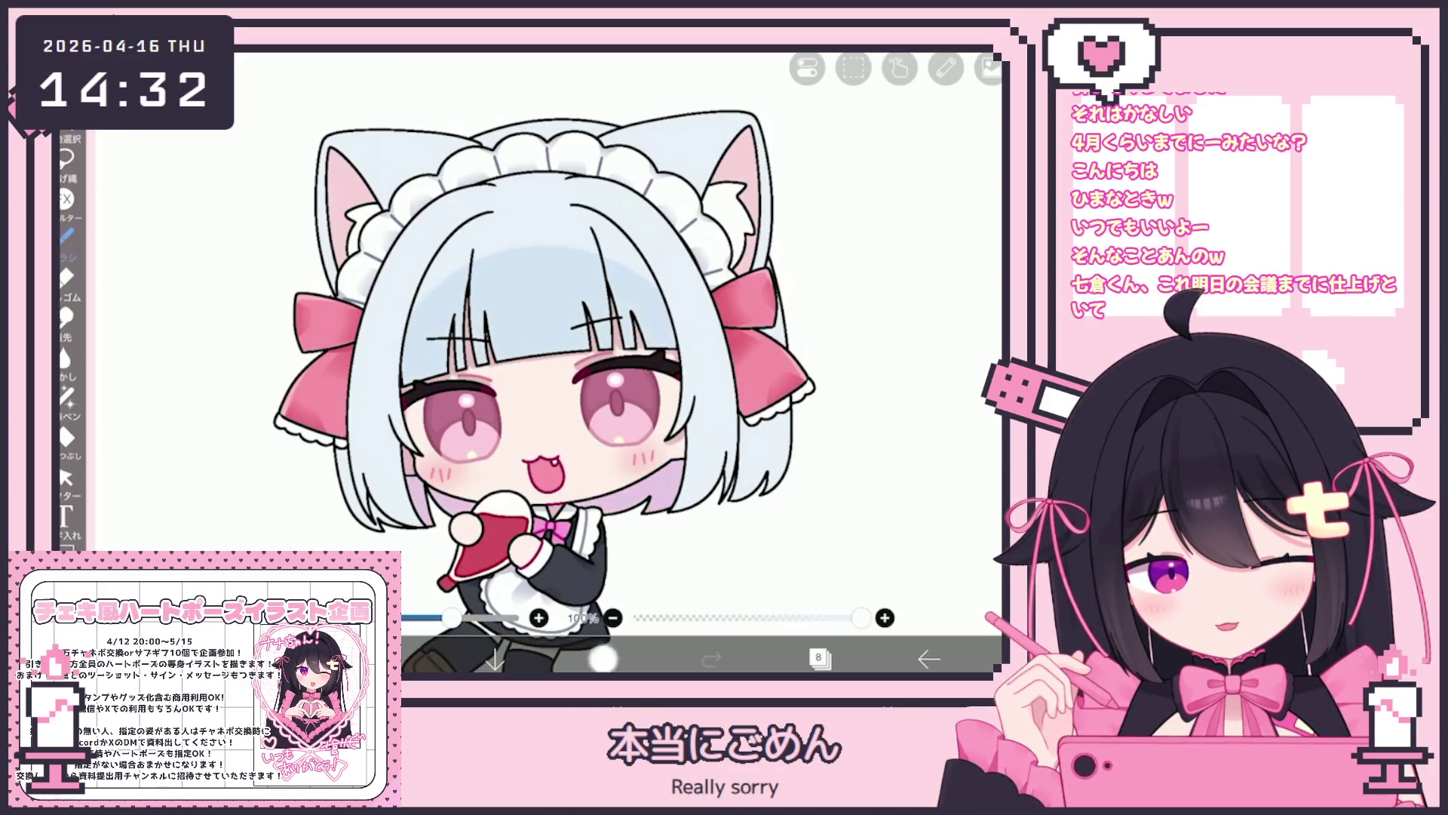
click(393, 659)
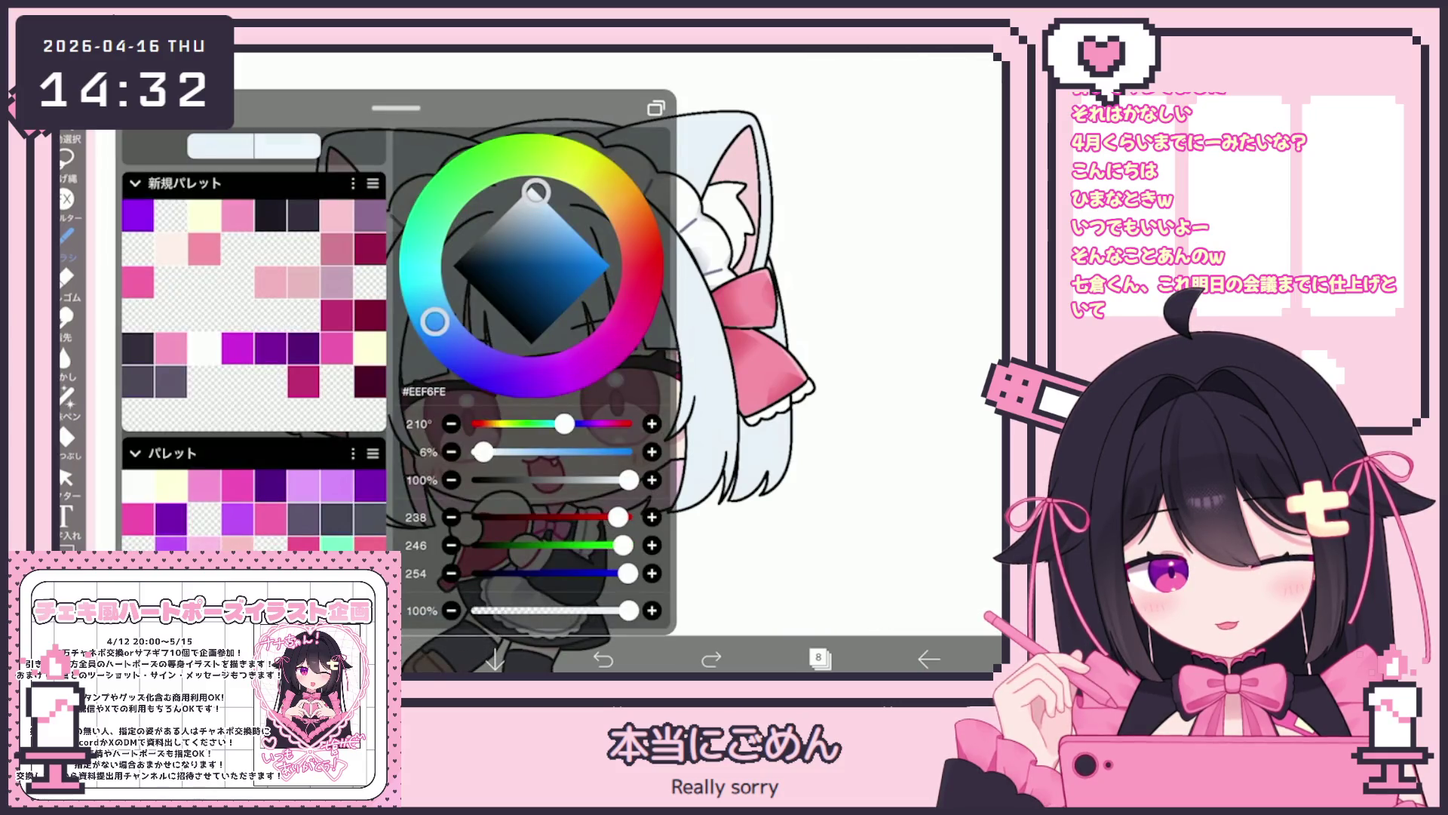
click(392, 658)
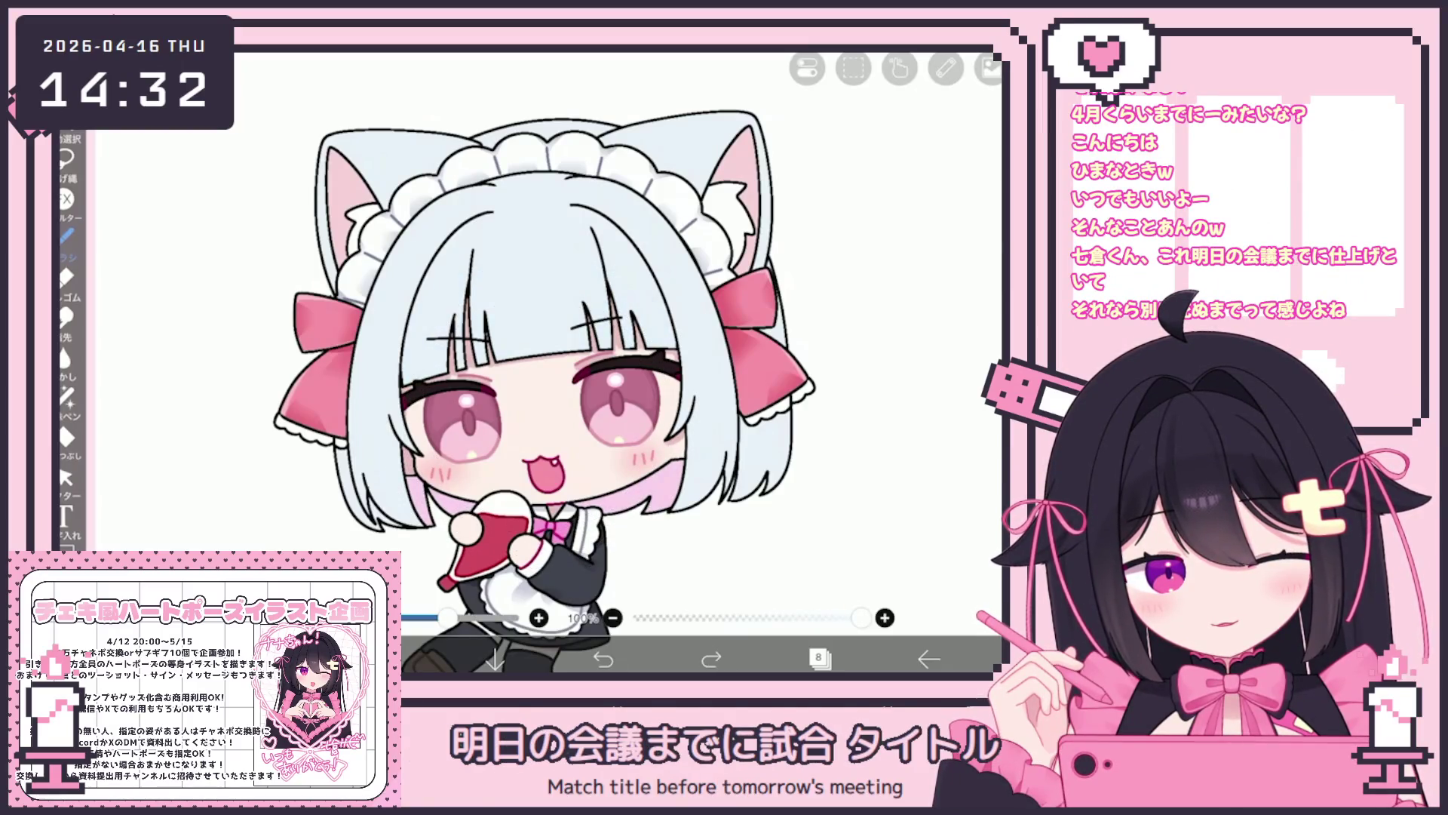
click(393, 659)
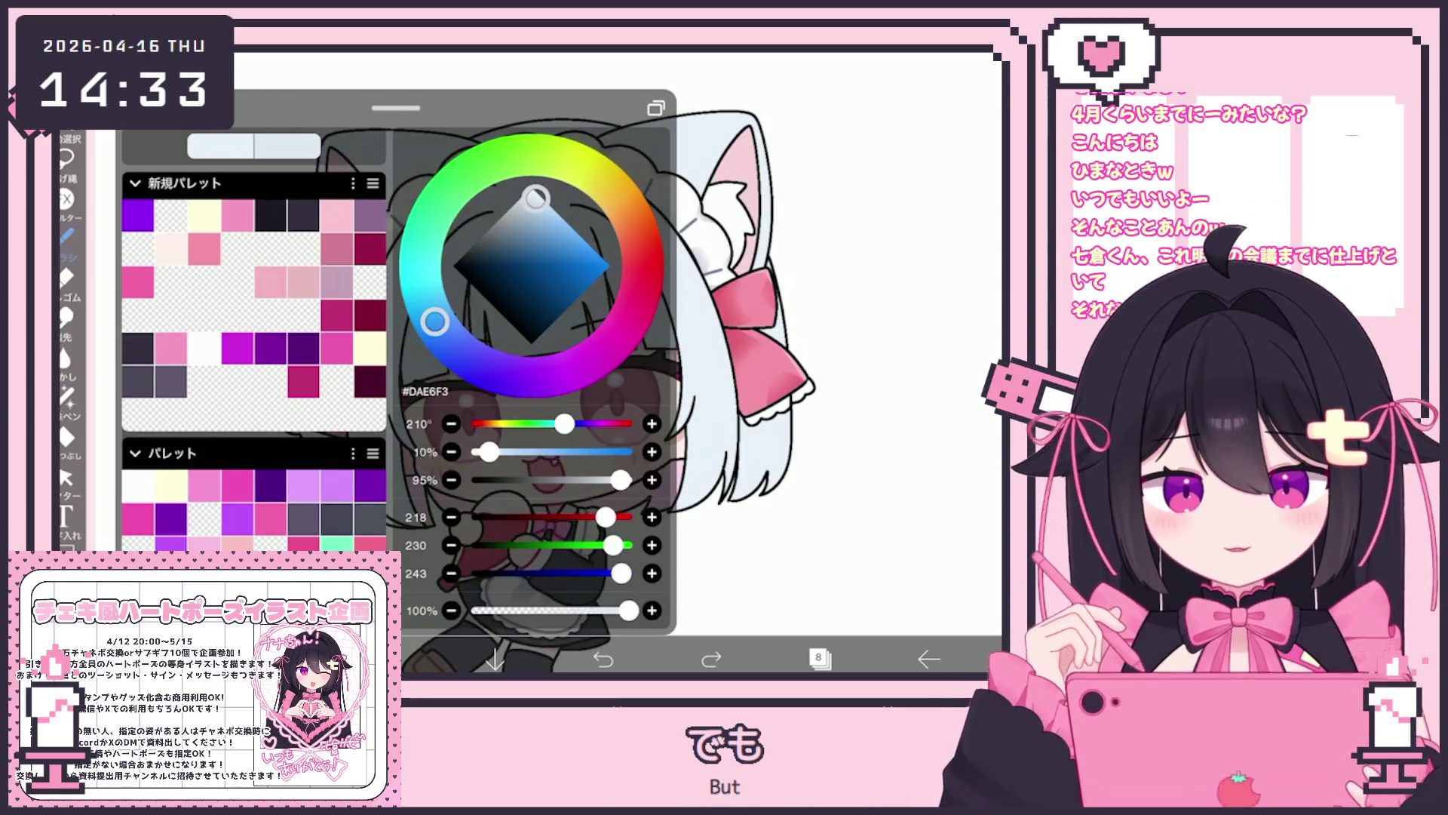
click(393, 659)
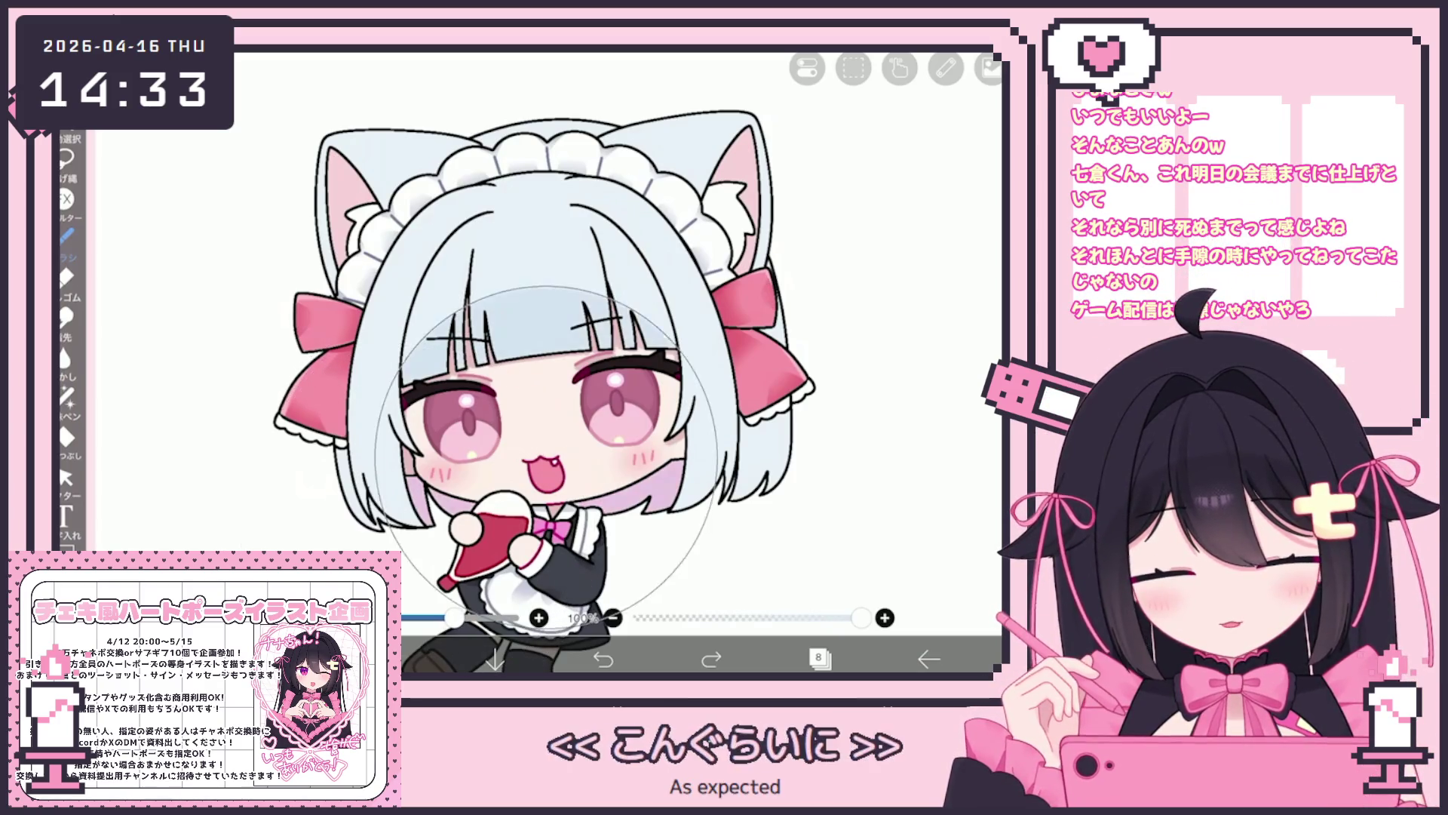
drag(447, 617, 453, 617)
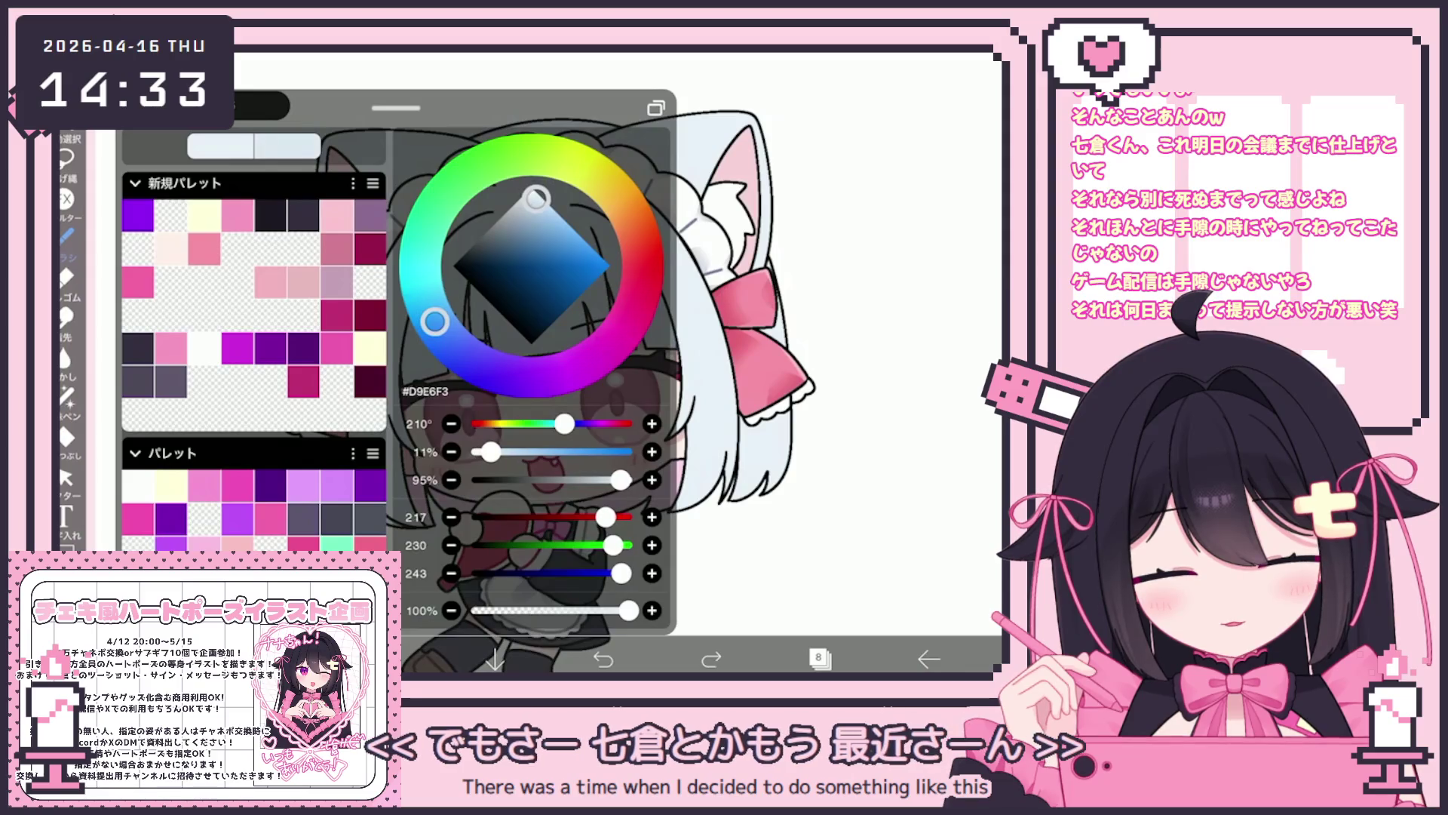
click(818, 659)
Make layer 7 current and undo the recent shading strokes on it.
click(837, 344)
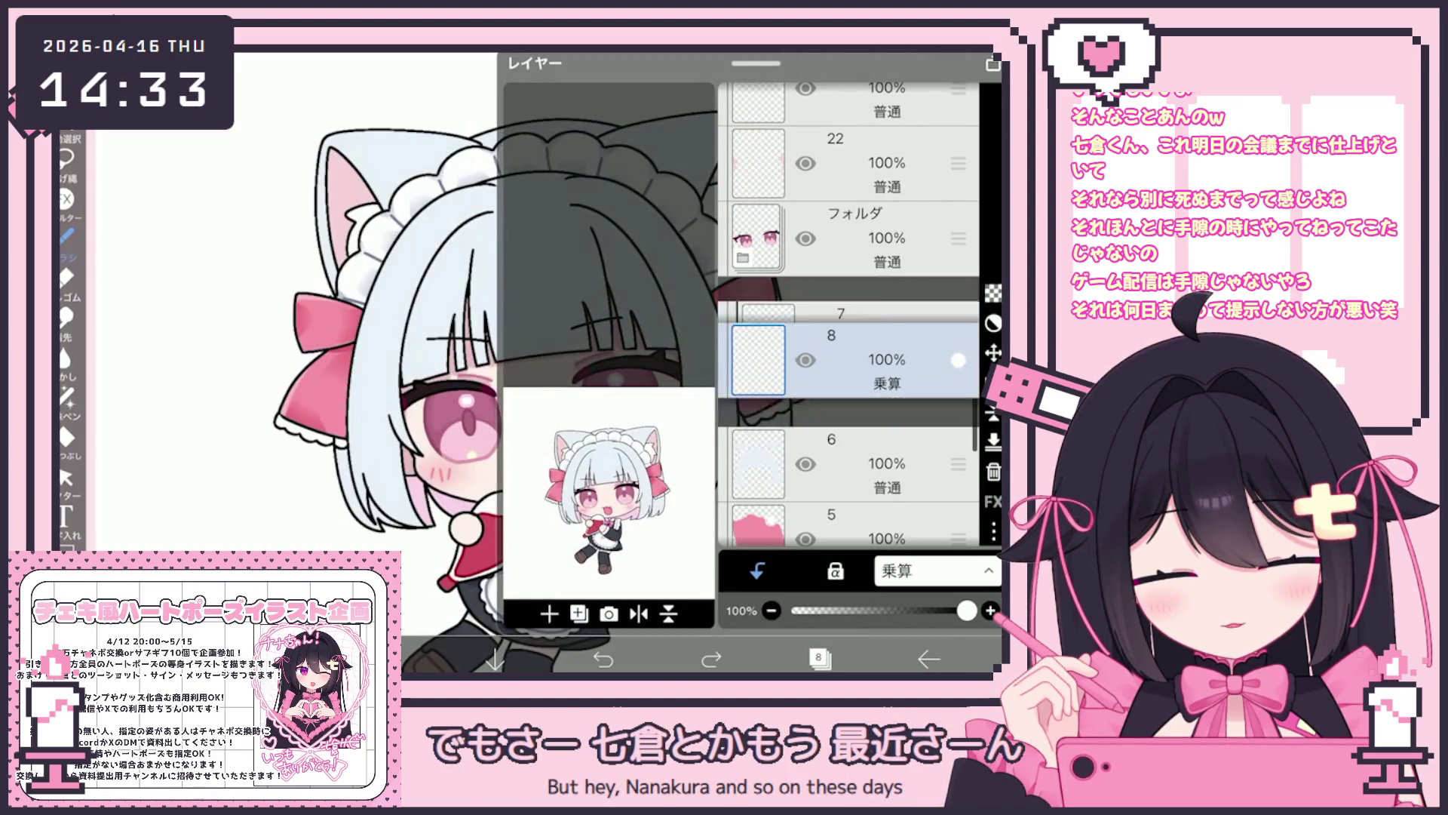
click(819, 658)
key(ctrl+z)
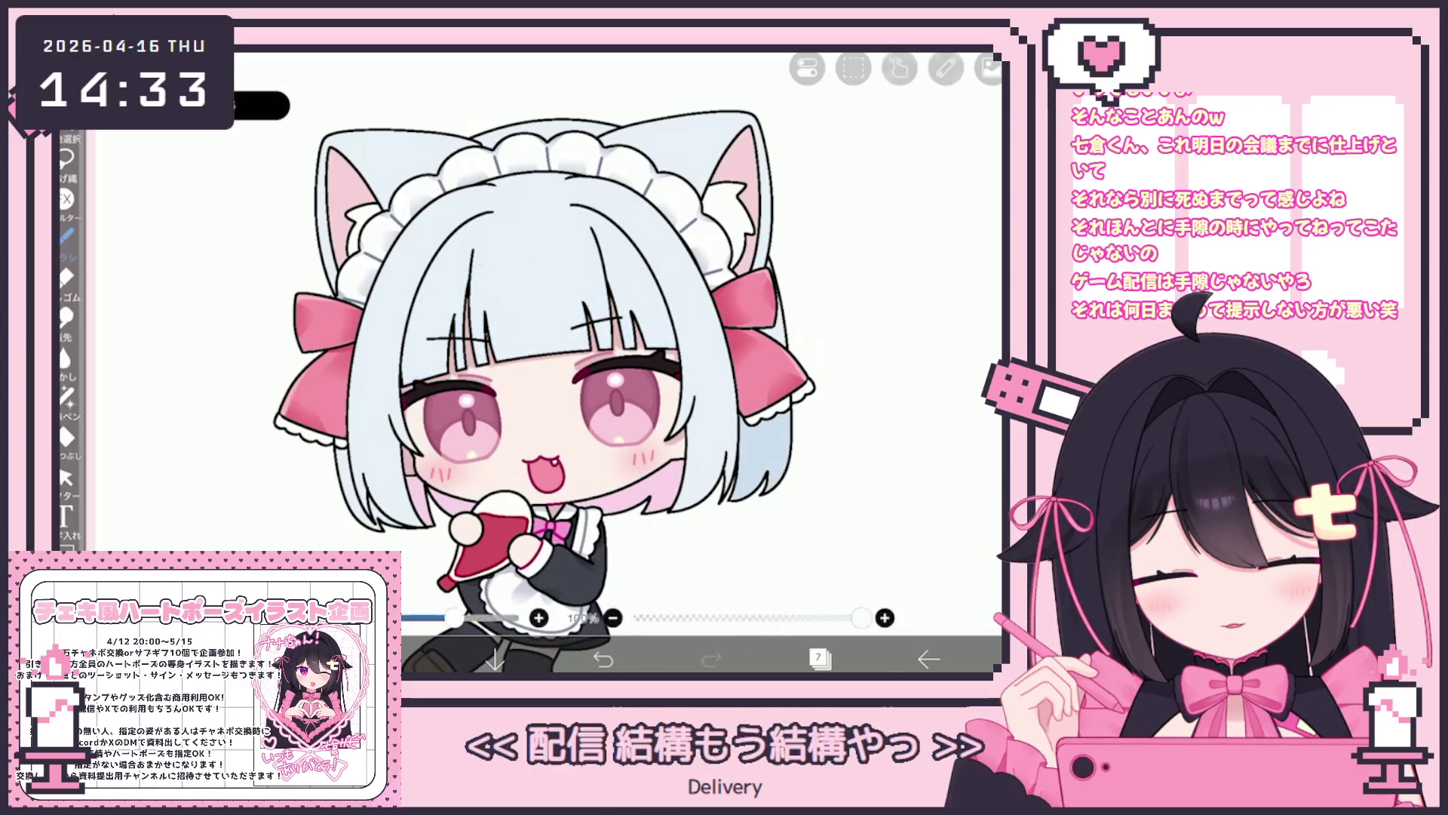
key(Escape)
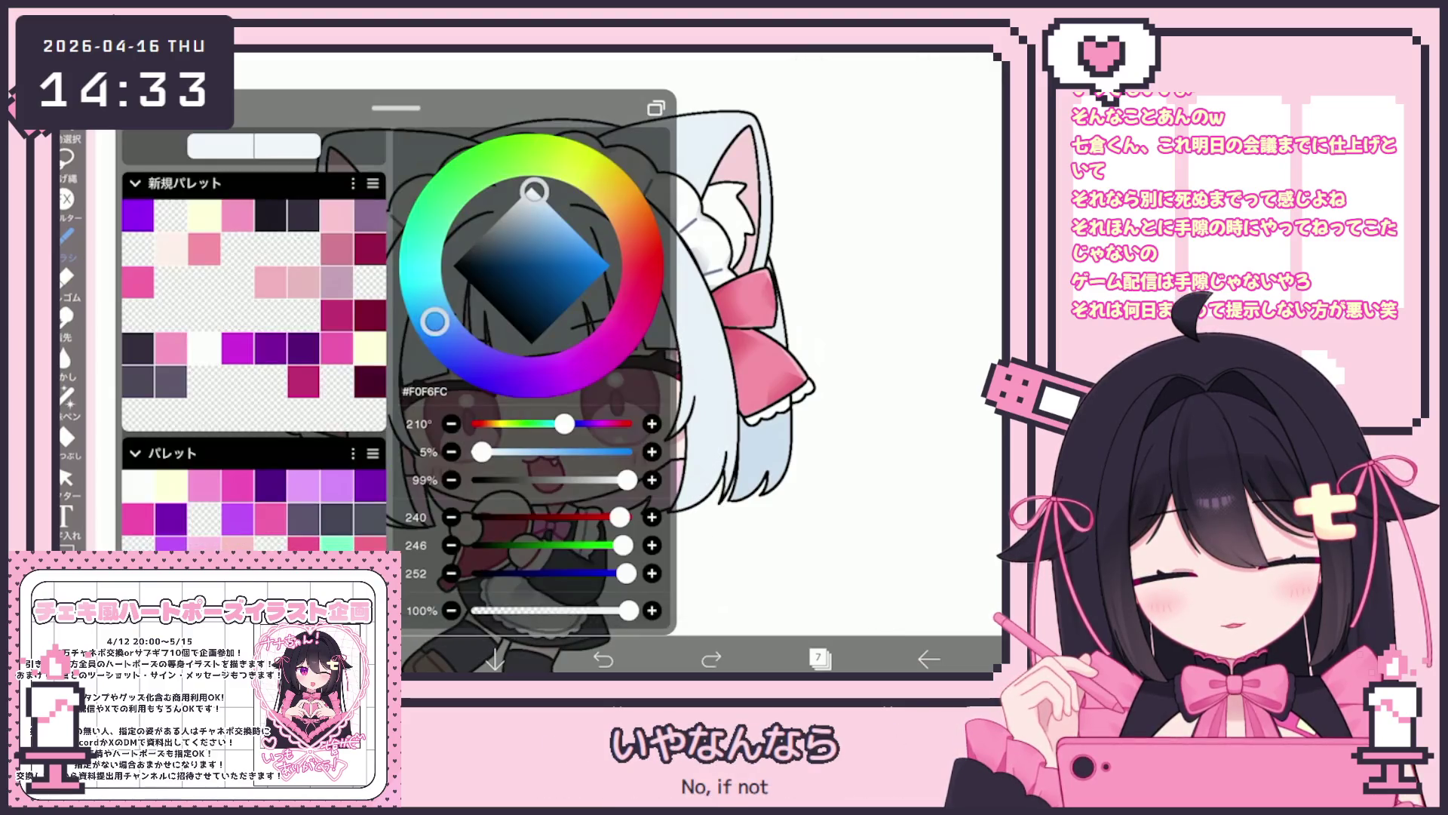
key(Escape)
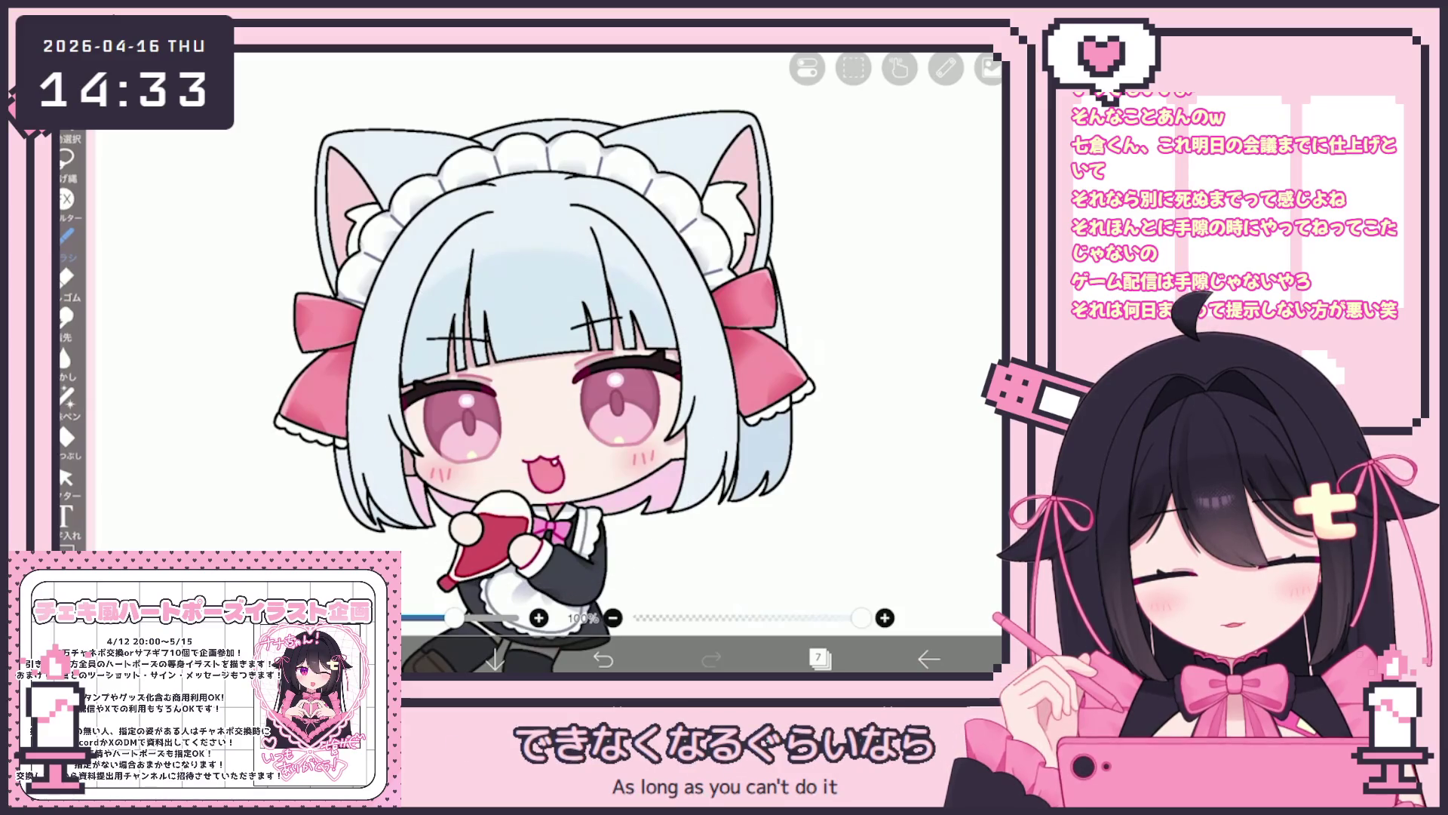
key(ctrl+z)
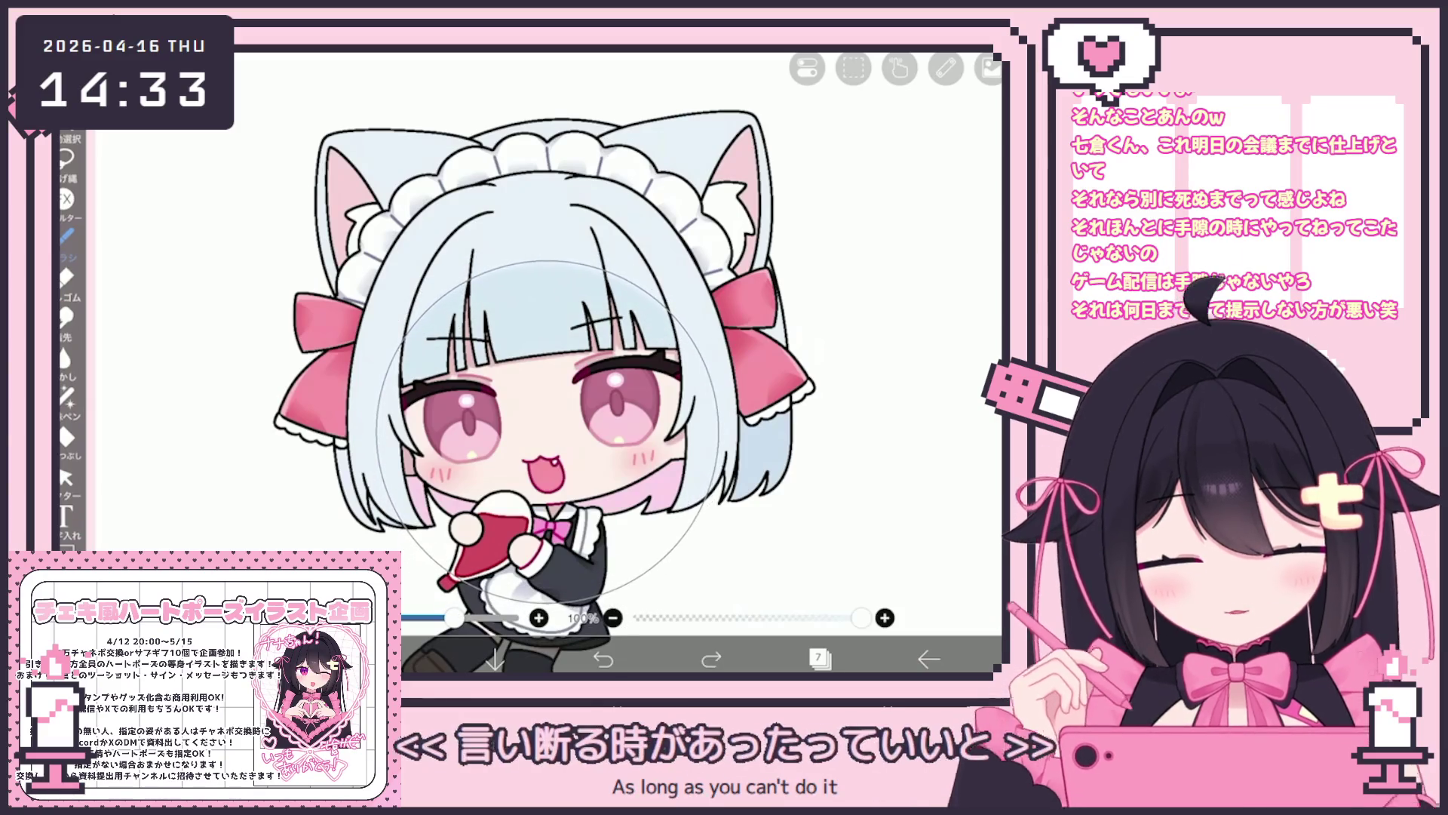
key(ctrl+y)
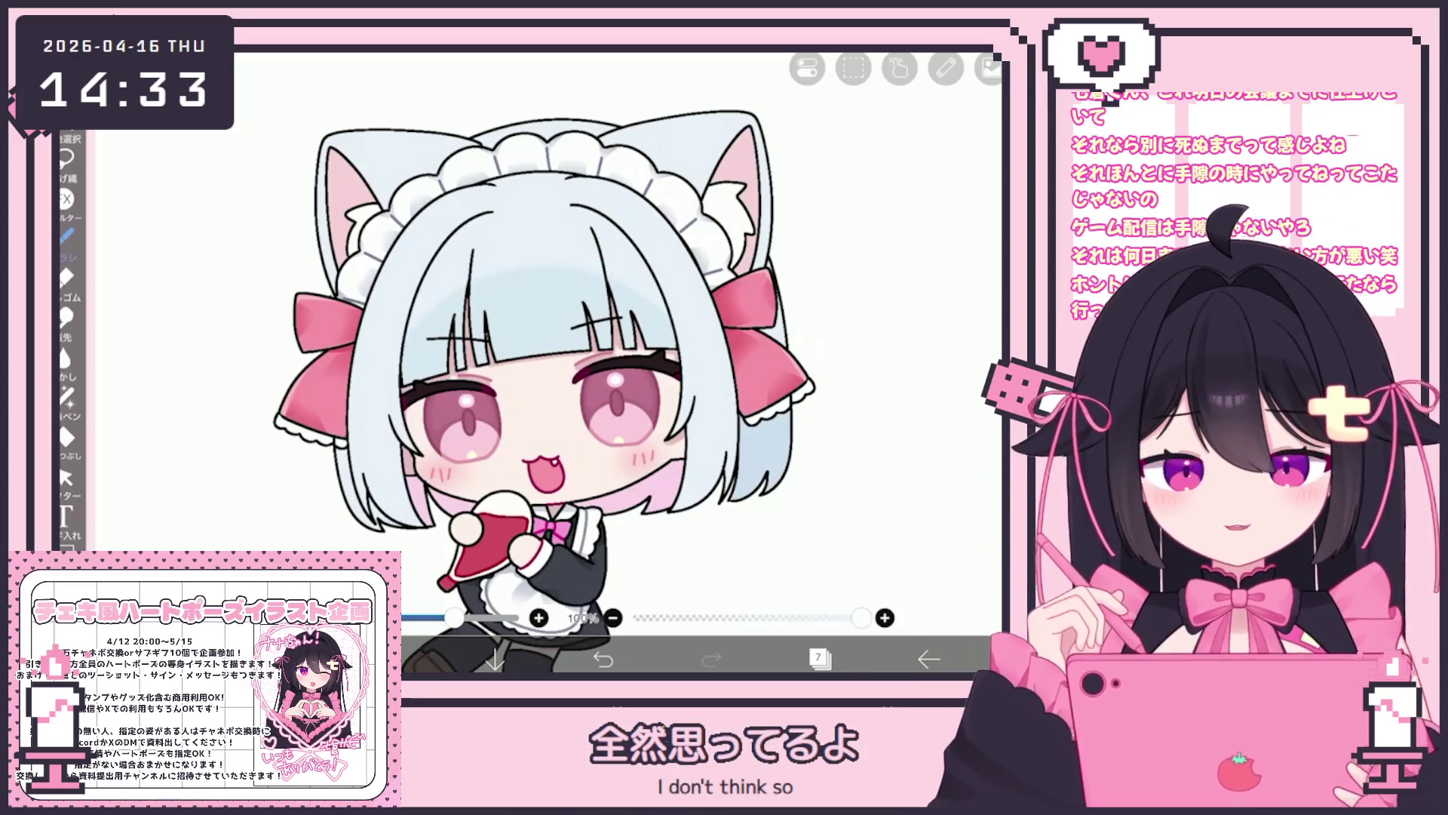
key(ctrl+z)
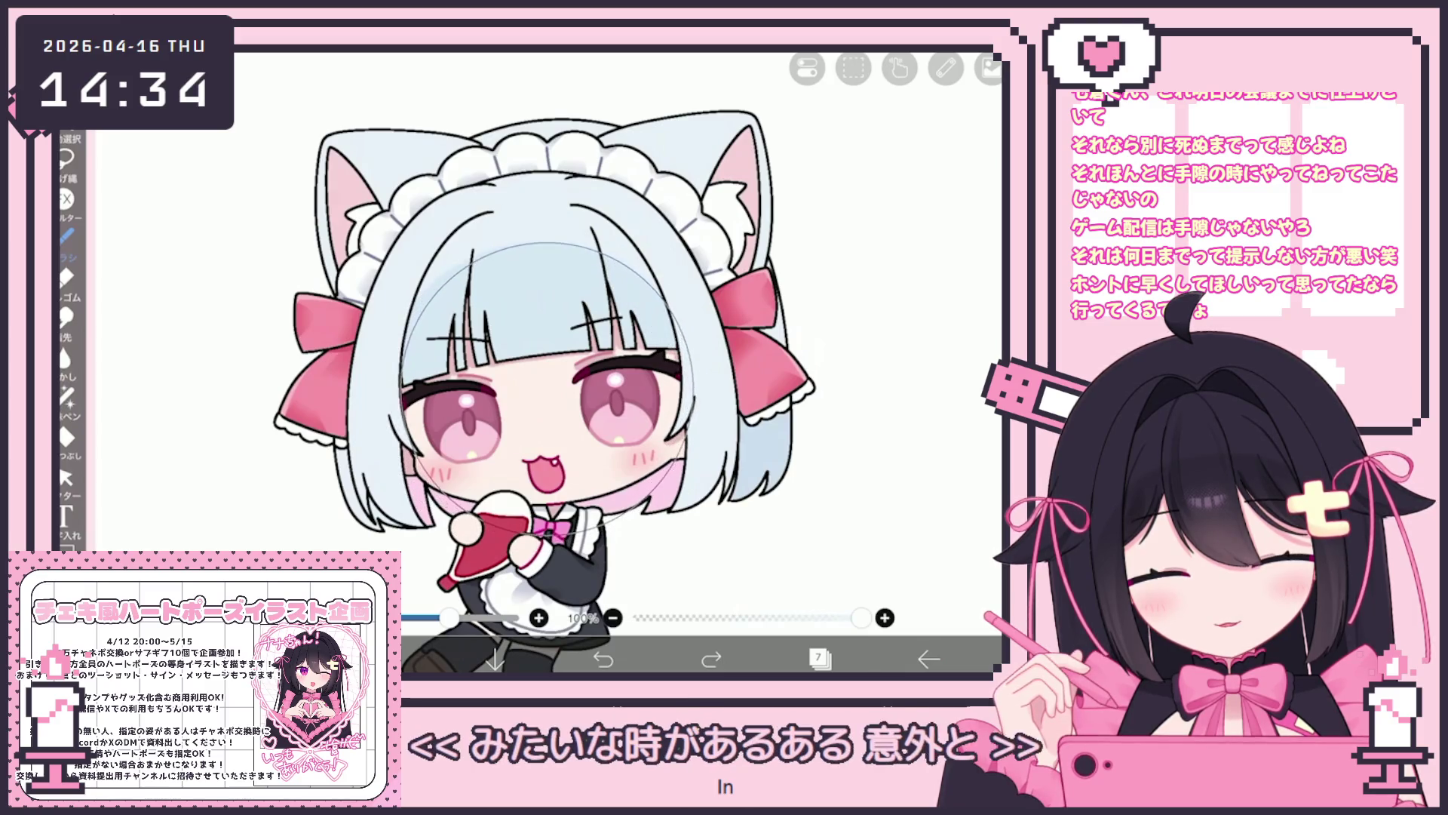
Clear everything painted on layer 7 and show the layer list.
click(819, 658)
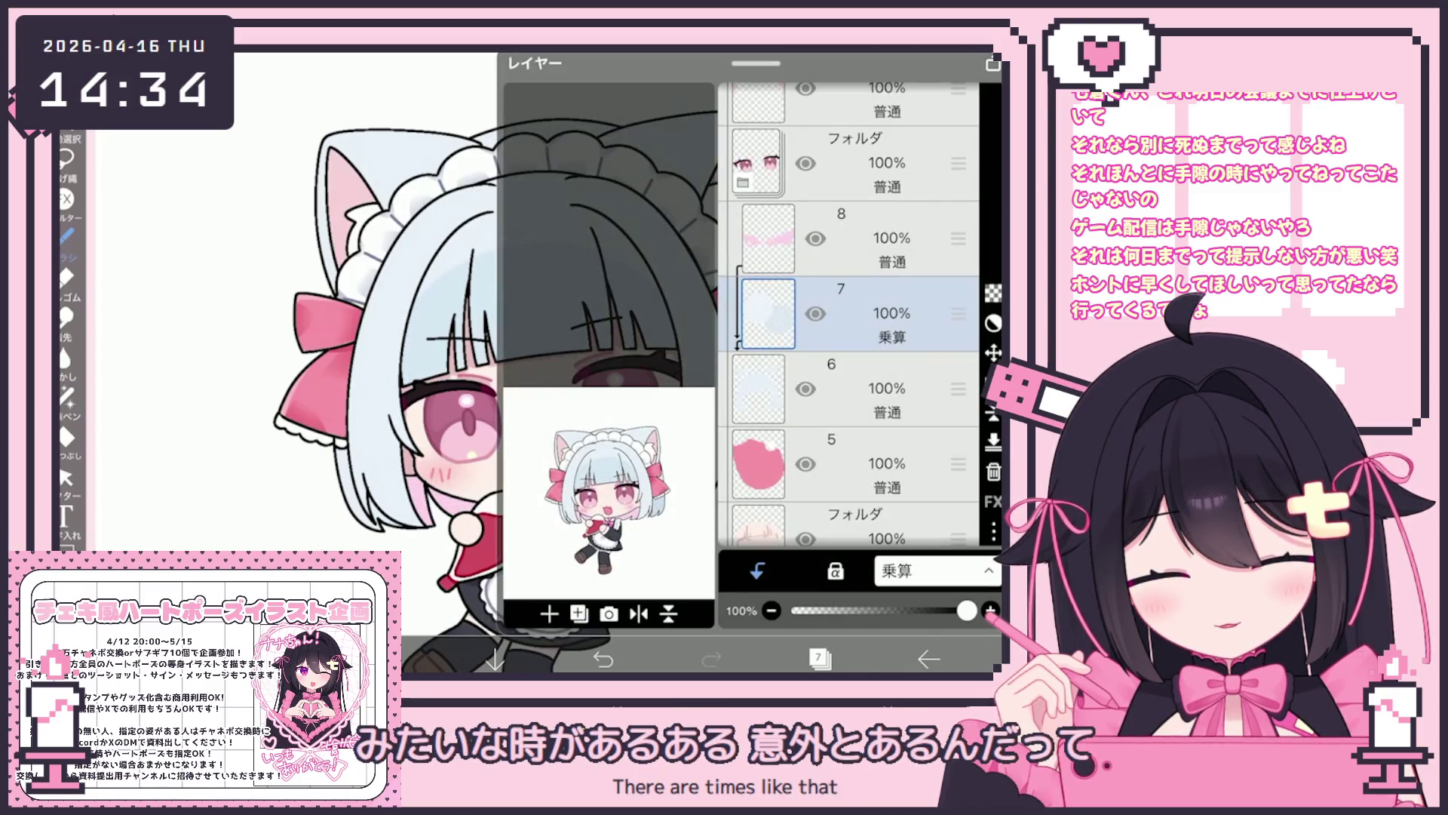
click(819, 659)
click(853, 67)
click(853, 227)
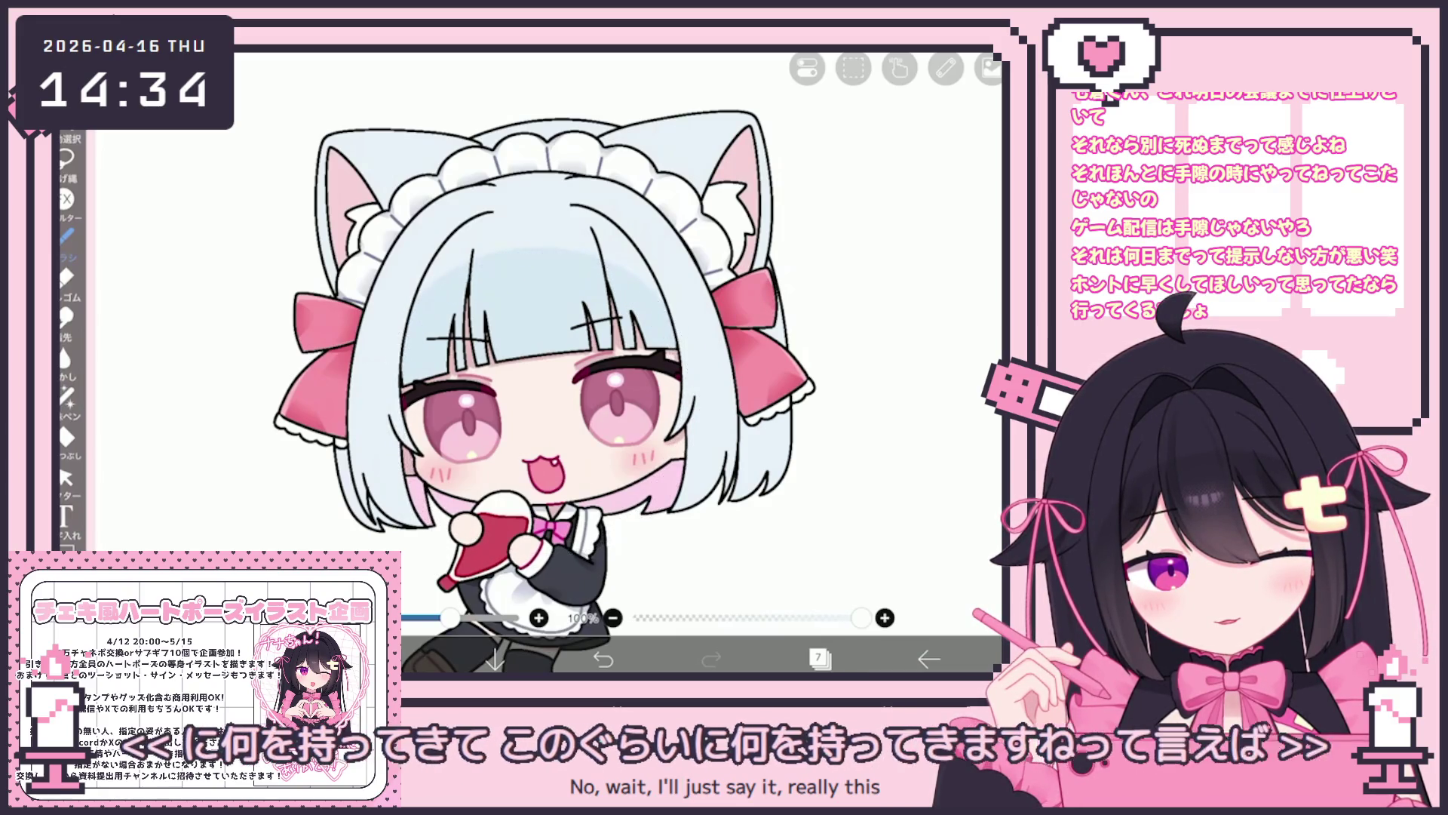
click(819, 657)
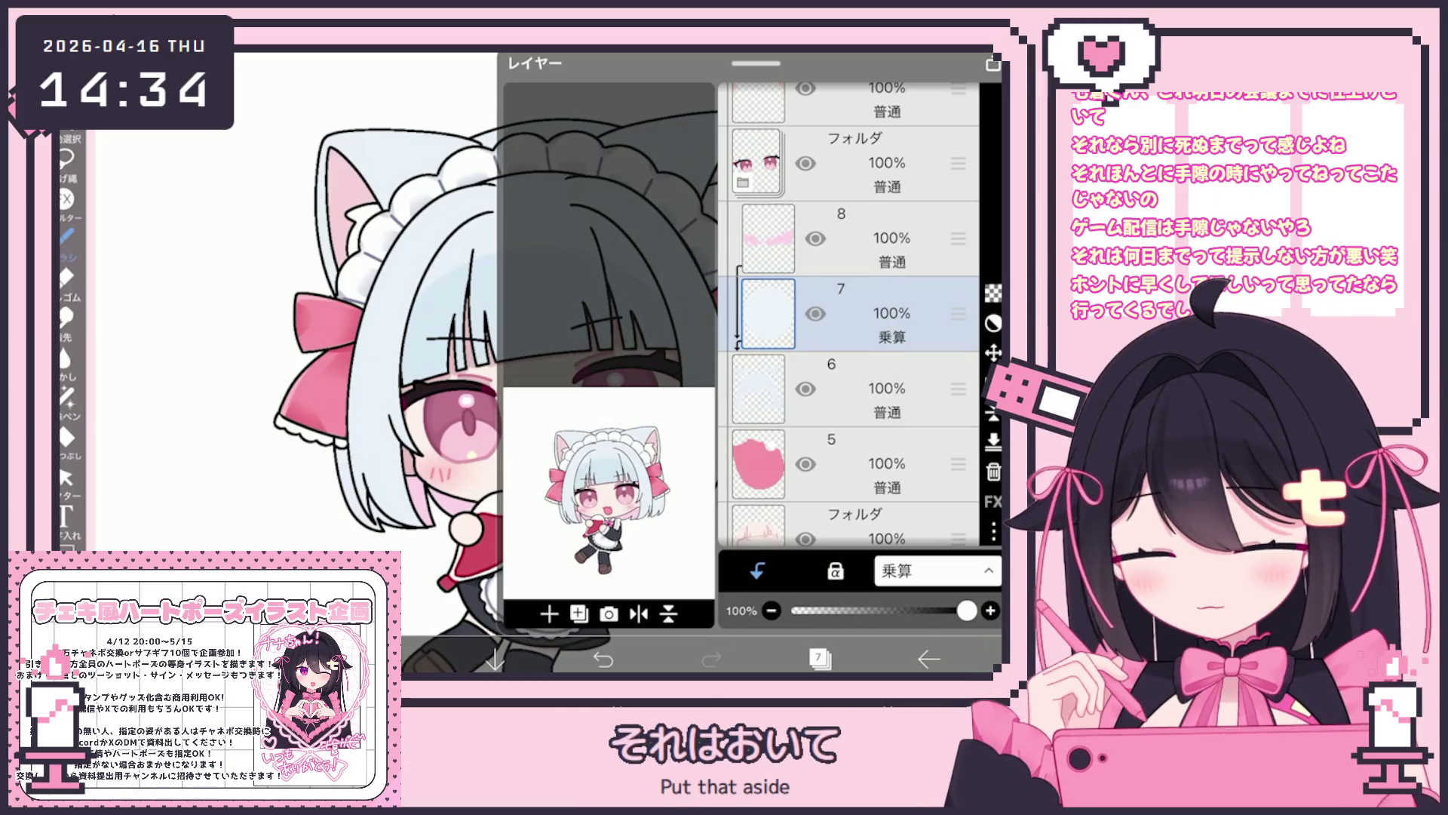
Add a multiply layer in the hair folder with a normal layer above it, and choose the Triangle airbrush.
click(549, 613)
click(598, 518)
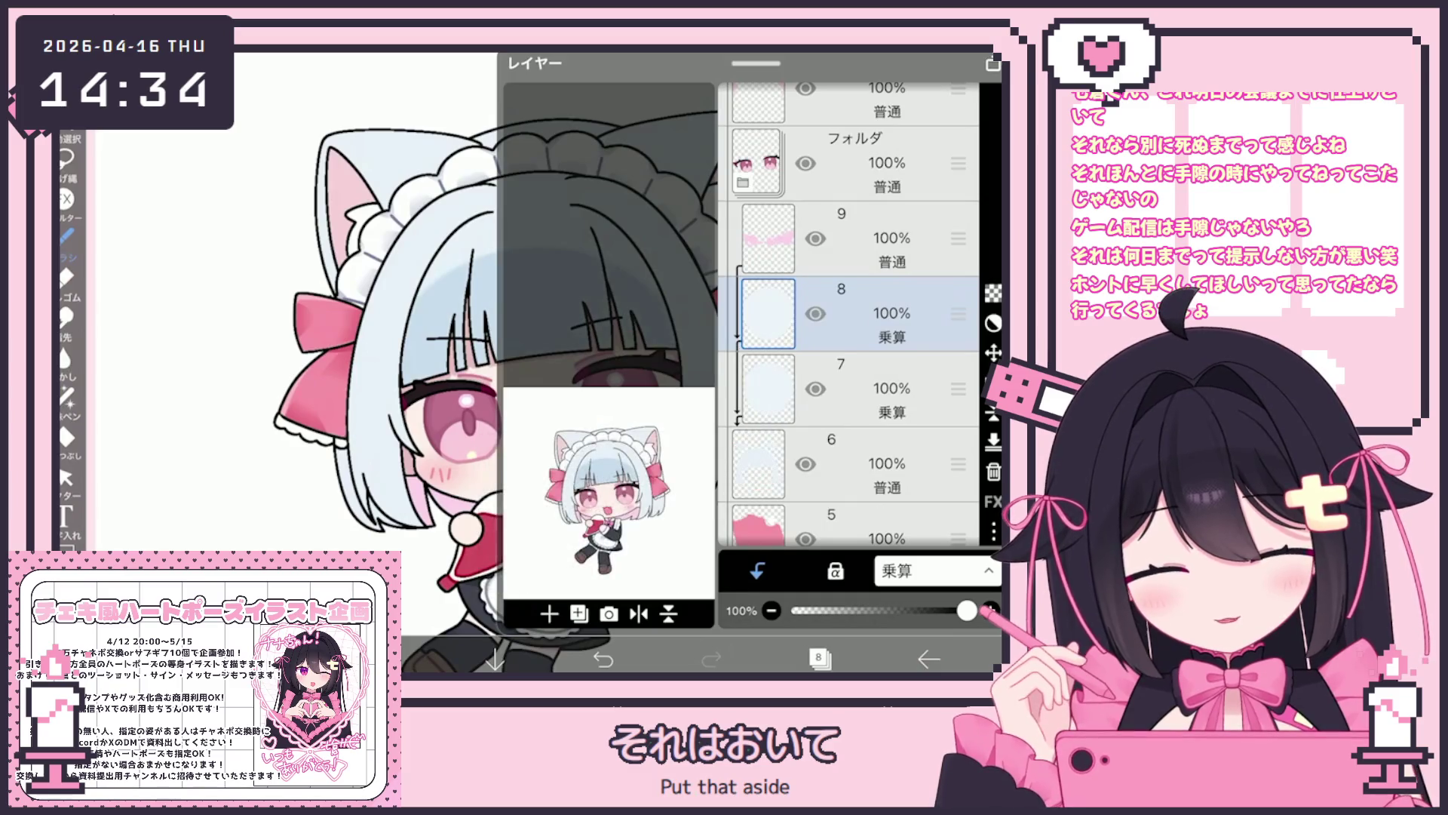
drag(958, 122, 957, 389)
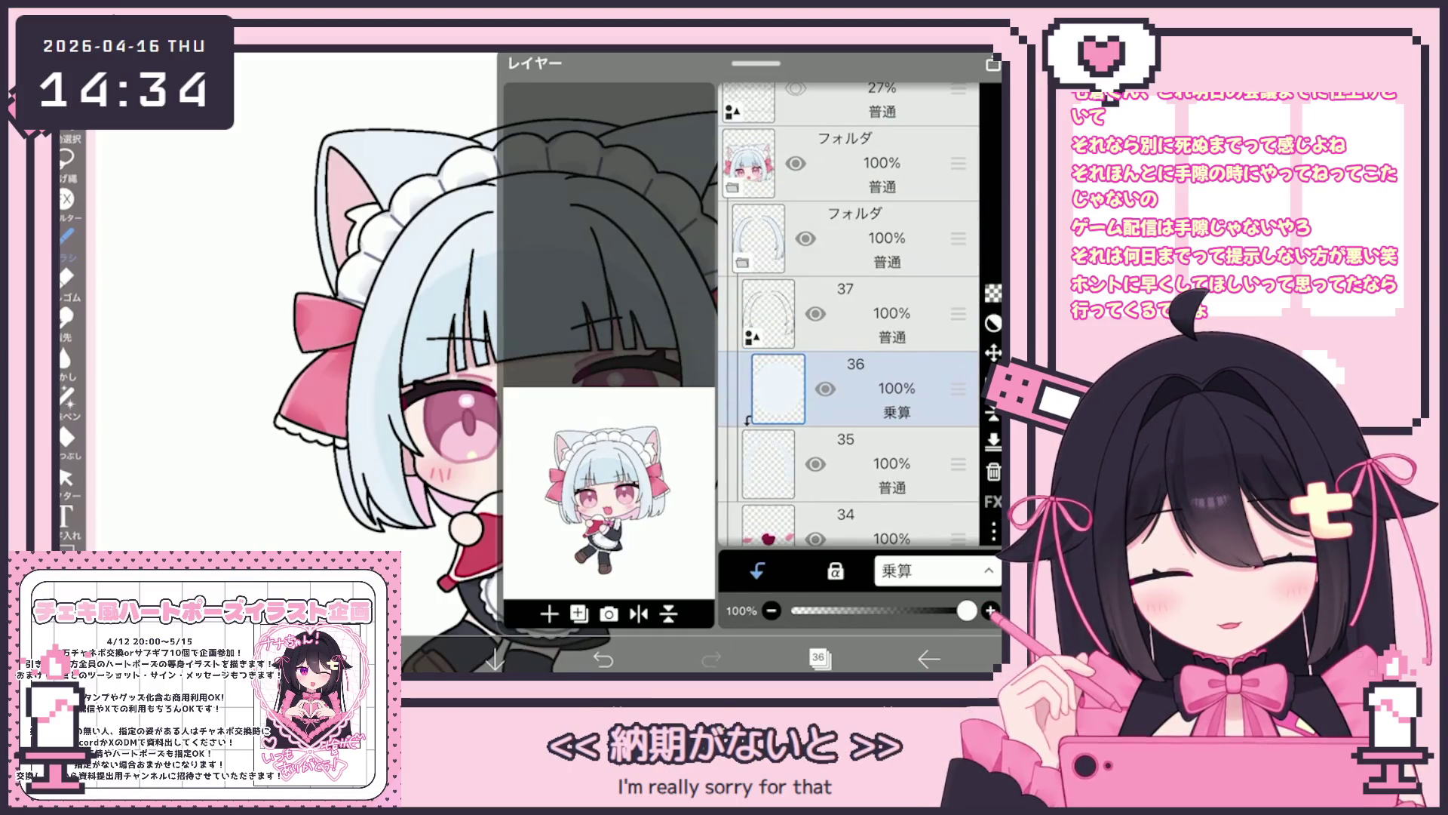
click(550, 613)
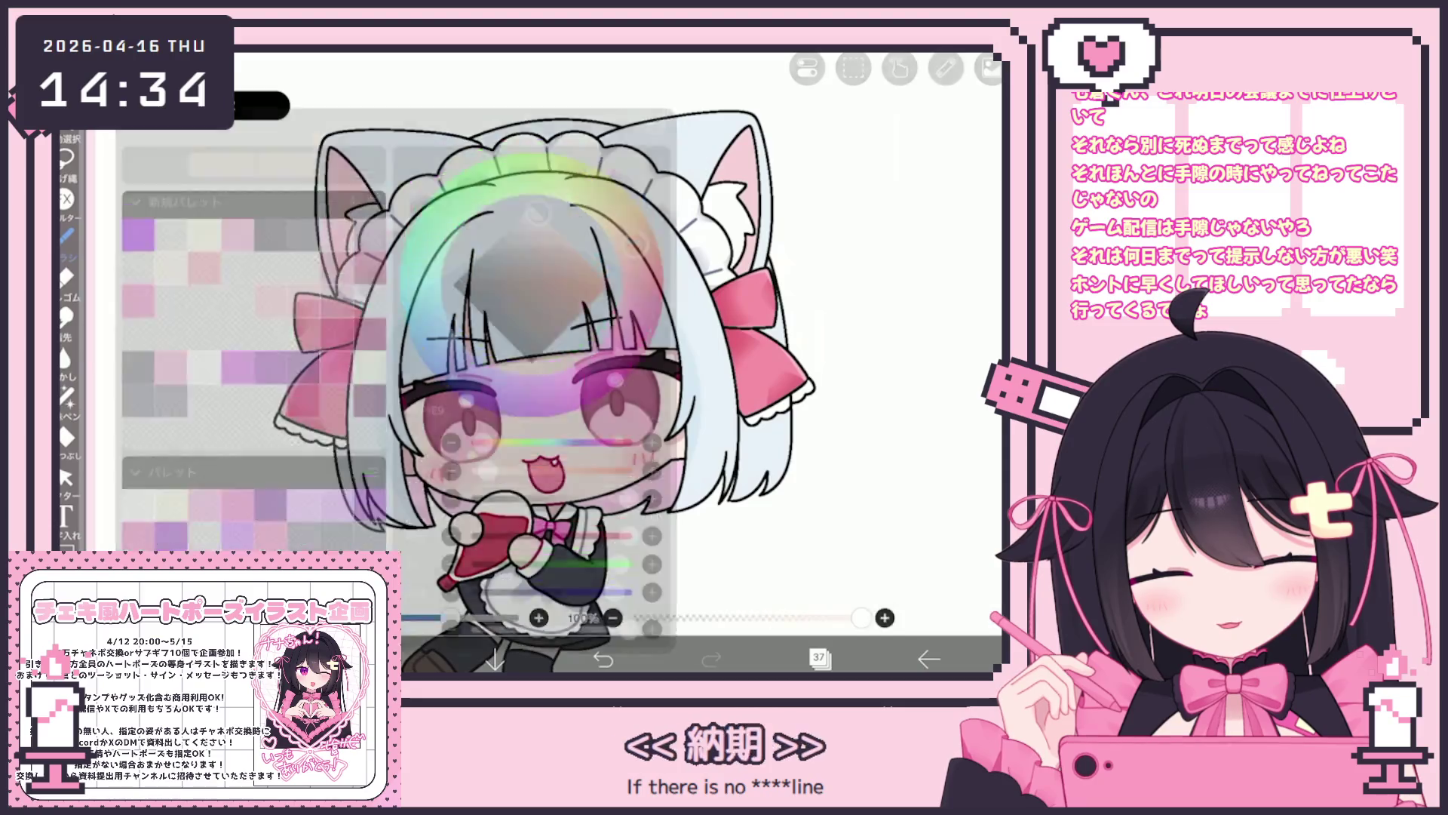
click(226, 285)
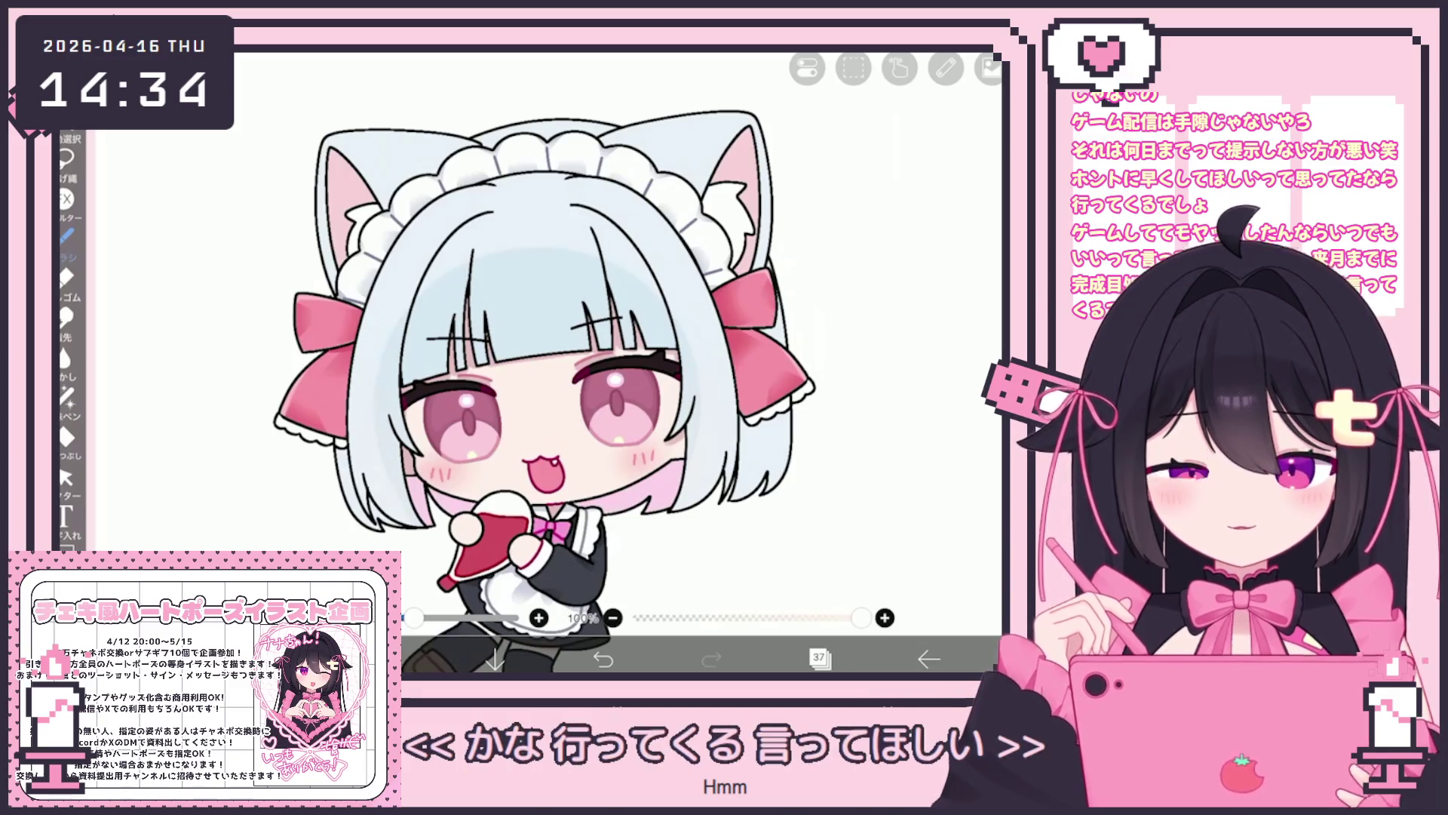
Select layer 24, then layer 6, in the layer list.
click(819, 658)
scroll(849, 313, down, 10)
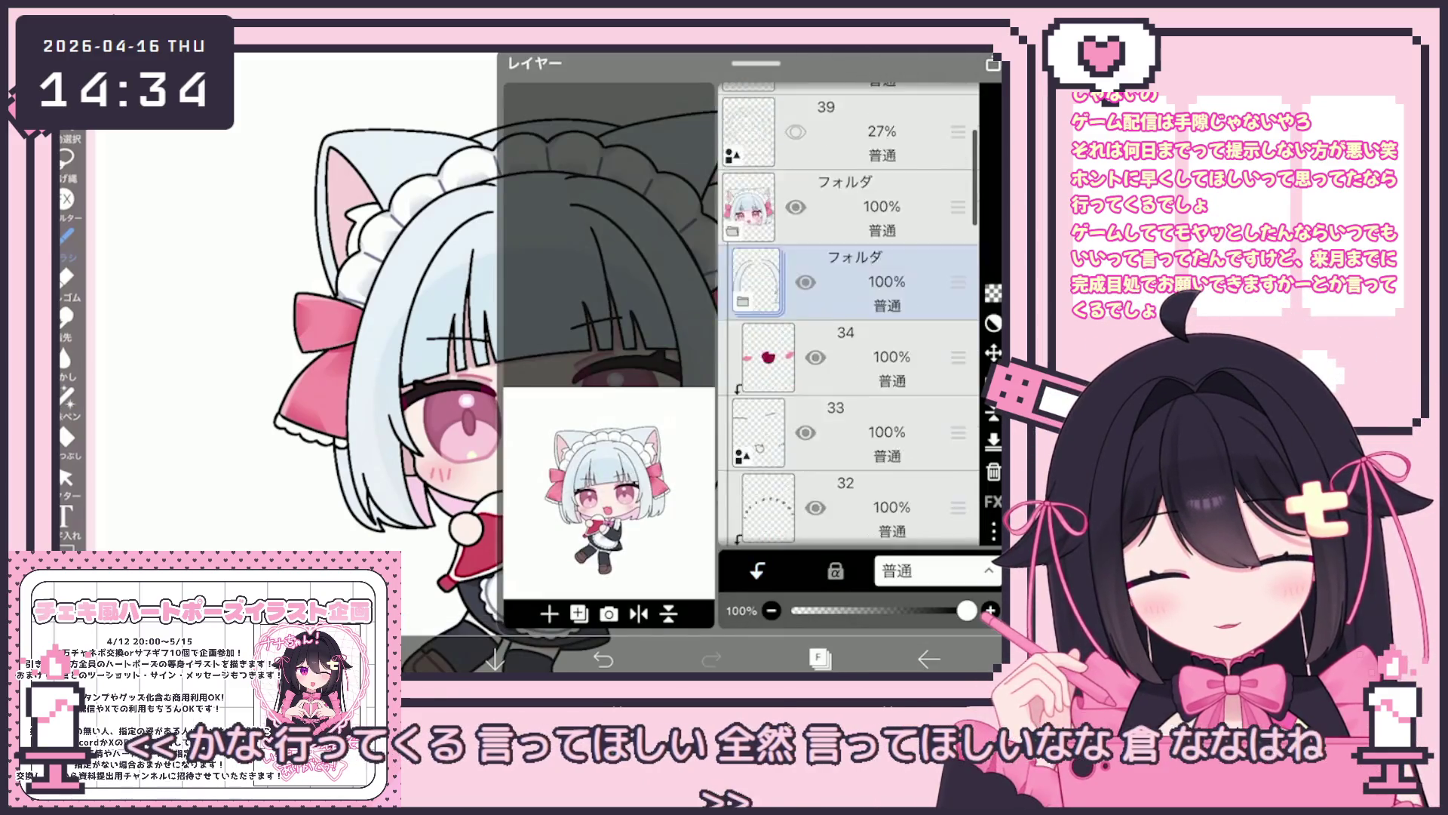
click(834, 405)
scroll(849, 313, down, 15)
click(833, 330)
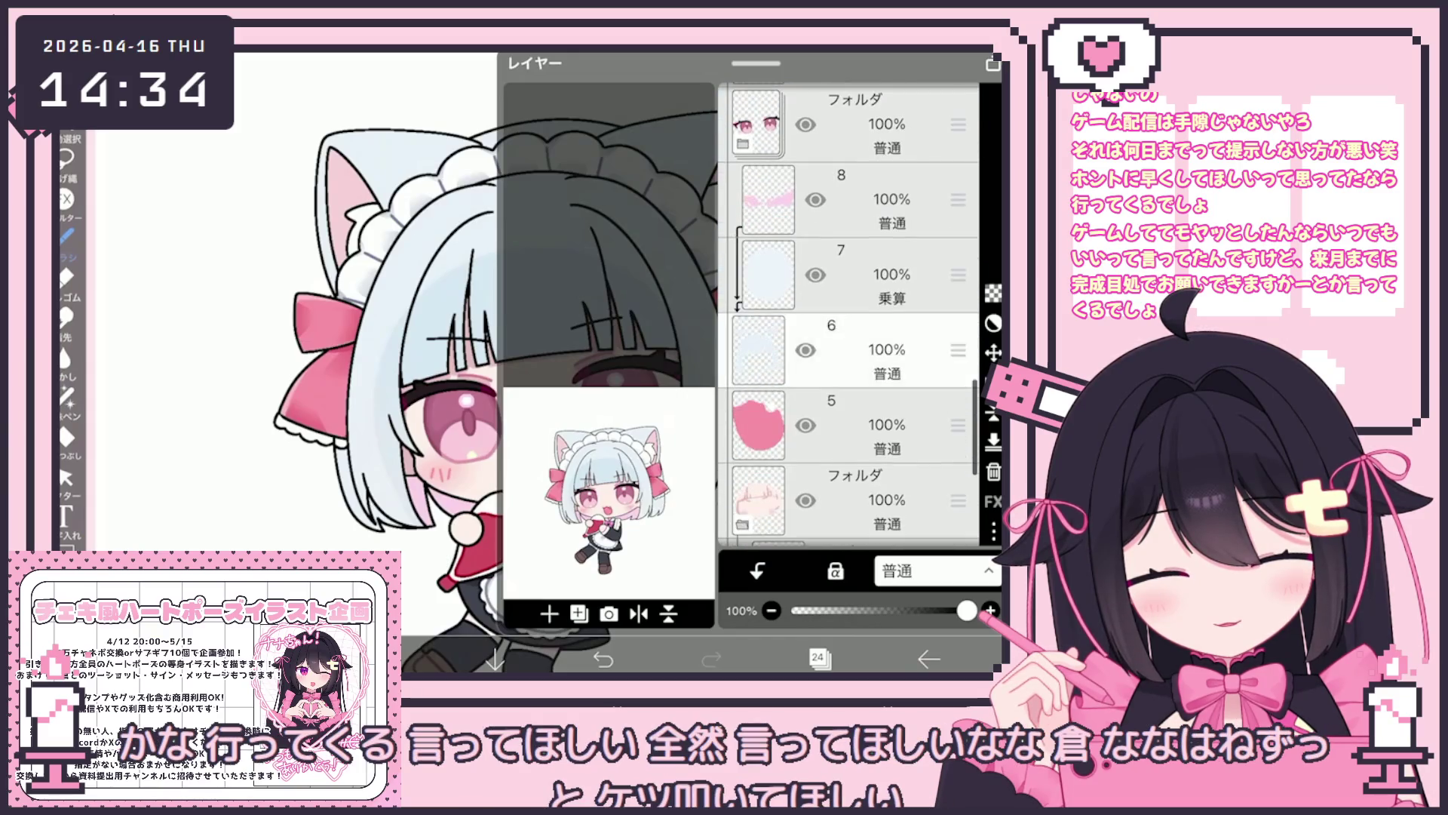
click(819, 659)
Switch to layer 8, undo the last stroke and repaint the hair shading stroke.
click(818, 659)
click(833, 257)
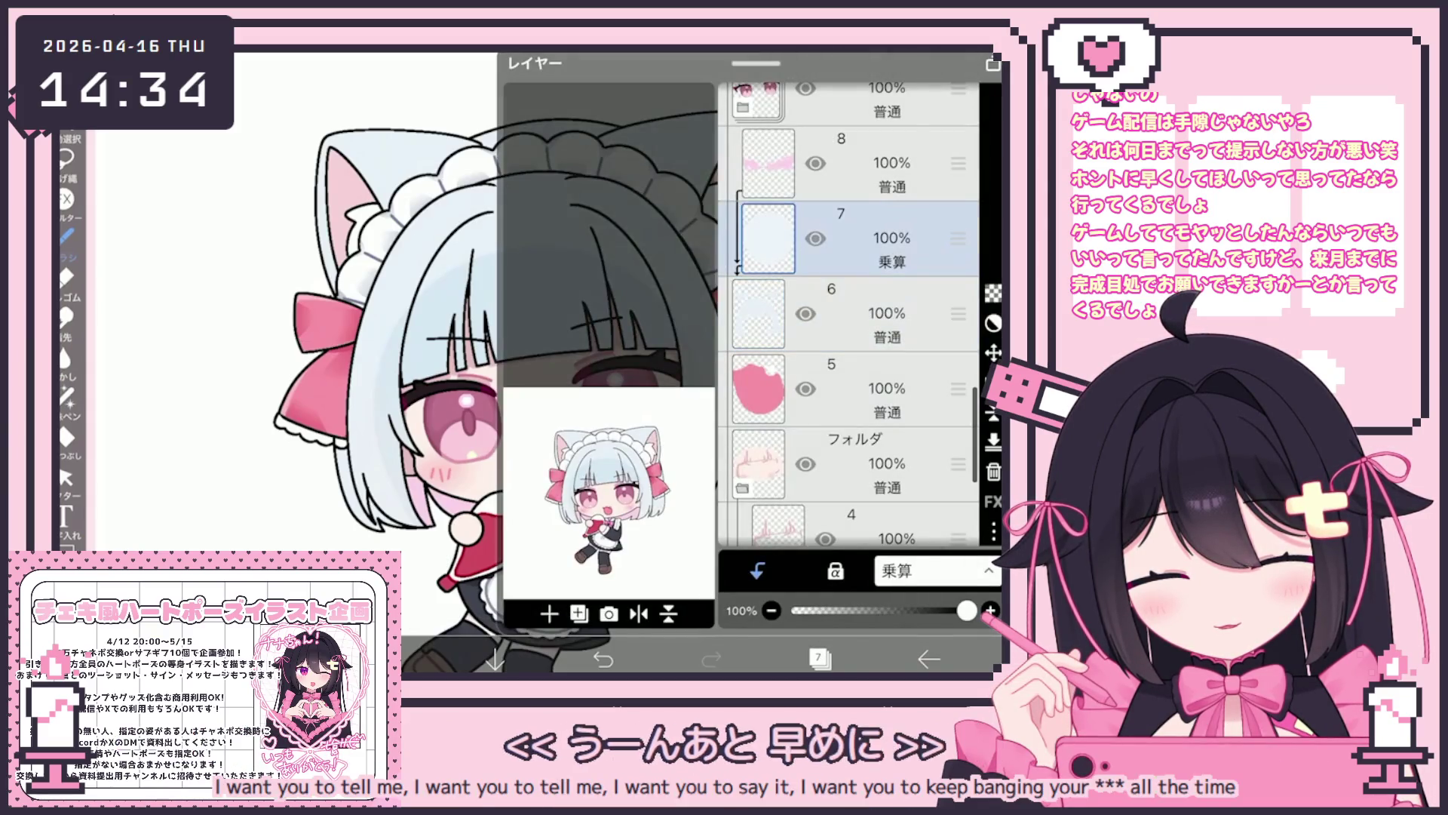
scroll(849, 313, up, 2)
click(818, 658)
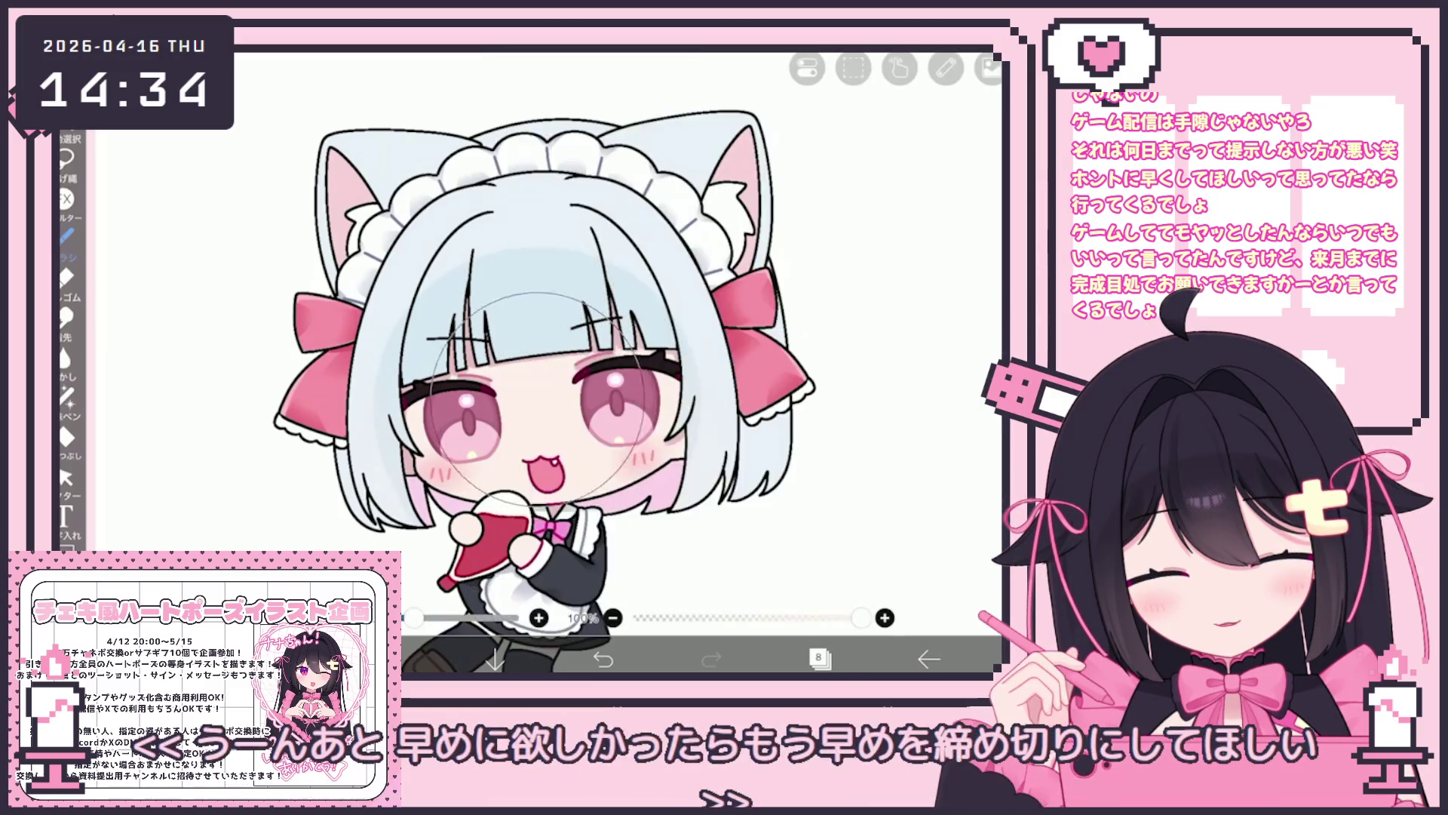
click(603, 658)
drag(581, 370, 426, 426)
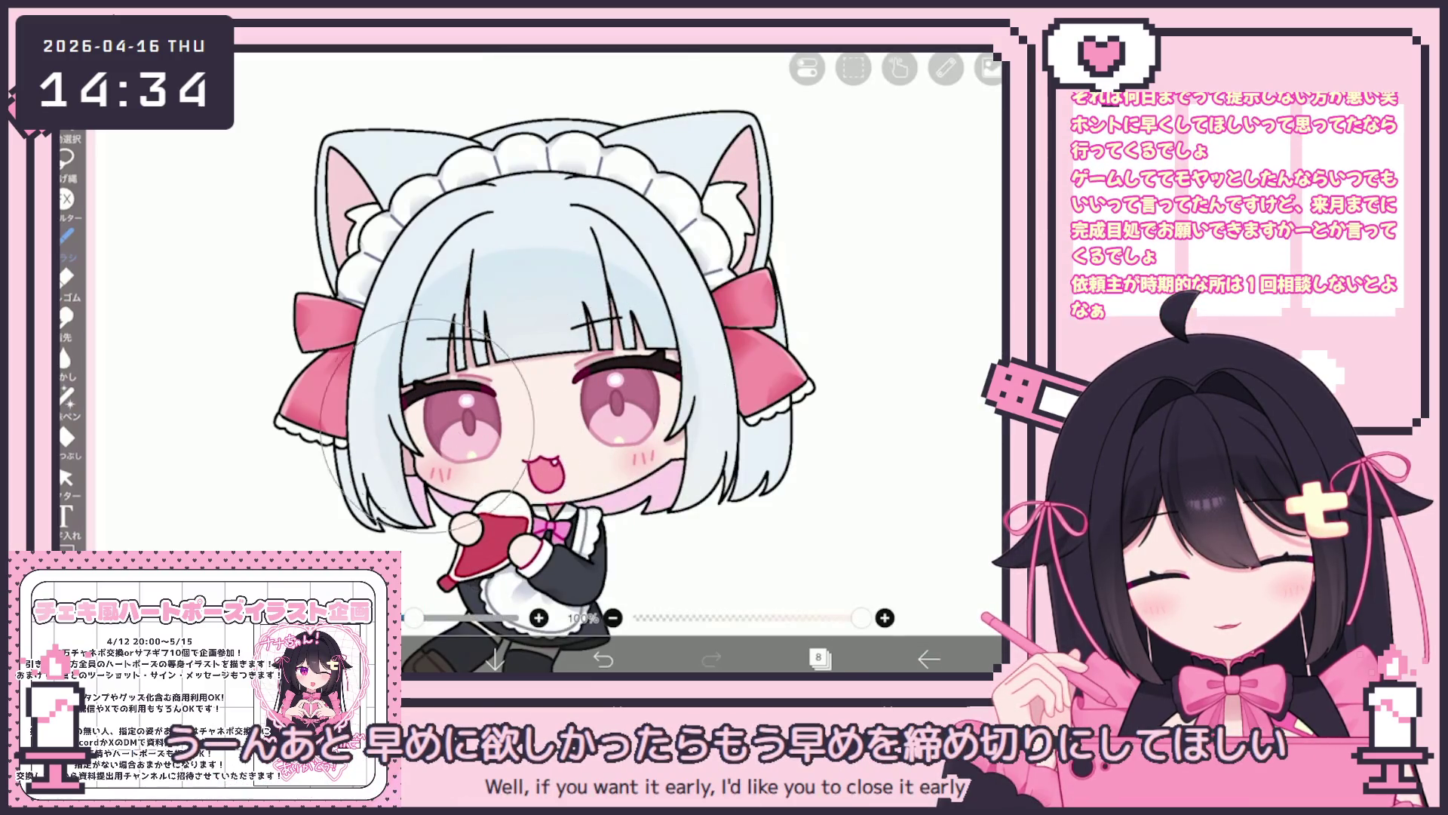